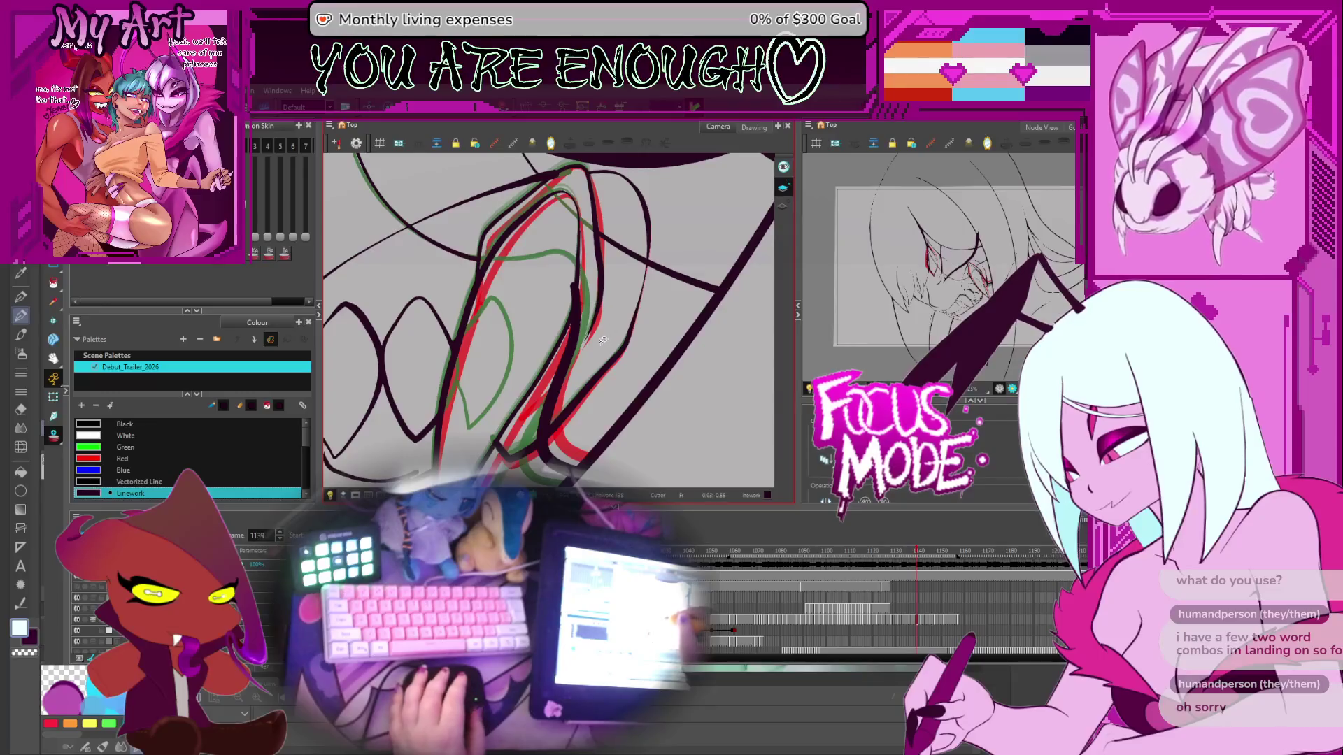
Step: With the Contour Editor, select the fang contour plus the thin stroke and oval beside it
scroll(587, 308, "down", 1)
key("alt+q")
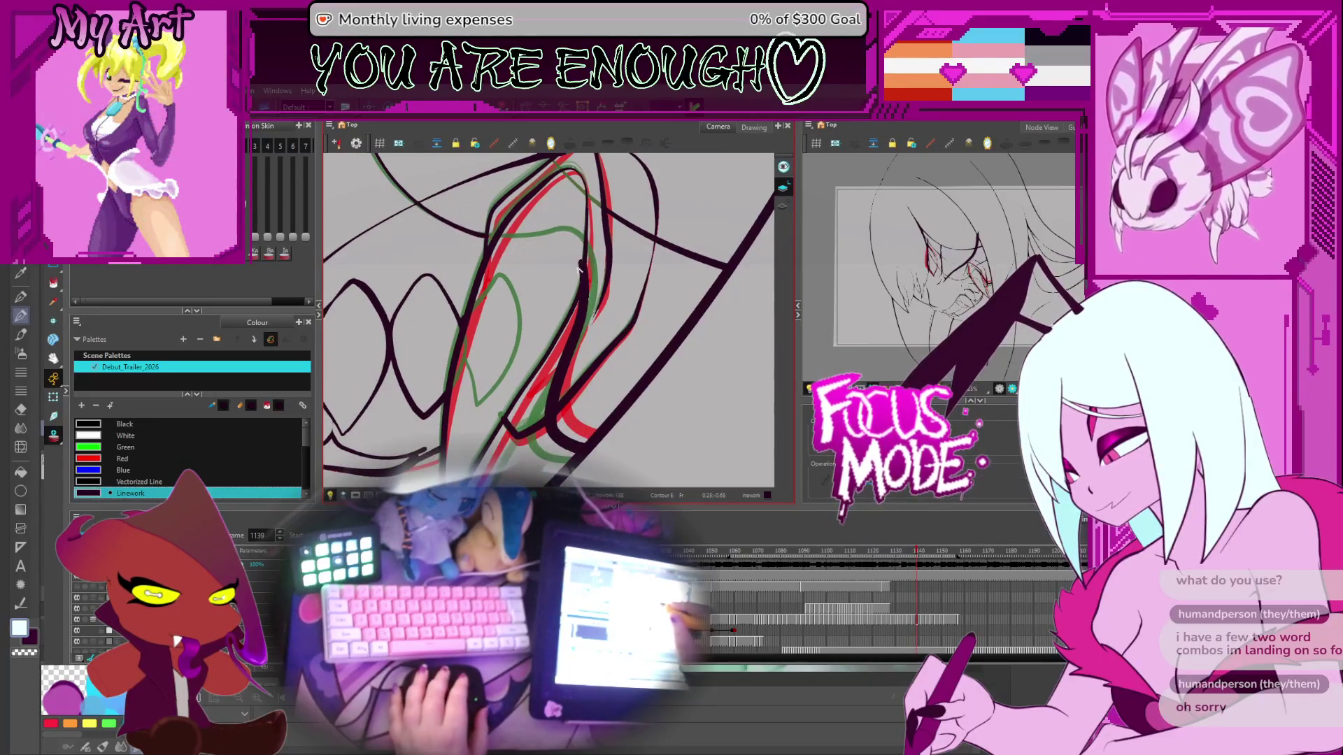
left_click(585, 276)
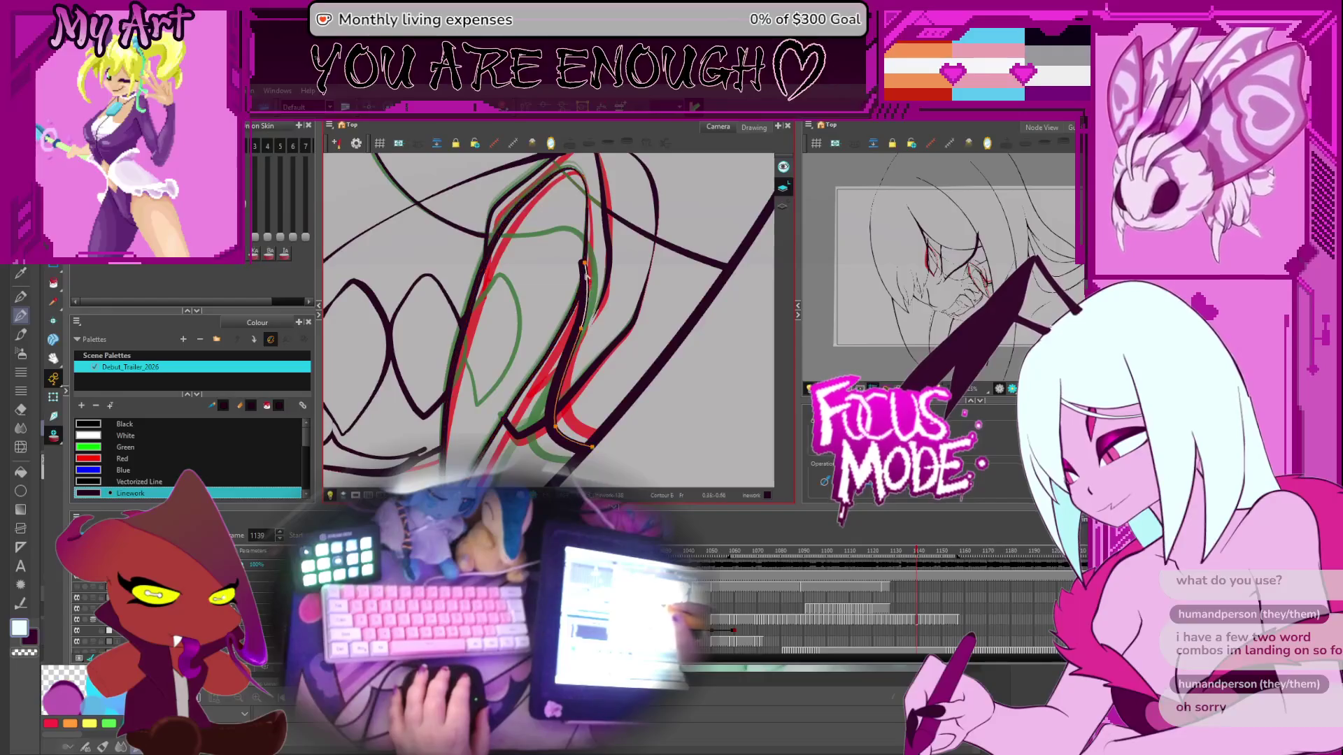
left_click(585, 332)
left_click(589, 333, "shift")
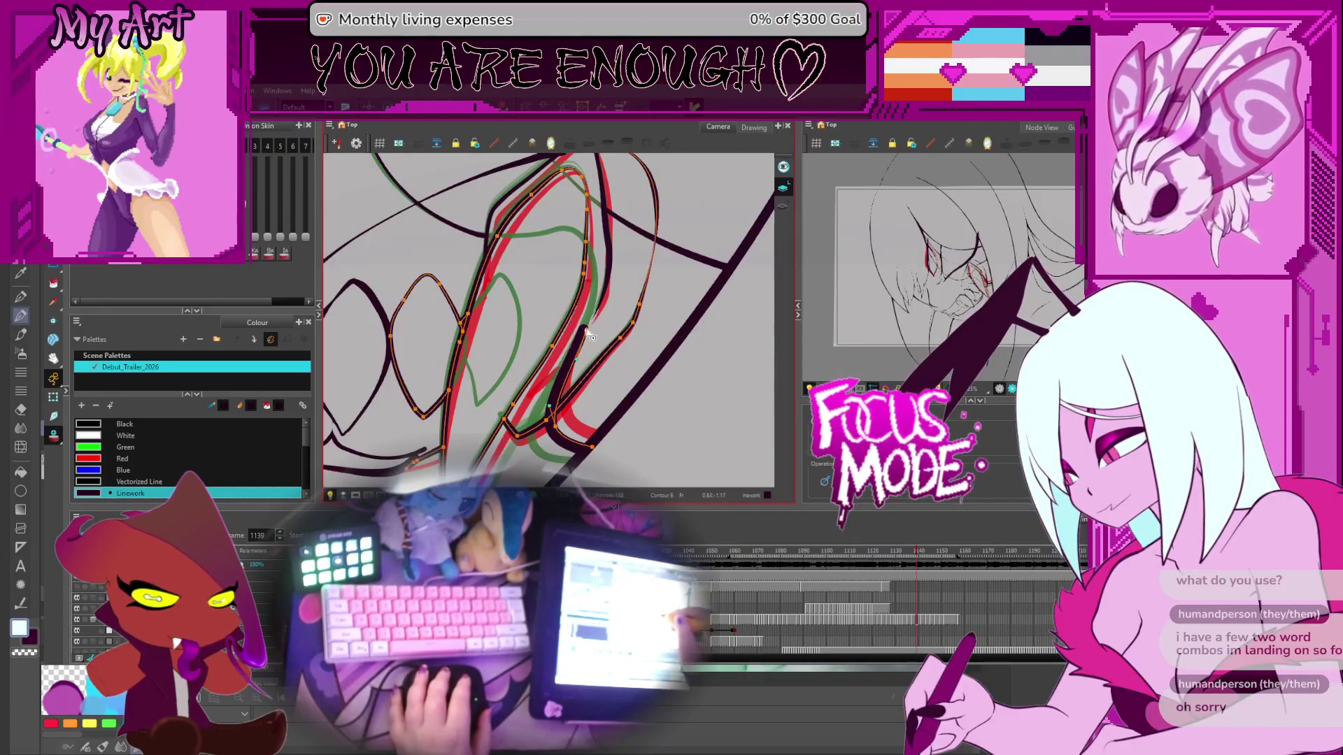
Step: On frame 1141, cut away the black oval stroke and a small piece of line
key("g")
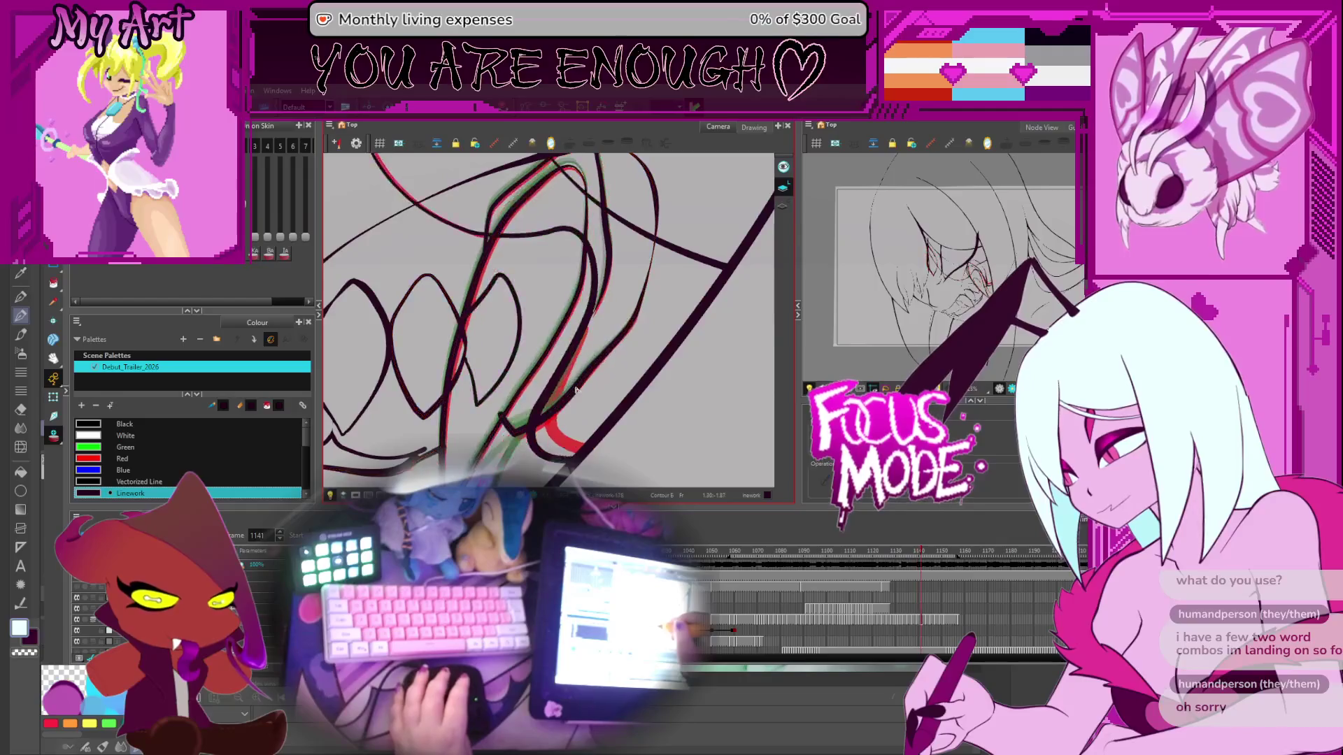
key("alt+t")
left_click_drag(470, 411, 500, 399)
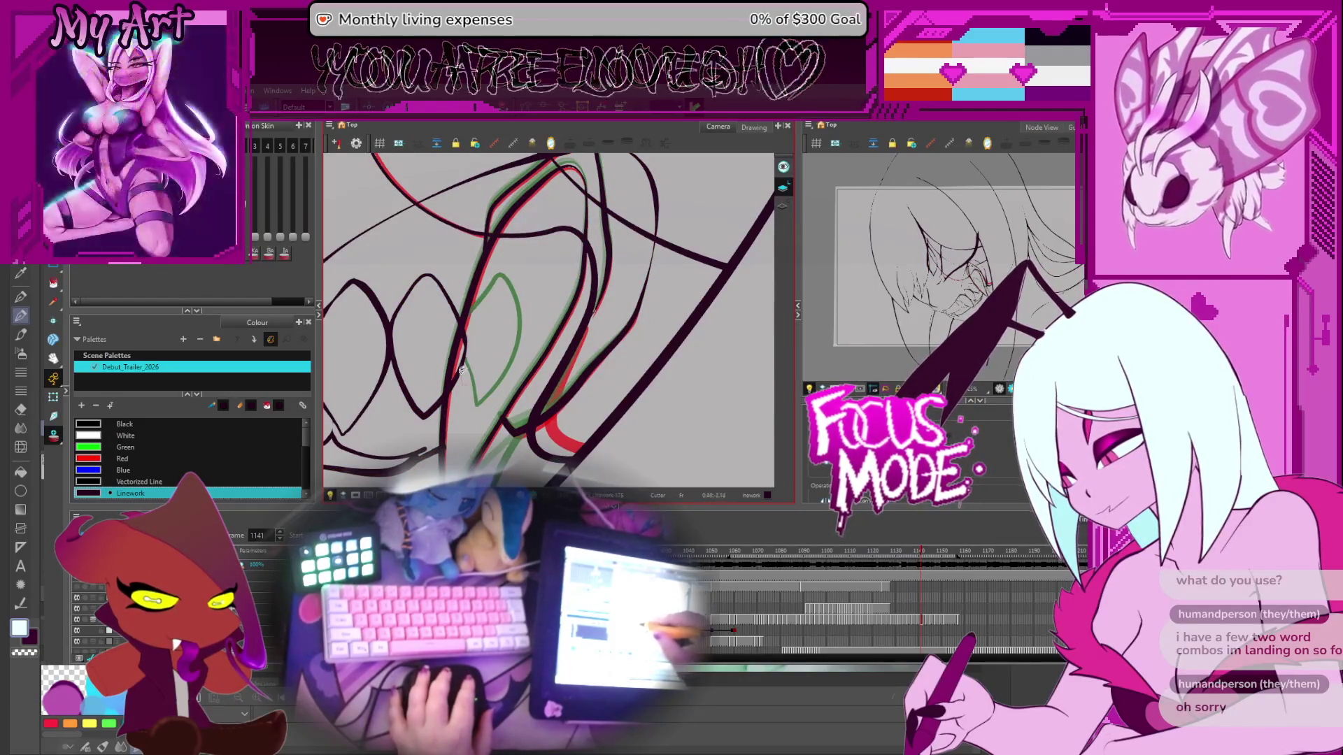
left_click_drag(464, 356, 472, 333)
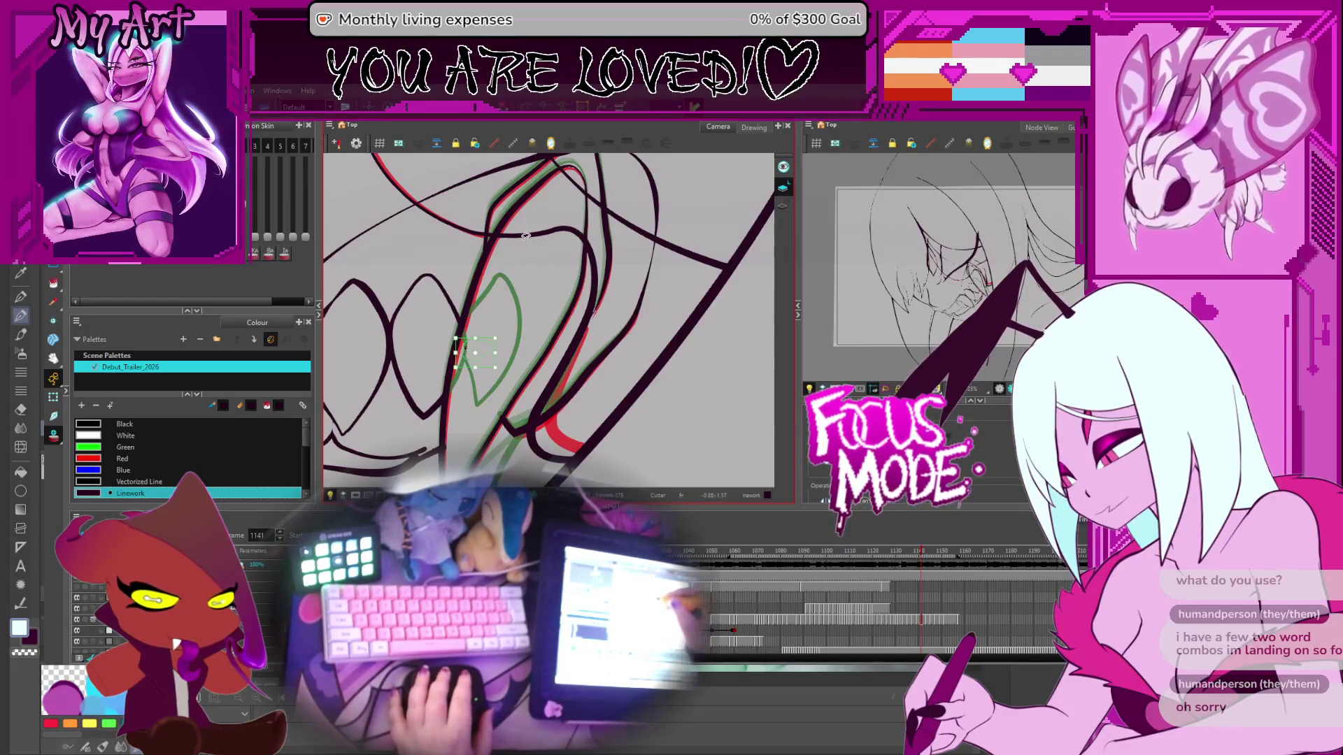
Step: Select the thick fang, long left and curving strokes, cut off the dark overhang, then go to frame 1143
scroll(490, 315, "up", 3)
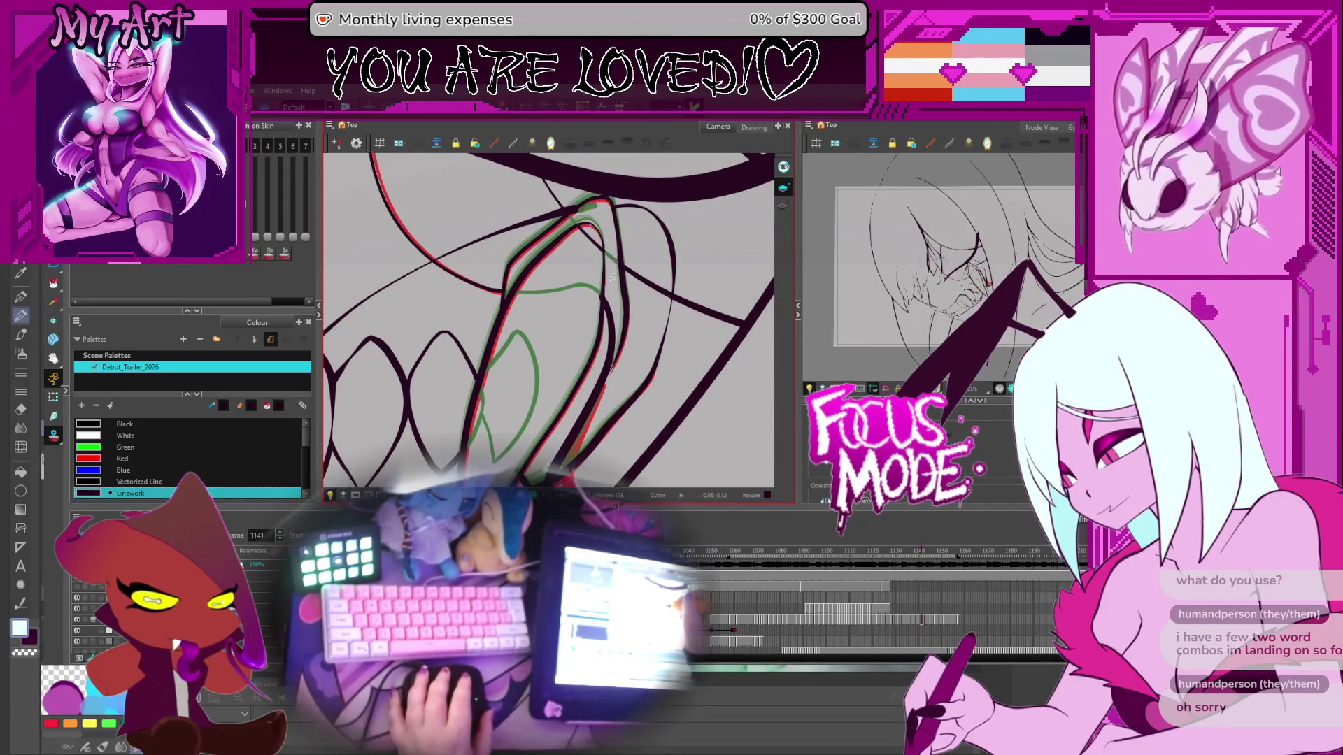
scroll(587, 375, "up", 2)
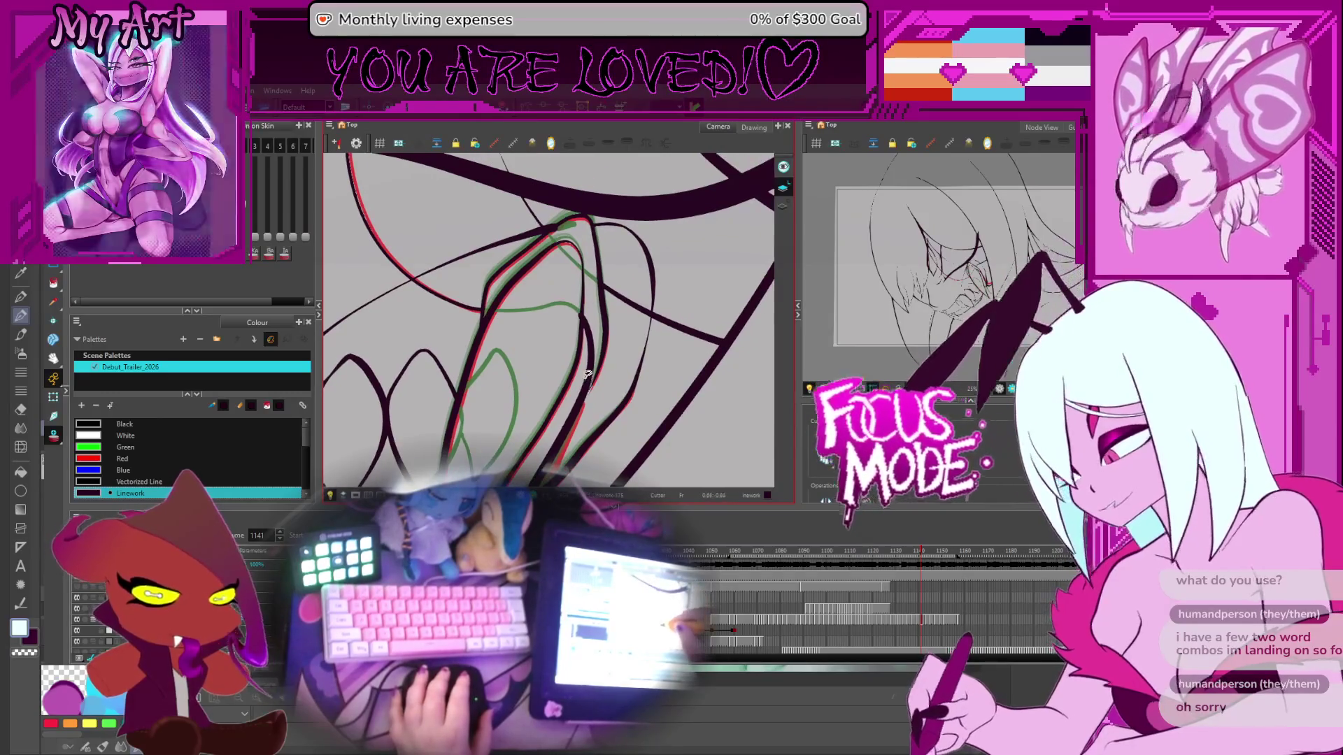
scroll(590, 273, "down", 3)
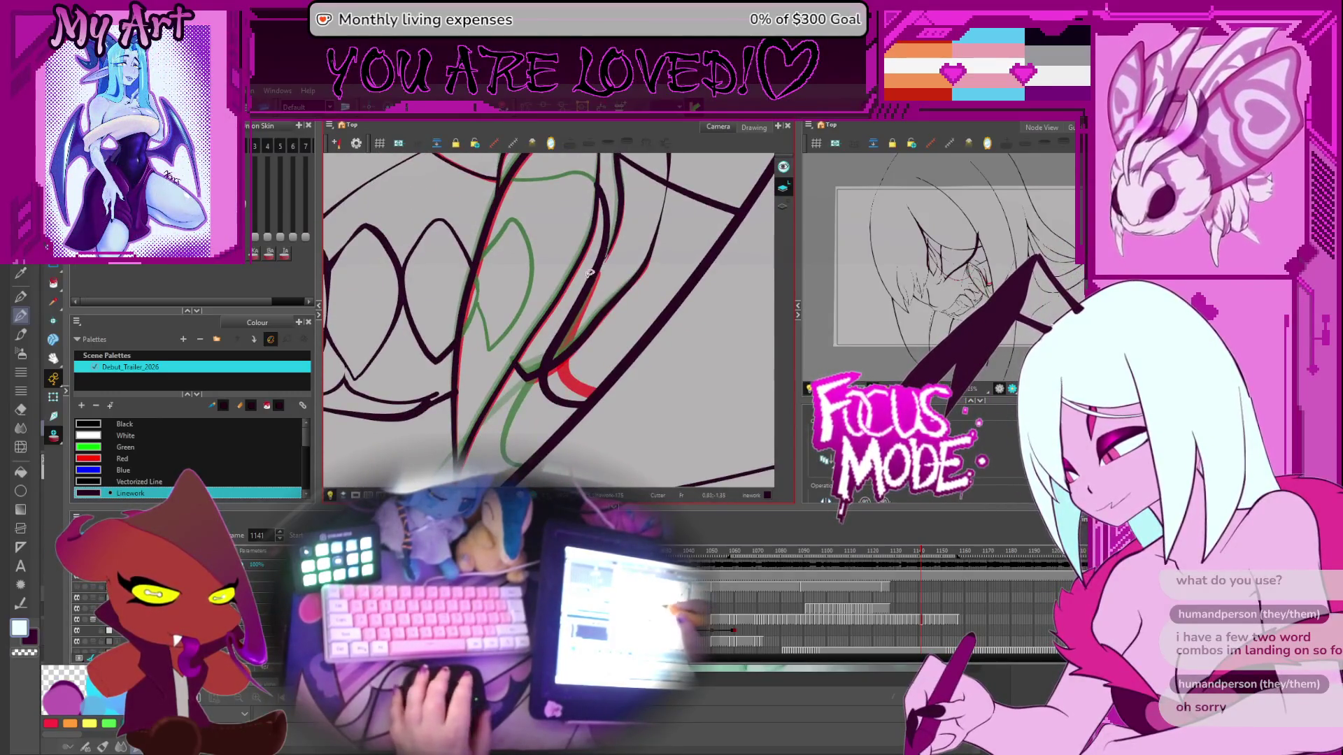
left_click(578, 306)
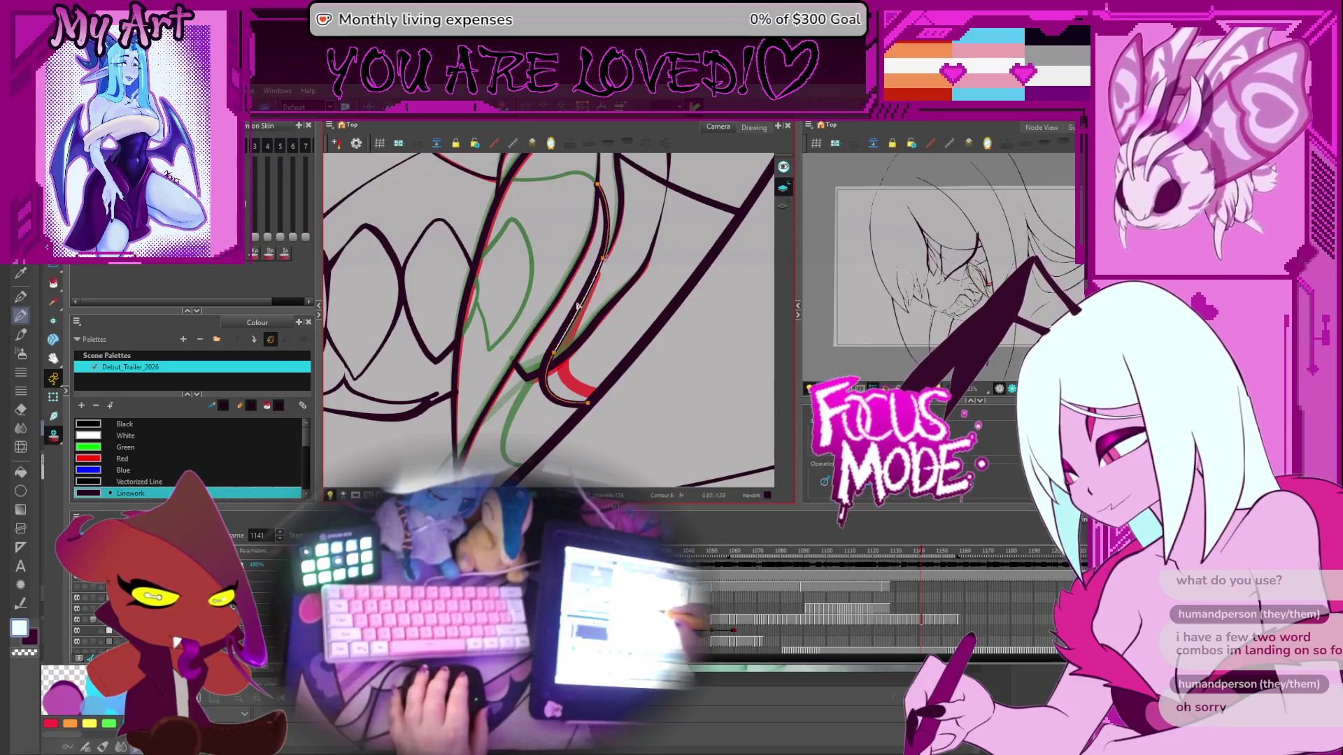
left_click(556, 359, "shift")
left_click(596, 277, "shift")
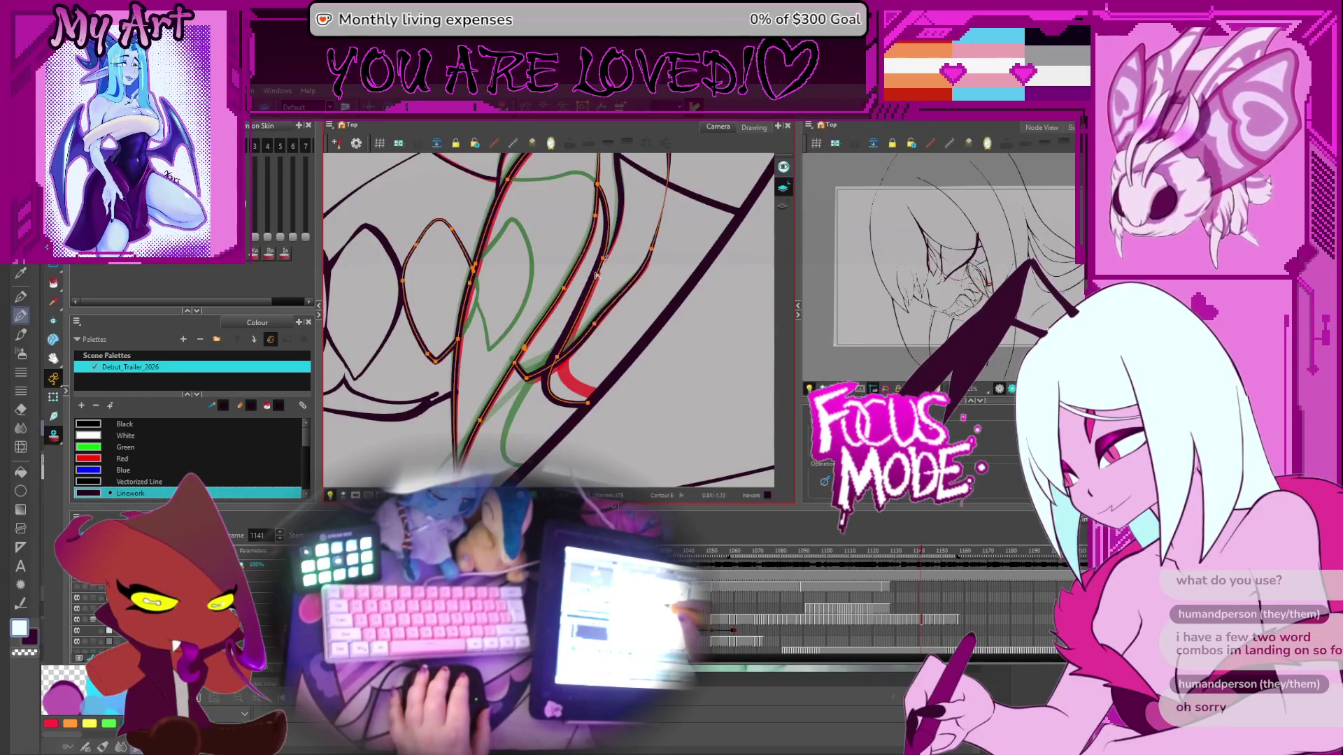
key("alt+t")
scroll(606, 265, "up", 3)
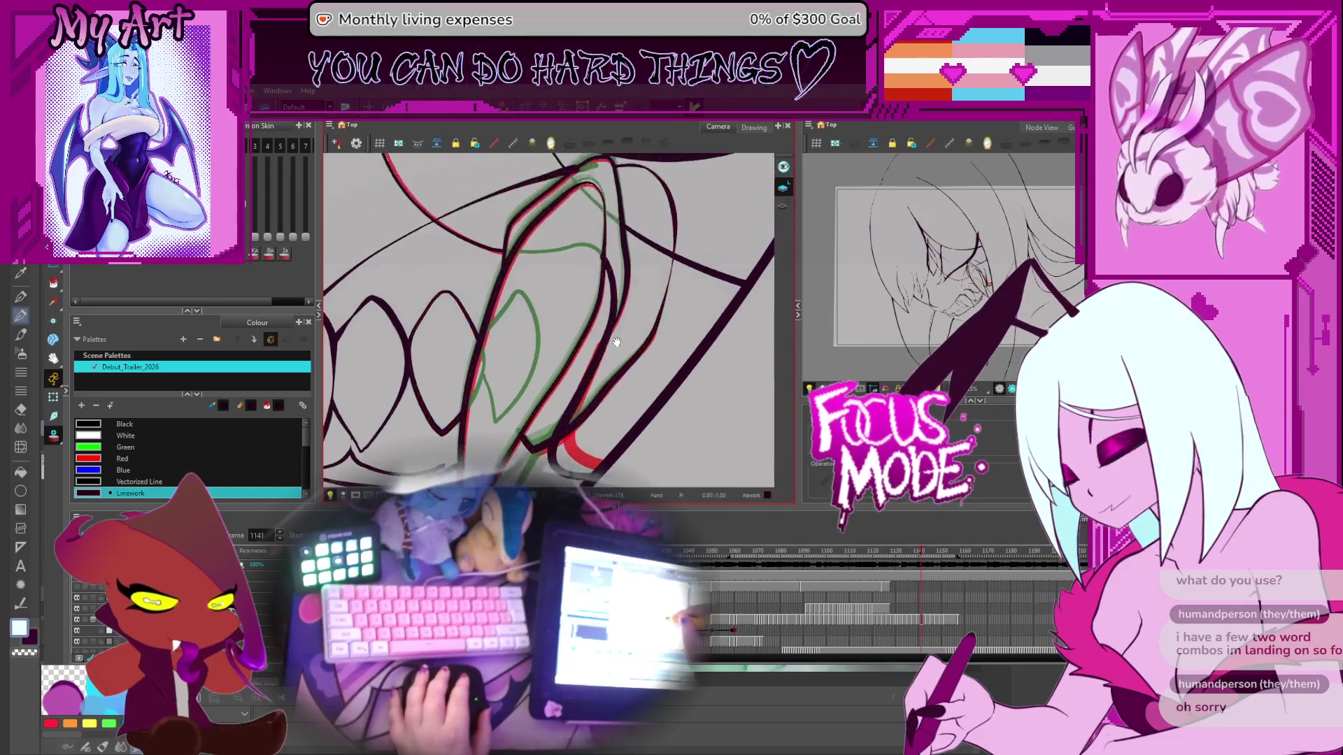
left_click_drag(611, 264, 603, 326)
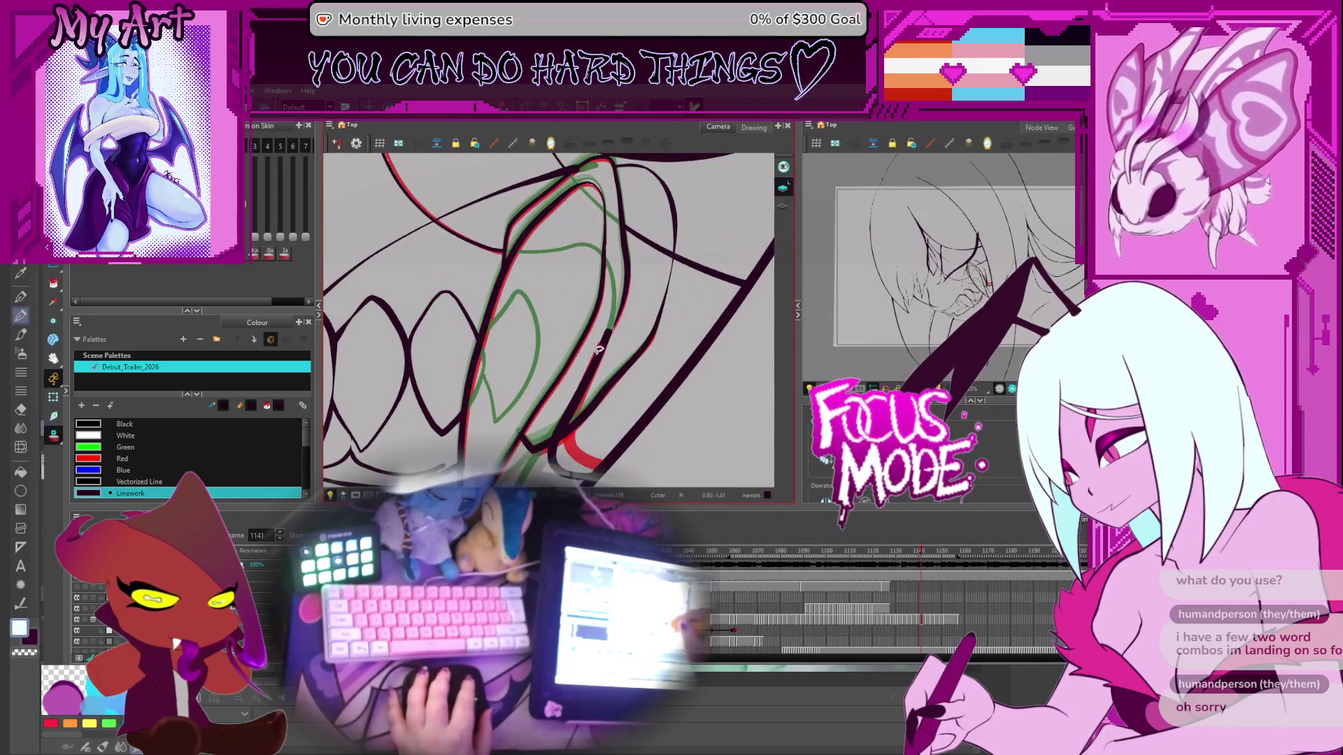
key("period")
key("period")
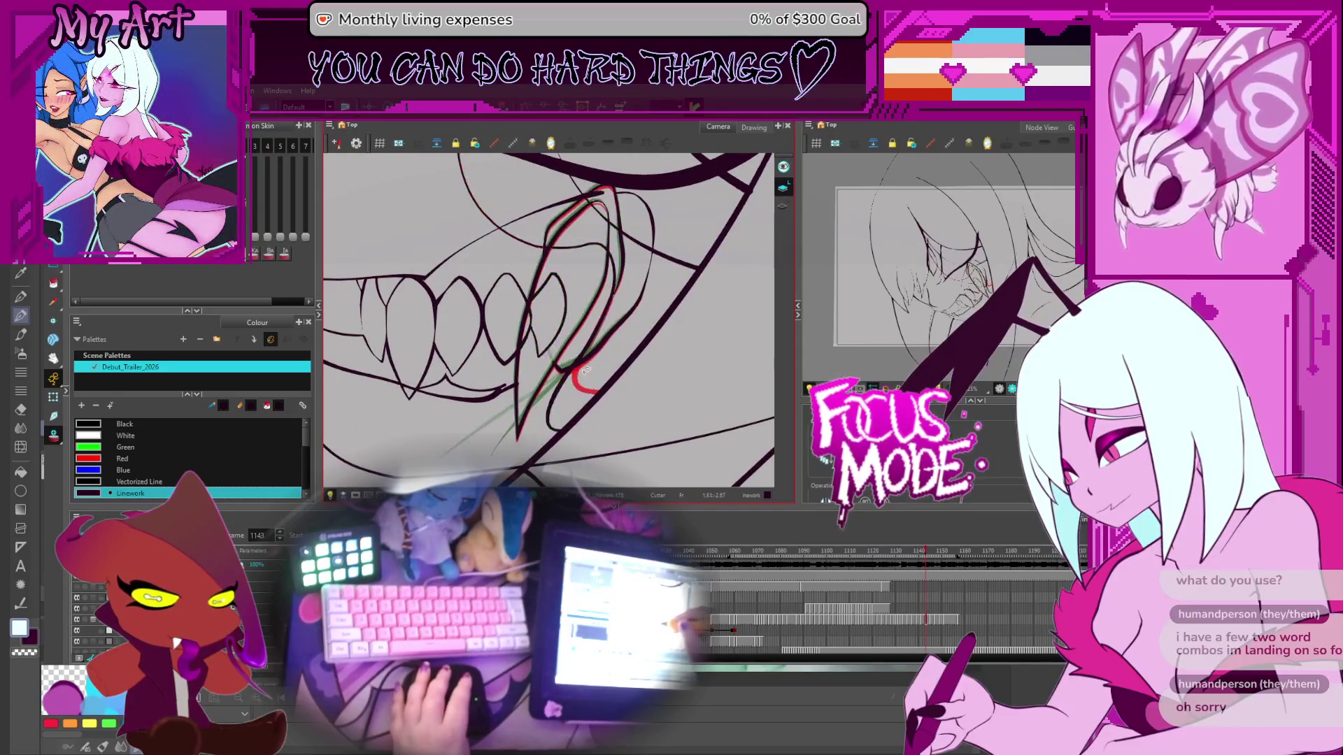
Step: On frame 1143, trim the leftover fang outline and select the fang stroke for reshaping
left_click_drag(566, 274, 530, 322)
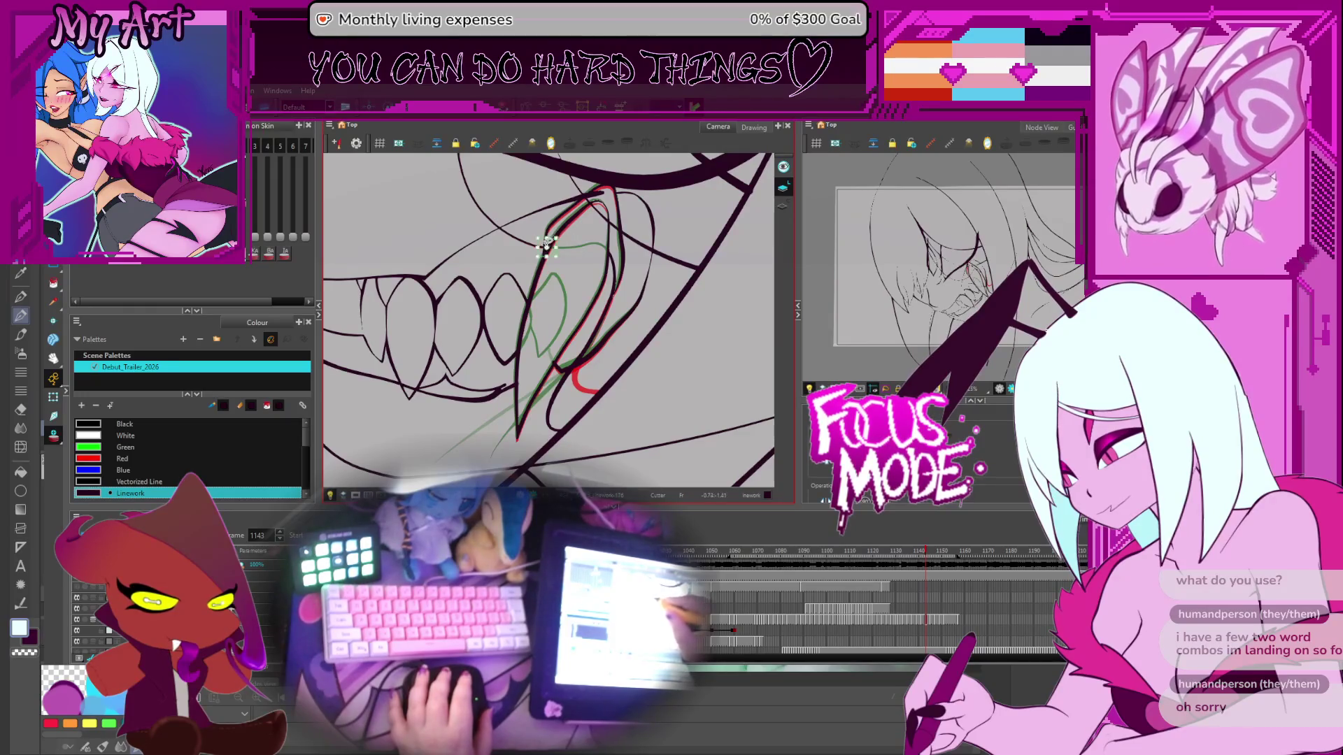
left_click_drag(598, 208, 581, 238)
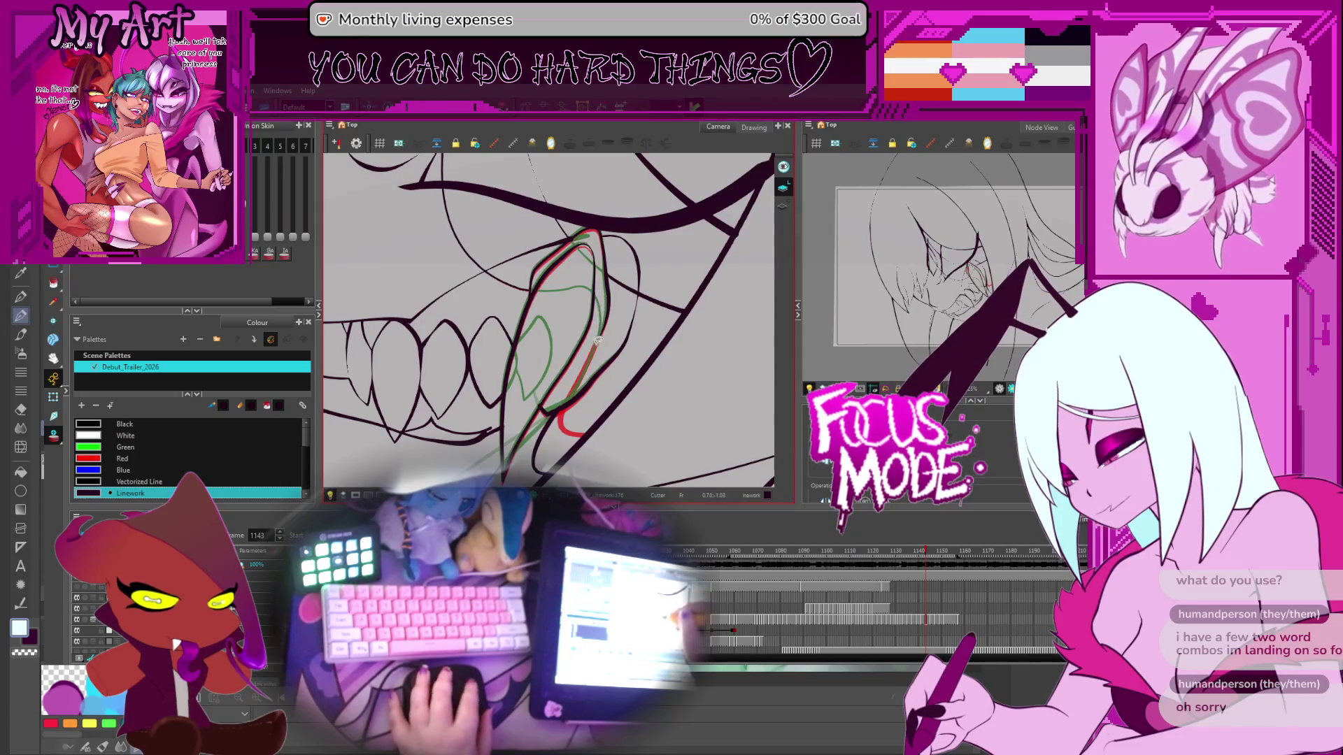
left_click_drag(598, 291, 611, 271)
scroll(611, 271, "up", 2)
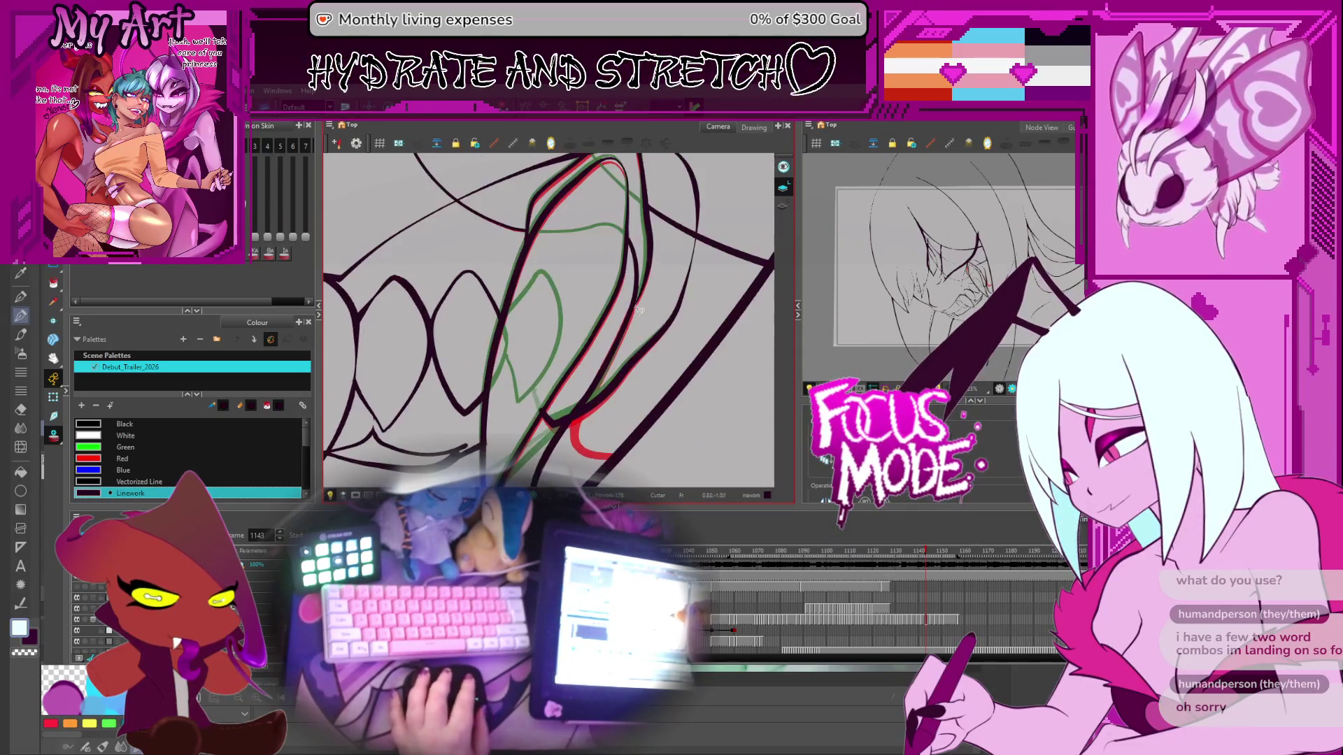
key("alt+q")
left_click(632, 316)
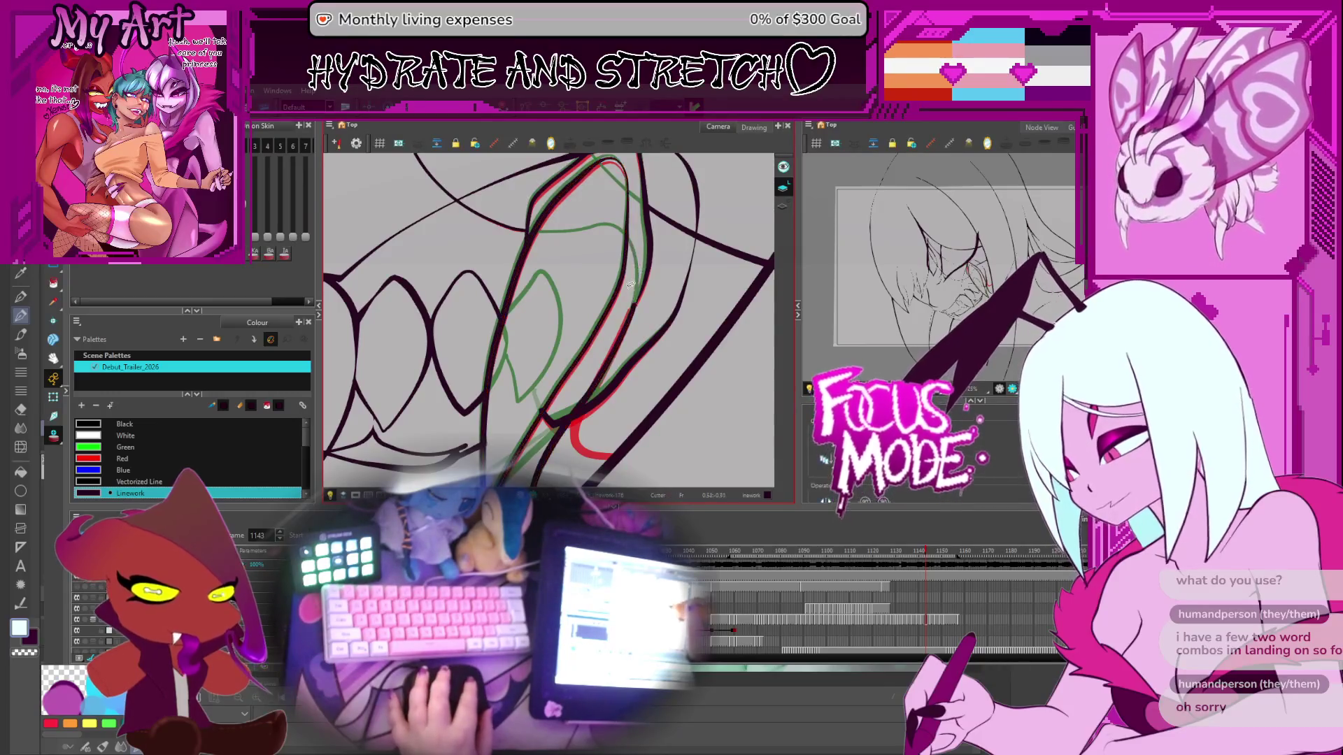
scroll(610, 287, "down", 2)
Step: Trace the tooth edge beside the fang on frame 1146, then the tooth outline on frame 1147
key("period")
key("period")
key("period")
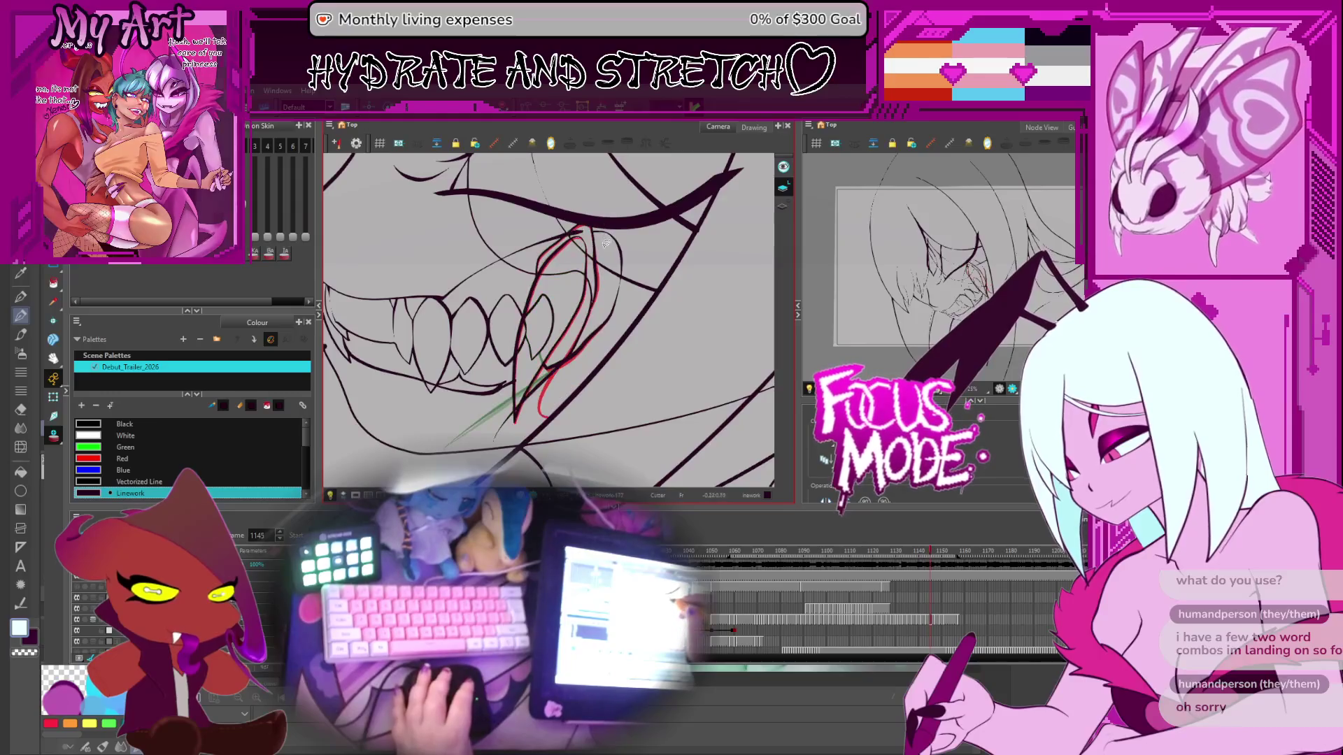
scroll(603, 275, "up", 1)
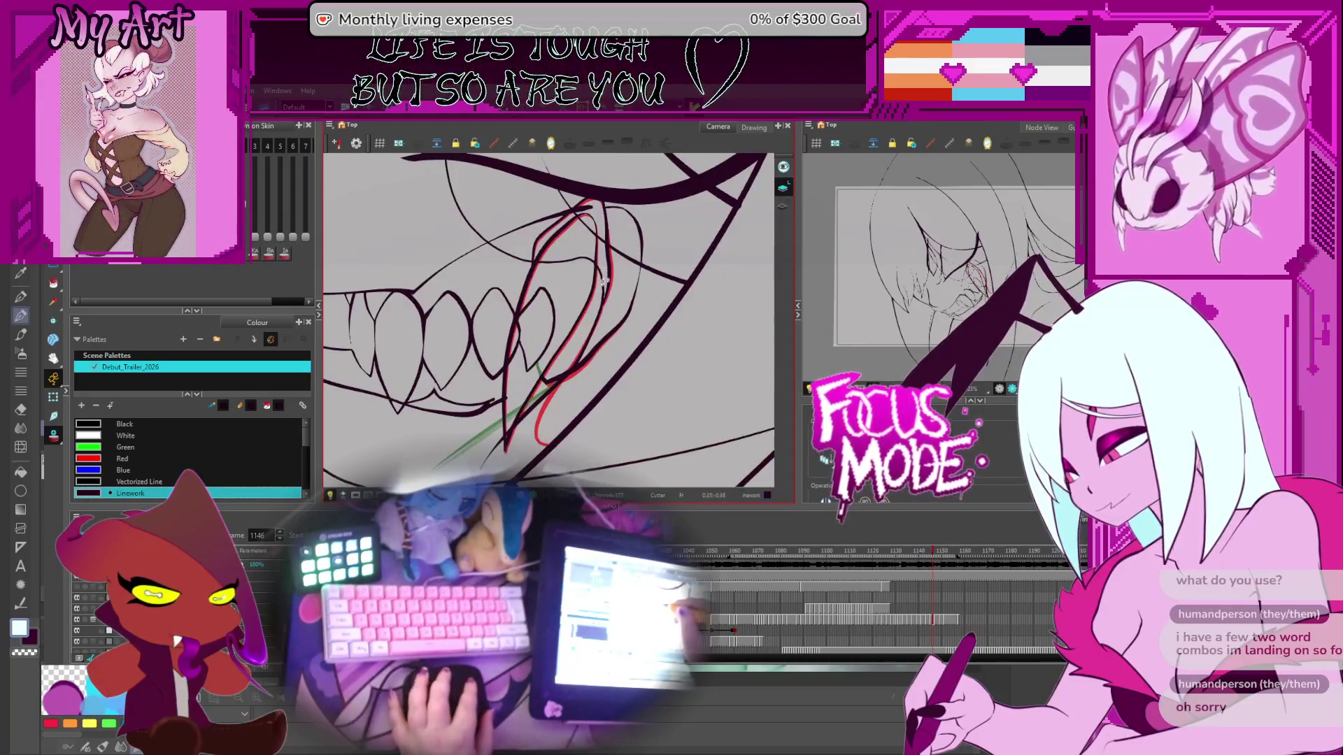
scroll(572, 264, "up", 2)
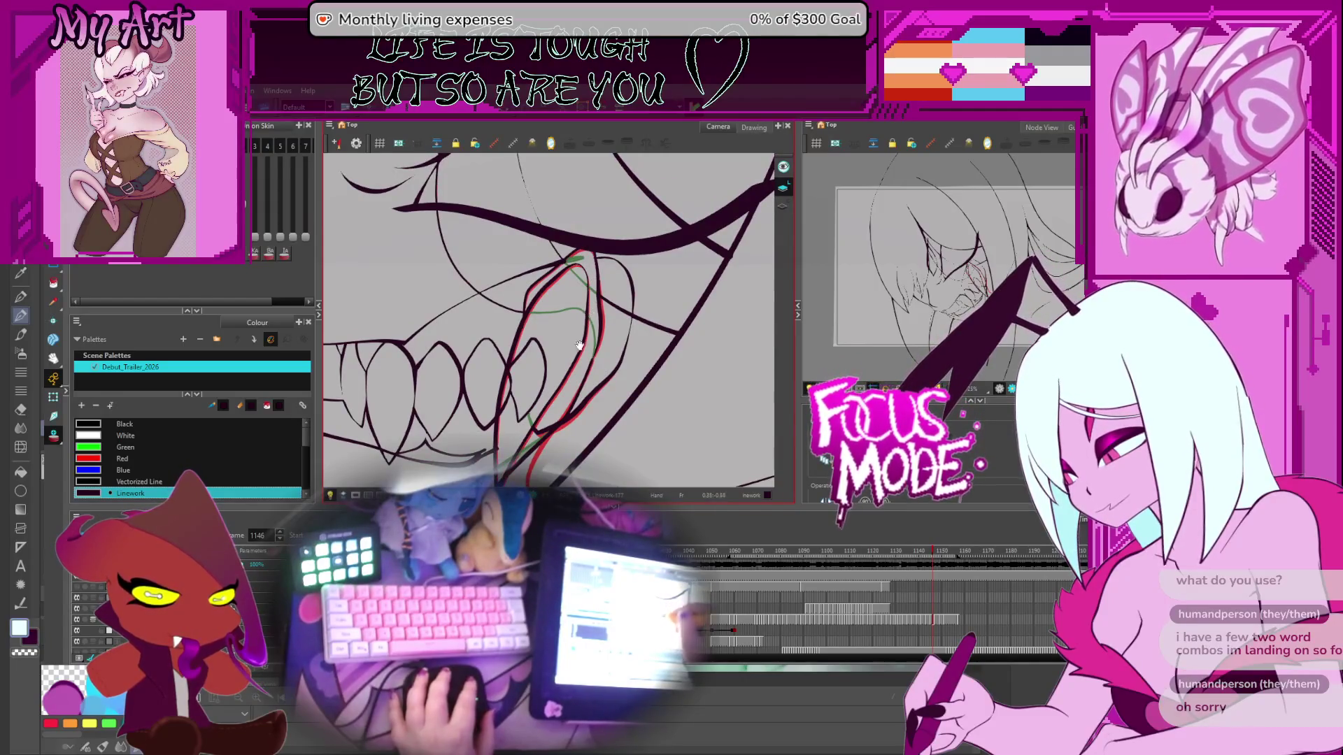
scroll(532, 269, "down", 3)
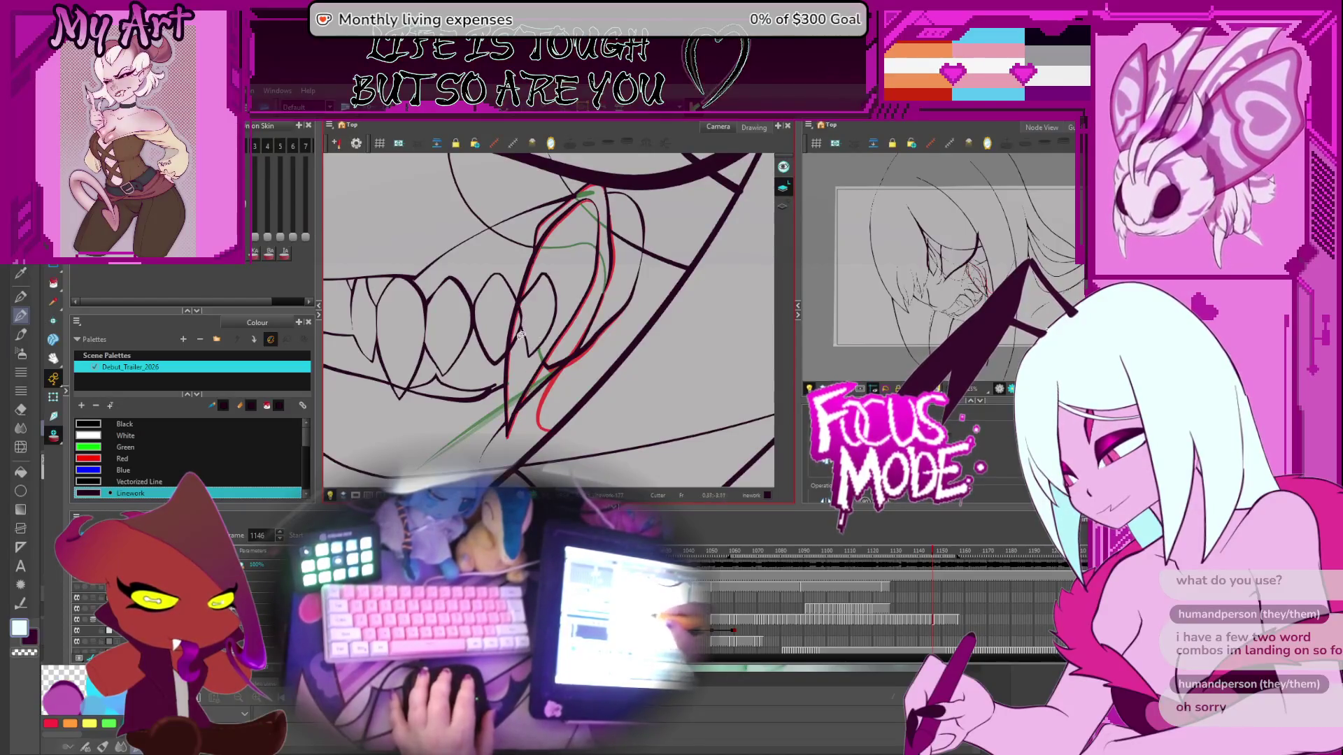
mouse_move(529, 354)
left_mouse_down()
mouse_move(547, 346)
mouse_move(528, 343)
left_mouse_up()
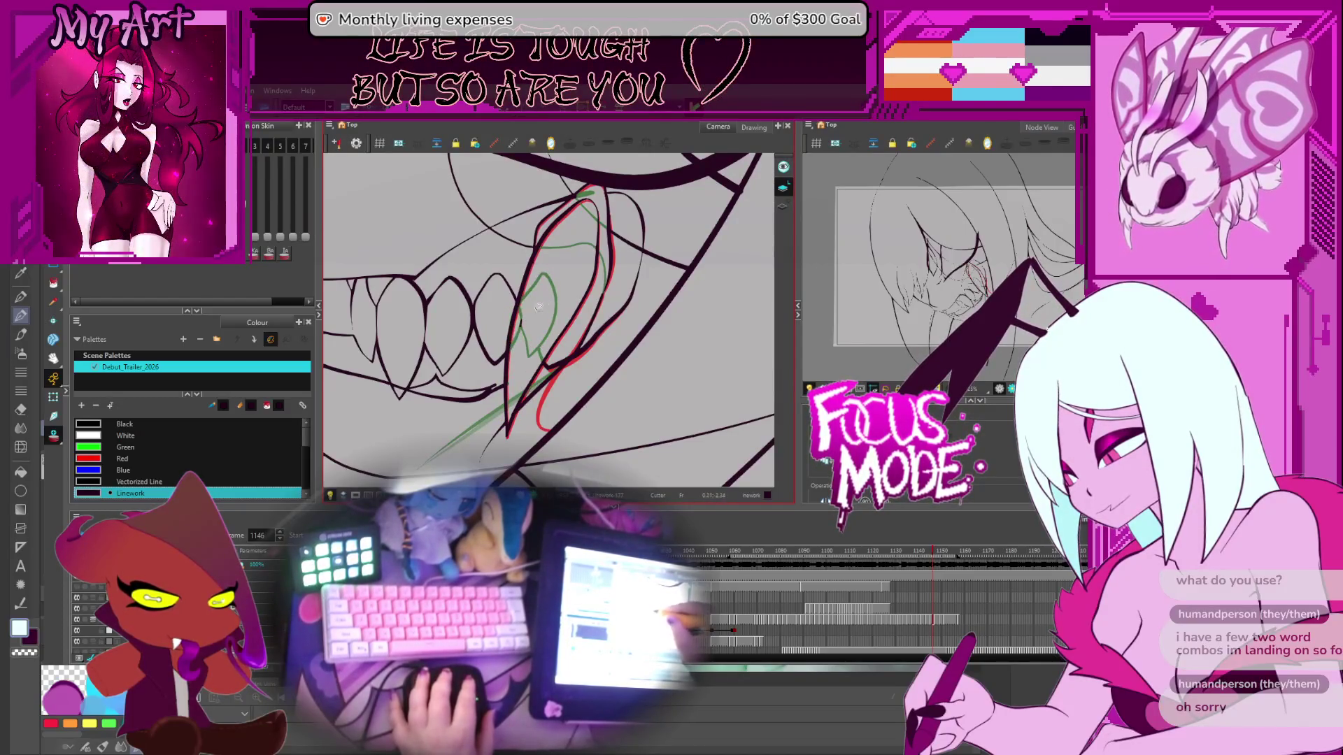
key("period")
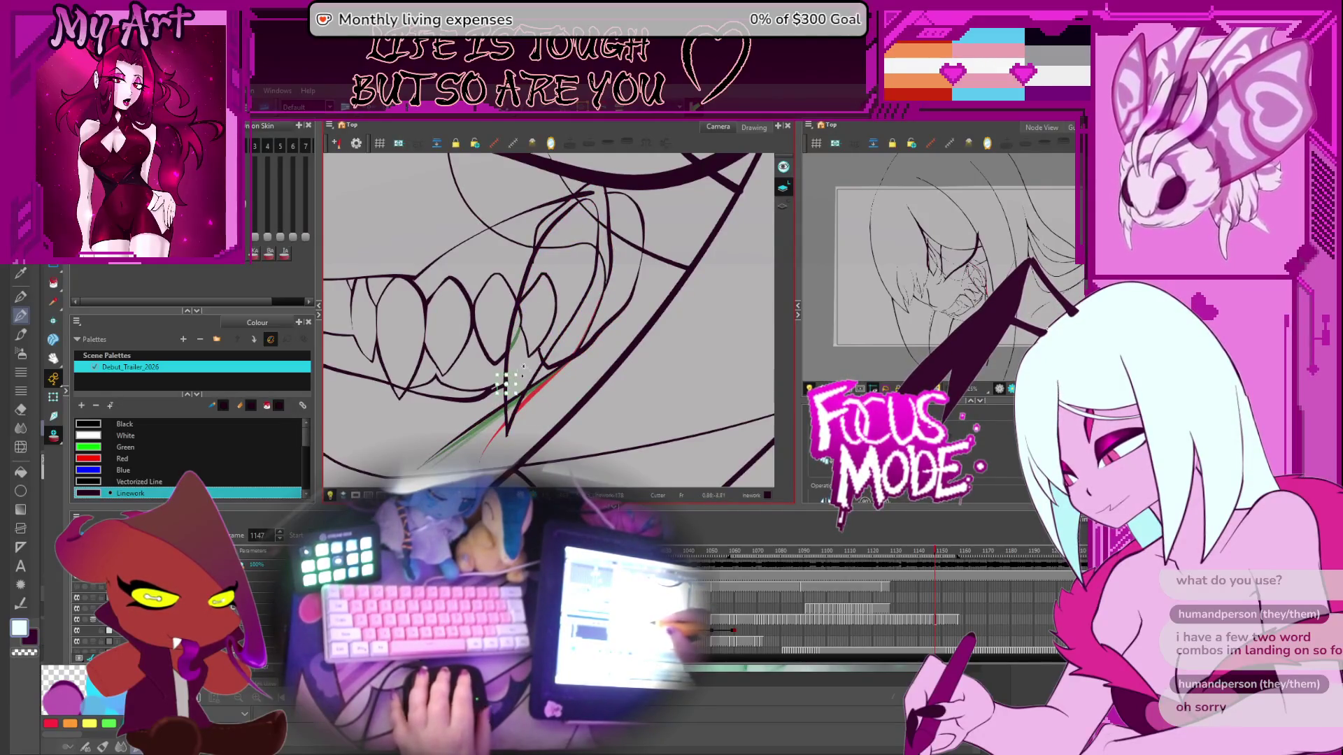
mouse_move(537, 354)
left_mouse_down()
mouse_move(523, 312)
mouse_move(539, 357)
left_mouse_up()
Step: Tilt the view and flip between frames 1148 and 1151 to check the fang motion
key("period")
key("period")
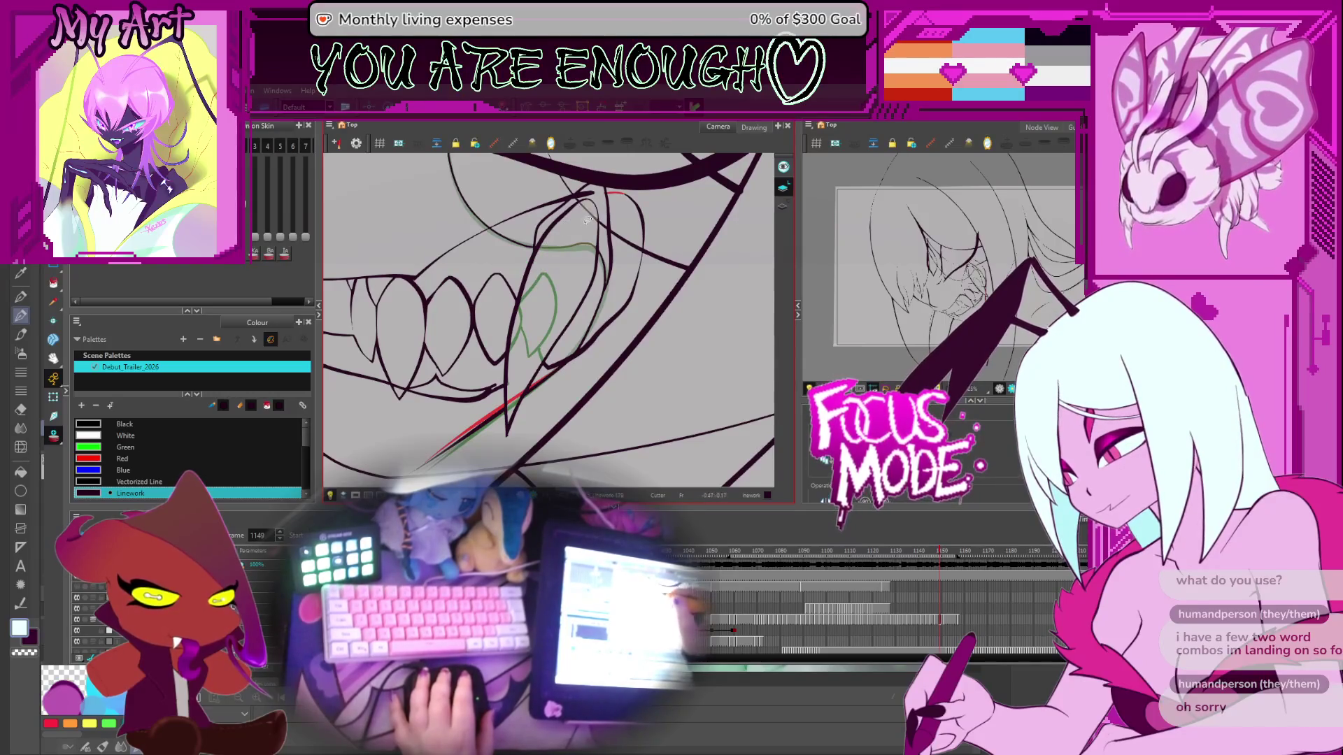
left_click_drag(552, 246, 557, 246)
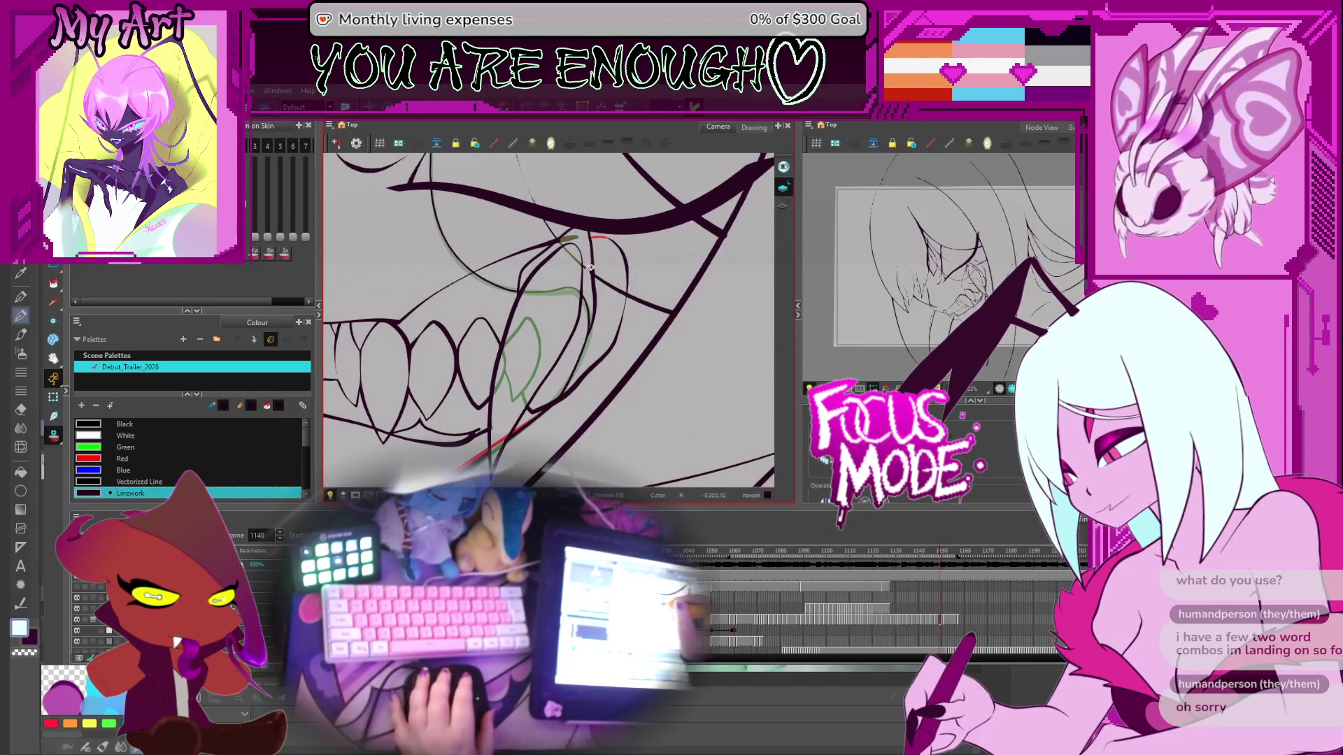
key("comma")
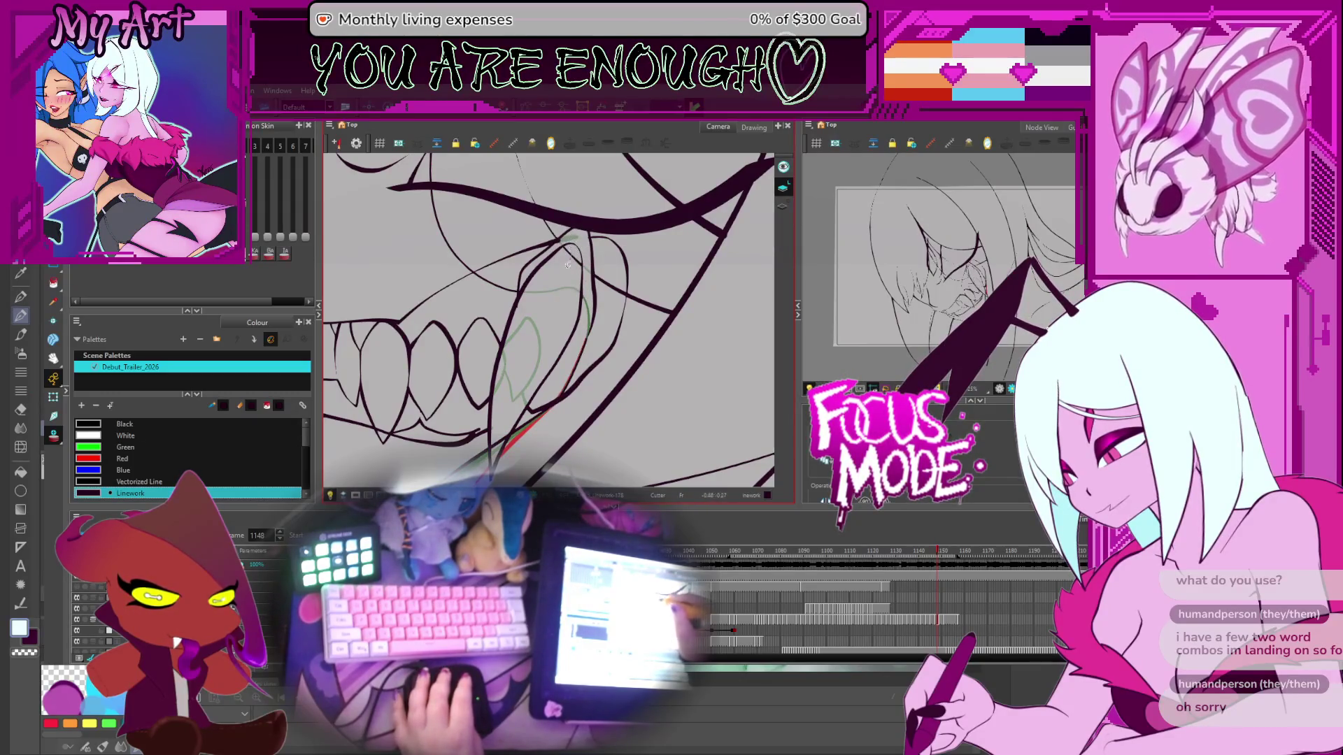
key("period")
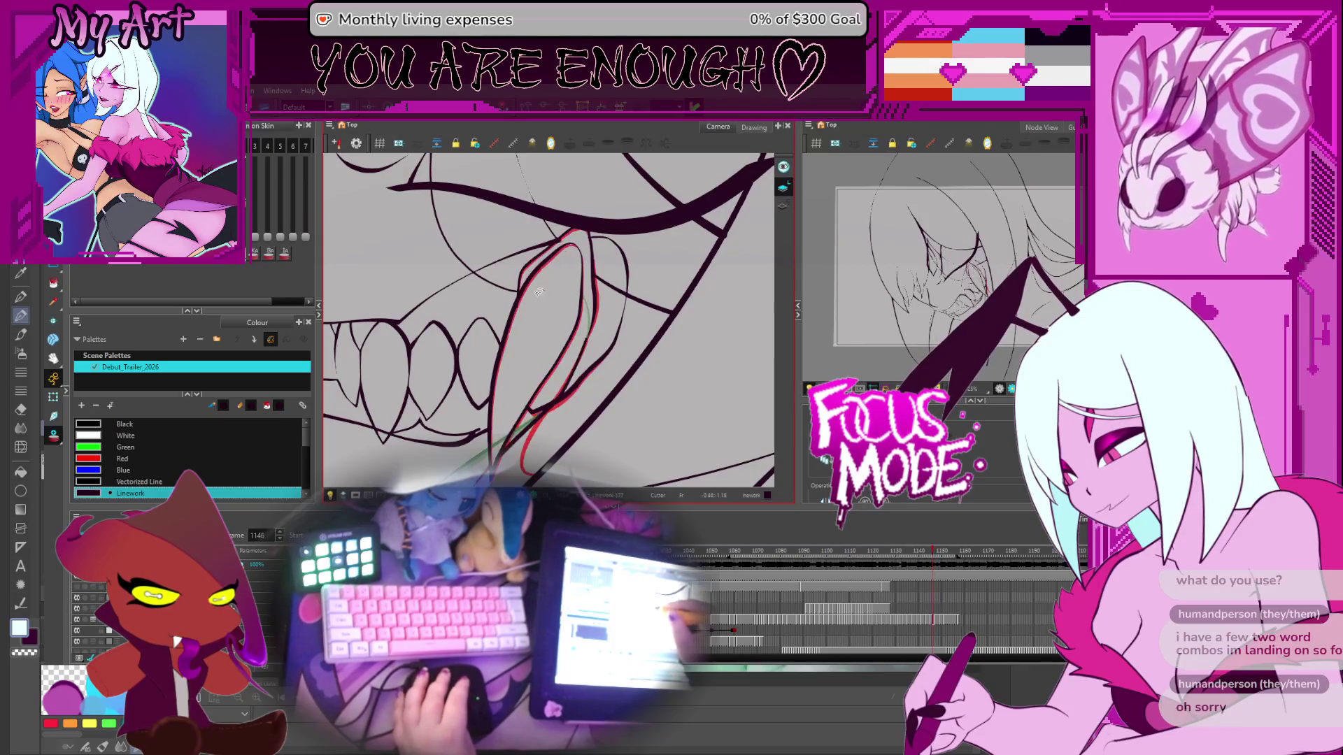
key("comma")
key("period")
key("period")
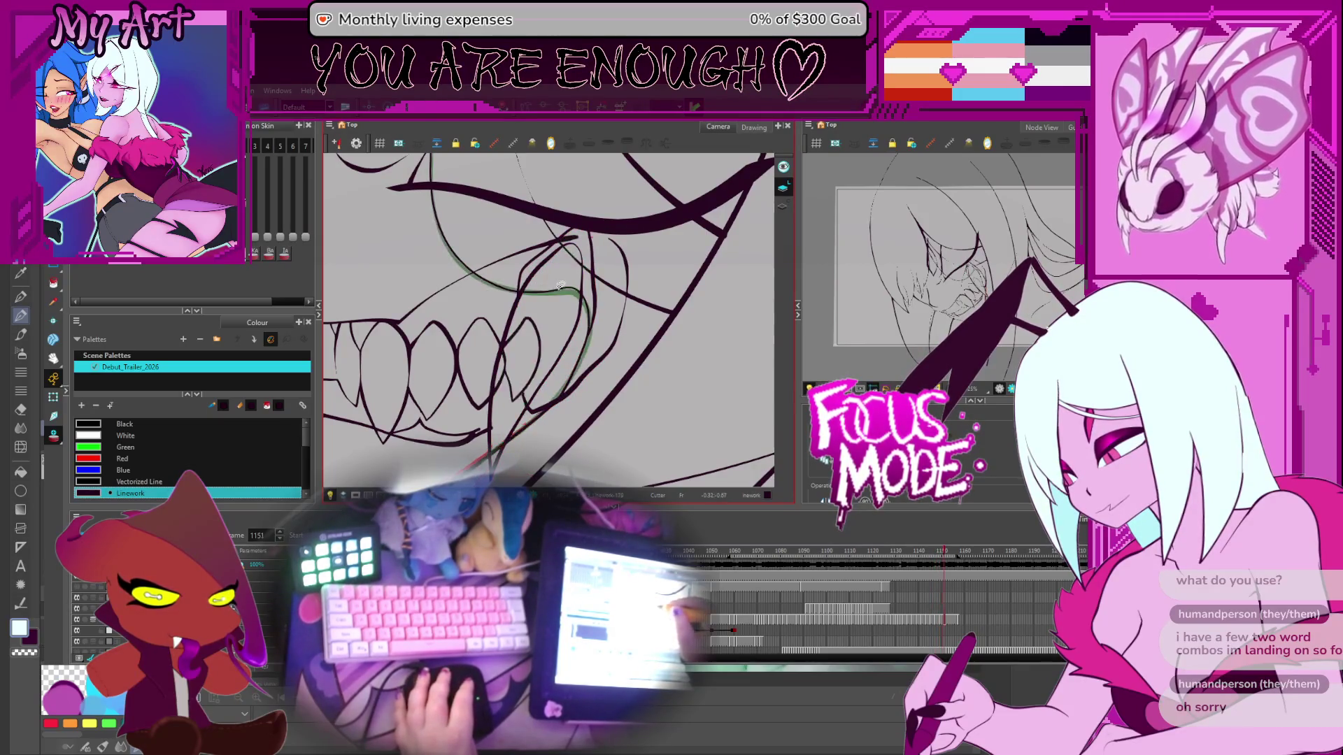
key("period")
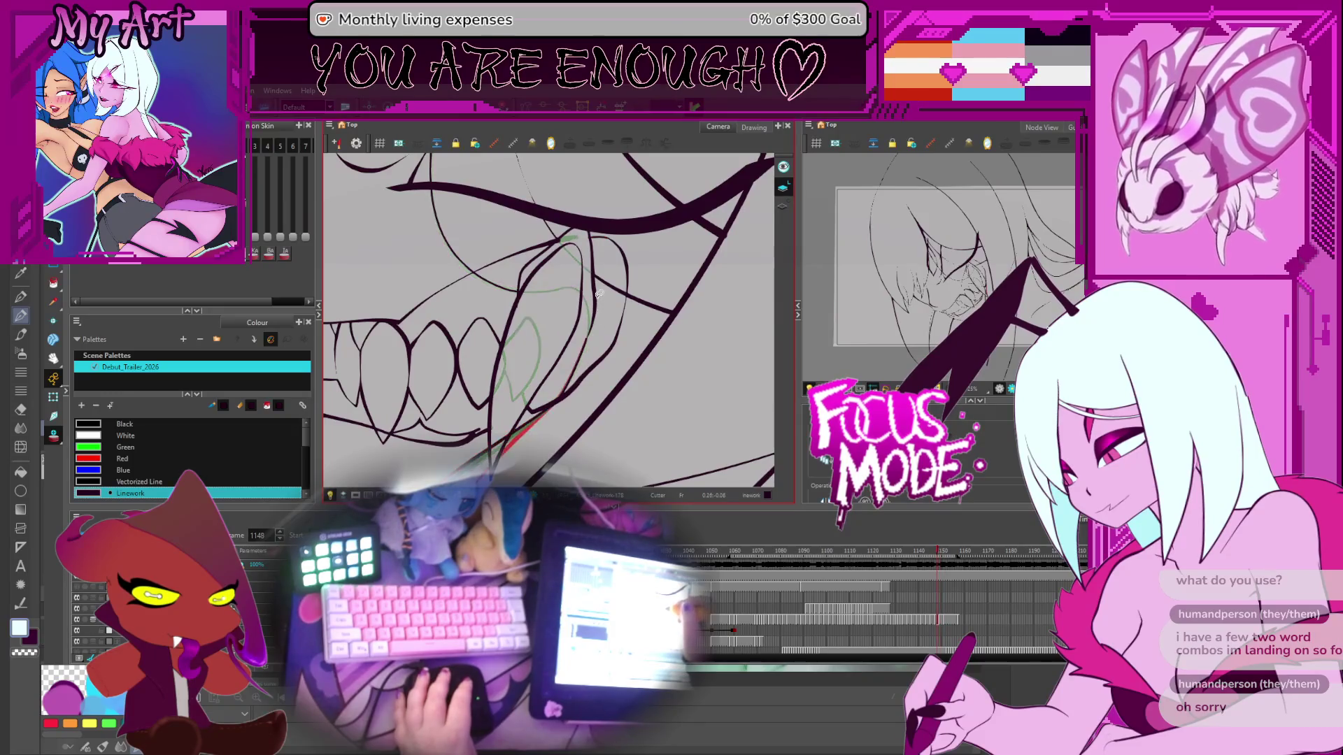
key("comma")
key("period")
key("period")
Step: Undo the stray stroke past the fang, then compare frames 1154 through 1157
key("ctrl+z")
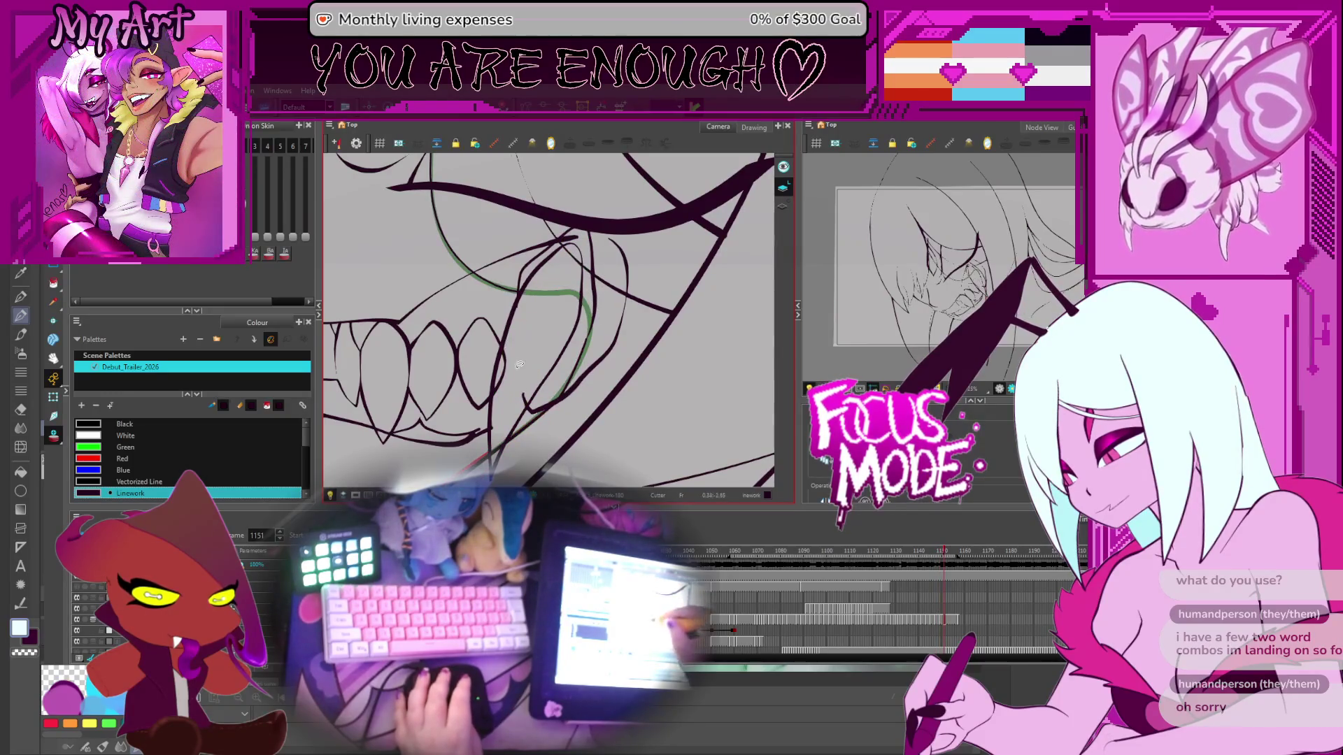
key("period")
key("period")
key("period")
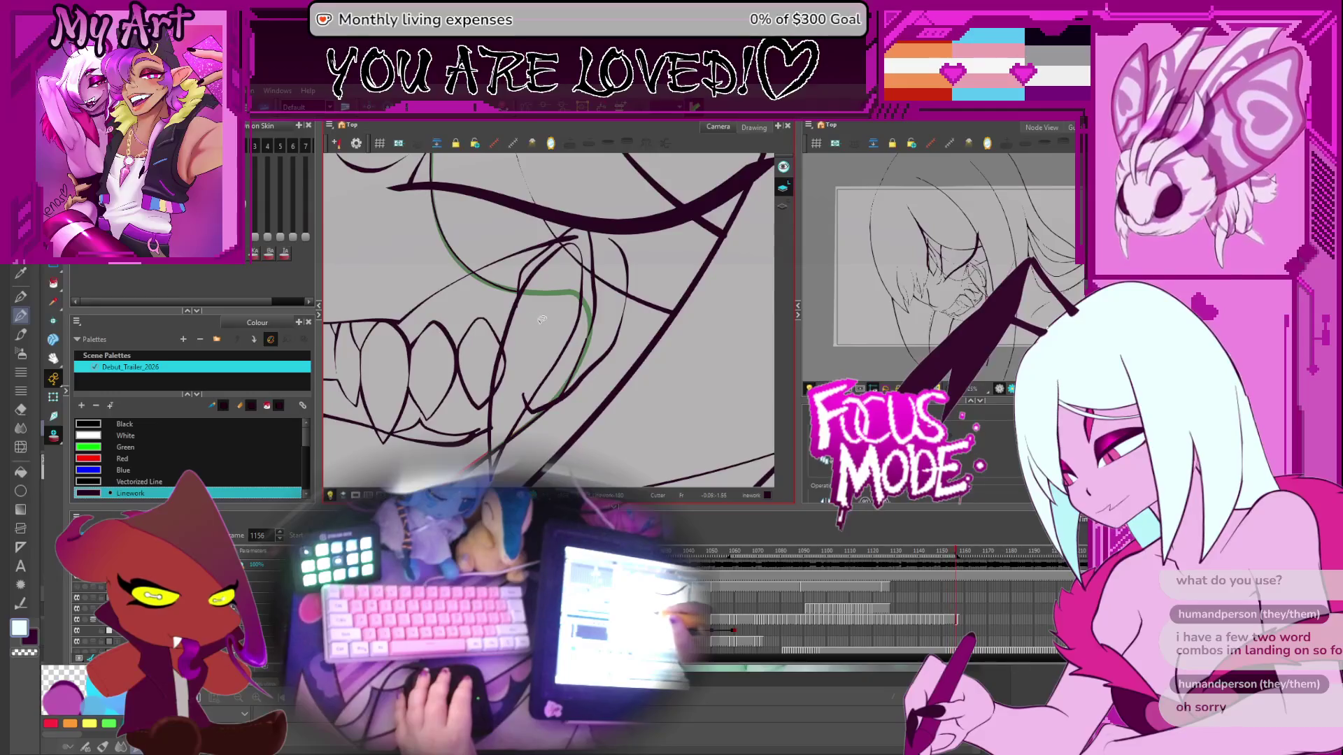
key("period")
key("comma")
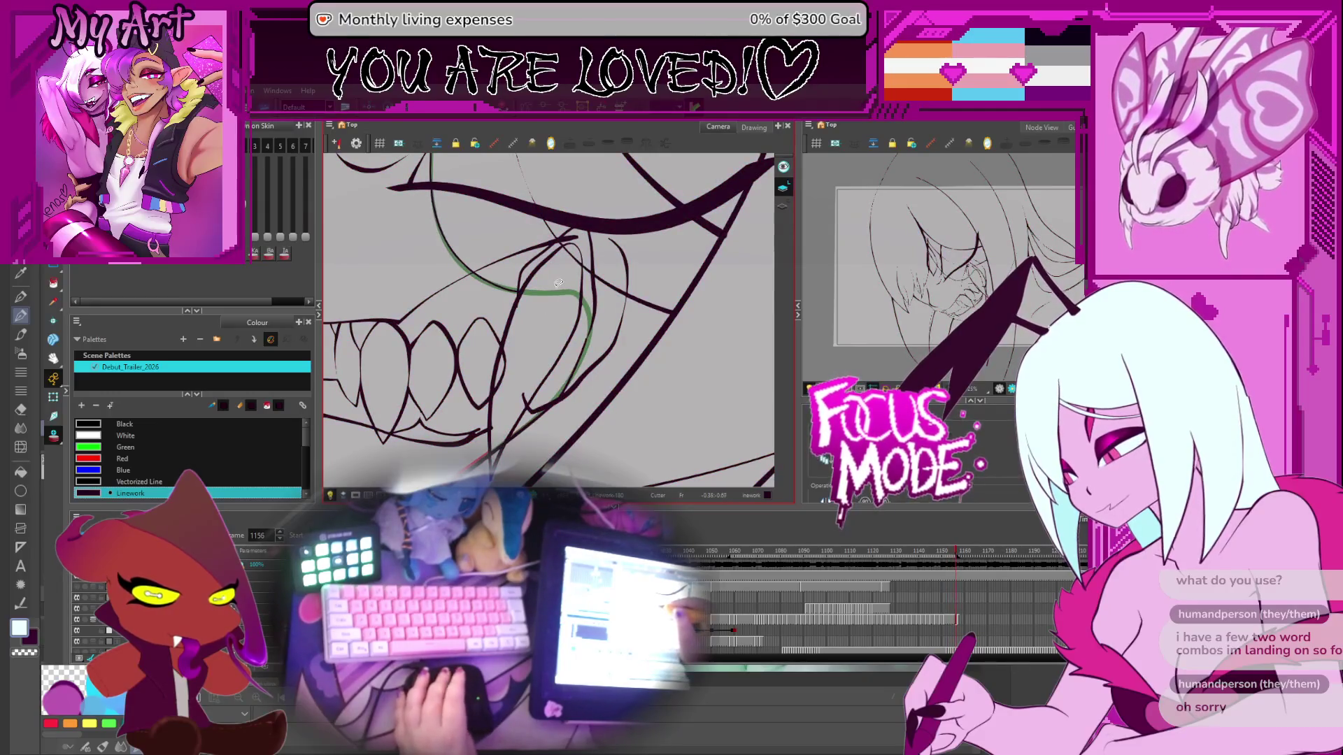
key("period")
key("comma")
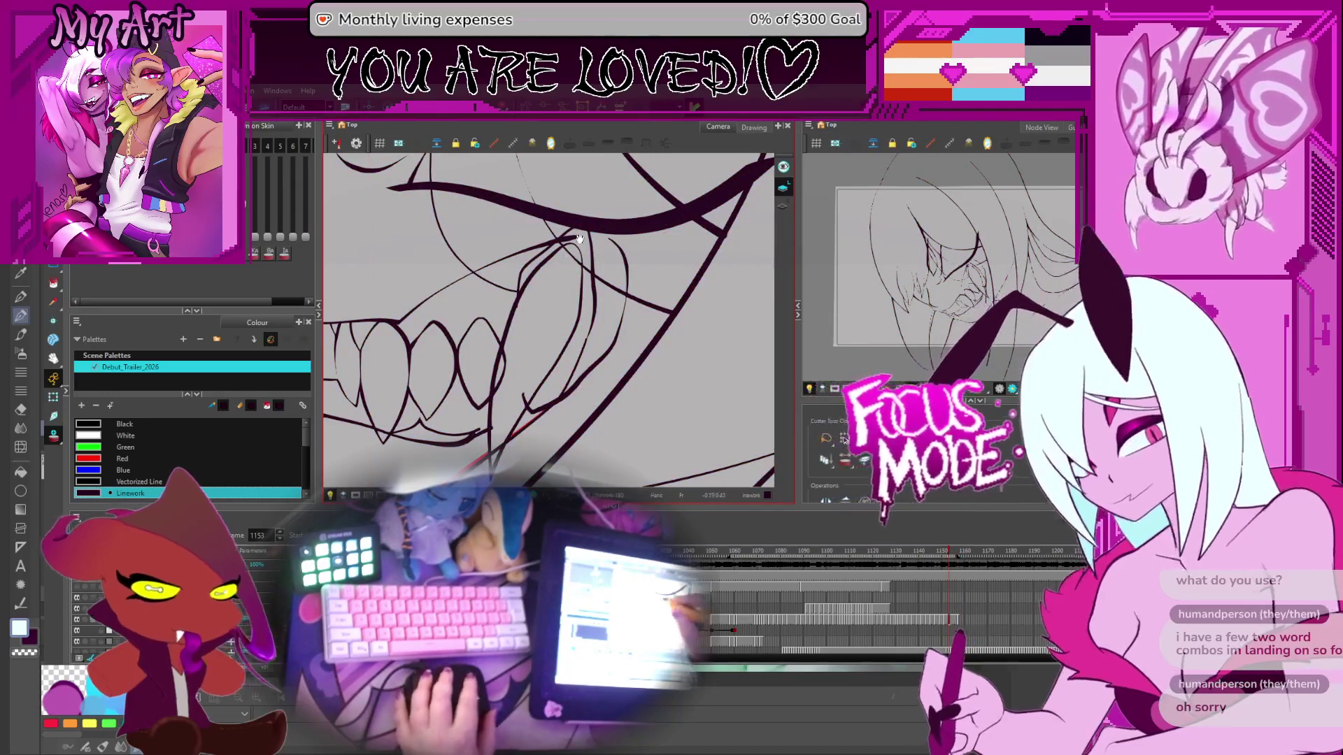
key("period")
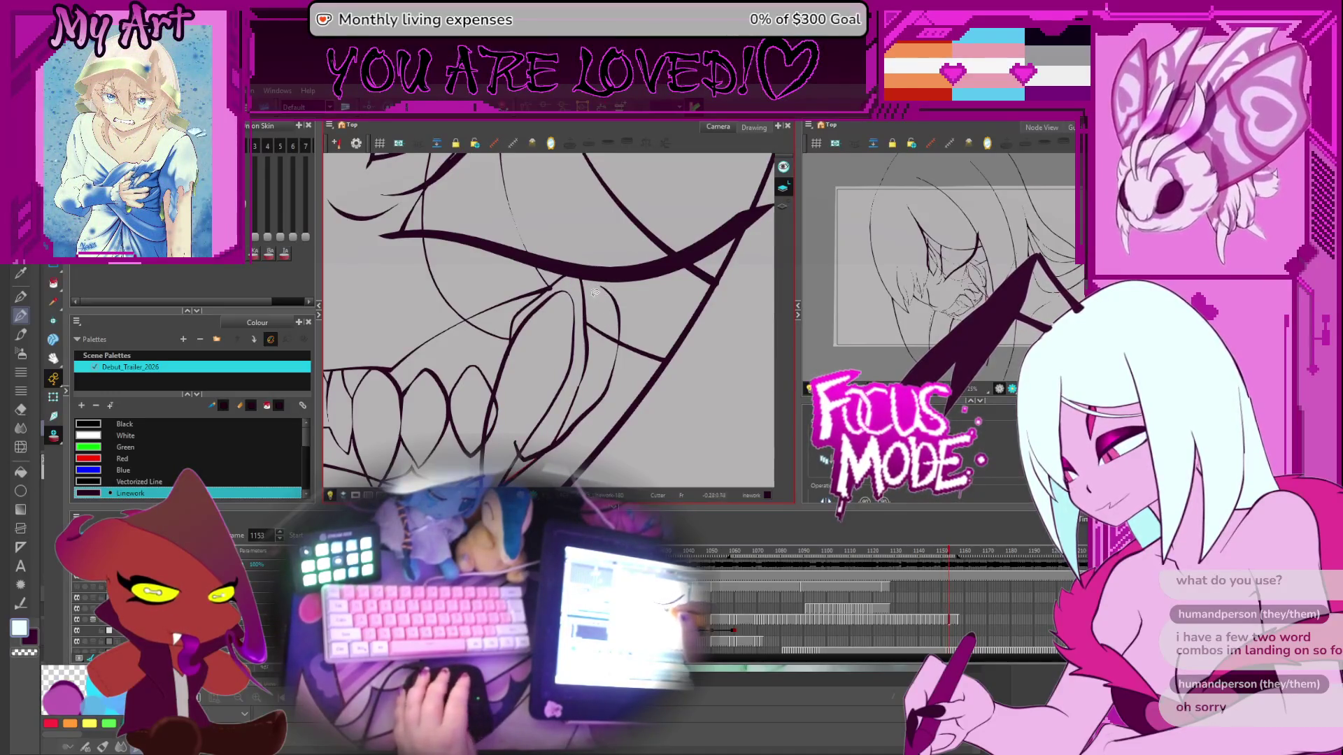
Step: Flip between frames 1149 and 1151, rotate the view, and pan the teeth into view
key("comma")
key("comma")
key("comma")
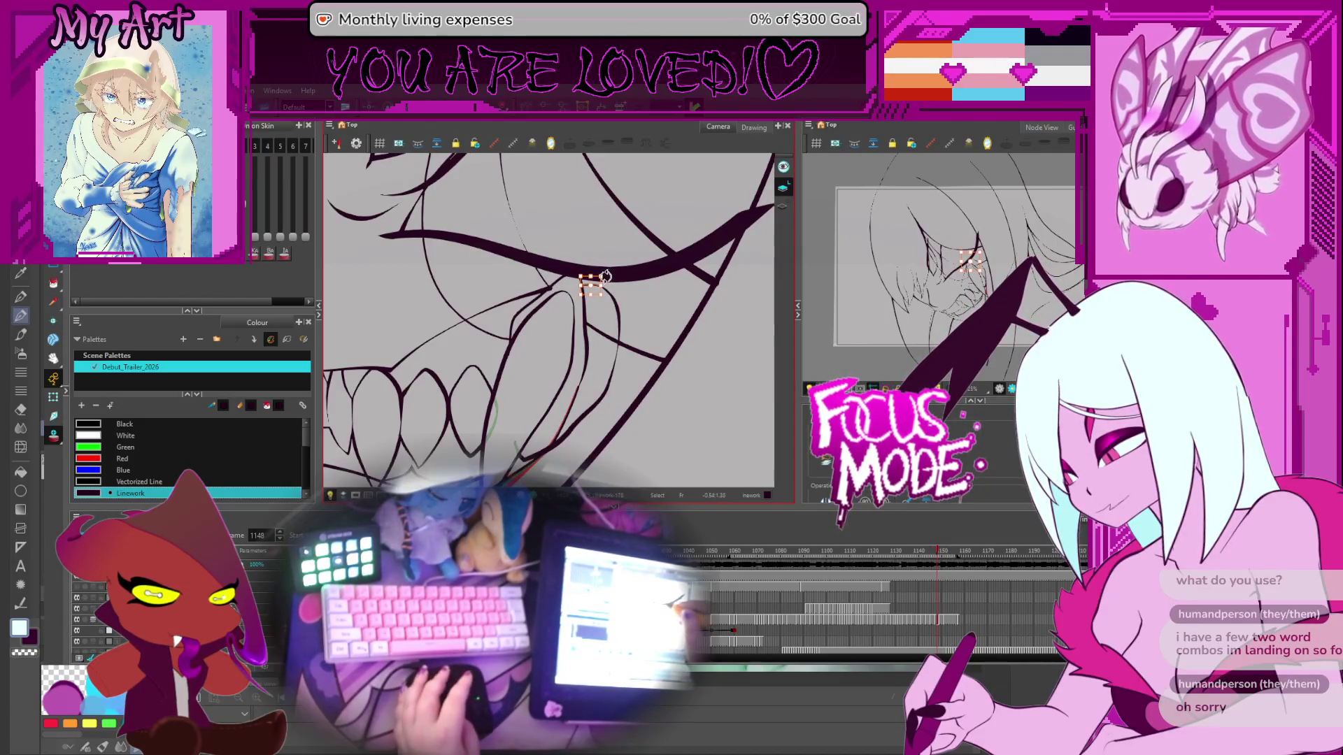
key("period")
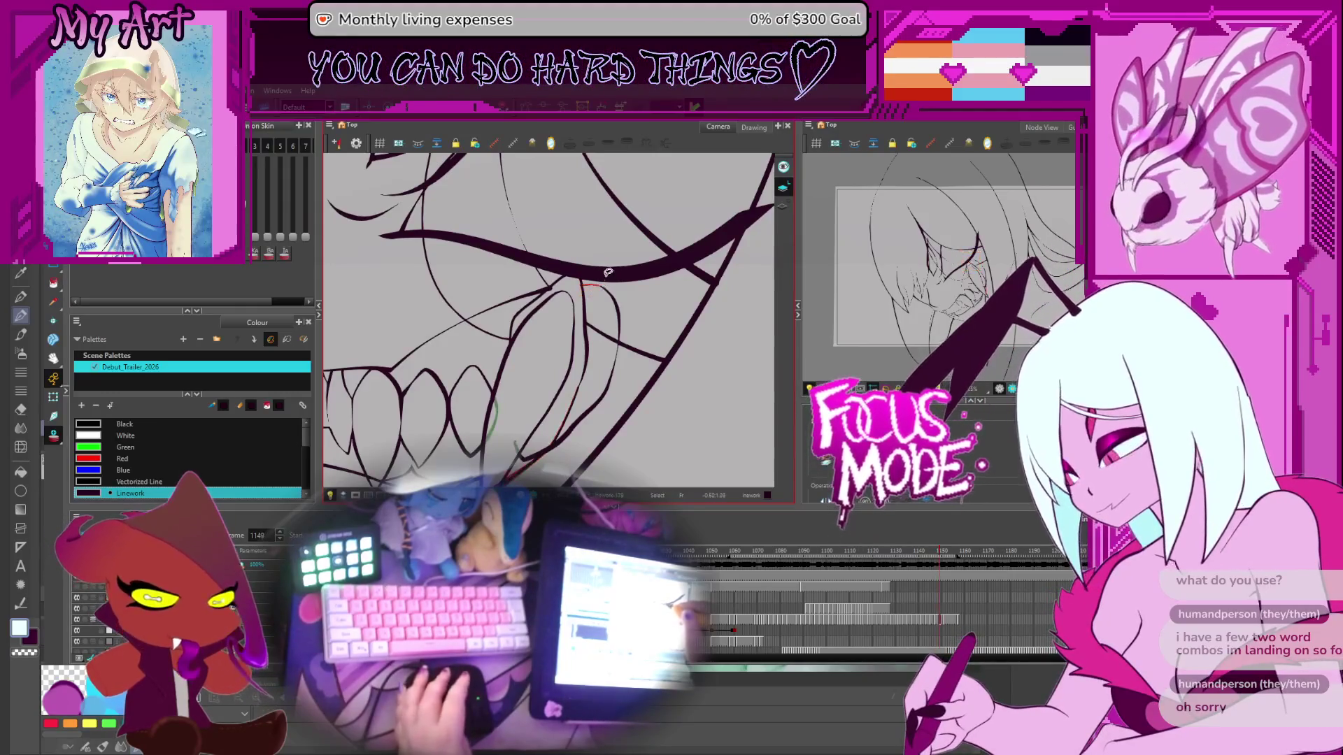
left_click_drag(607, 273, 613, 318)
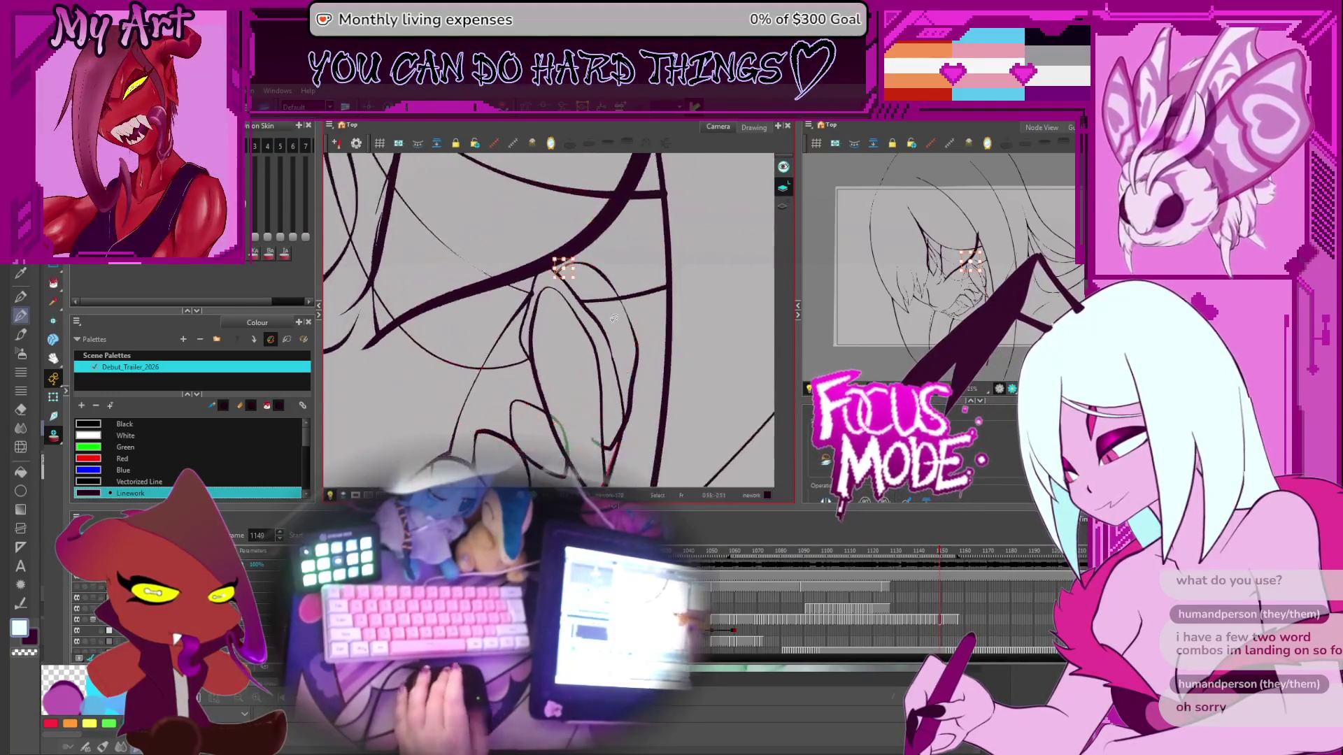
key("period")
key("period")
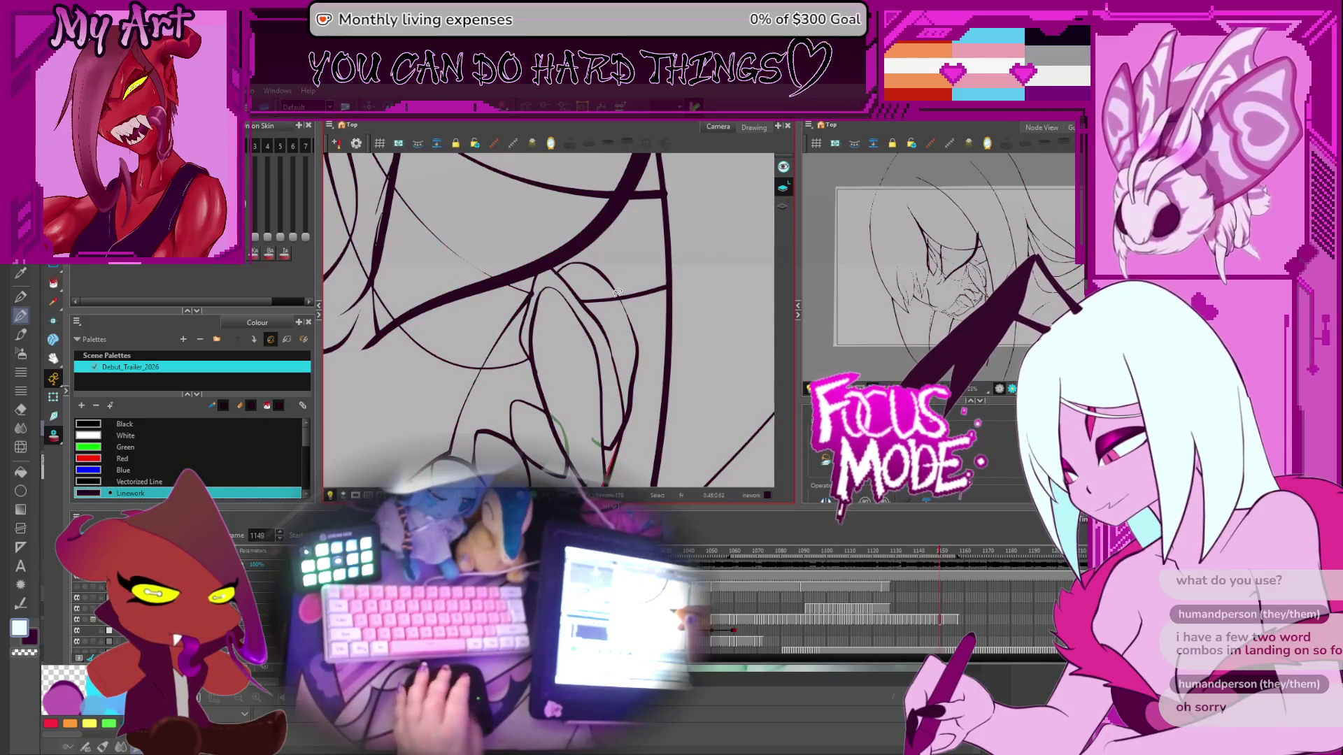
key("comma")
key("comma")
left_click_drag(587, 459, 600, 343)
key("period")
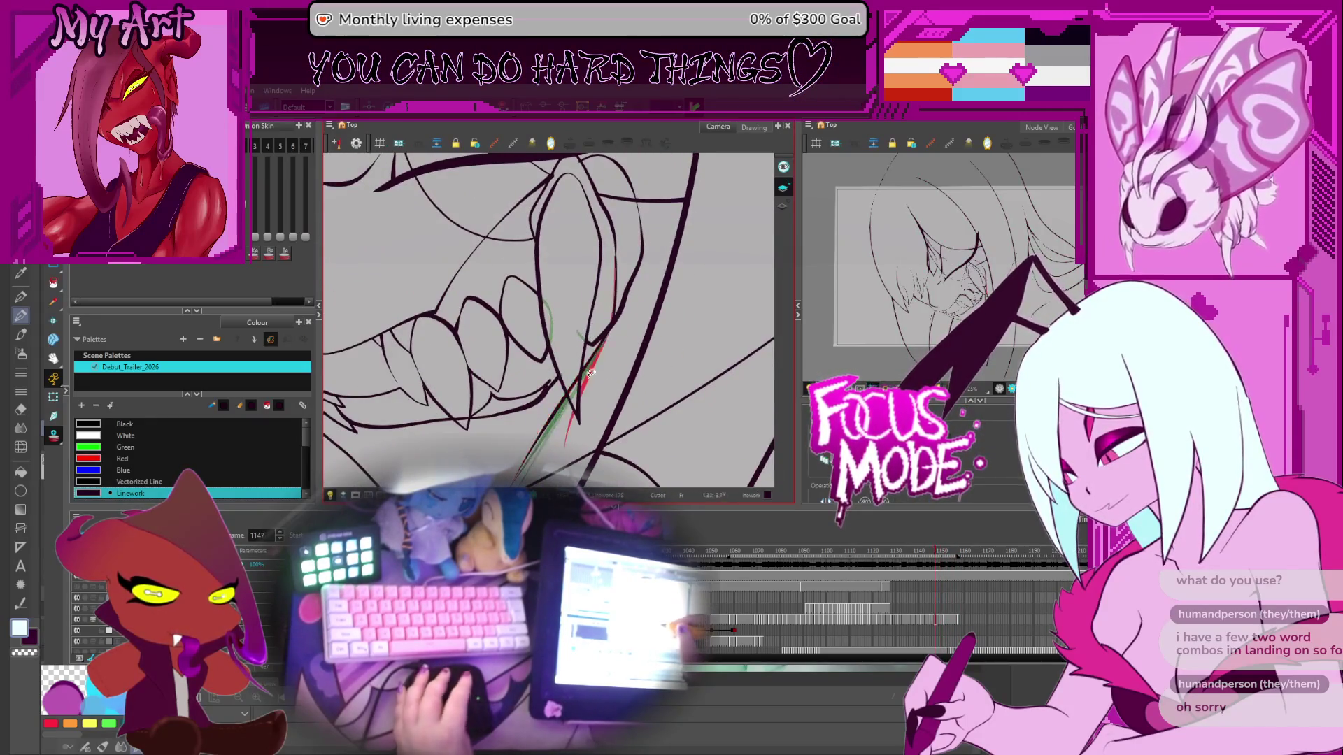
Step: On frame 1151, pan and zoom the view over the fang
key("period")
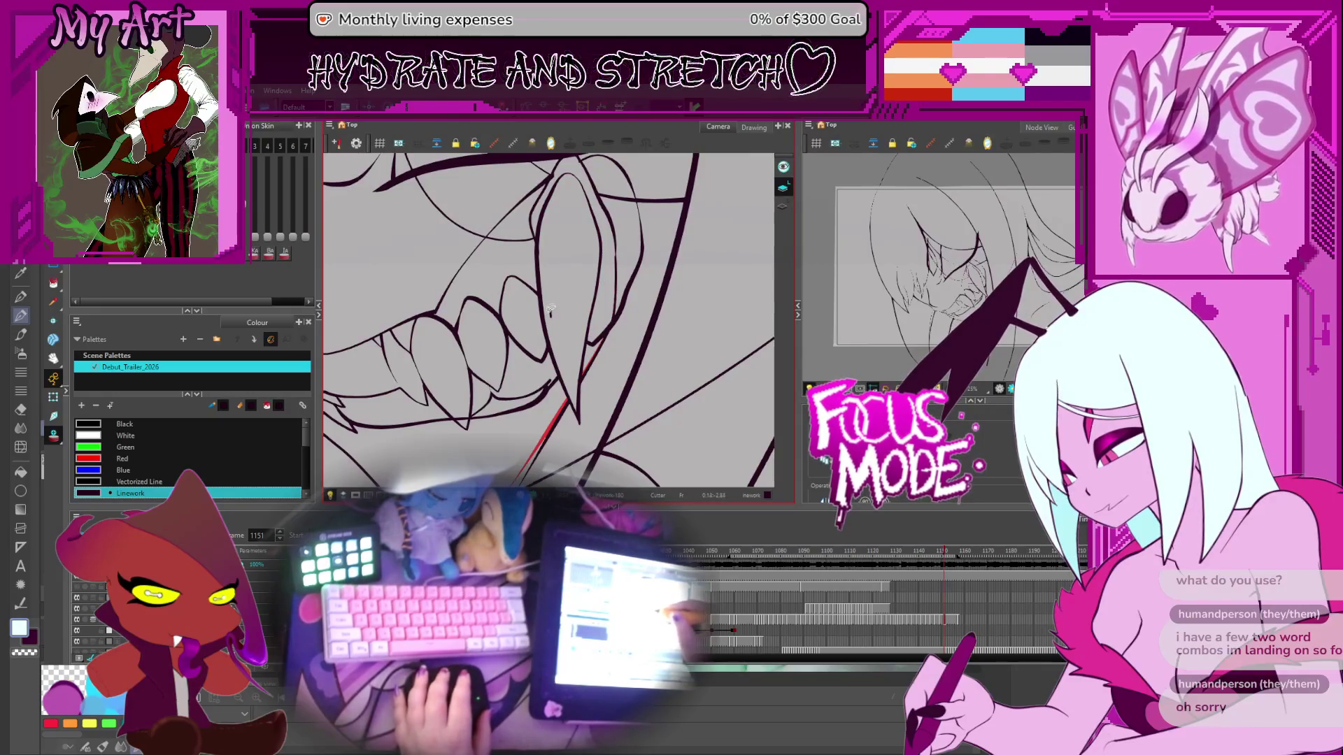
left_click_drag(565, 243, 572, 254)
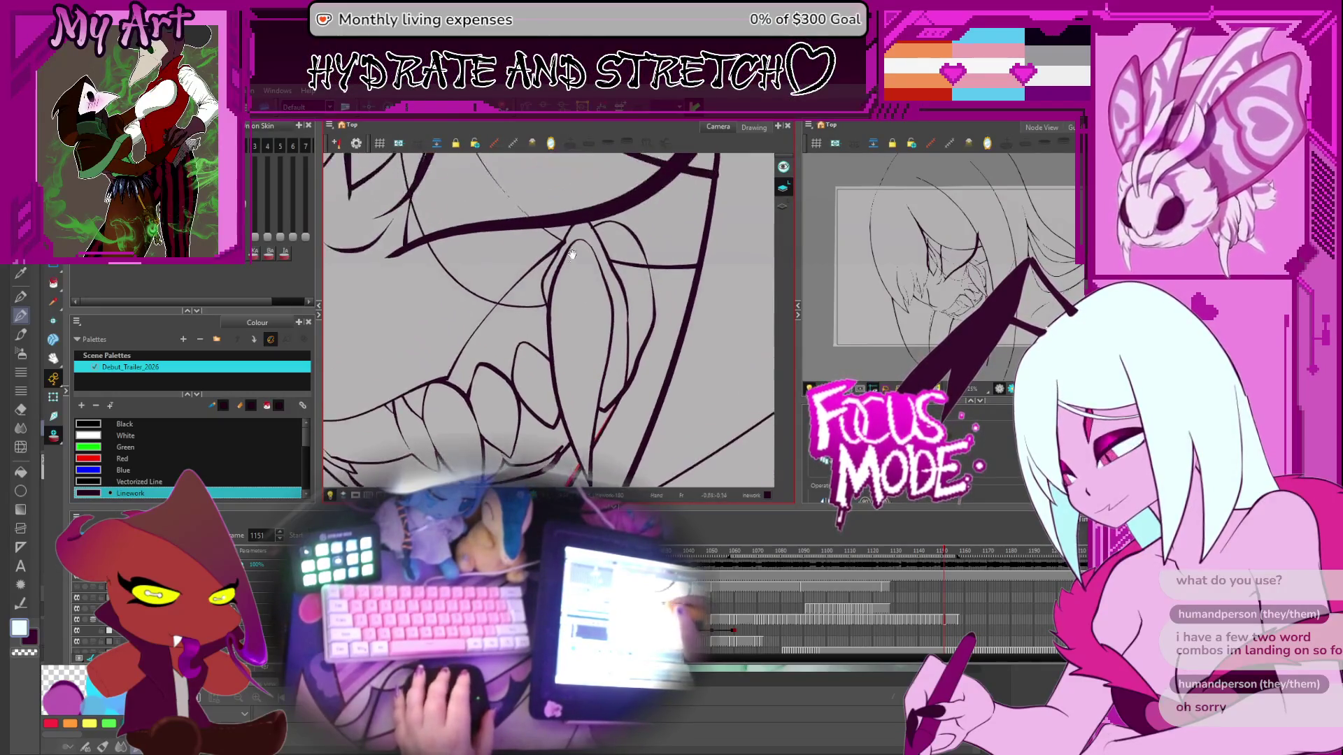
scroll(575, 245, "up", 3)
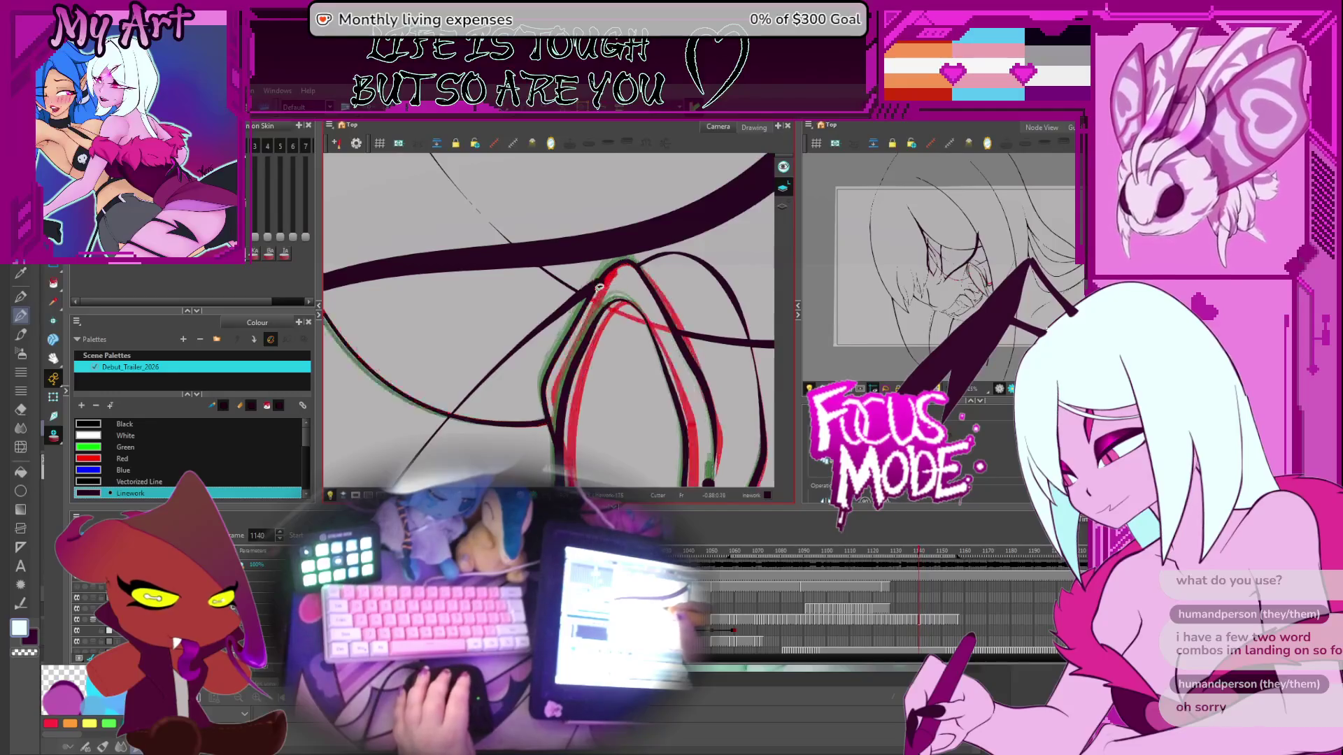
scroll(612, 330, "down", 3)
Step: Step through frames 1146 to 1151, then go back to frame 1128 and center the fang
key(".")
key(".")
key(".")
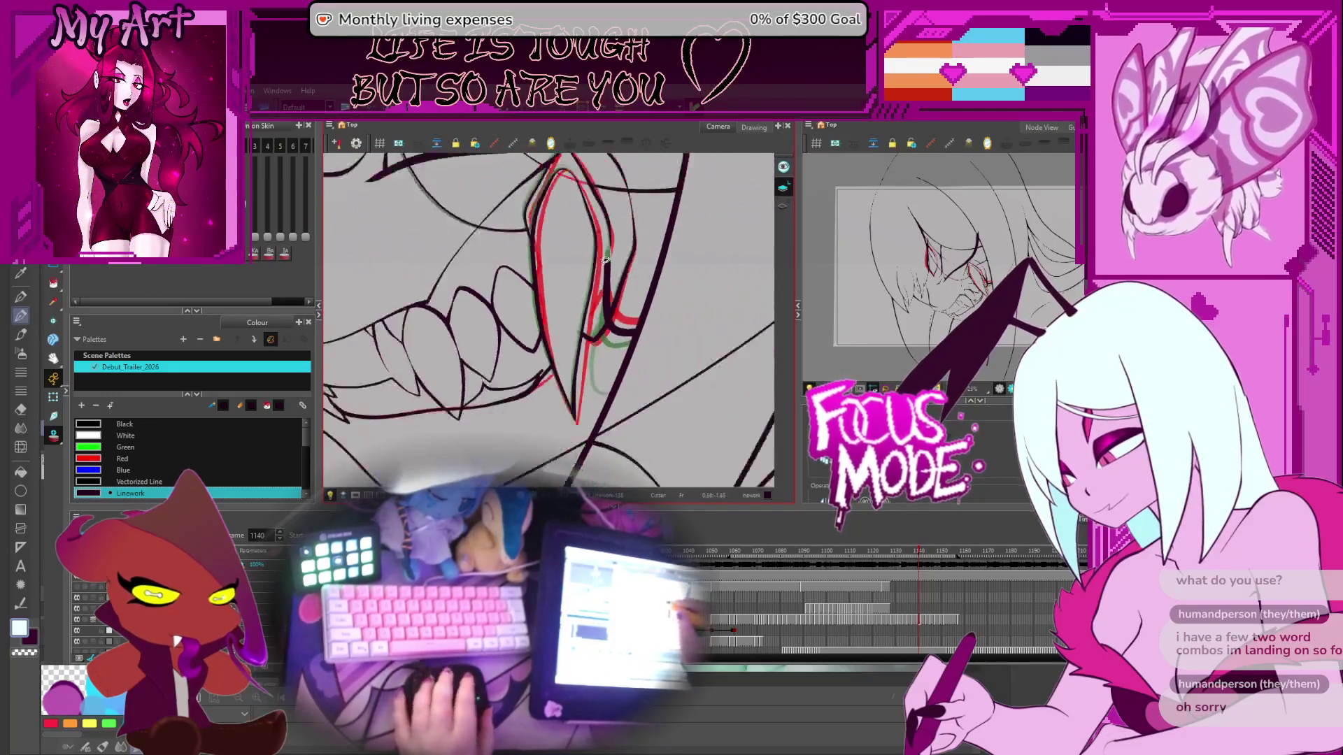
key("period")
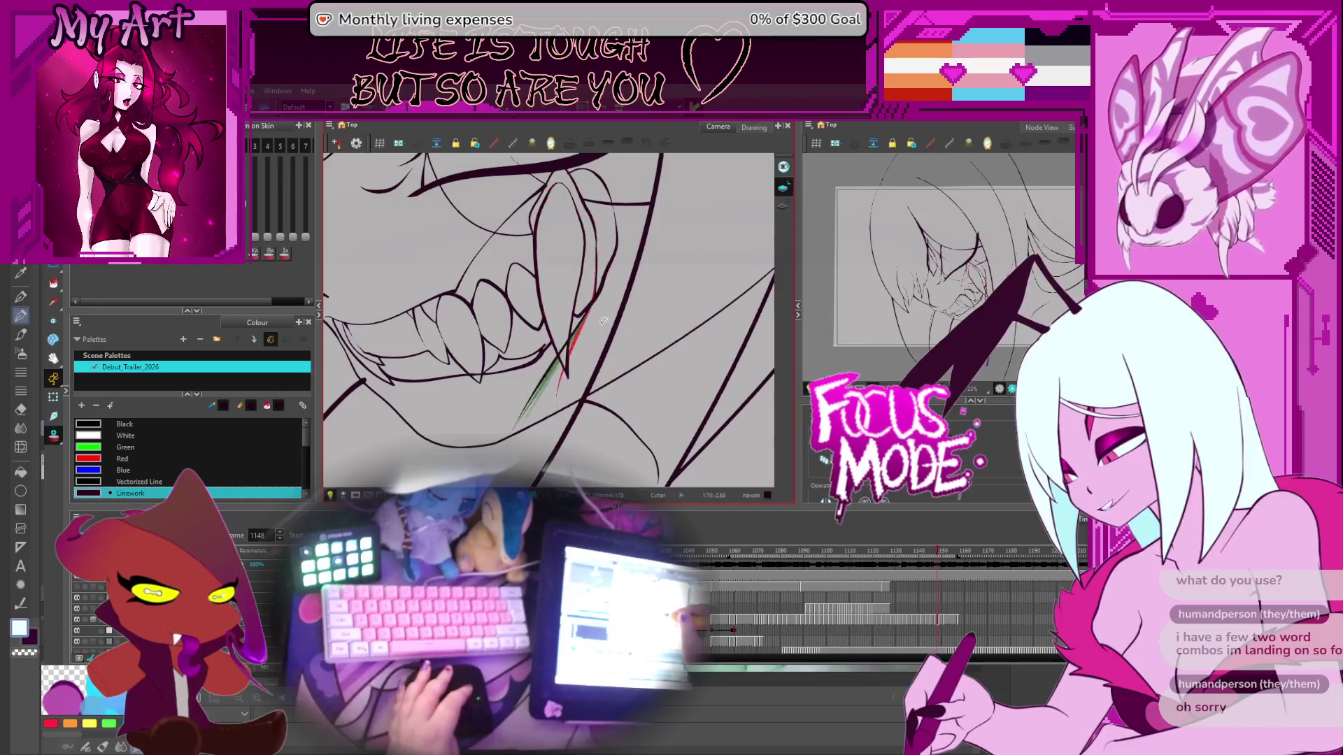
key("period")
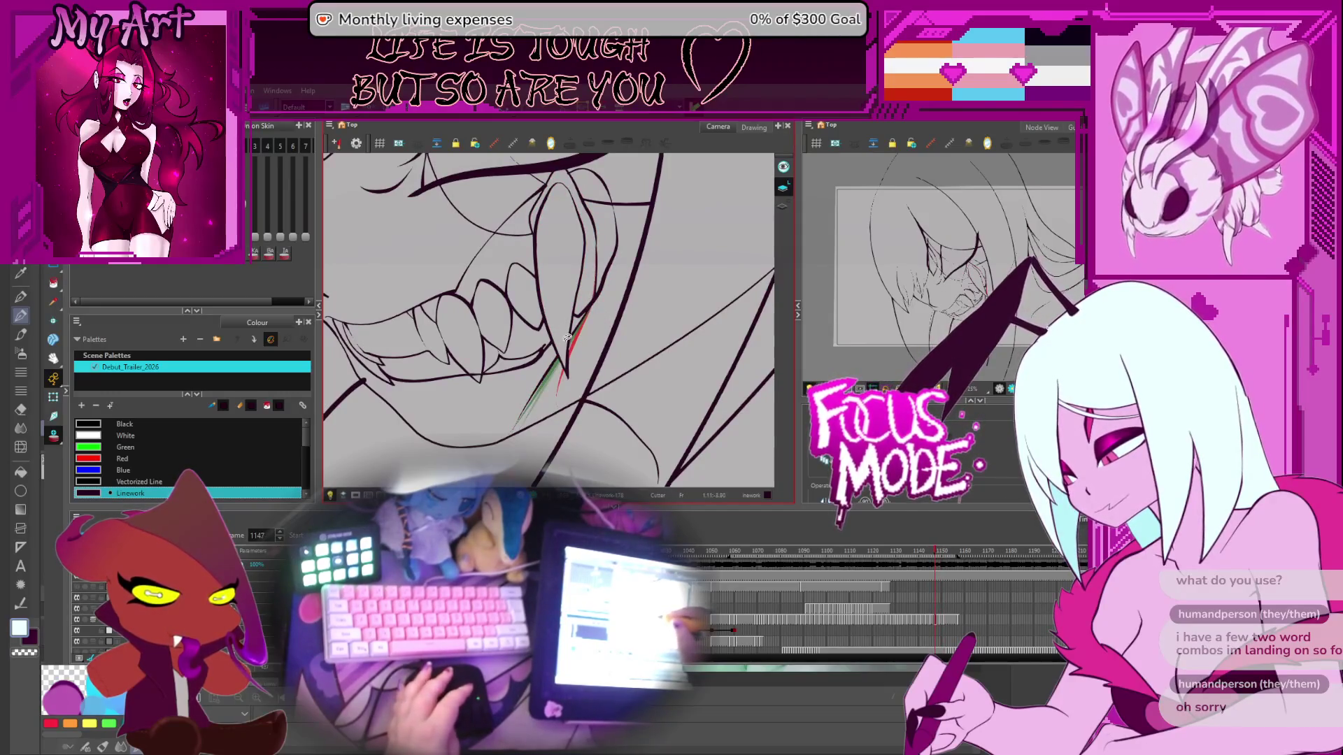
key("period")
key("period")
key("period")
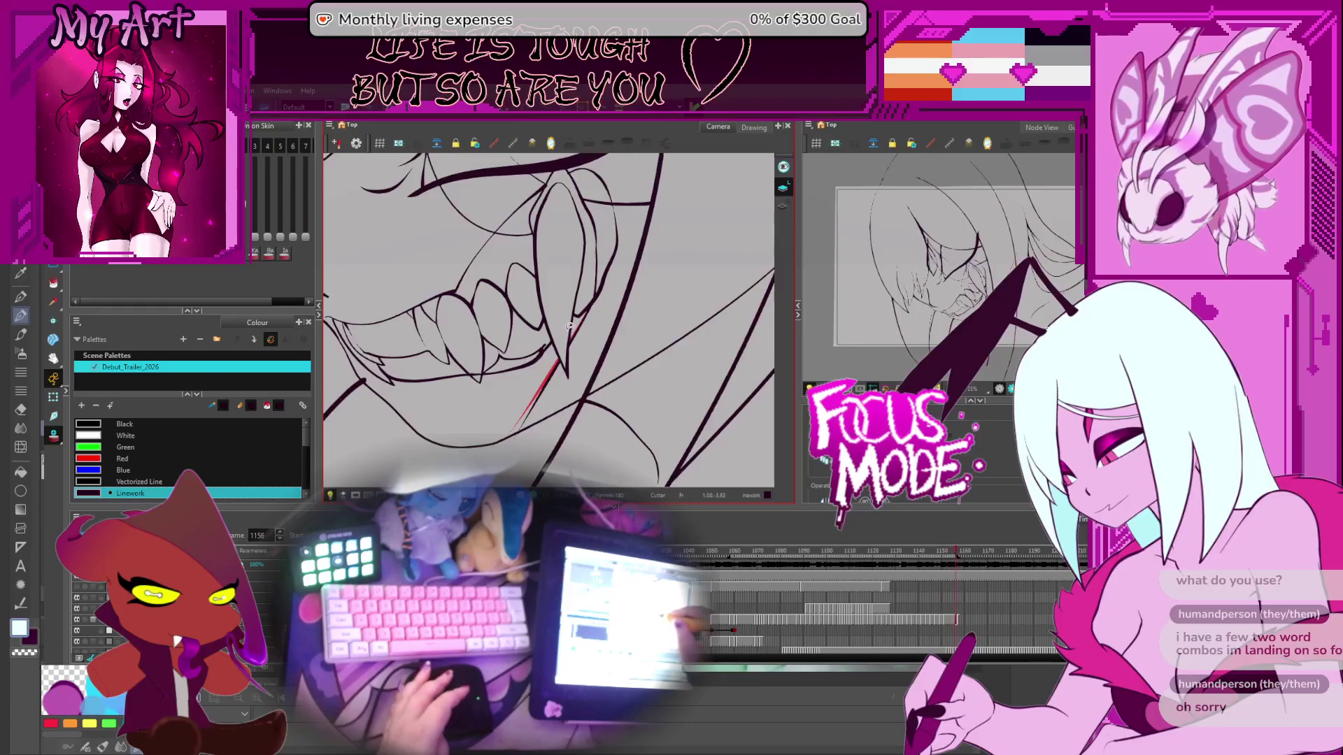
key("comma")
key("comma")
key("comma")
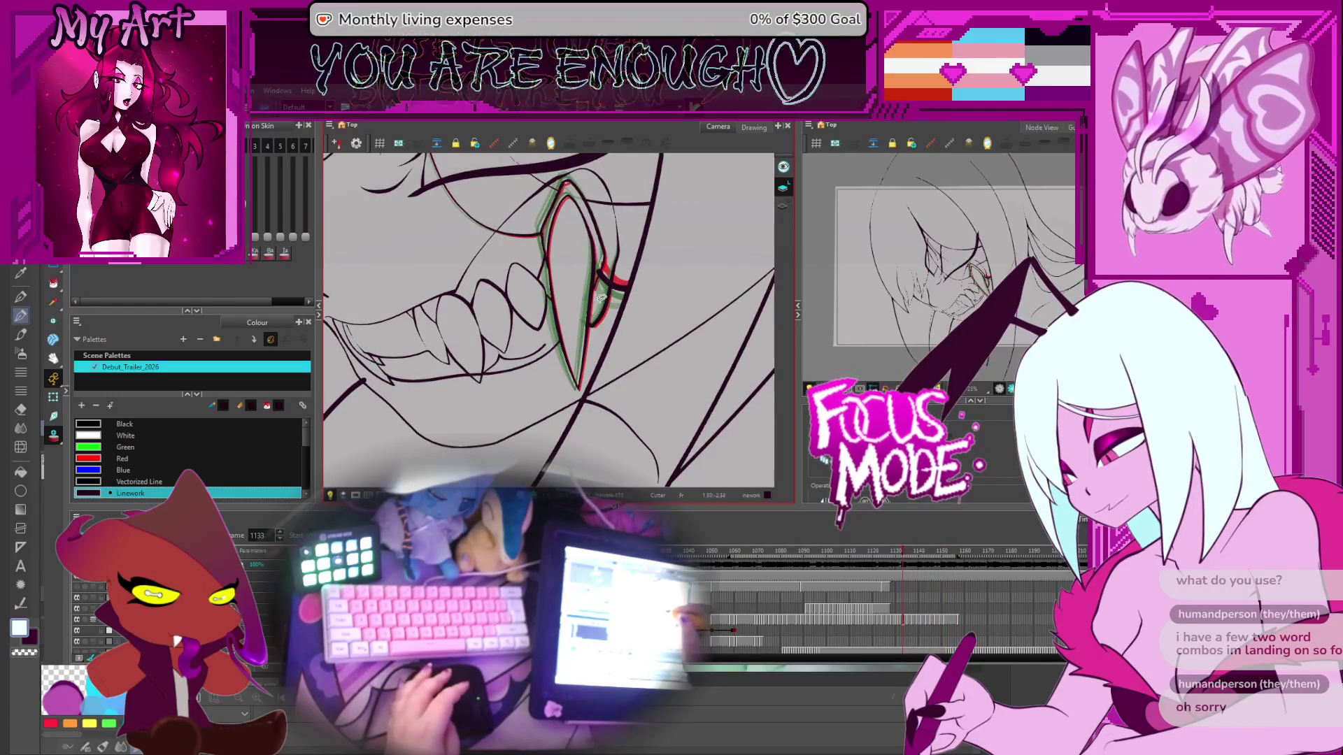
key("comma")
key("comma")
key("comma")
left_click_drag(600, 299, 591, 380)
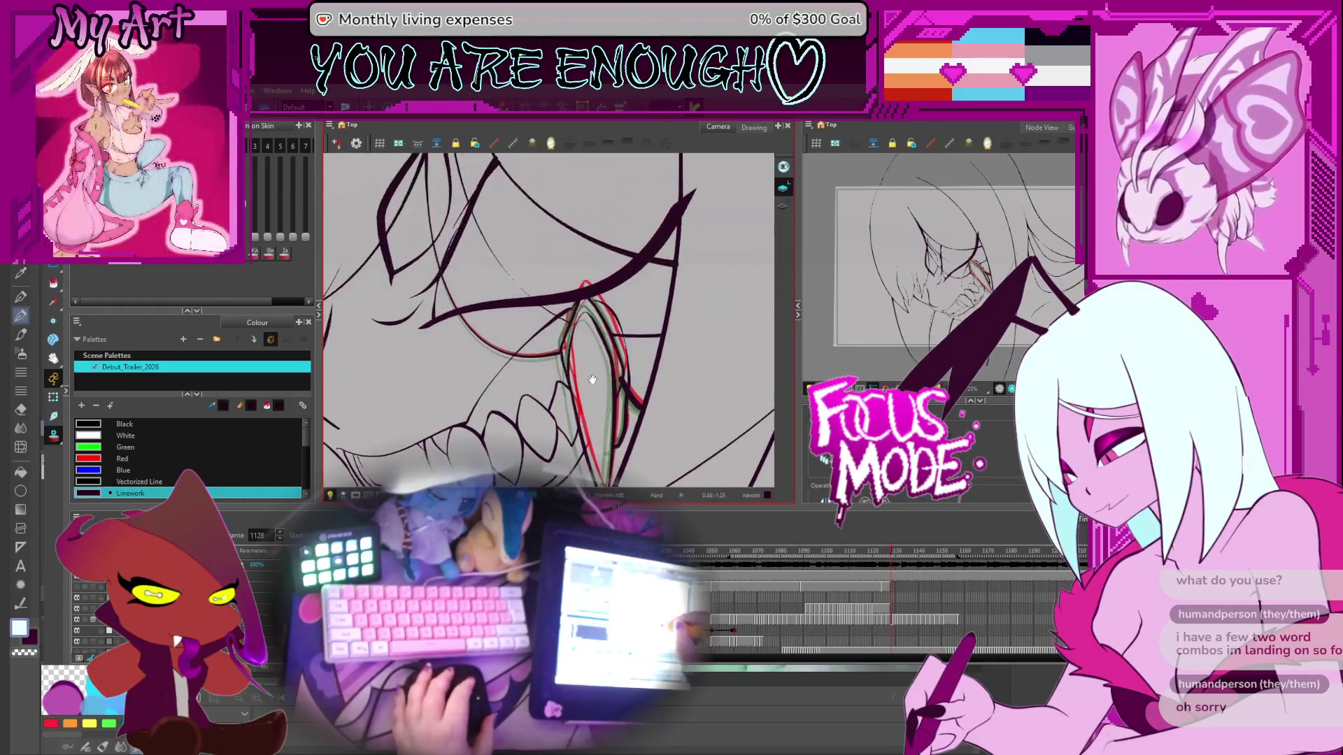
Step: Cut out and delete the small stray stroke piece at the fang tip
key("alt+t")
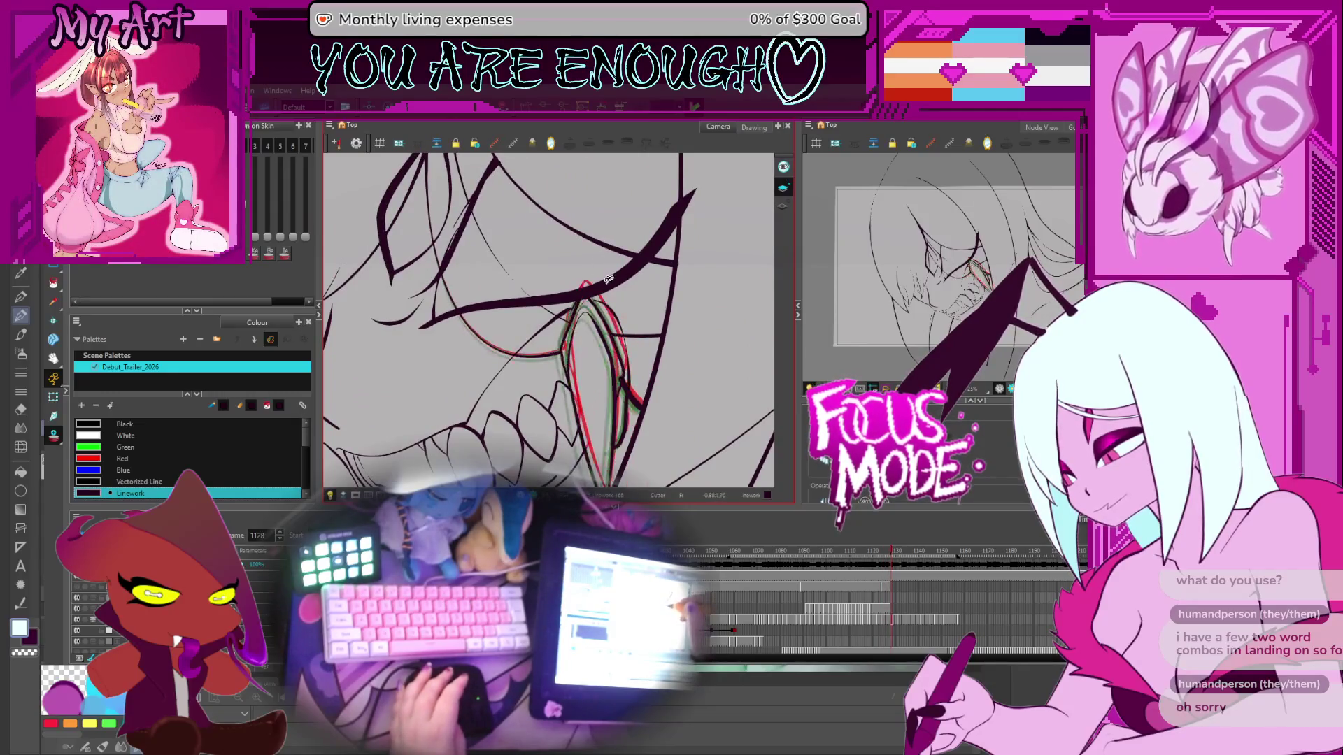
left_click_drag(581, 278, 598, 293)
scroll(616, 274, "up", 1)
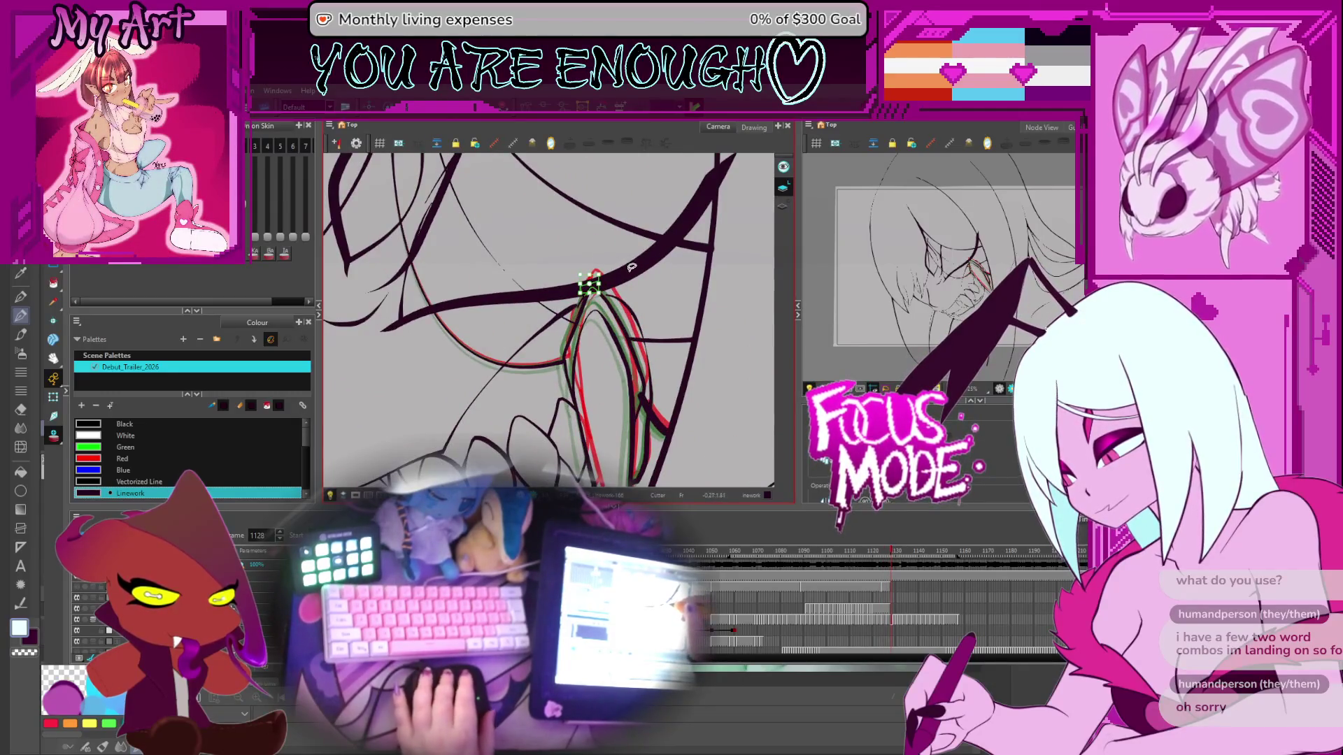
key("Delete")
Step: Use the Pencil Editor to reshape the upper stroke's curve where it meets the fang
key("alt+shift+q")
scroll(622, 280, "up", 1)
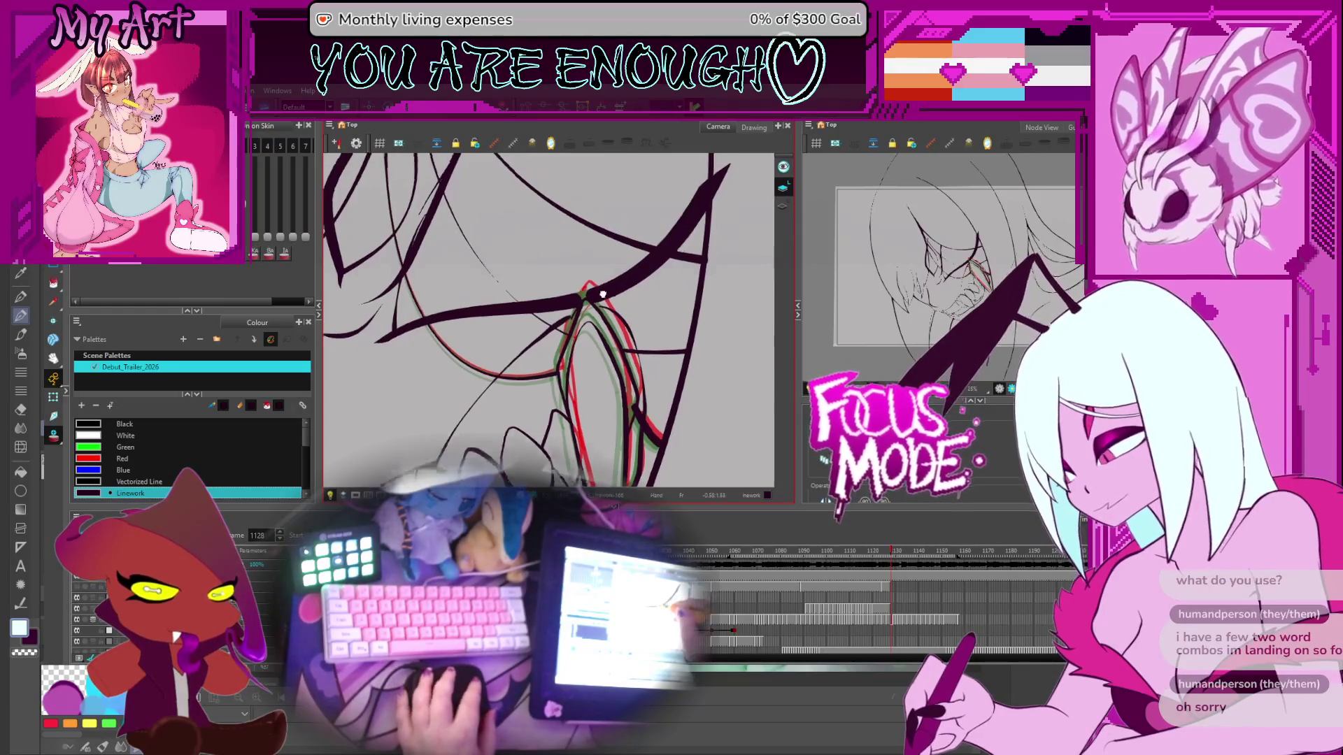
left_click(612, 292)
scroll(616, 290, "up", 1)
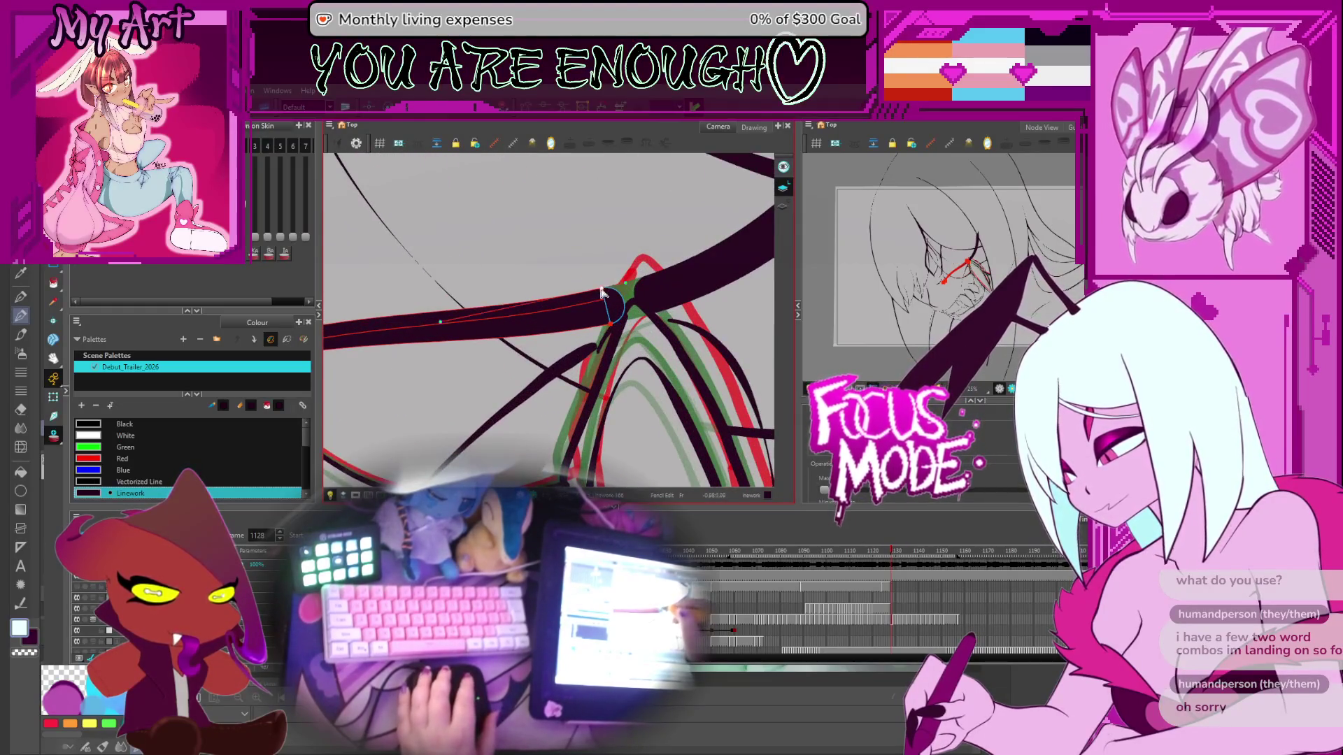
left_click(668, 288)
left_click_drag(644, 280, 627, 285)
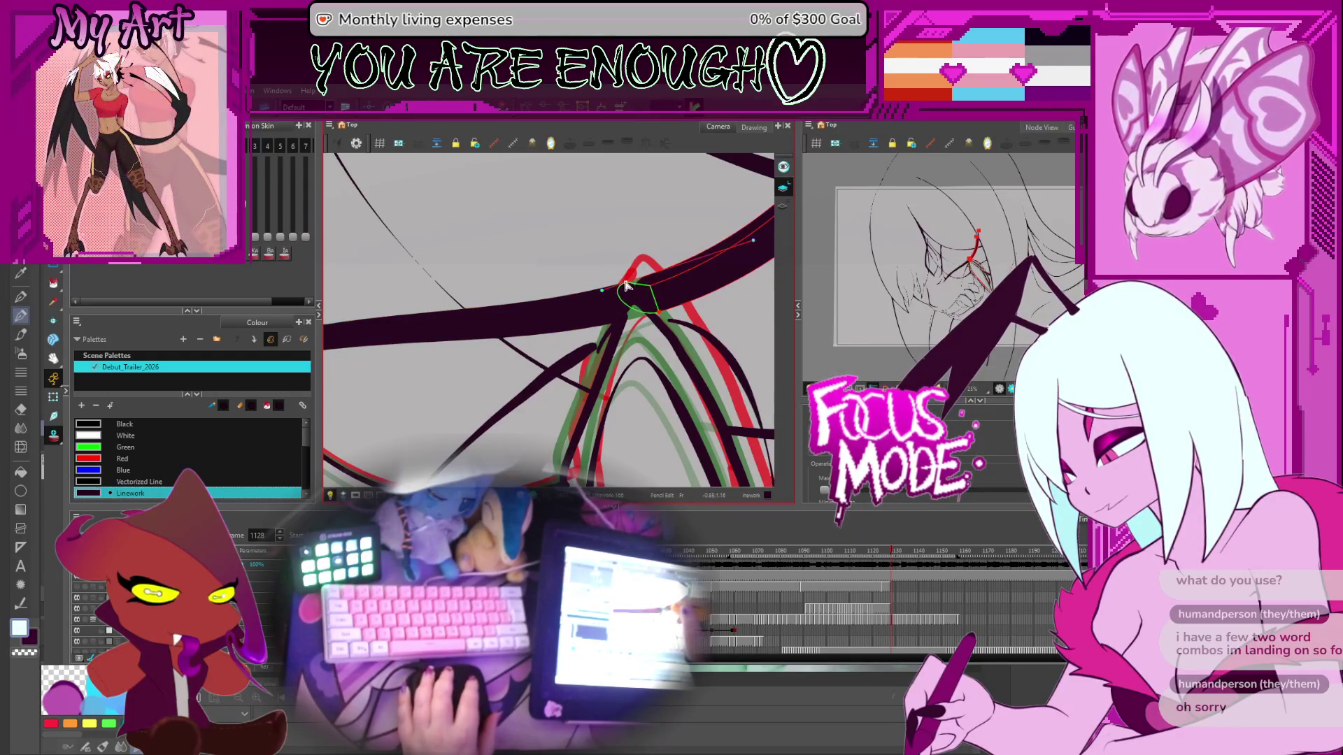
left_click(656, 311)
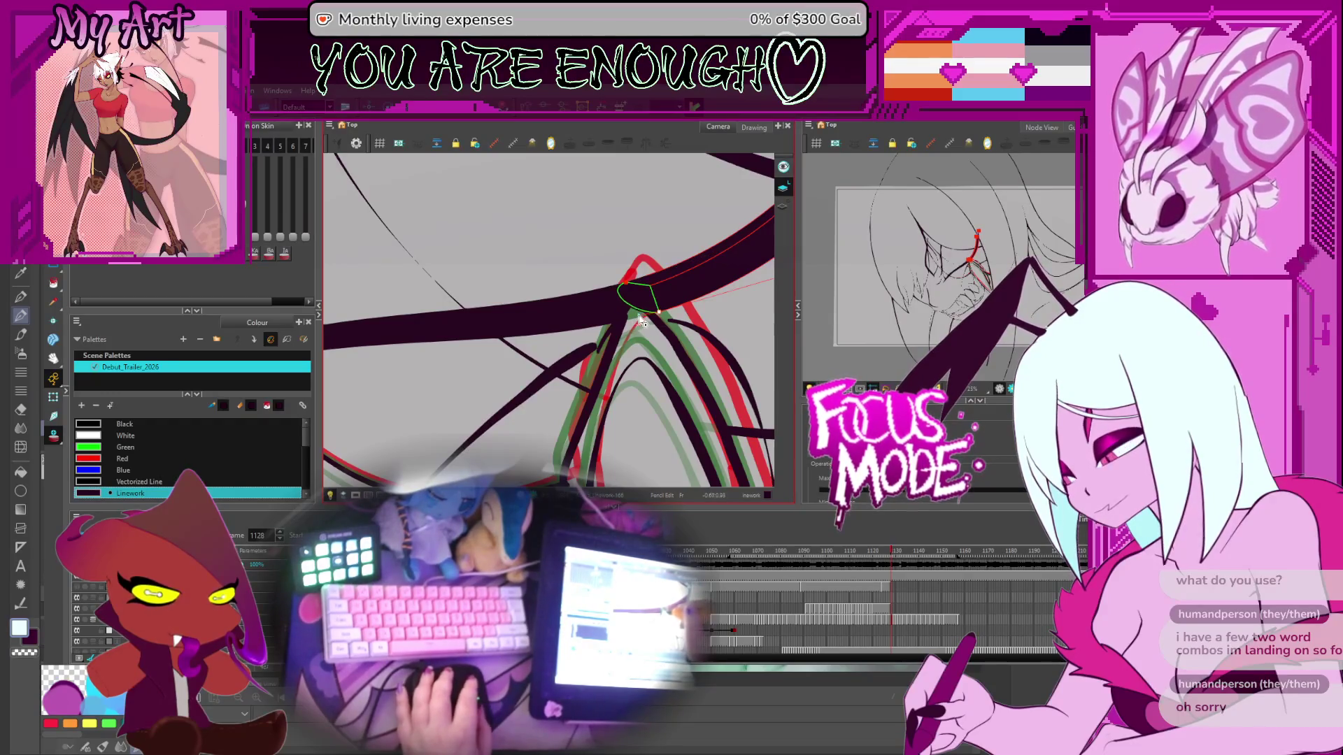
scroll(622, 293, "down", 2)
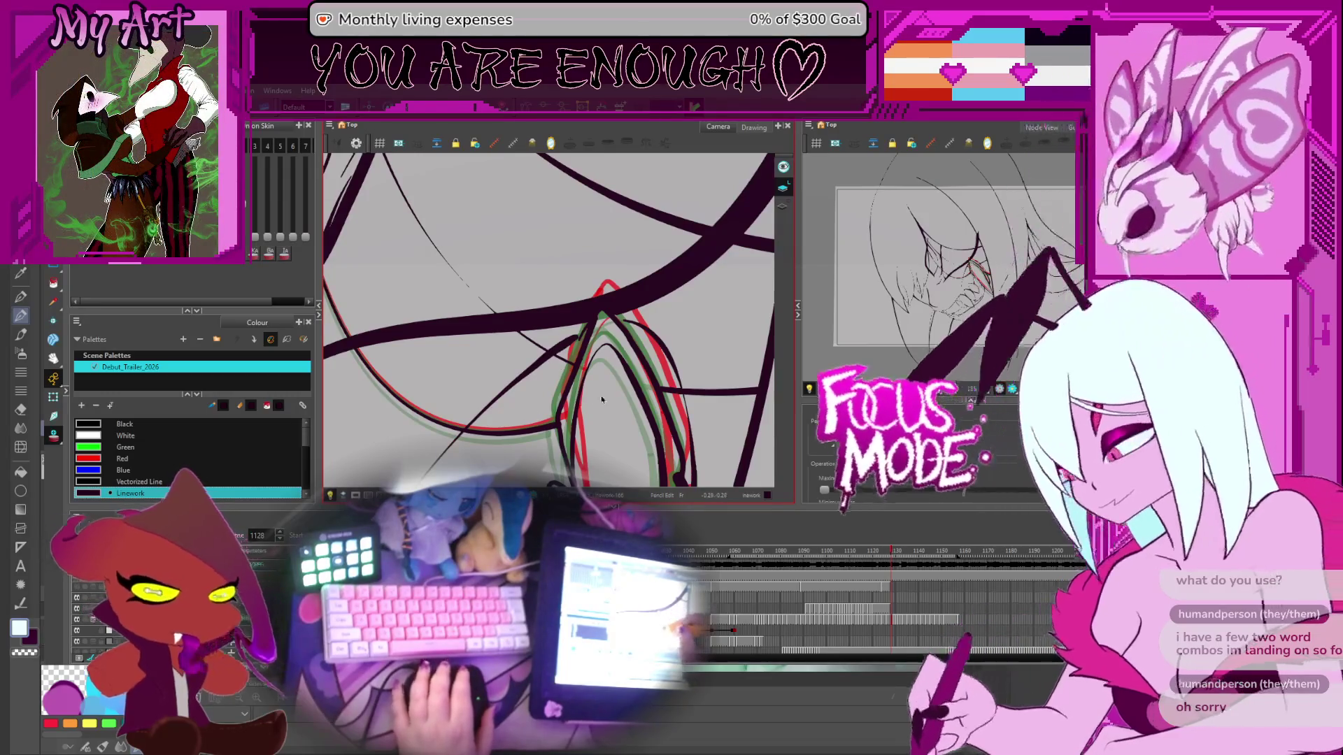
scroll(564, 351, "down", 1)
scroll(564, 352, "down", 5)
scroll(567, 343, "up", 5)
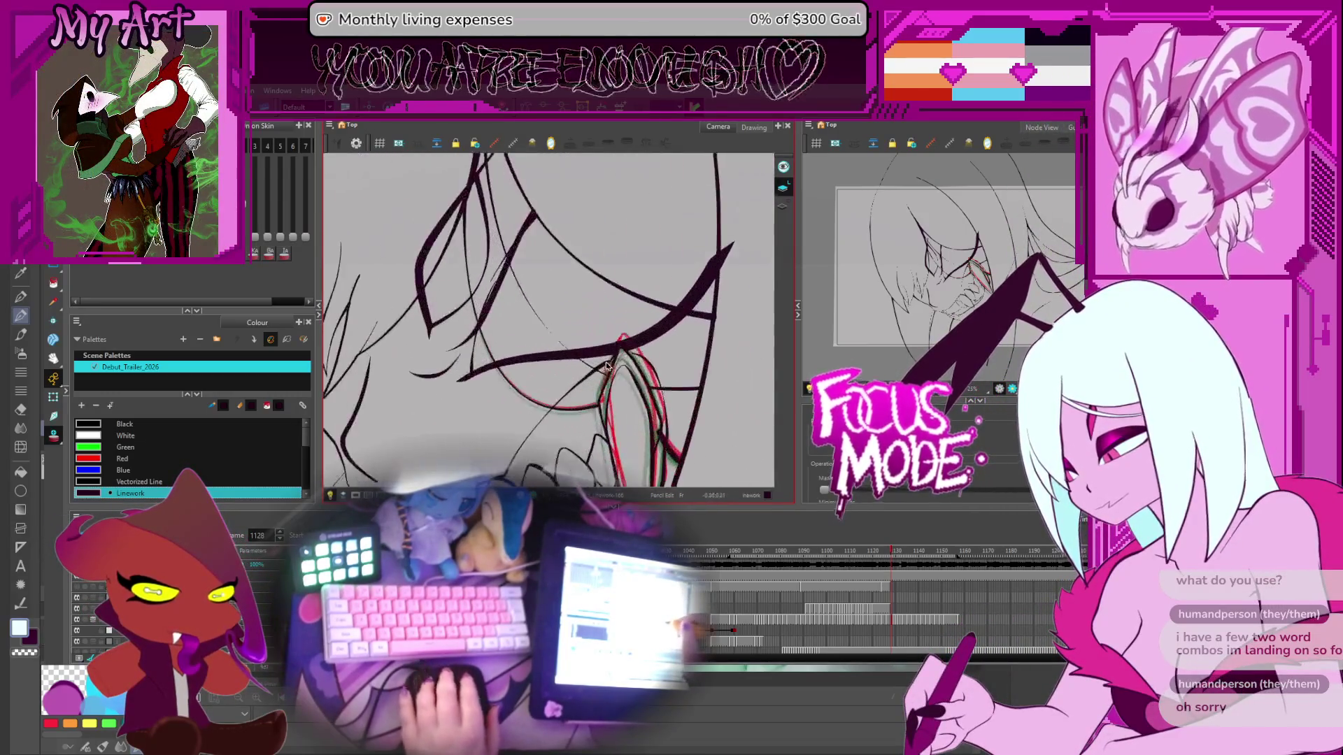
Step: On frame 1129, cut out and delete the overlapping stroke piece at the fang
left_click_drag(568, 338, 576, 331)
key("period")
key("comma")
key("period")
key("comma")
key("period")
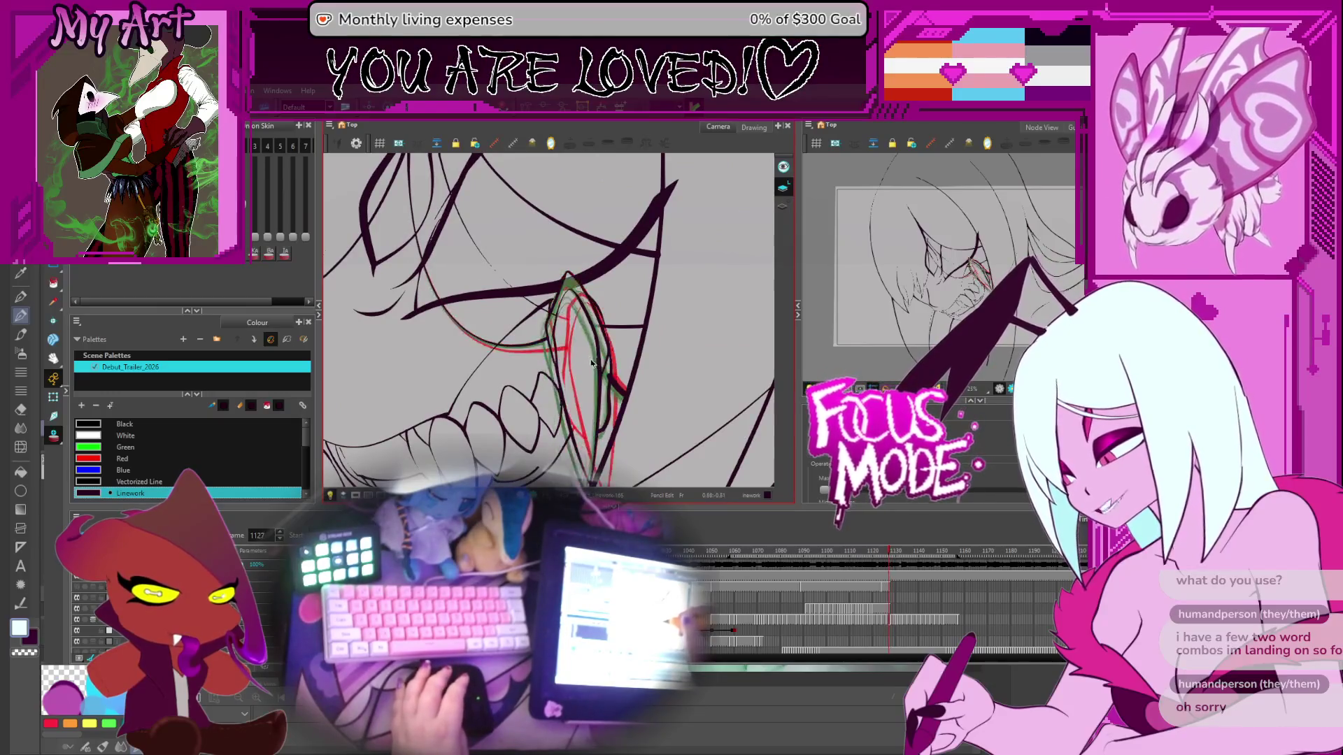
left_click(576, 287)
scroll(581, 284, "up", 4)
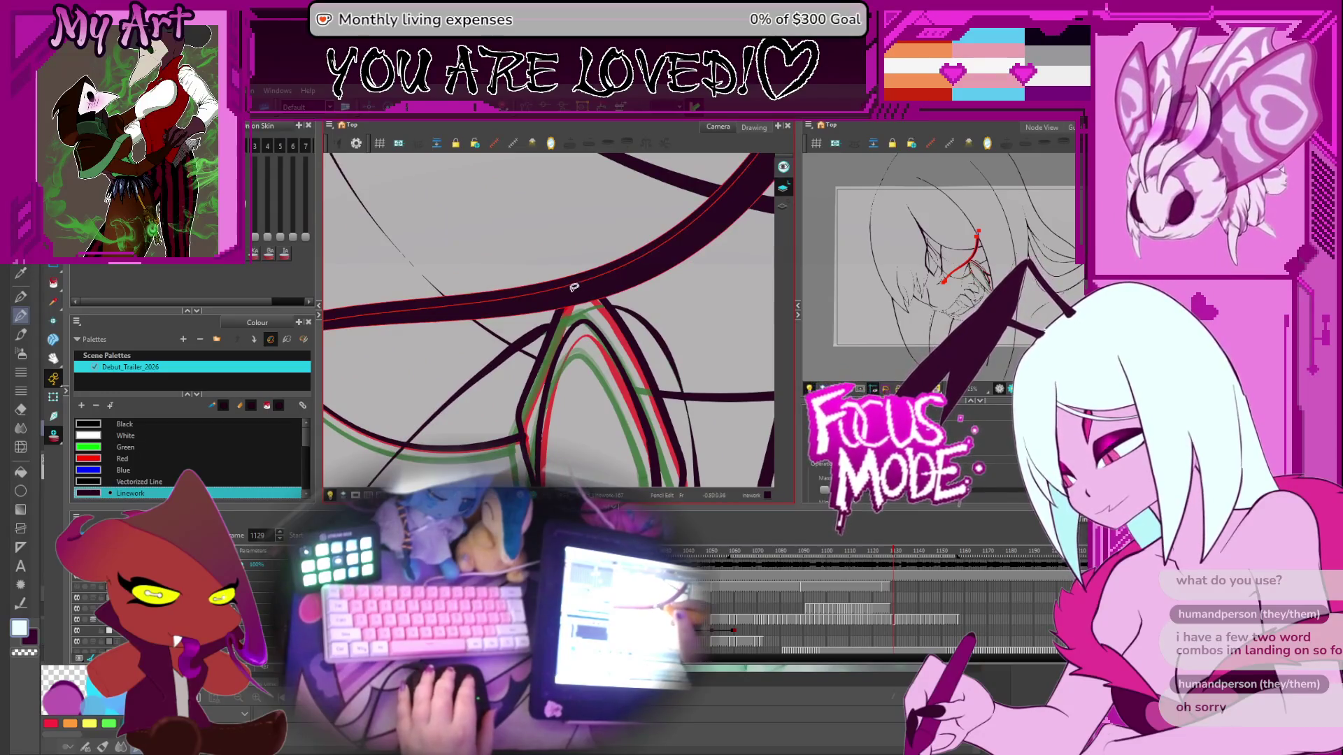
key("alt+t")
left_click_drag(556, 274, 595, 294)
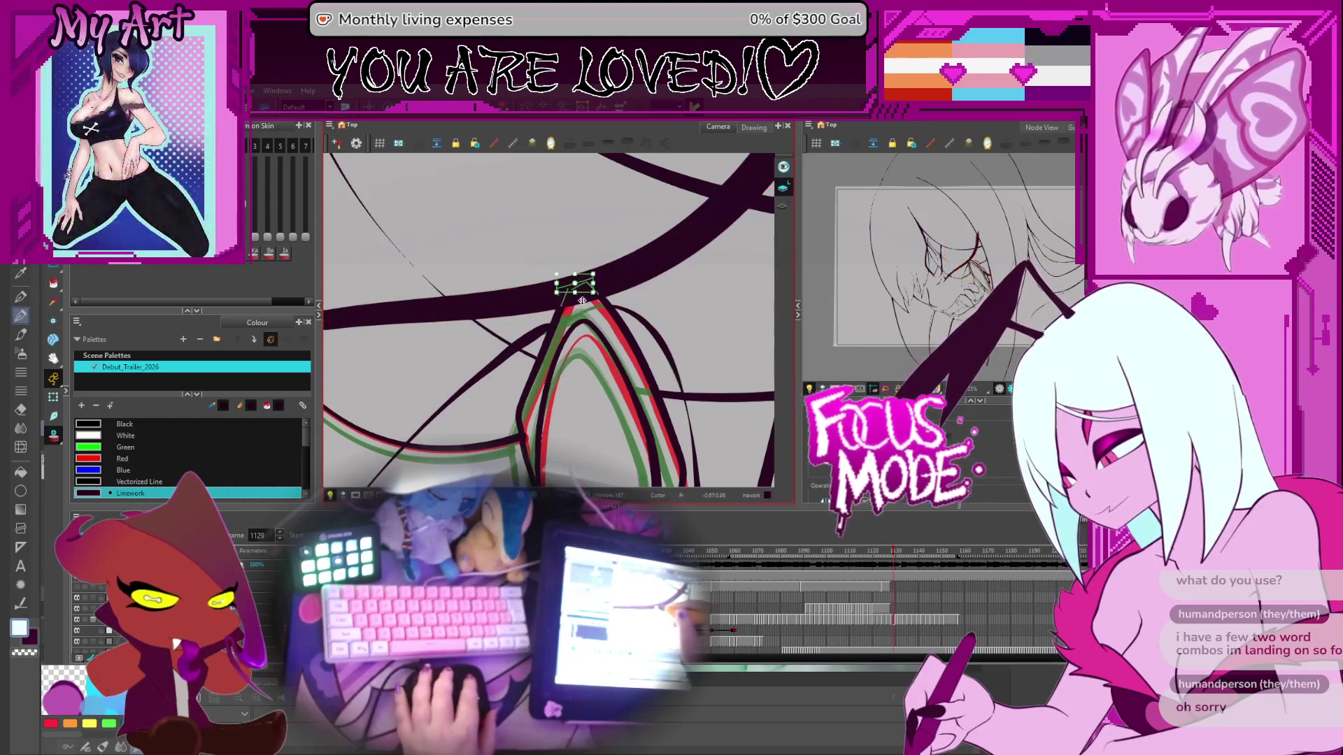
key("Delete")
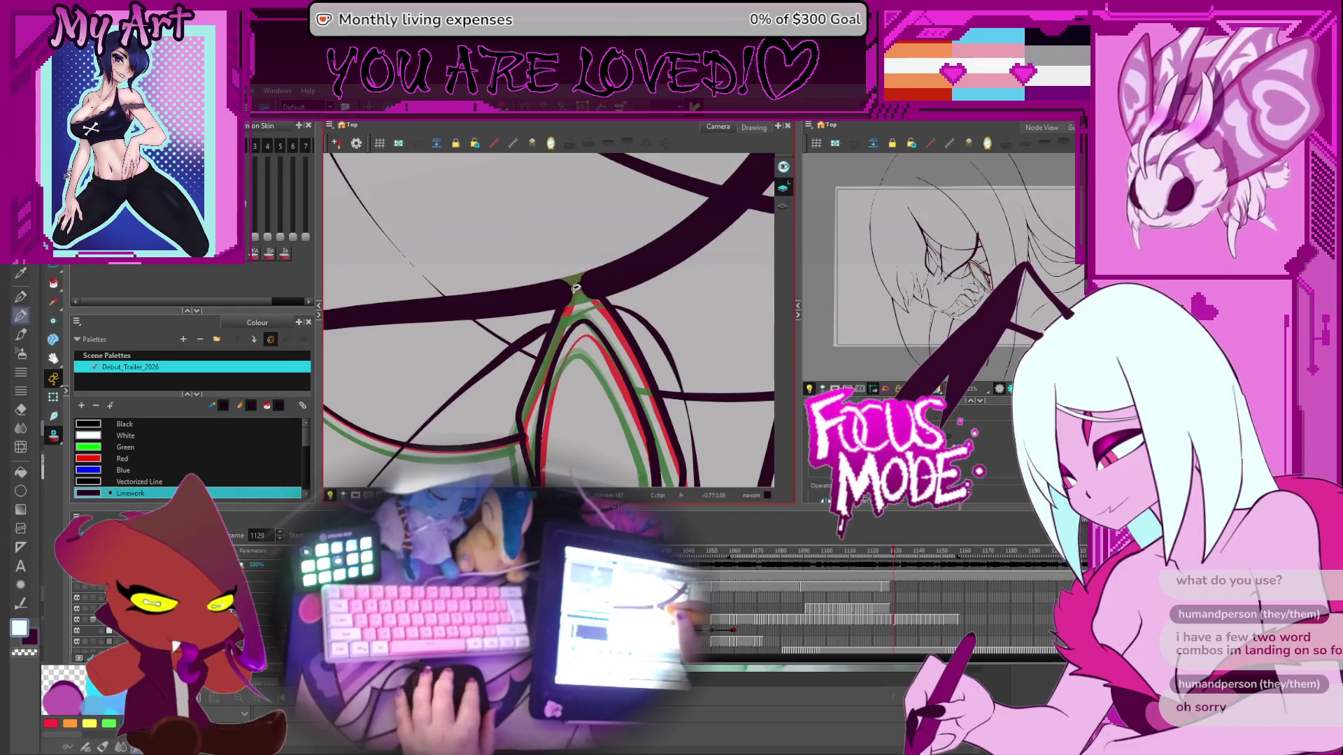
Step: Bend and nudge the fang-tip curve points so the stroke joins the lip line smoothly
key("alt+shift+q")
left_click(558, 288)
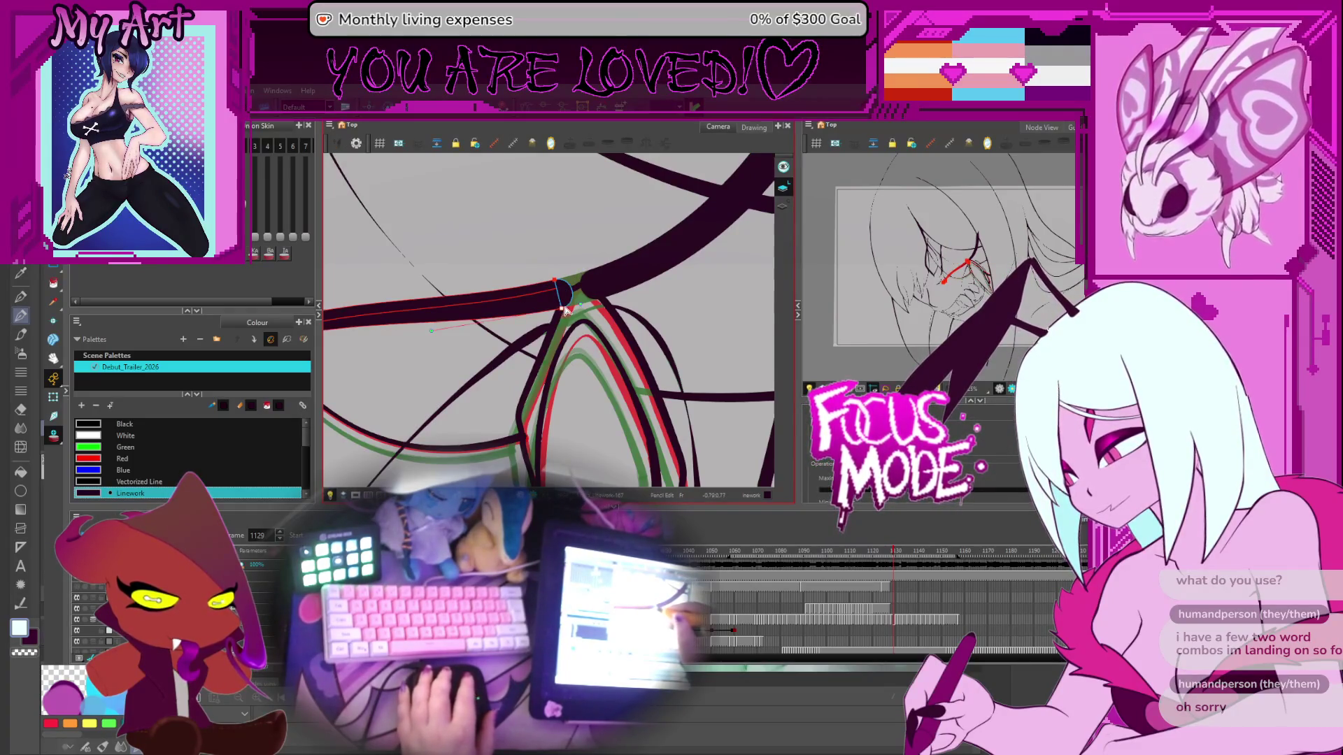
left_click_drag(560, 279, 558, 282)
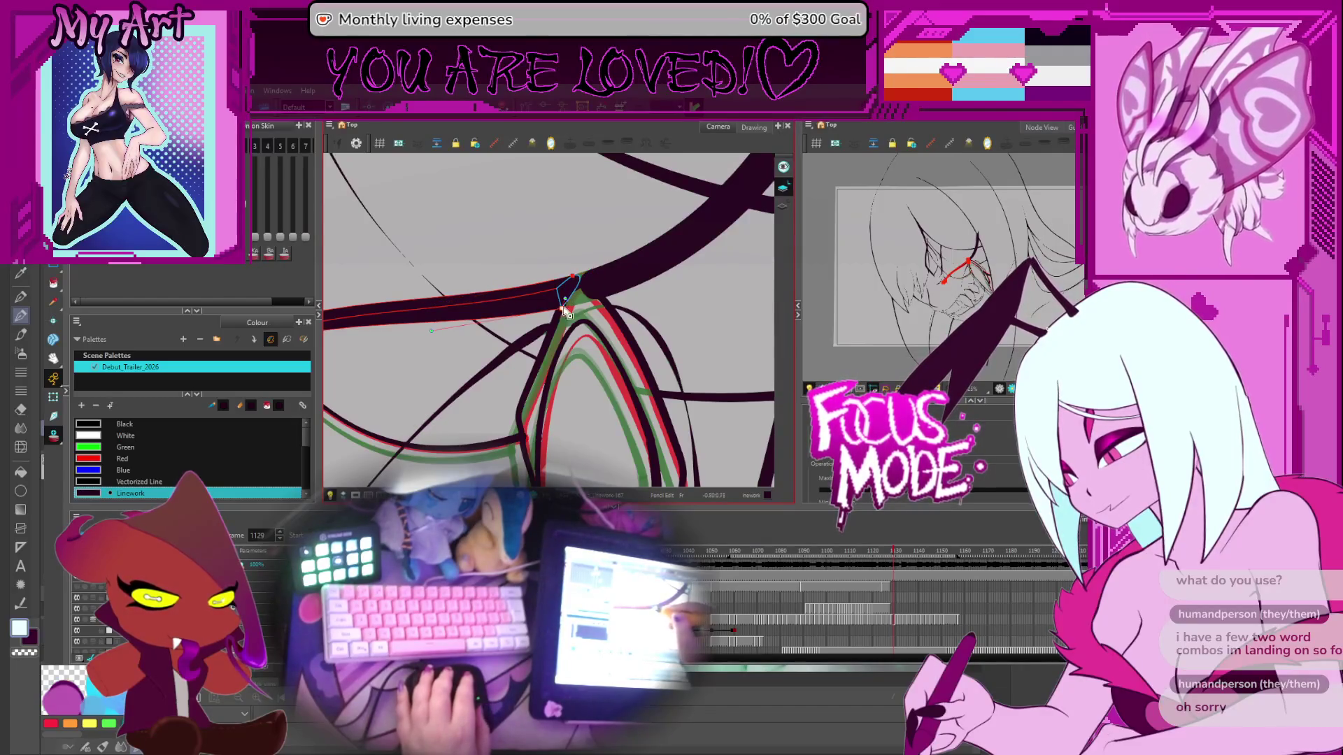
left_click(591, 294)
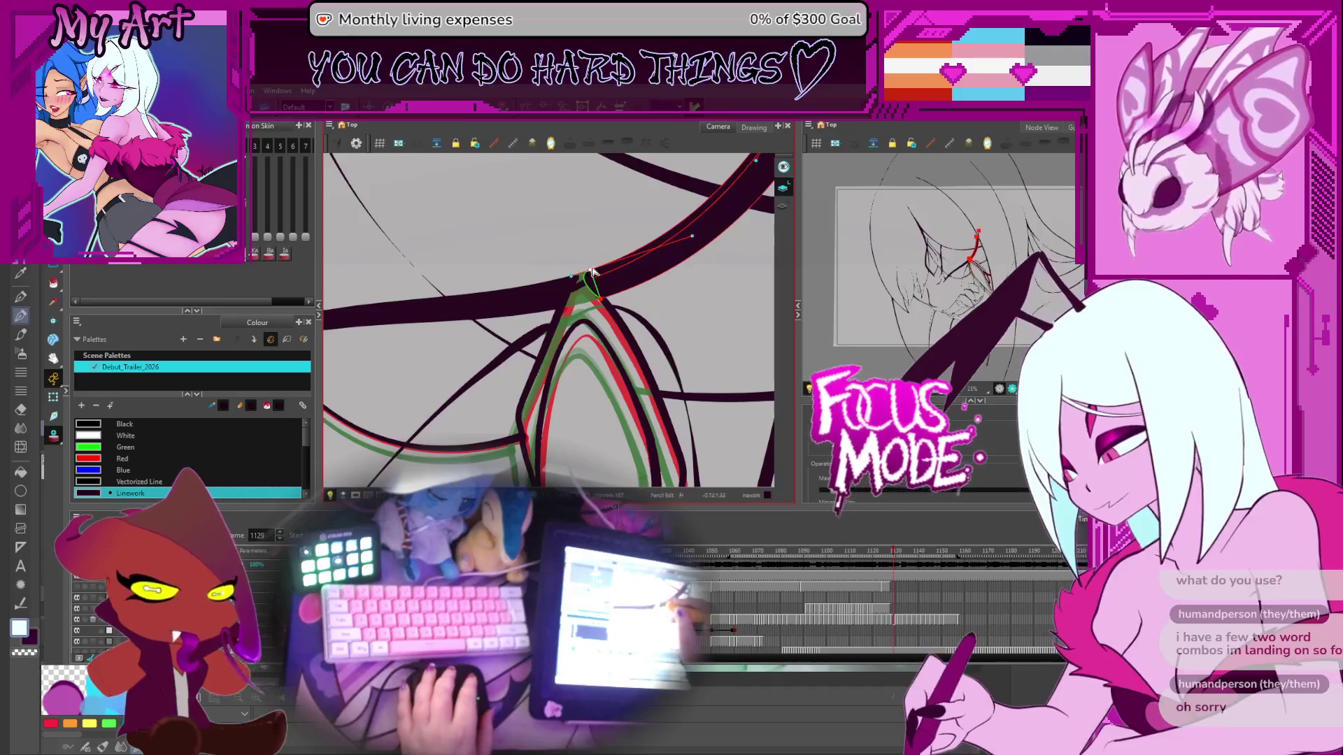
left_click(584, 276)
left_click_drag(584, 275, 579, 277)
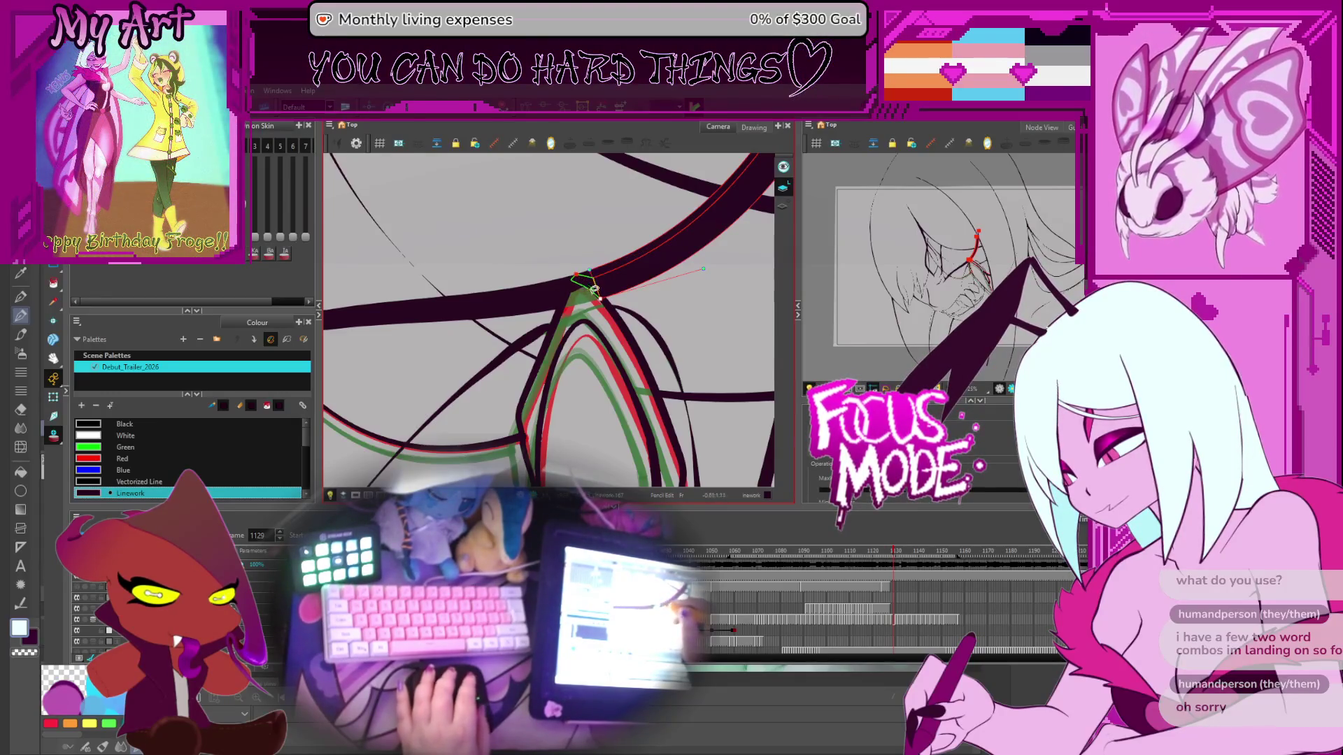
scroll(594, 289, "down", 3)
key("period")
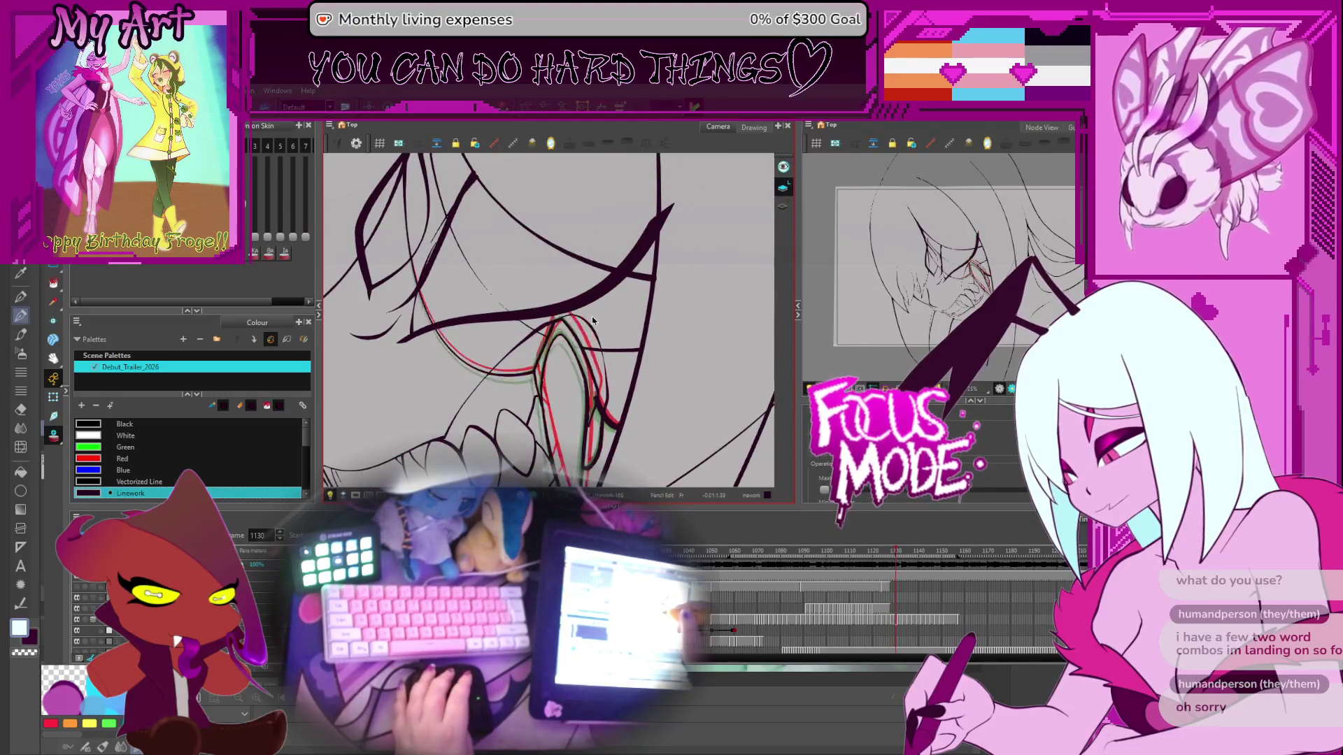
Step: On frame 1128, select the diagonal mouth line and its neighbouring strokes for contour editing
key("comma")
key("comma")
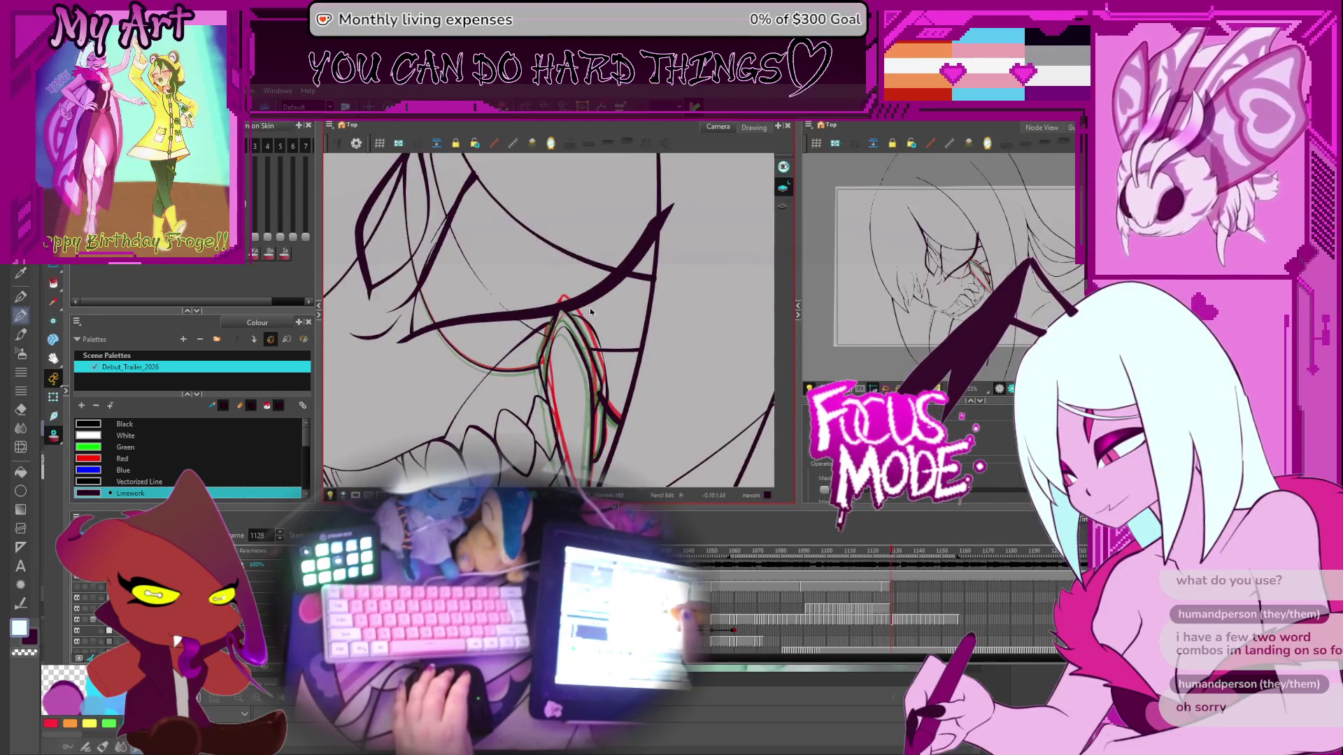
scroll(559, 303, "up", 2)
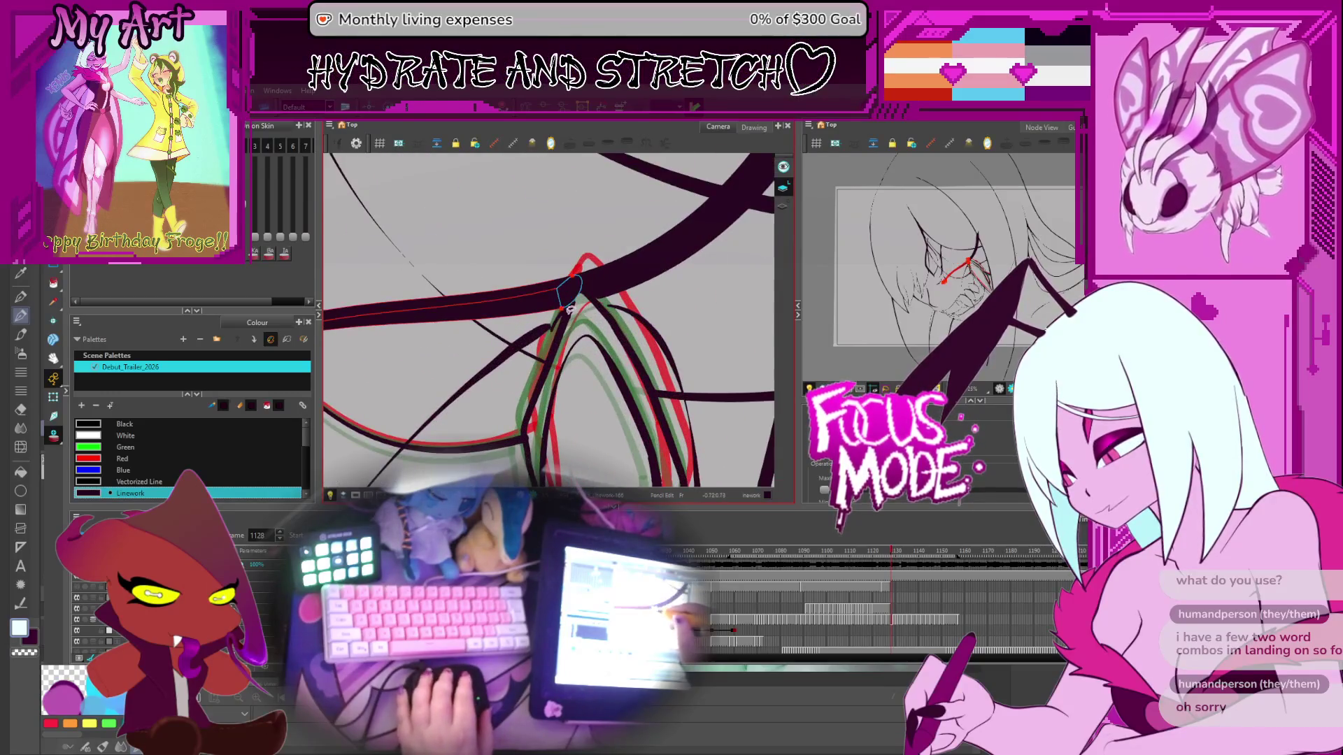
left_click(569, 322)
key("alt+s")
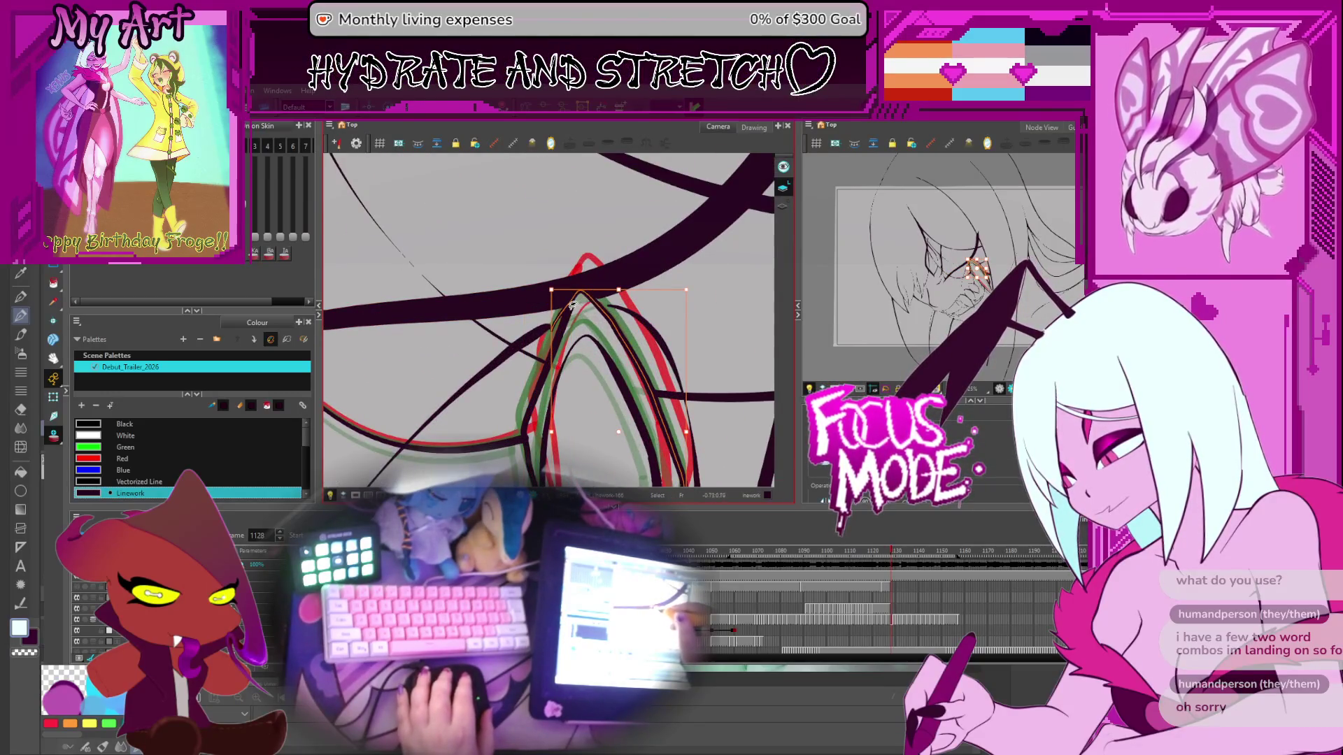
key("alt+q")
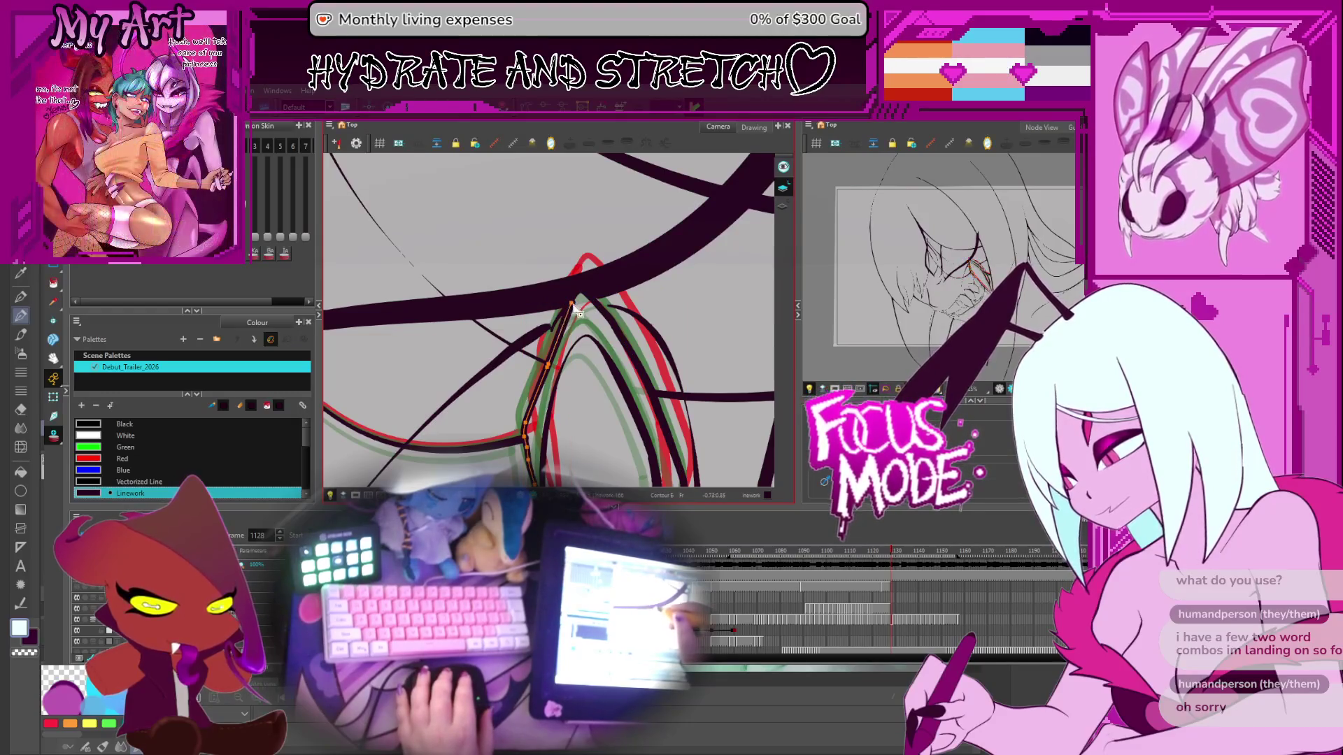
left_click(574, 309)
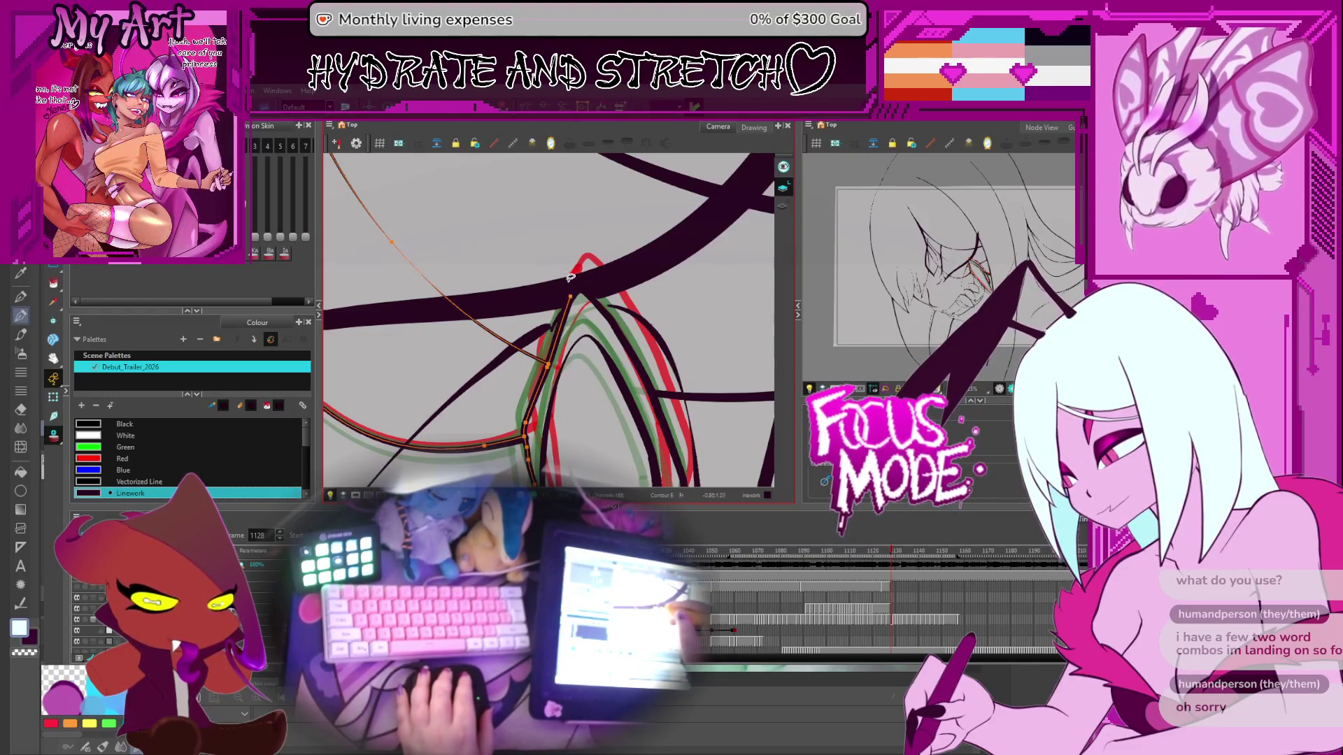
key("alt+shift+q")
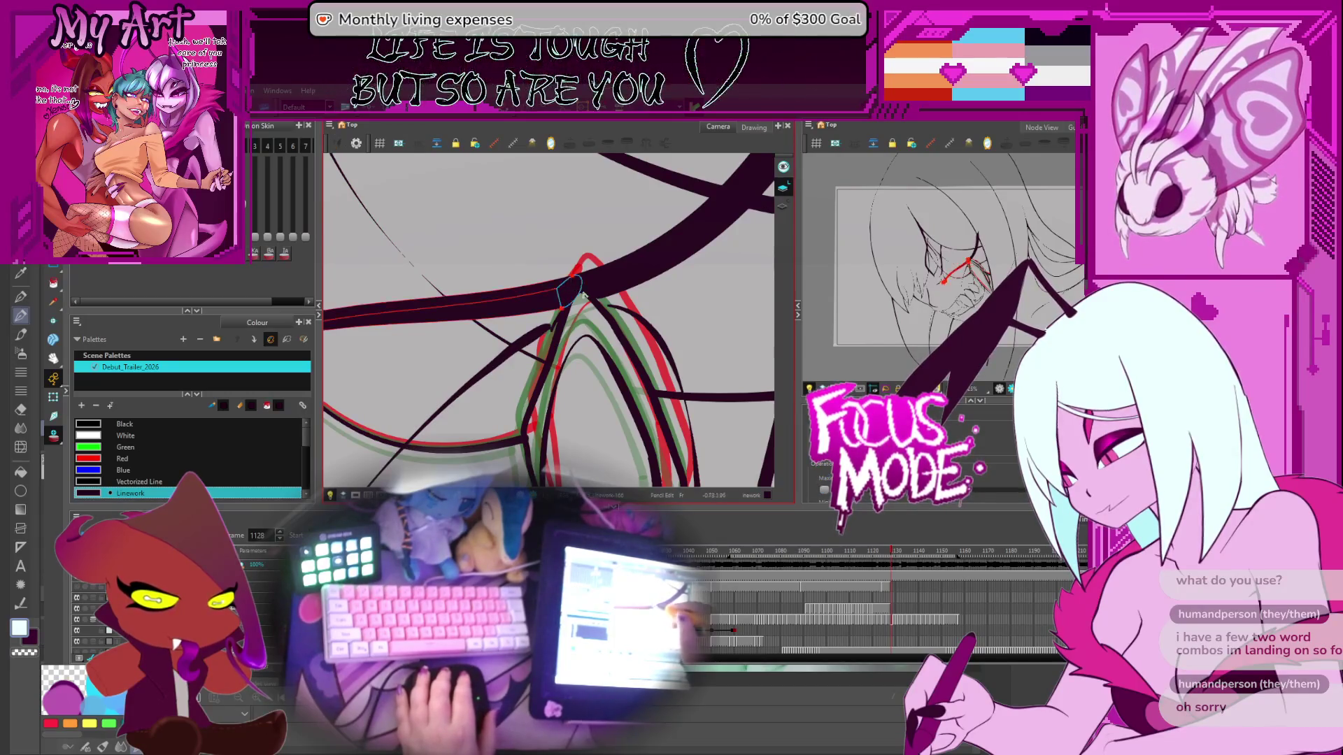
Step: Use the Pencil Editor to reshape the thick lip and fang arch strokes where they meet
left_click(573, 305)
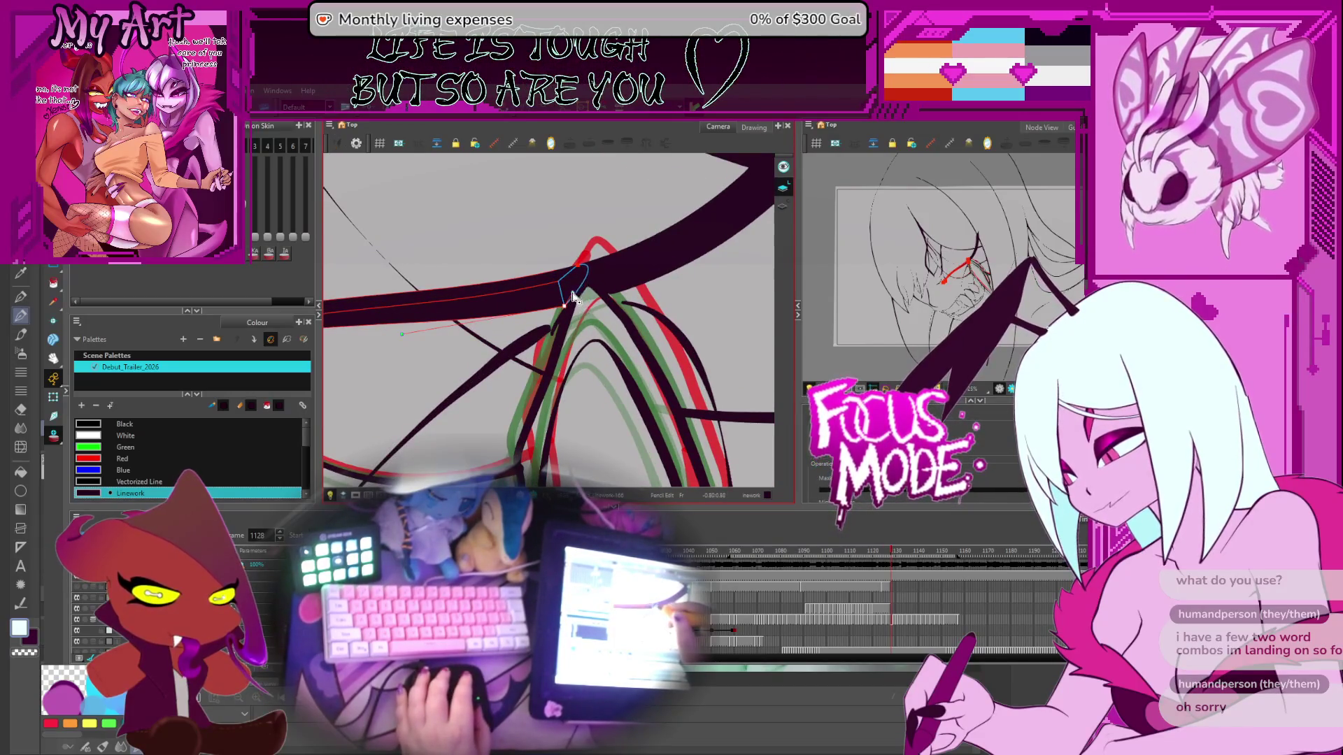
key("alt+q")
left_click(597, 294)
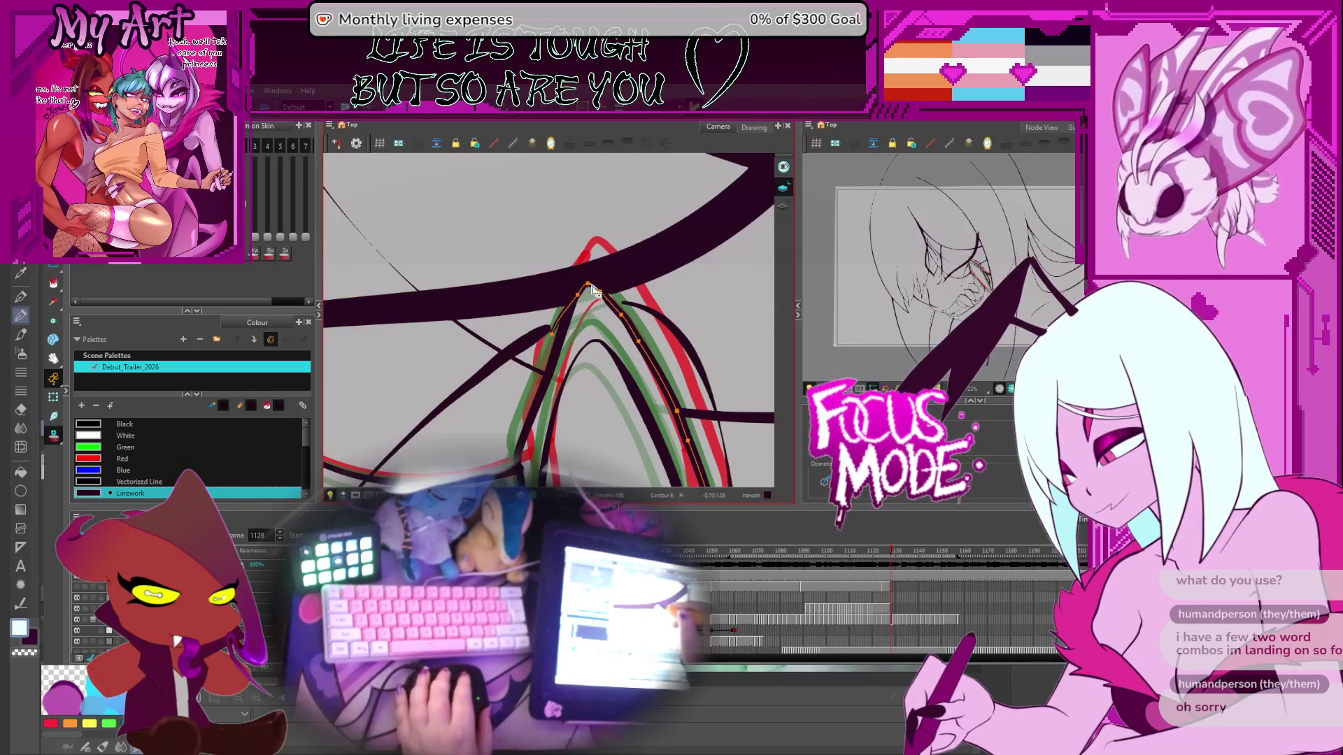
key("alt+shift+q")
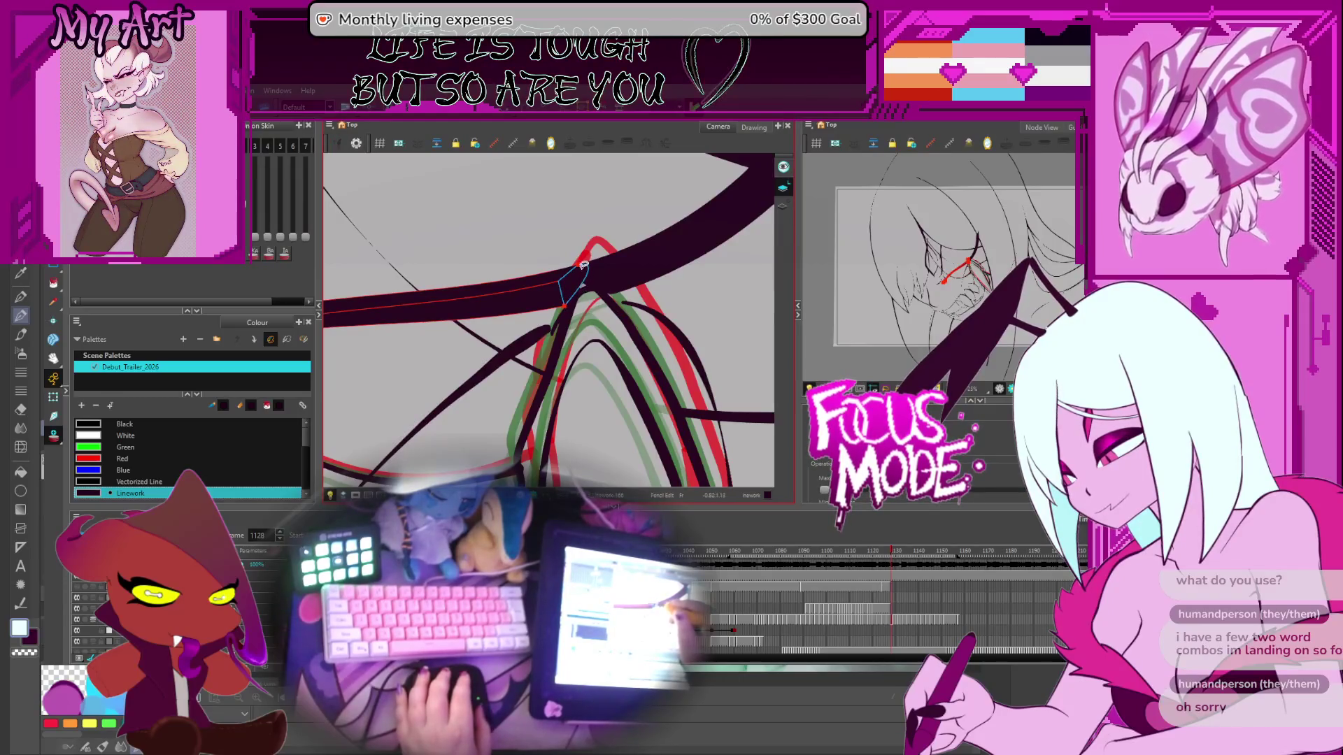
left_click(594, 272)
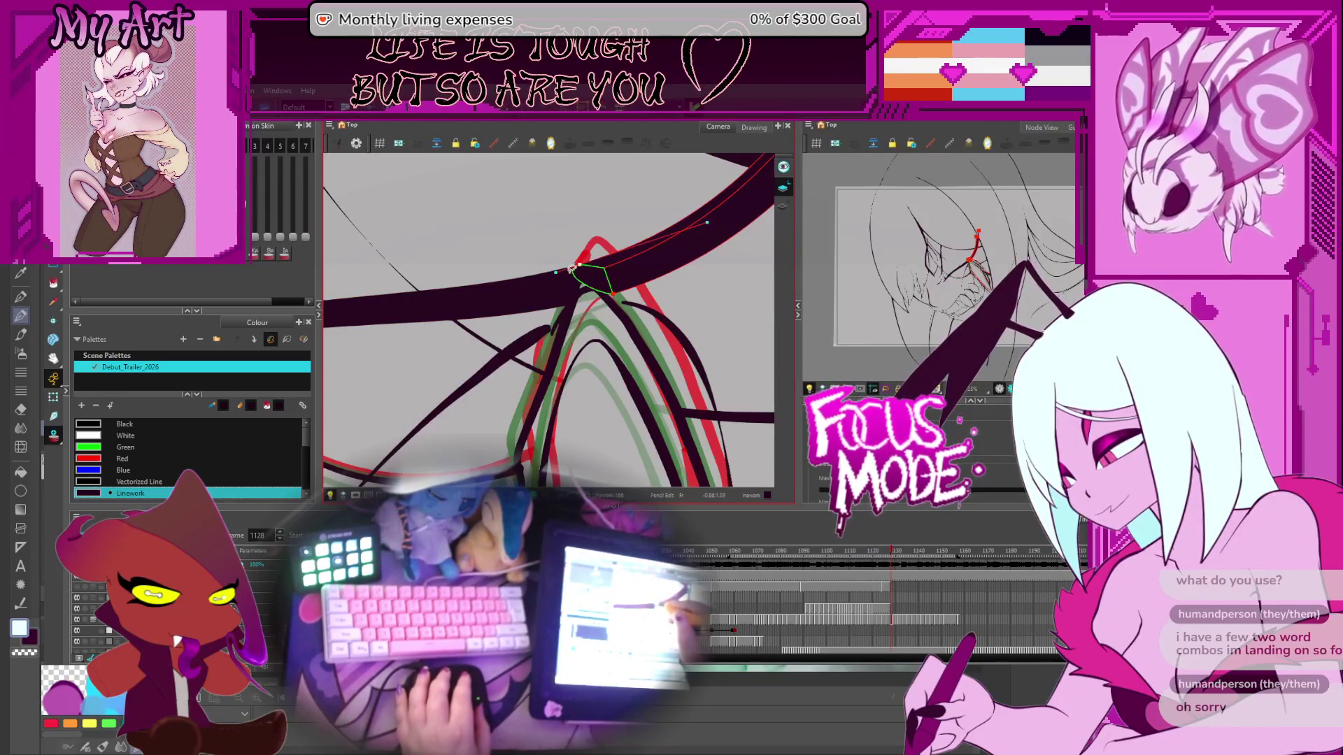
left_click(567, 290)
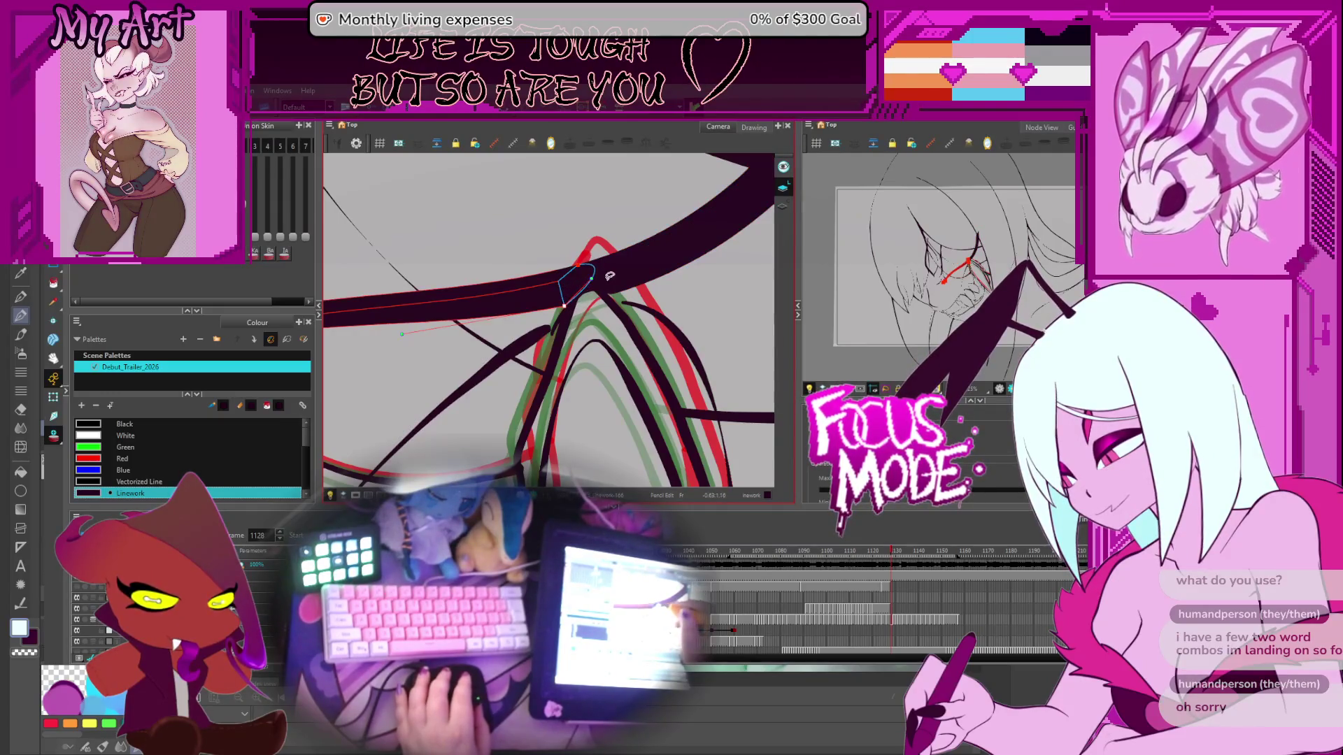
left_click_drag(606, 278, 574, 273)
key("alt+t")
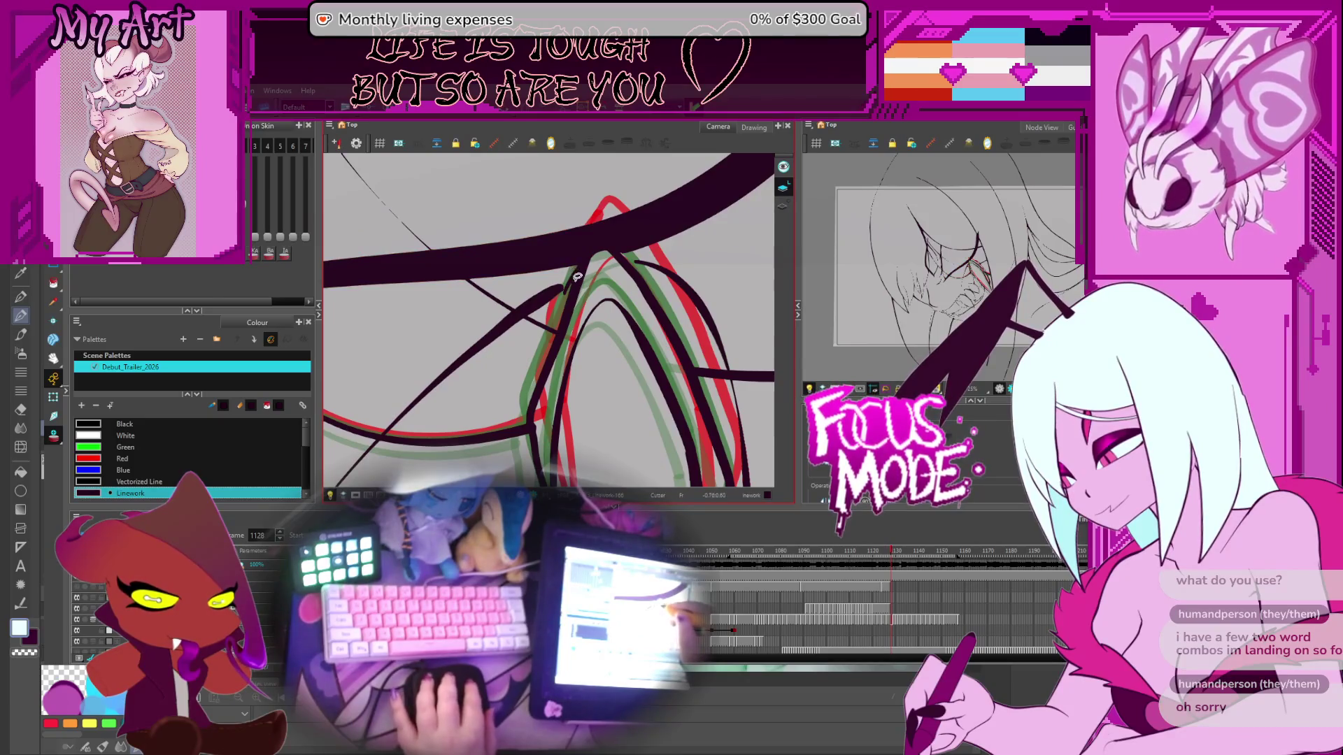
key("comma")
key("comma")
key("comma")
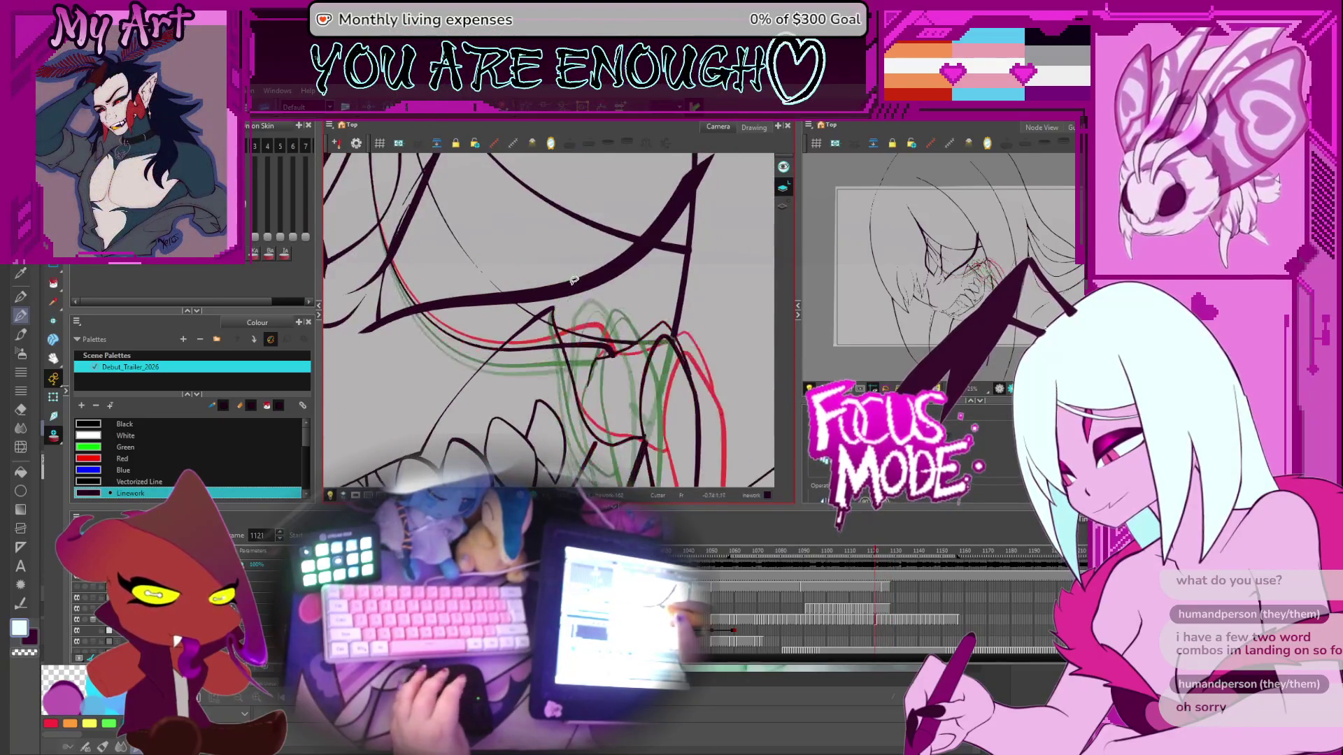
Step: Flip through frames 1115 to 1136, tilt and reset the view, then jump to frame 1061
key("comma")
key("comma")
key("comma")
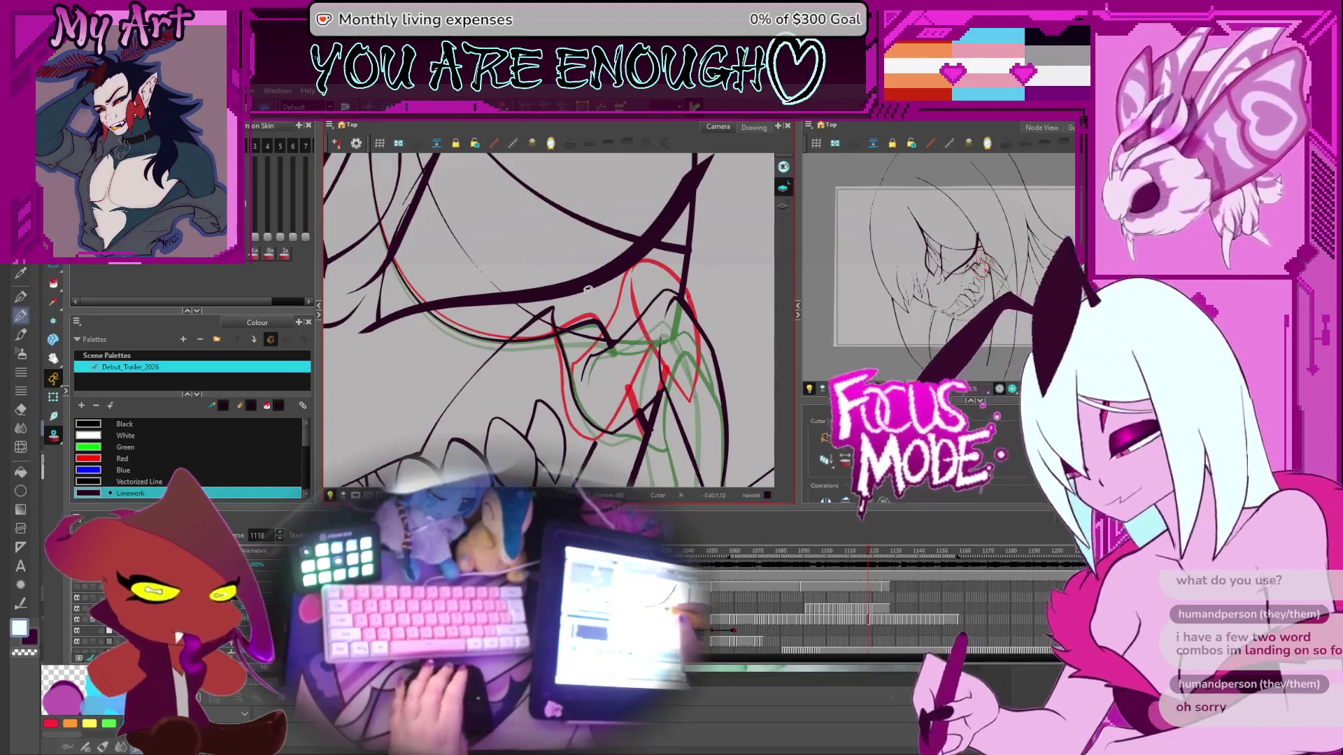
key("comma")
key("comma")
key("comma")
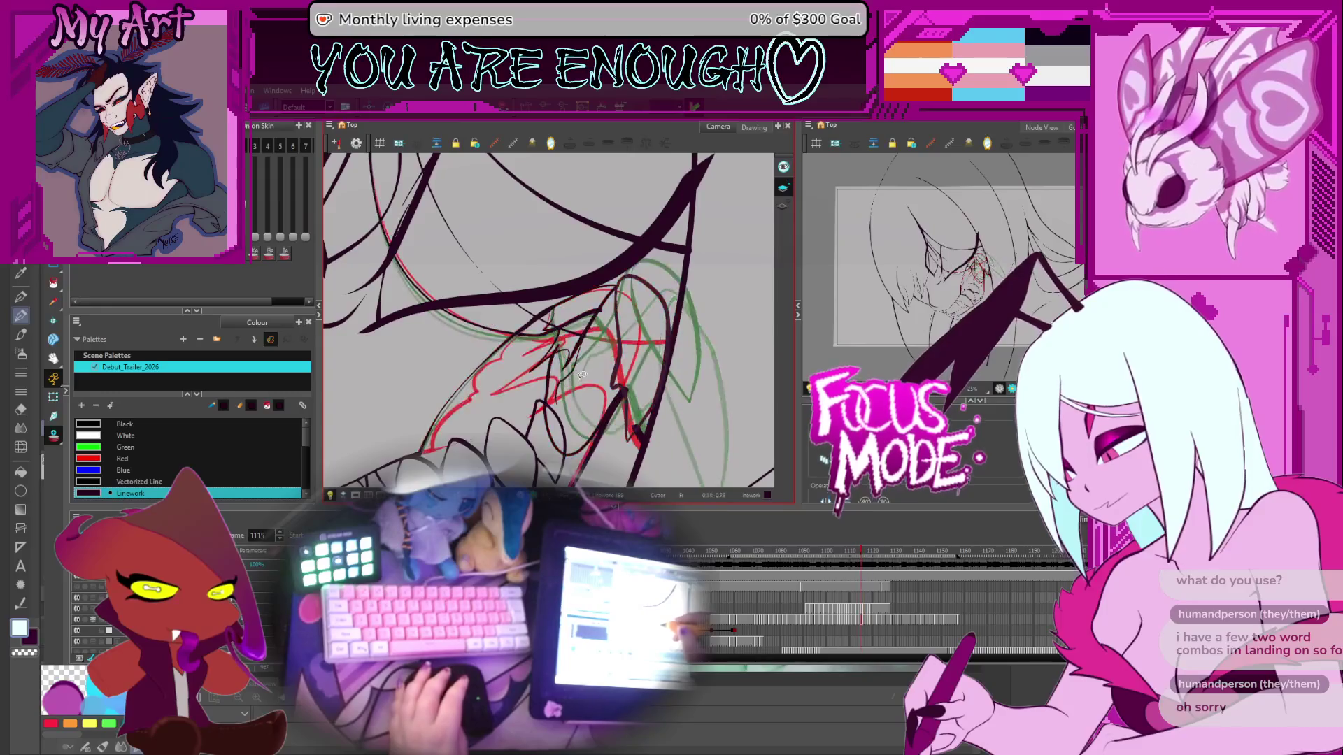
key("period")
key("period")
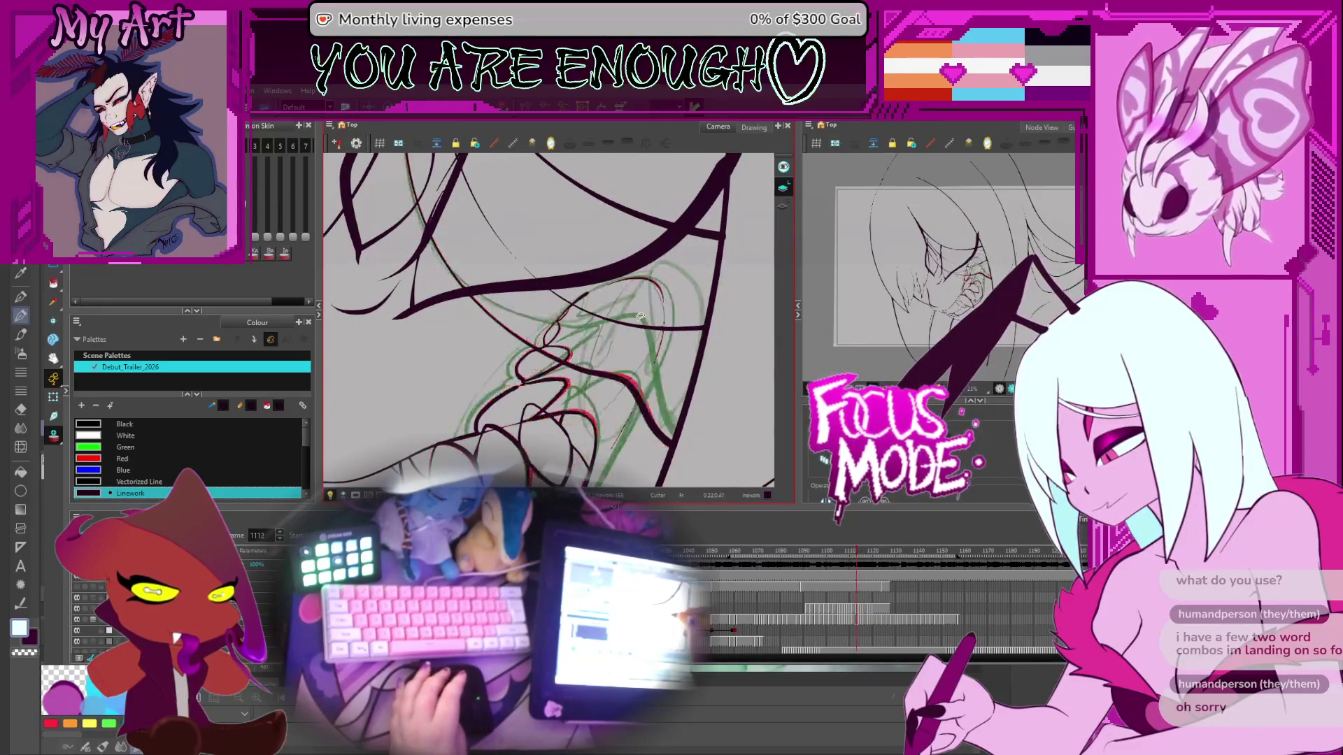
key("period")
key("period")
key("period")
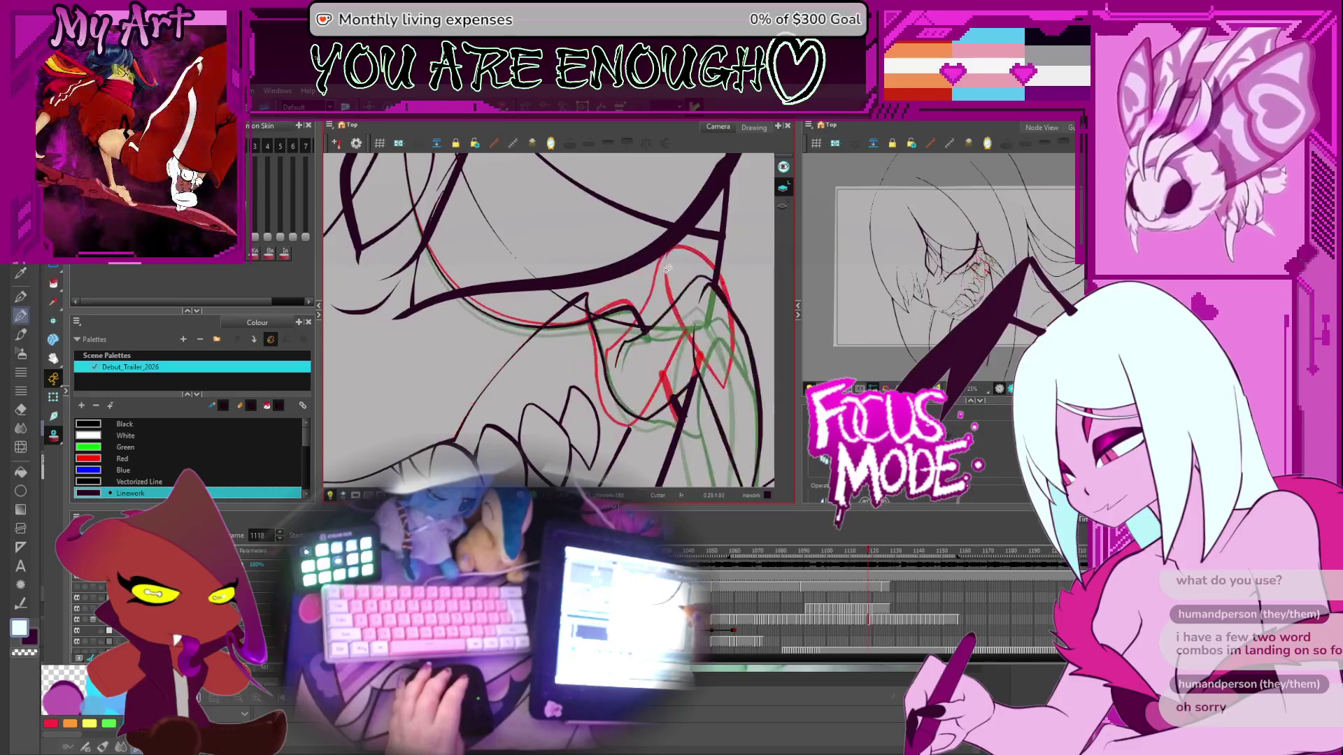
key("period")
key("period")
key("period")
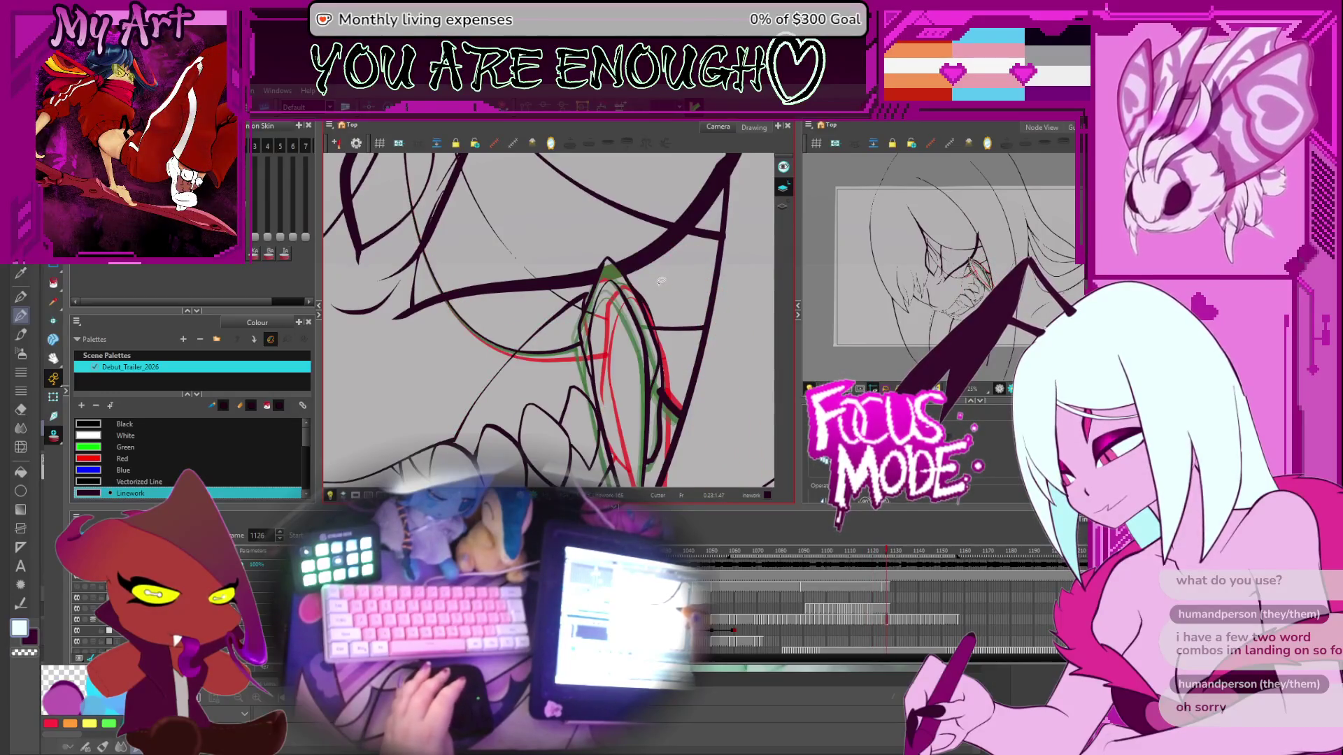
key("period")
key("period")
key("period")
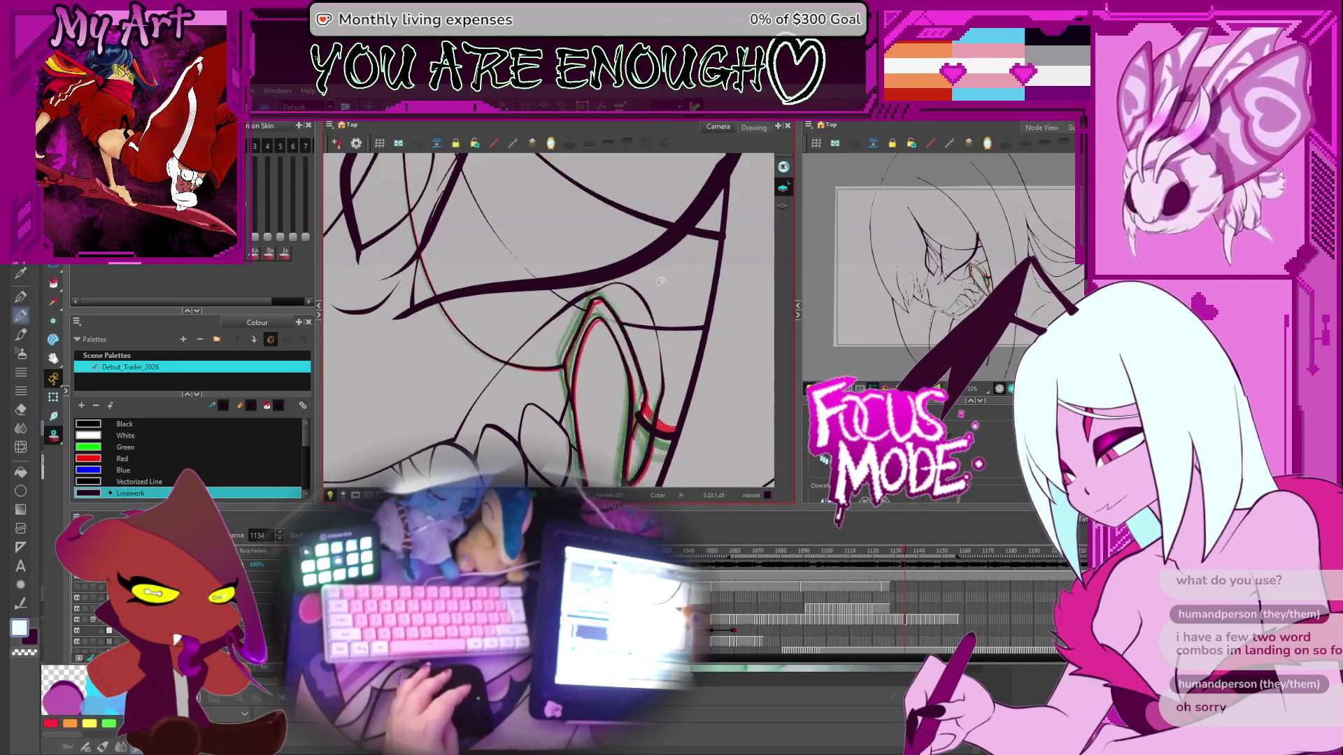
key("period")
key("2")
key("period")
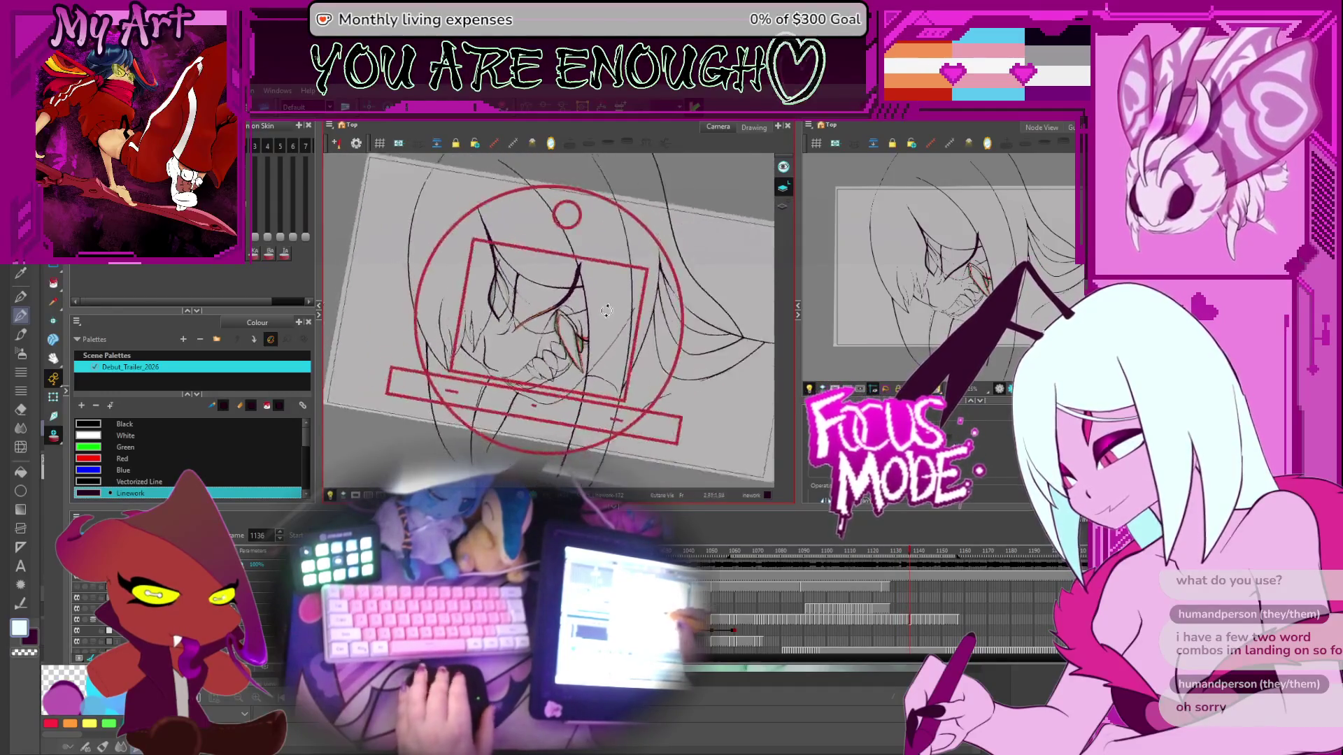
key("2")
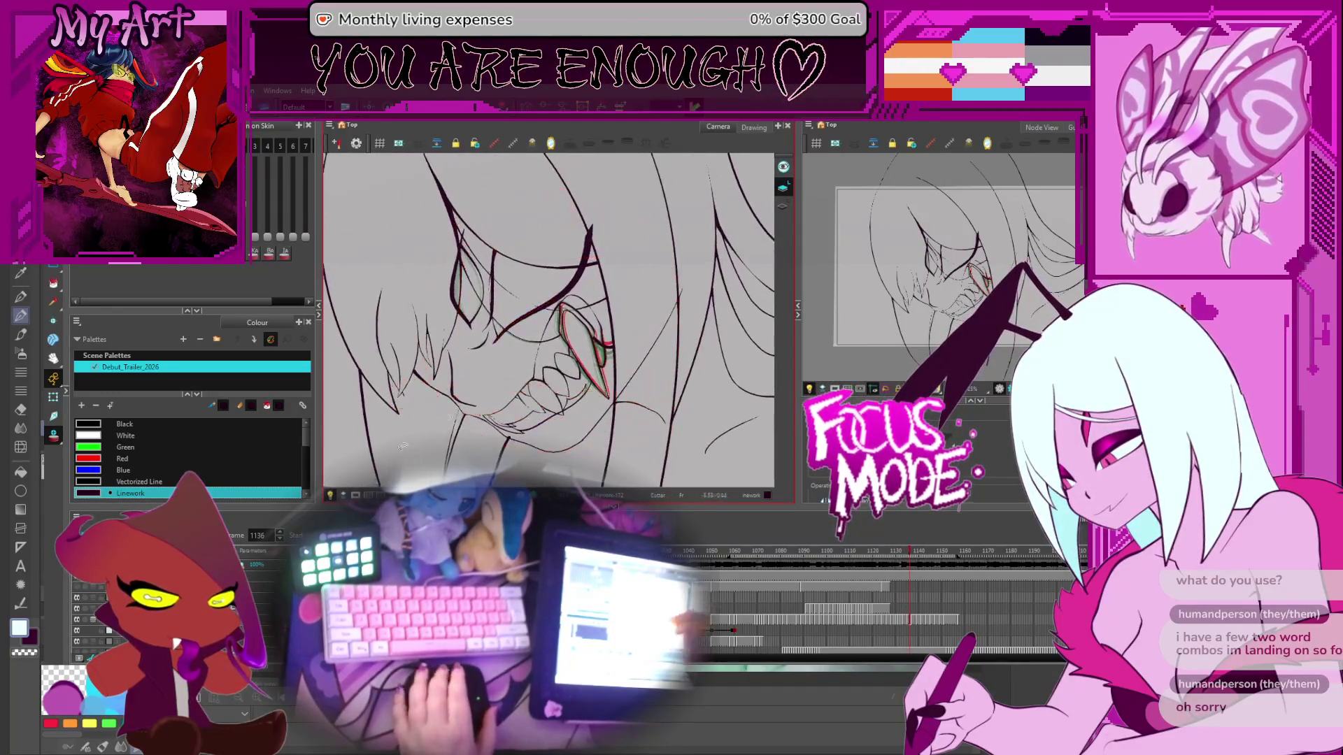
left_click(737, 552)
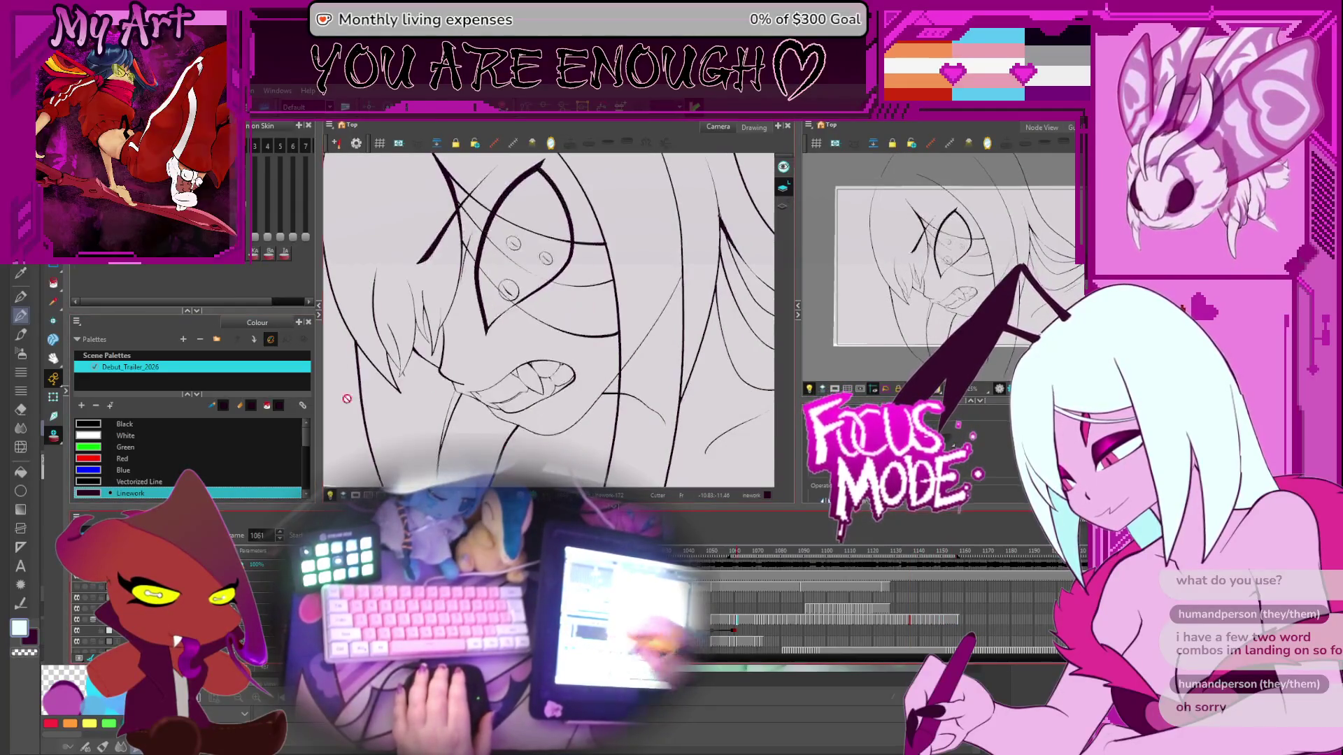
Step: Play the animation forward from frame 1061 and step ahead to frame 1116
key("Return")
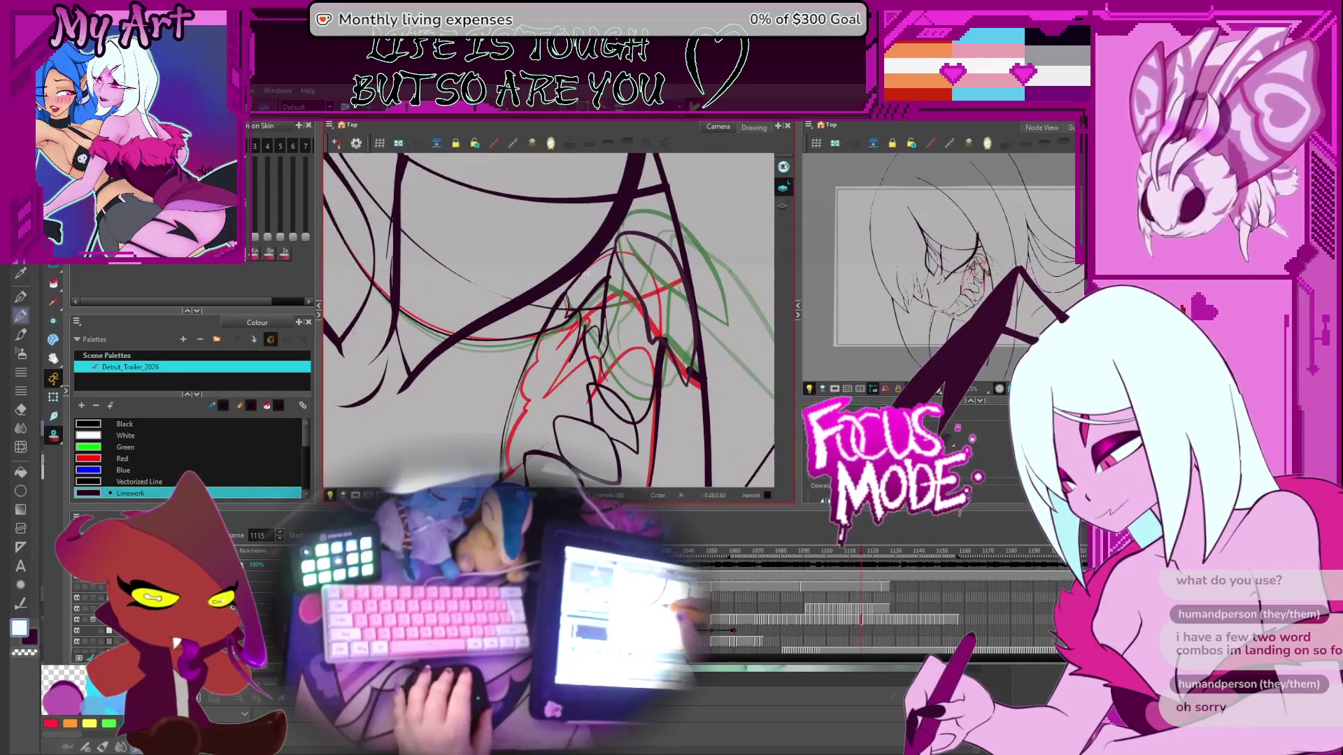
key("period")
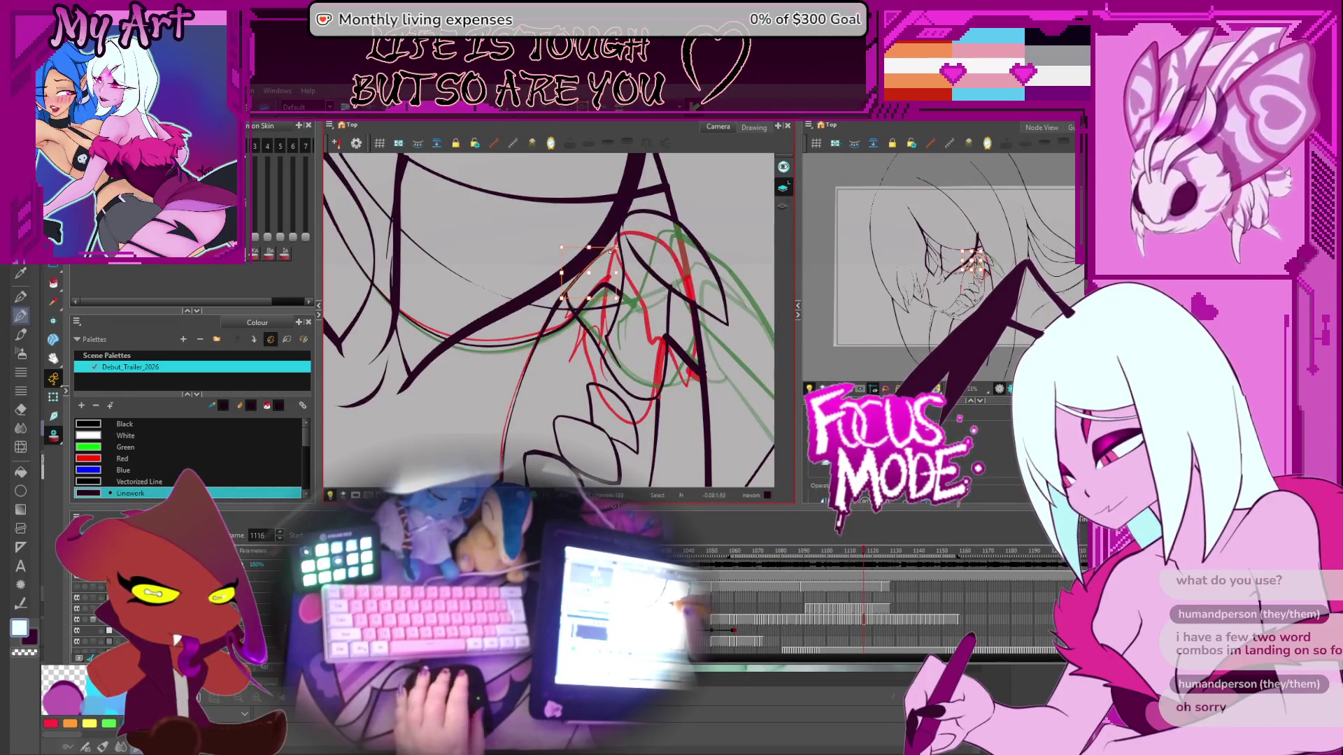
Step: Zoom and pan to the fang strokes, toggling between stroke-point and contour editing
key("2")
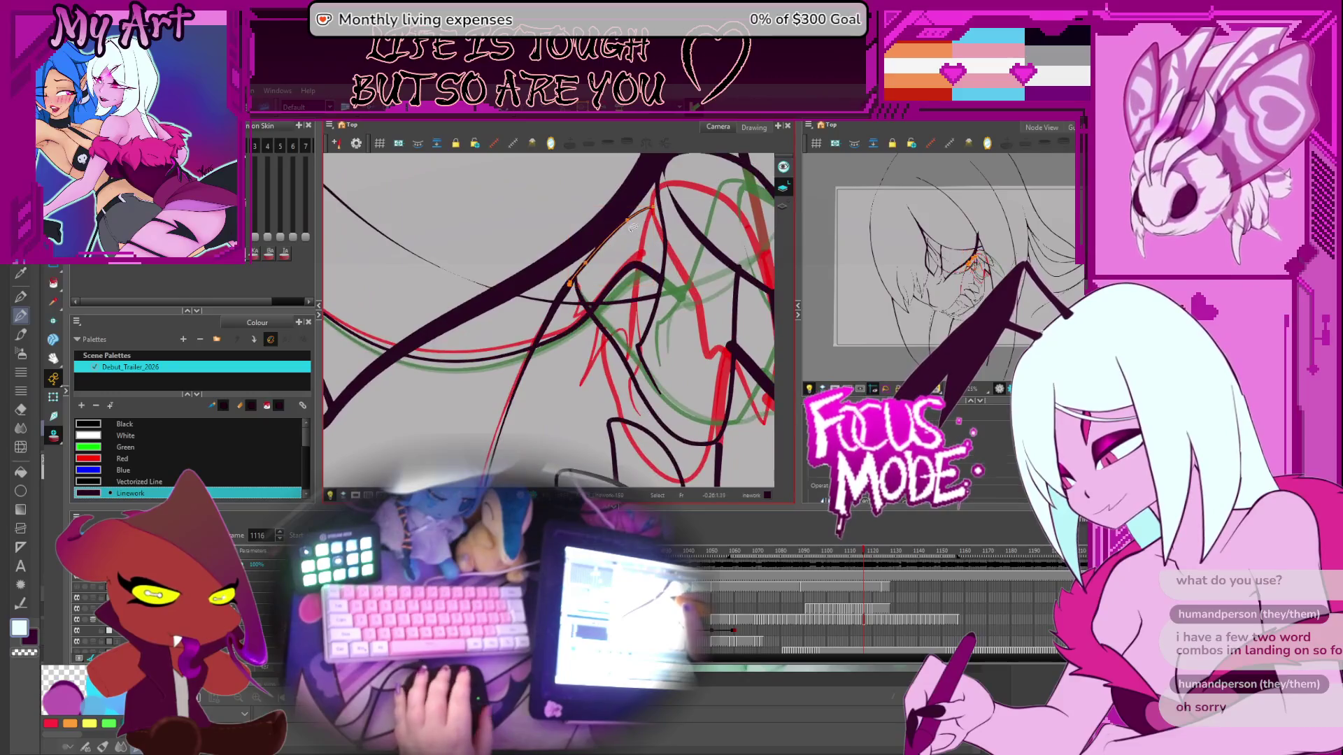
left_click_drag(632, 226, 615, 251)
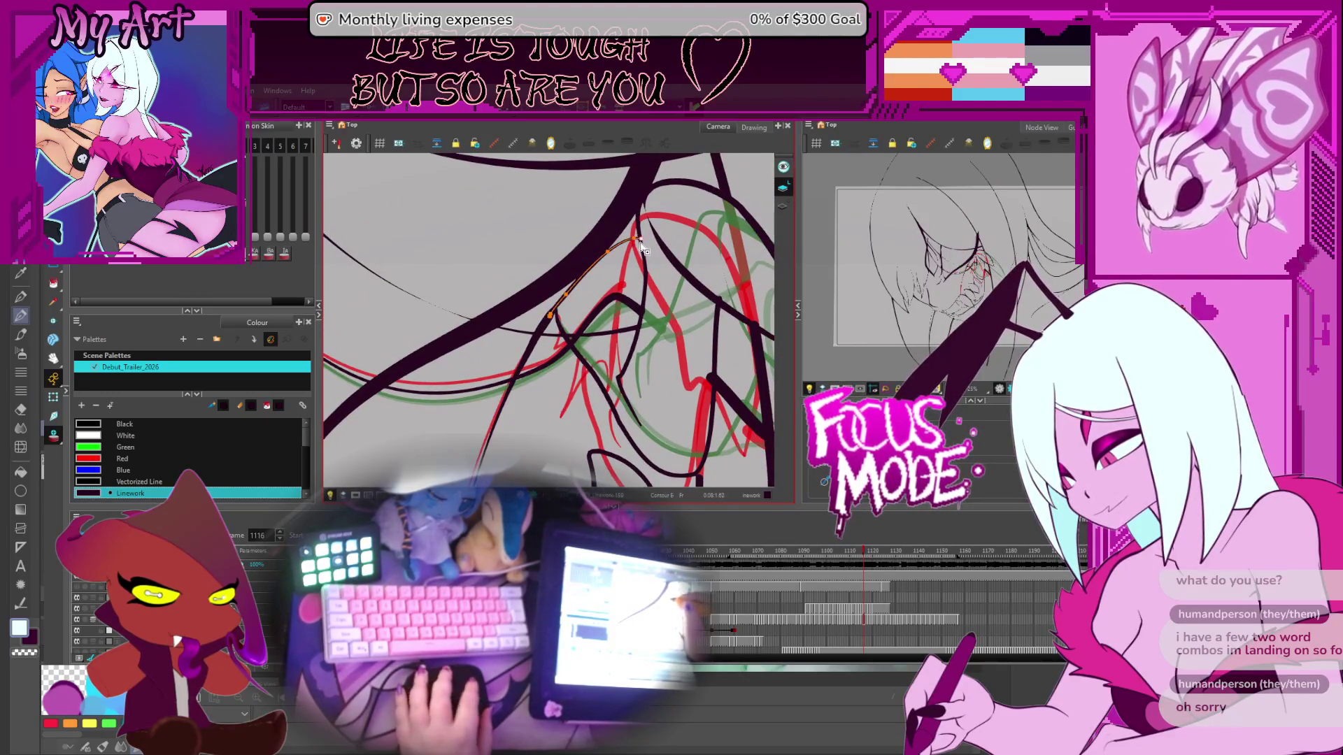
left_click_drag(644, 250, 648, 380)
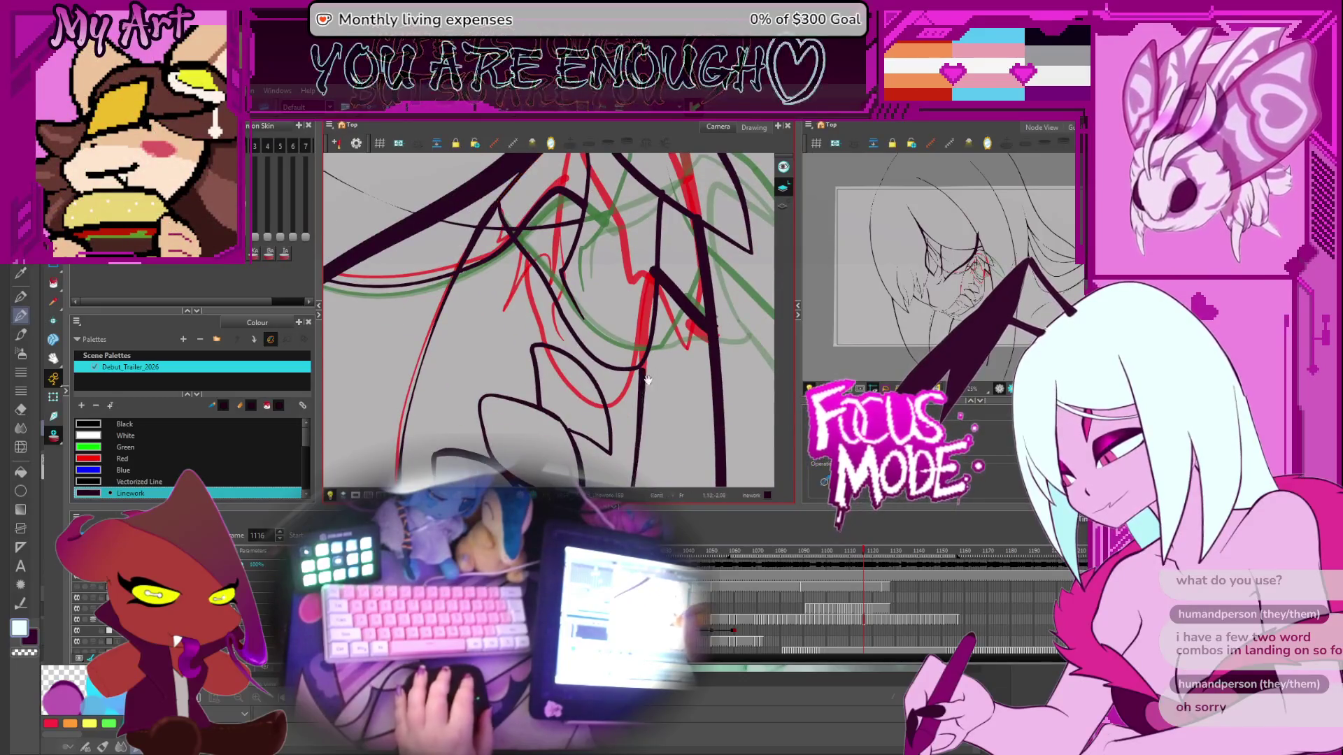
key("alt+shift+q")
scroll(660, 369, "up", 1)
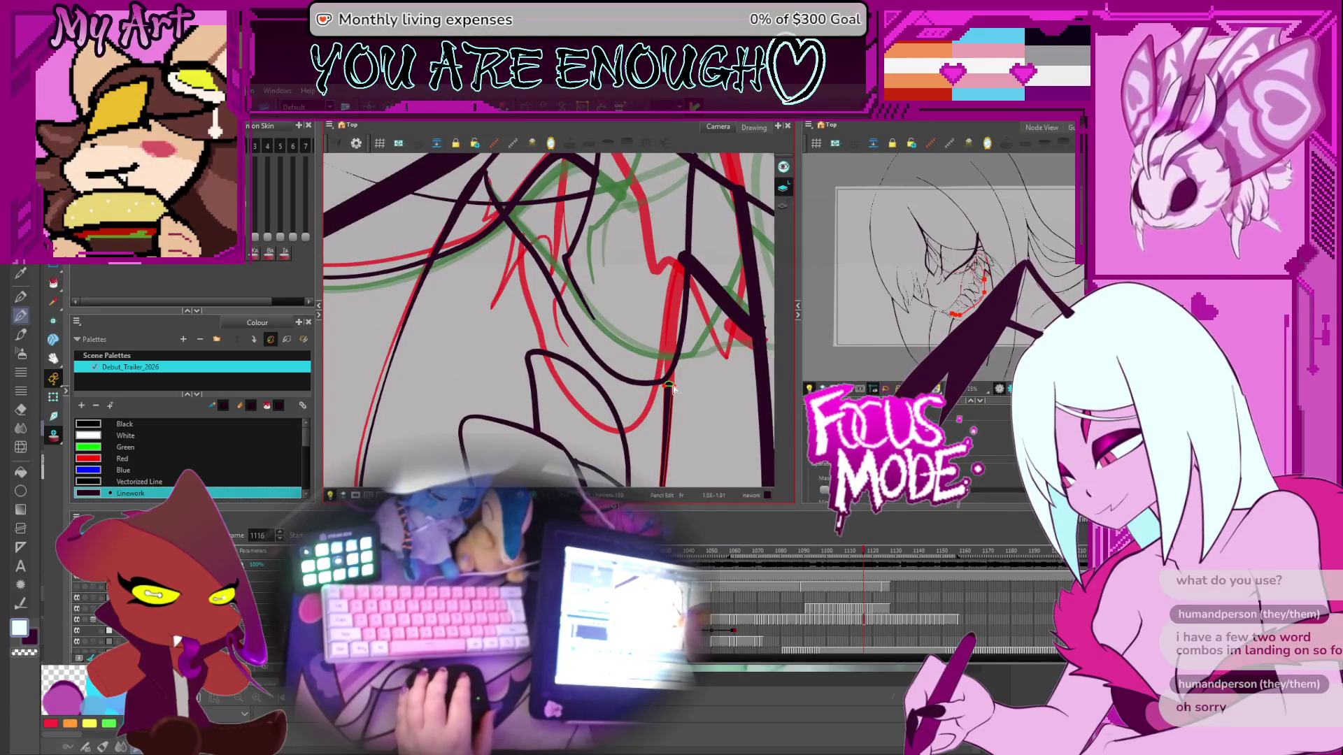
left_click_drag(675, 373, 664, 354)
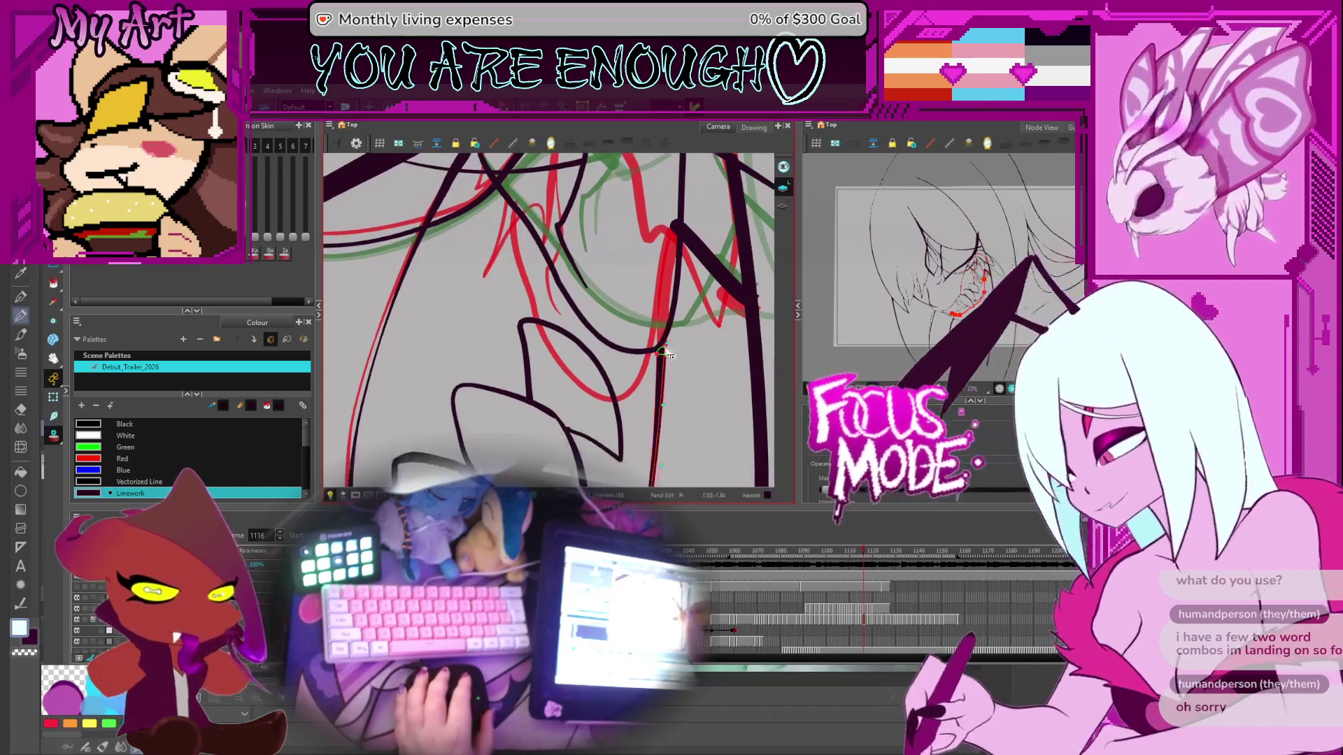
key("alt+q")
key("alt+shift+q")
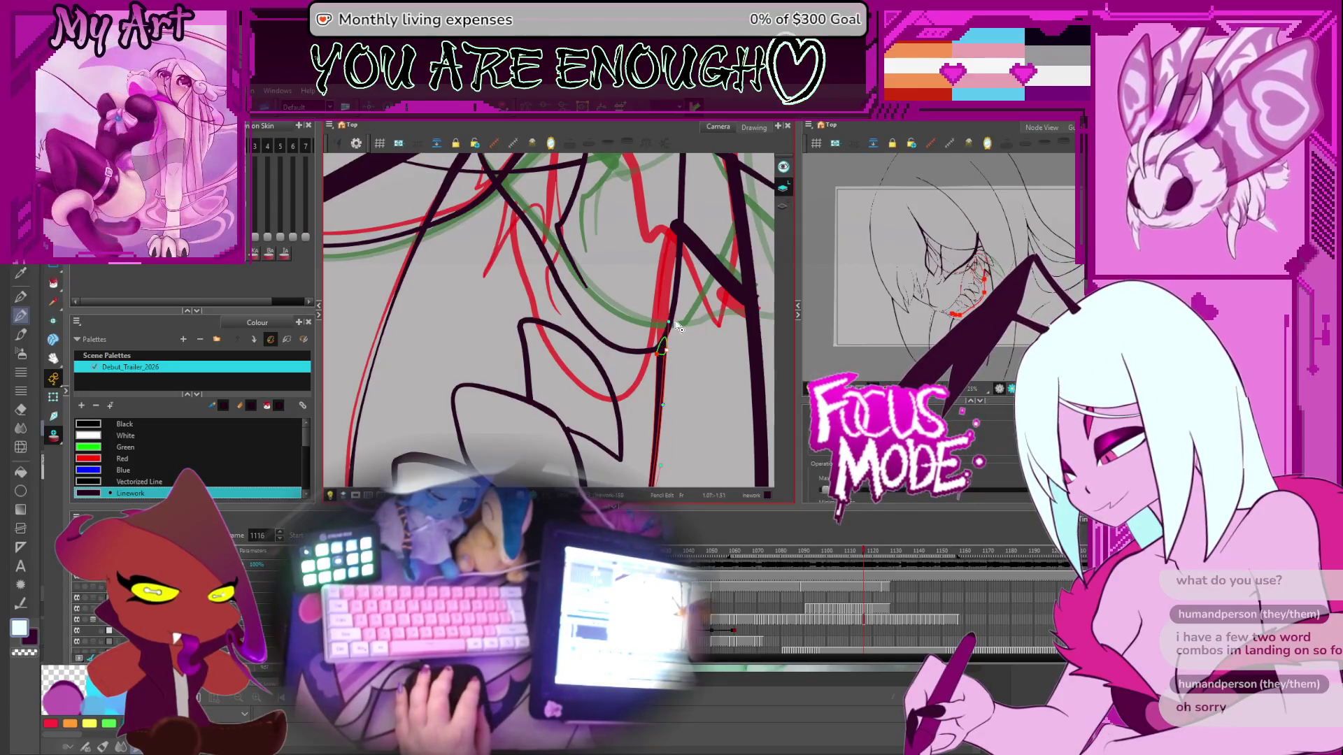
Step: On frame 1118, ink a thick black diagonal fang line, undoing a failed attempt
key("period")
key("period")
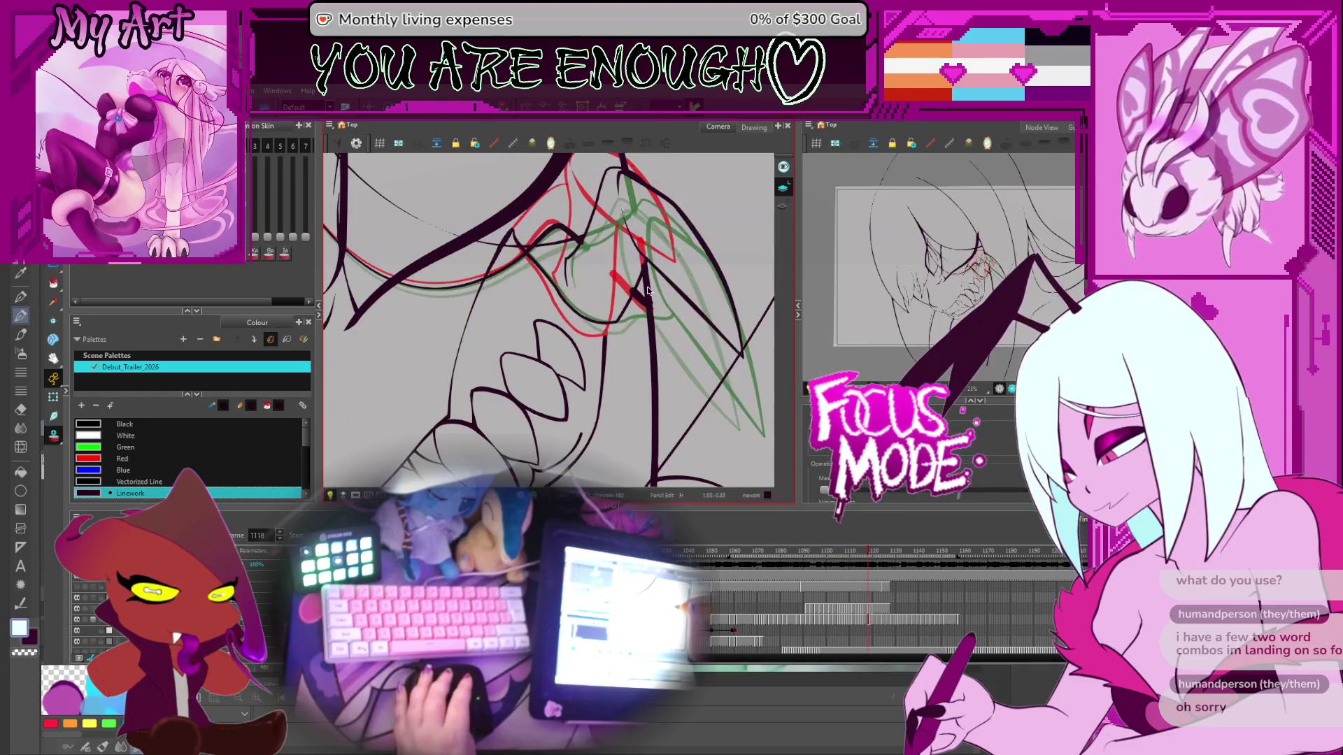
mouse_move(648, 291)
left_mouse_down()
mouse_move(578, 415)
mouse_move(590, 392)
left_mouse_up()
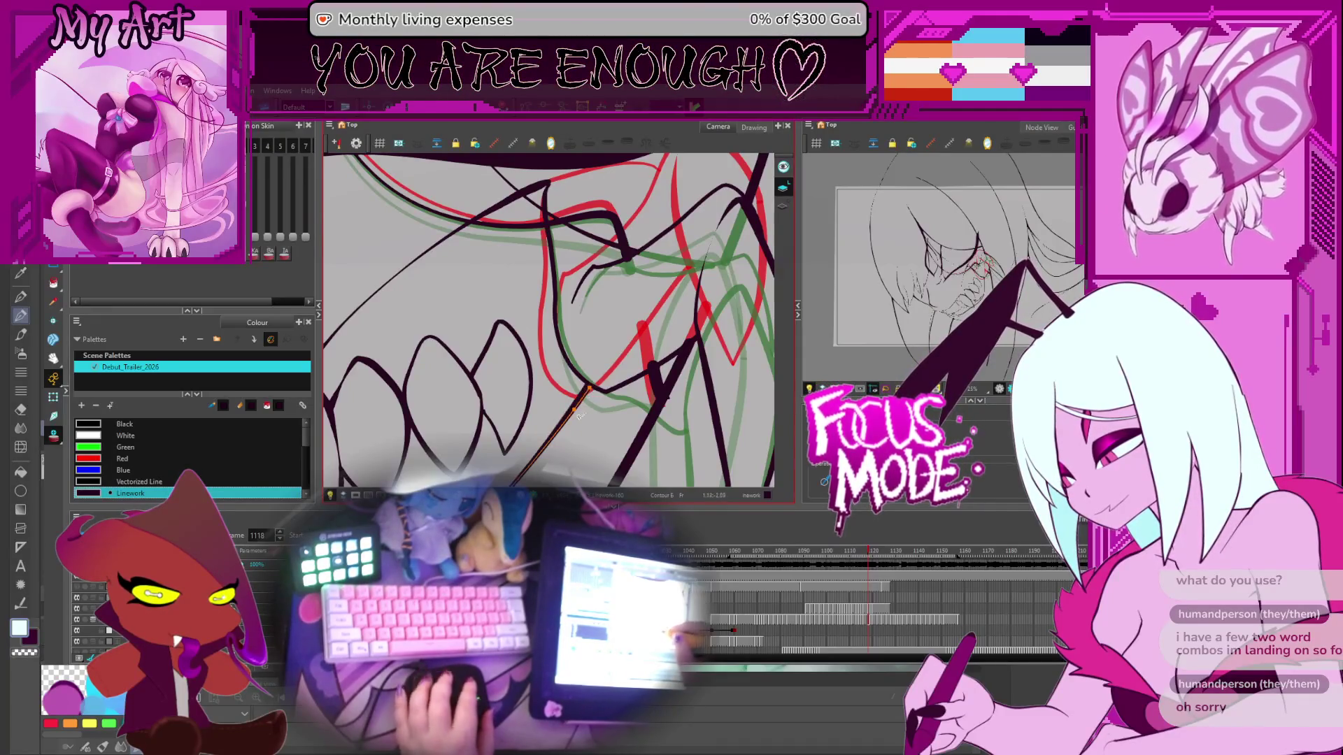
key("shift+m")
scroll(593, 445, "up", 5)
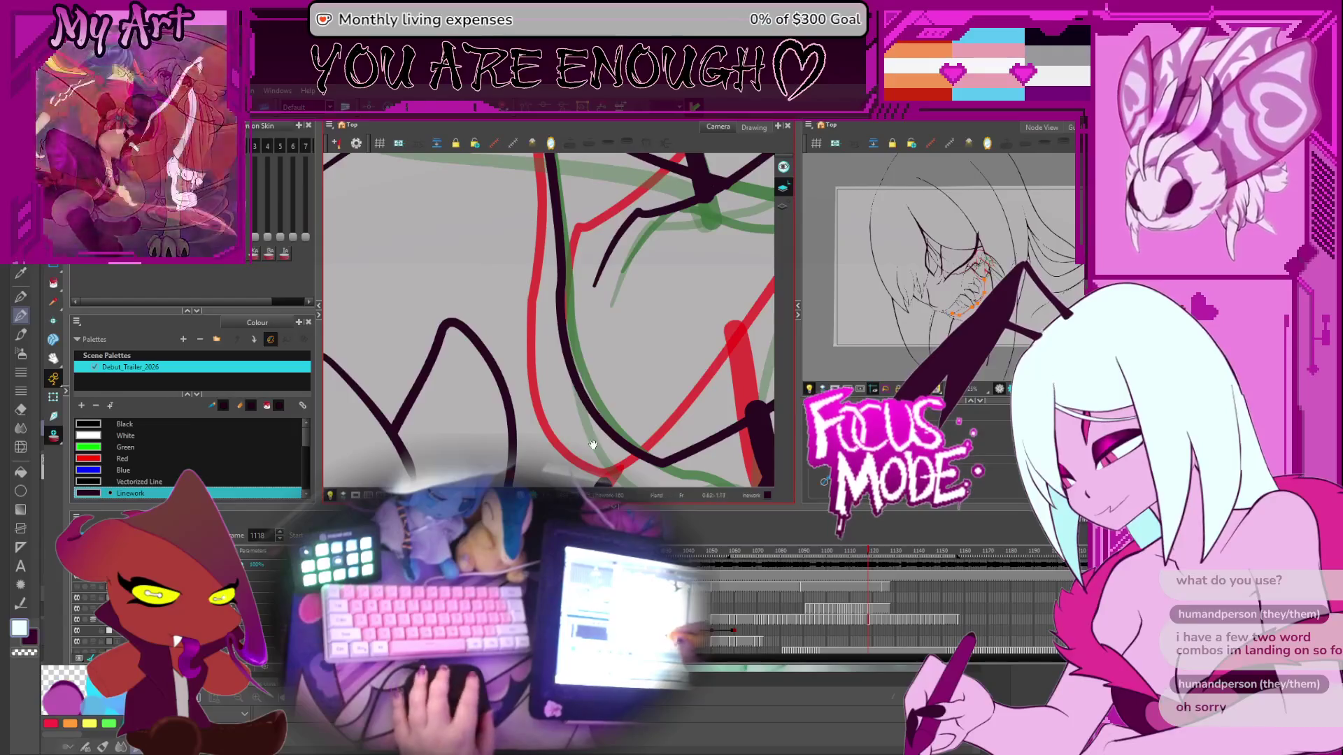
left_click_drag(593, 445, 574, 368)
left_click_drag(535, 486, 619, 351)
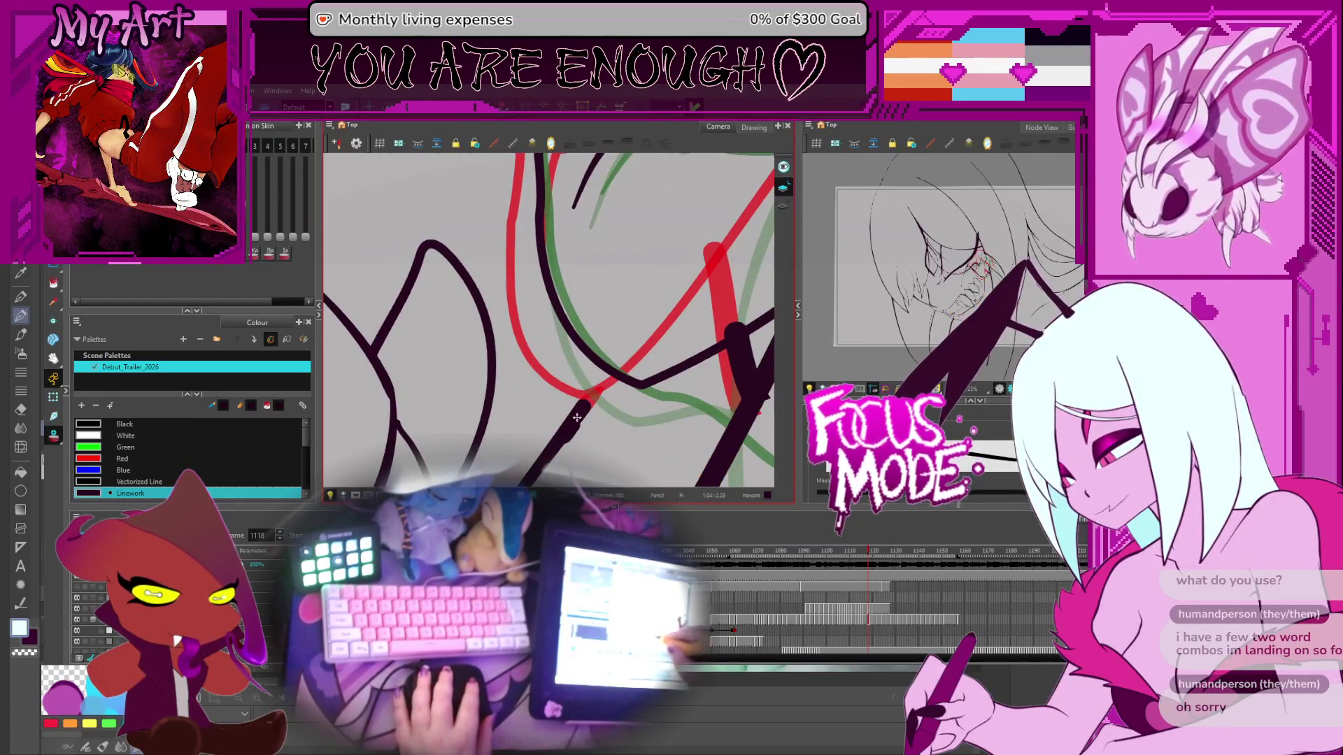
mouse_move(577, 418)
left_mouse_down()
mouse_move(644, 319)
mouse_move(608, 368)
mouse_move(637, 305)
left_mouse_up()
key("ctrl+z")
key("ctrl+z")
key("ctrl+z")
Step: Switch to Select, flip between frames 1117–1119 to compare, and settle zoomed in on frame 1117
scroll(612, 342, "down", 5)
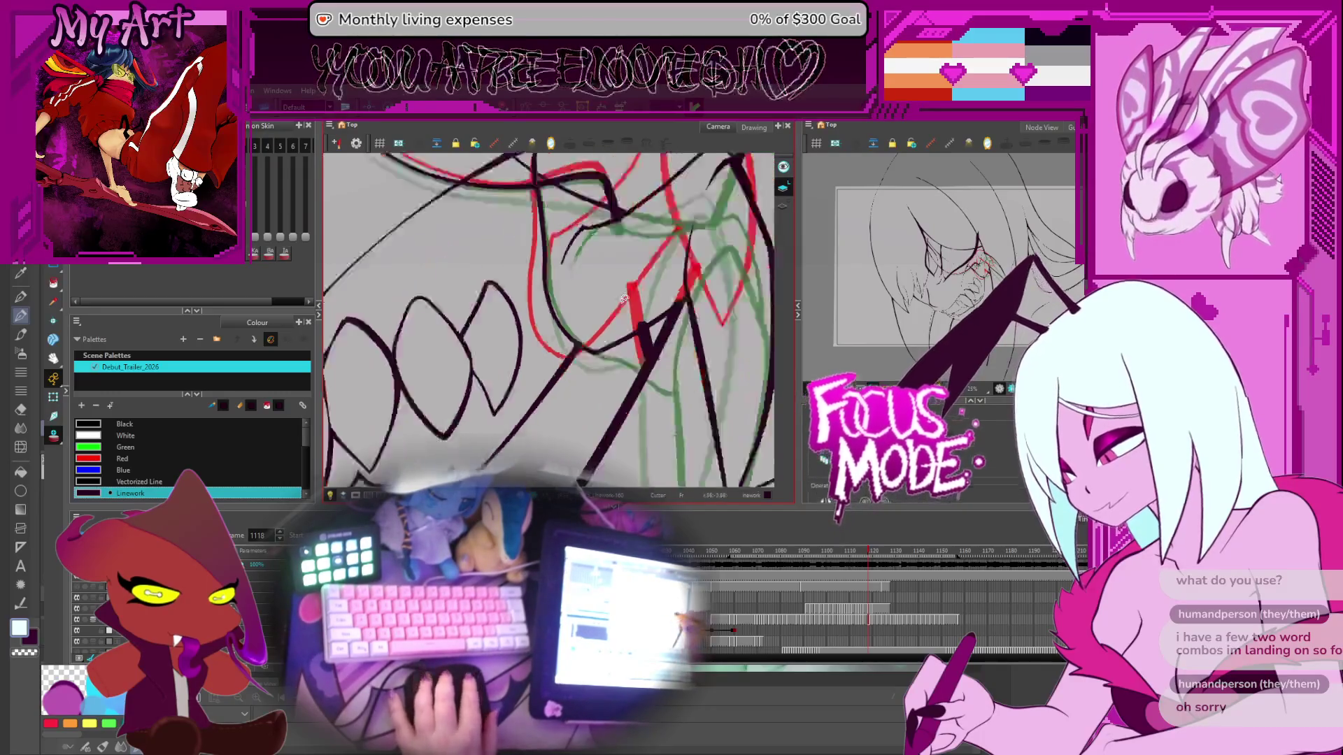
scroll(644, 348, "up", 3)
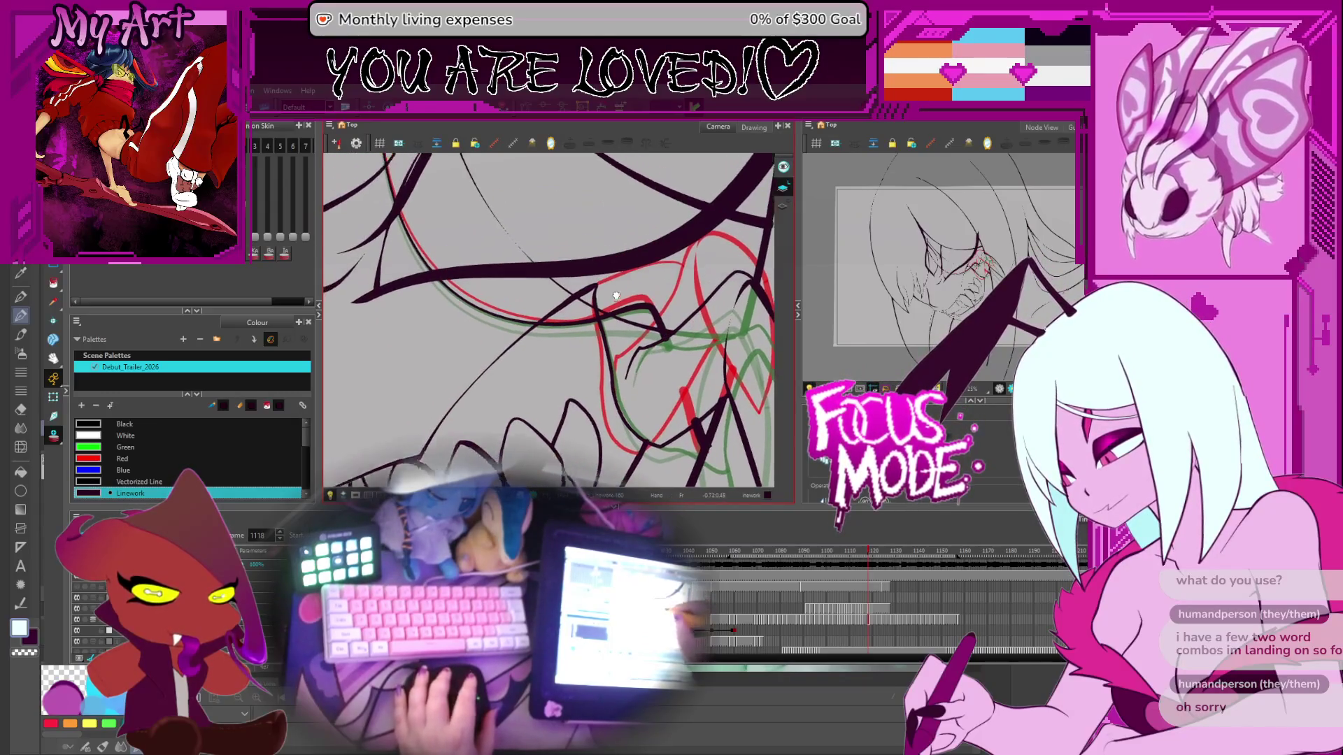
scroll(629, 279, "up", 2)
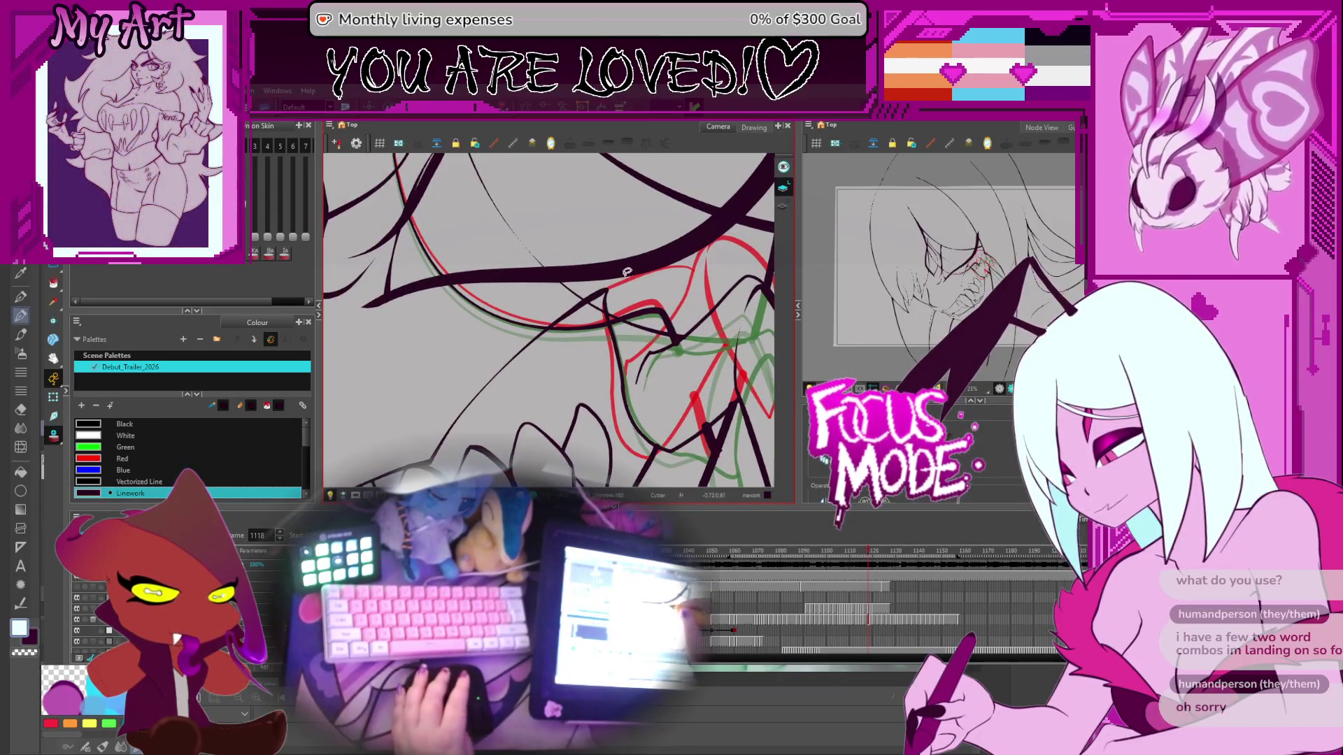
key("alt+s")
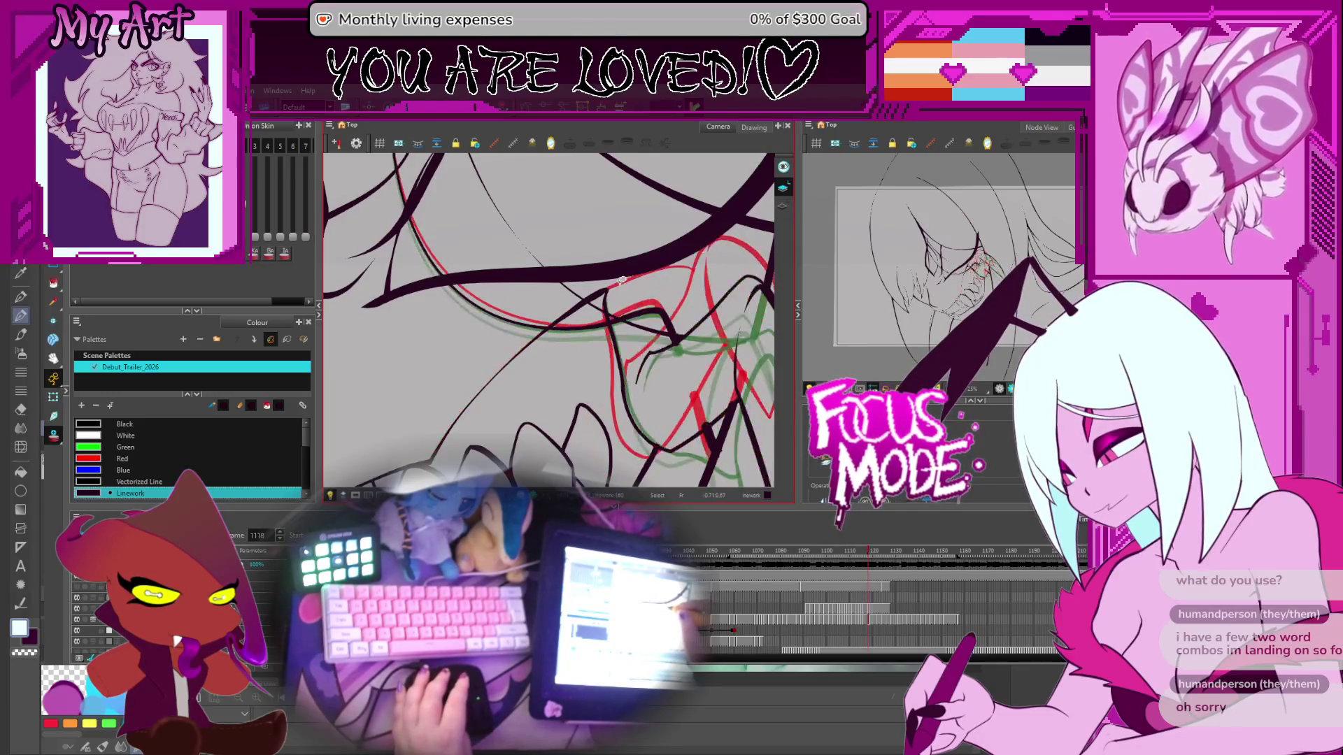
key("comma")
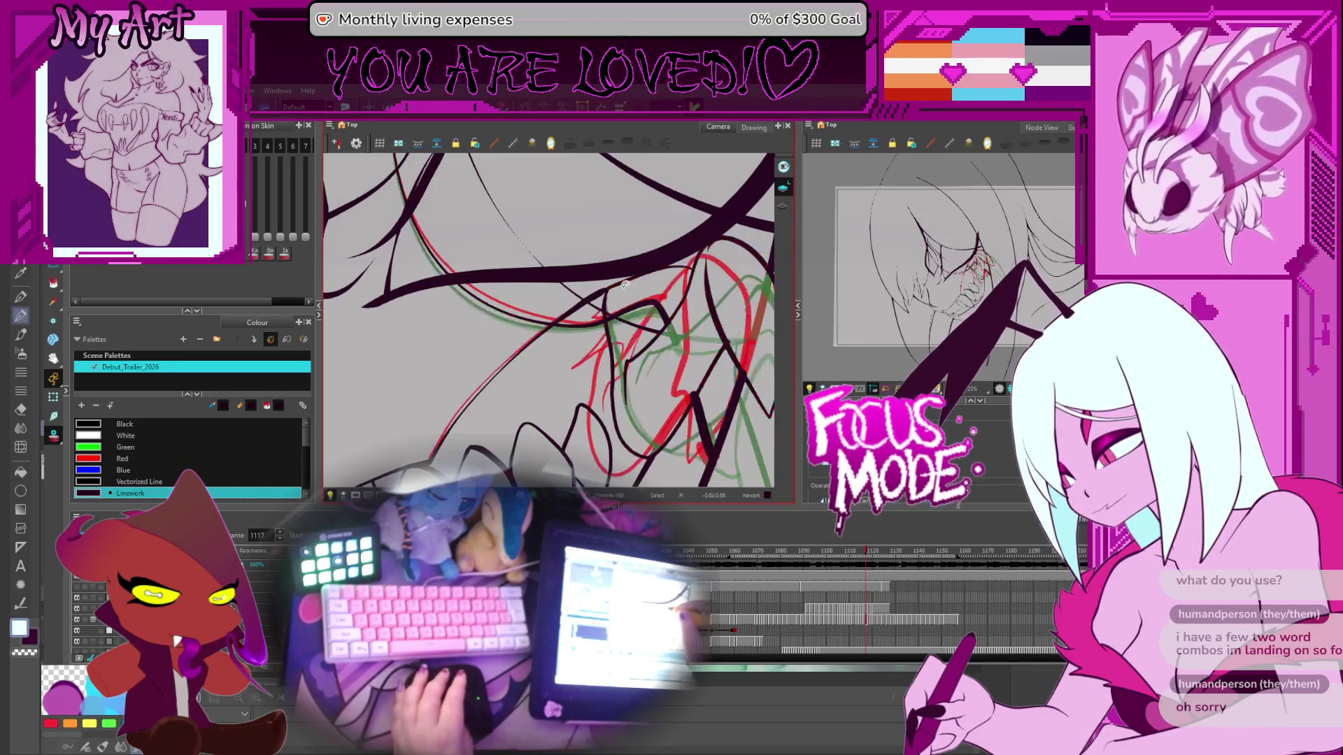
key("period")
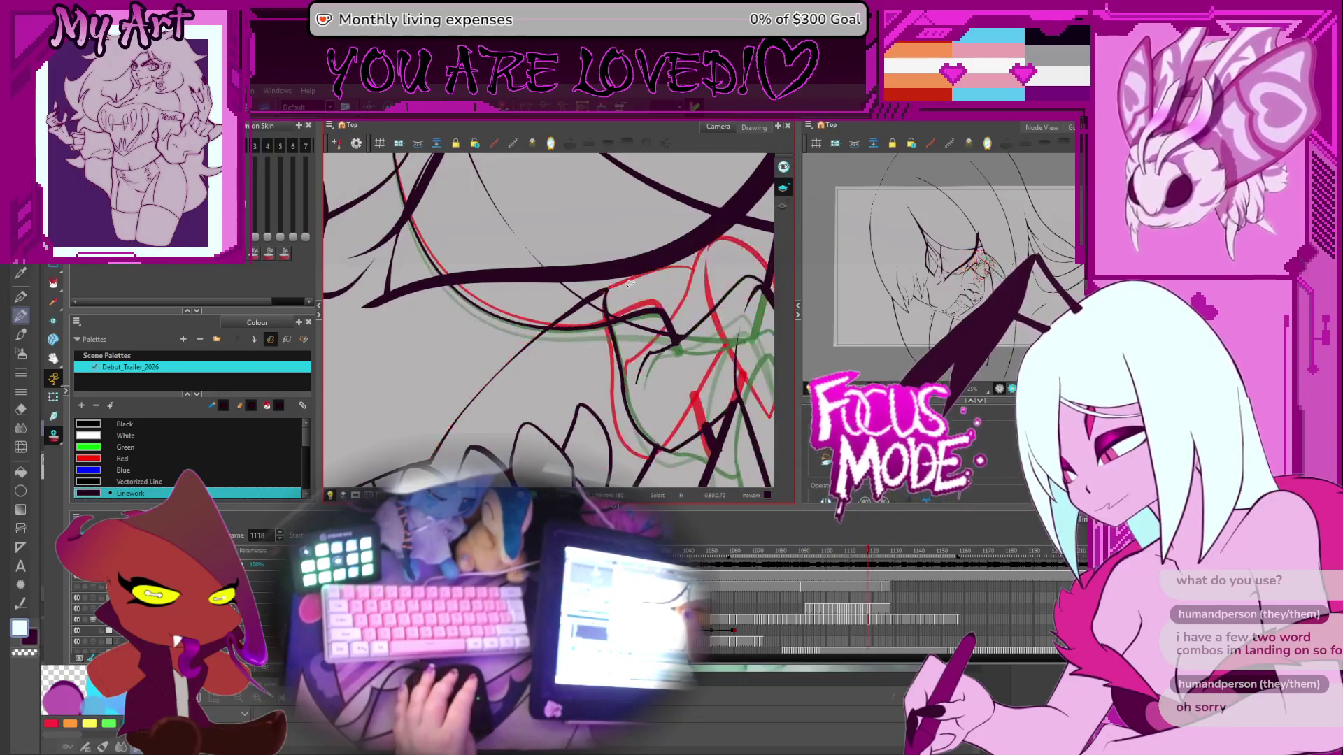
key("period")
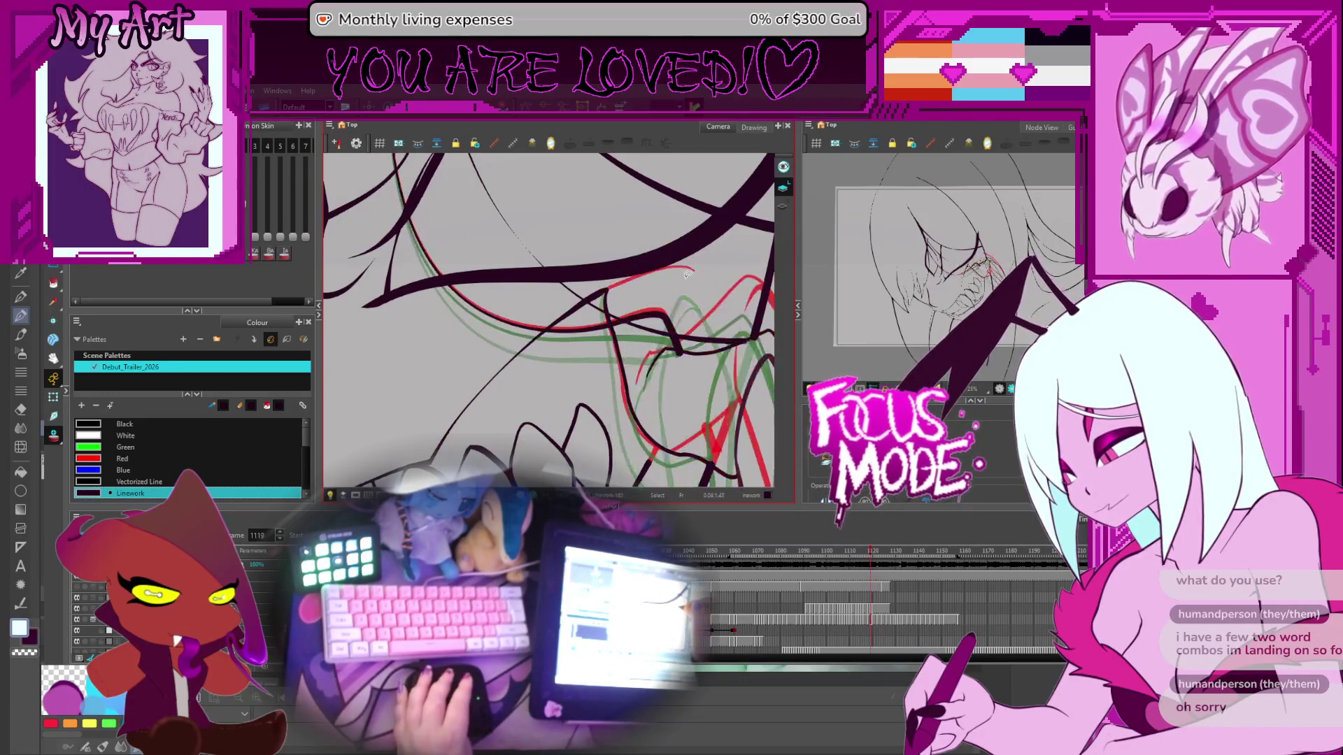
key("comma")
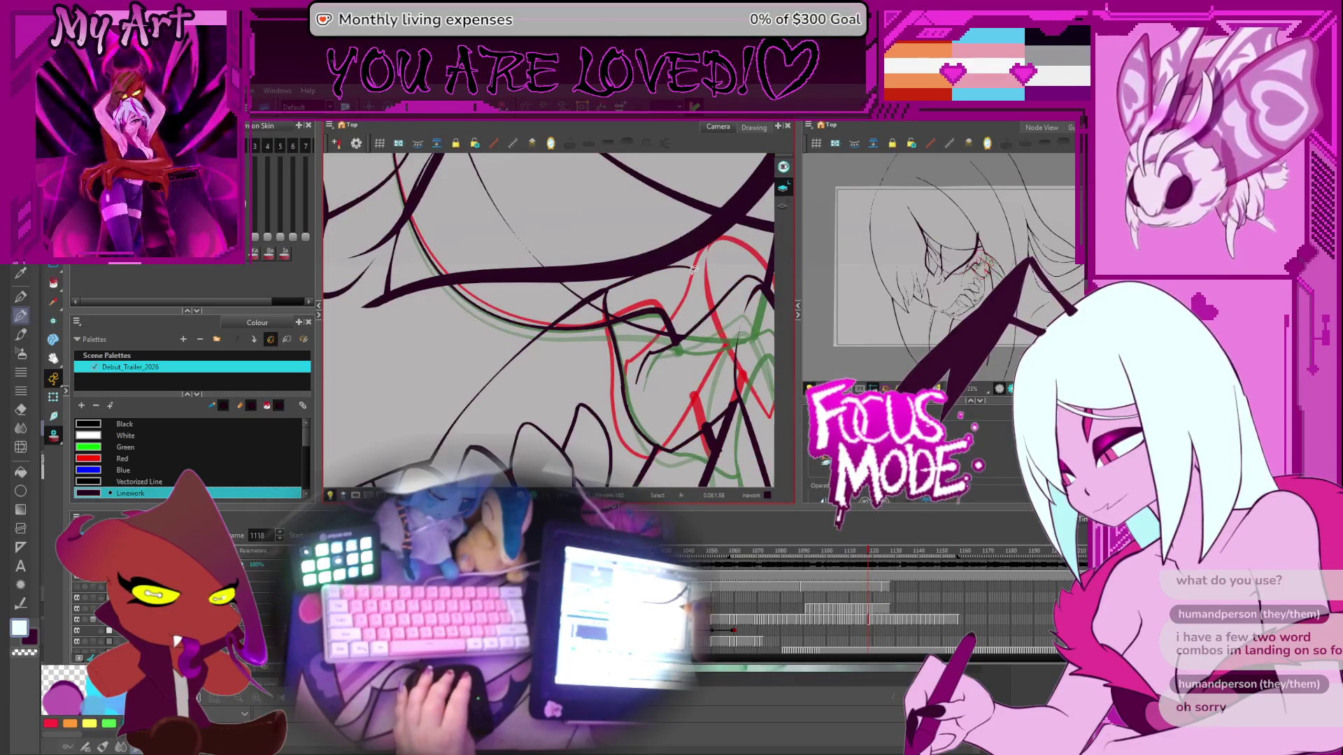
key("comma")
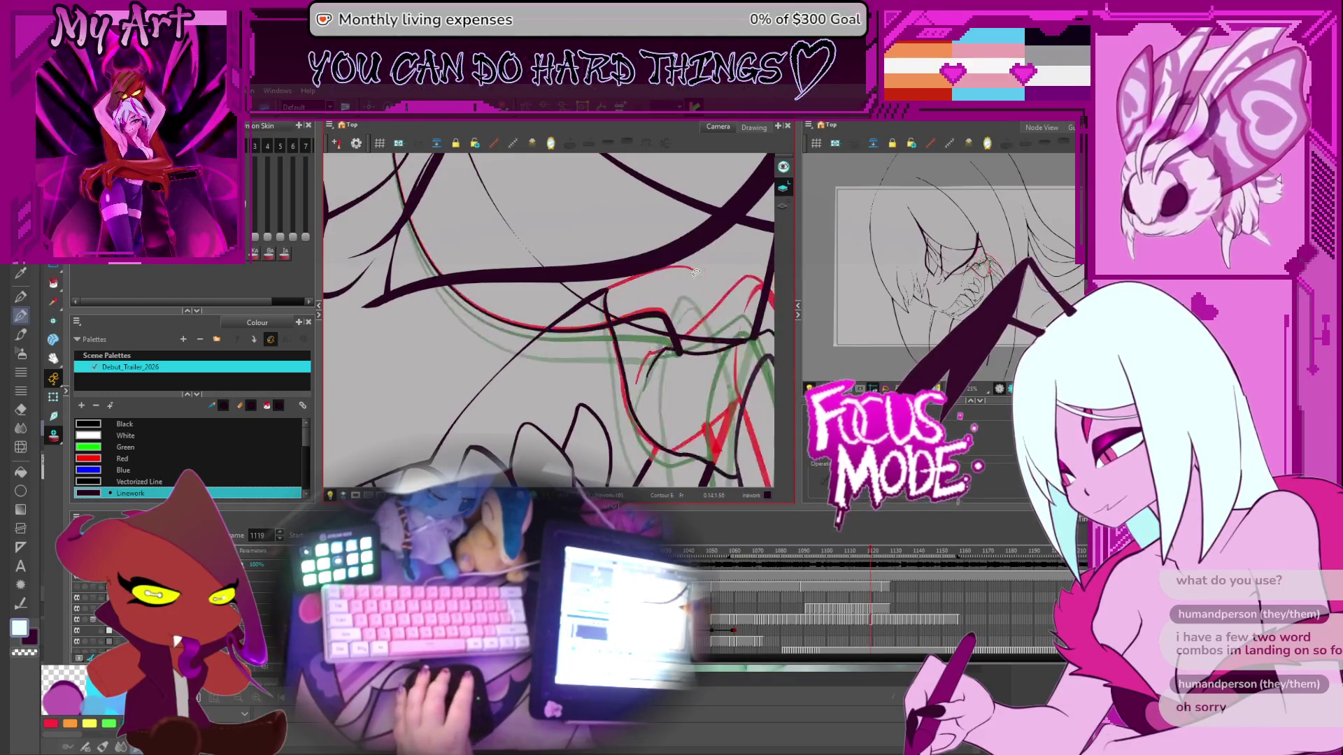
key("period")
key("comma")
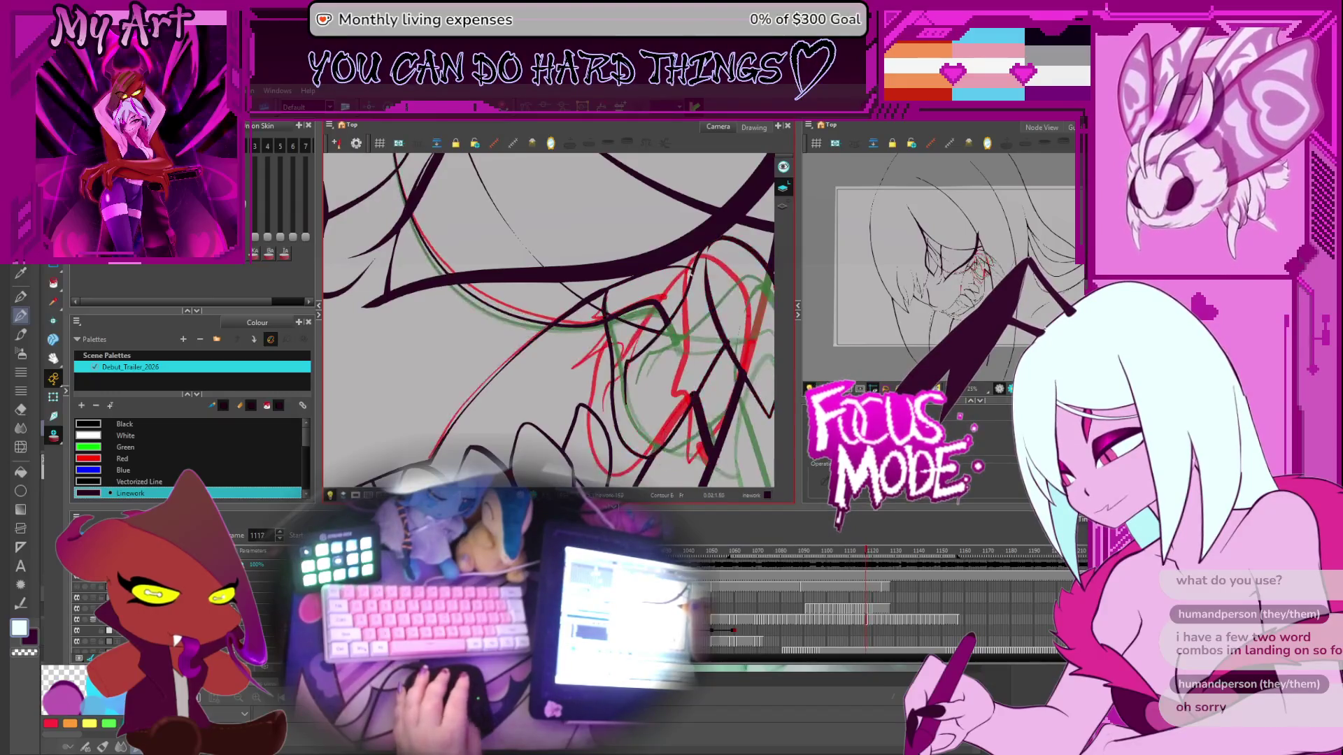
scroll(689, 277, "up", 3)
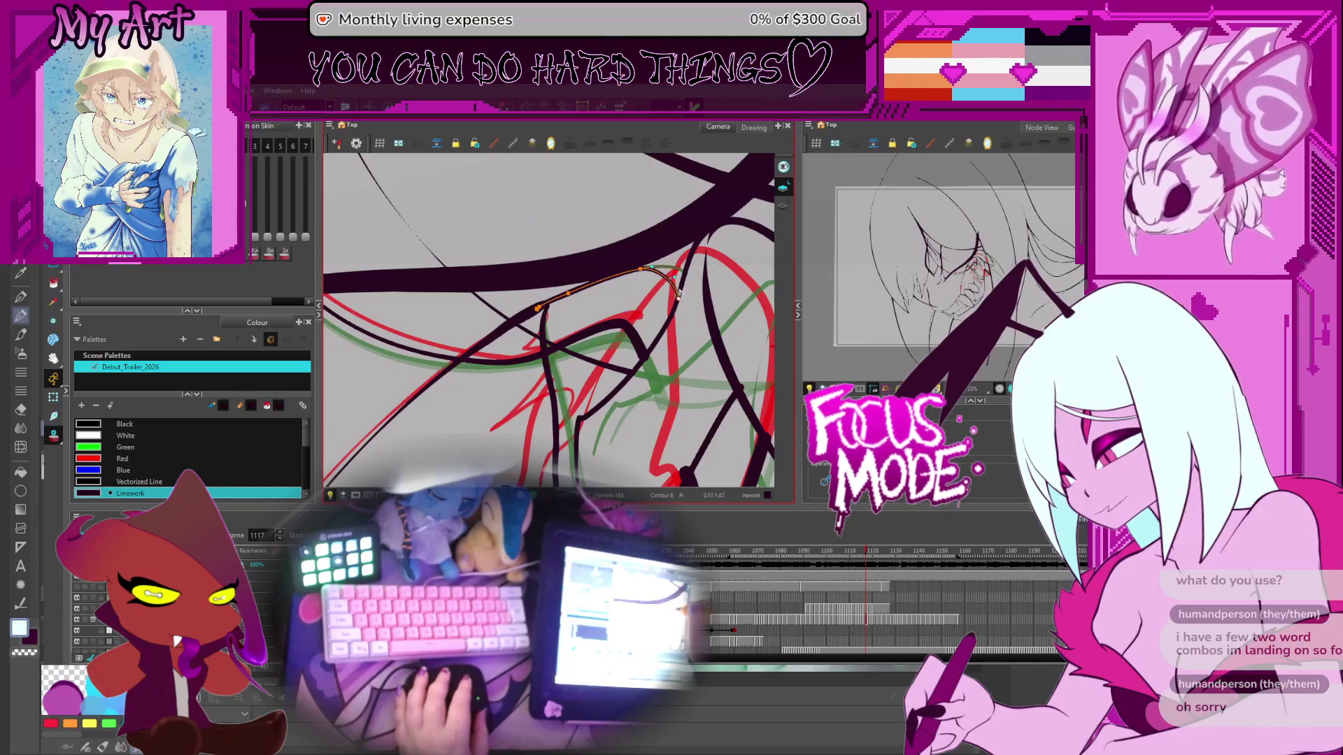
Step: Flip back to frame 1115 and add the junction strokes to the selection
key("comma")
key("period")
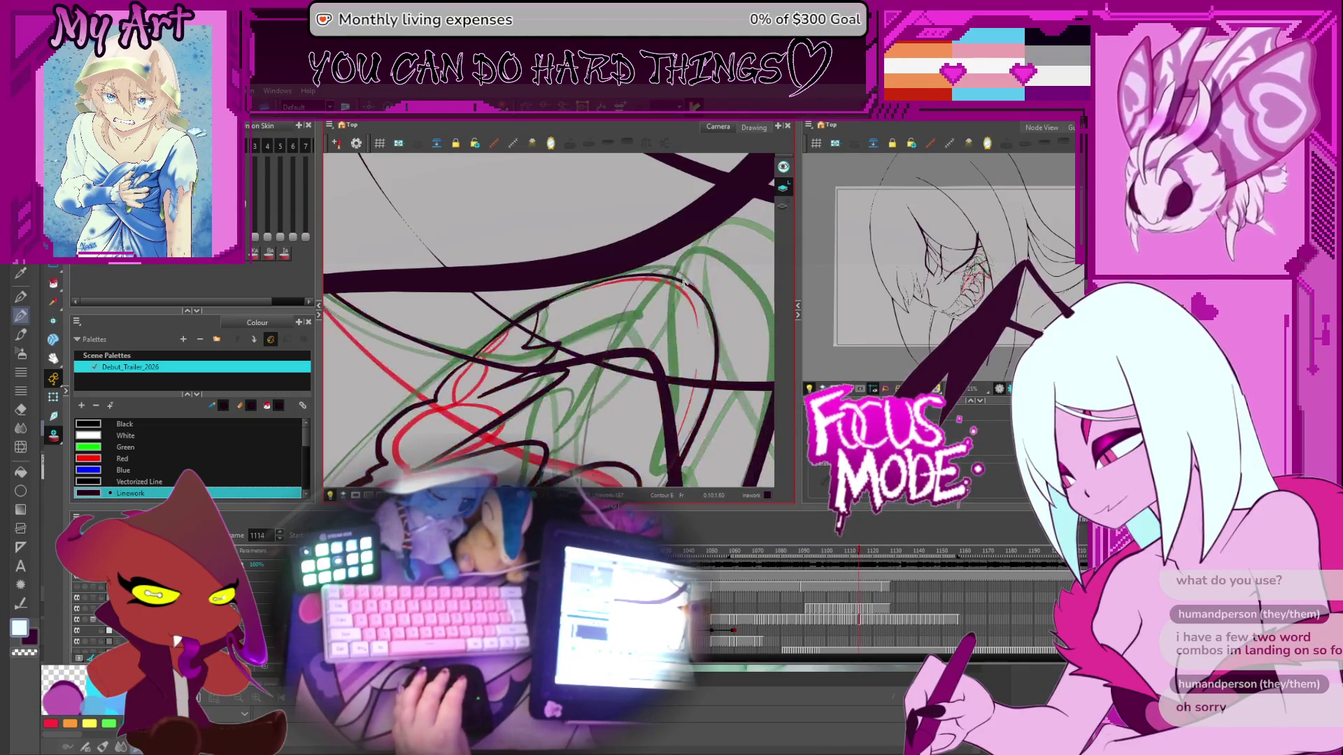
key("comma")
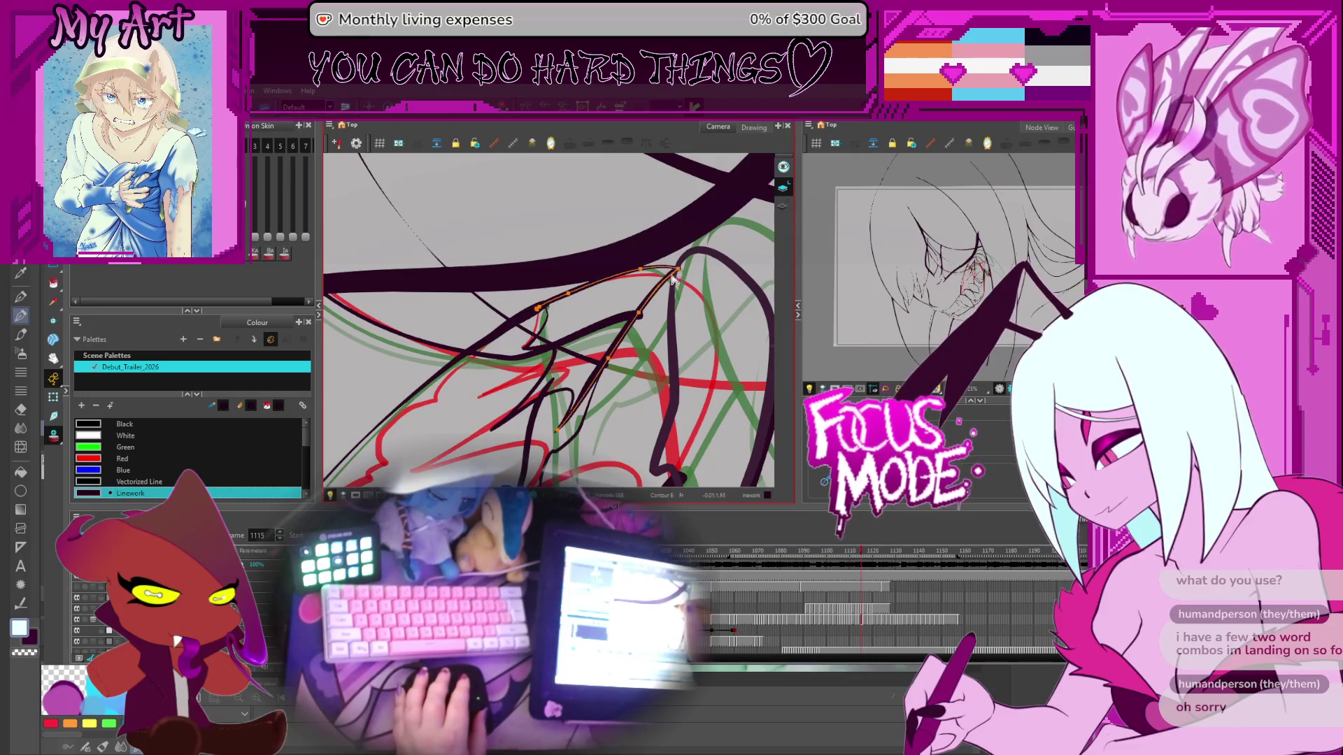
left_click(668, 278, "shift")
left_click(666, 277, "shift")
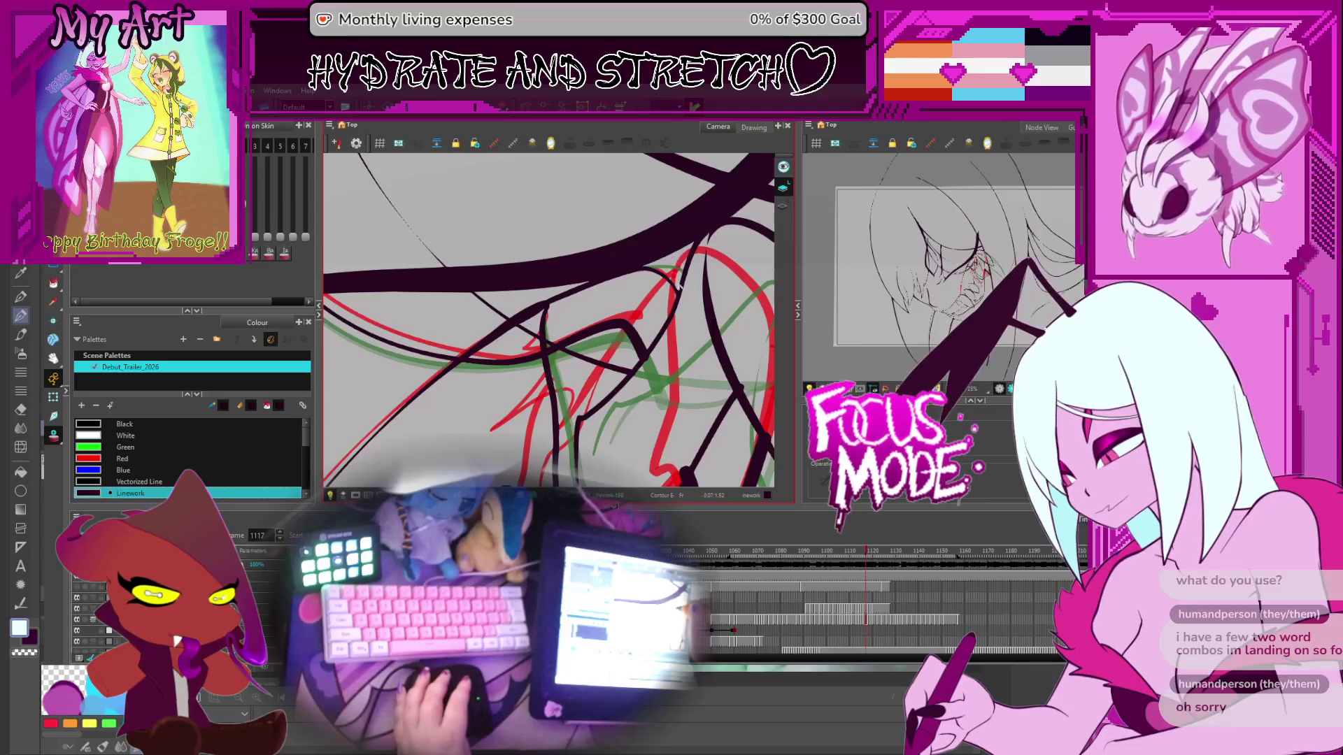
Step: On frame 1118, drag the jaw line's sharp corner into a smooth curve, checking the motion afterwards
key("period")
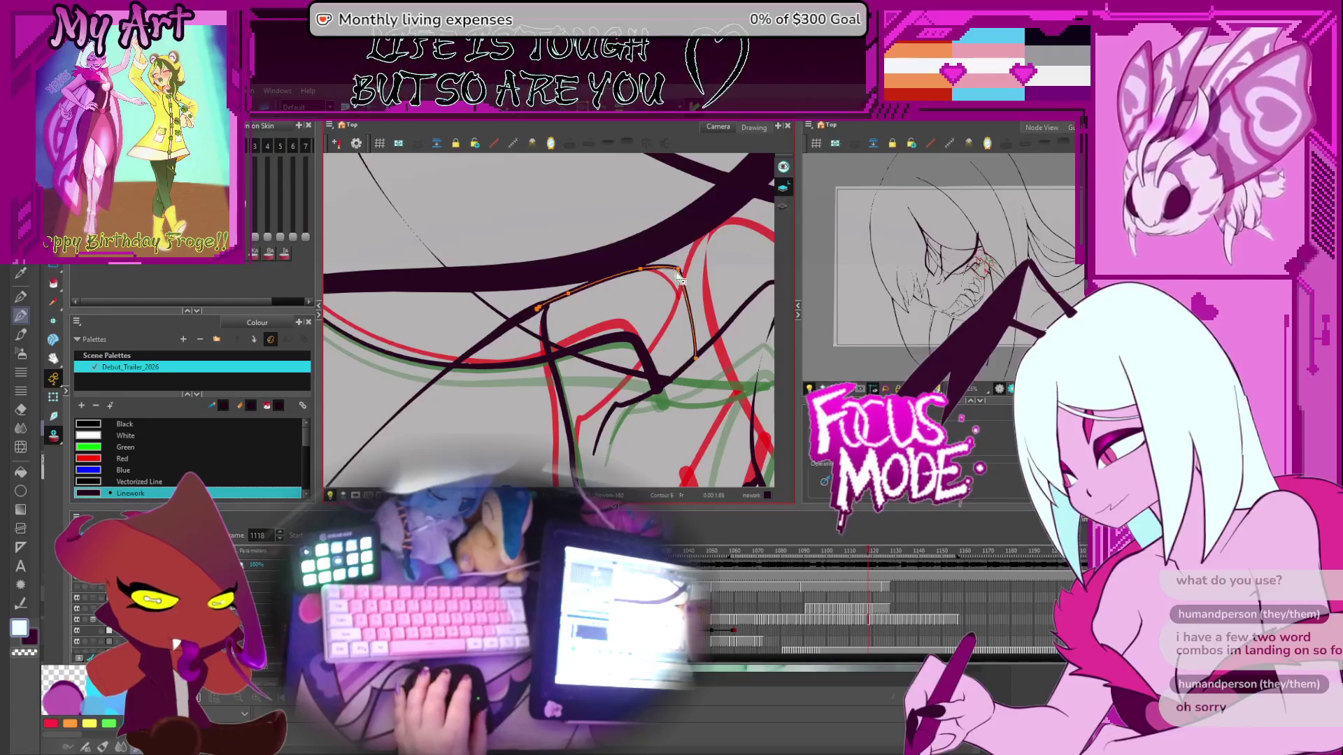
left_click_drag(675, 288, 679, 293)
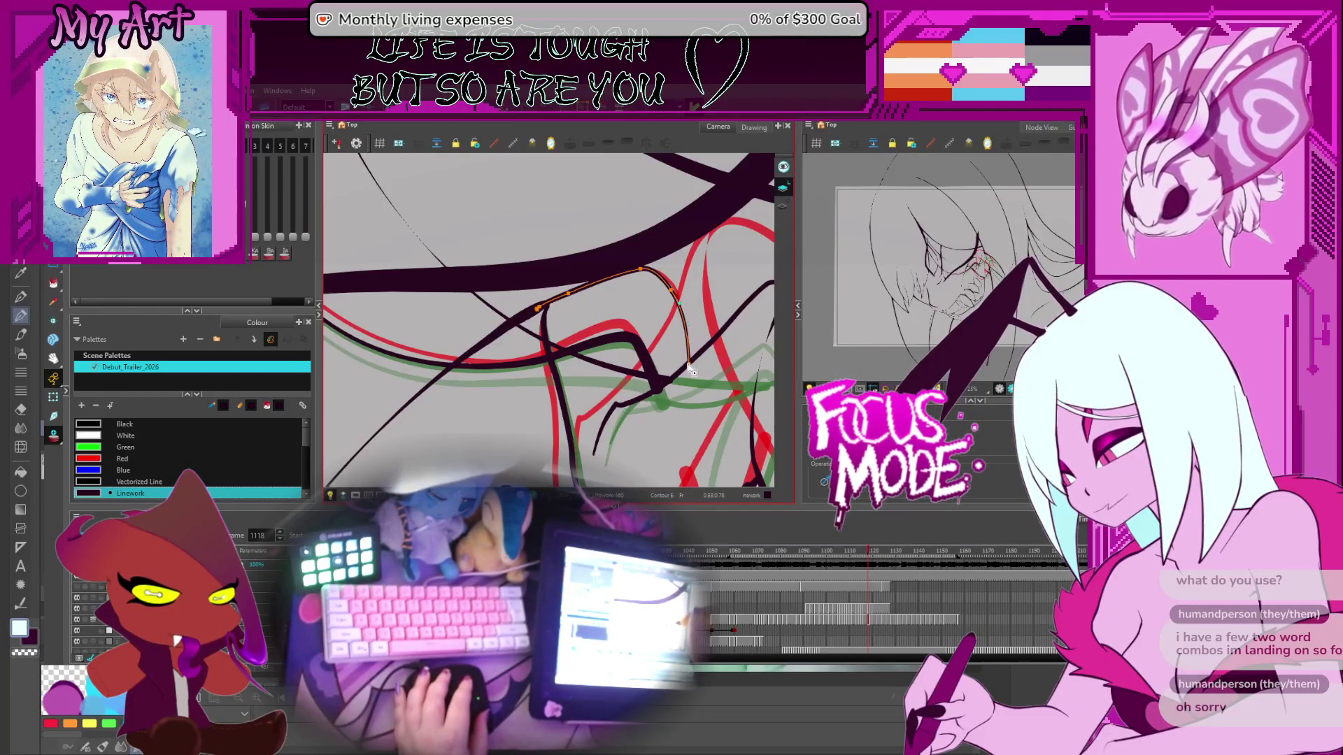
key("period")
key("period")
key("period")
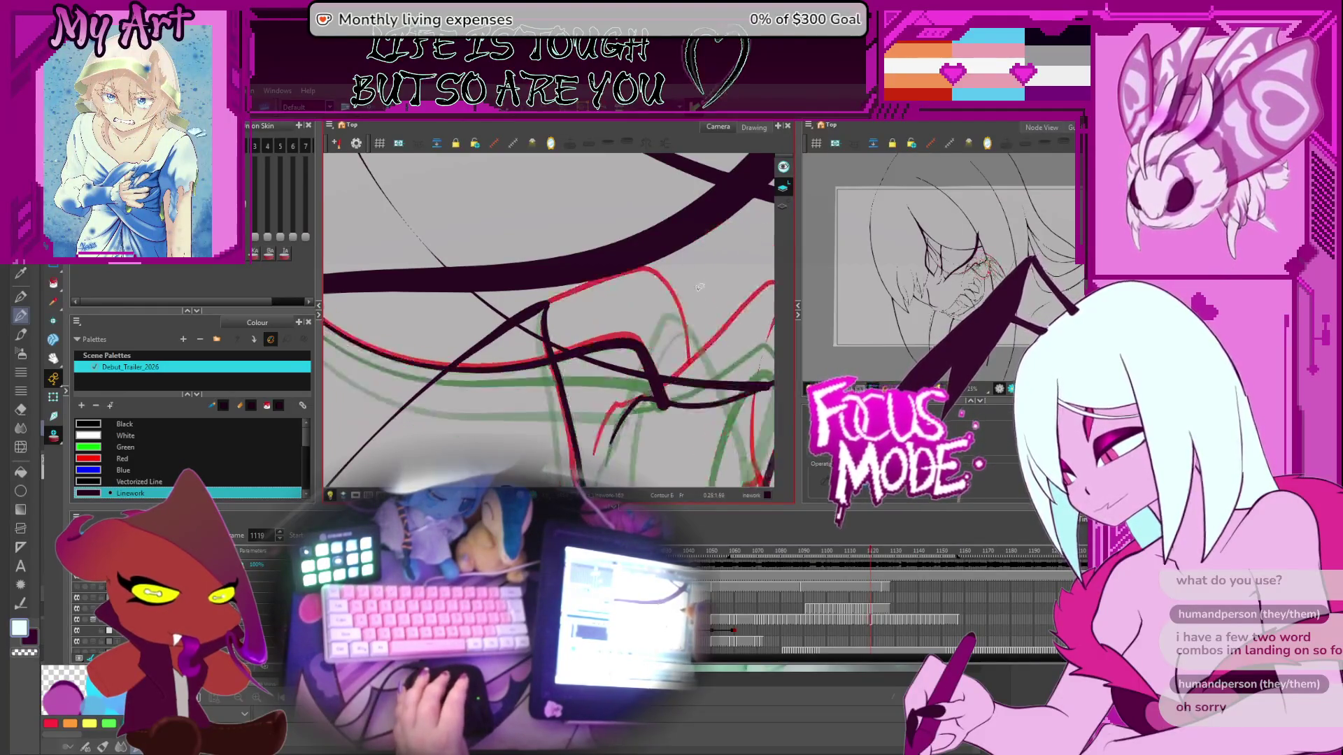
key("comma")
key("comma")
key("comma")
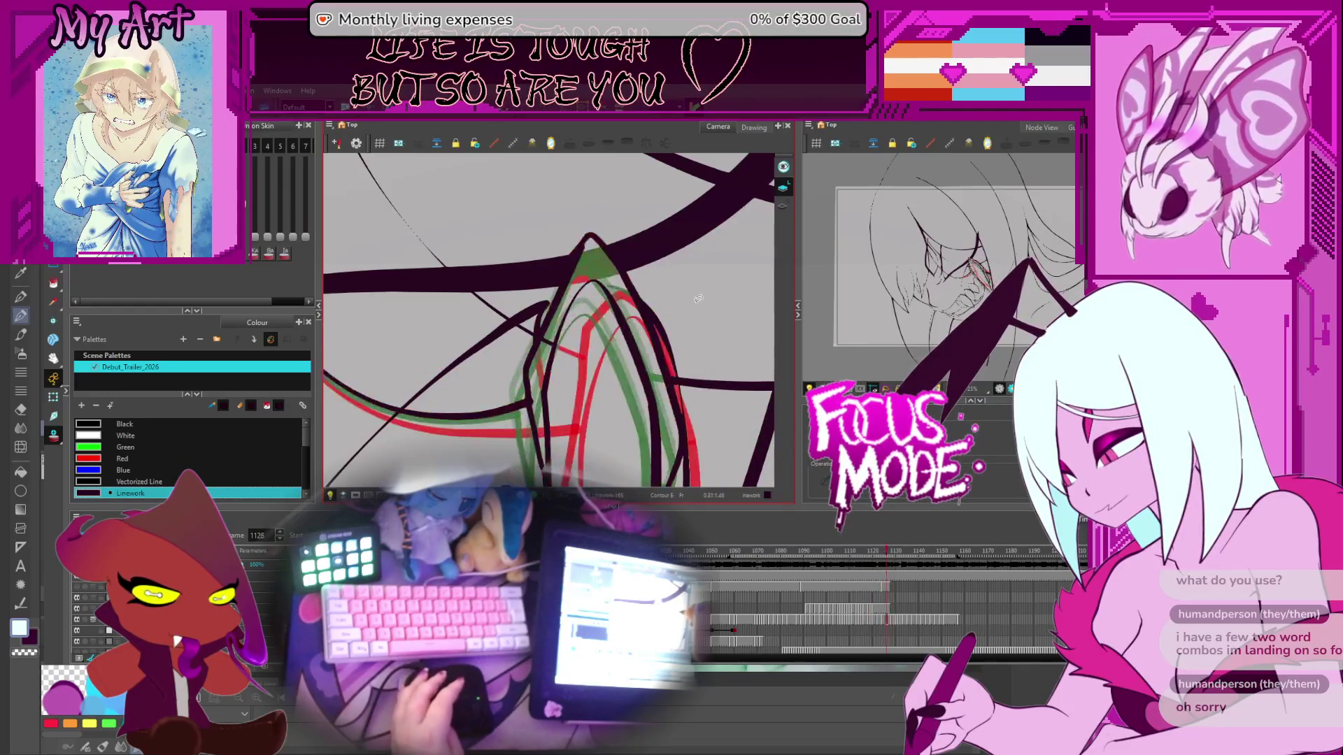
key("comma")
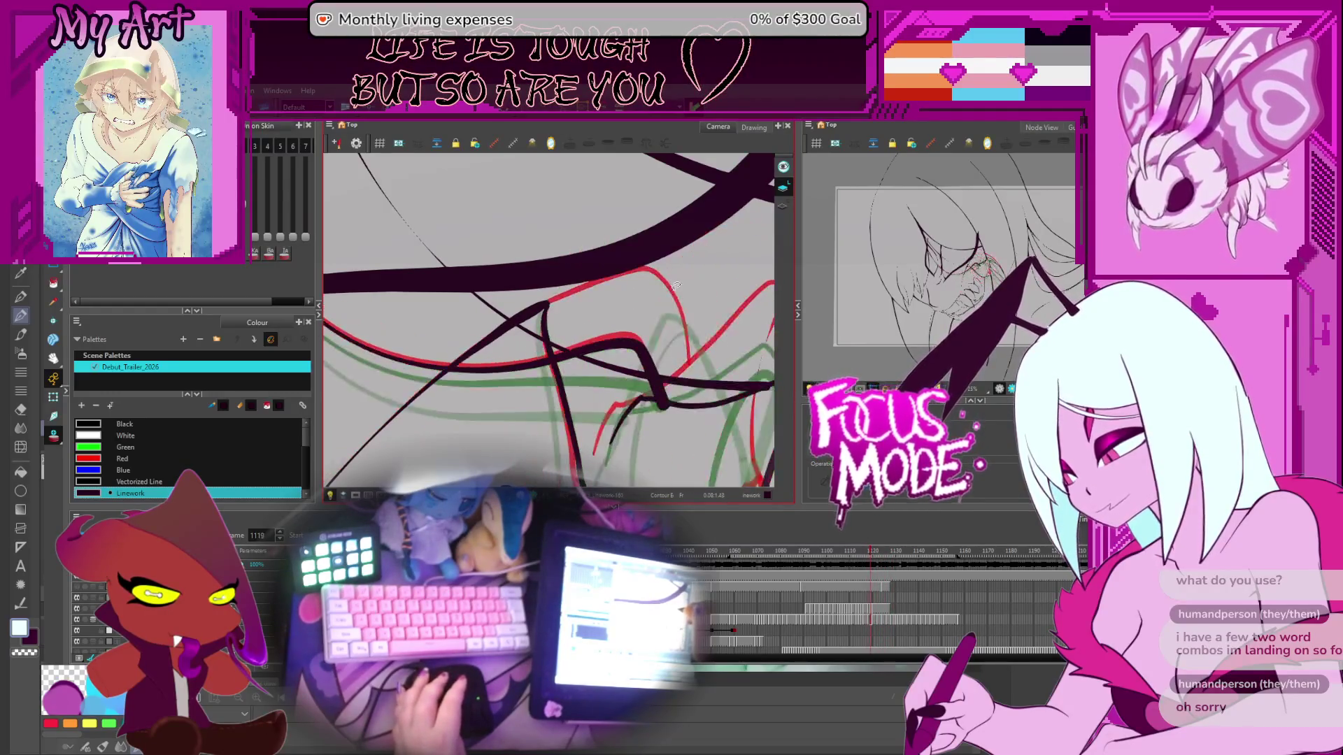
key("comma")
left_click(642, 274)
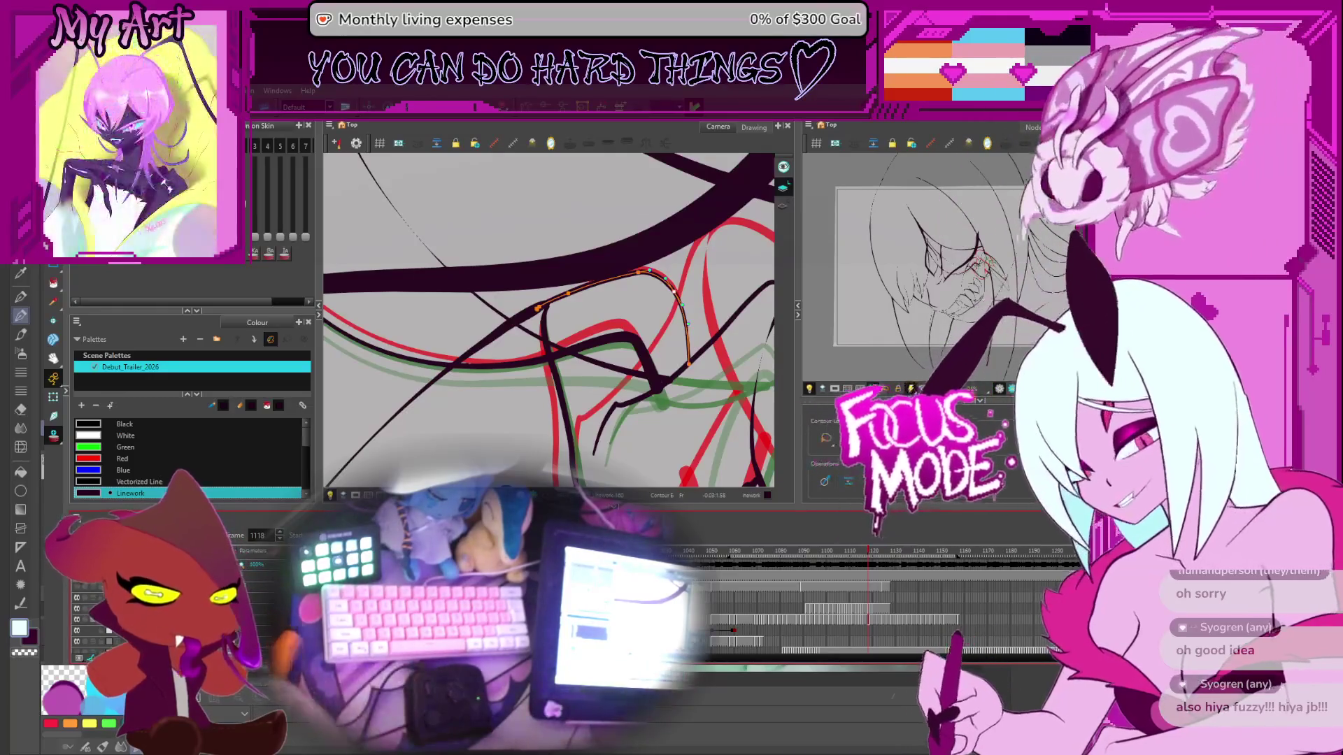
Step: Select the arched lip stroke on frame 1118, then on frame 1119 drag its right side straight
left_click(684, 292)
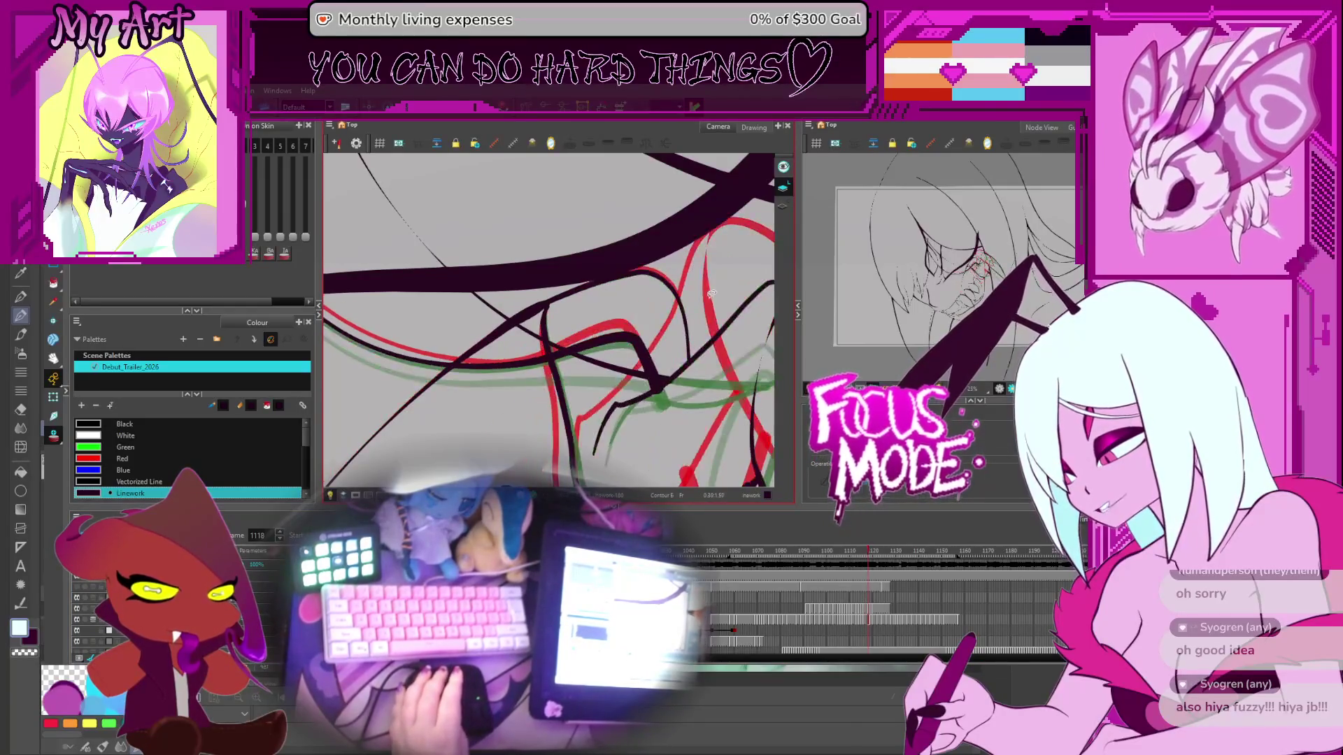
scroll(589, 243, "down", 2)
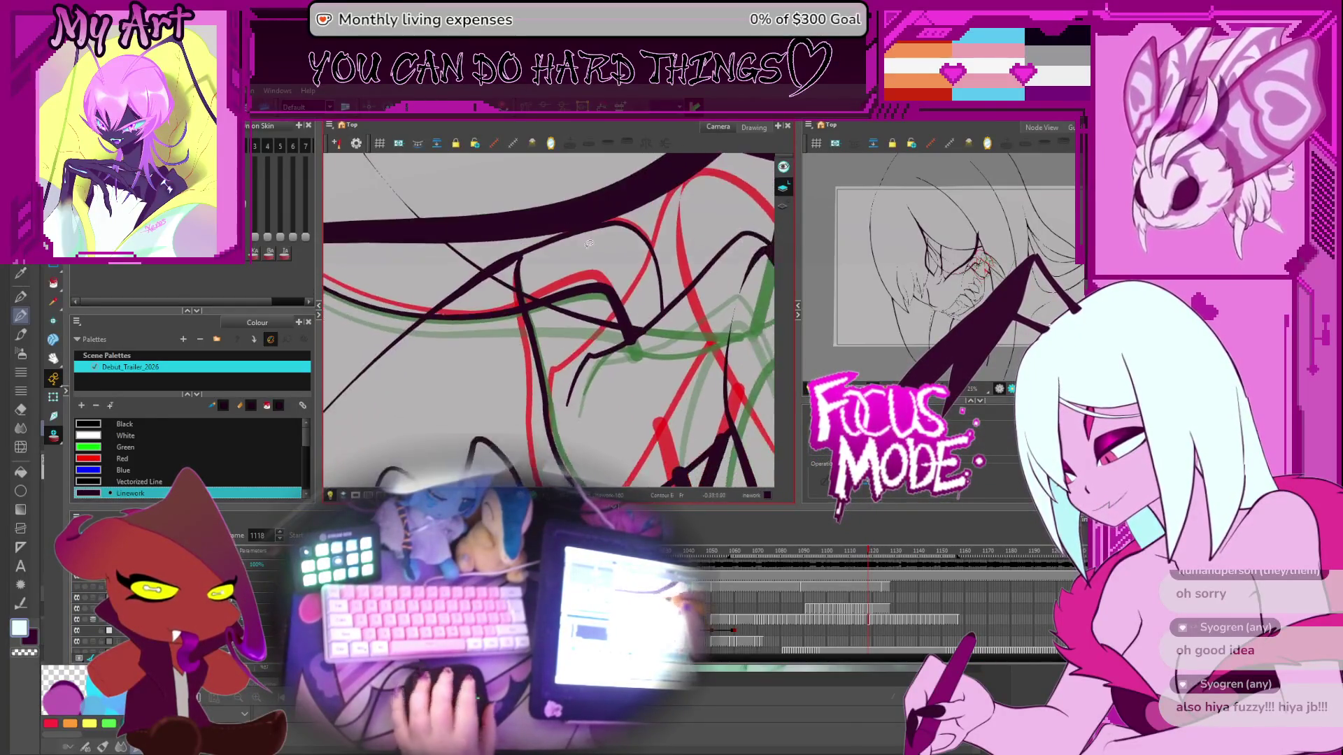
scroll(589, 243, "down", 3)
scroll(591, 252, "up", 3)
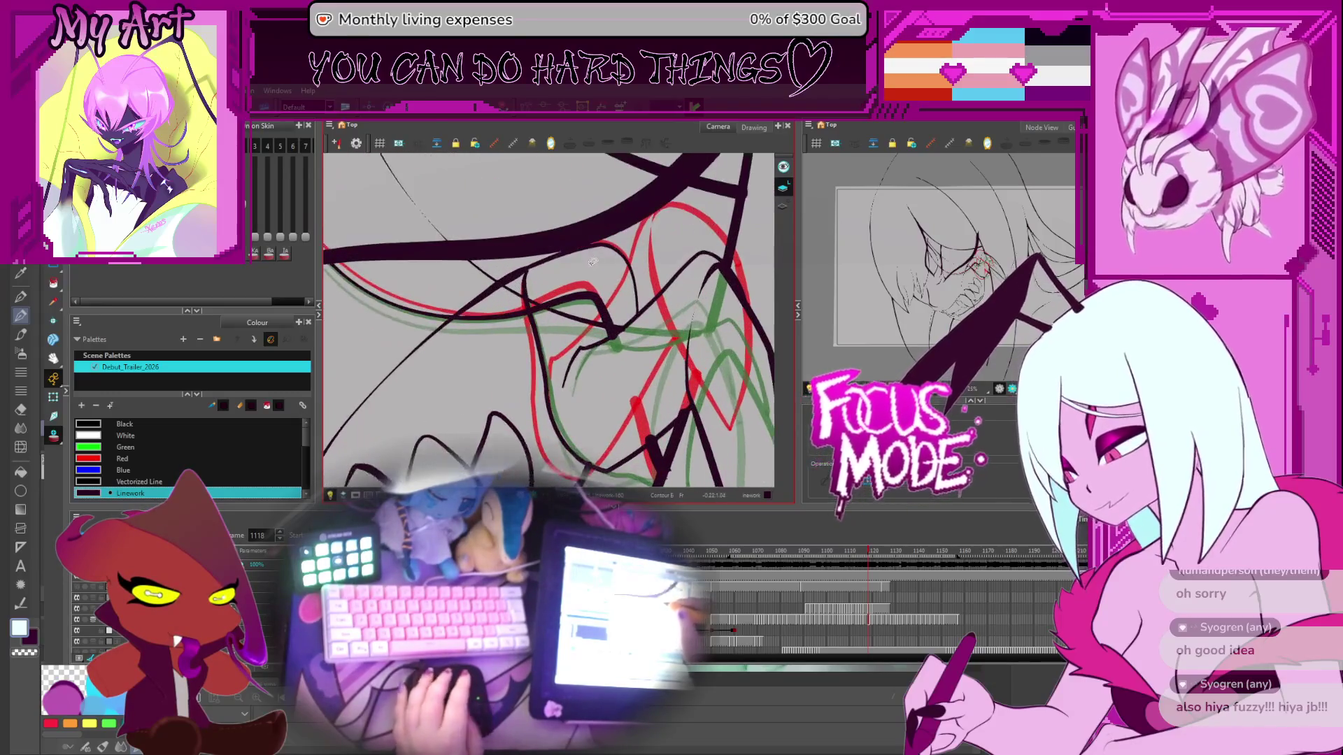
key("period")
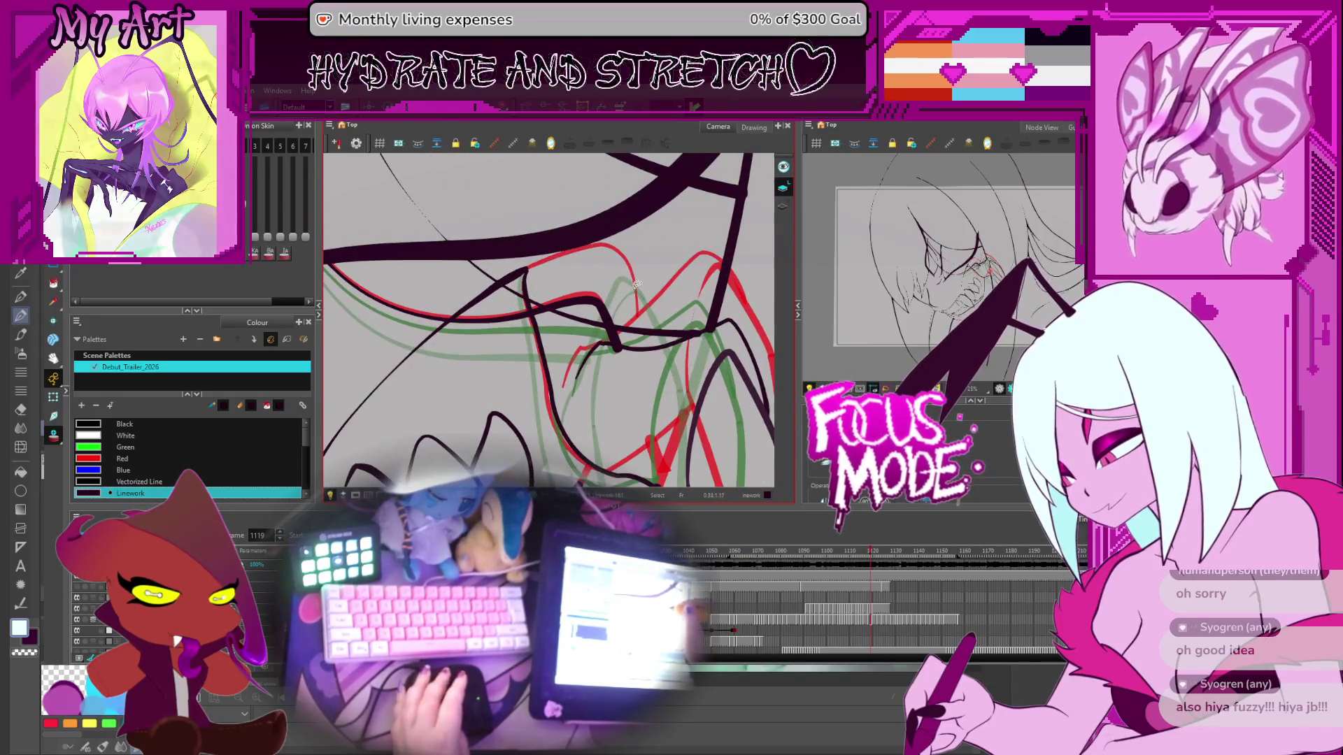
key("comma")
left_click(635, 254)
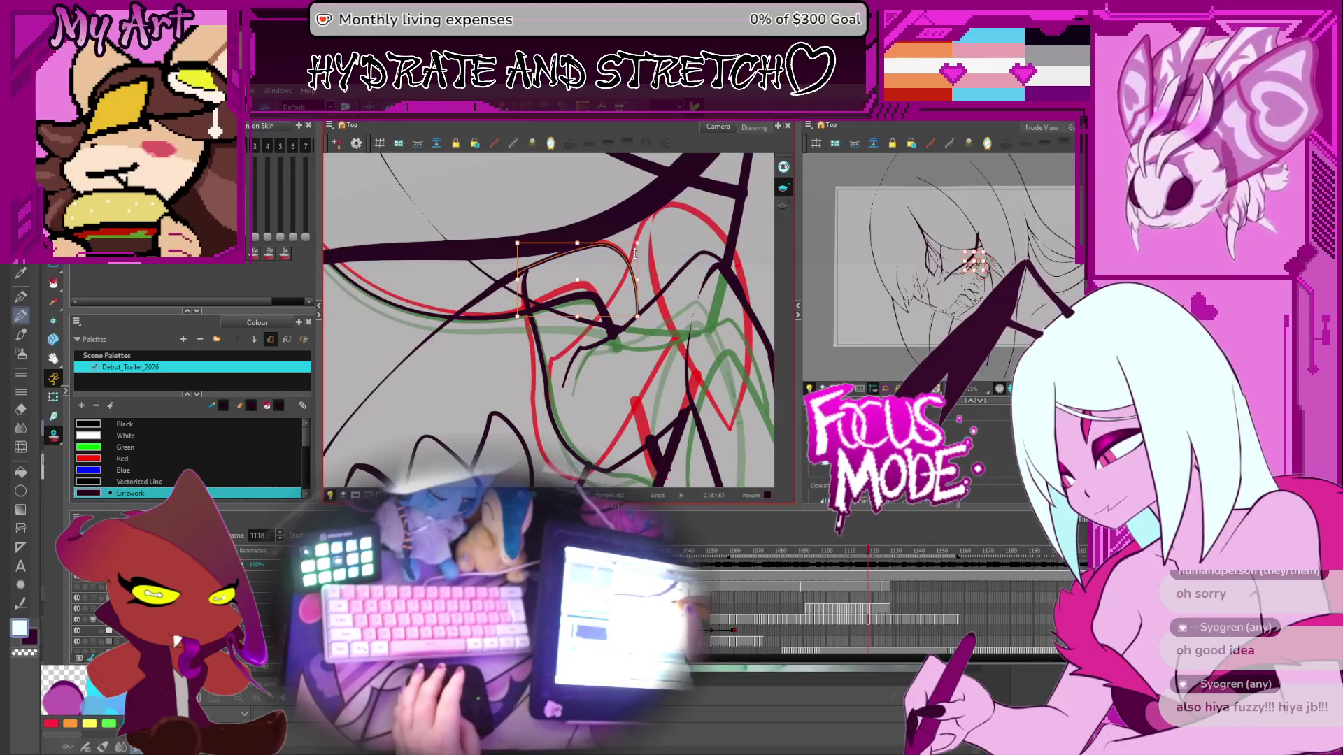
key("period")
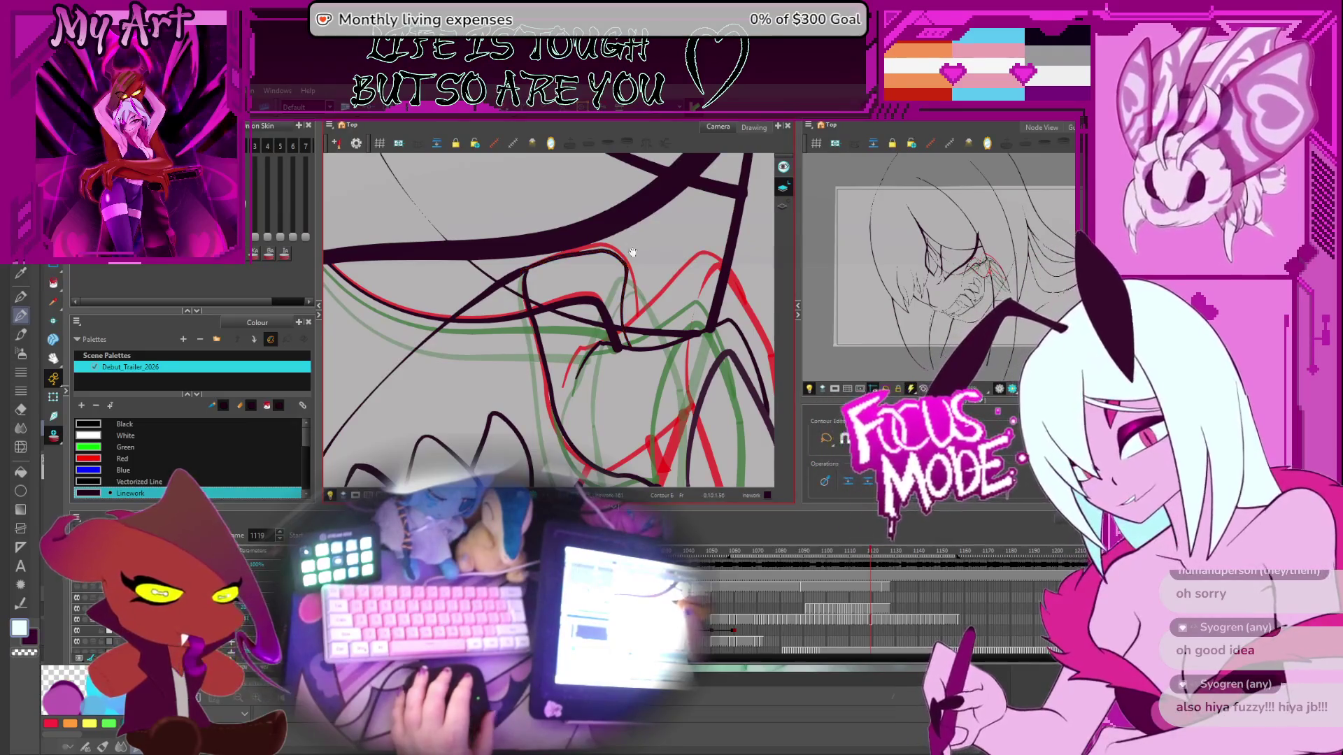
left_click_drag(626, 261, 621, 255)
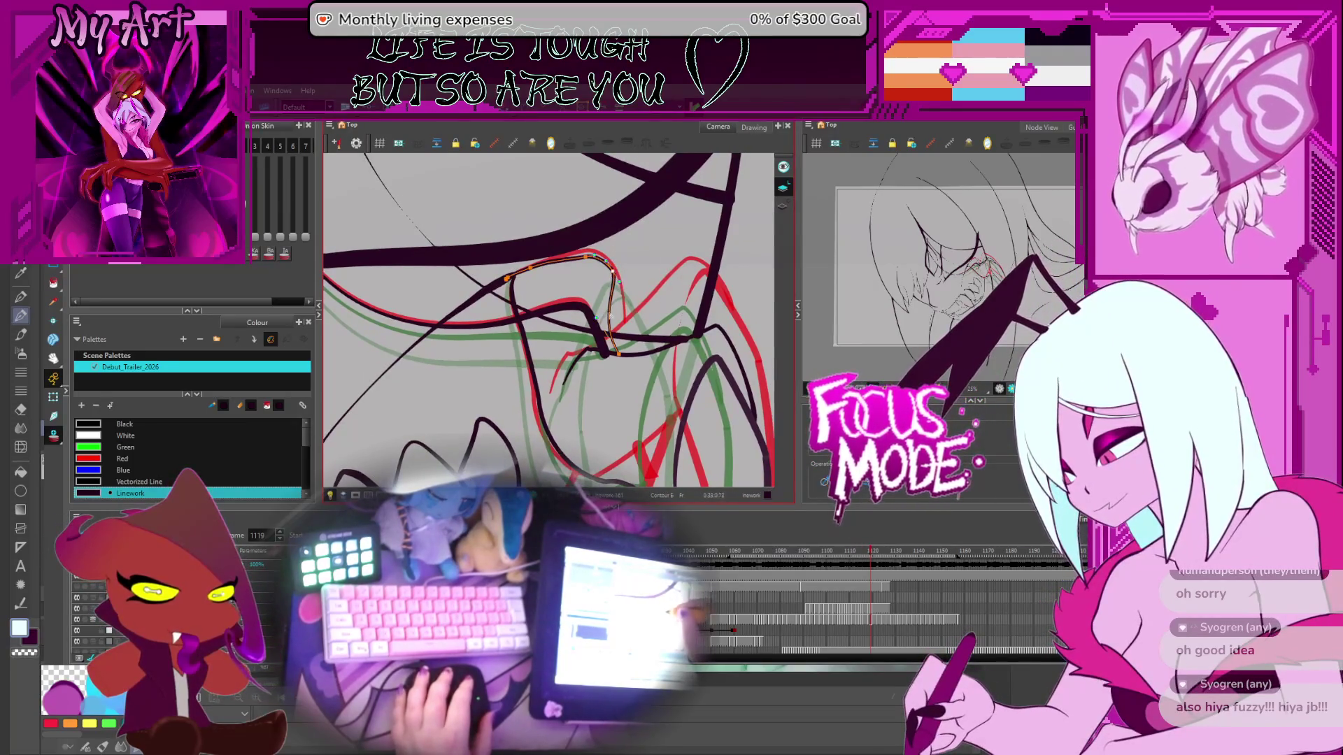
left_click_drag(603, 321, 612, 324)
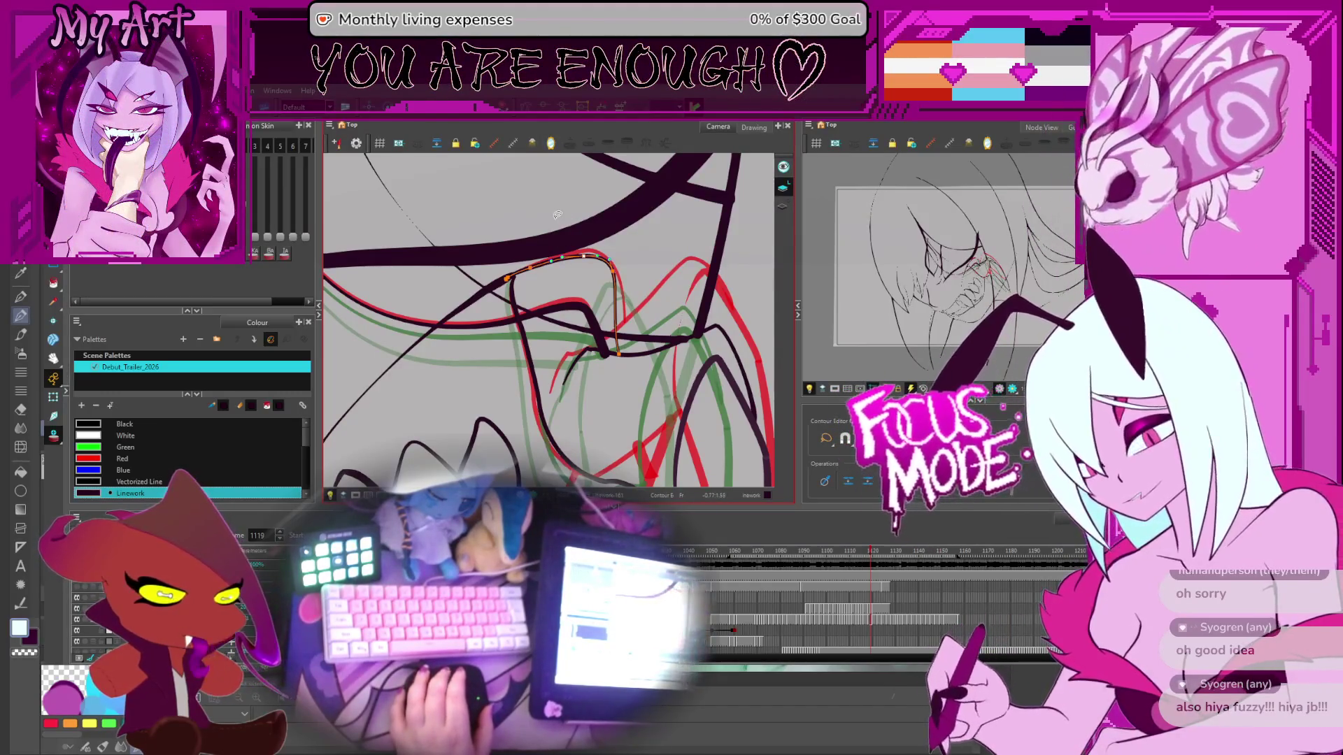
scroll(557, 214, "up", 2)
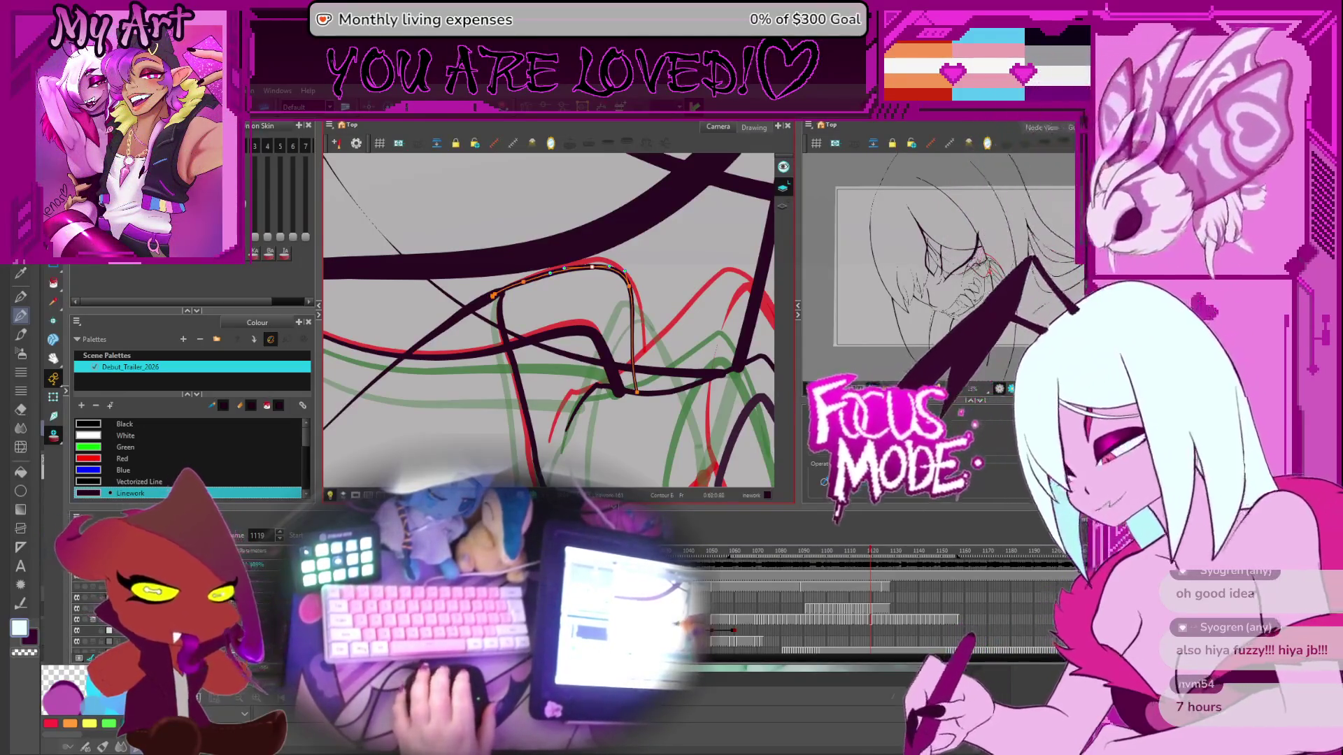
Step: Deselect the lip contour and flip through frames 1117–1121 to compare the drawings
left_click(629, 246)
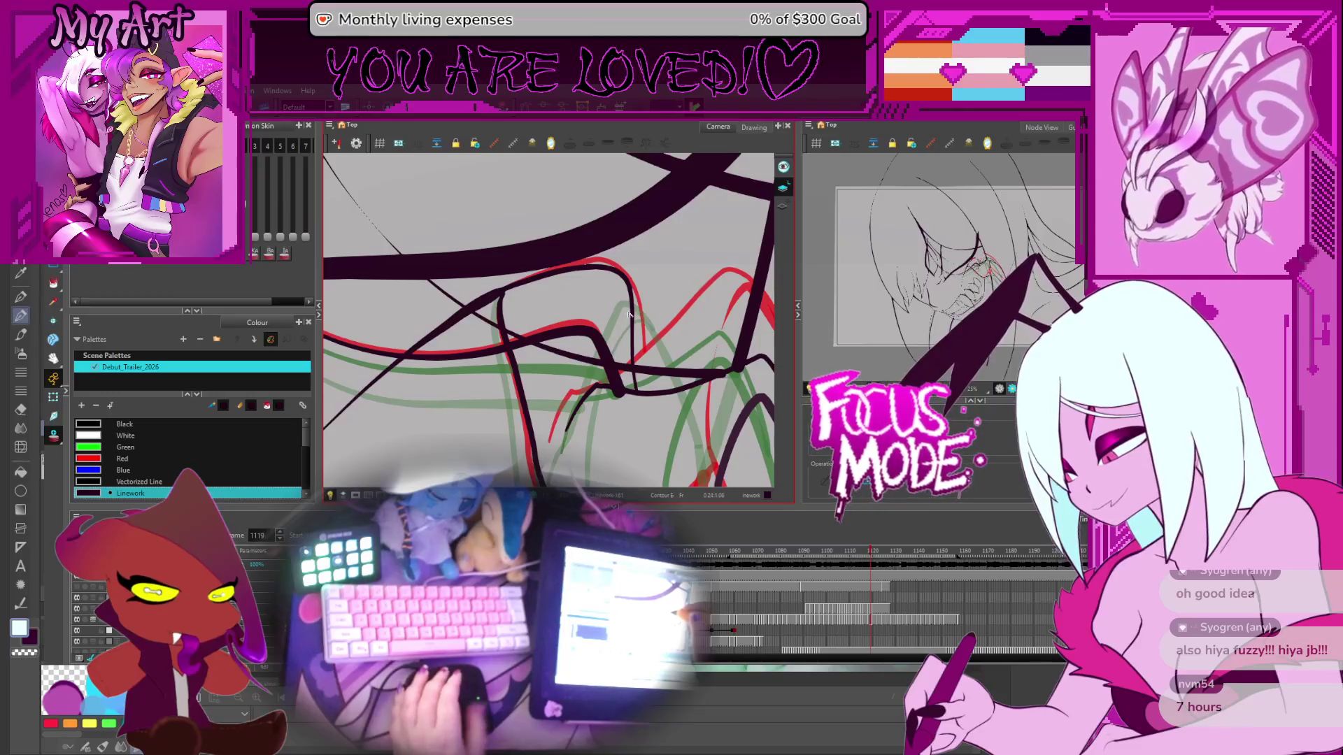
mouse_move(651, 296)
left_mouse_down()
mouse_move(699, 290)
mouse_move(693, 300)
mouse_move(675, 268)
left_mouse_up()
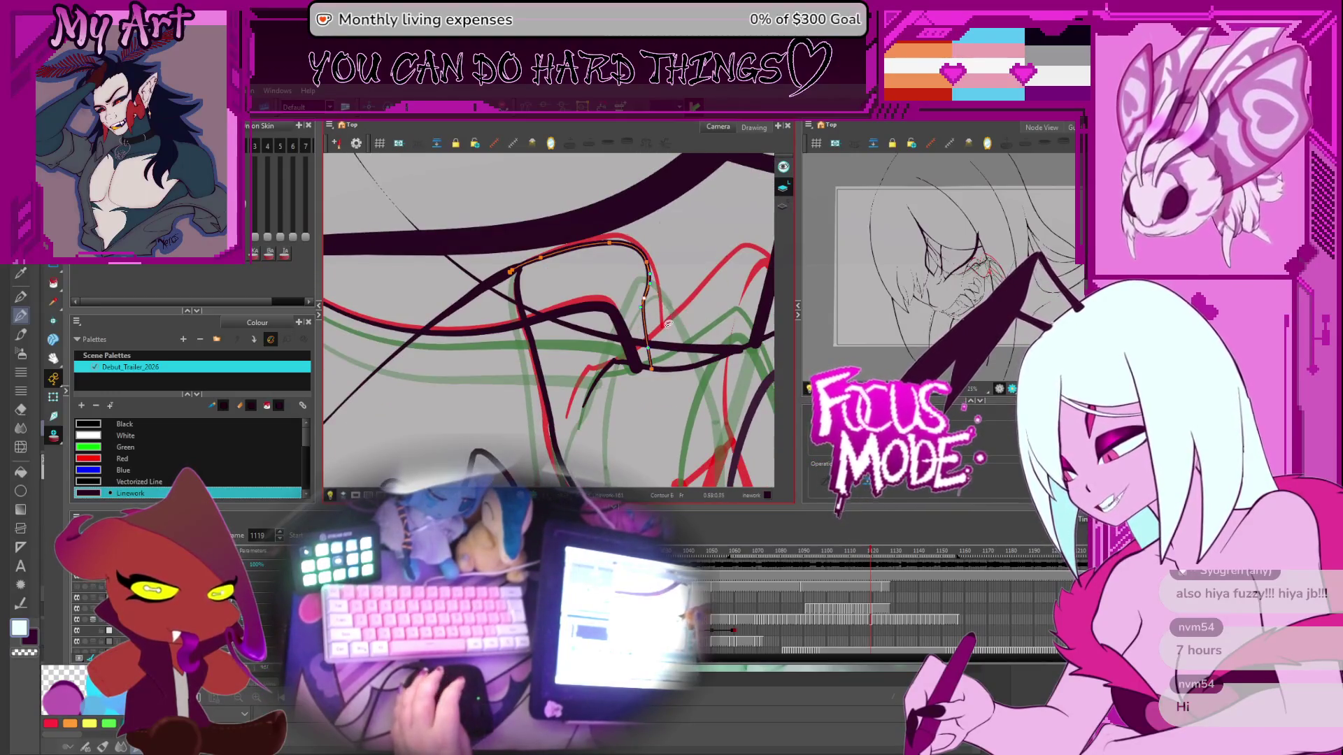
key("comma")
key("period")
key("comma")
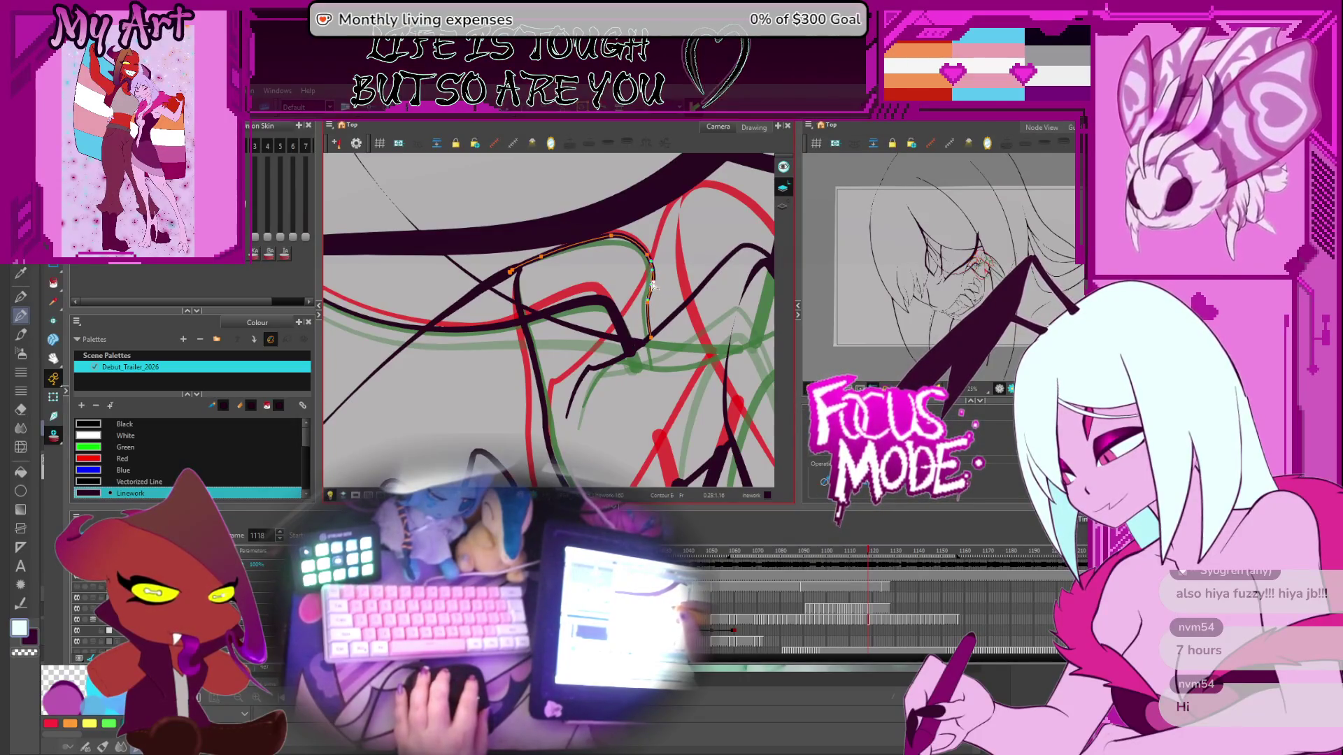
scroll(634, 261, "up", 1)
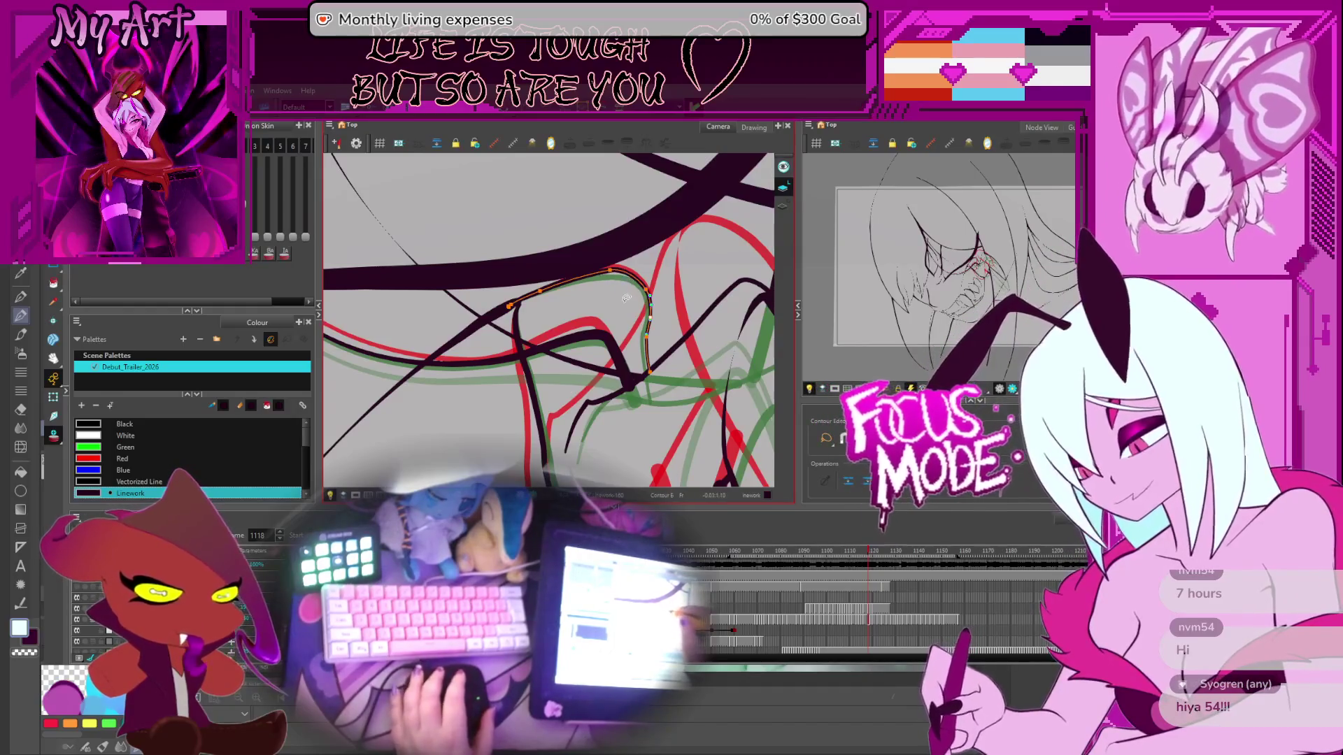
scroll(622, 302, "down", 1)
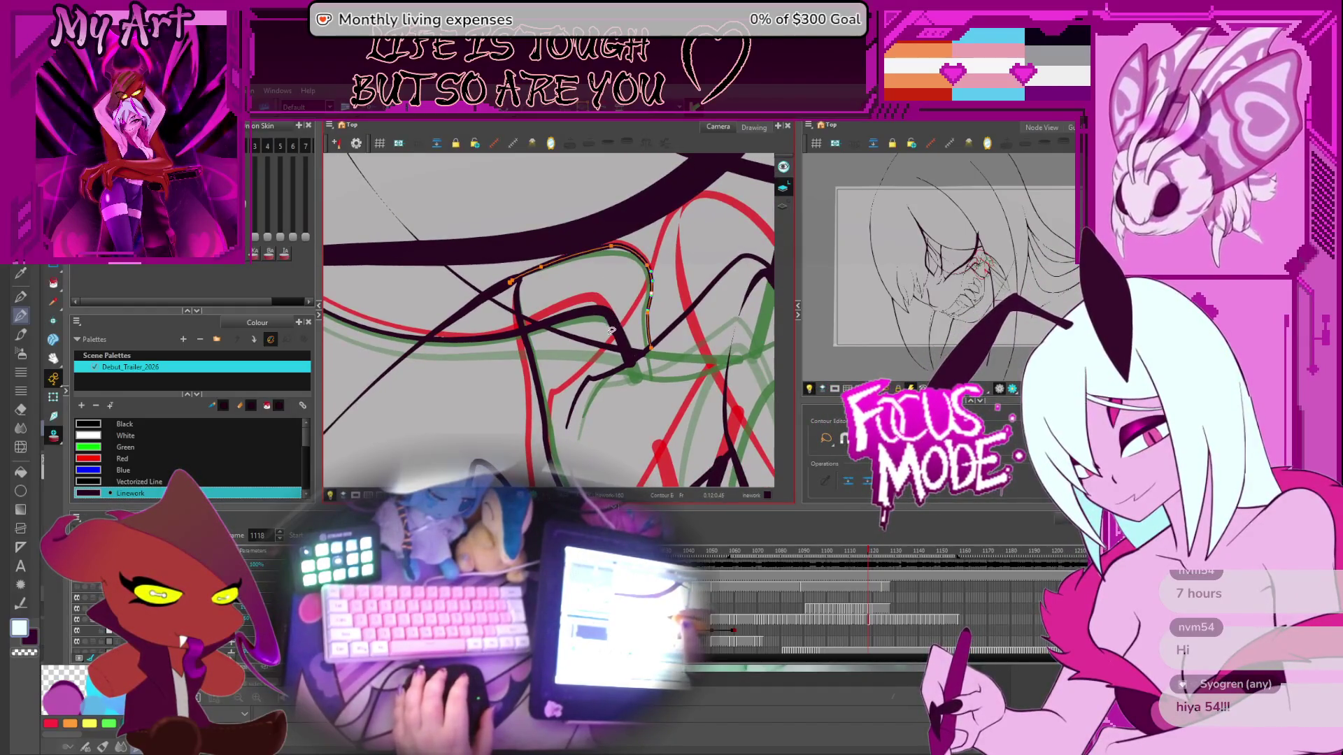
key("comma")
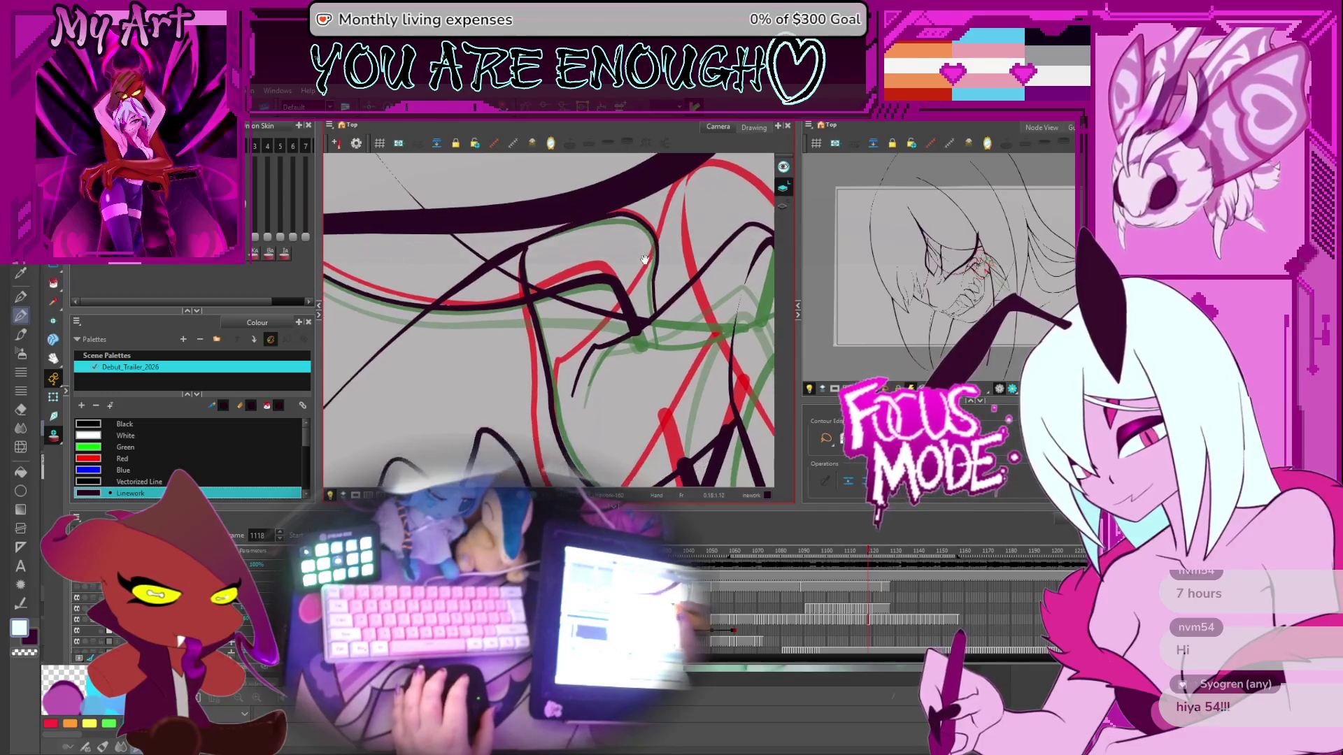
key("period")
key("period")
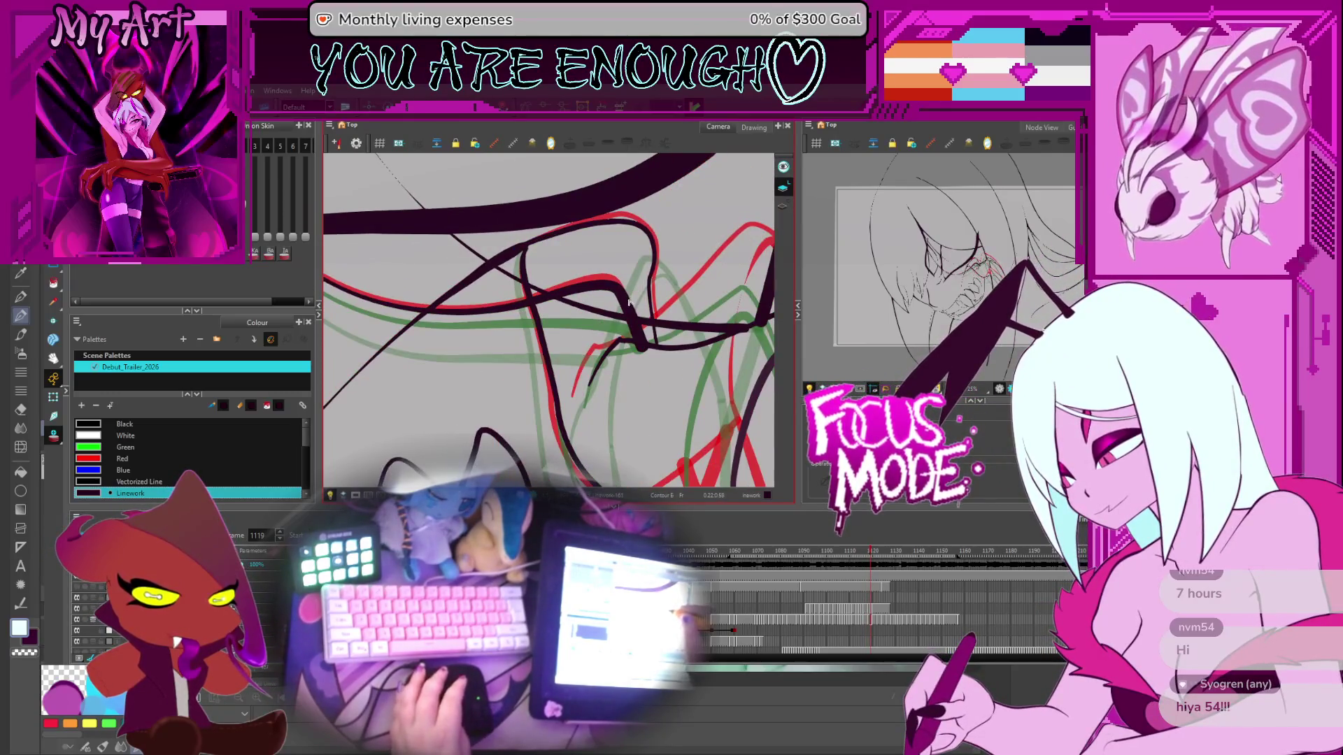
key("period")
key("period")
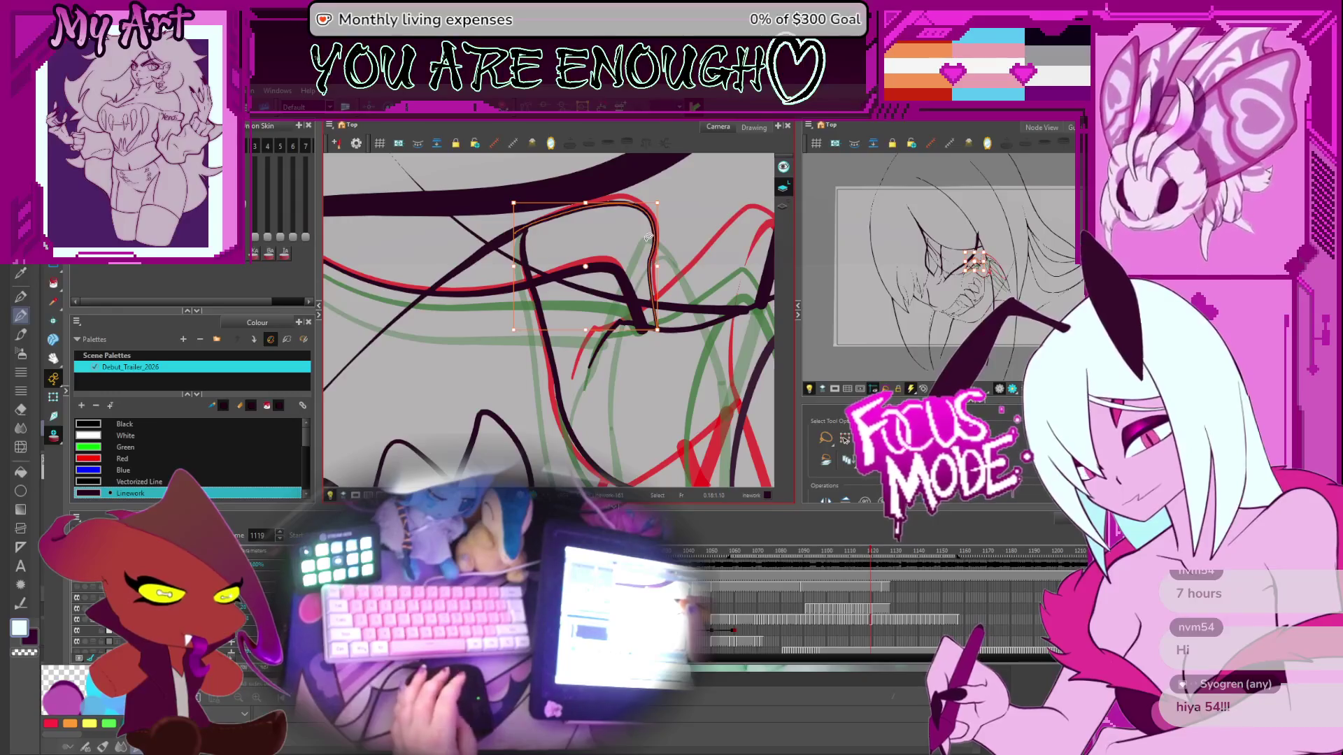
Step: Paste the lip stroke onto frame 1120 and add and raise control points to fit the rough
key(".")
key("ctrl+v")
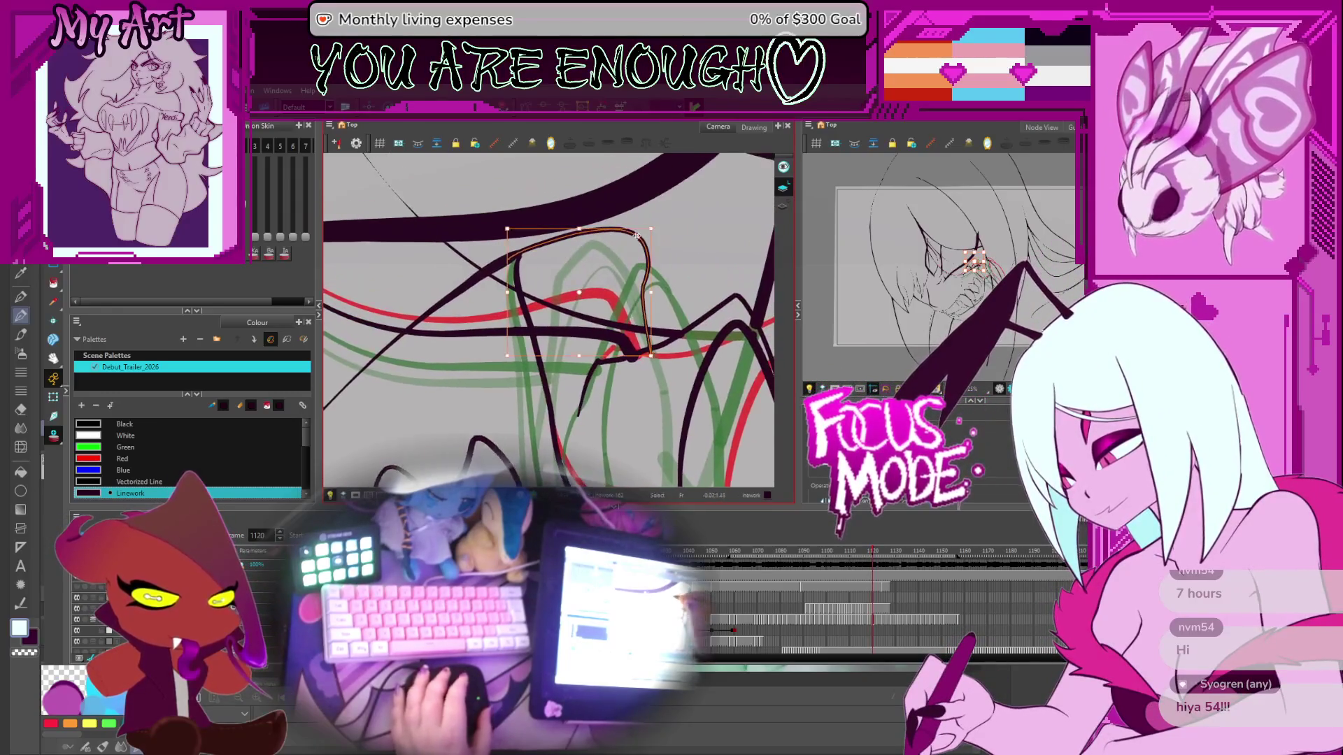
key(".")
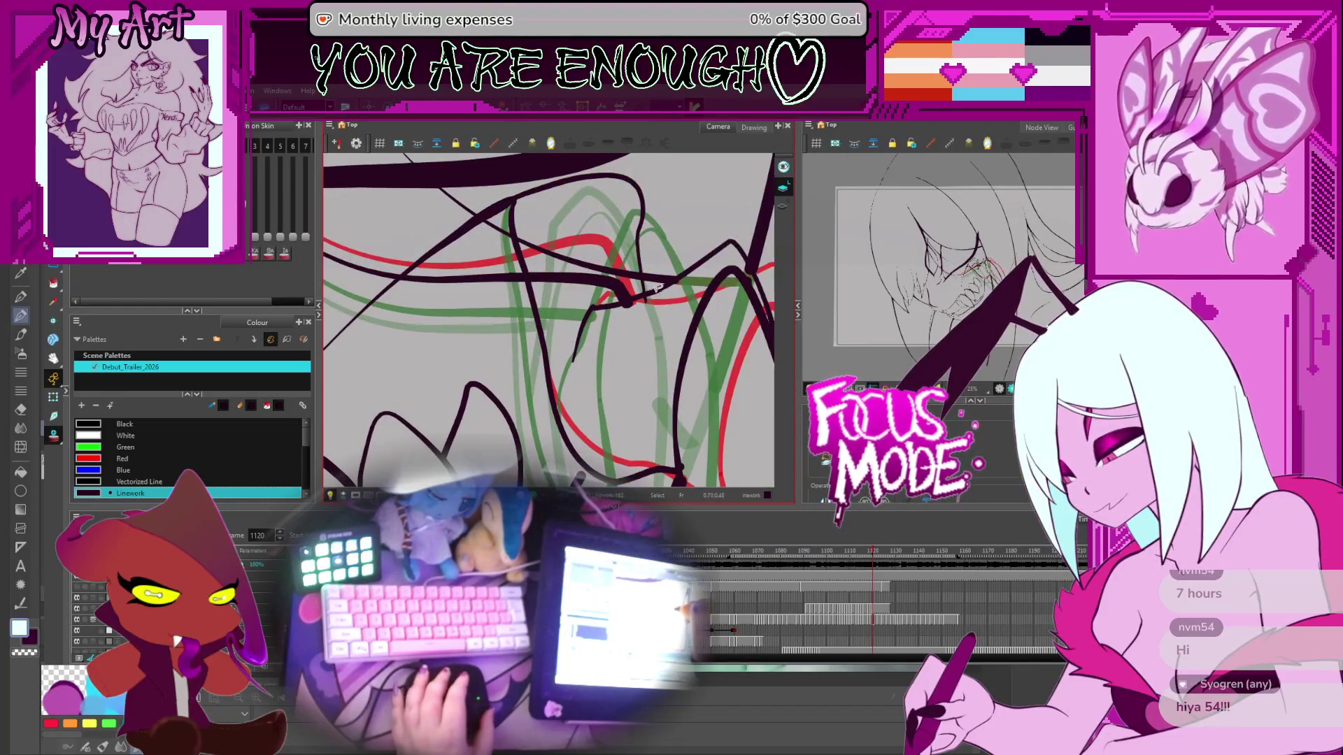
key(".")
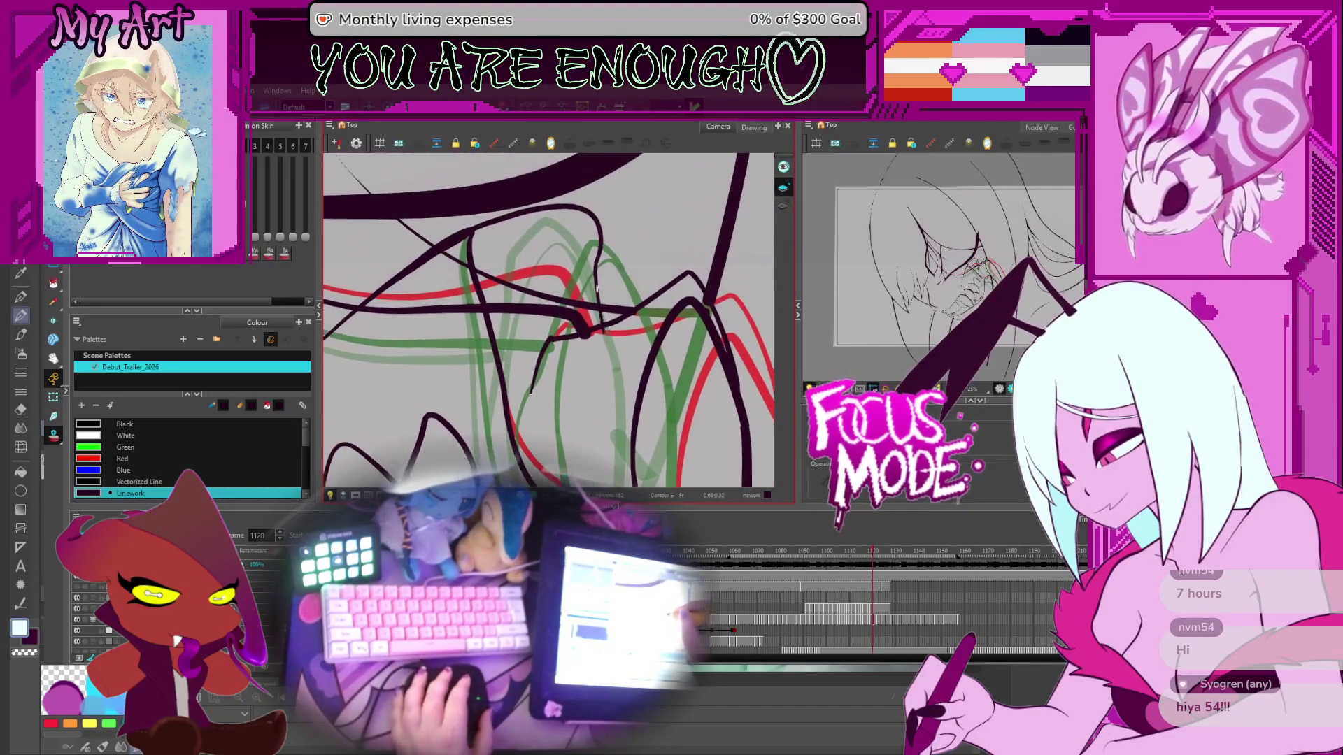
key("alt+q")
left_click(575, 210)
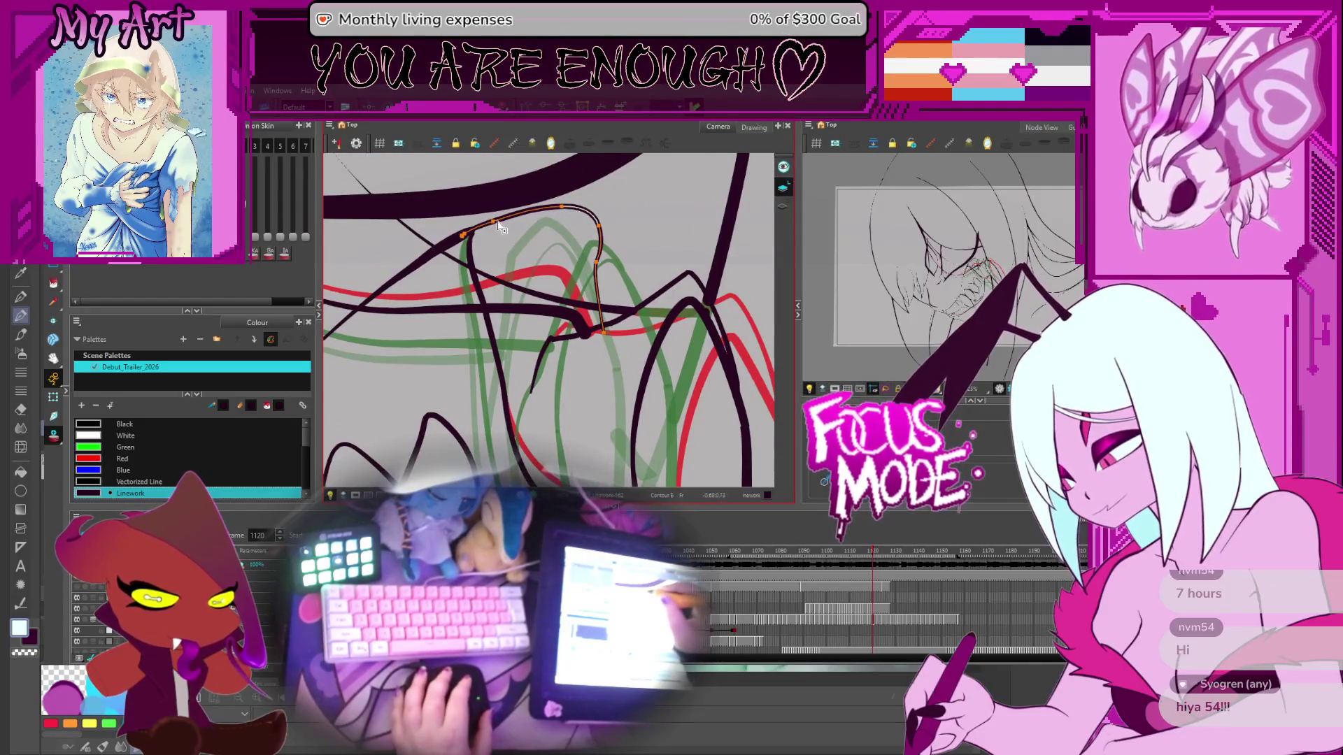
left_click(521, 212)
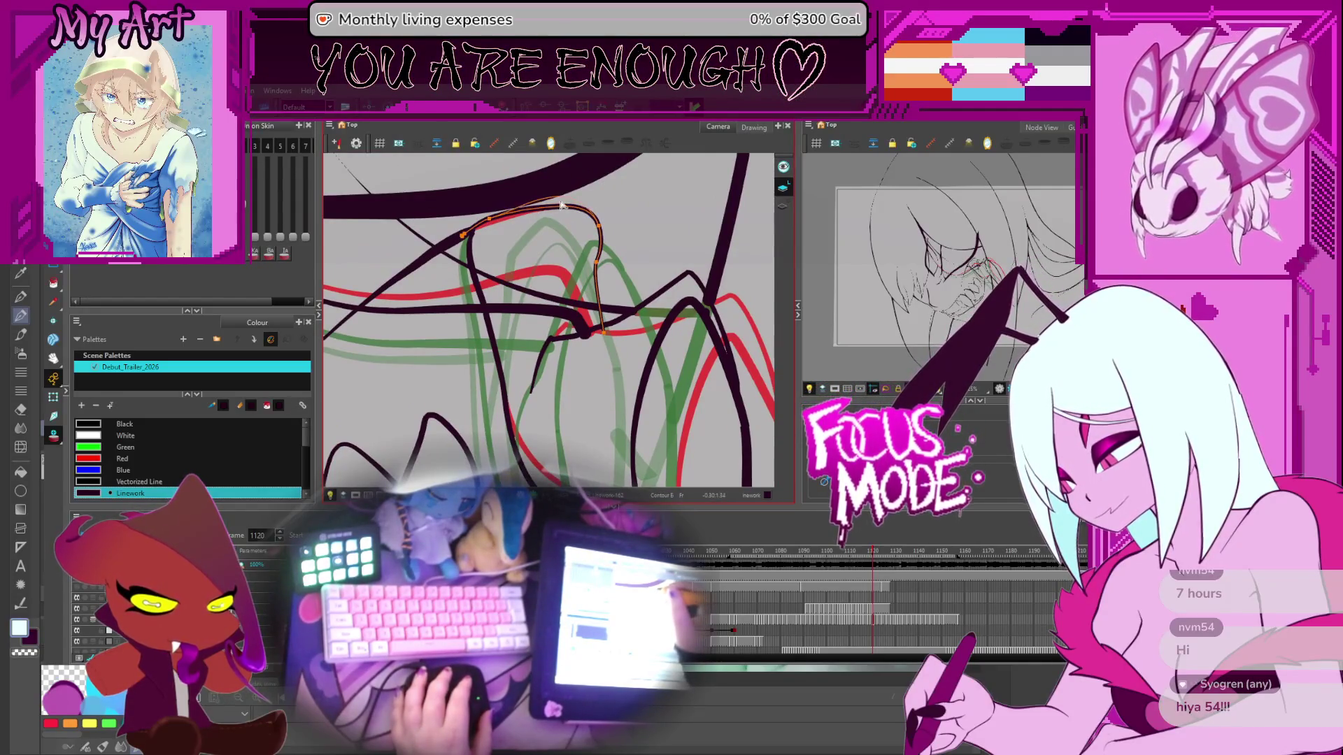
left_click_drag(563, 205, 562, 197)
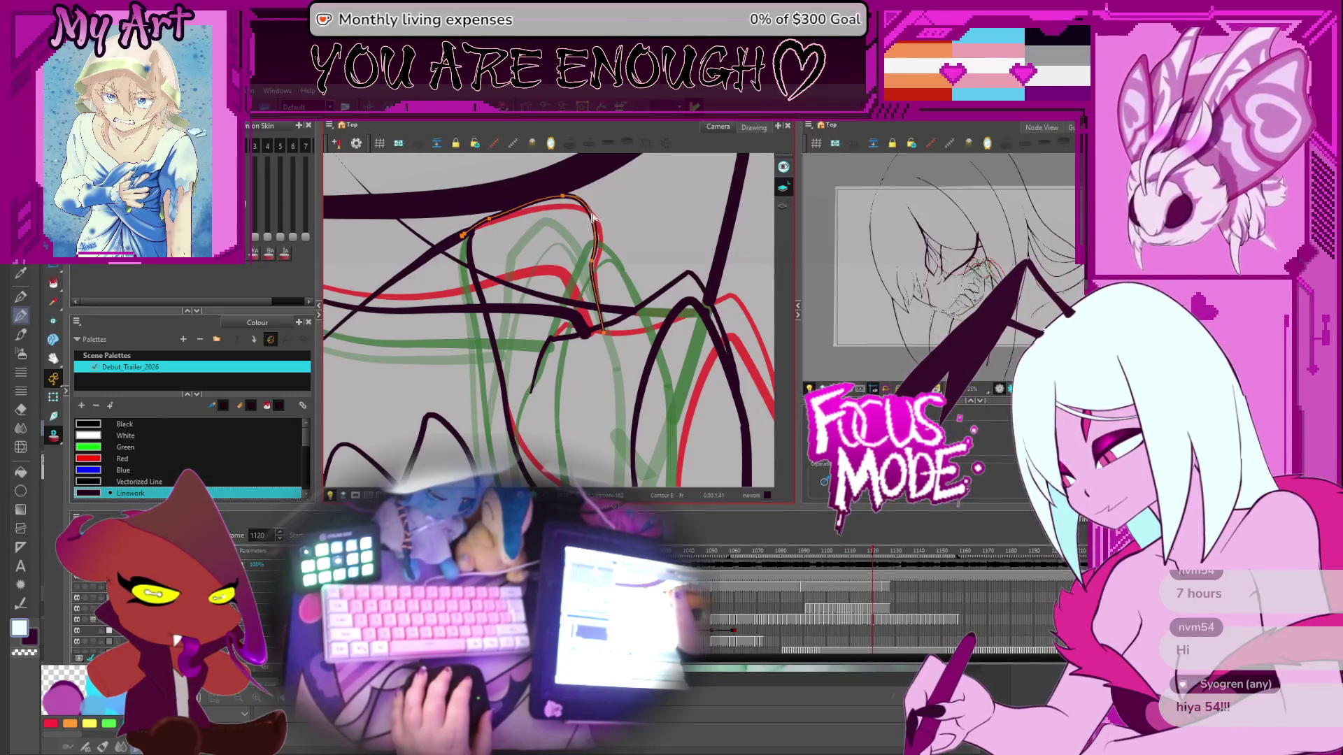
left_click(594, 225)
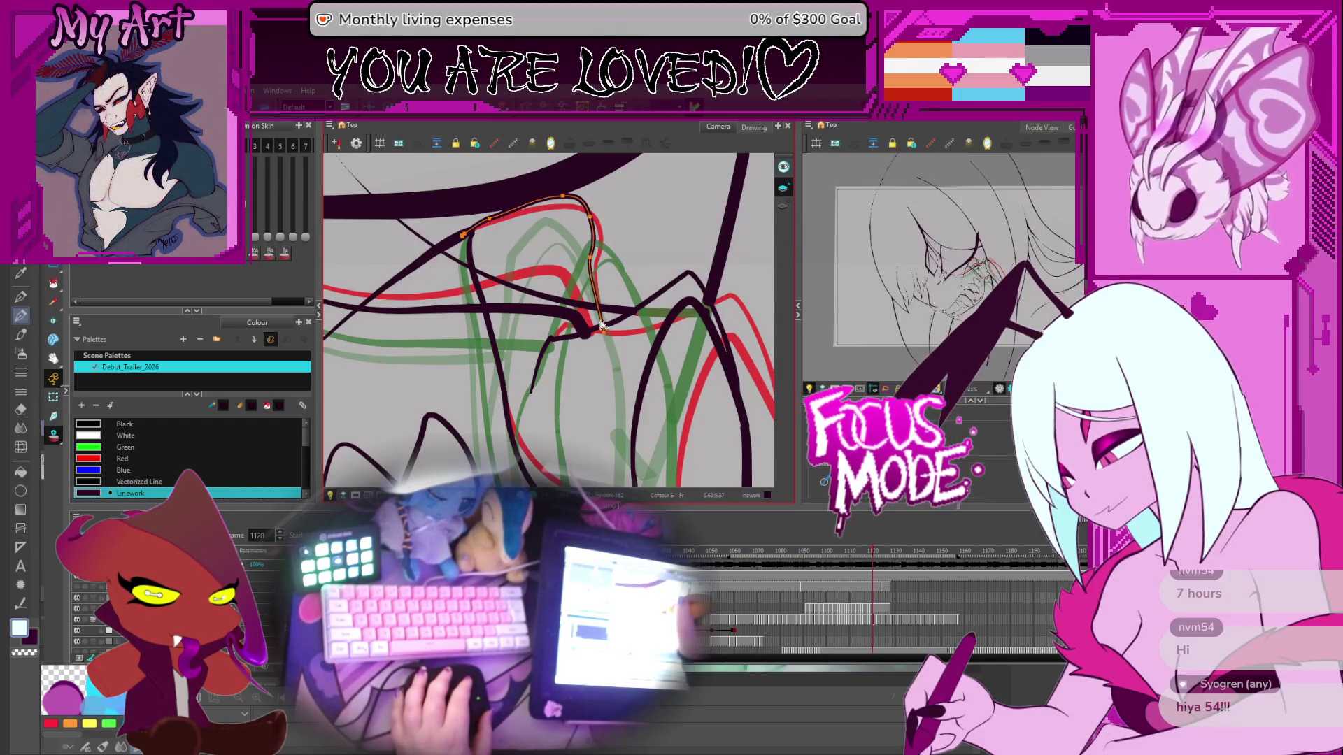
Step: Flip frames to compare the drawings and select the red stroke below the lip
key("period")
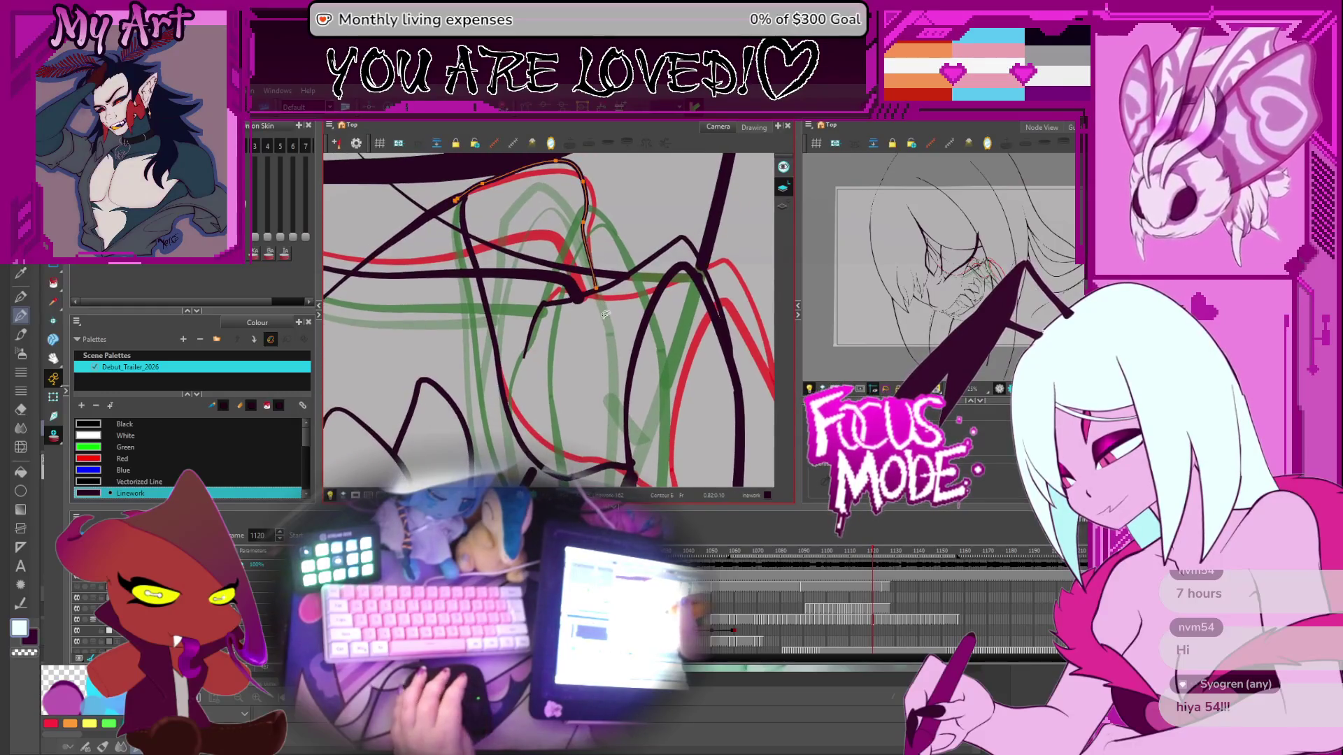
key("period")
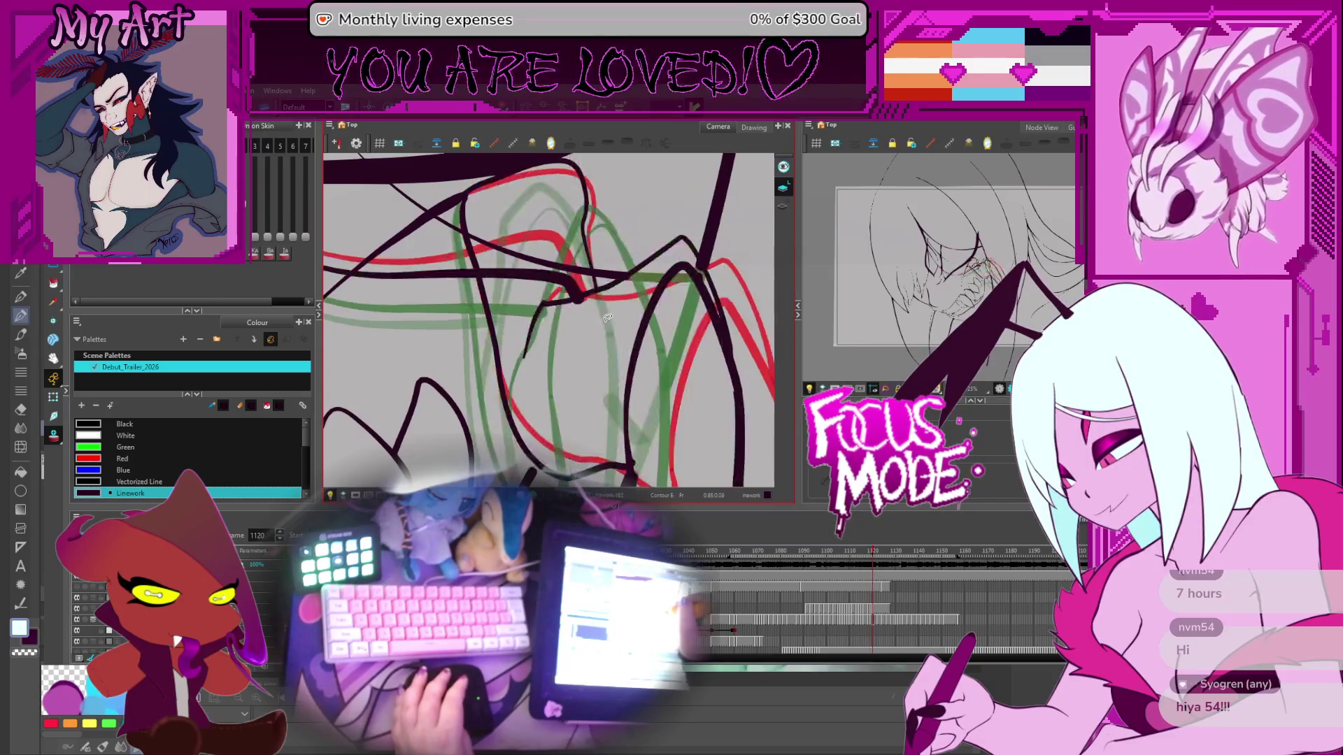
key("period")
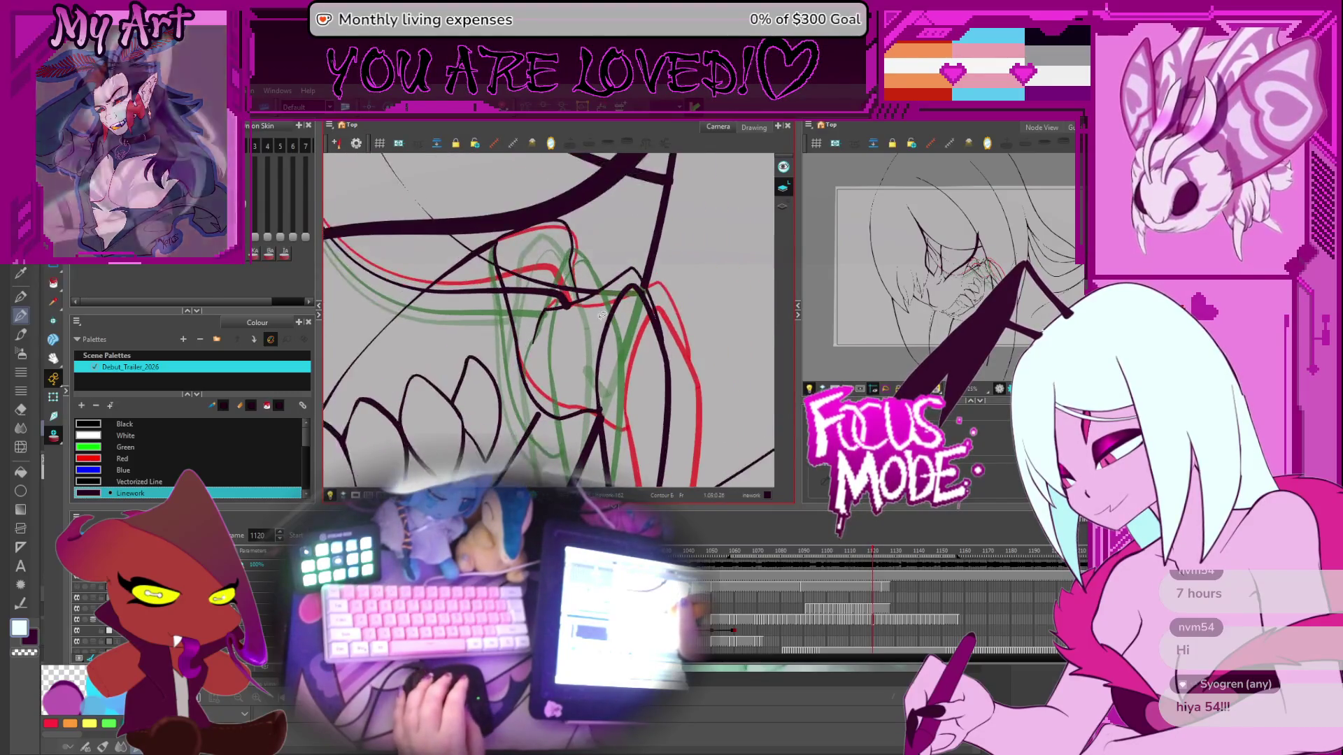
key("comma")
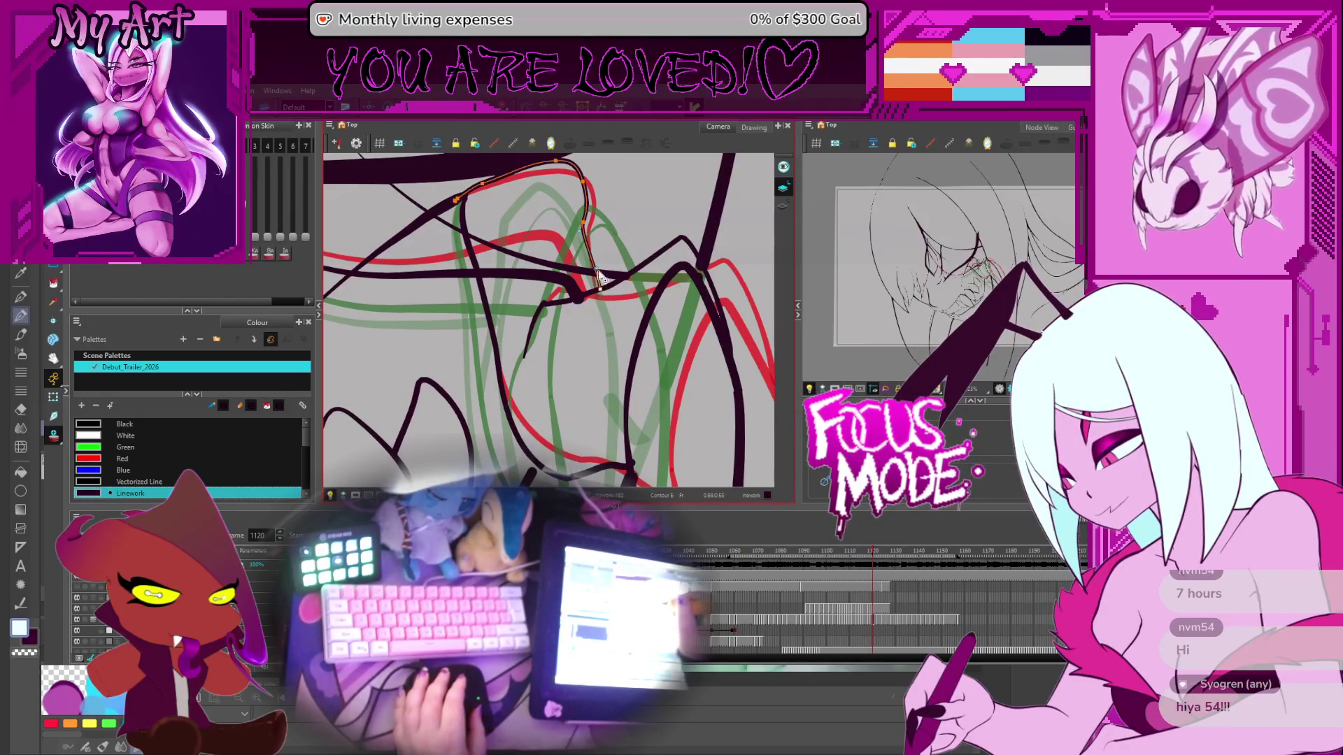
left_click(598, 292)
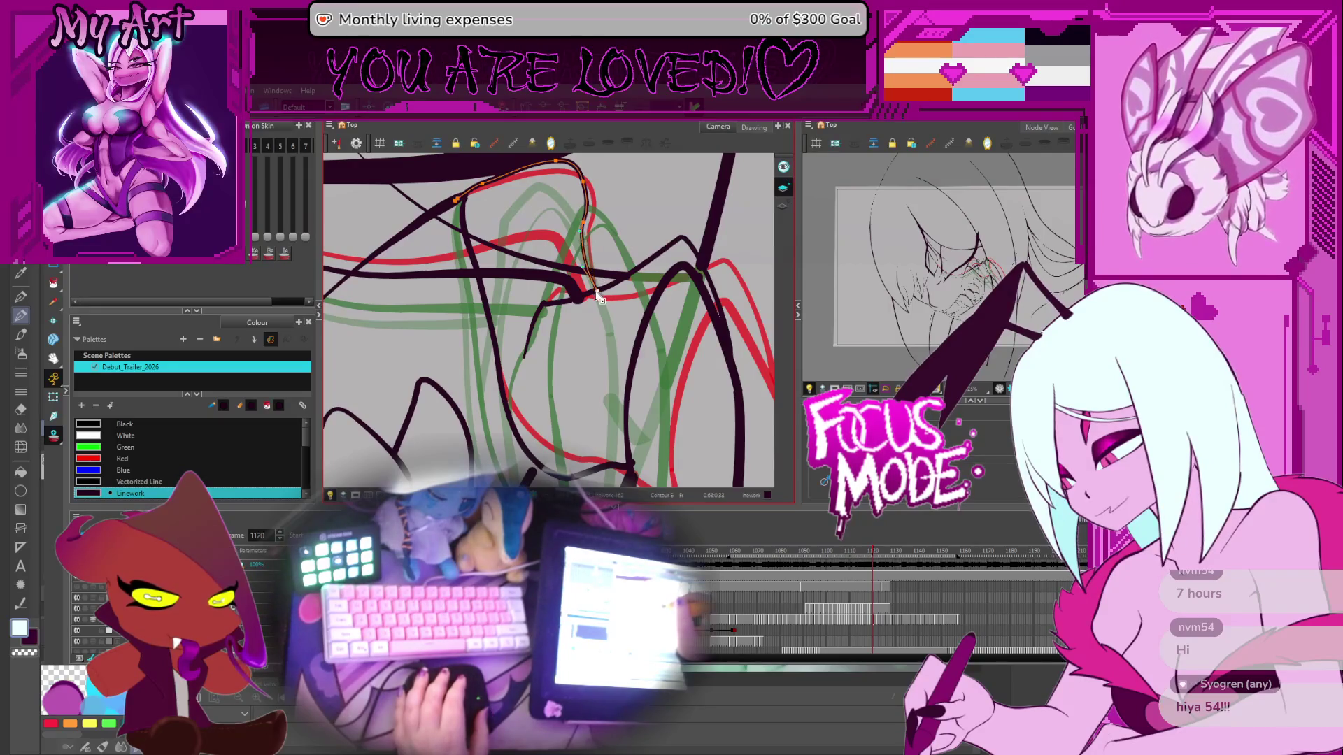
left_click_drag(598, 295, 606, 273)
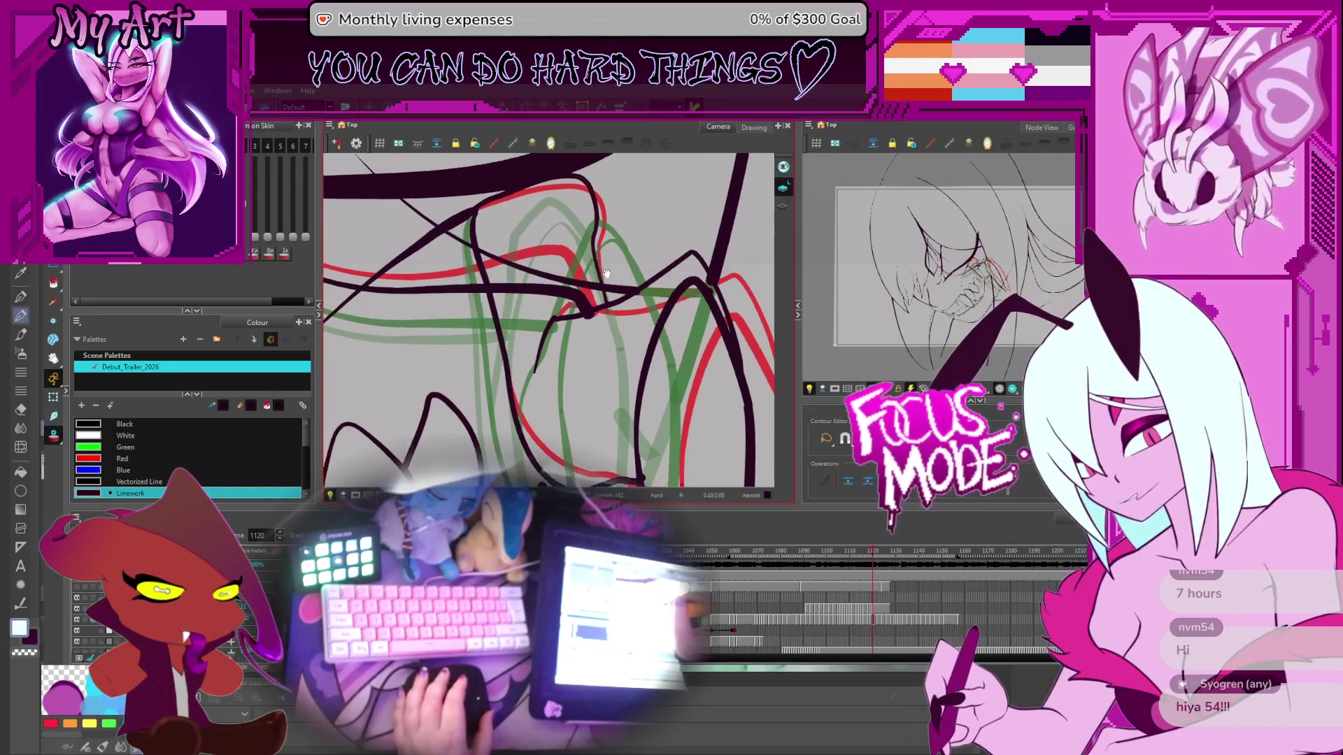
Step: Flip between neighbouring frames to check motion, zoom out, and advance to frame 1122
key("period")
key("comma")
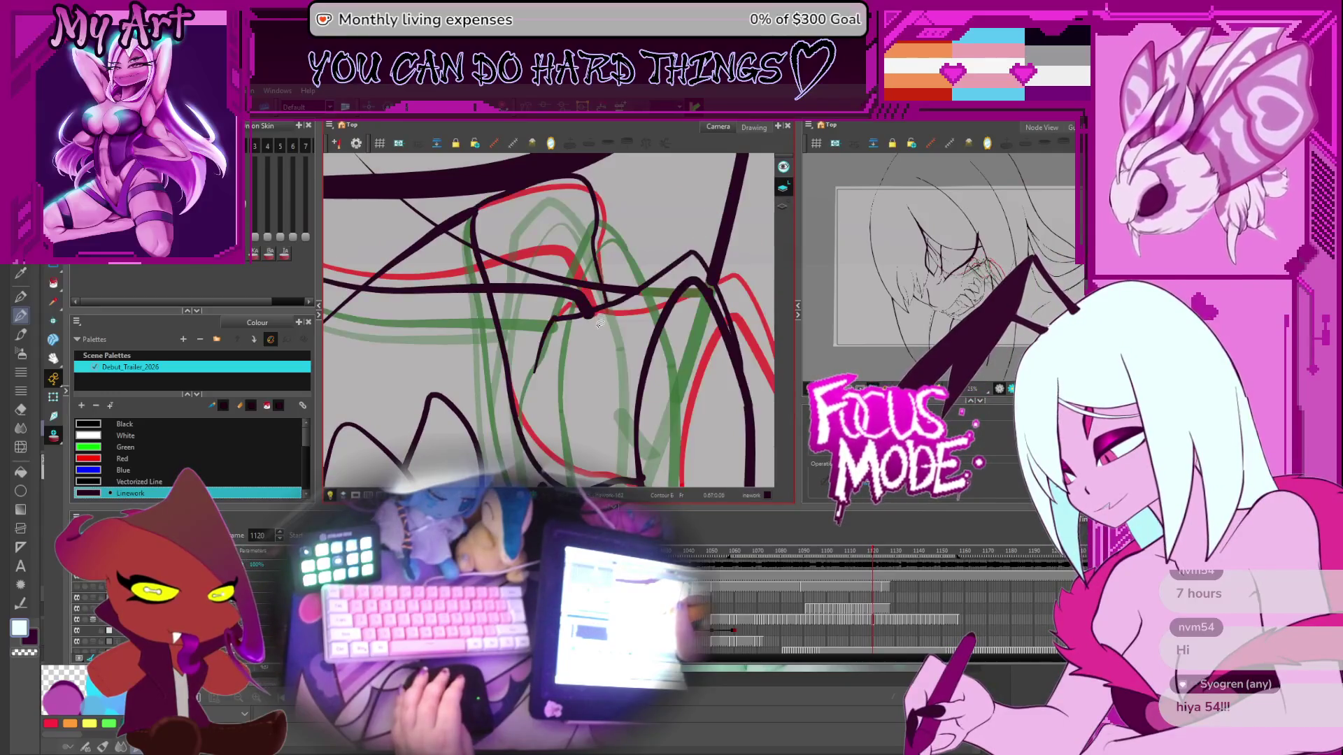
key("period")
key("comma")
key("period")
key("comma")
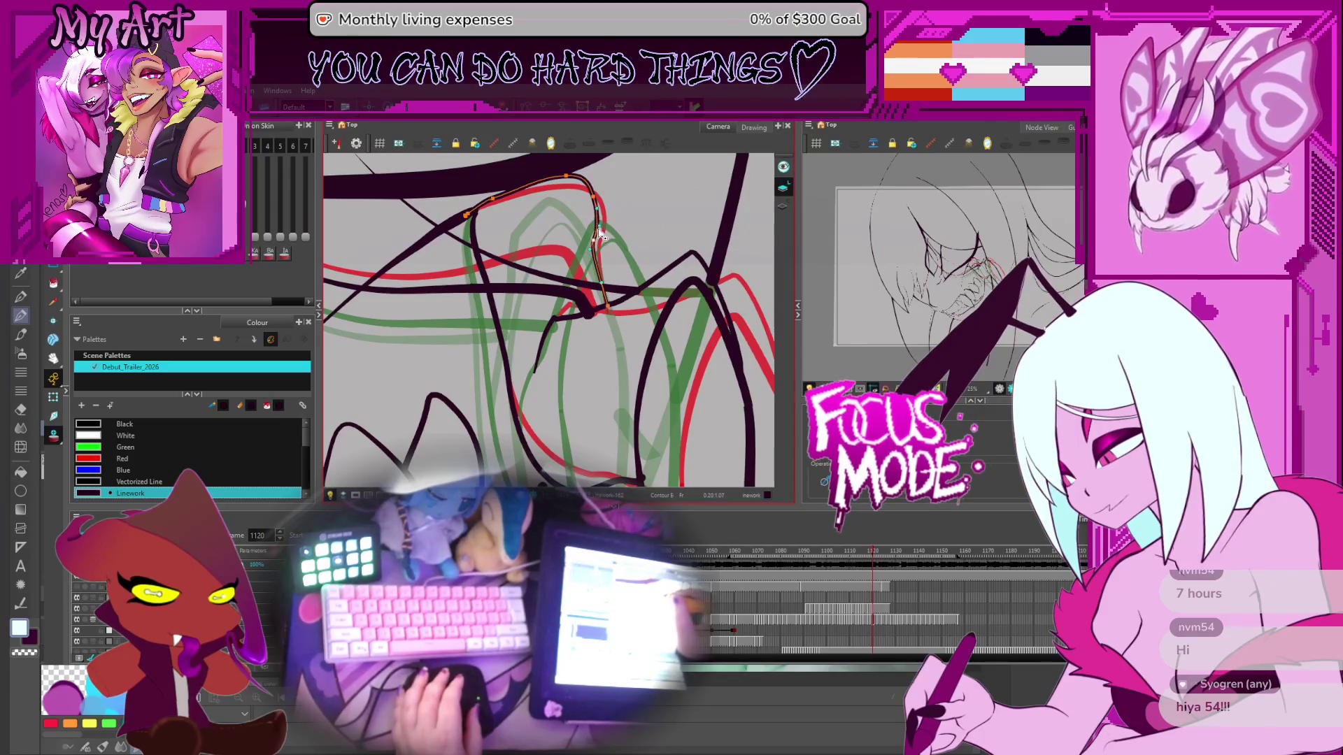
key("1")
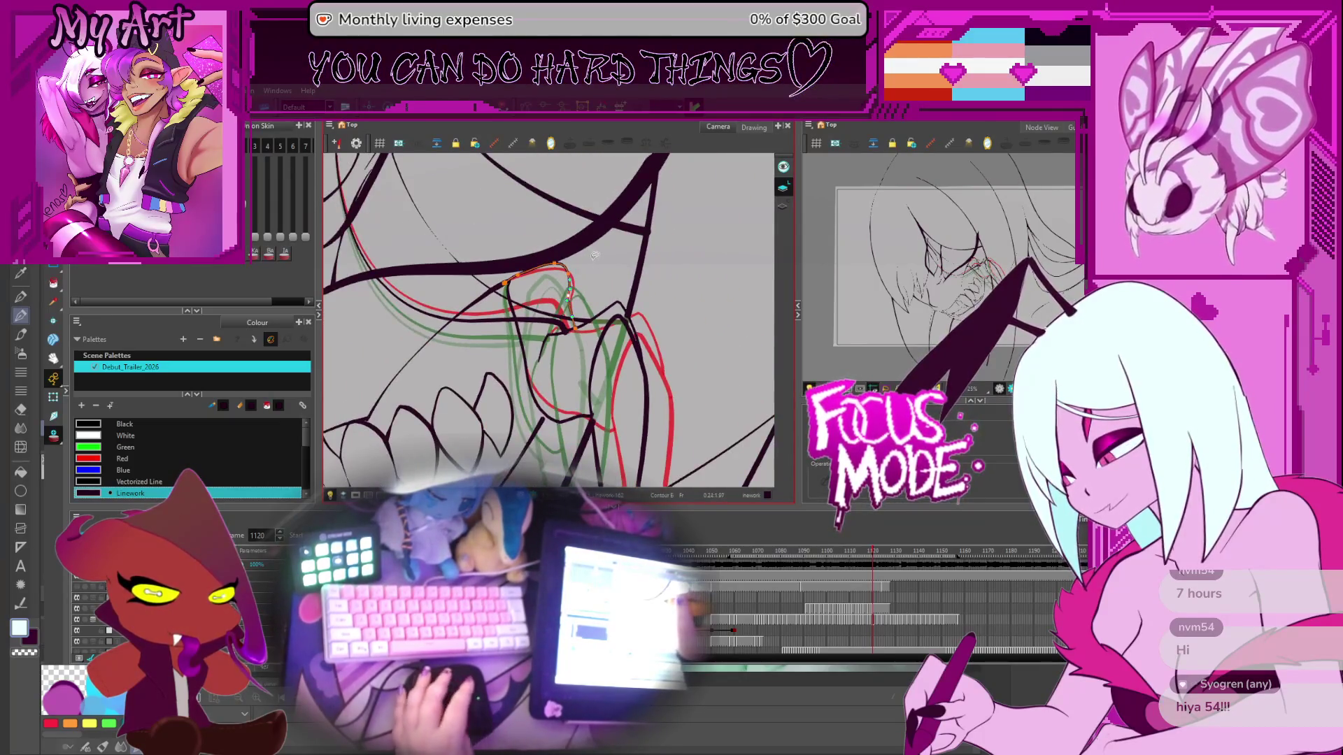
key("period")
key("period")
scroll(549, 277, "up", 3)
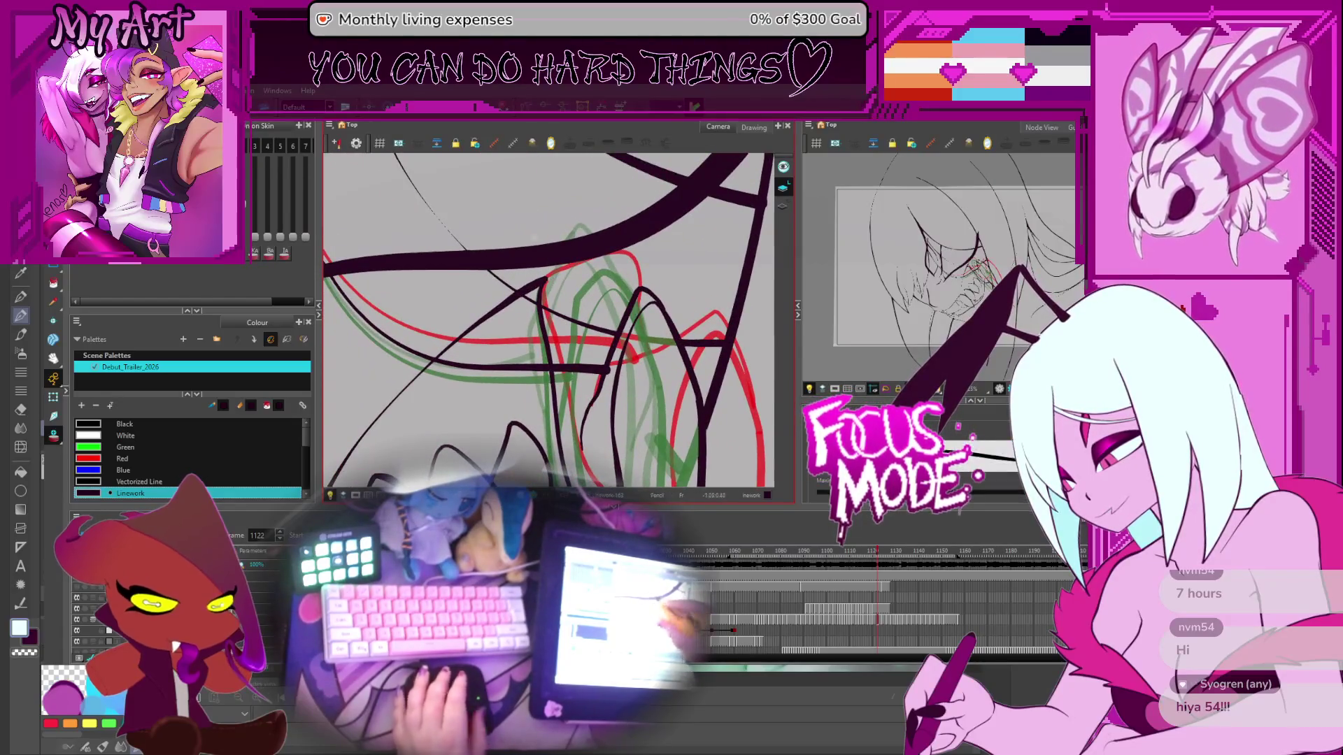
Step: Switch to Select and pick the fang arch stroke's points on frame 1122, narrowing to the arch alone
key("alt+s")
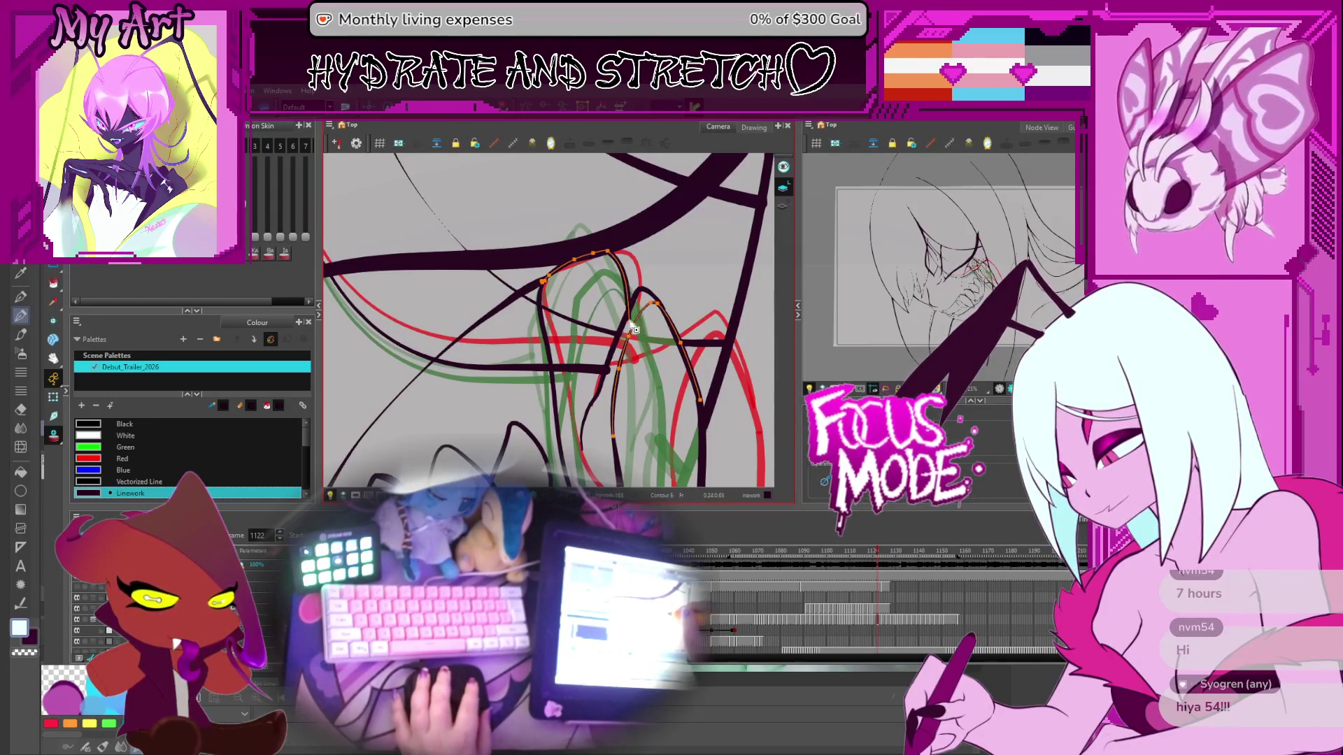
scroll(663, 317, "down", 5)
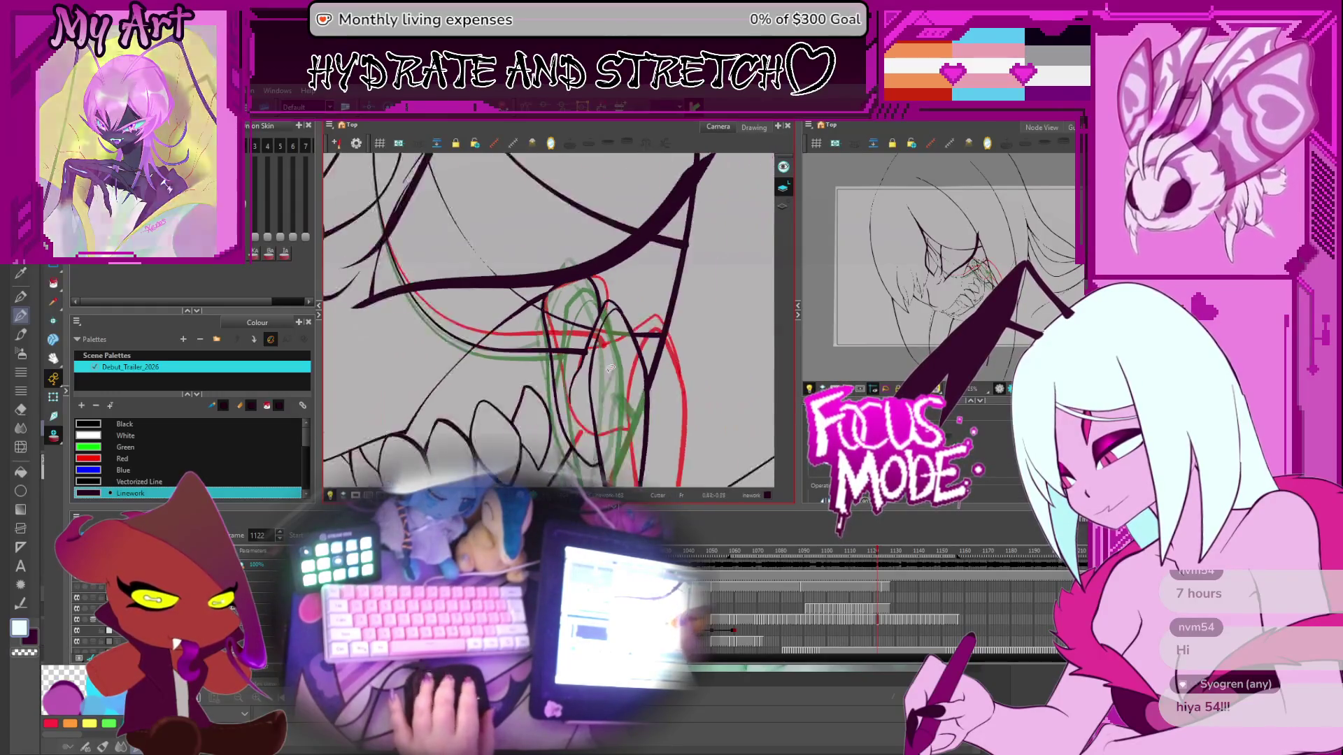
key("comma")
key("period")
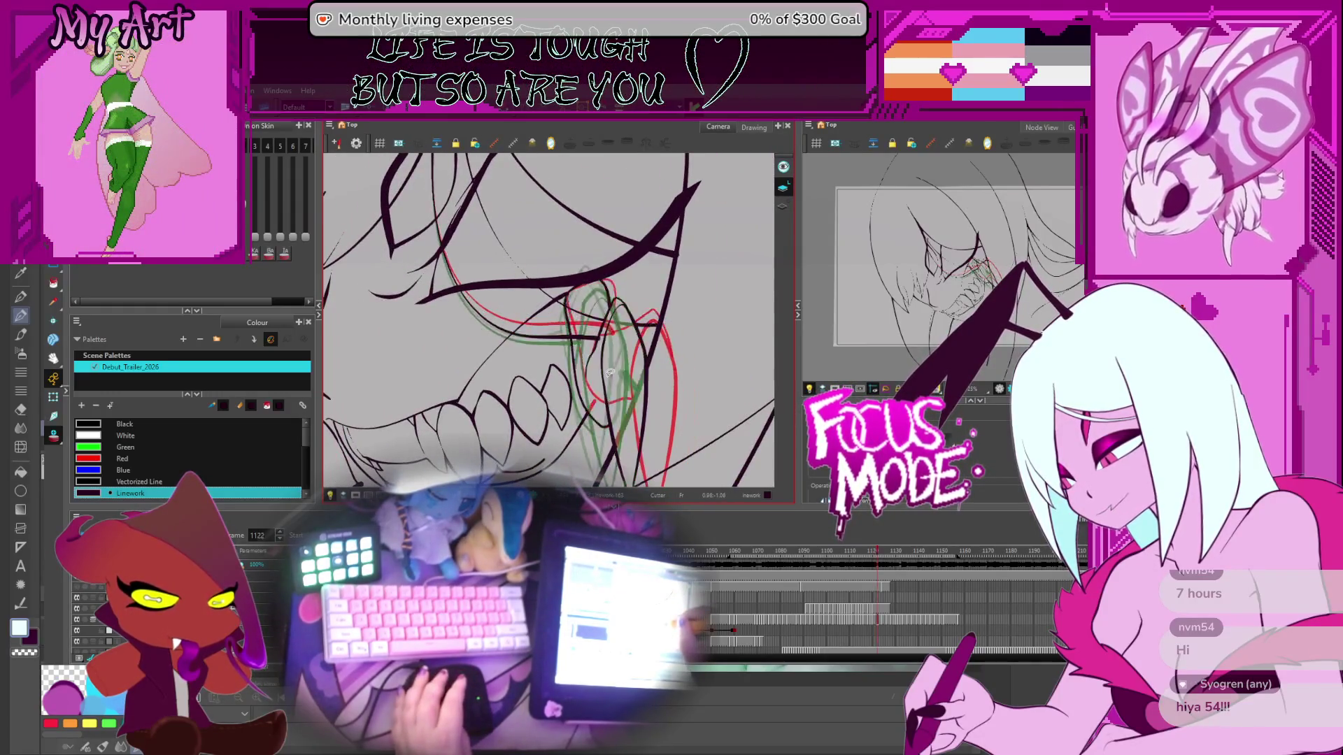
scroll(609, 253, "up", 5)
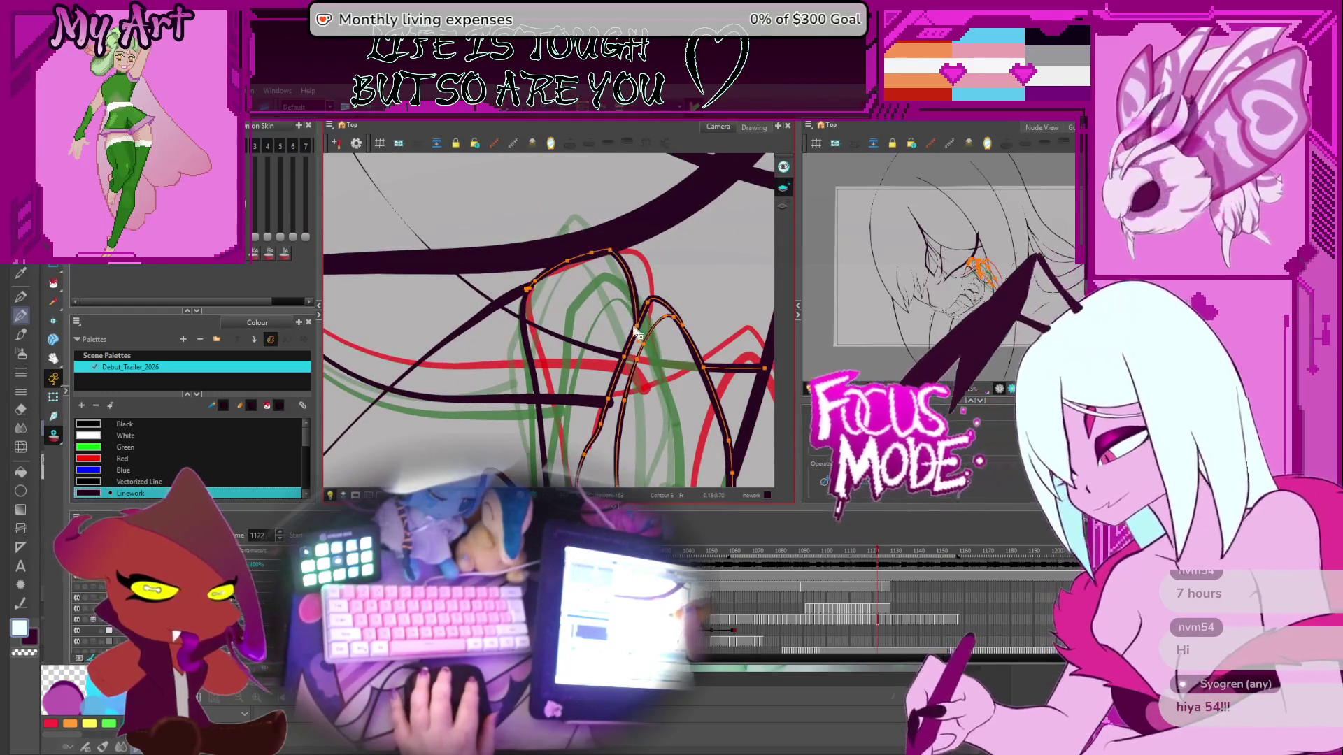
left_click(635, 288)
left_click(637, 272, "shift")
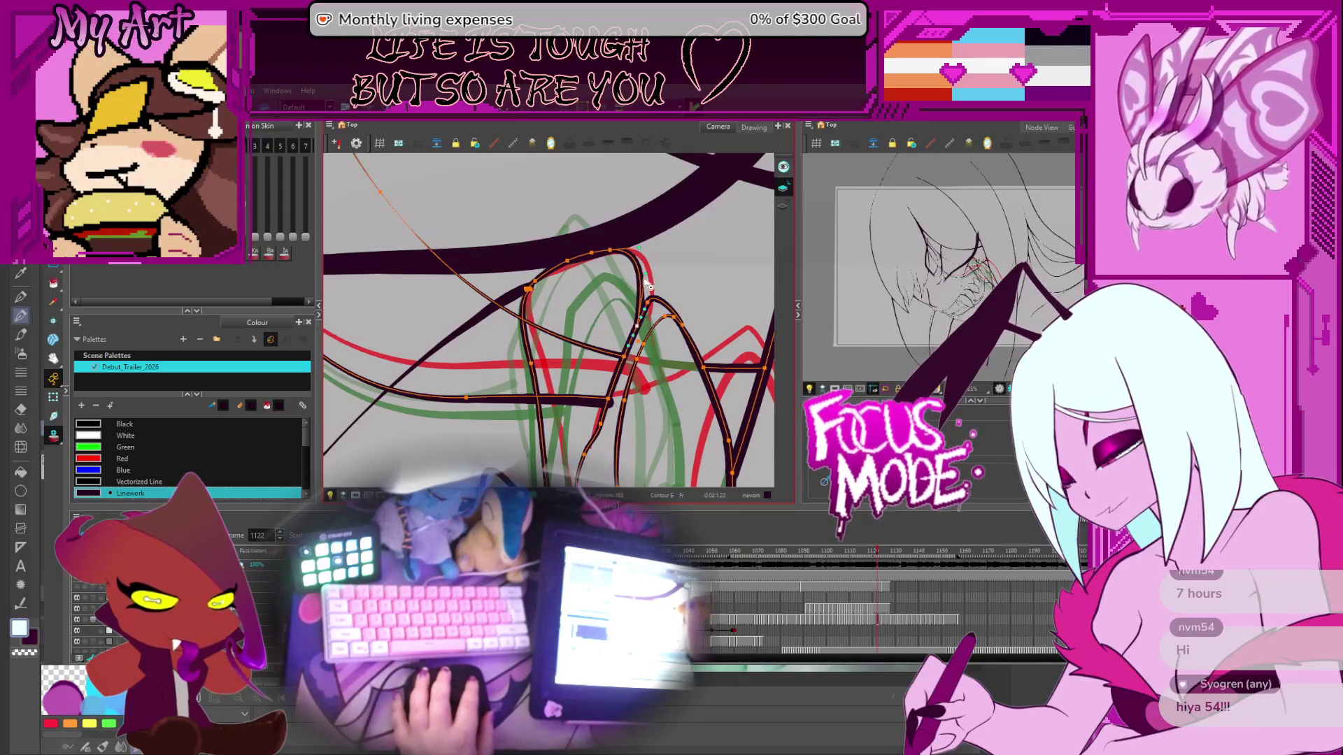
left_click(642, 273)
scroll(653, 256, "down", 5)
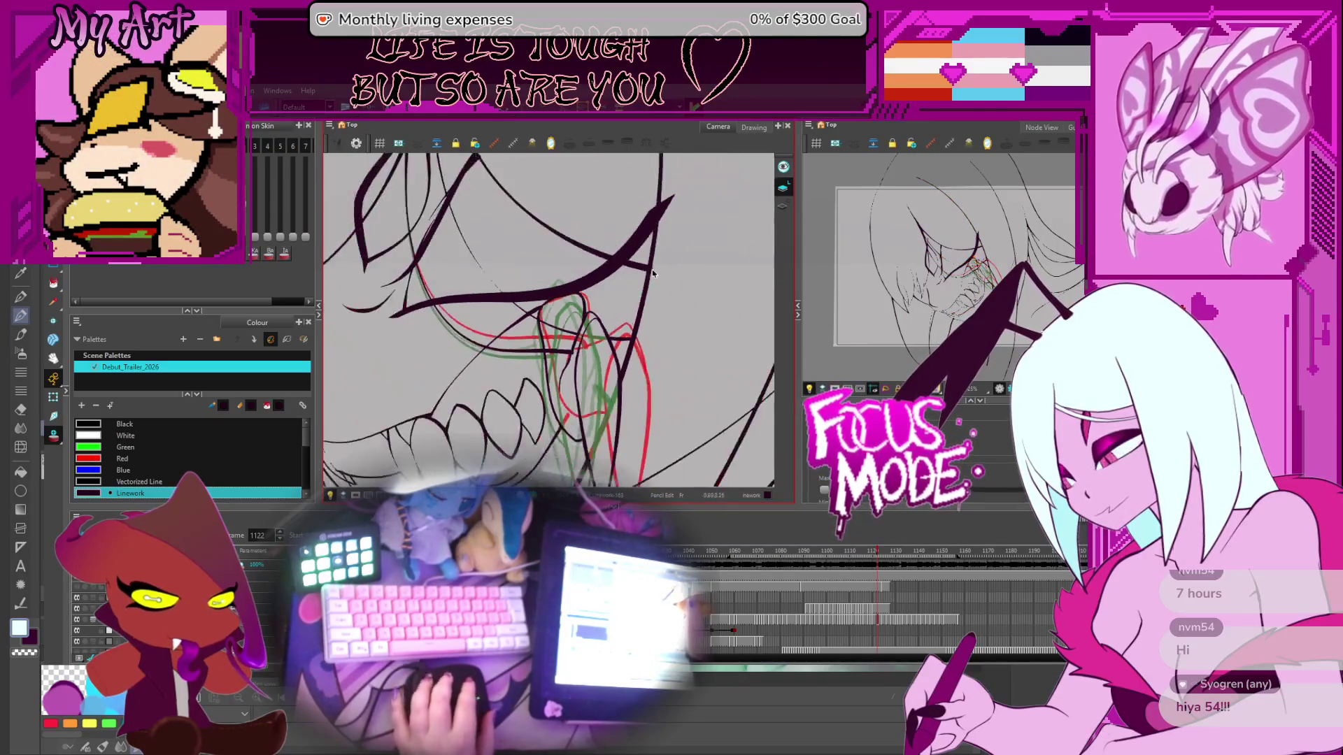
Step: Step ahead to frames 1124 and 1126, flipping back and forth to check the motion
key("period")
key("period")
scroll(535, 287, "up", 5)
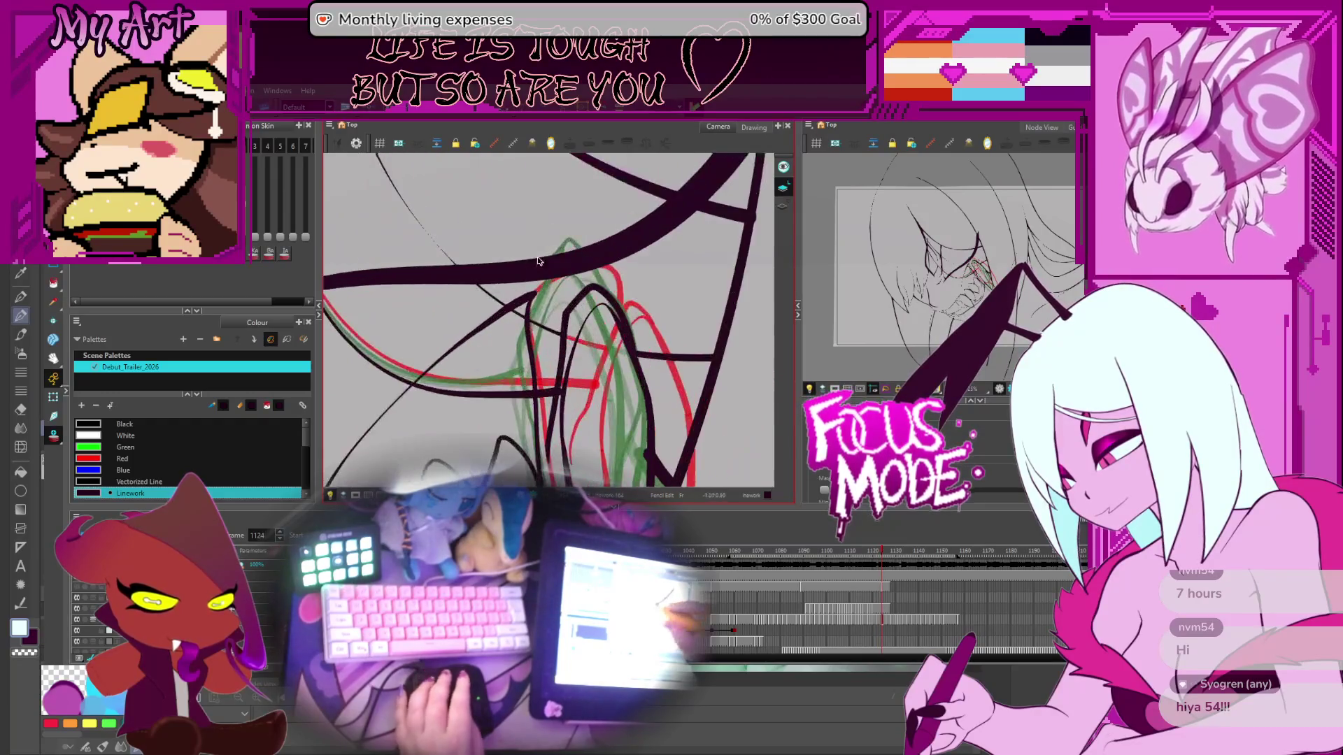
key("comma")
key("period")
key("comma")
key("comma")
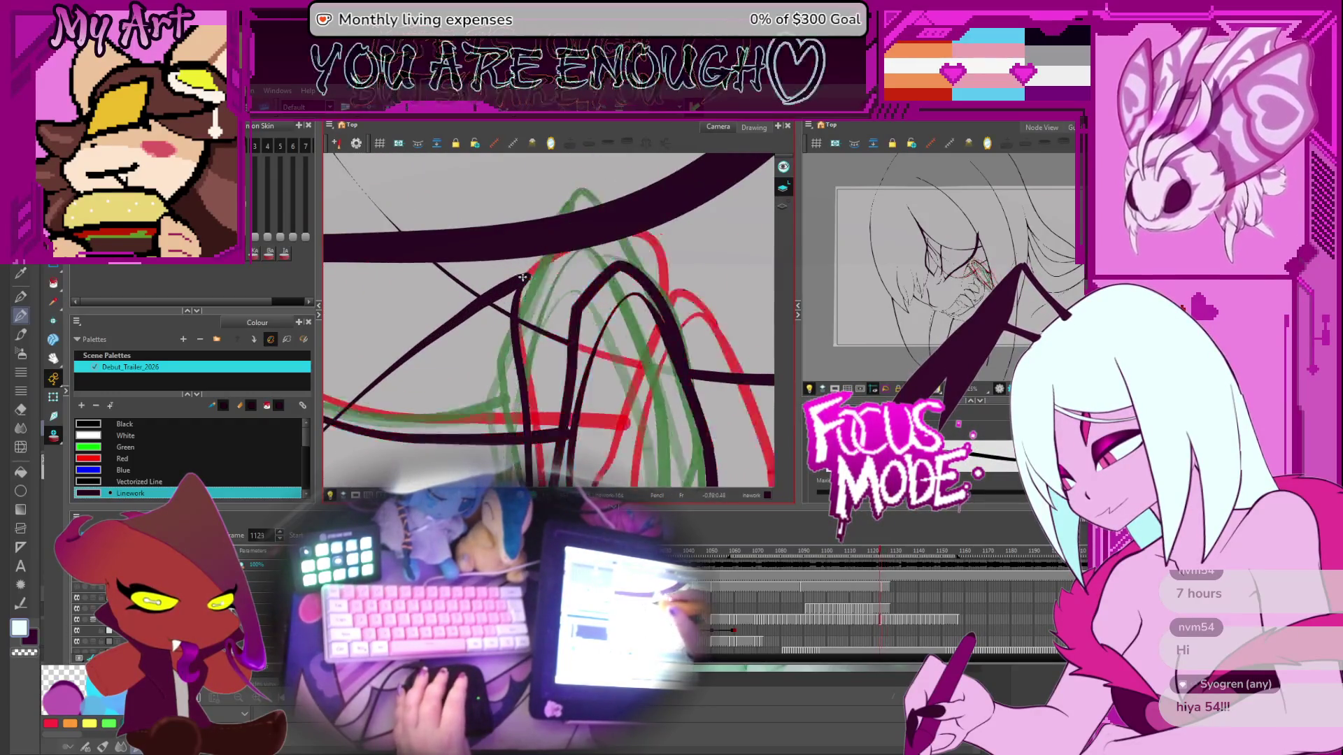
key("comma")
key("period")
key("period")
key("period")
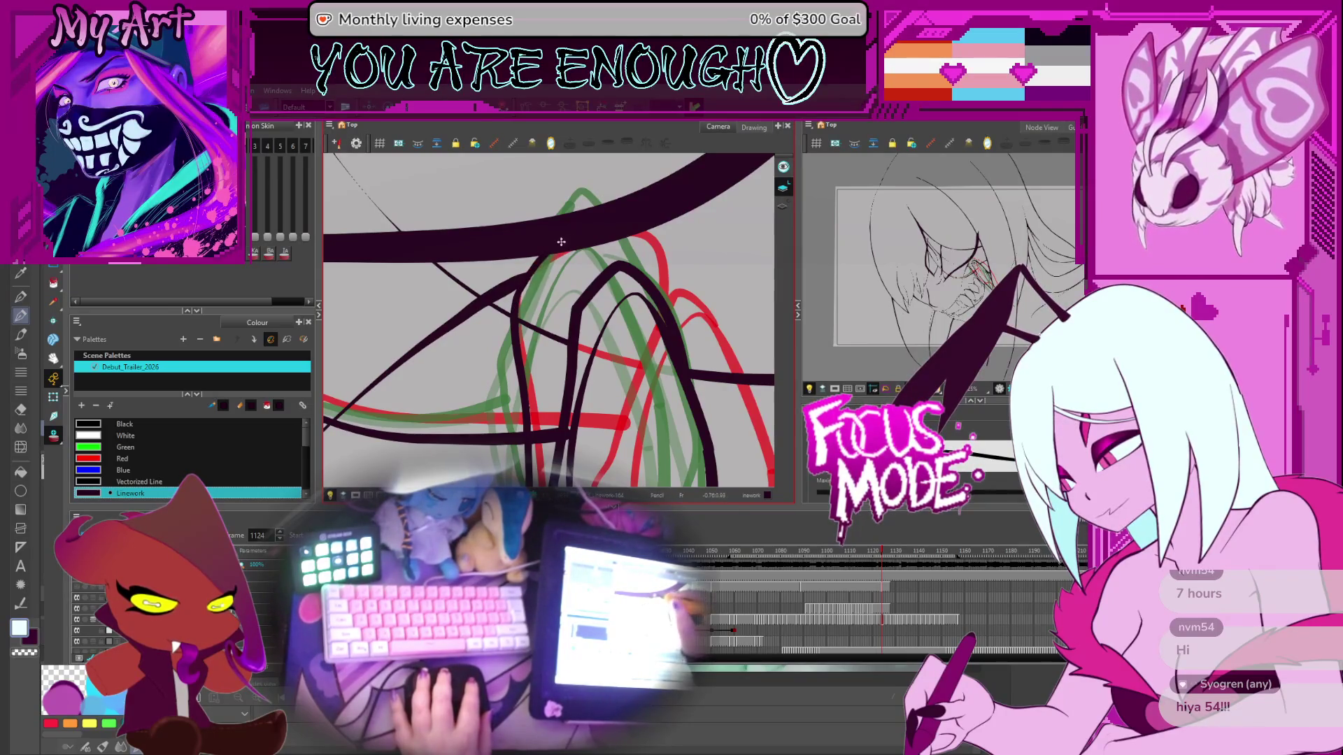
key("period")
key("period")
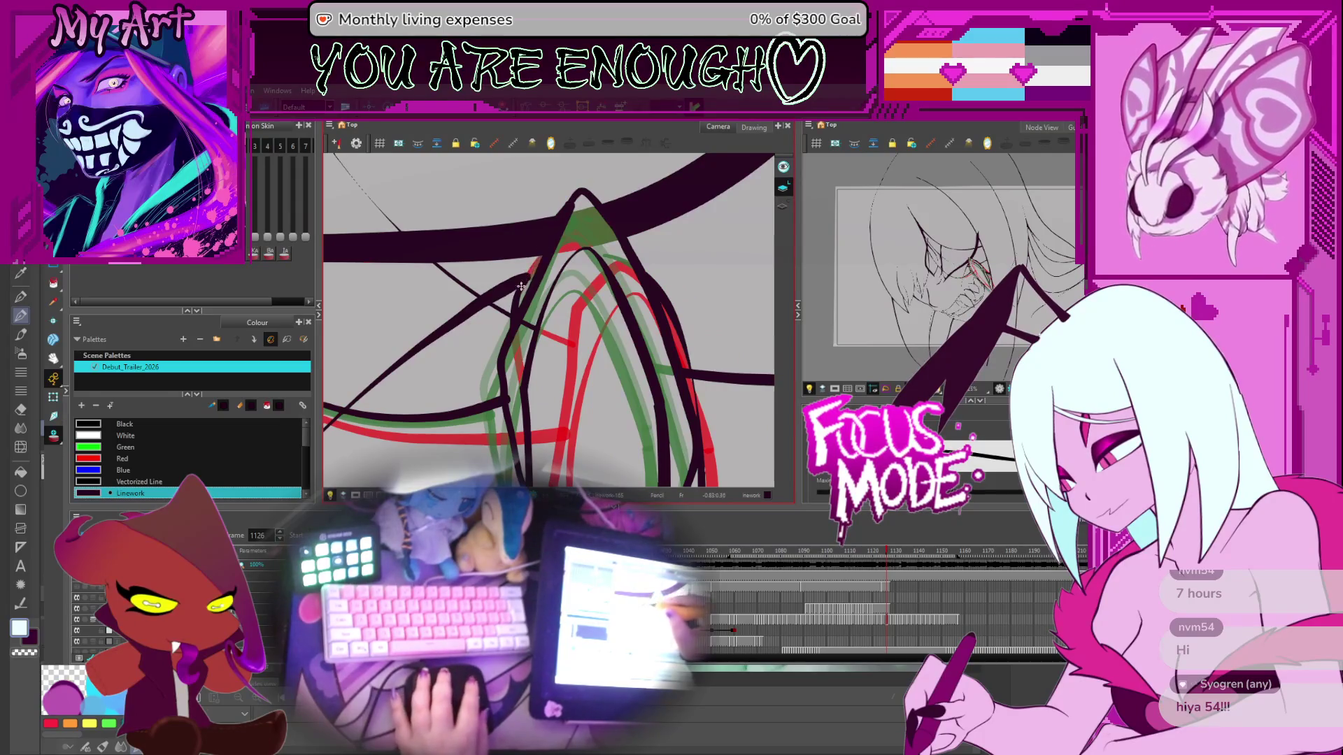
scroll(527, 279, "down", 1)
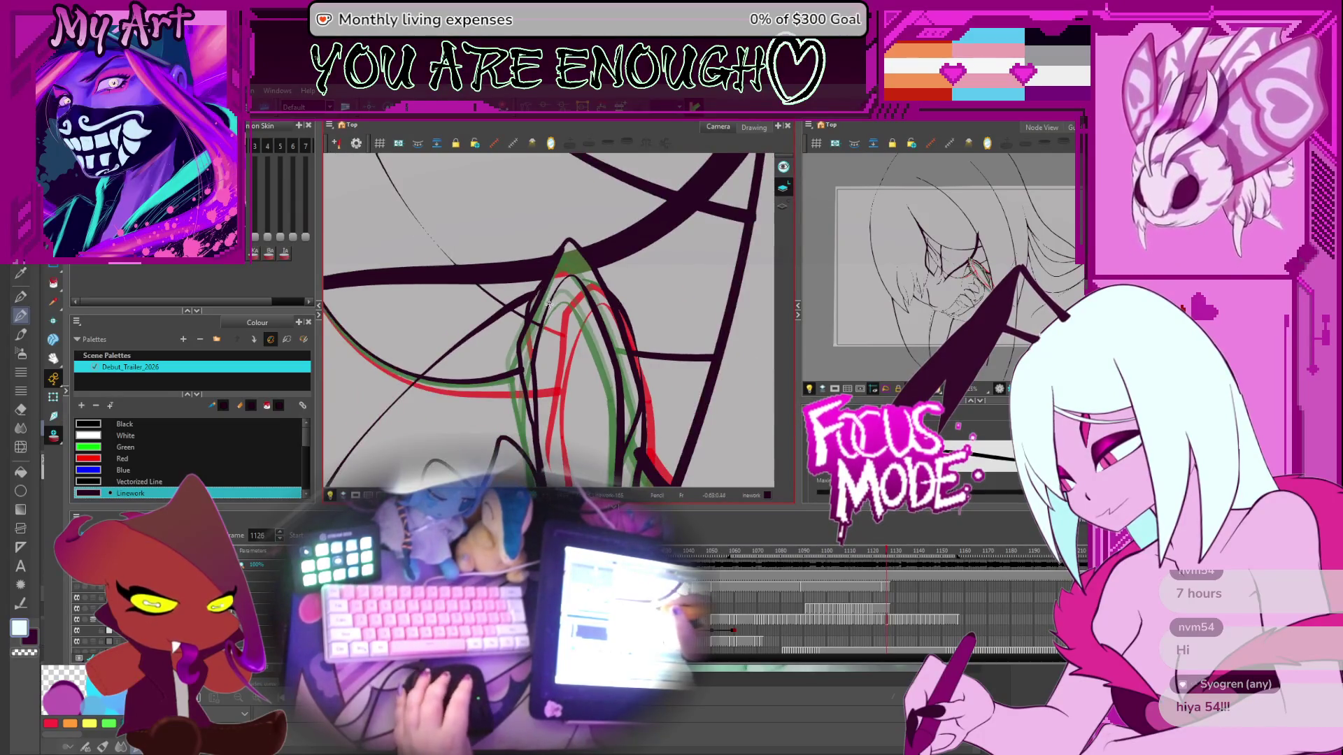
Step: Advance to frame 1128 and flip through neighbouring frames to compare the fang drawings
key("period")
key("period")
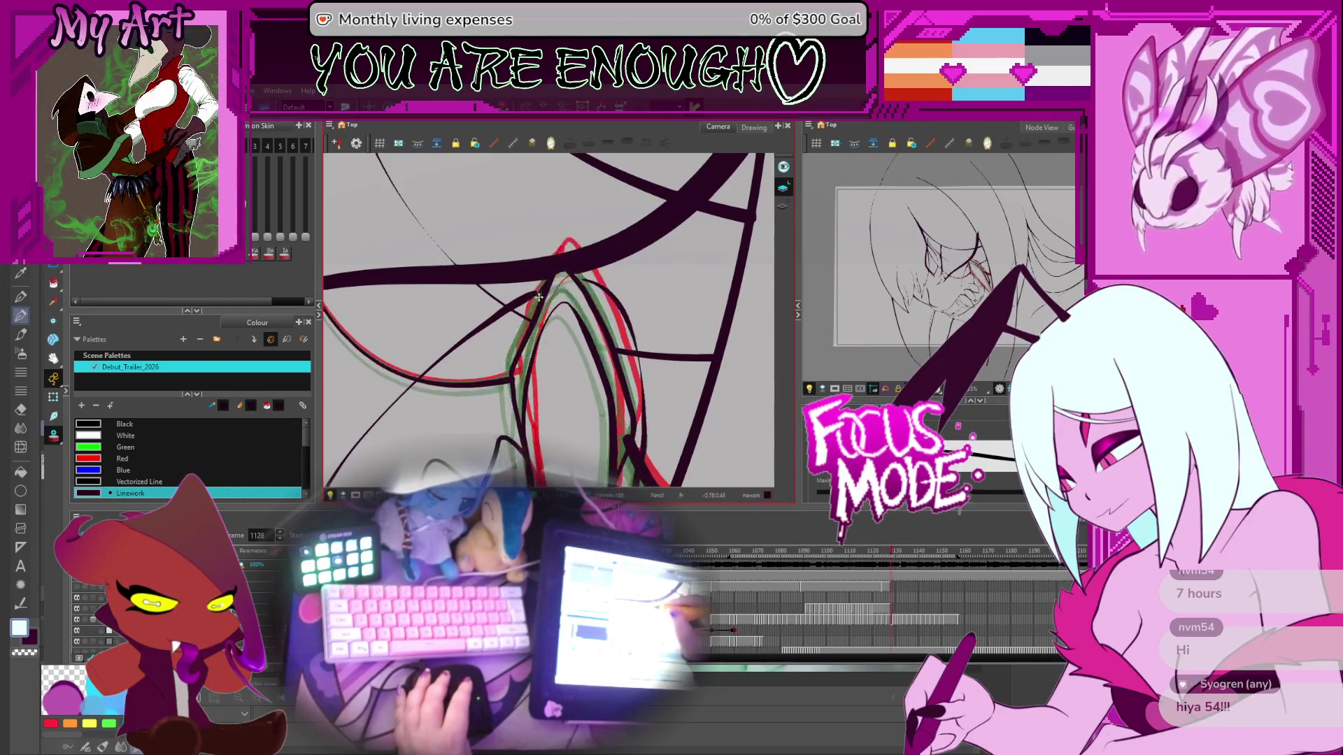
key("comma")
key("period")
key("period")
key("comma")
key("comma")
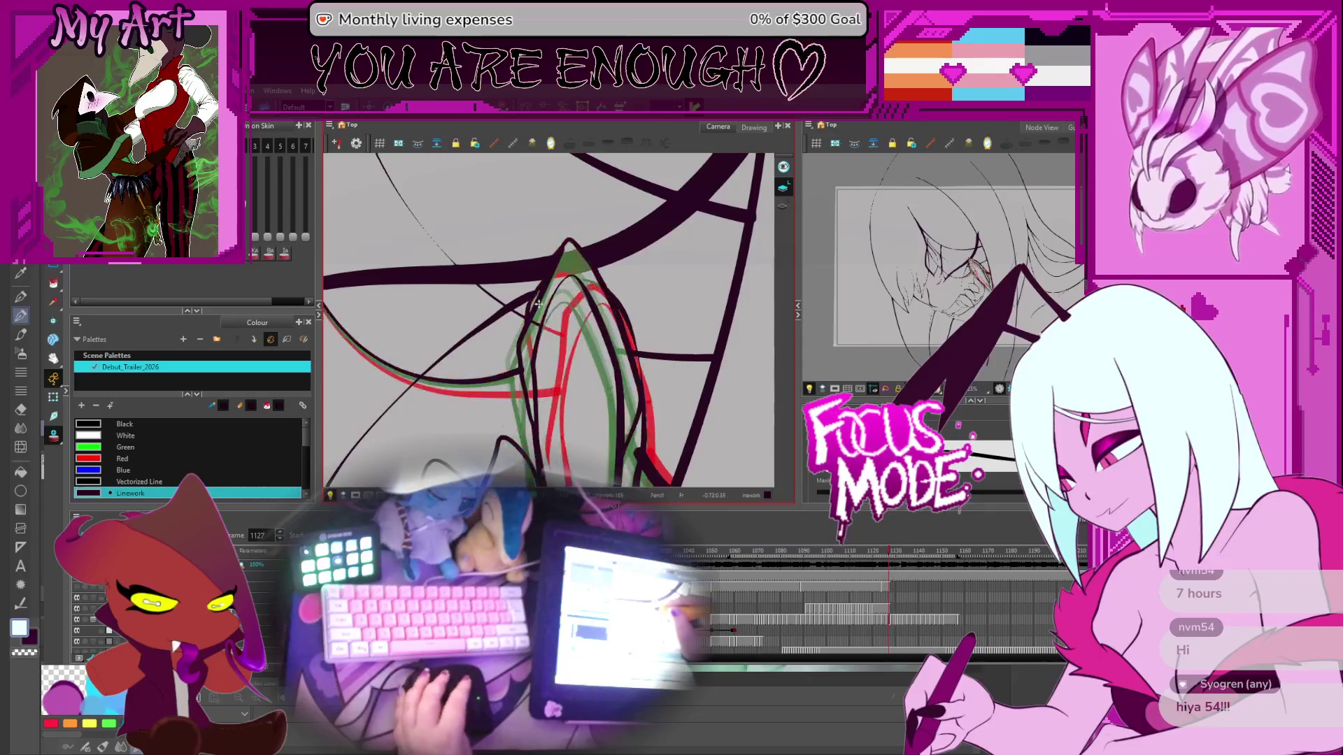
key("period")
key("comma")
key("period")
key("period")
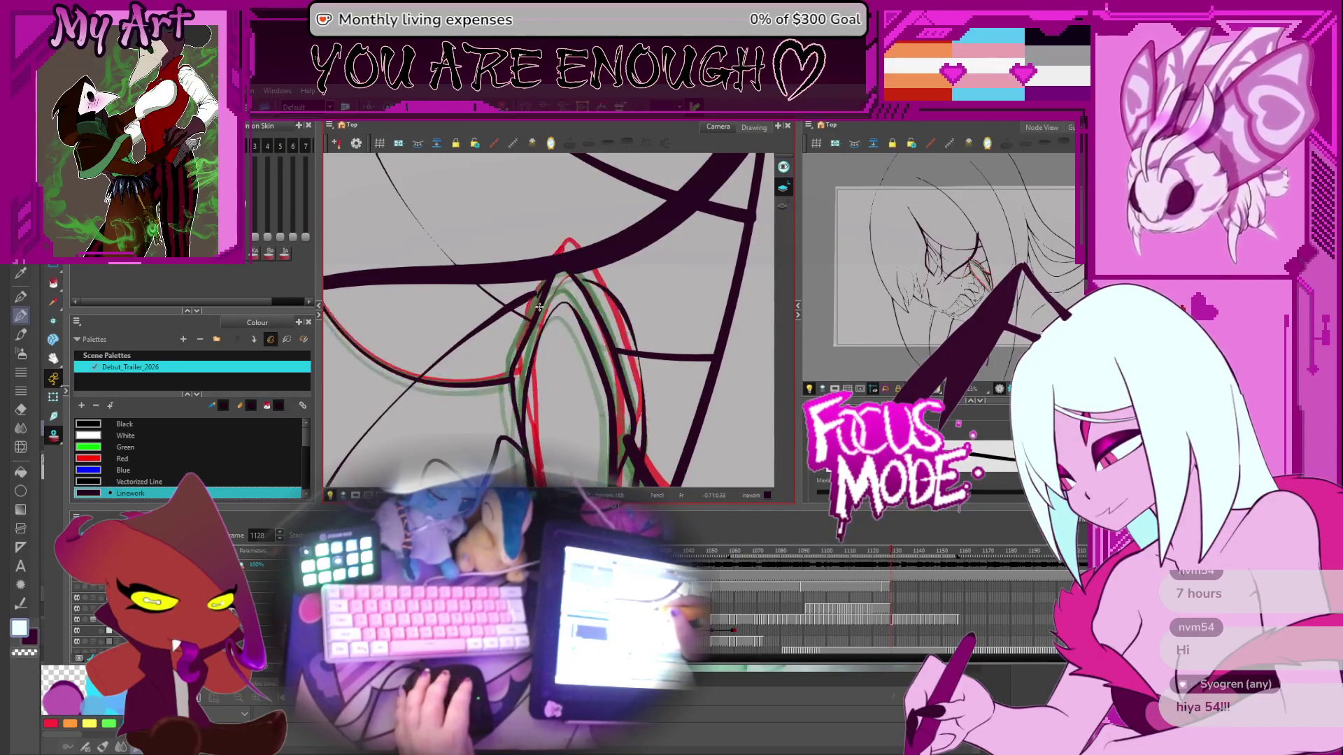
key("period")
key("period")
key("period")
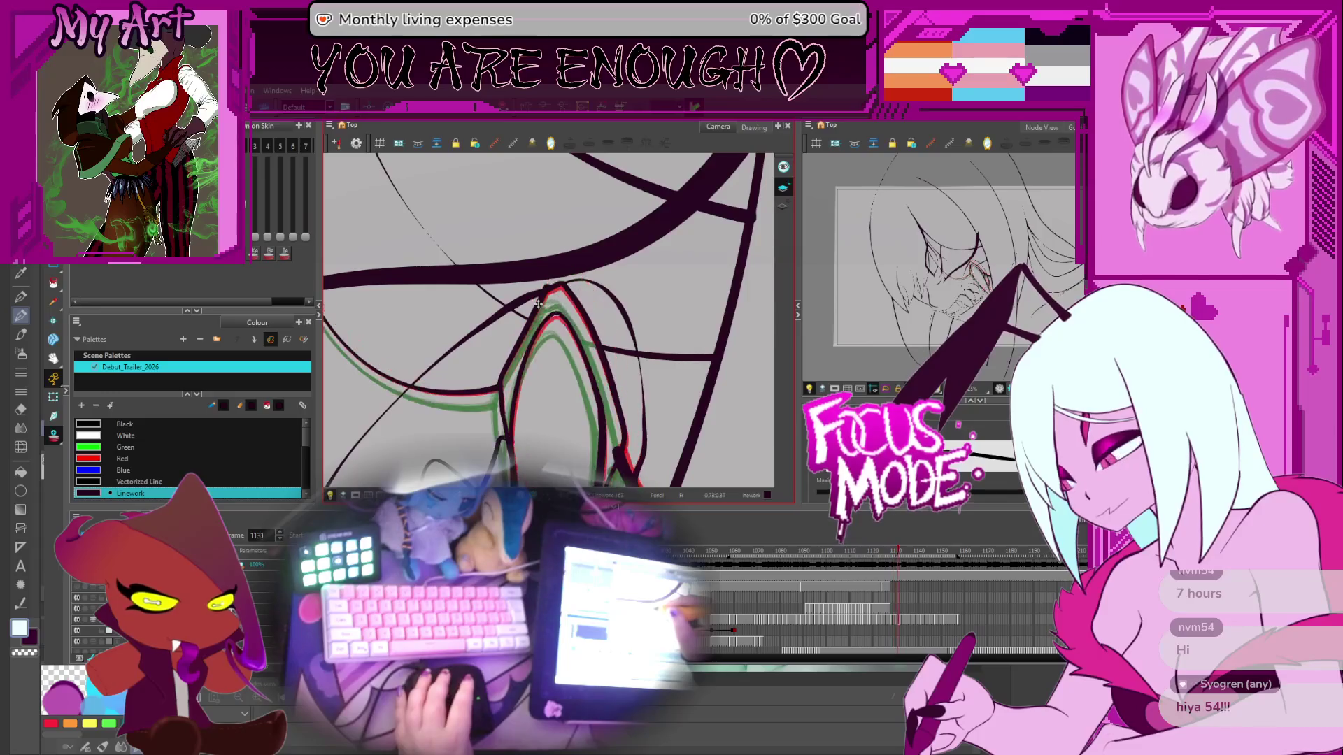
key("comma")
key("comma")
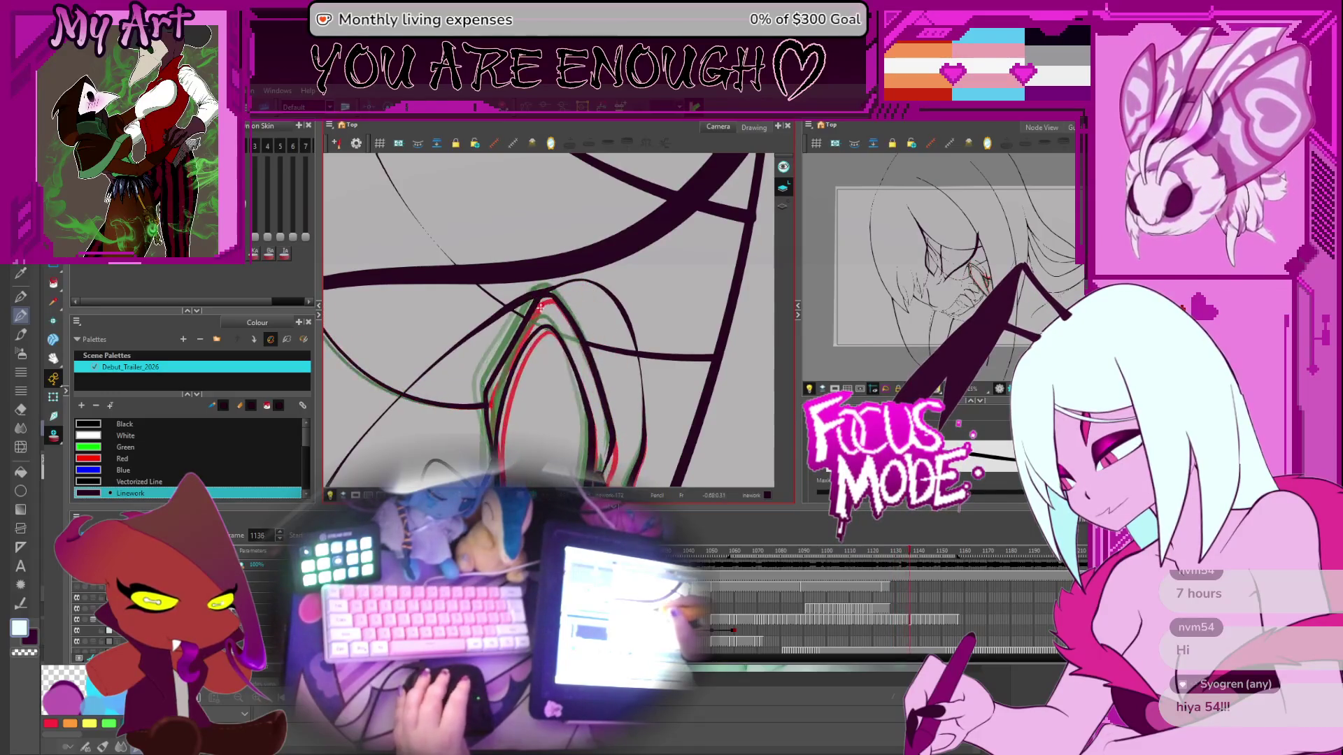
key("comma")
key("comma")
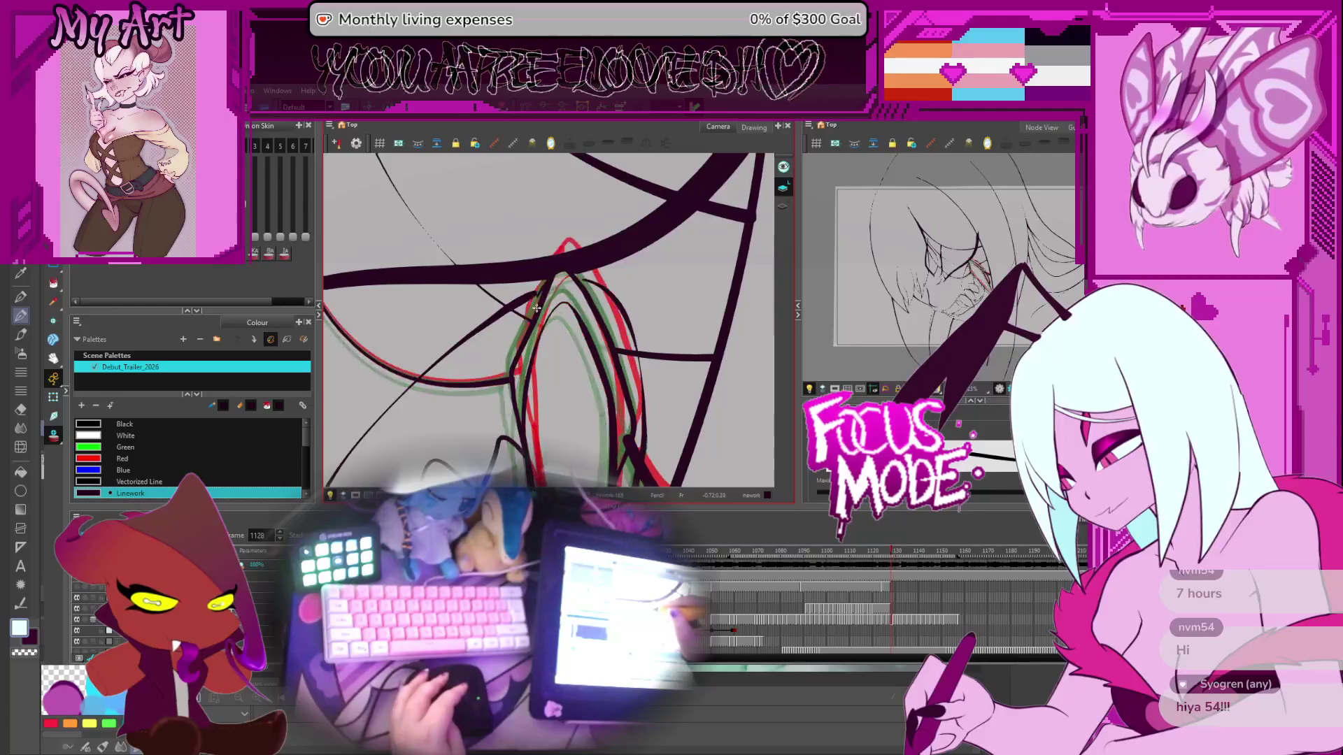
key("period")
scroll(536, 313, "down", 3)
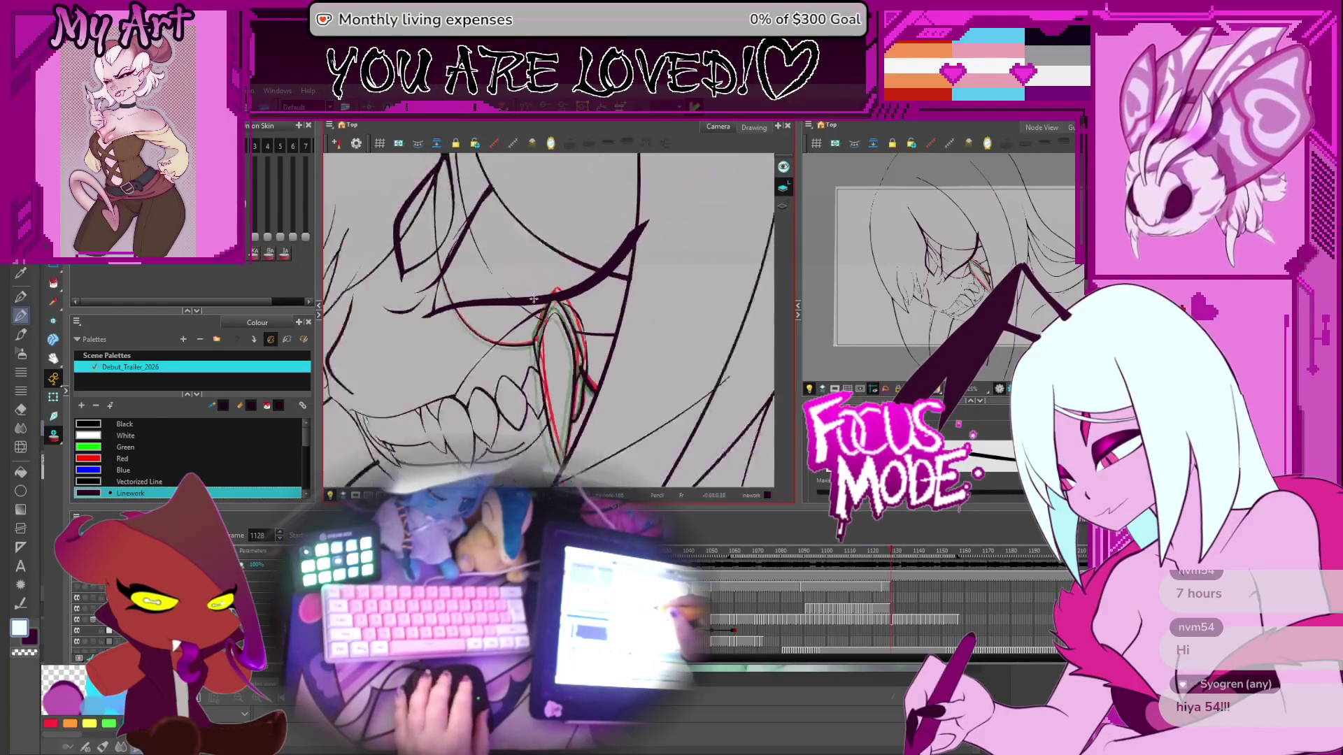
scroll(537, 294, "up", 4)
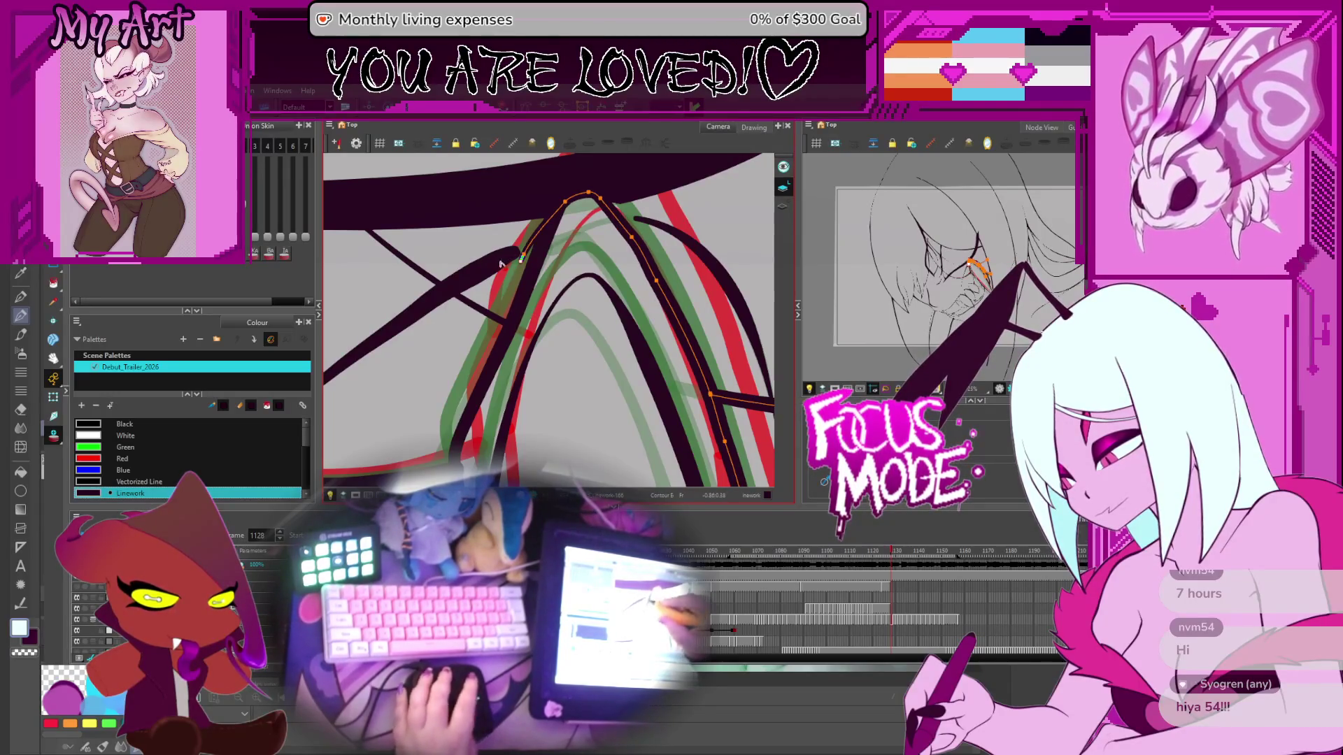
Step: Switch to the pencil and ink the clean fang line on frame 1129, reshaping it to the rough
key("alt+slash")
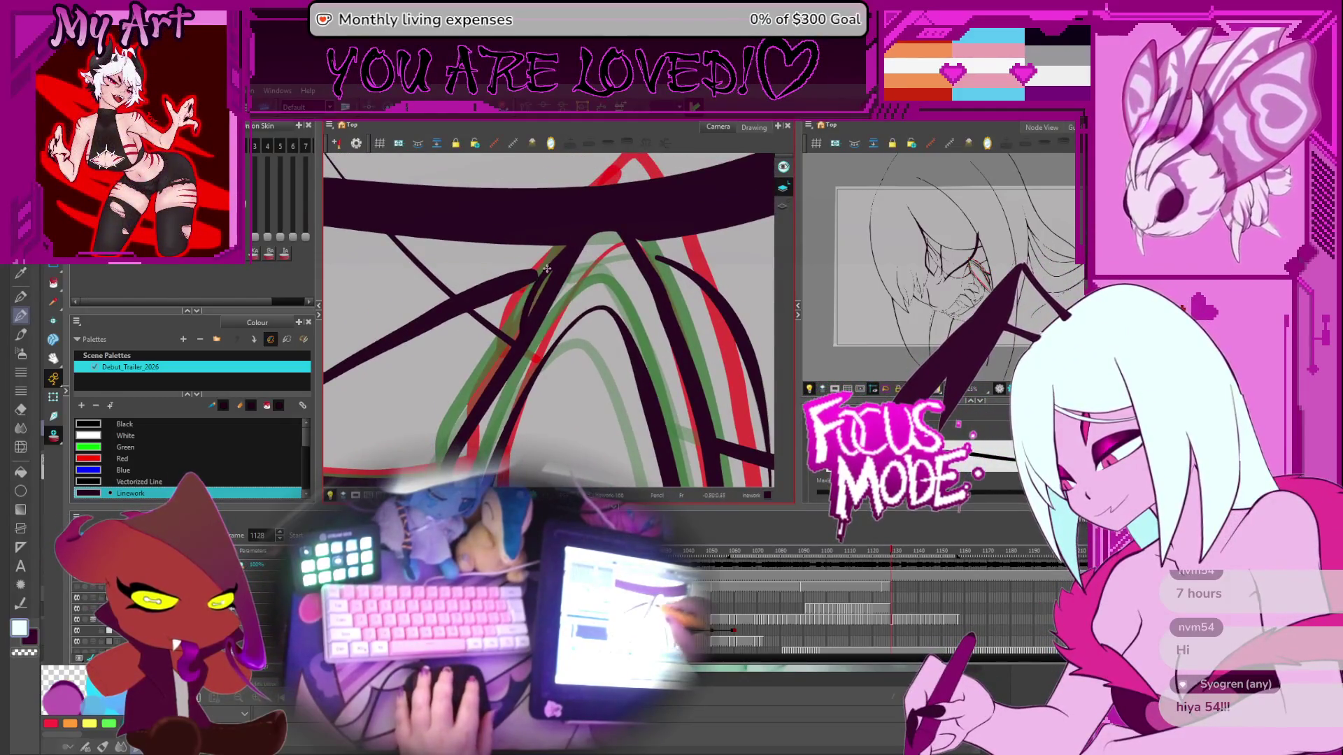
key("period")
key("comma")
key("period")
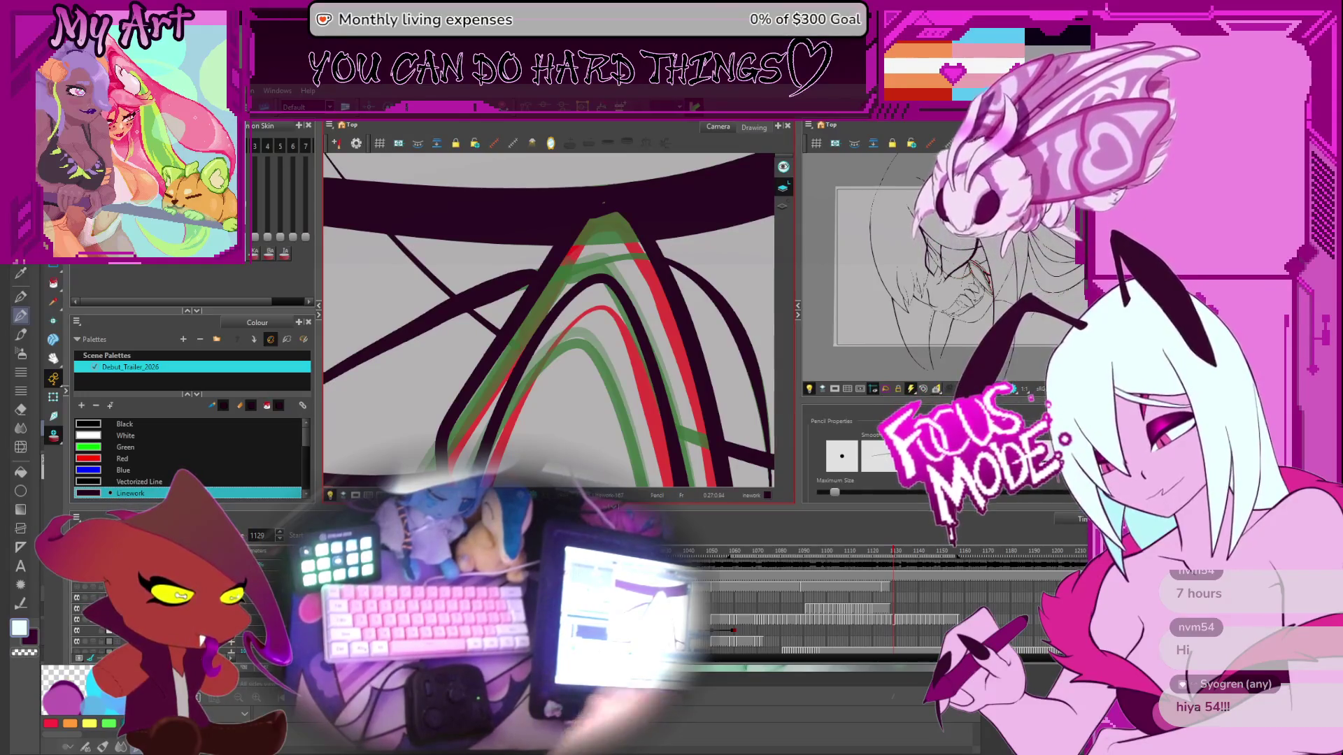
scroll(649, 251, "down", 3)
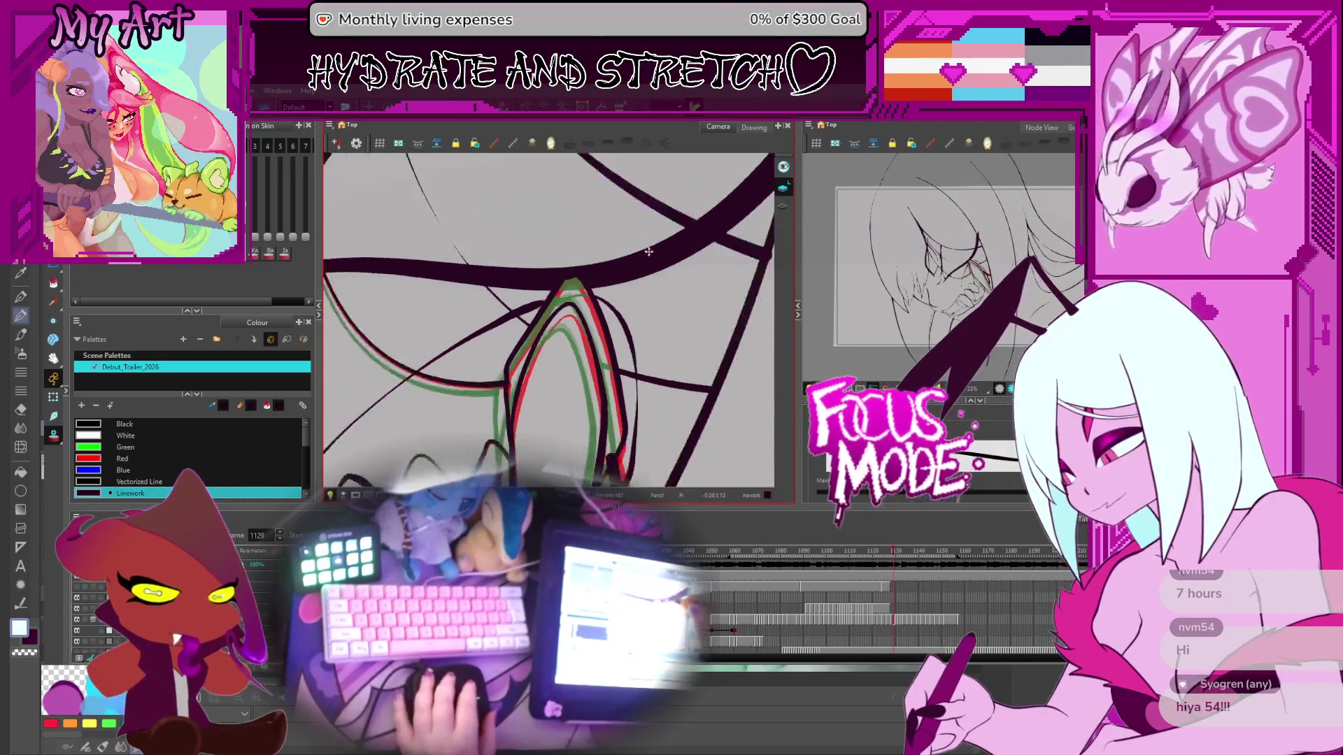
scroll(649, 252, "down", 2)
scroll(610, 224, "up", 5)
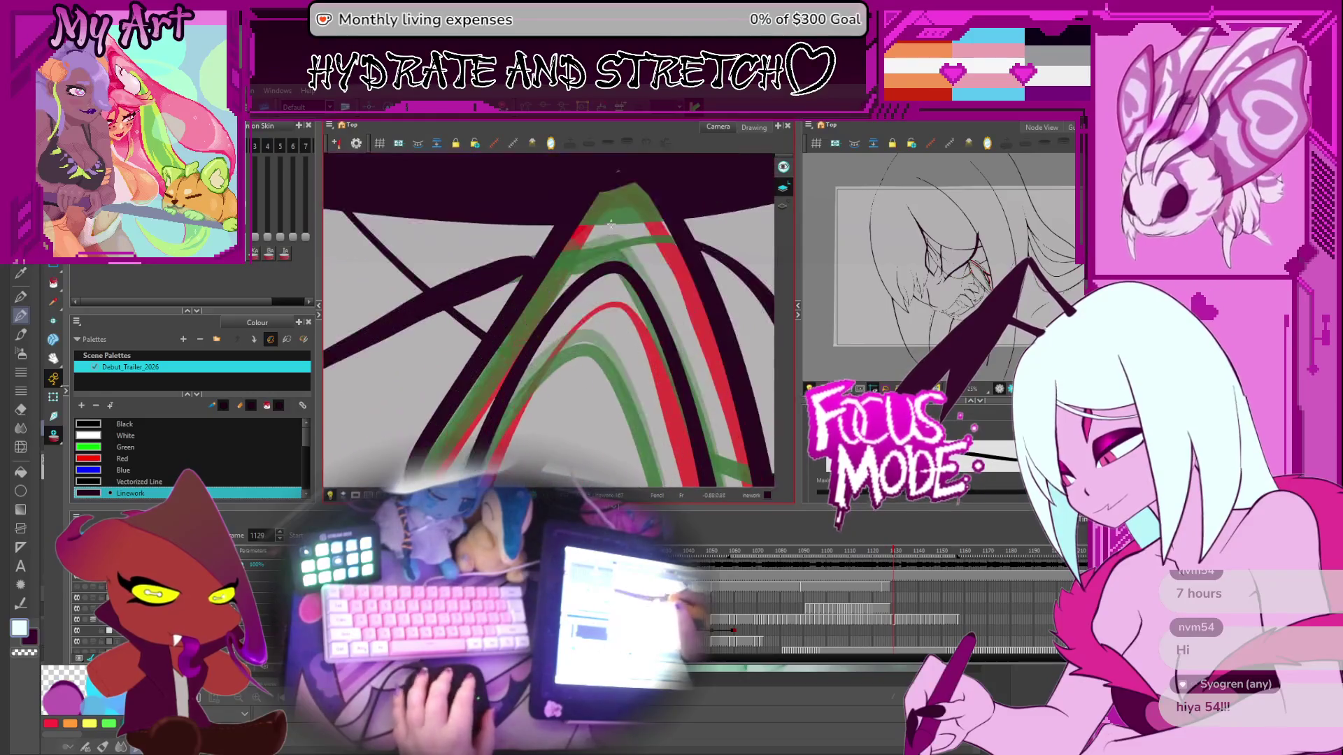
left_click_drag(613, 208, 613, 341)
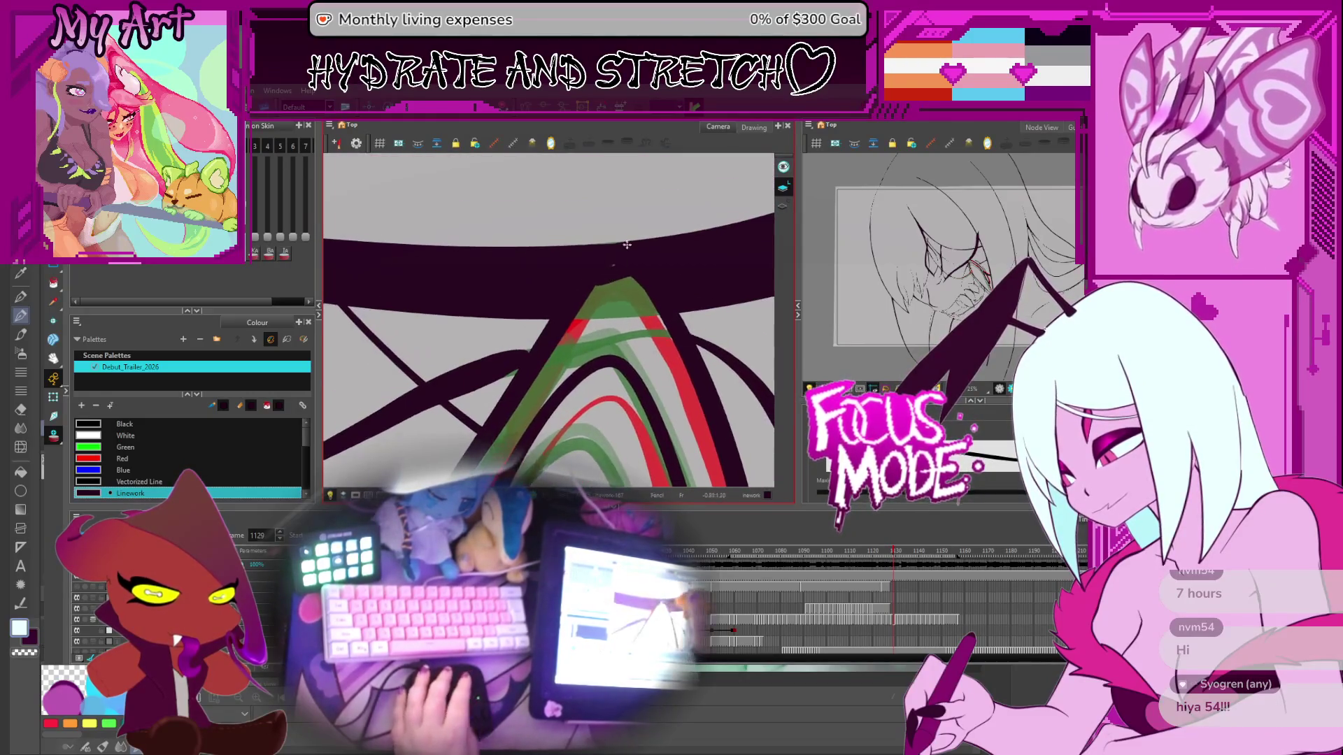
left_click_drag(618, 260, 570, 273)
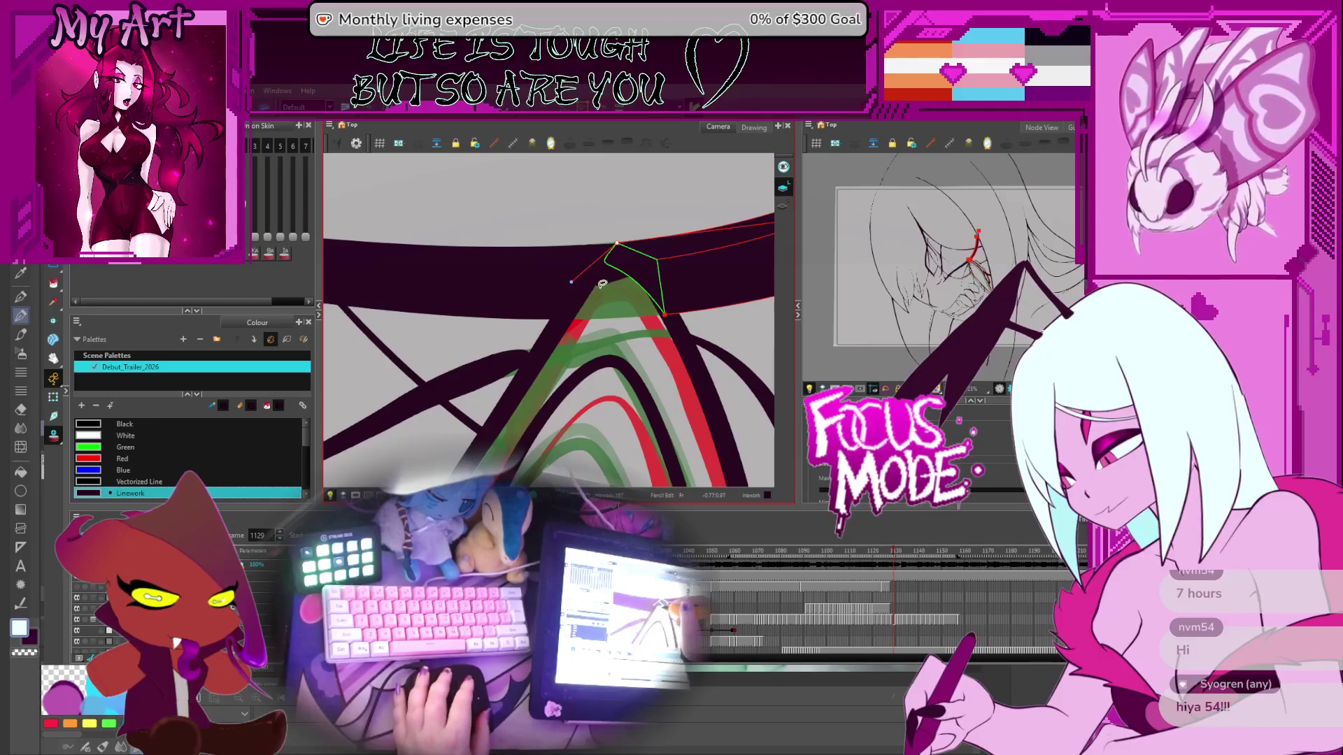
Step: Reframe the mouth, advance to later fang drawings, and rotate the canvas to a drawing angle
scroll(610, 306, "down", 5)
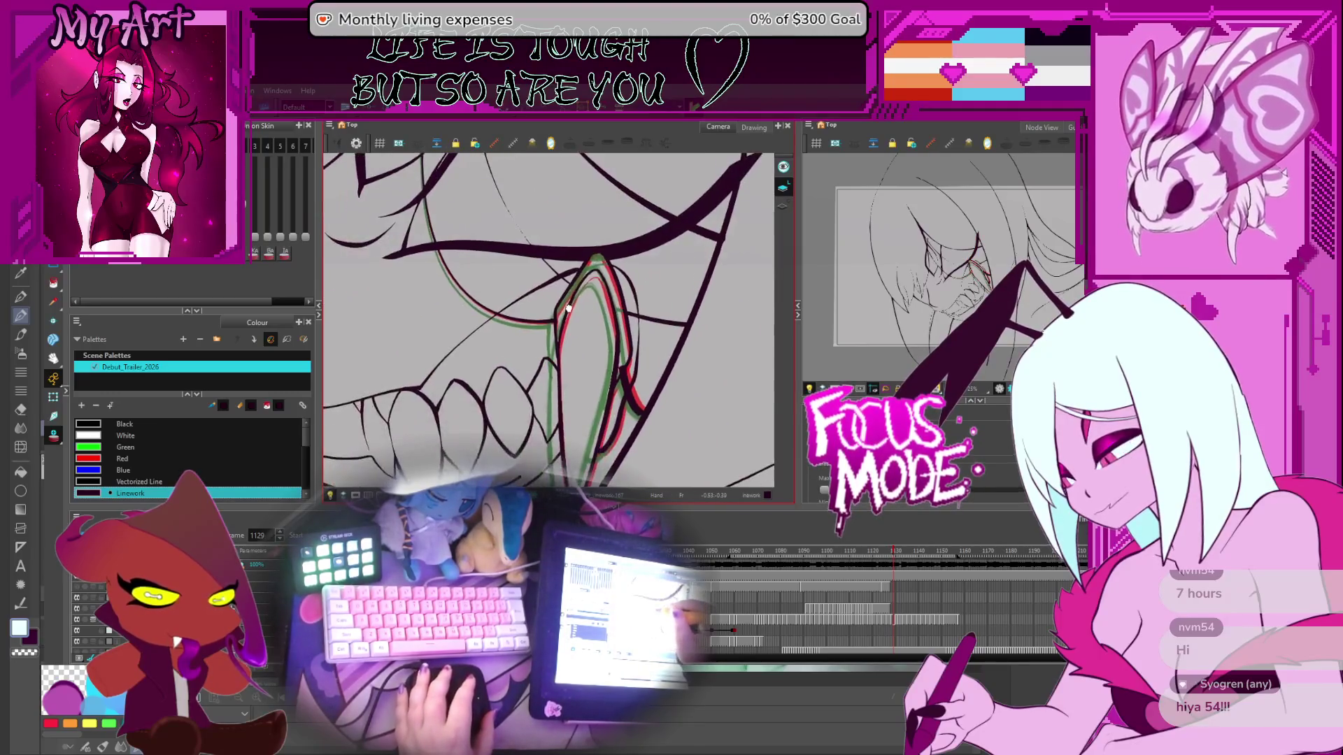
left_click_drag(567, 319, 664, 330)
key("period")
key("period")
key("period")
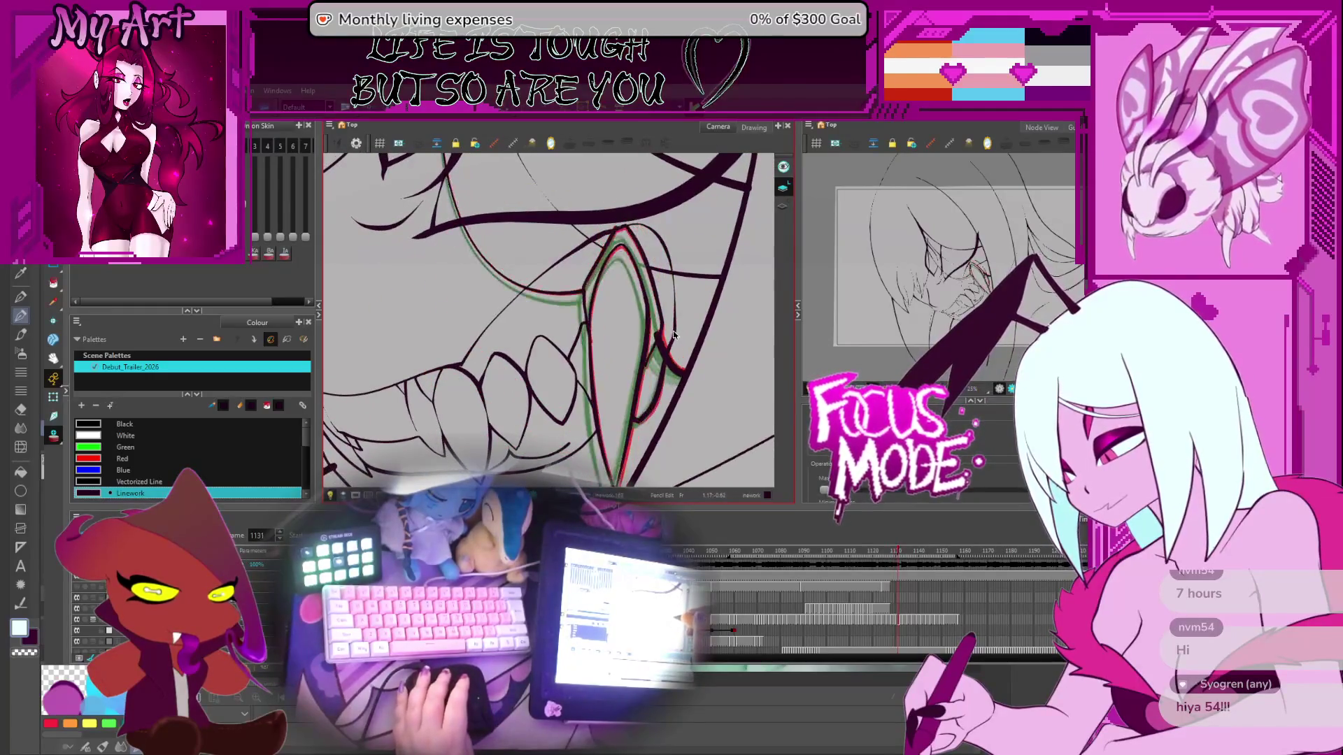
key("period")
key("period")
key("period")
left_click_drag(675, 334, 664, 321)
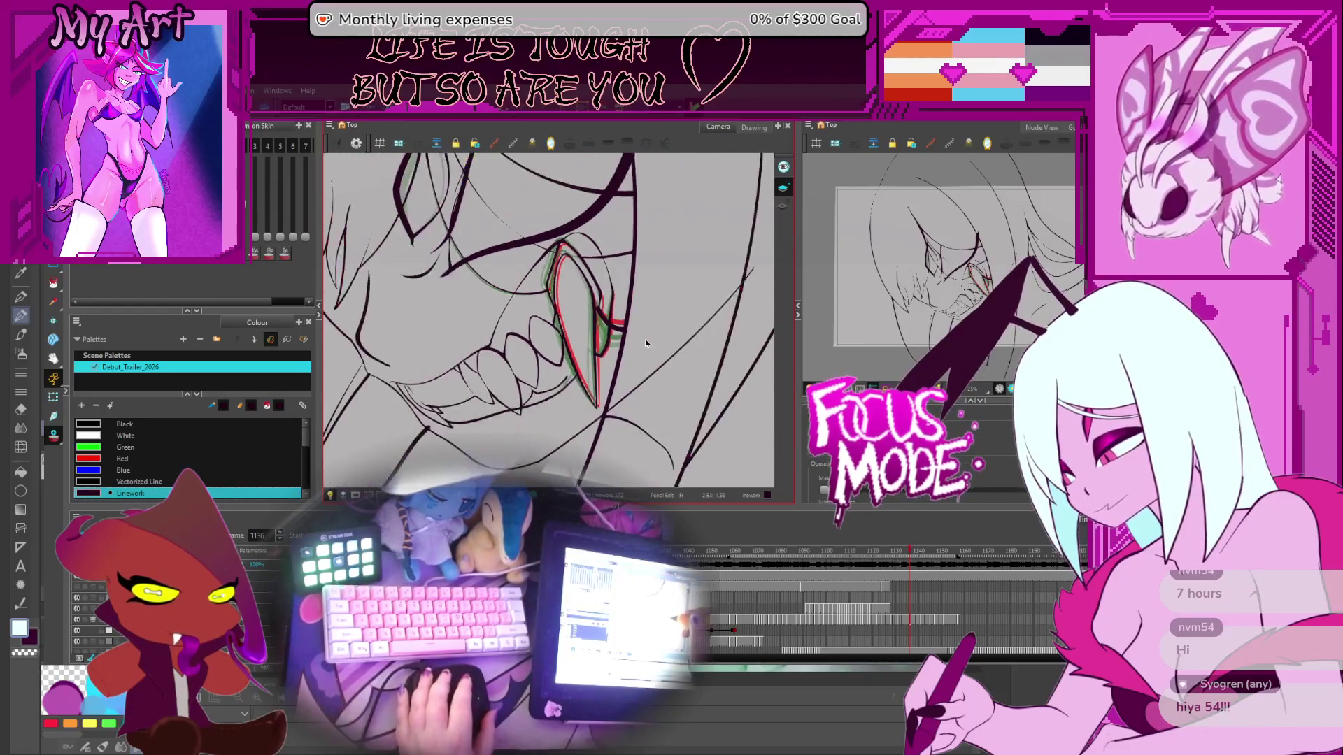
key("period")
key("period")
key("period")
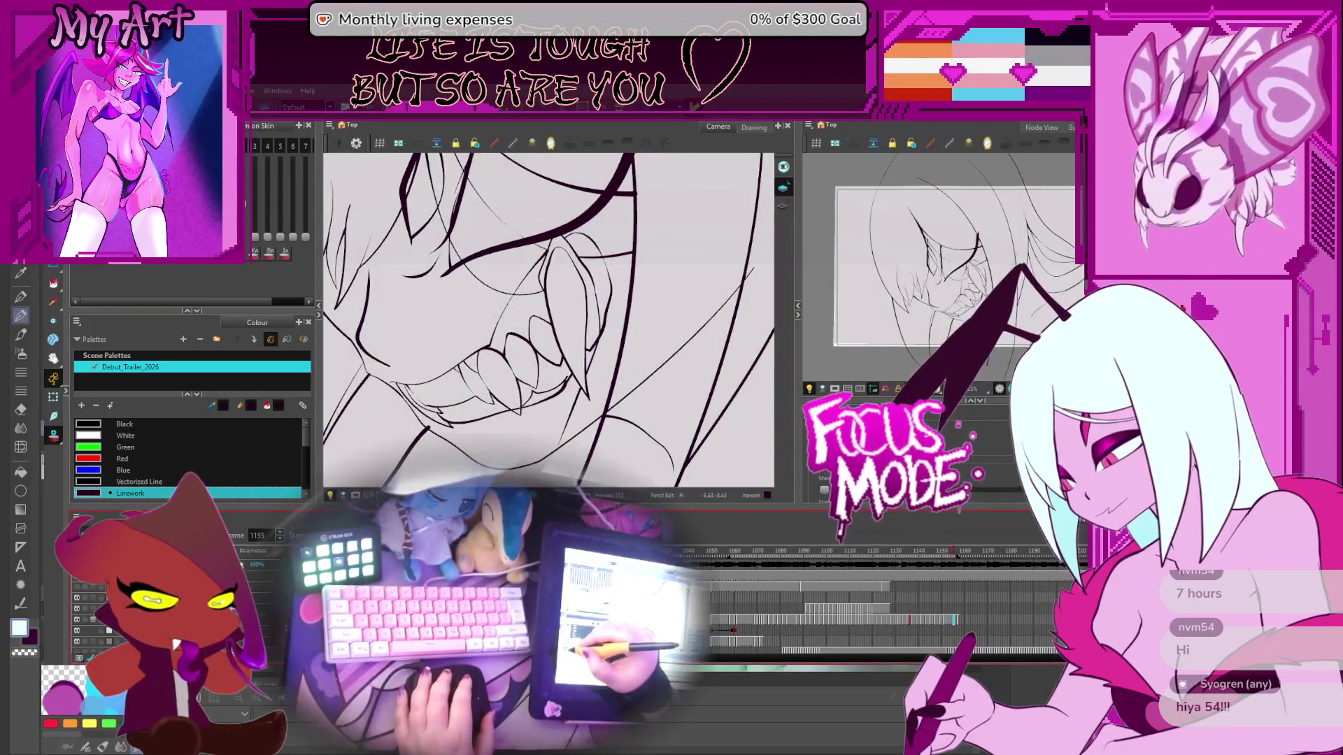
Step: Loop-play the inked mouth animation, stop it, and step back two drawings to frame 1136
key("Return")
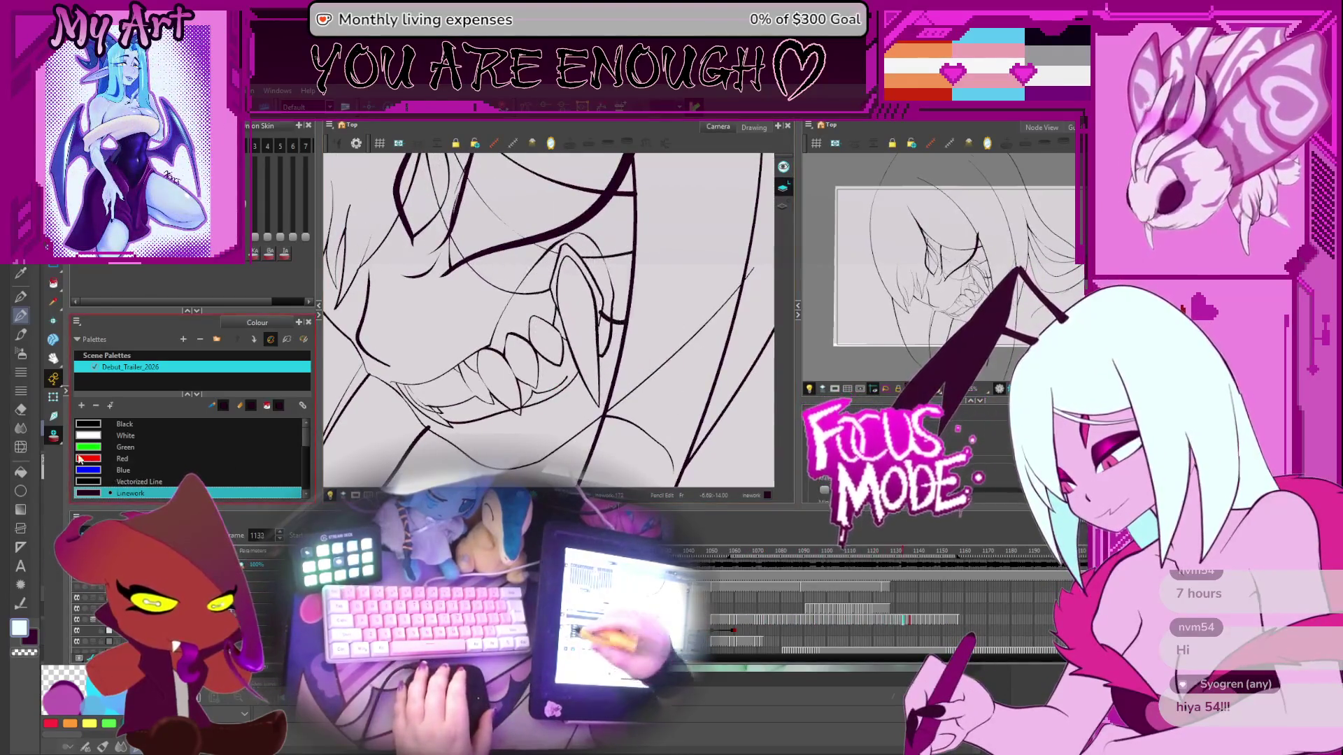
key("Return")
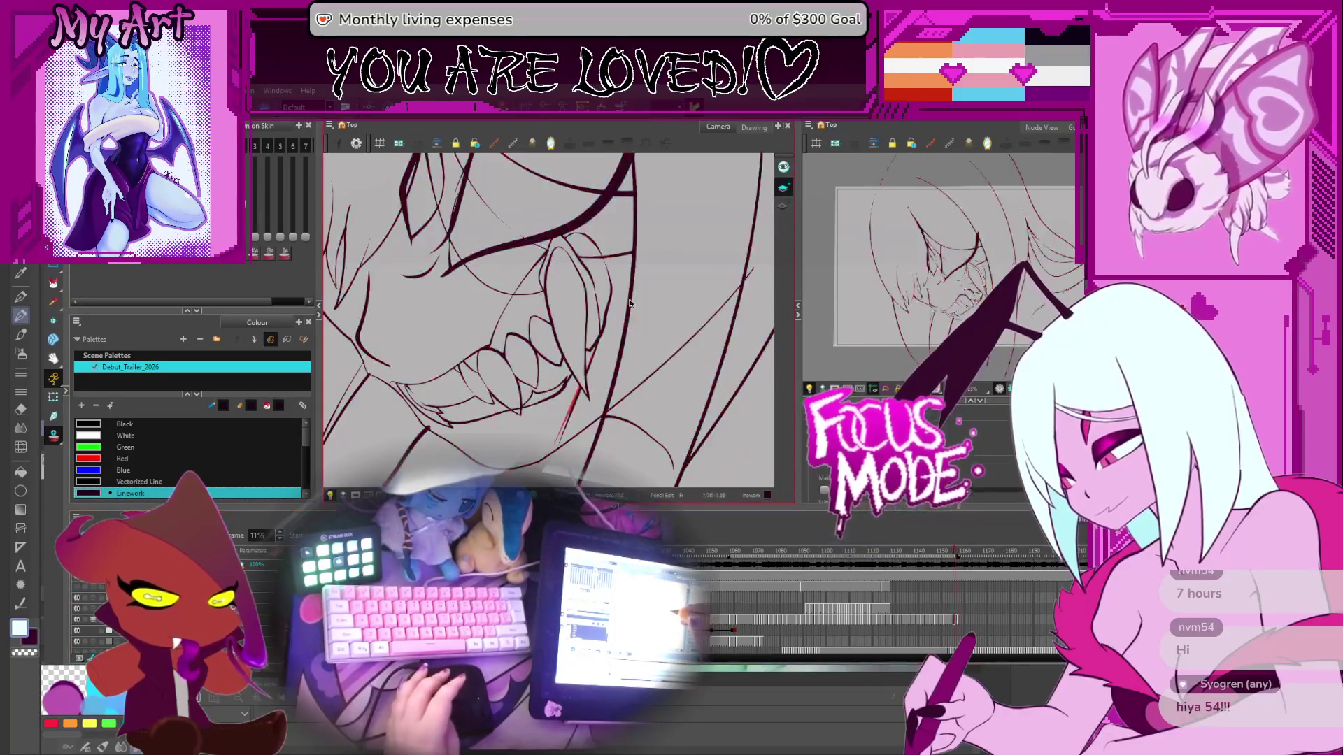
key("comma")
key("comma")
key("comma")
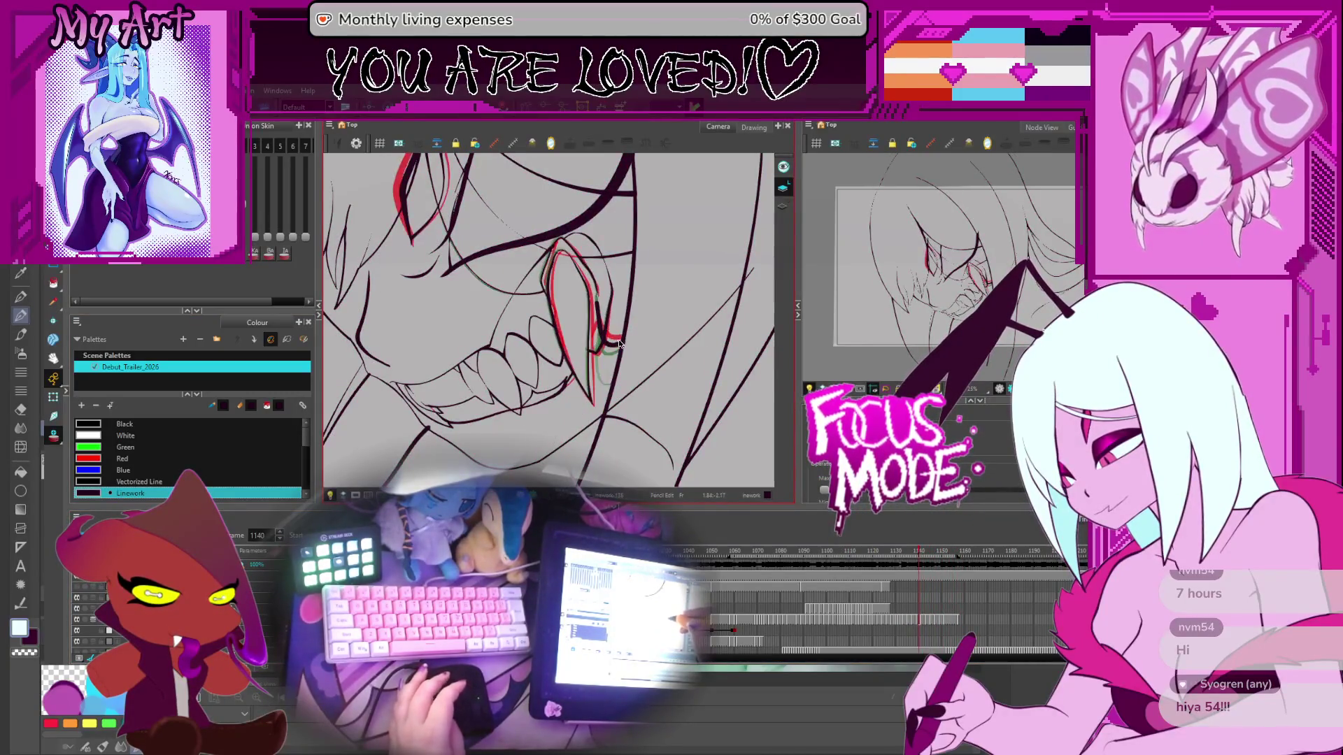
key("comma")
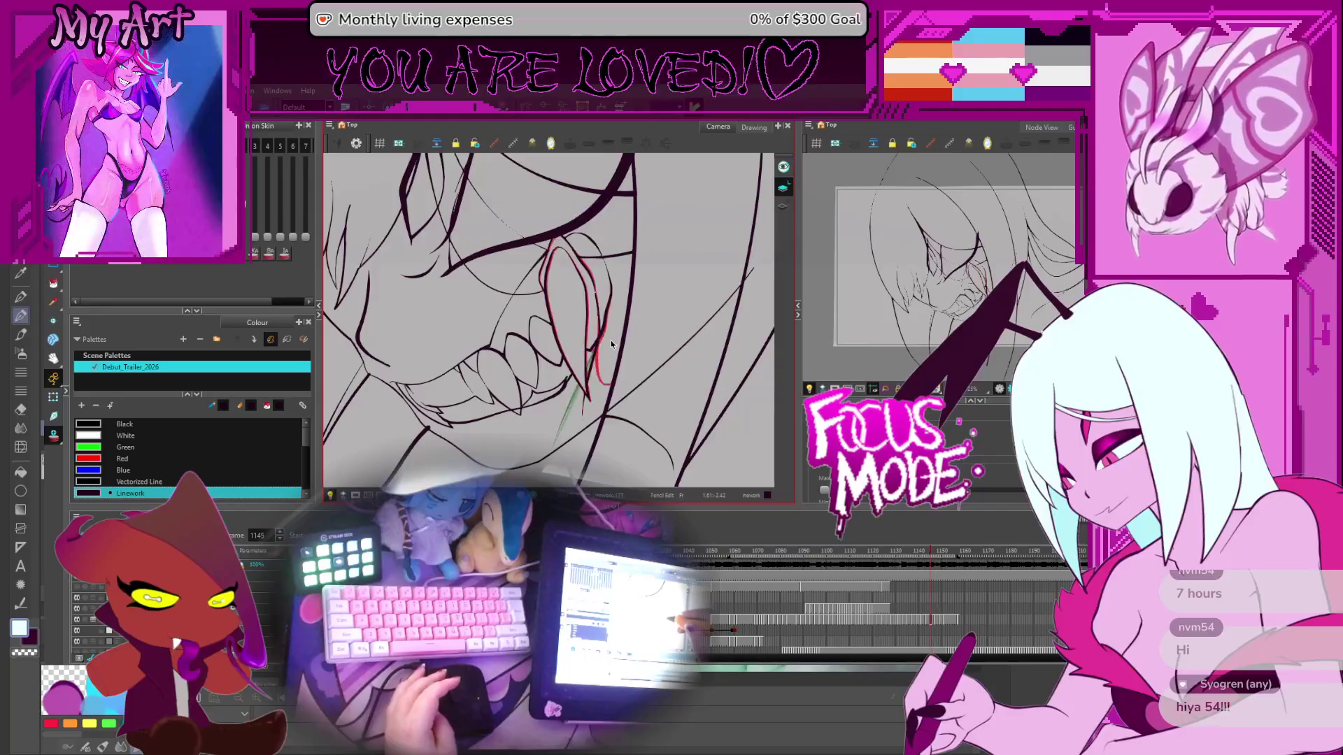
scroll(610, 344, "up", 3)
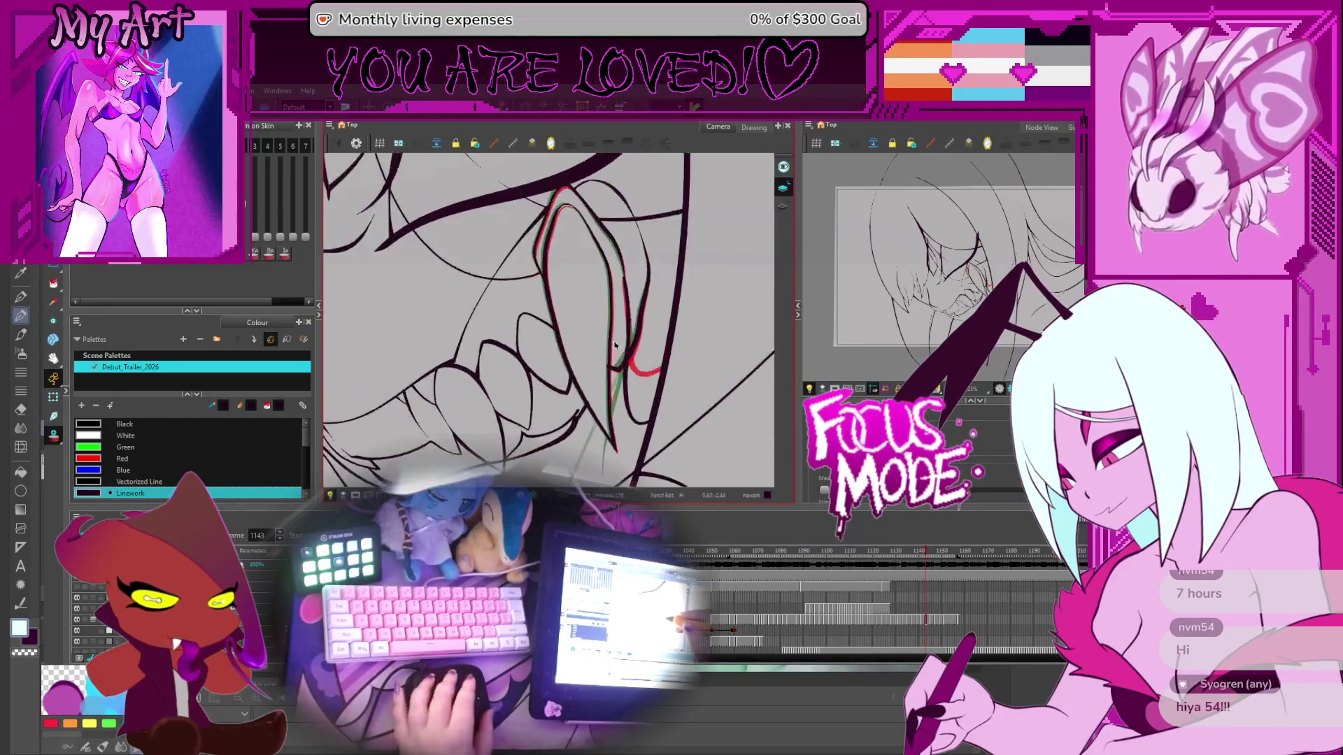
Step: Zoom onto the fang, compare neighbouring frames, and adjust the inner stroke's points
mouse_move(610, 344)
left_mouse_down()
mouse_move(565, 180)
mouse_move(568, 245)
left_mouse_up()
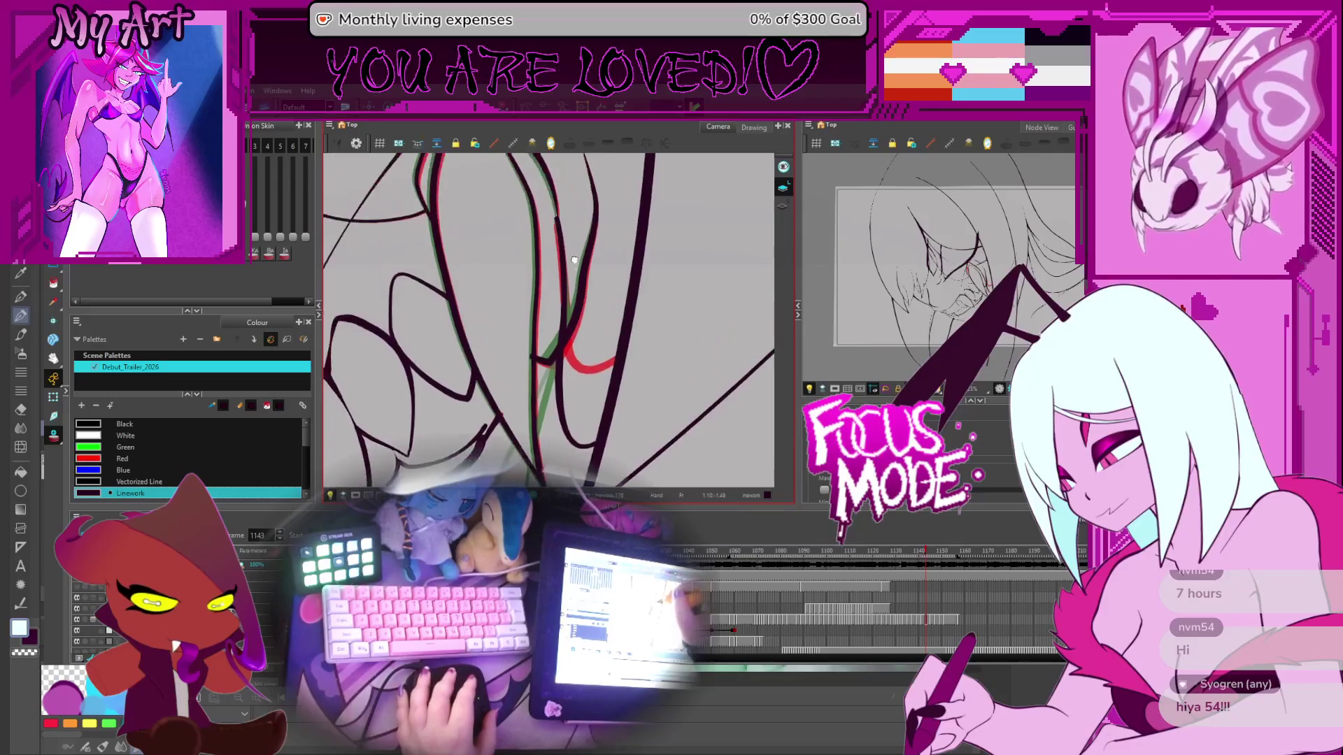
scroll(572, 208, "up", 2)
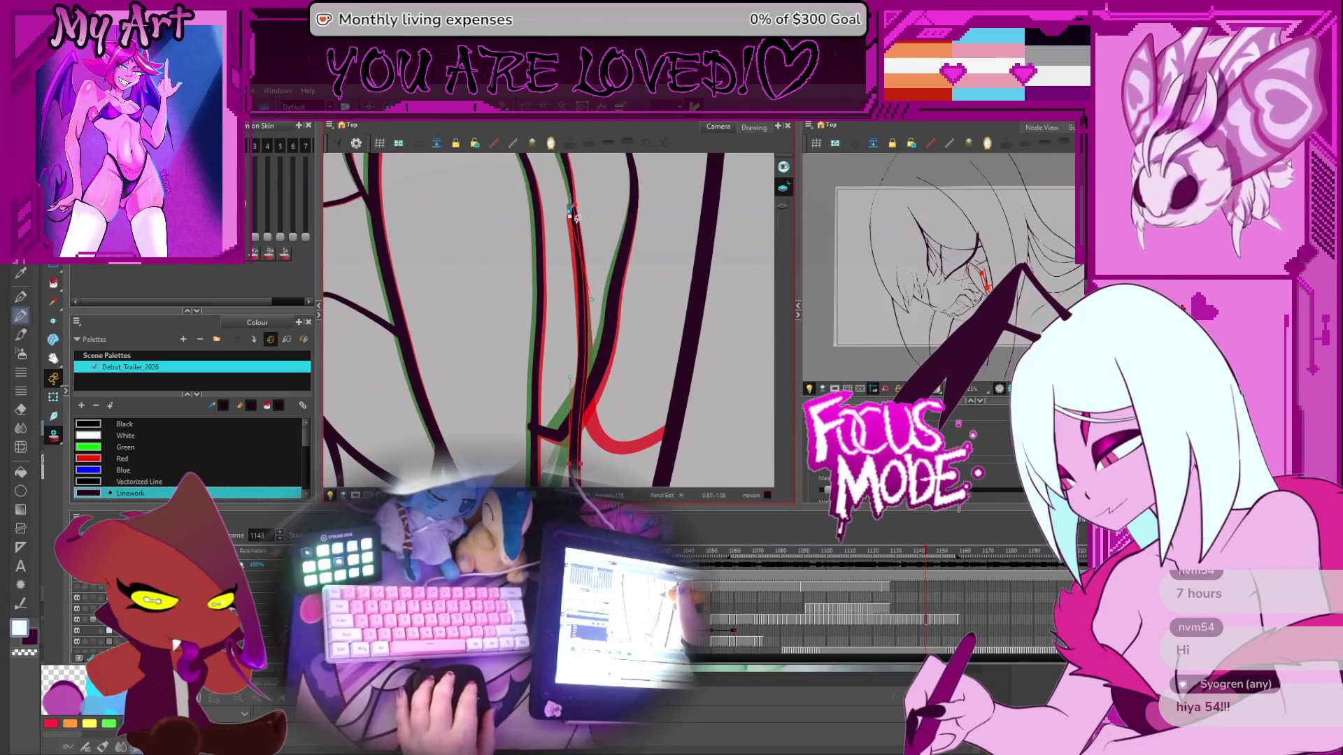
key("period")
key("comma")
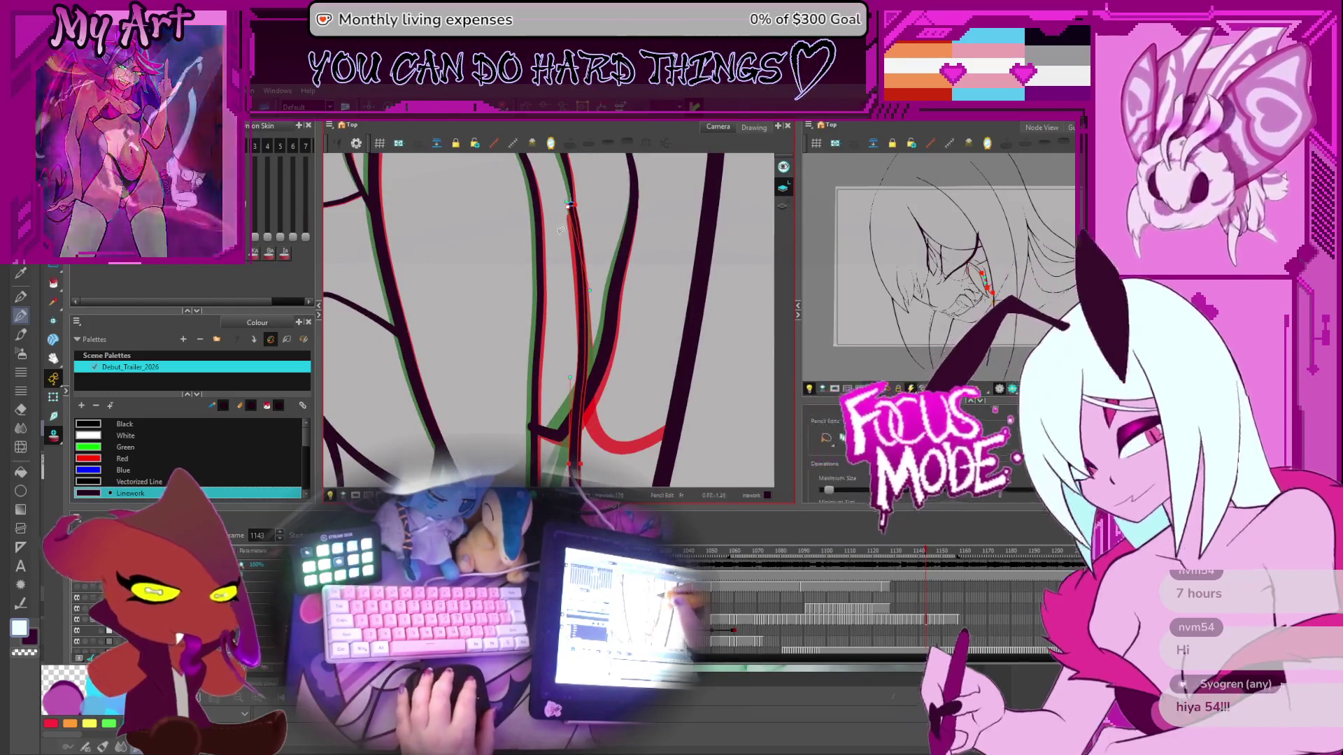
left_click(572, 208)
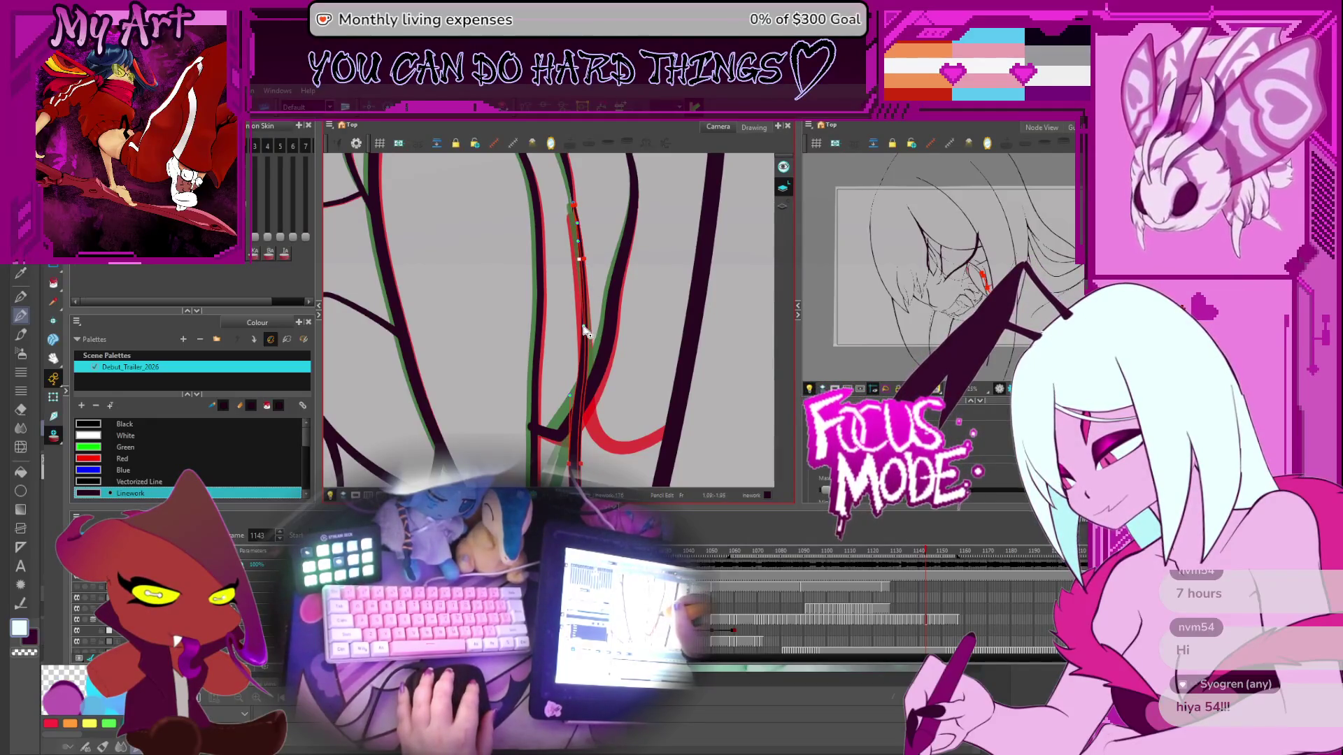
Step: Flip between earlier and later fang drawings, then advance to a later fang frame
key("comma")
key("comma")
key("period")
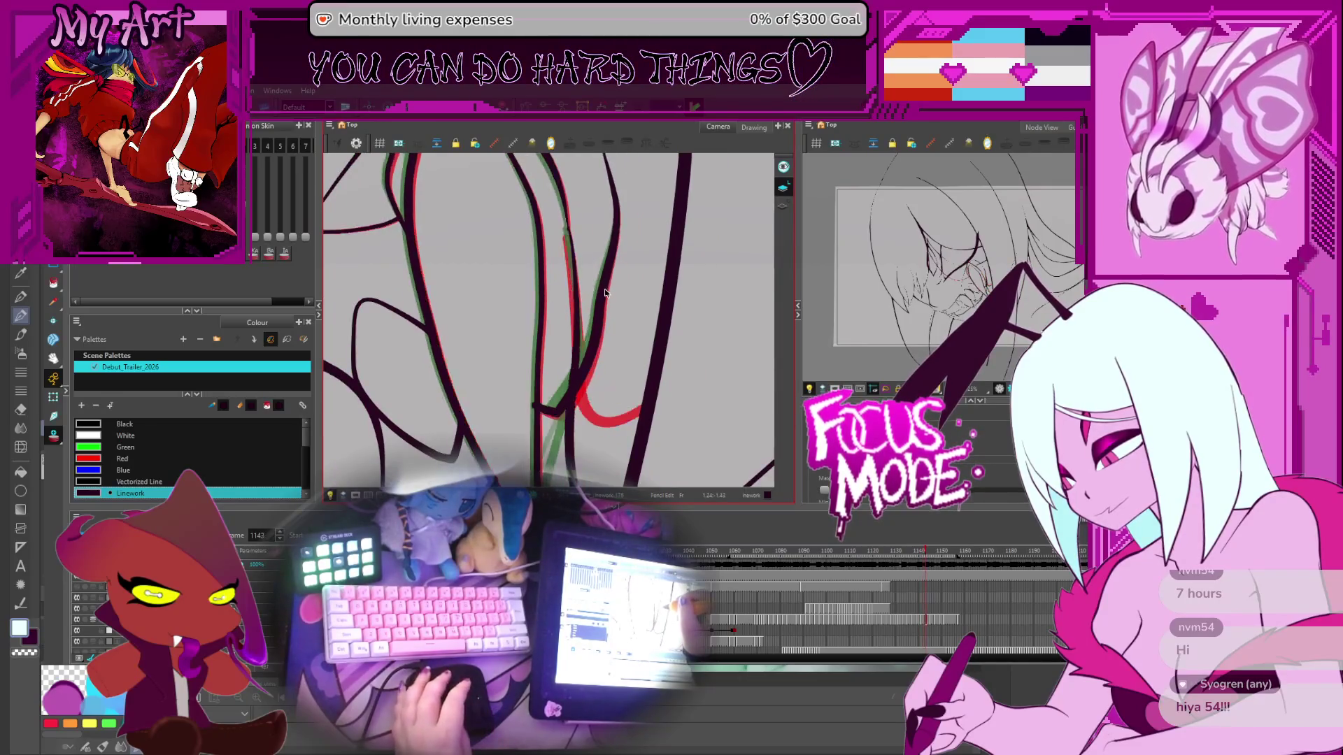
key("comma")
key("comma")
key("period")
key("period")
key("period")
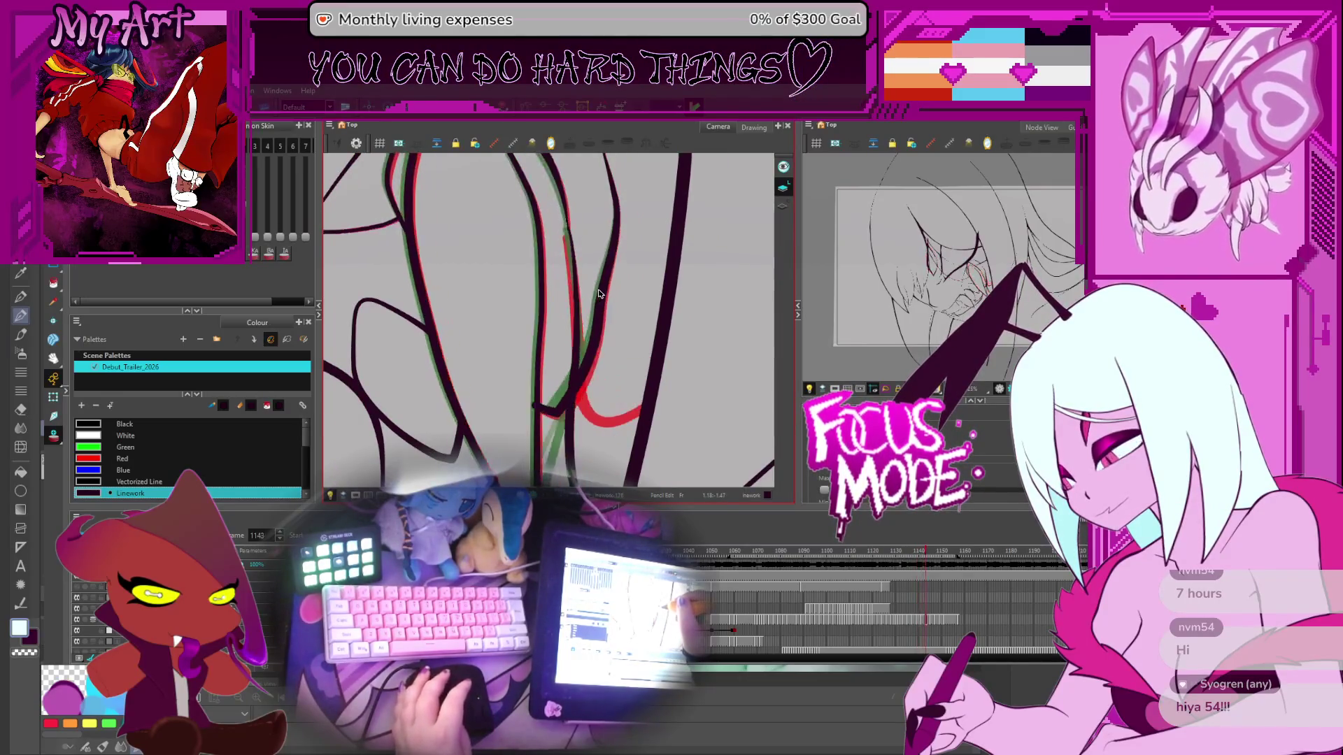
scroll(568, 243, "up", 2)
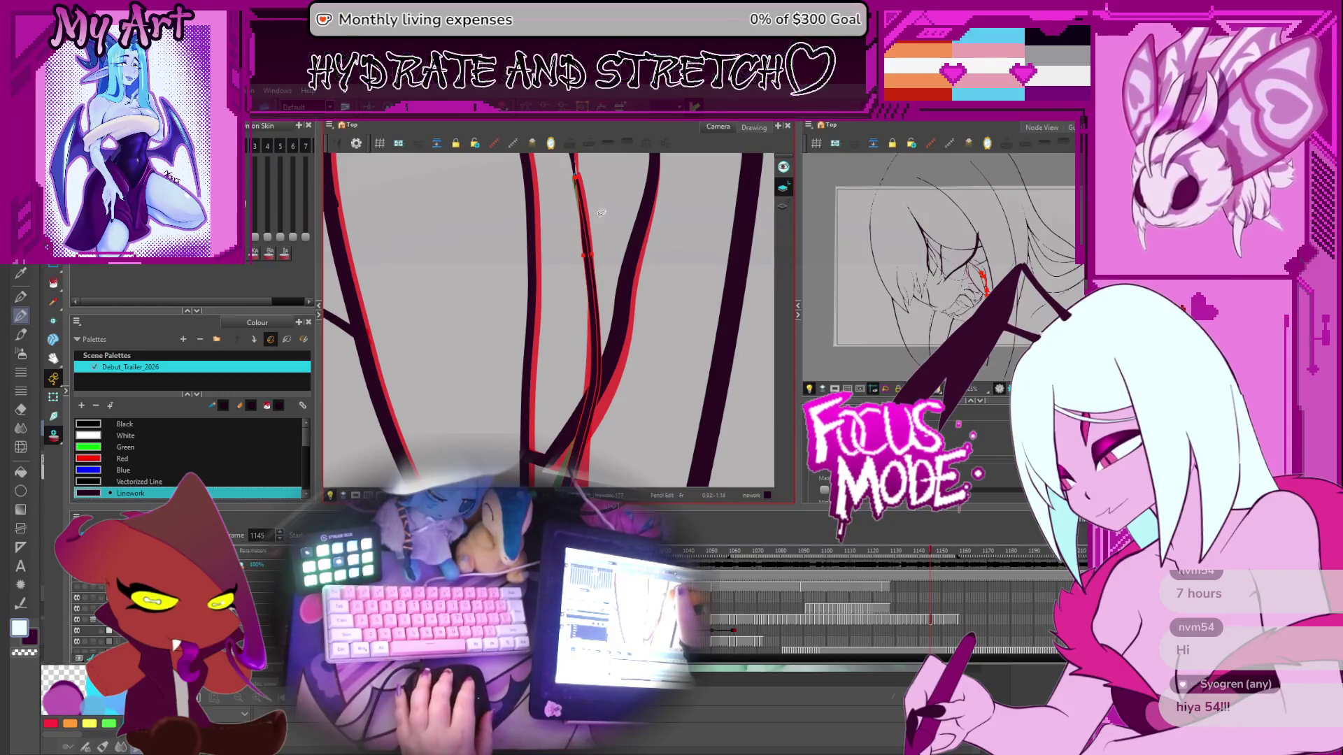
scroll(599, 225, "down", 1)
scroll(600, 225, "down", 1)
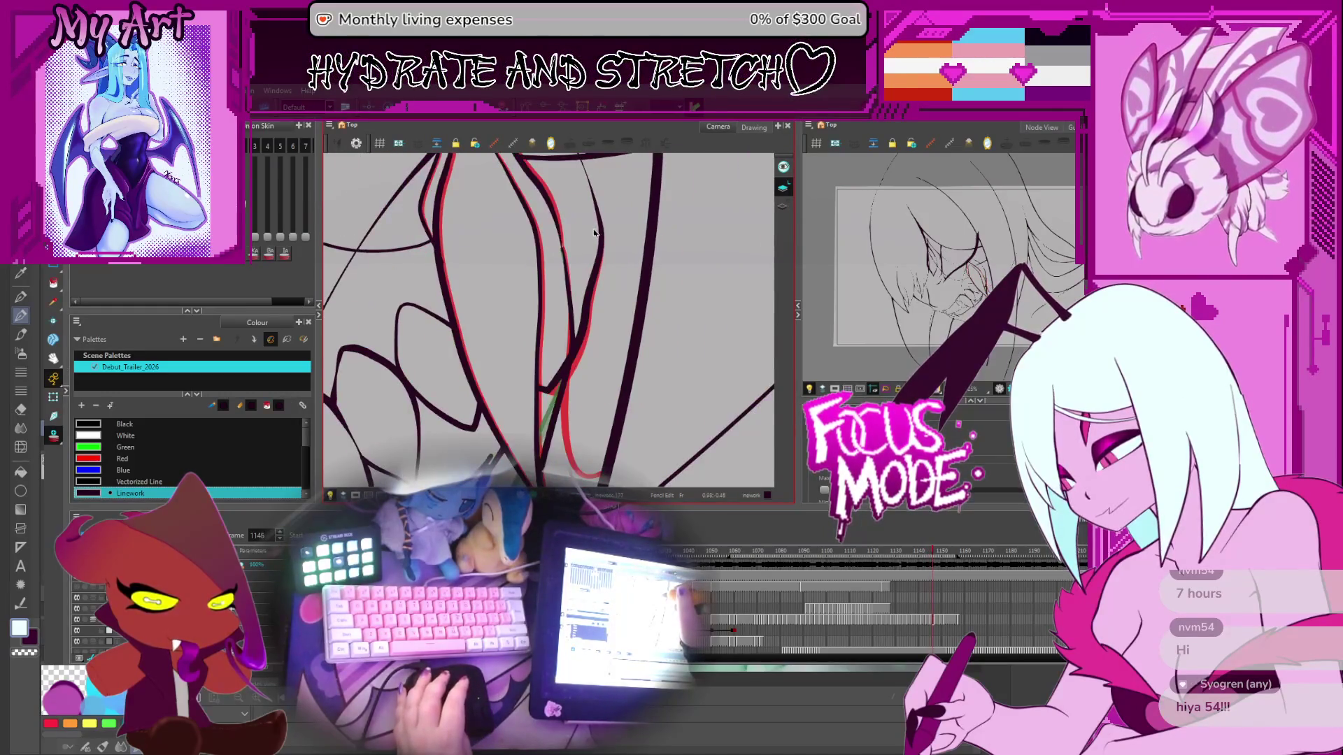
key("period")
key("period")
key("period")
key("period")
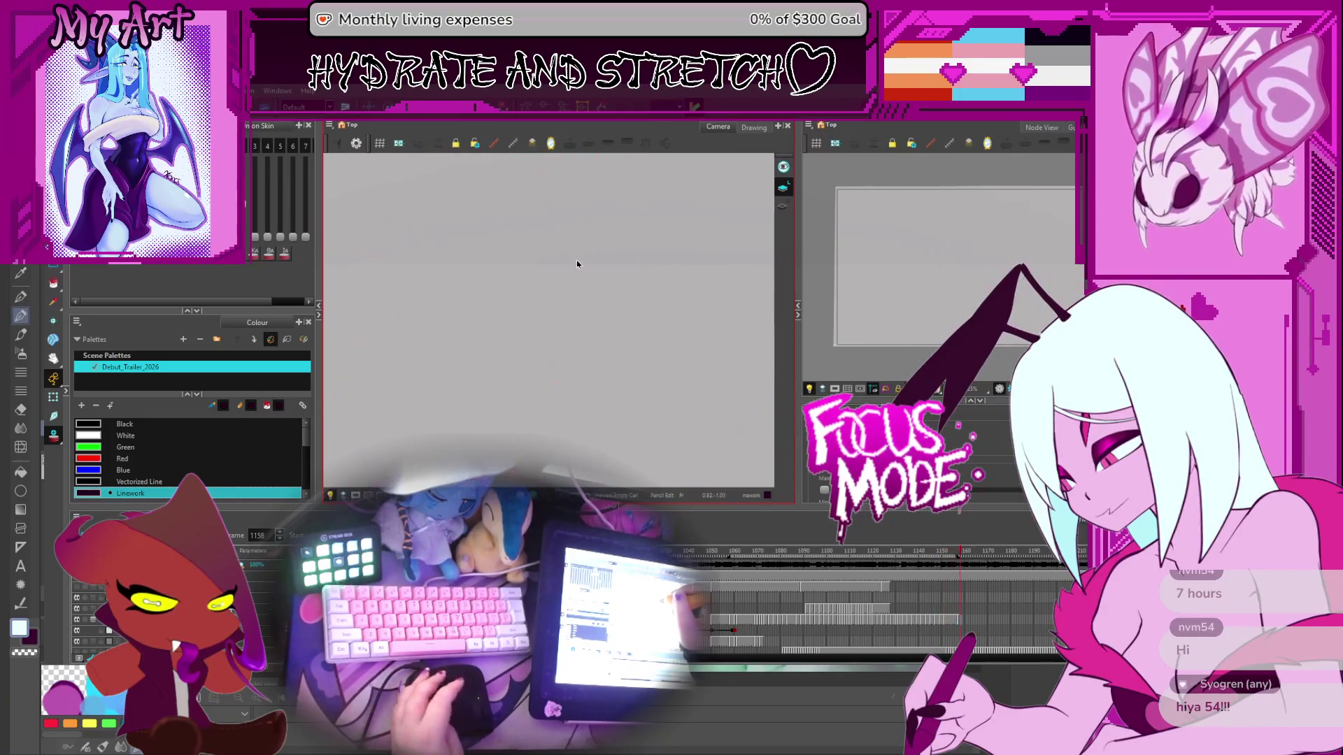
Step: Select the middle fang stroke and step back through the drawings to the earlier fang frame
left_click(566, 253)
scroll(572, 254, "up", 5)
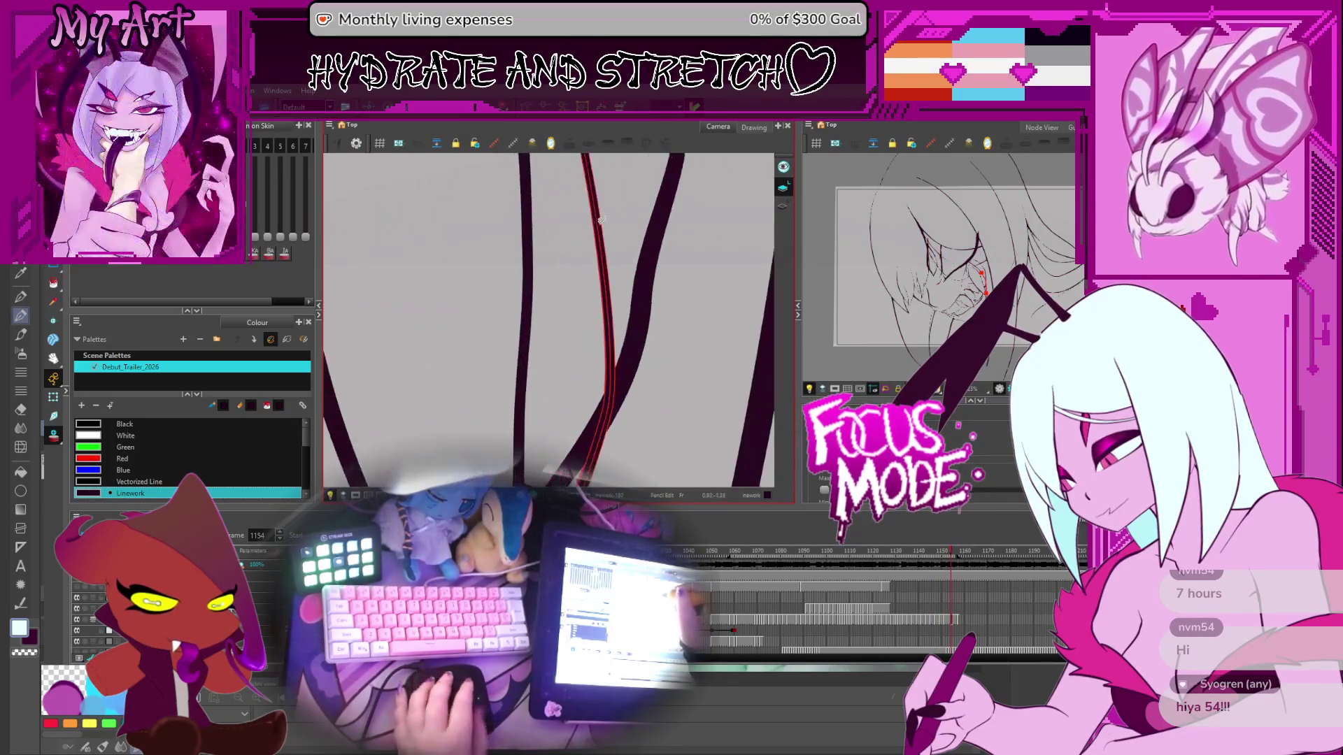
key("period")
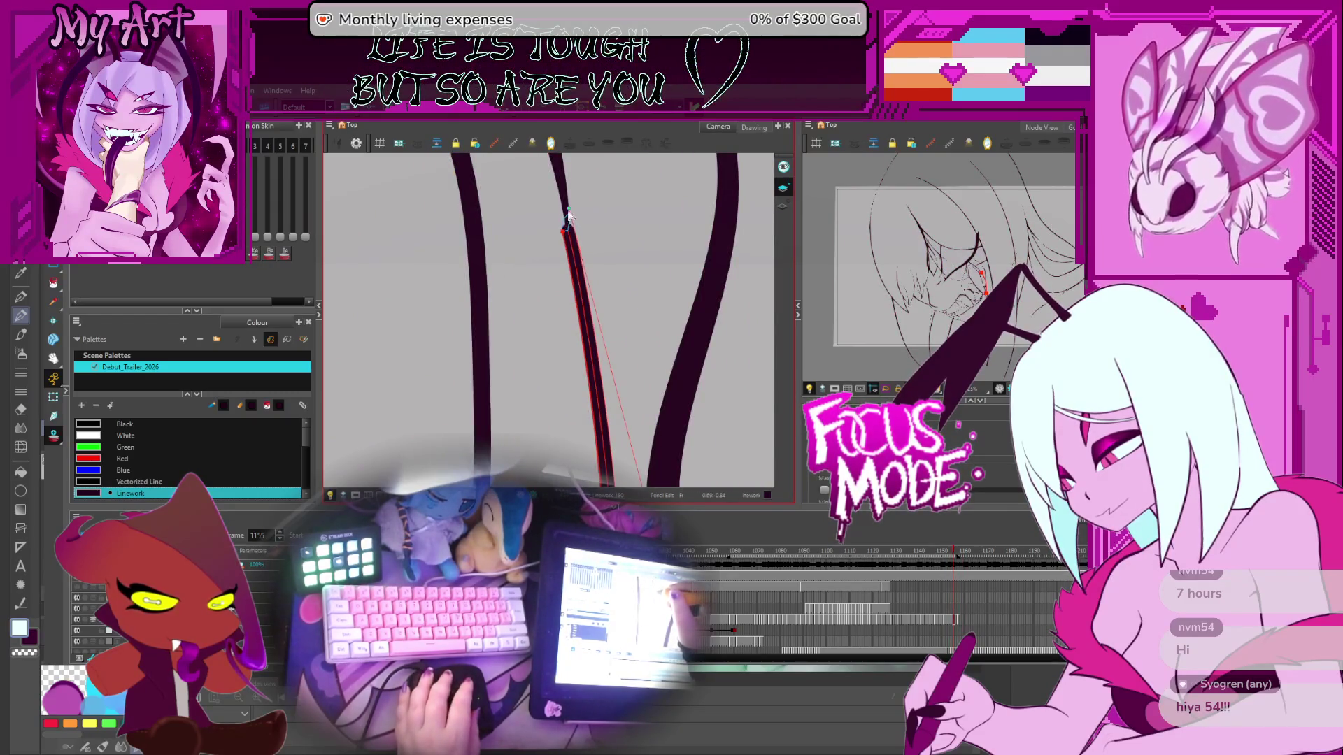
left_click(586, 219)
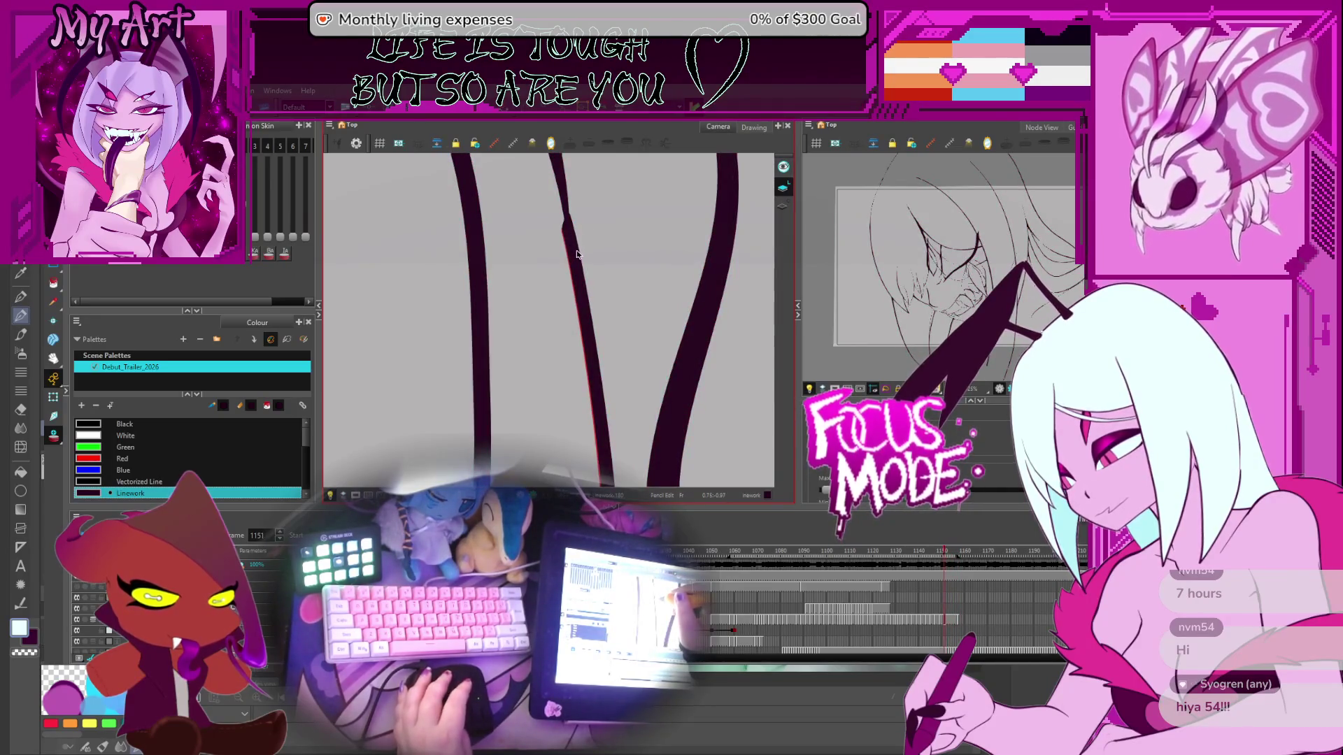
key("comma")
key("comma")
key("comma")
key("comma")
key("comma")
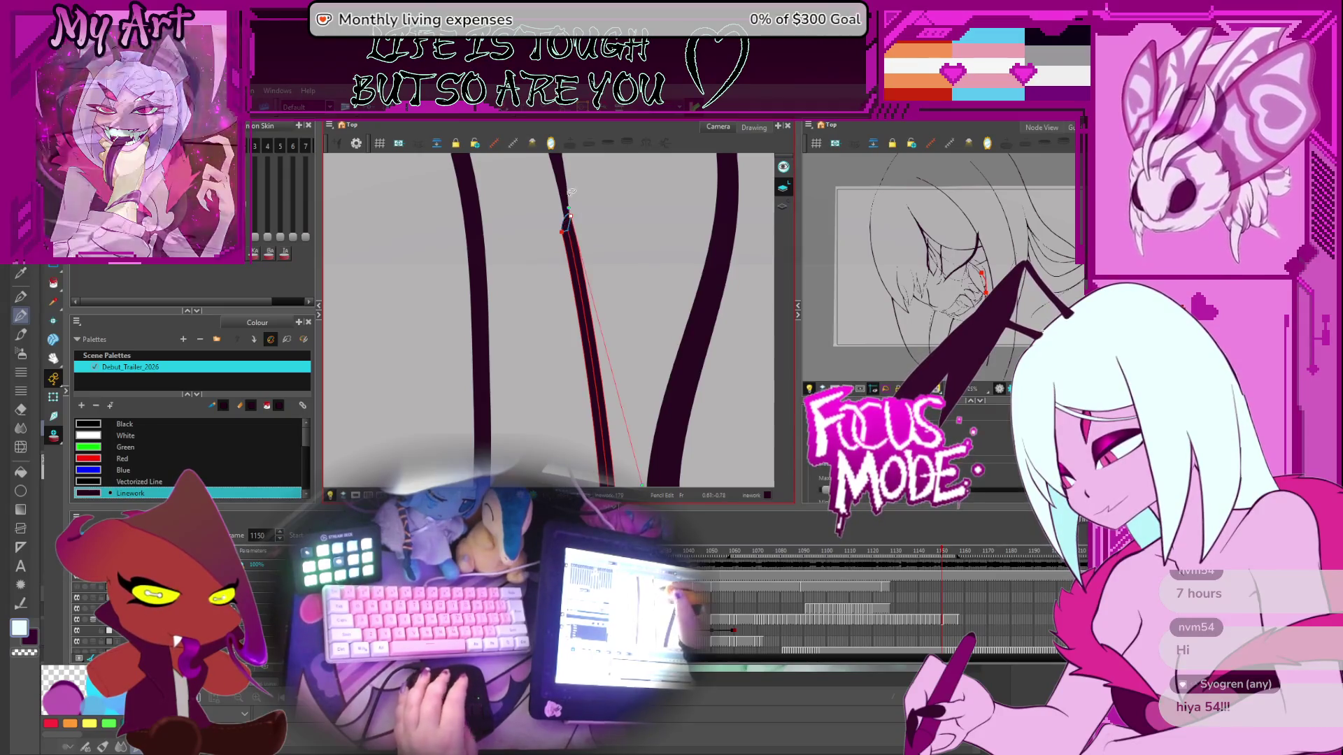
left_click(570, 229)
key("comma")
key("comma")
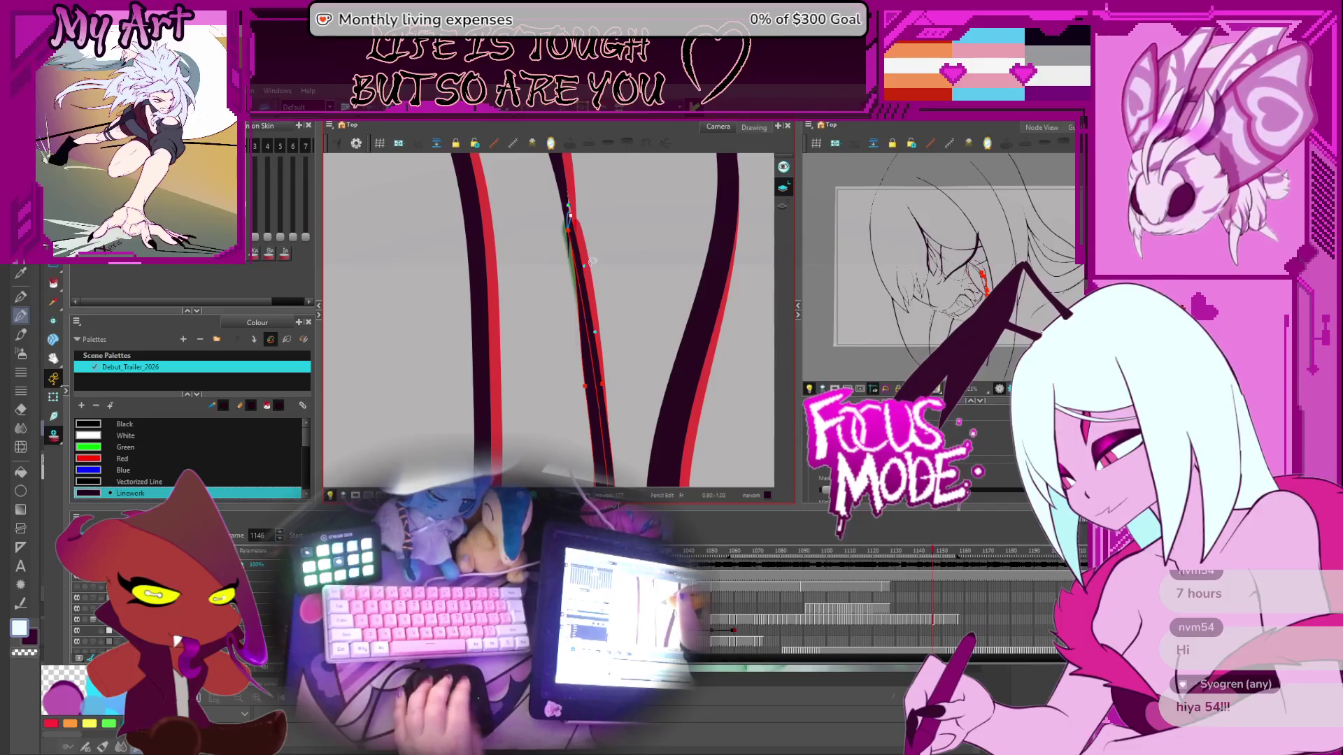
key("comma")
key("comma")
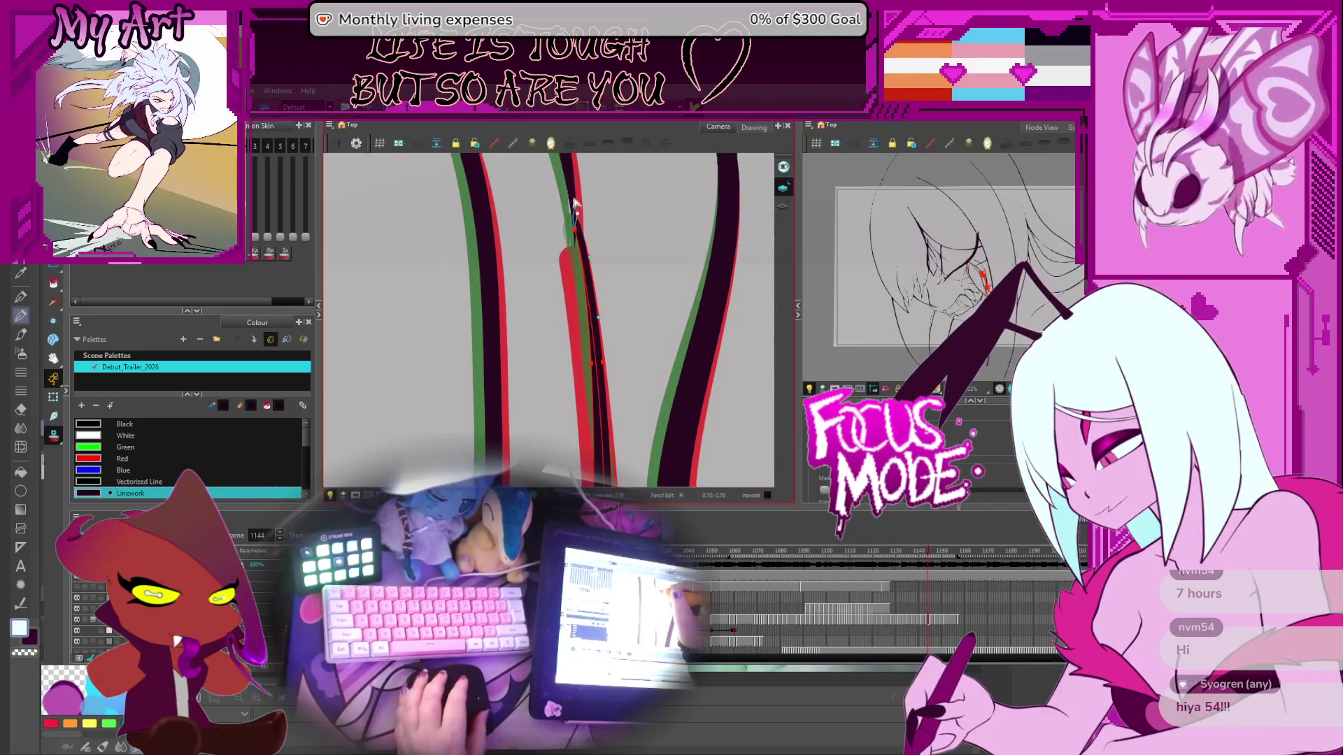
key("comma")
key("comma")
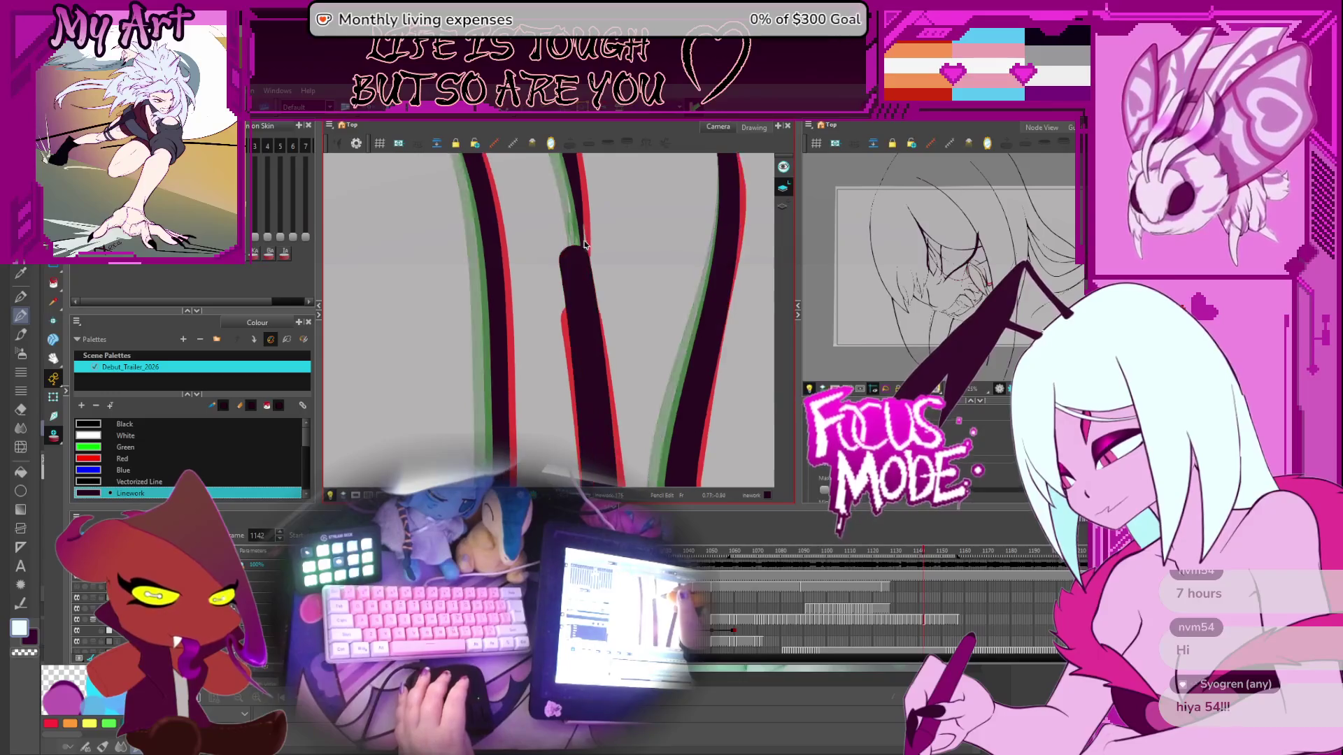
Step: Thin the fang stroke's pointed tip with the Contour and Pencil Editors, then compare an earlier drawing
key("alt+q")
left_click(590, 214)
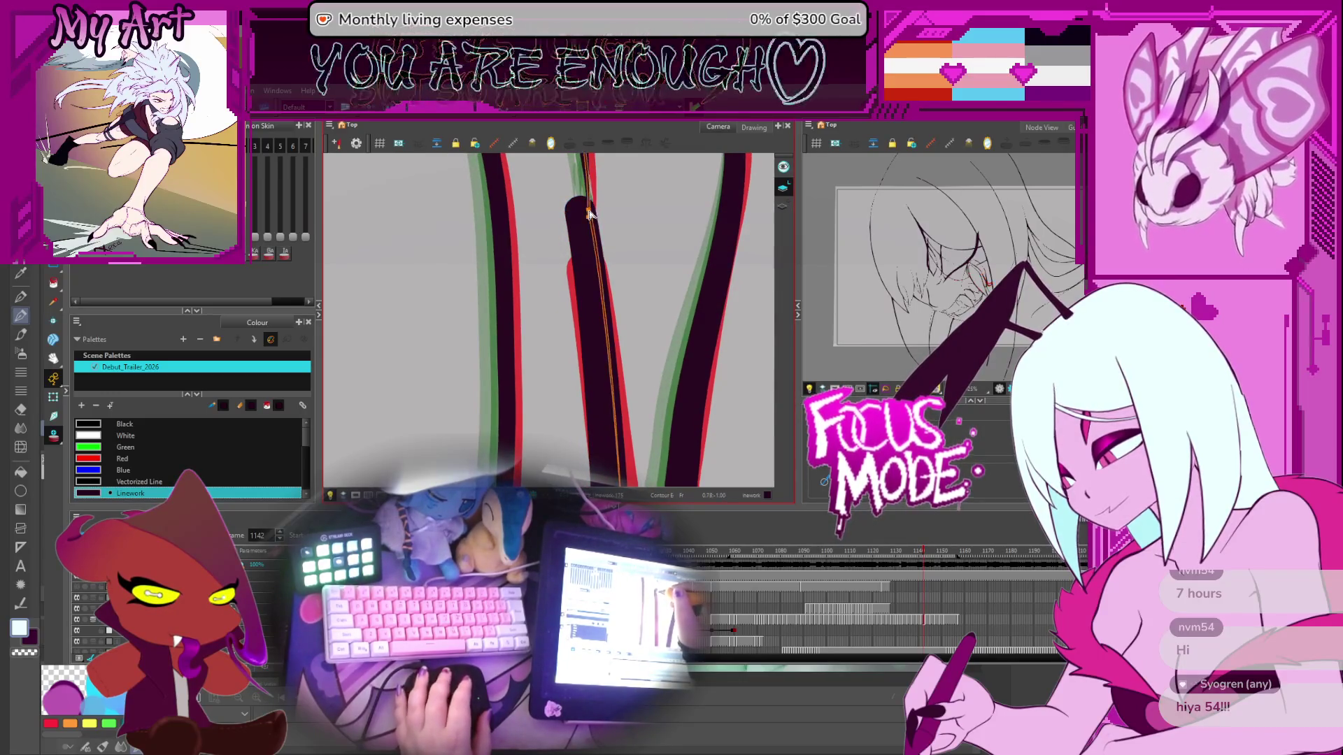
left_click(591, 219)
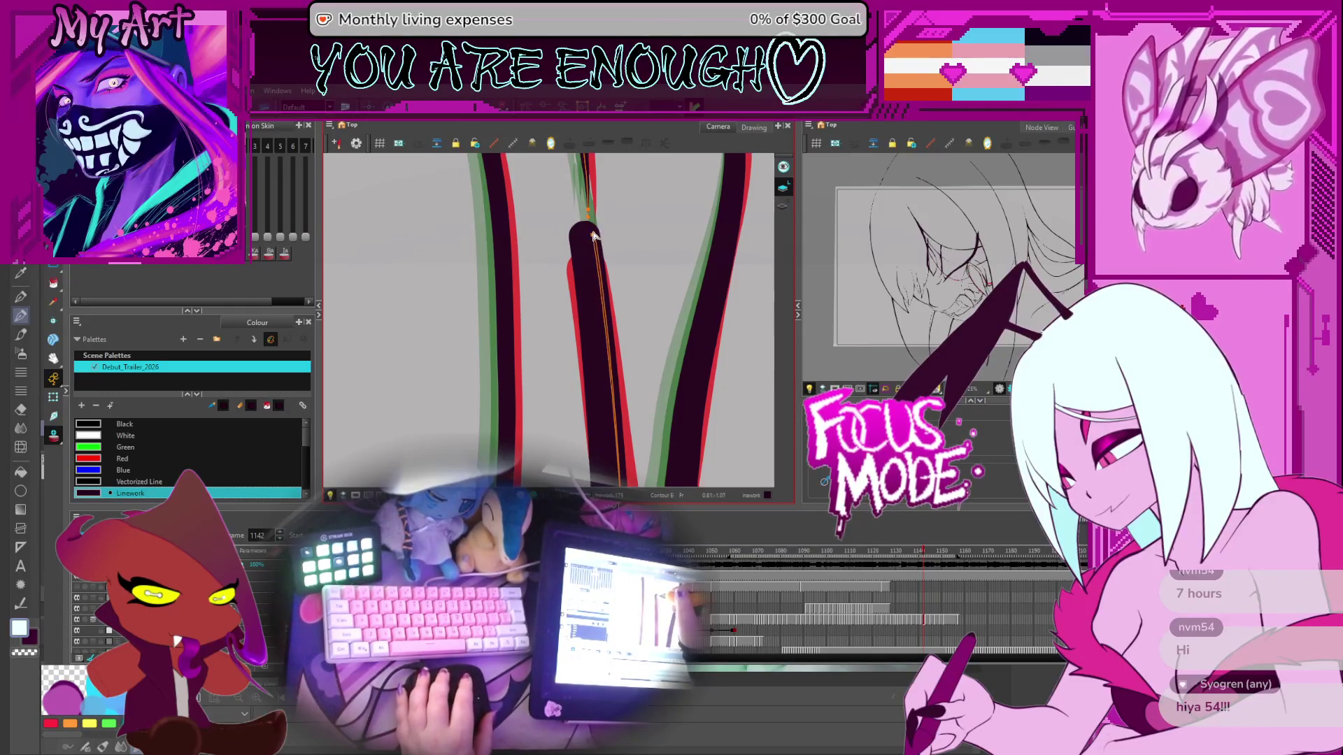
left_click_drag(592, 235, 583, 274)
key("alt+shift+q")
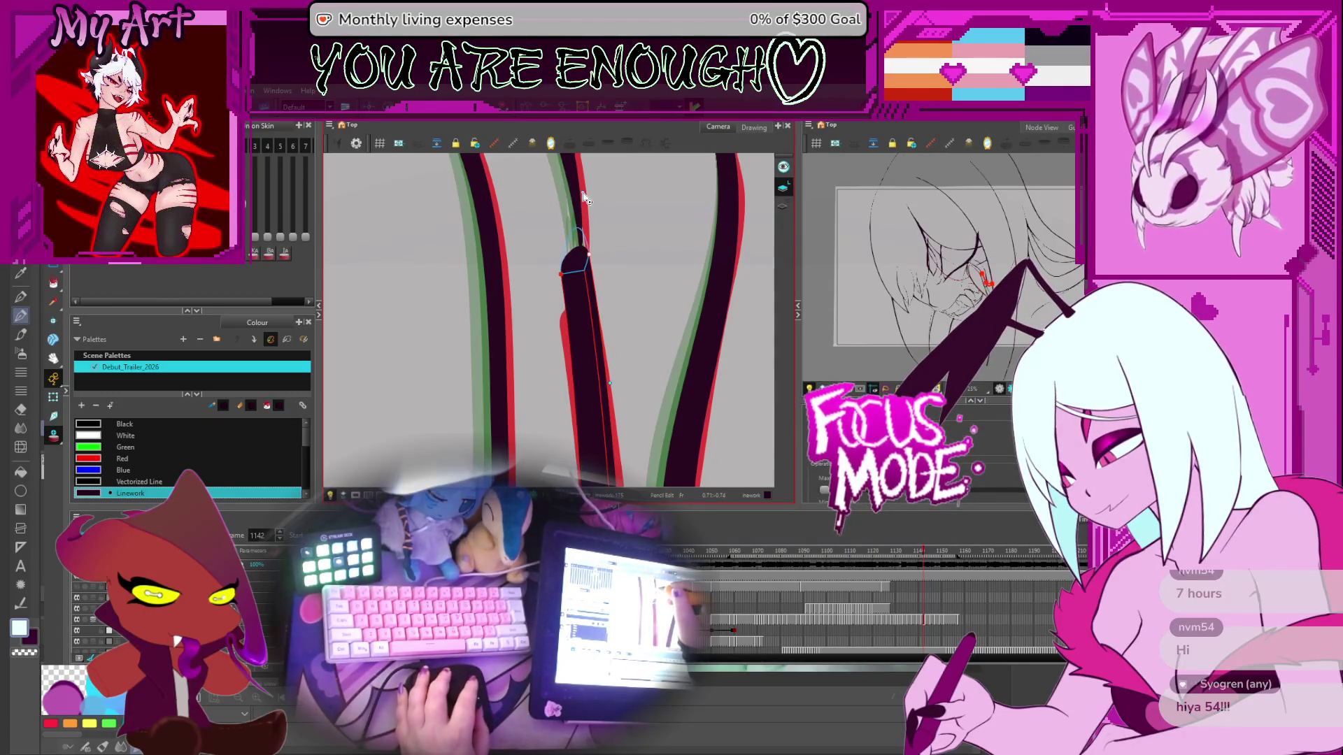
left_click_drag(565, 278, 589, 252)
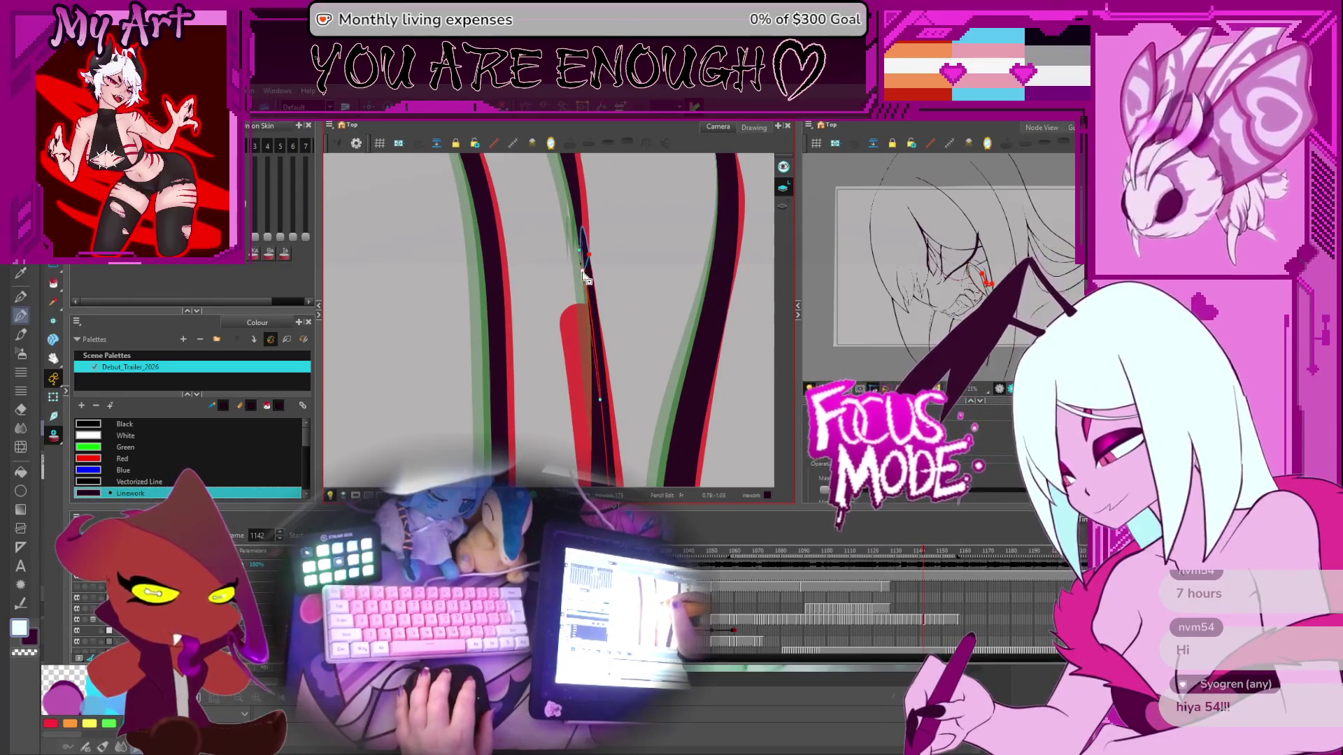
key("comma")
key("comma")
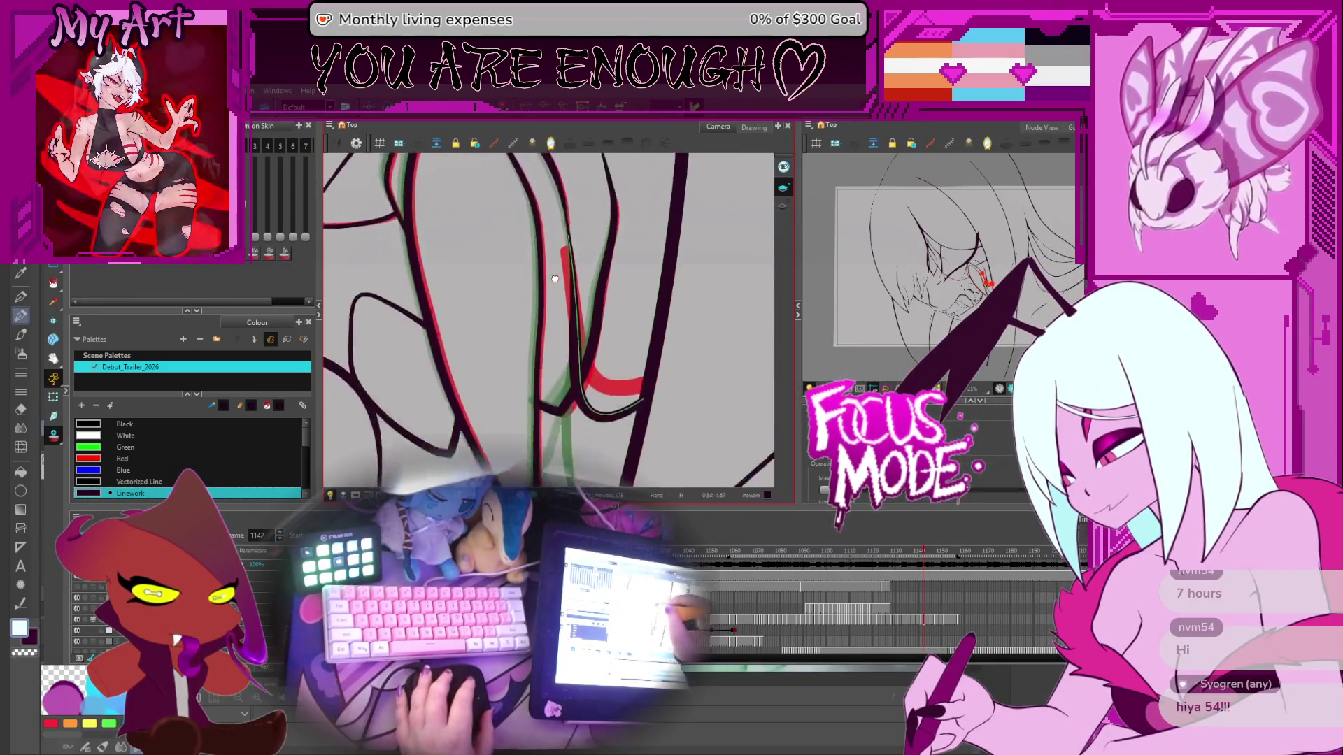
Step: On frame 1142, pull the fang stroke's tip down onto the rough and refine its curve
key("period")
key("period")
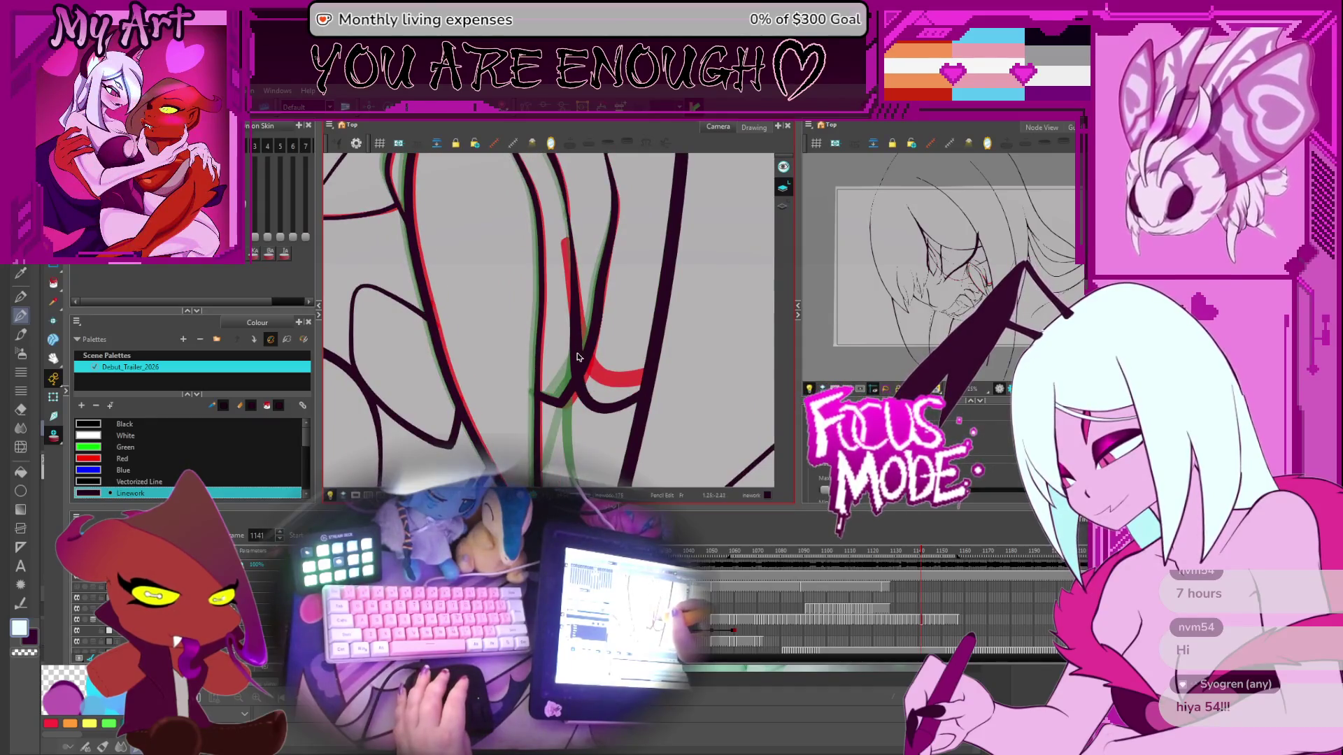
left_click(581, 371)
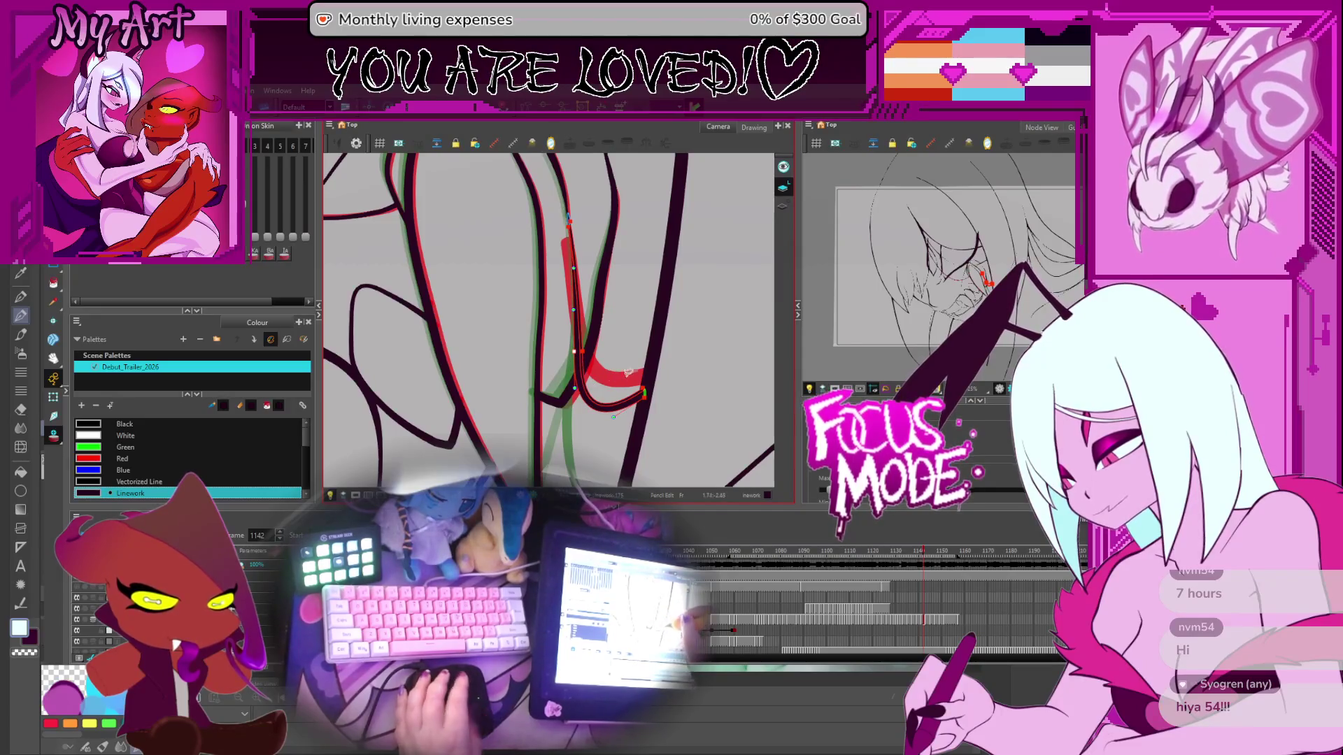
key("comma")
key("comma")
key("comma")
key("period")
key("period")
key("period")
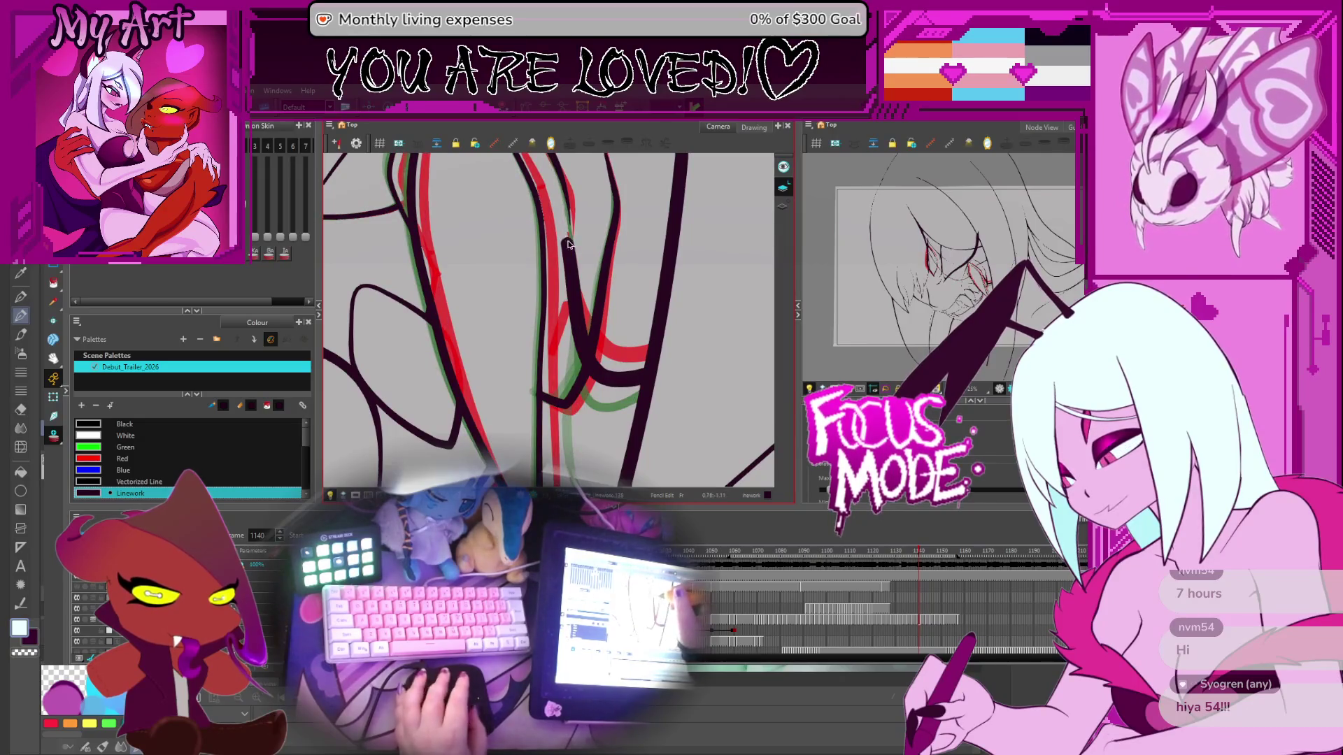
left_click(578, 257)
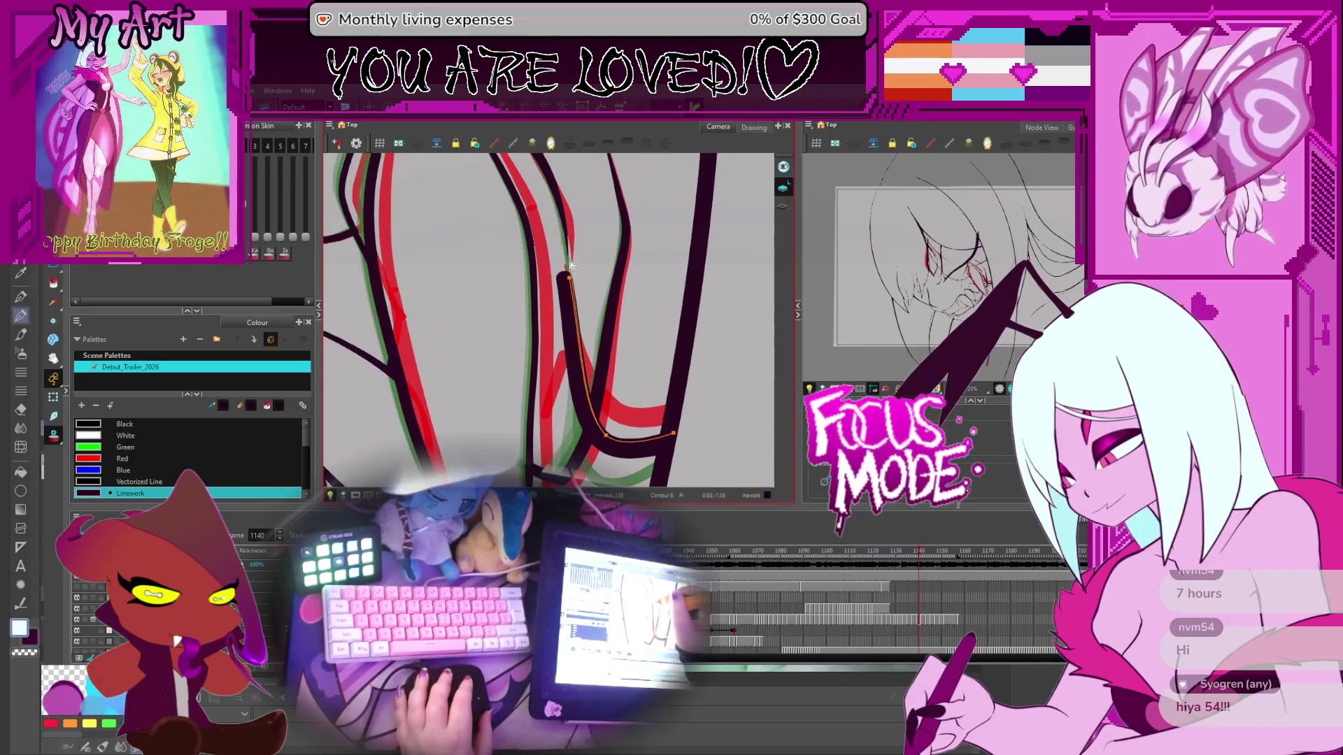
scroll(580, 241, "up", 2)
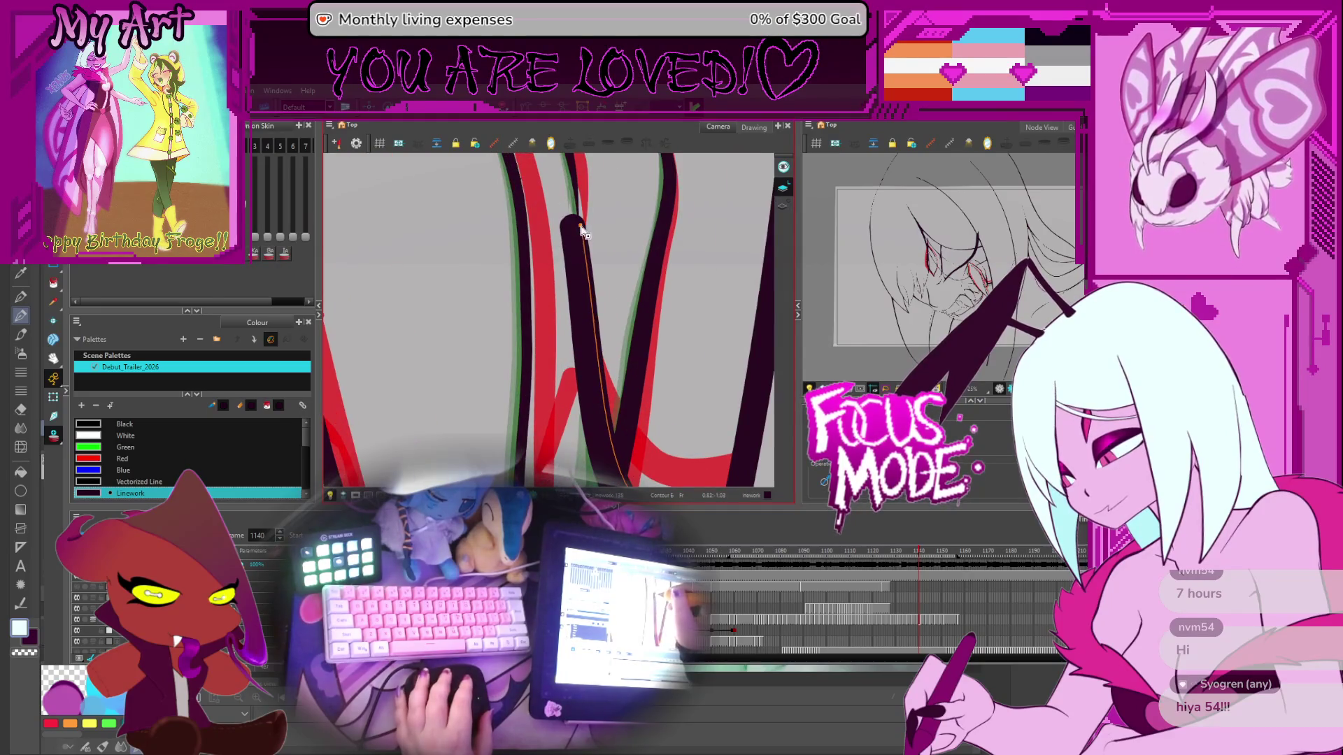
left_click_drag(581, 229, 568, 266)
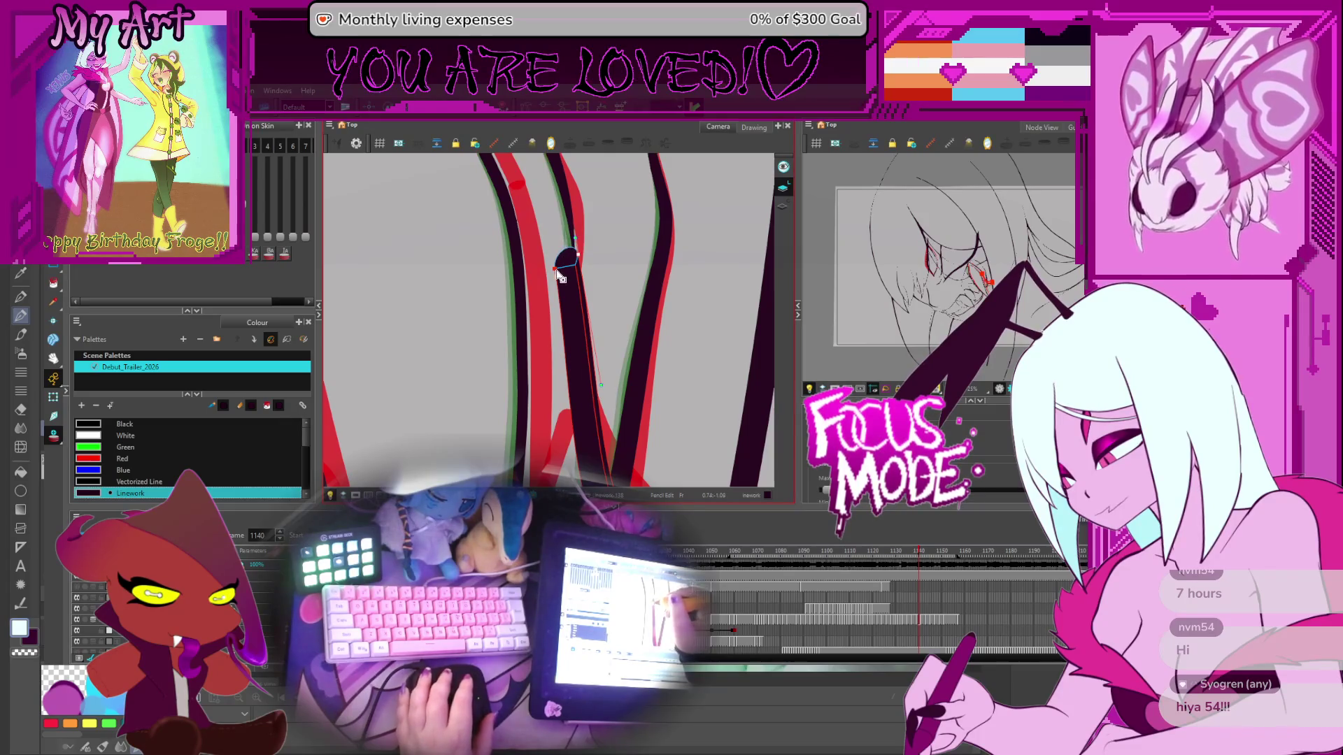
left_click_drag(564, 265, 567, 267)
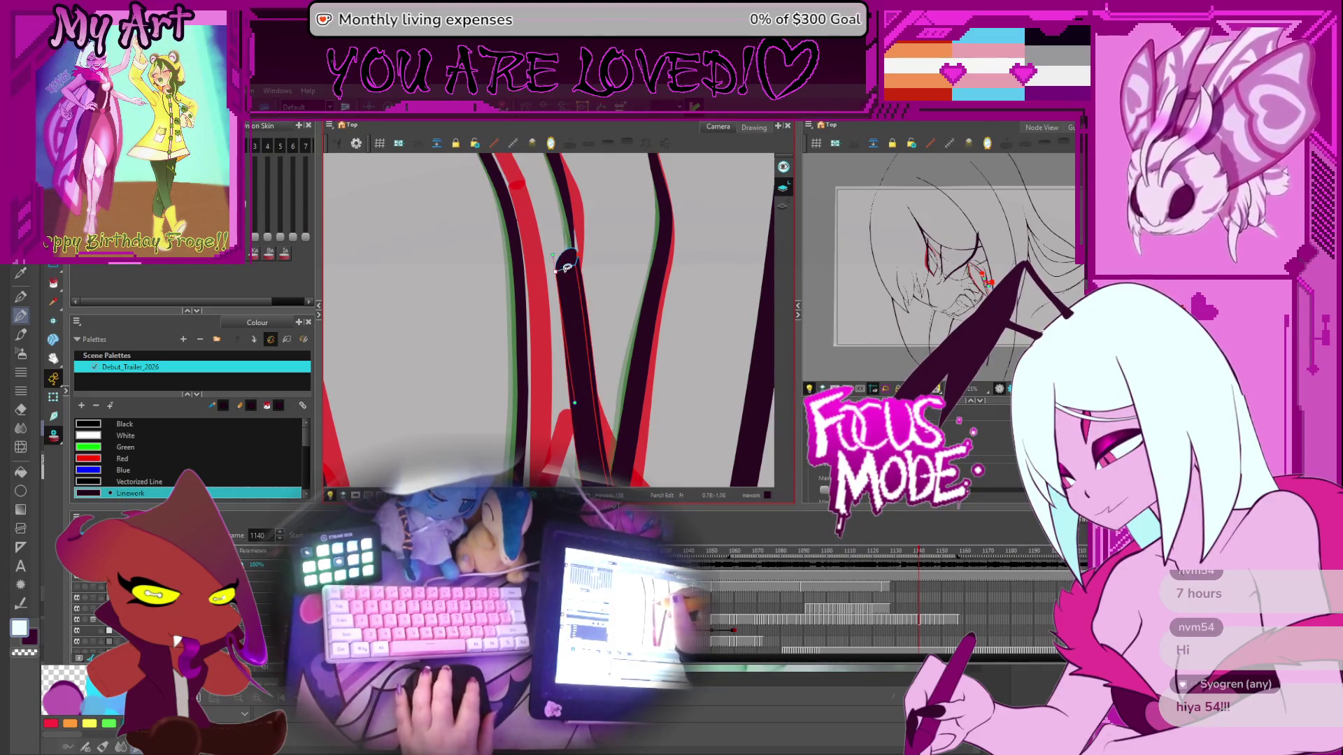
scroll(573, 254, "down", 3)
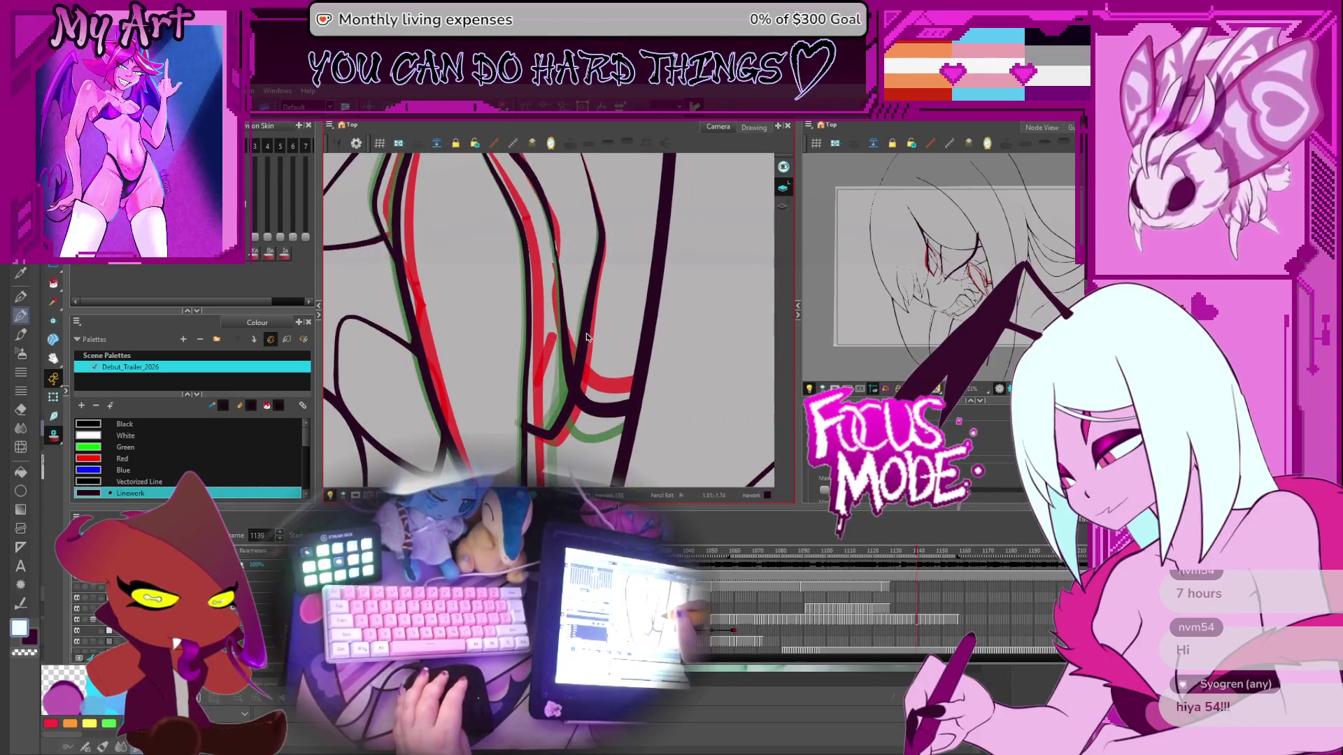
Step: Step back to frame 1140 and select its fang stroke
key("period")
key("comma")
key("comma")
left_click(589, 404)
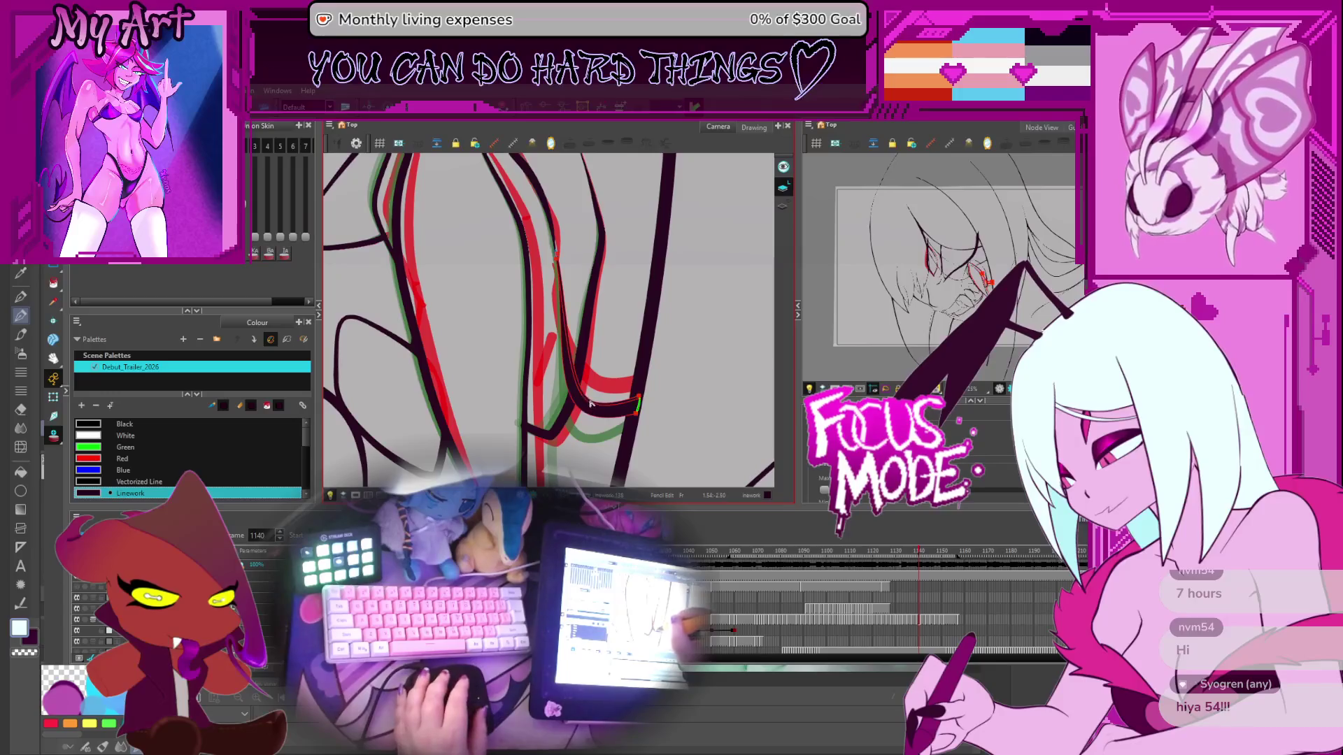
scroll(602, 398, "down", 1)
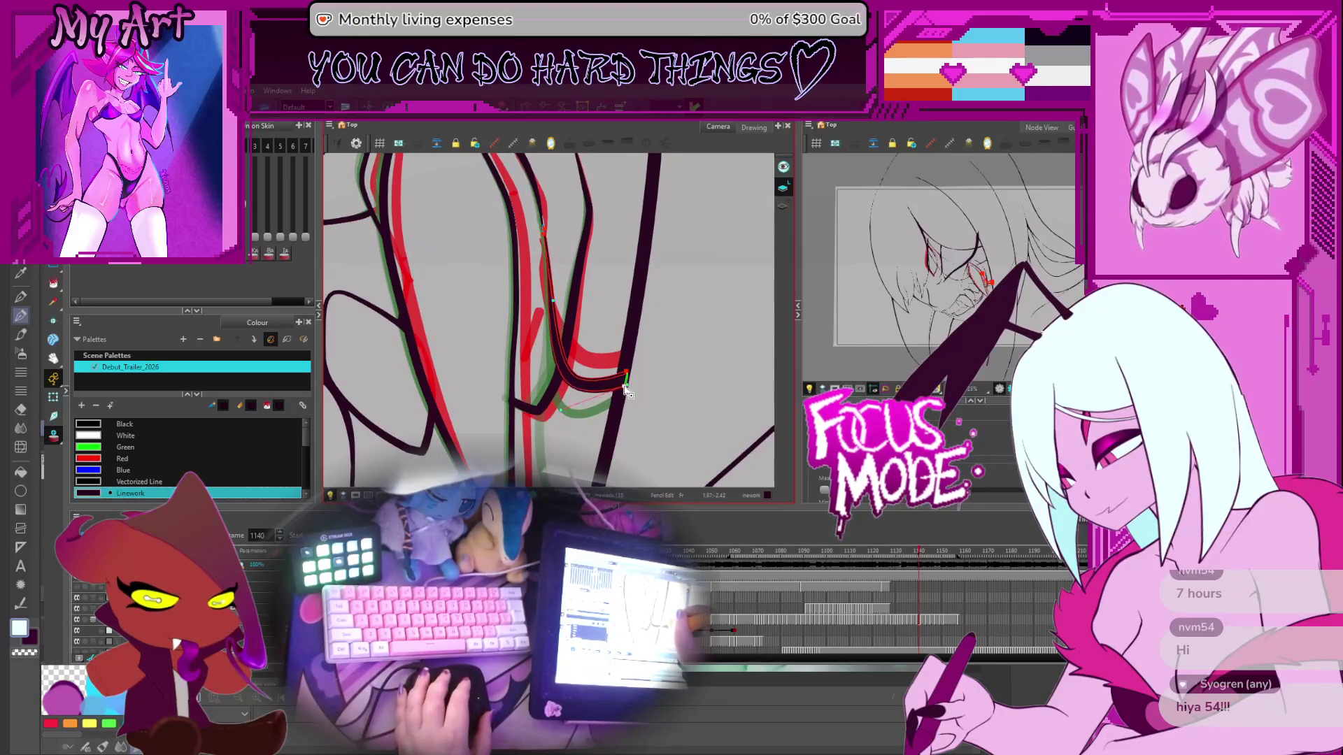
Step: On frame 1138, shift the stroke's upper part left and reshape its lower curve onto the rough
key("comma")
key("comma")
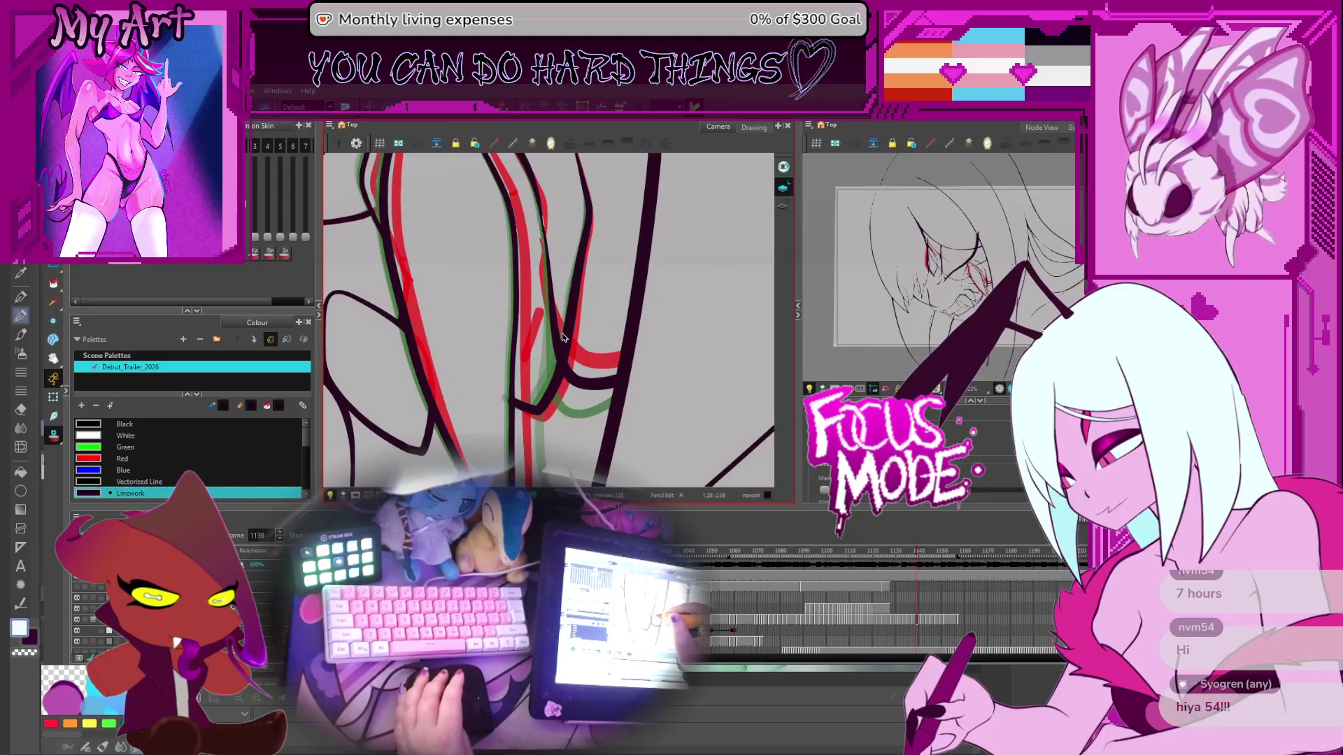
scroll(556, 329, "up", 2)
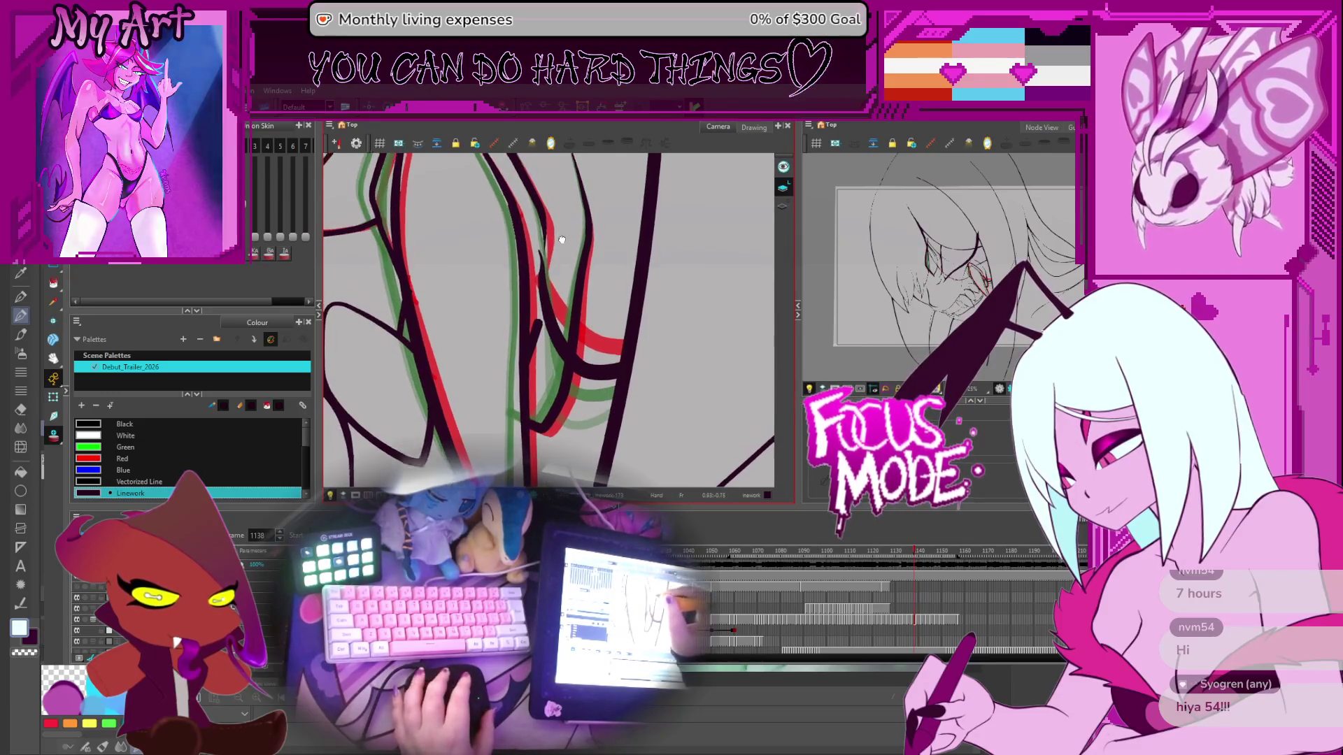
left_click(549, 323)
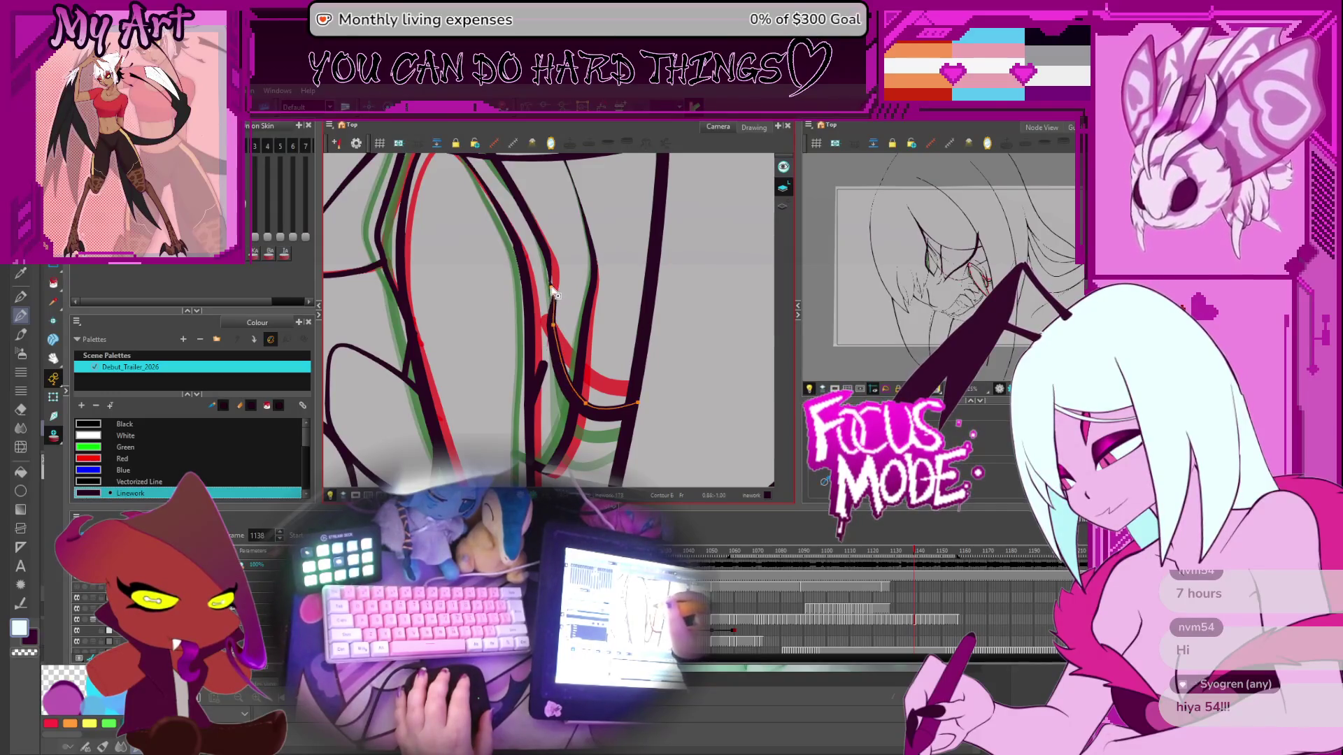
key("2")
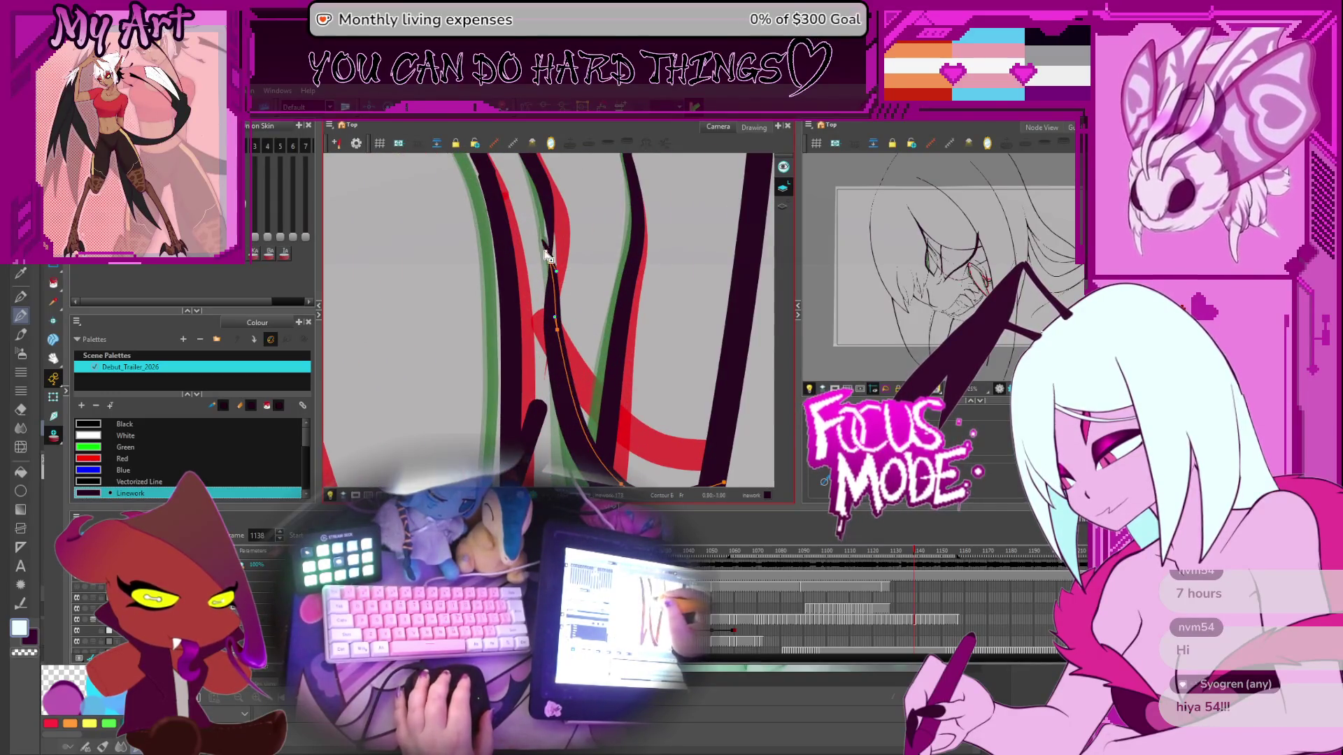
left_click_drag(562, 280, 549, 282)
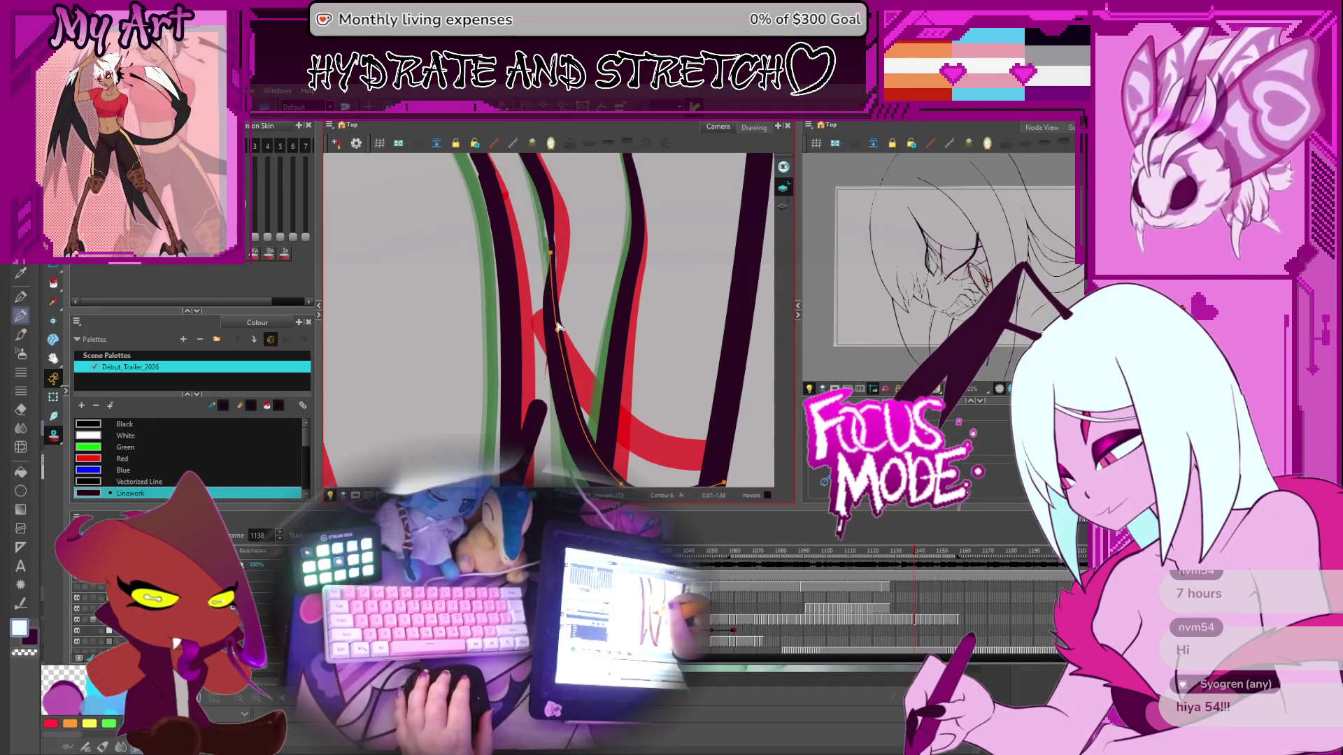
left_click_drag(558, 327, 543, 277)
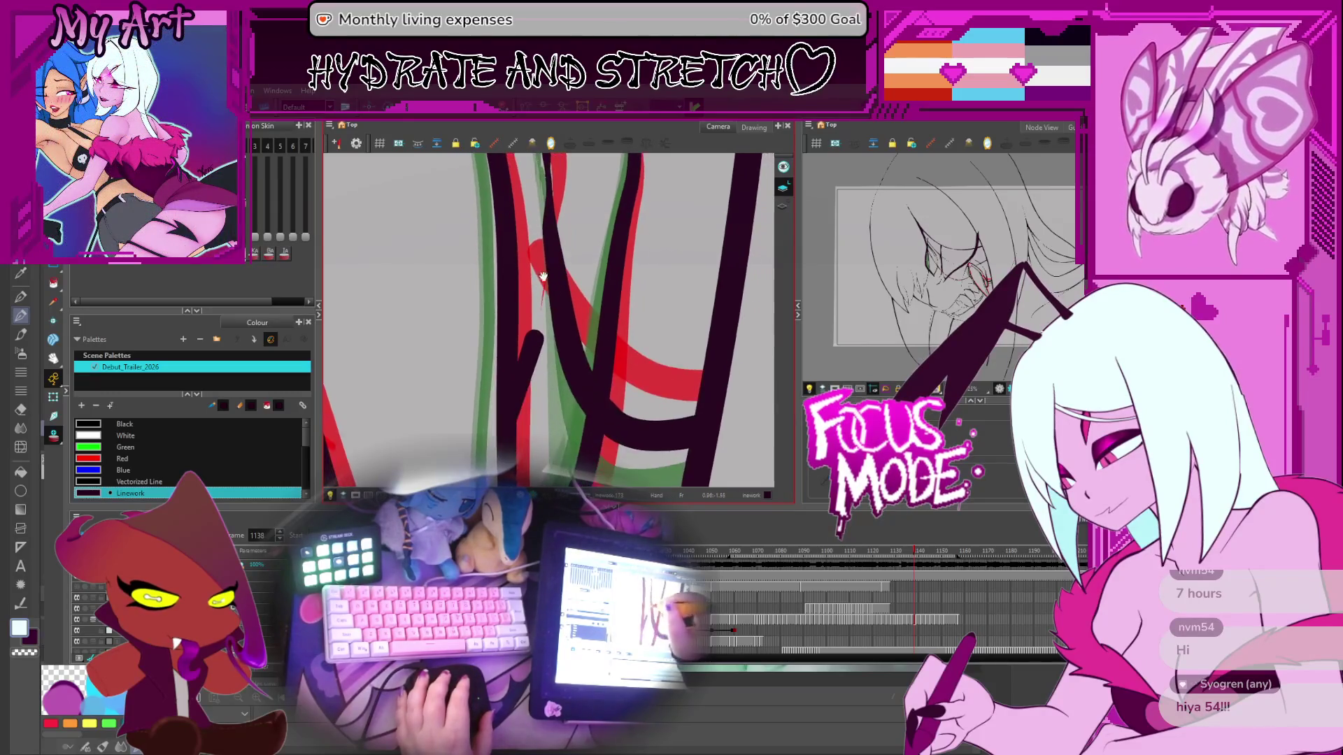
scroll(543, 277, "down", 1)
scroll(550, 312, "down", 1)
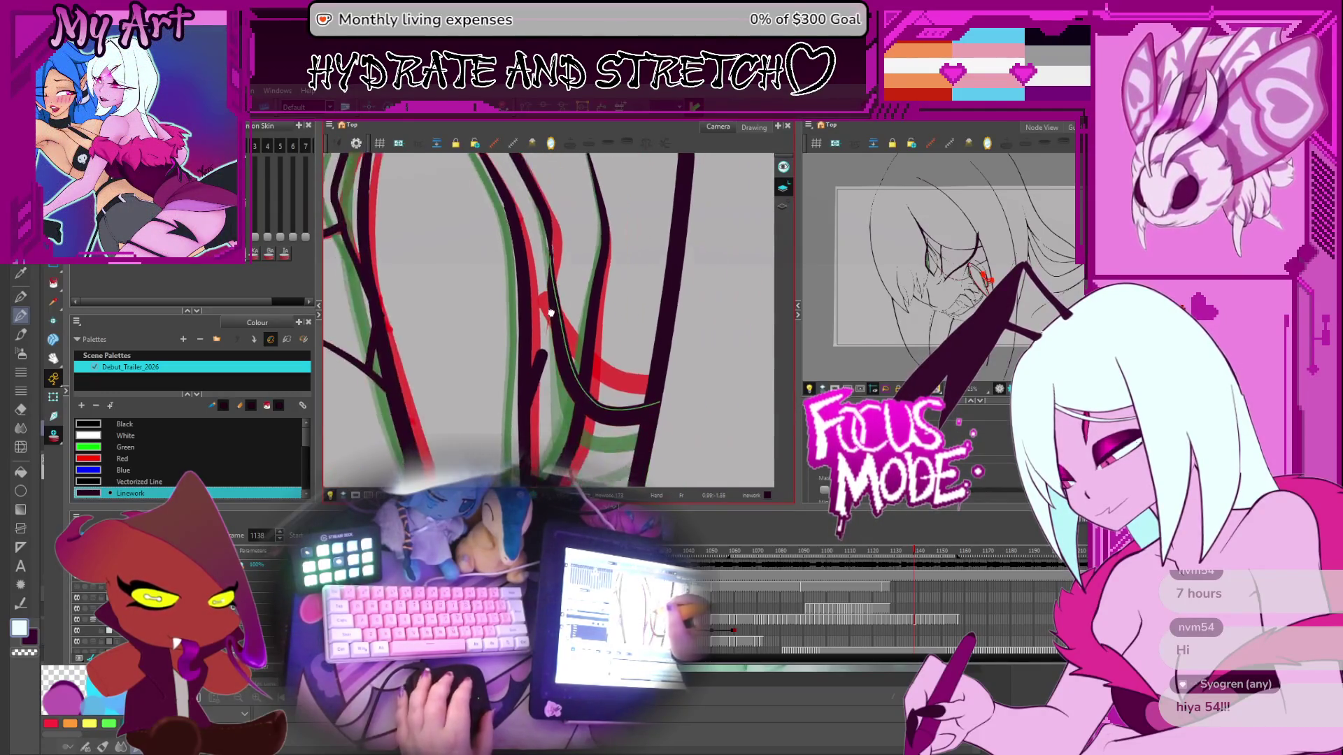
left_click(556, 319)
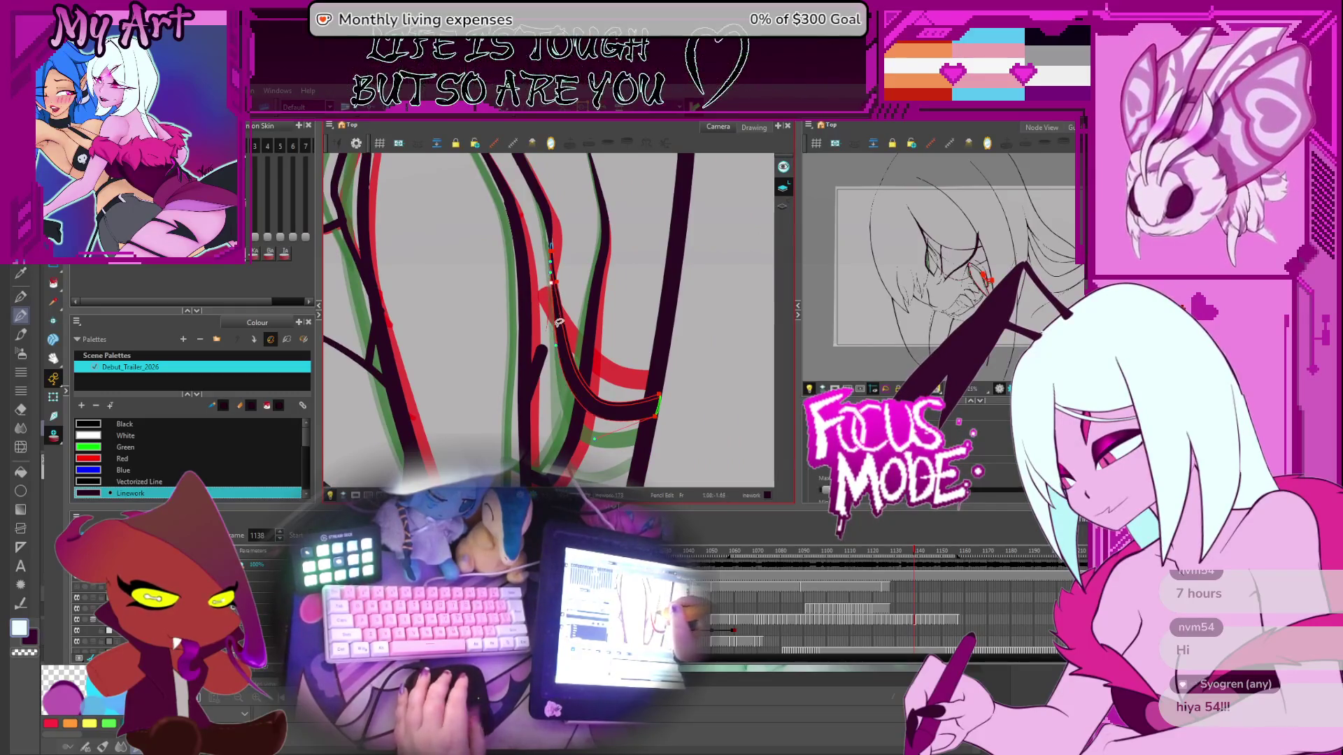
left_click_drag(558, 322, 660, 374)
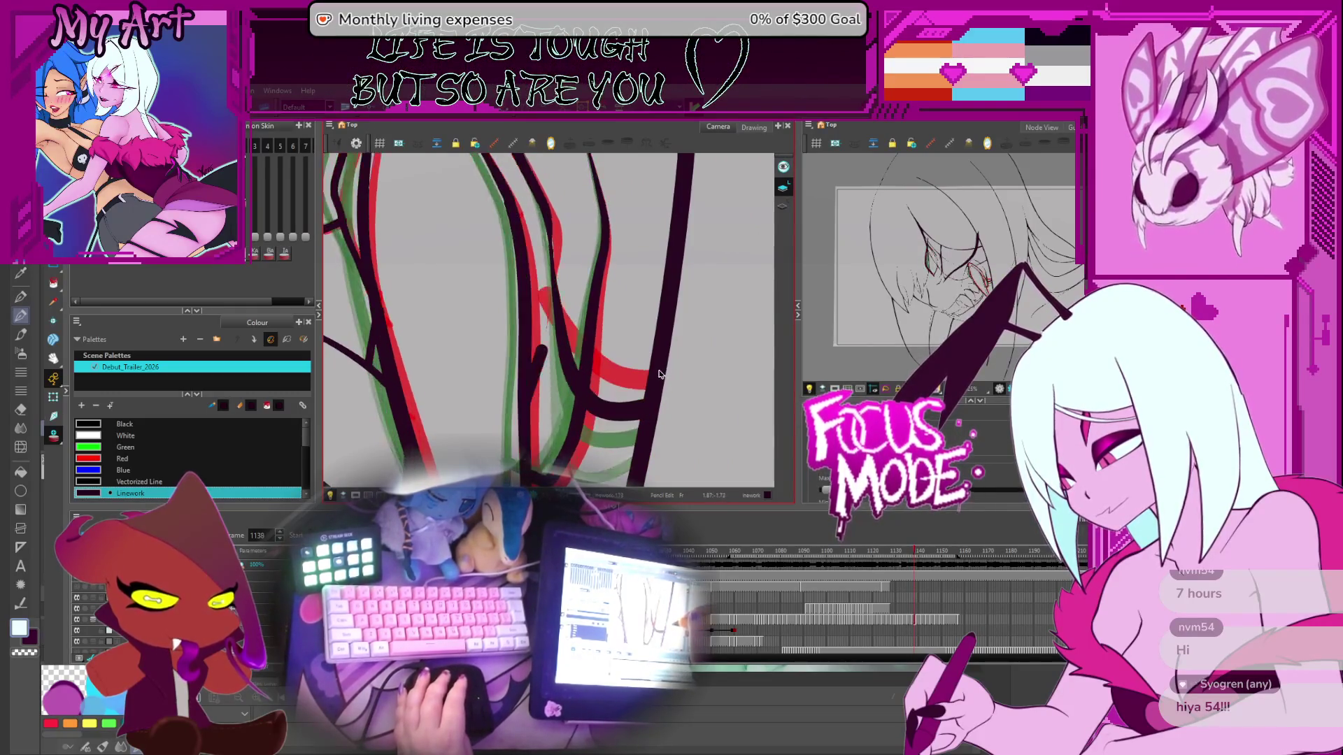
left_click(638, 418)
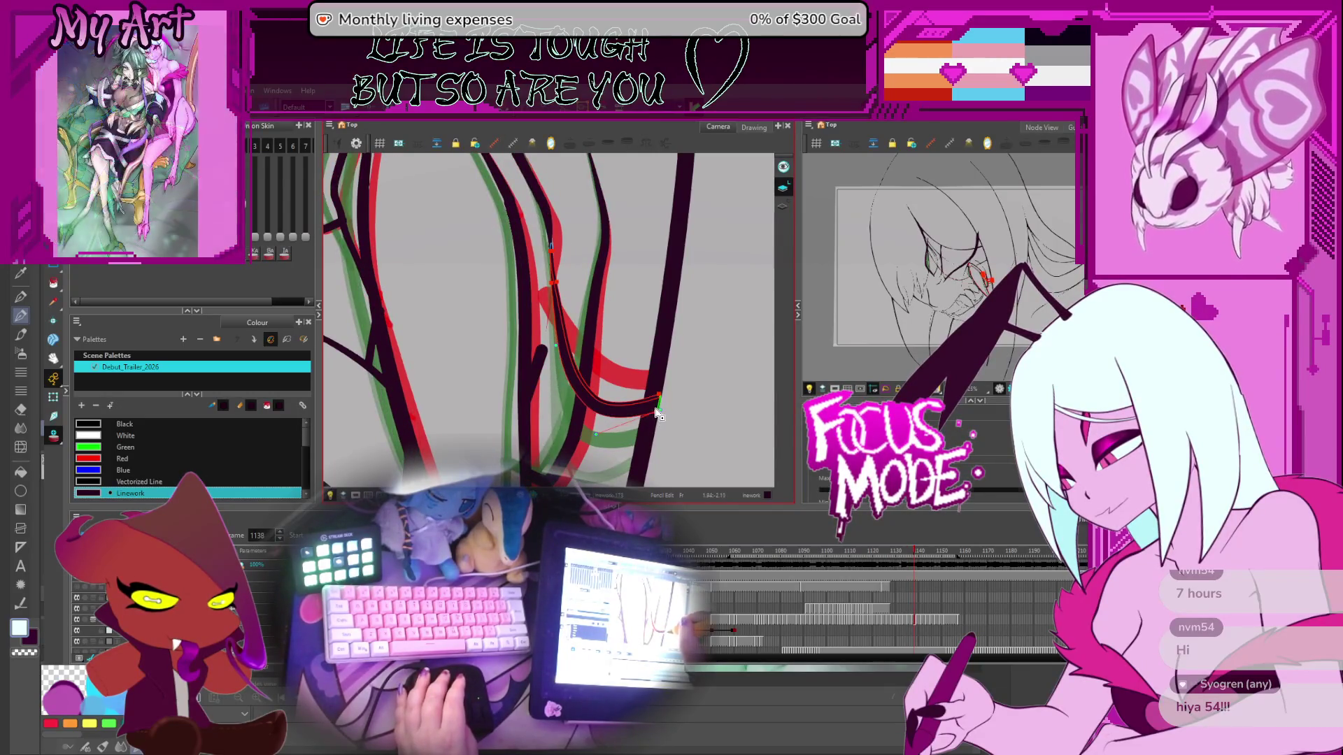
Step: On frame 1136, reshape the upper part of the stroke's contour to follow the rough
key("comma")
key("comma")
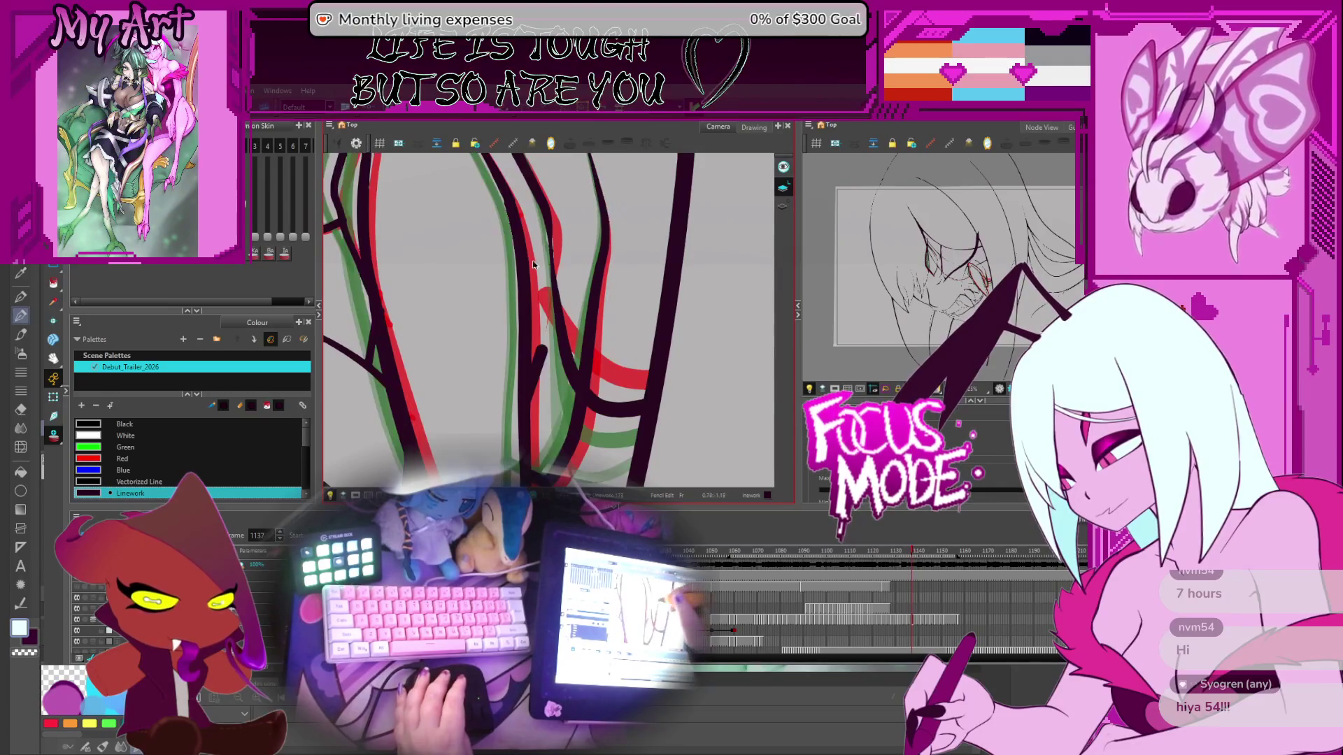
key("alt+q")
left_click(550, 306)
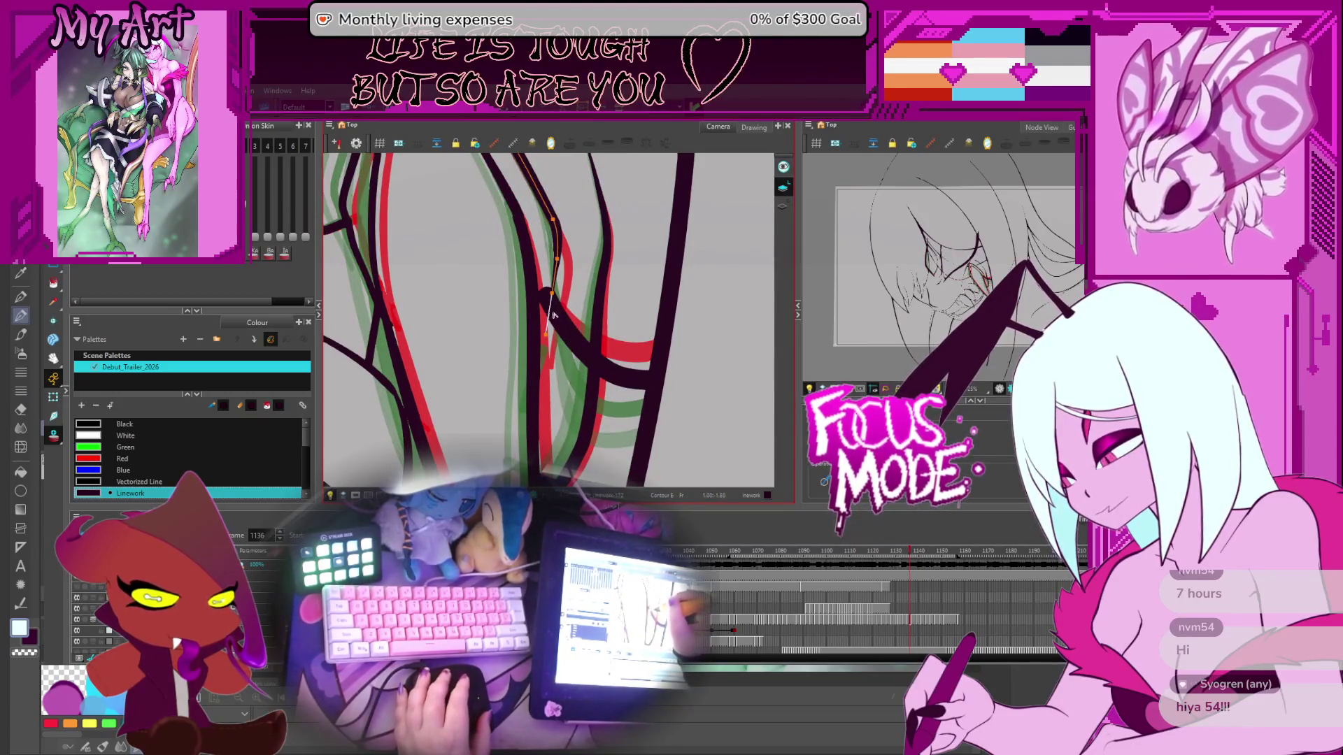
left_click_drag(553, 315, 559, 311)
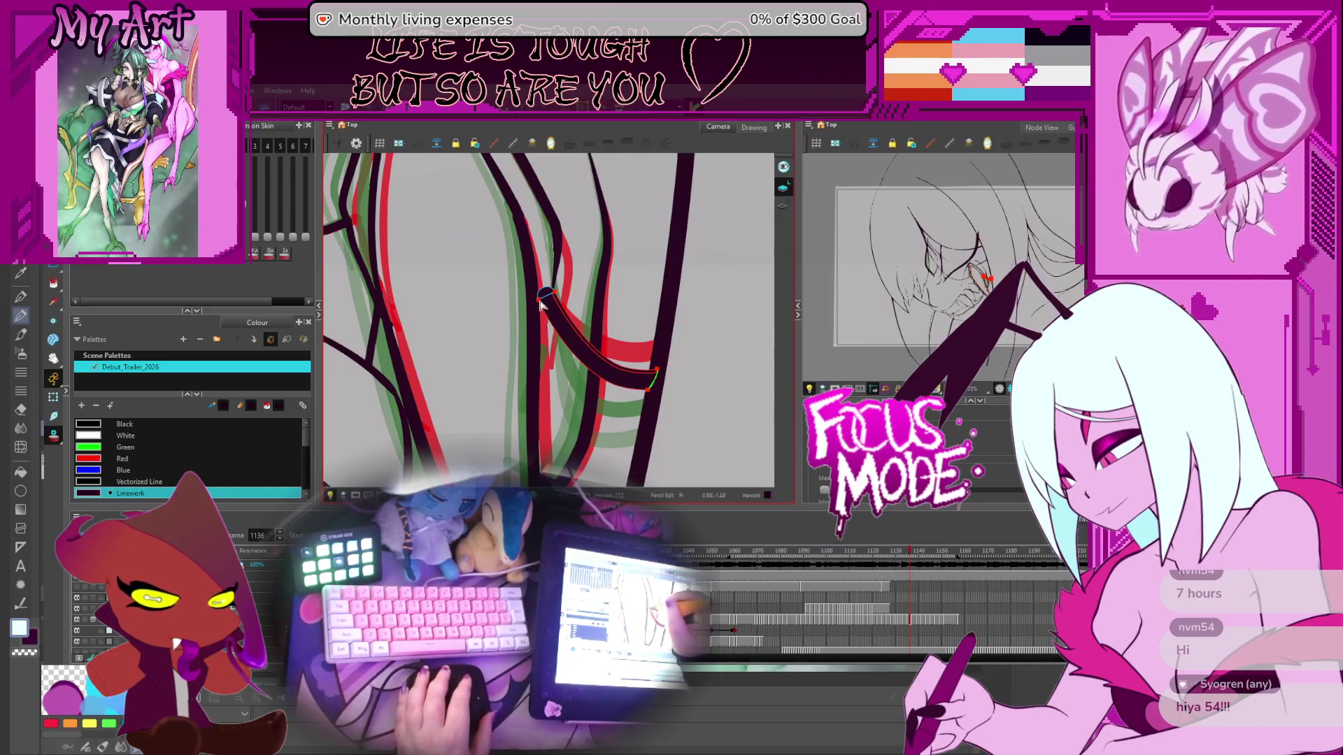
left_click(549, 308)
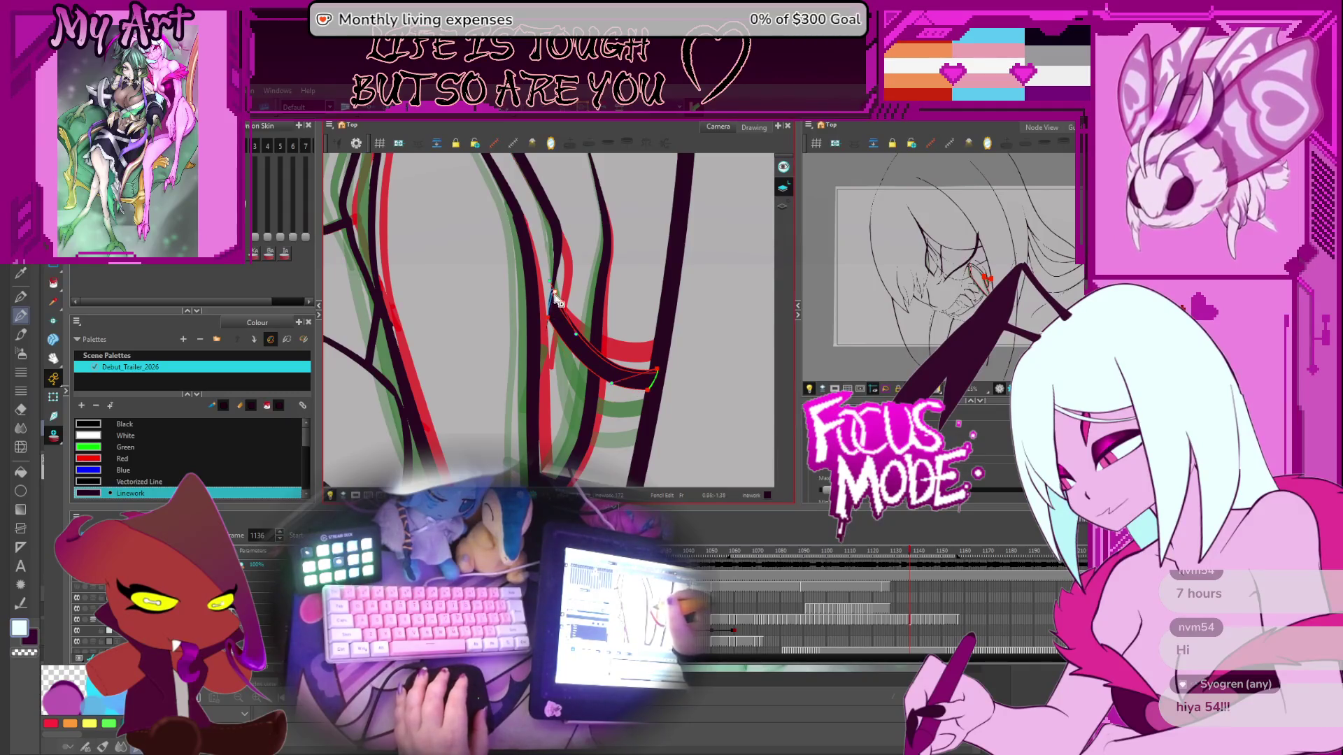
key("period")
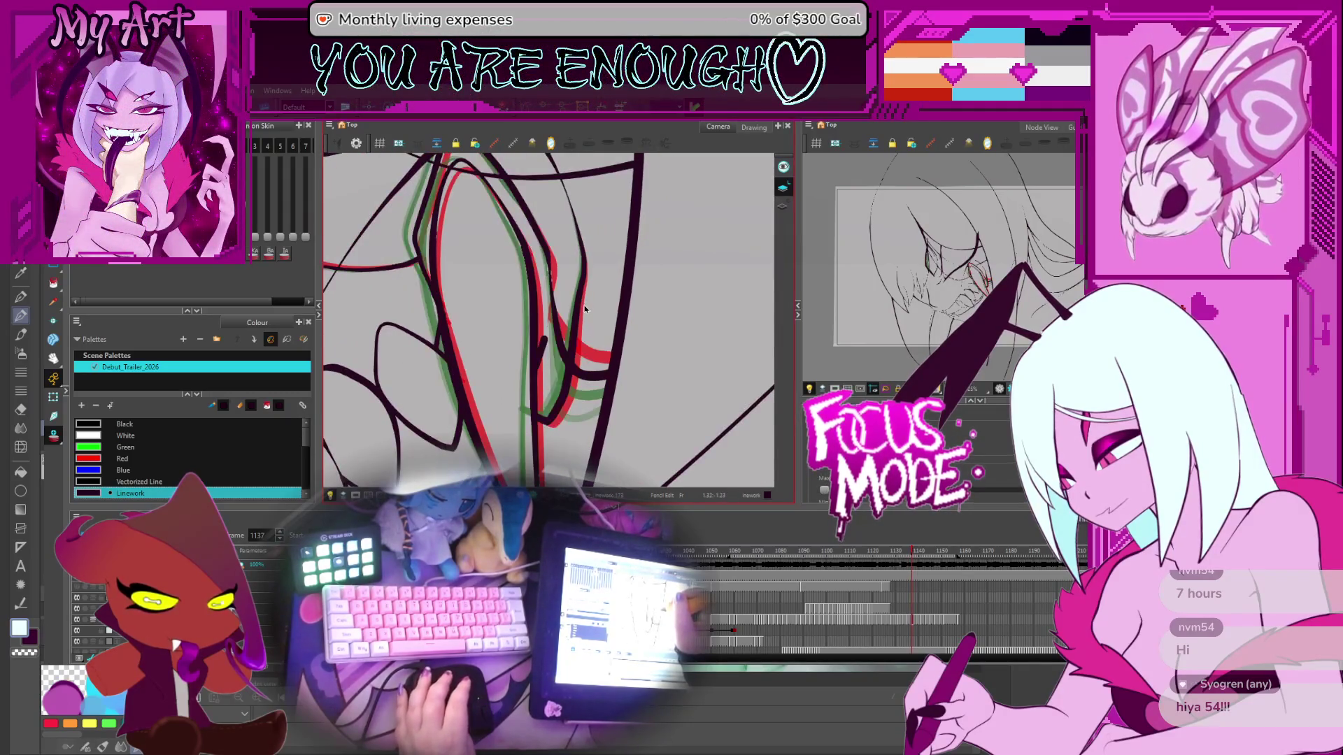
Step: Step back to frame 1131 and cut a piece of the fang line with the Cutter
key("comma")
key("comma")
key("comma")
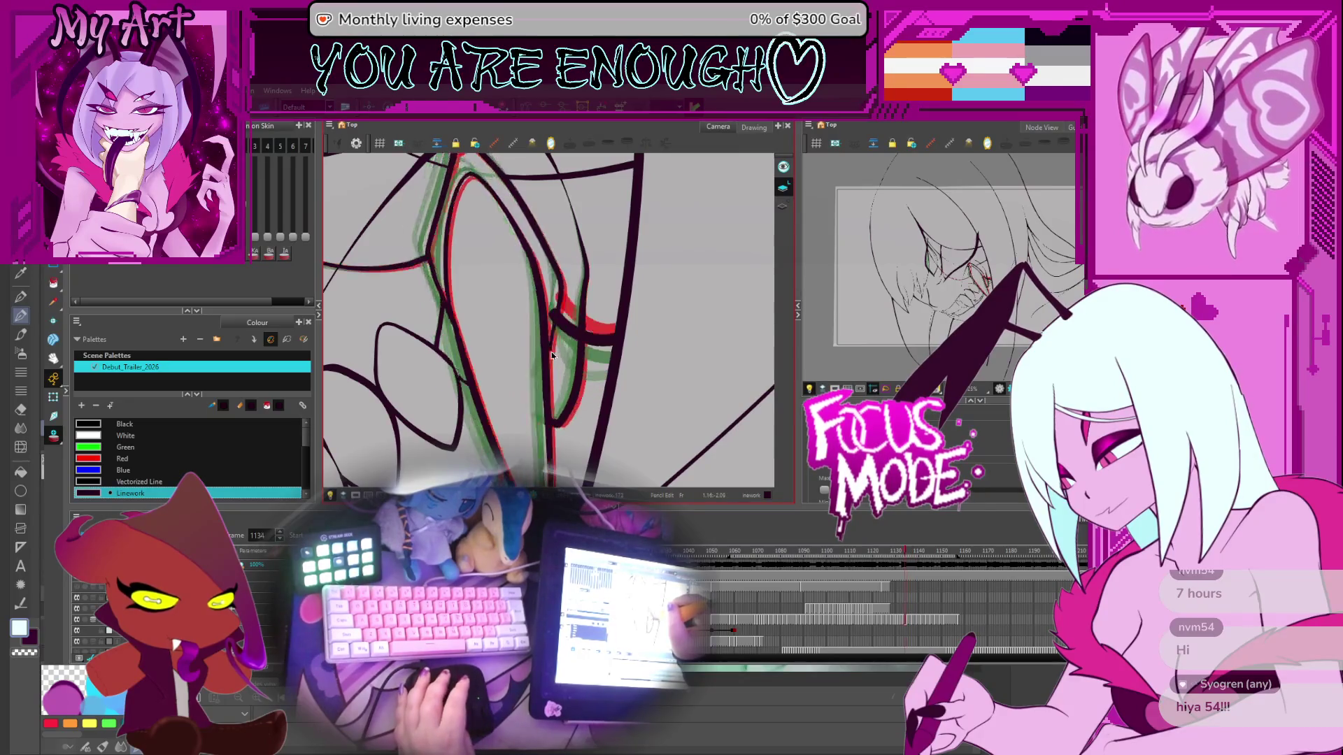
key("space")
scroll(566, 316, "up", 2)
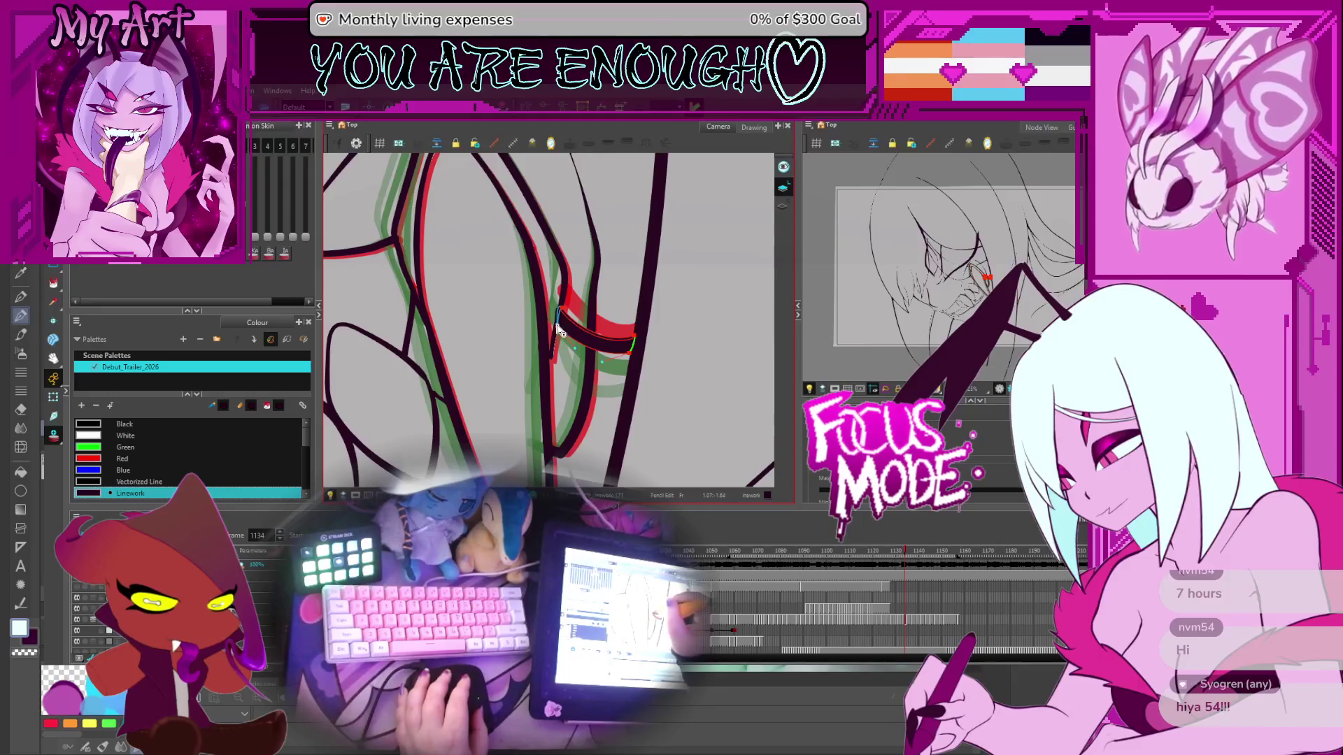
key("comma")
key("comma")
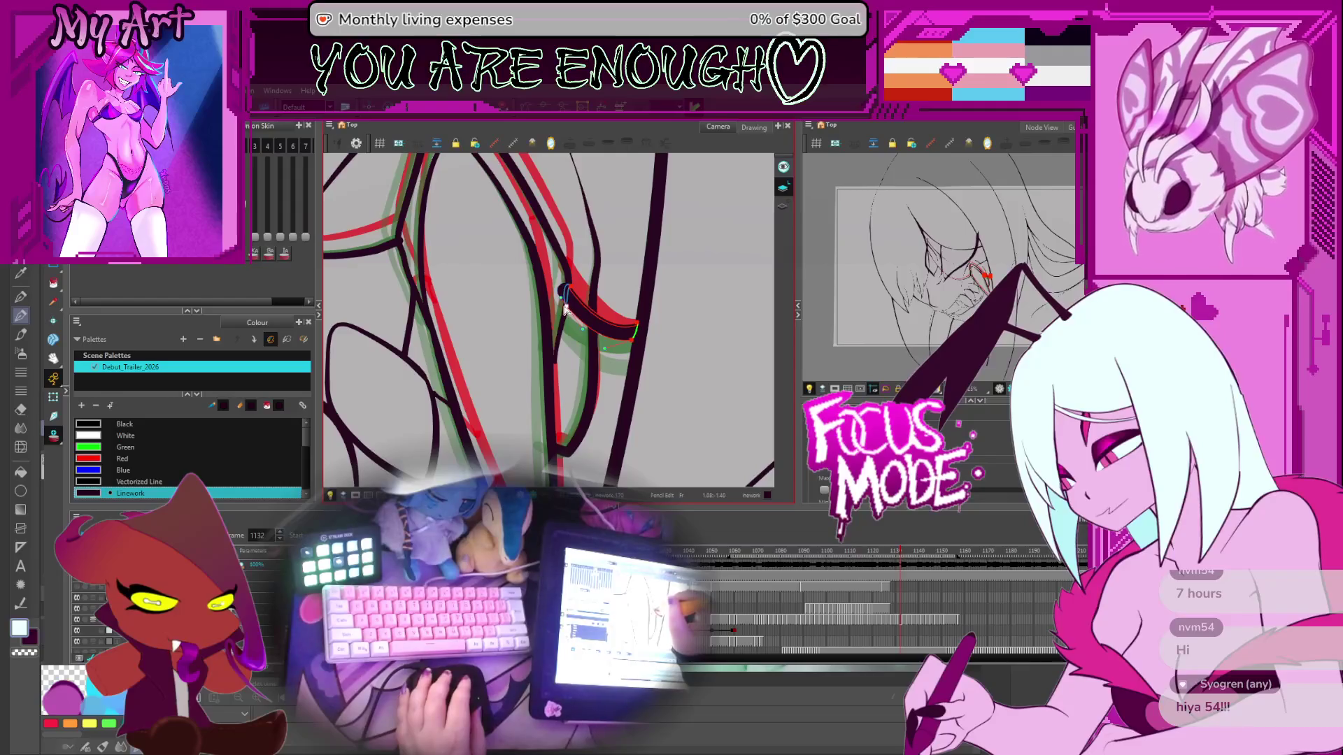
key("comma")
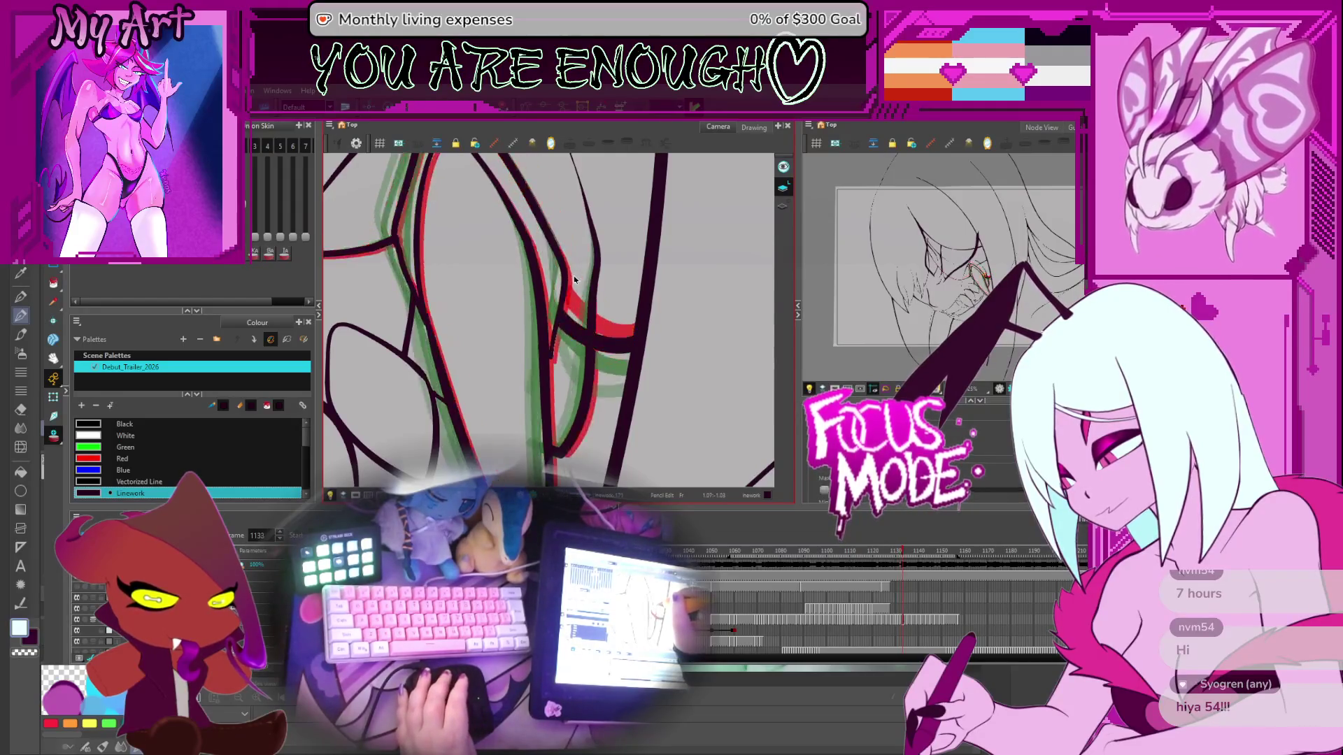
key("period")
key("comma")
key("alt+t")
left_click_drag(593, 295, 570, 269)
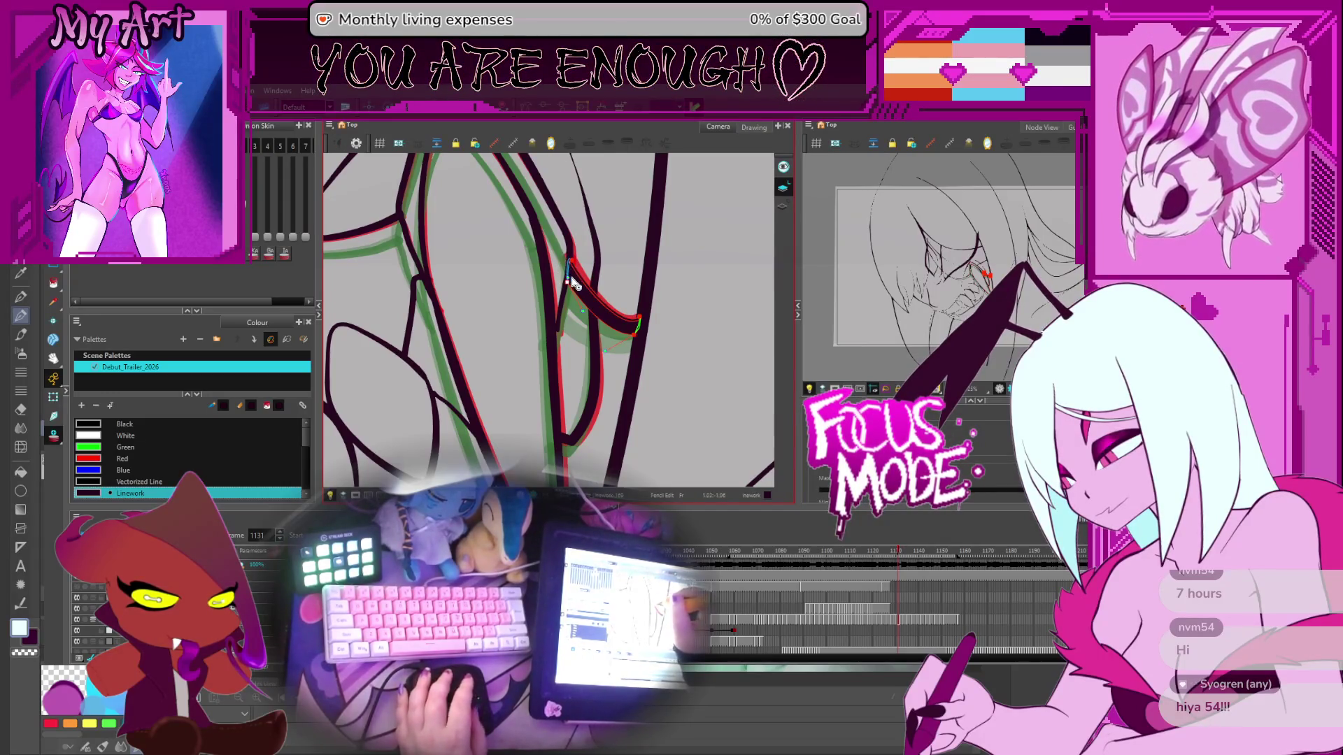
Step: Step back frame by frame from 1130 to 1125, comparing against the onion skins
key("comma")
key("period")
key("comma")
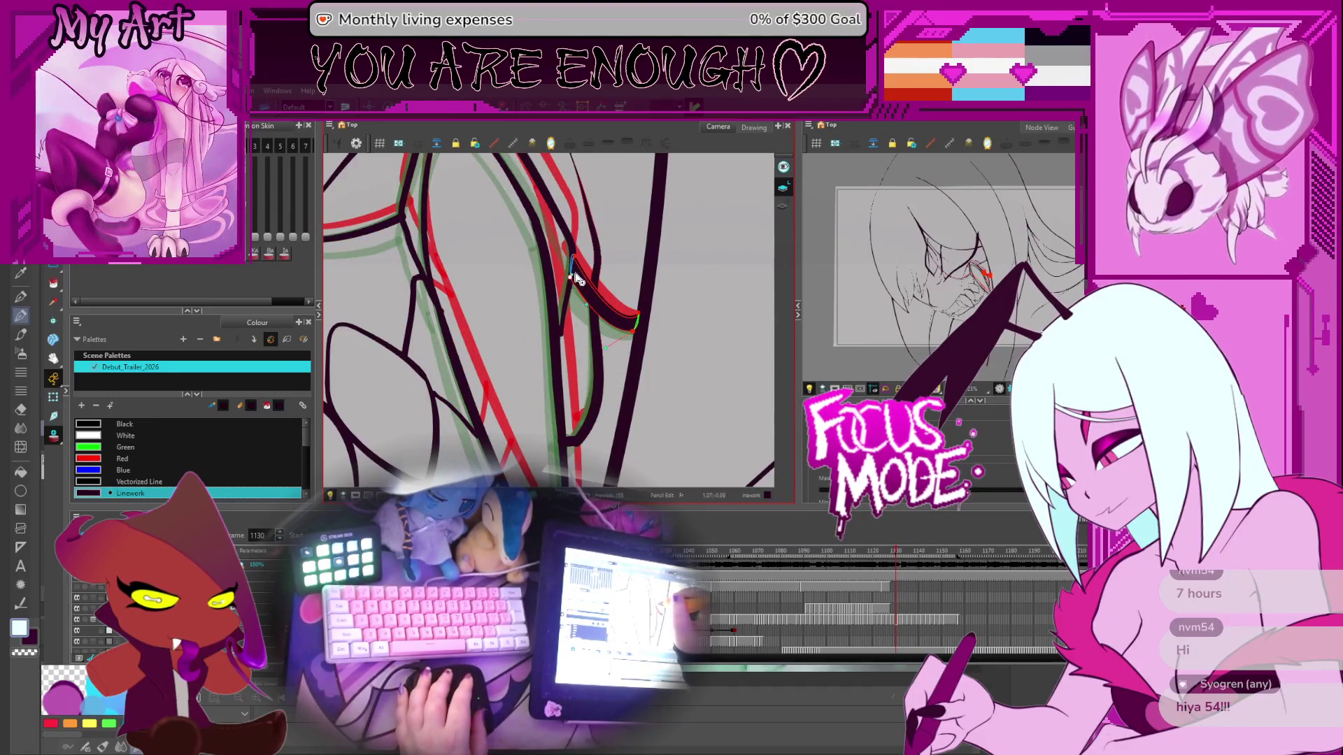
key("comma")
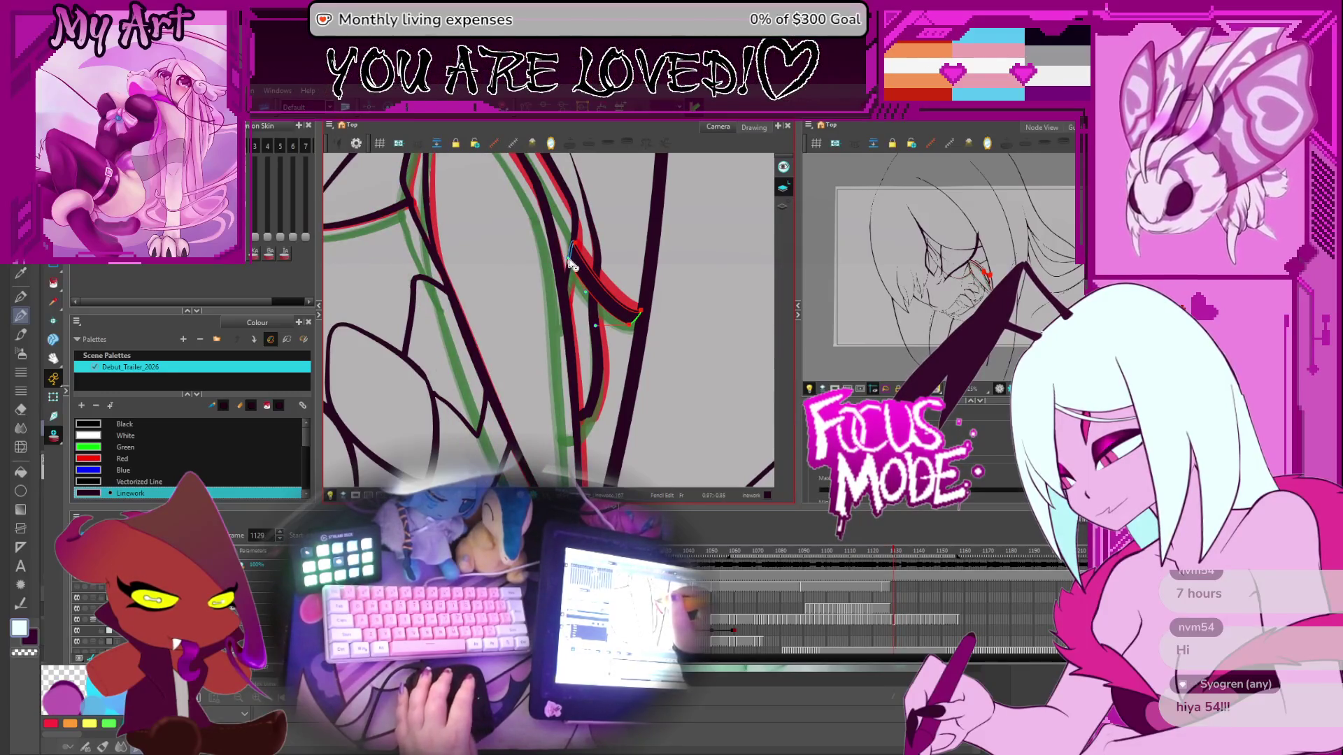
key("comma")
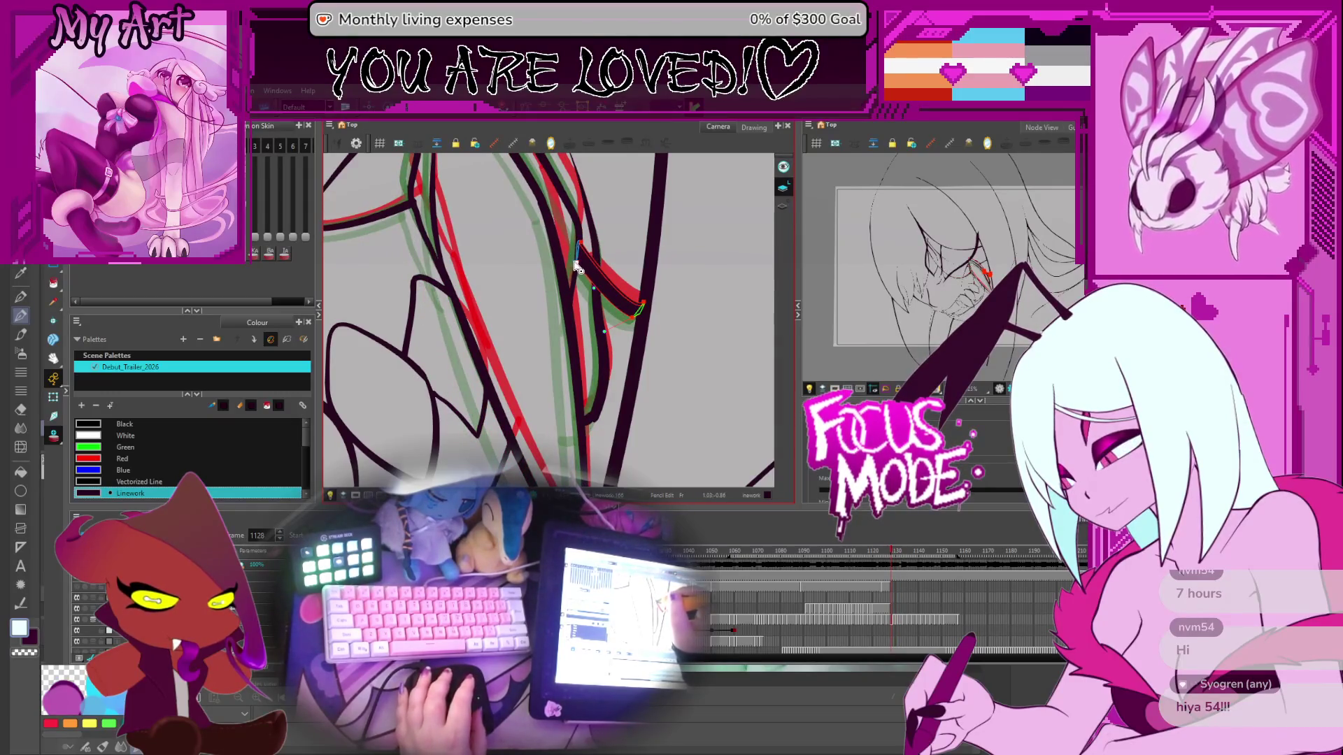
key("comma")
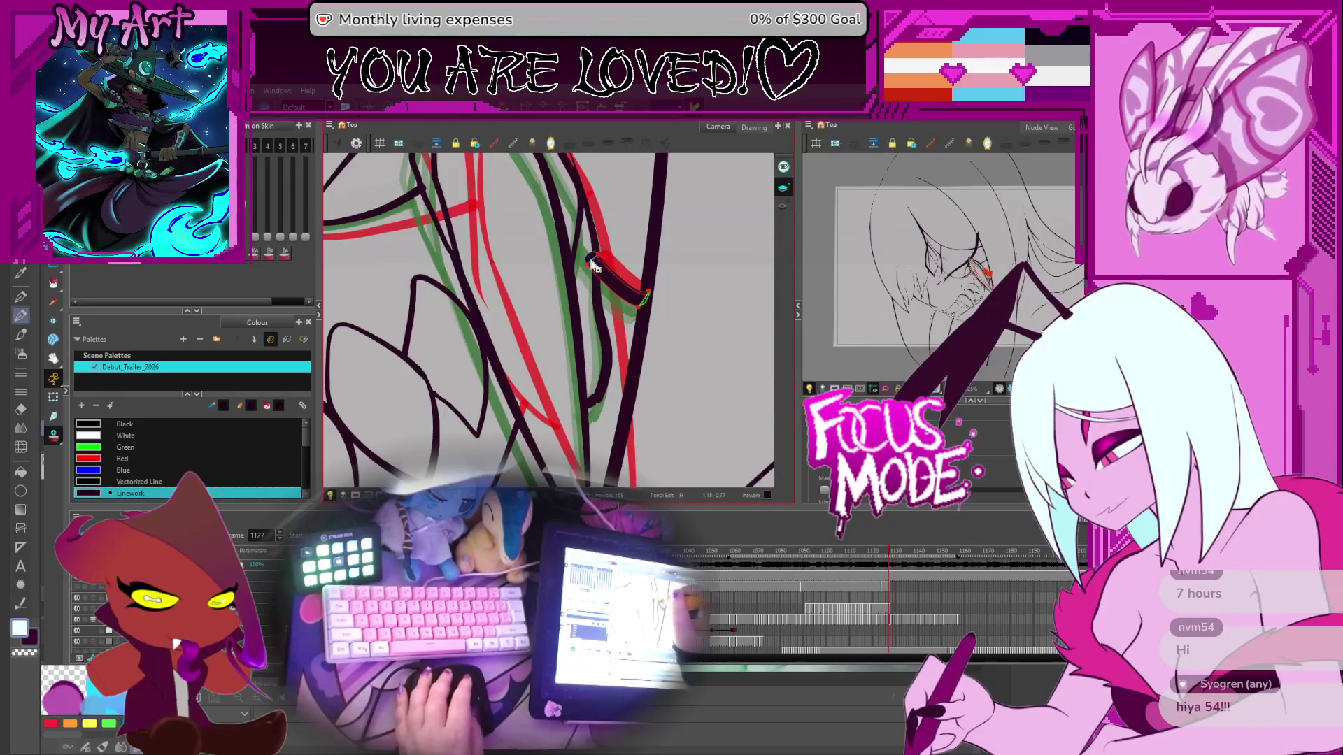
key("comma")
key("comma")
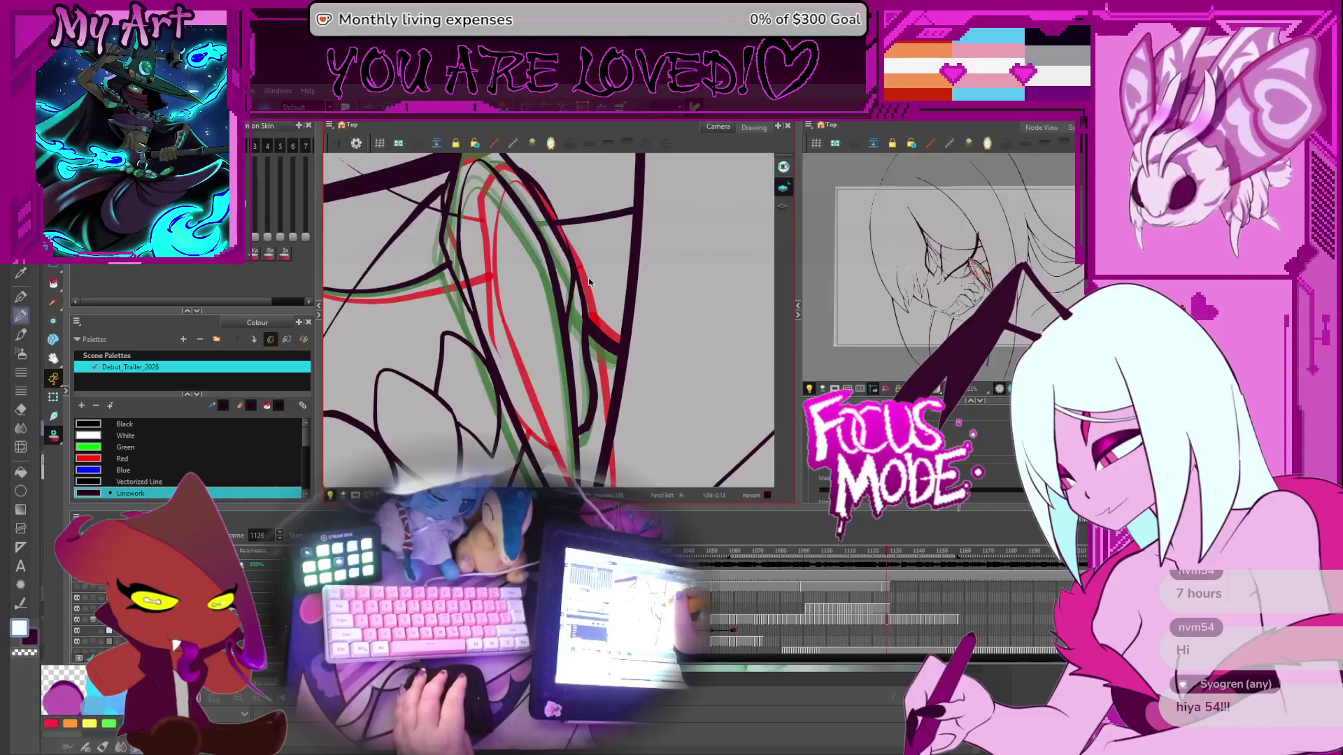
Step: Select the fang edge stroke and scrub forward through the later fang drawings
left_click(590, 326)
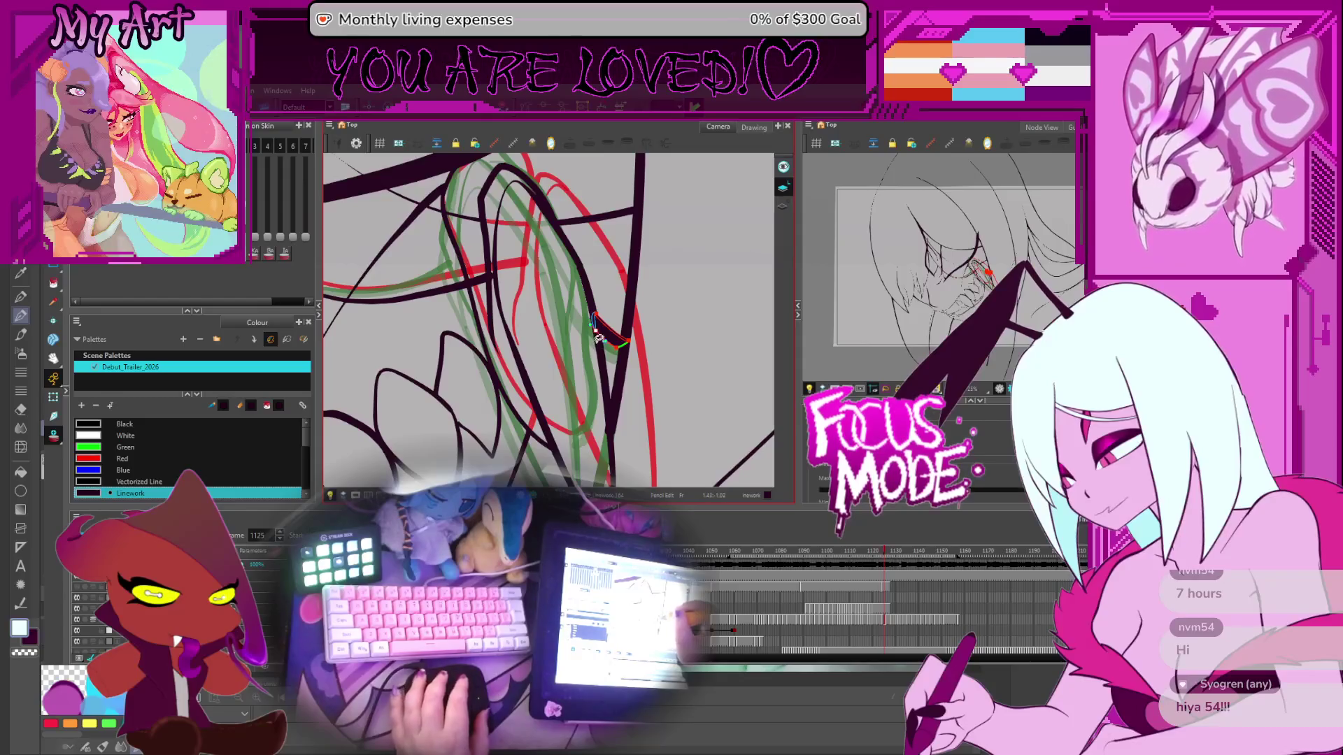
left_click_drag(558, 354, 579, 308)
key("period")
key("period")
key("period")
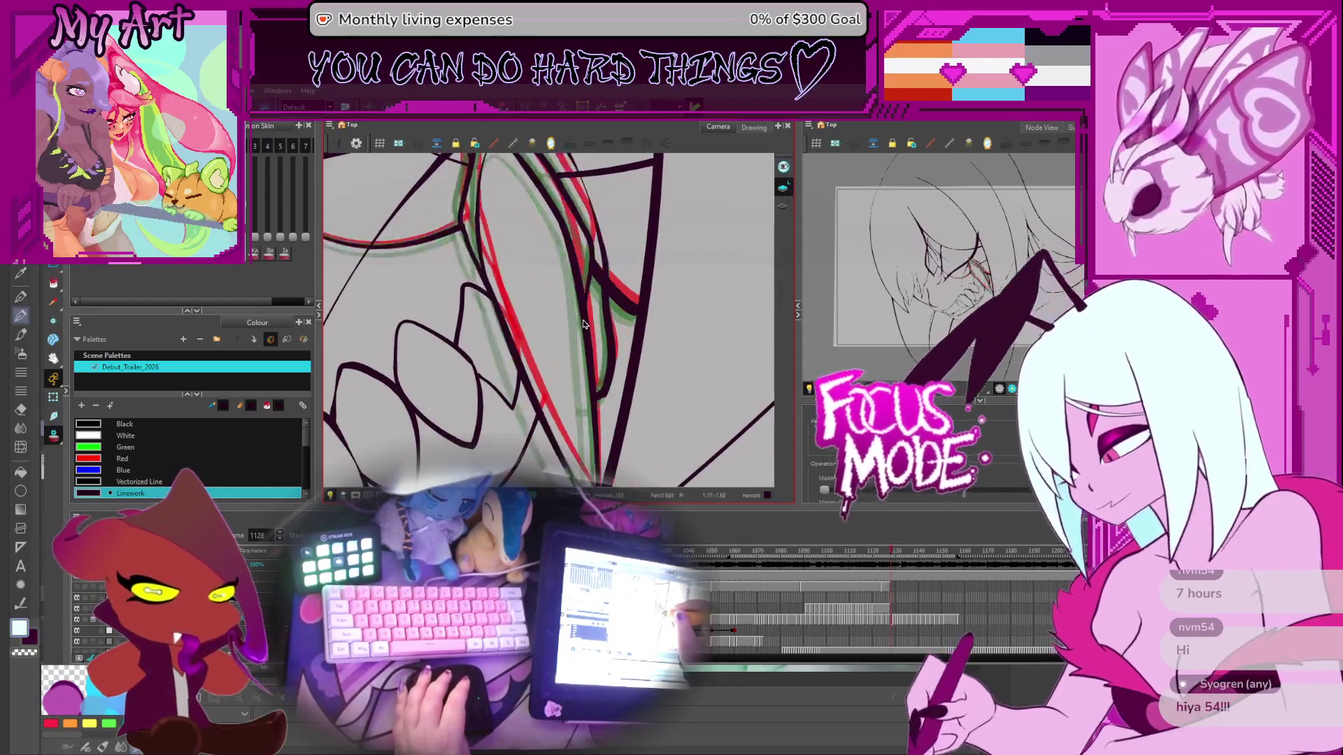
key("period")
key("period")
key("period")
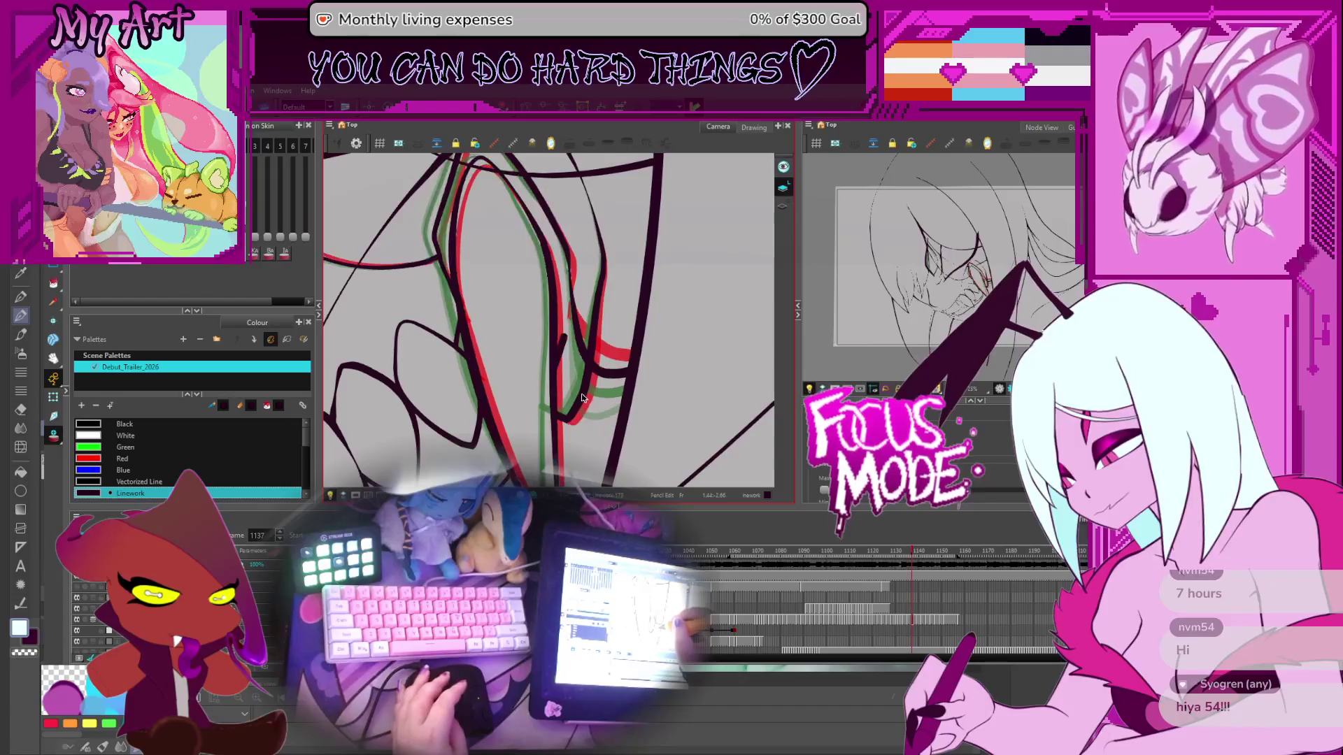
key("period")
key("period")
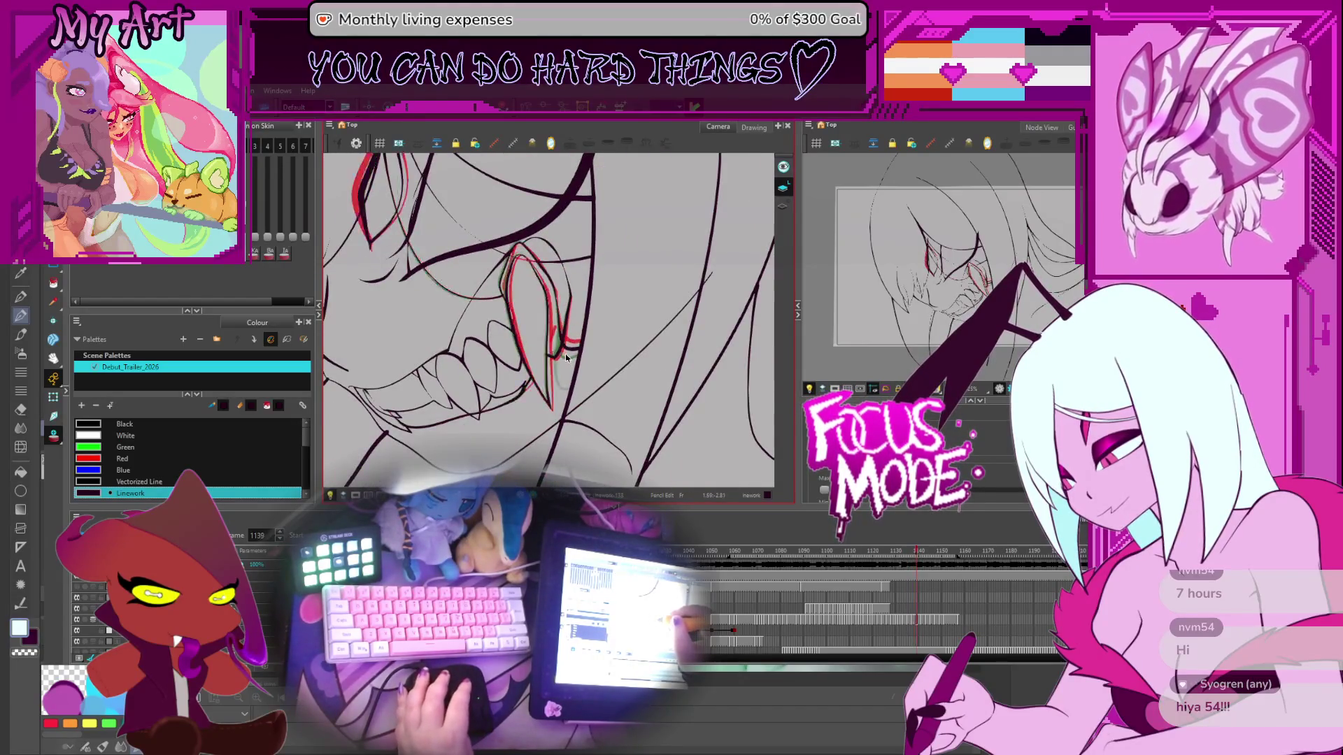
scroll(565, 356, "up", 2)
key("period")
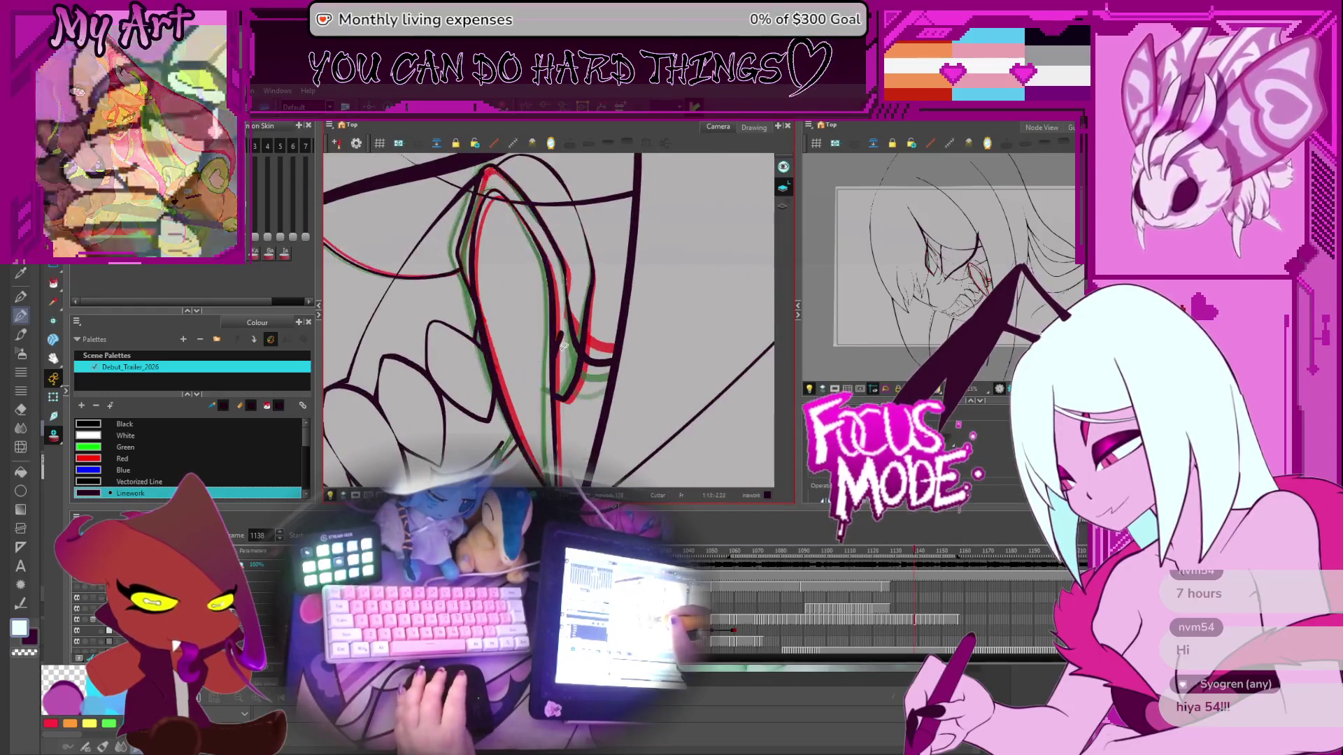
key("period")
key("period")
Step: Return to frame 1134, zoom in on the fang and switch to the Pencil Editor
key("comma")
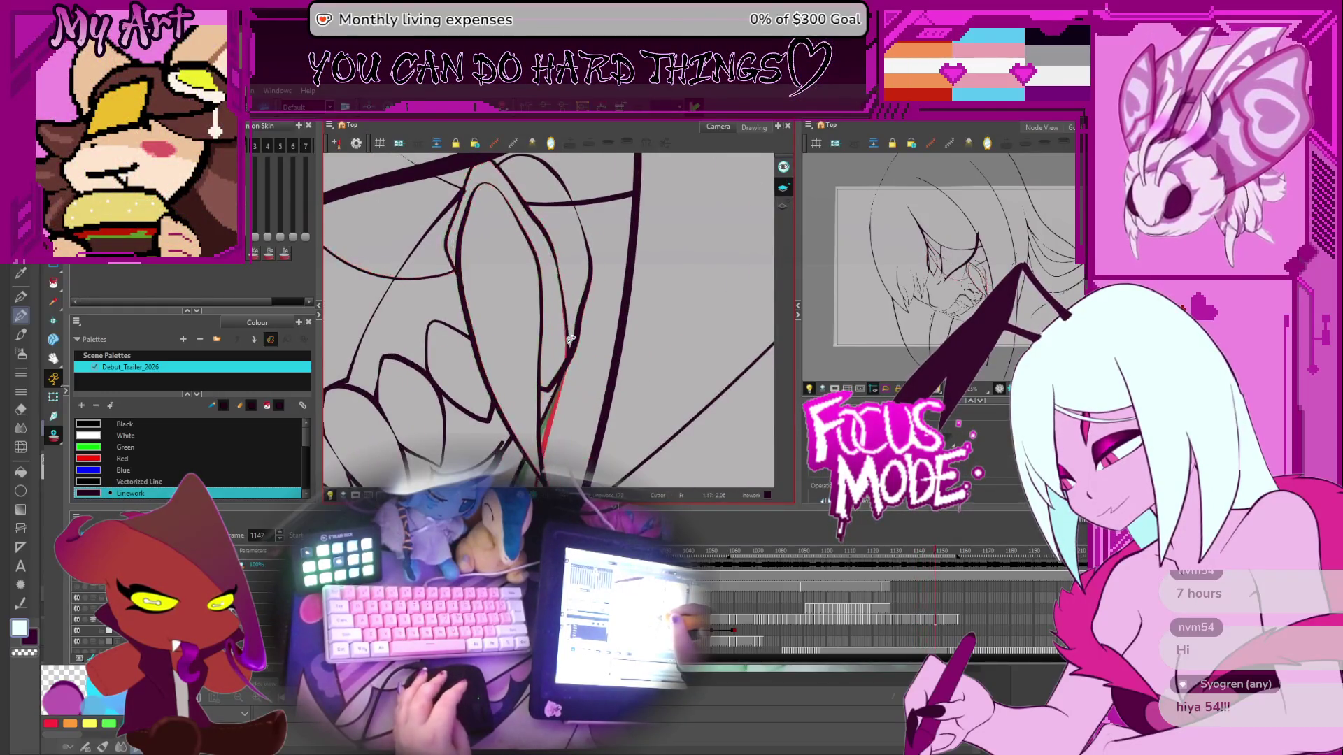
key("comma")
key("comma")
key("comma")
key("comma")
key("comma")
key("comma")
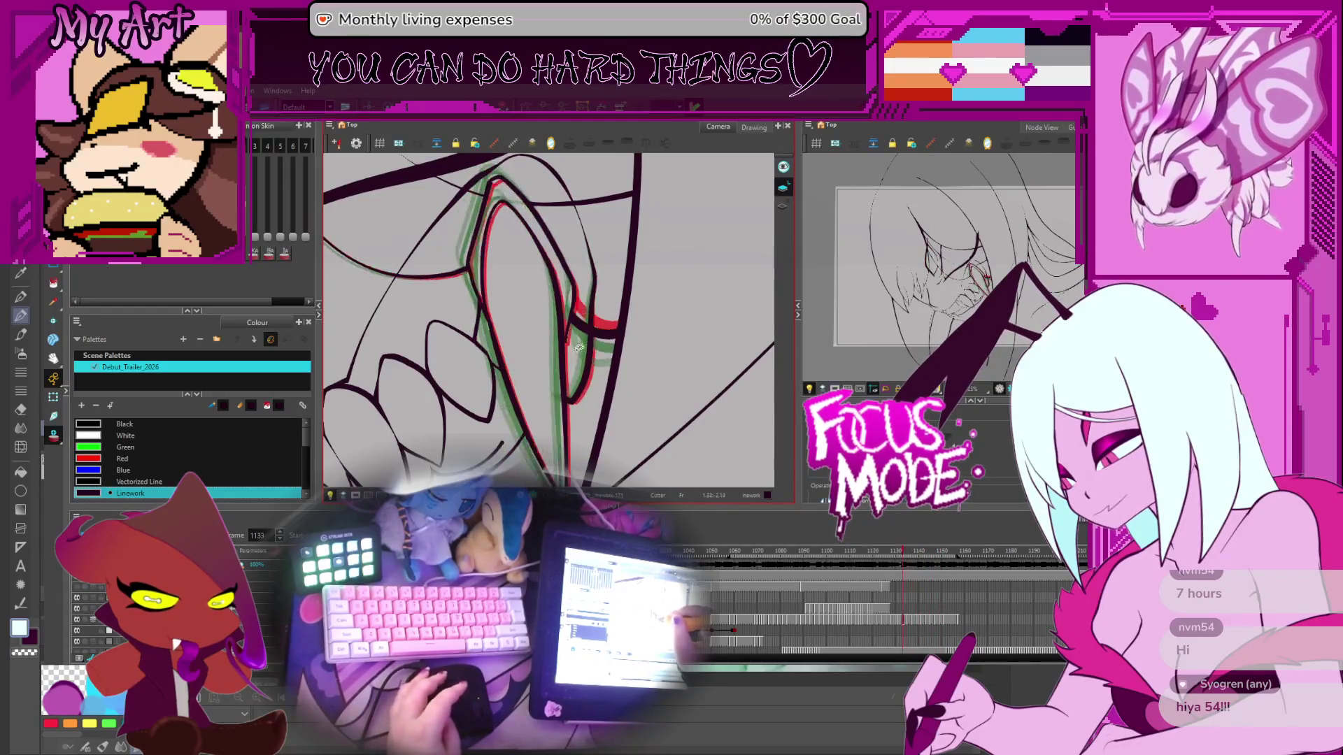
key("period")
key("period")
key("period")
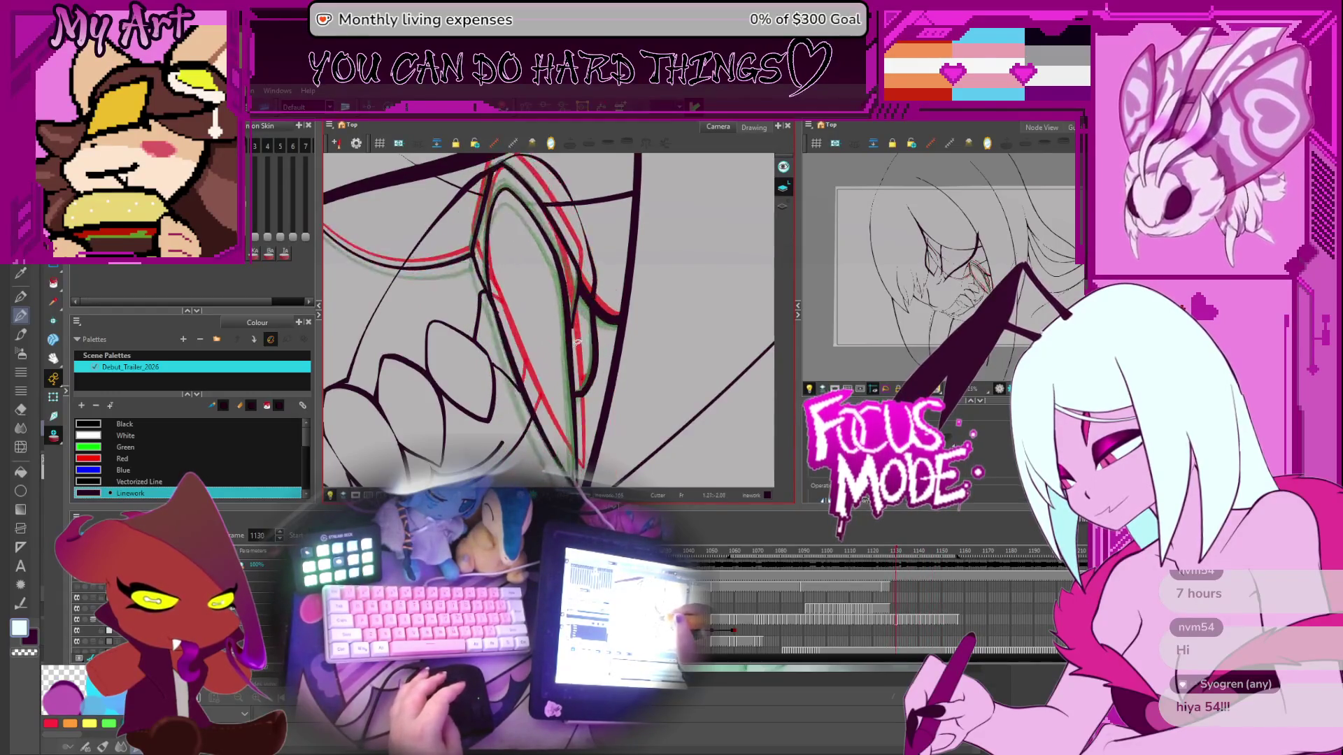
scroll(572, 350, "up", 2)
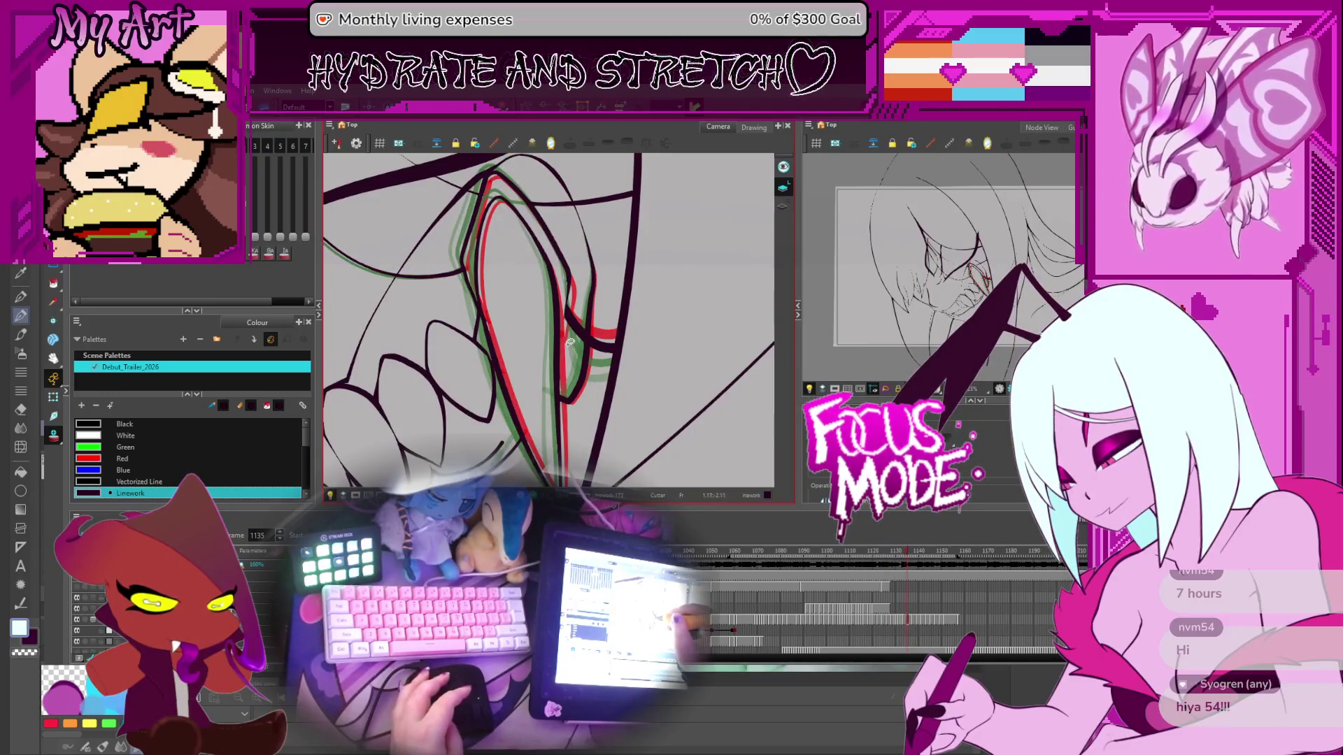
key("alt+shift+4")
scroll(579, 339, "up", 2)
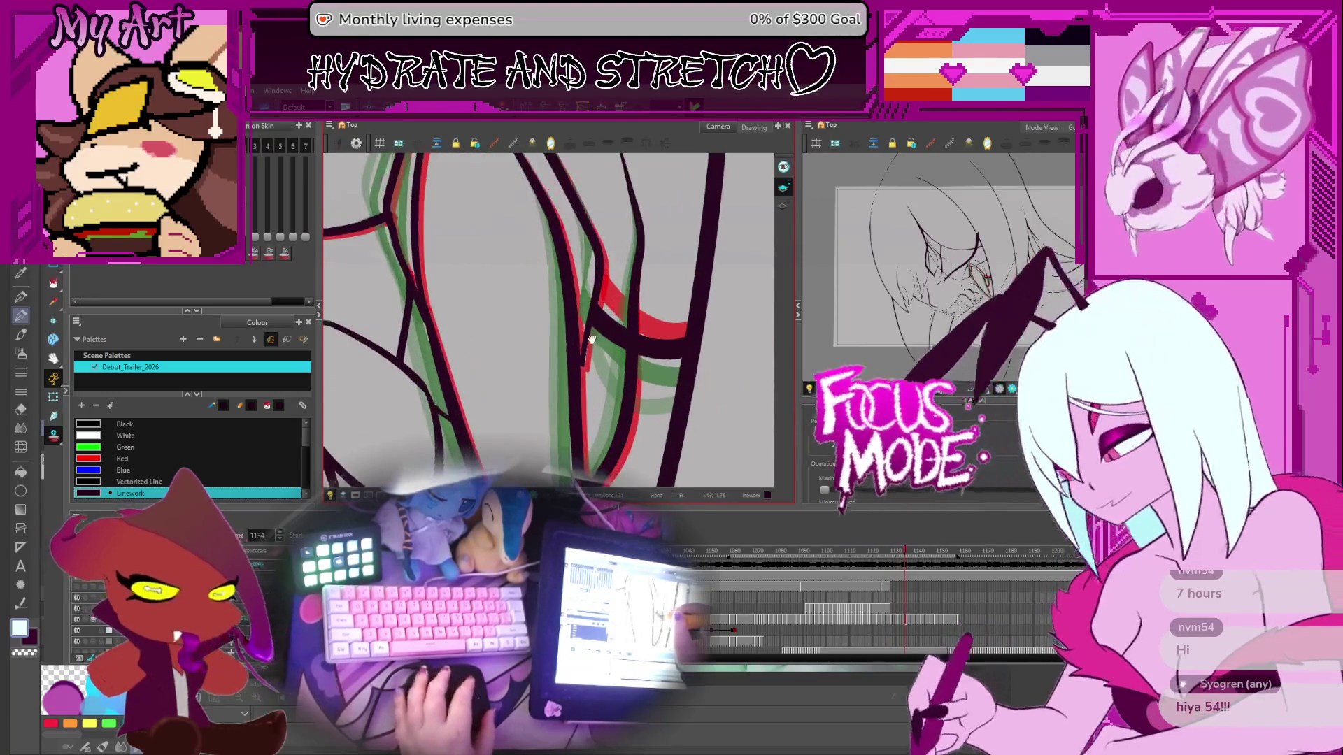
Step: Select the fang strokes on frame 1132 and compare neighbouring drawings, ending on 1131
left_click(581, 325)
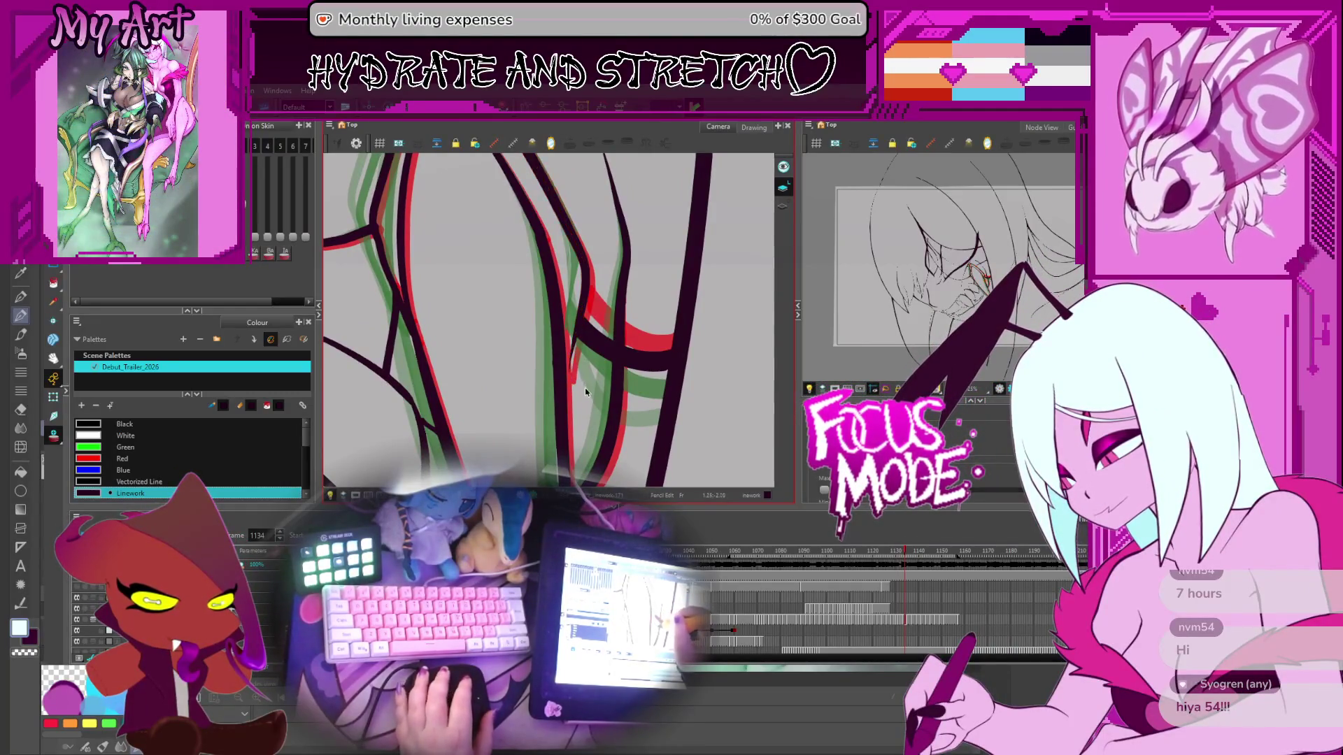
key("comma")
key("comma")
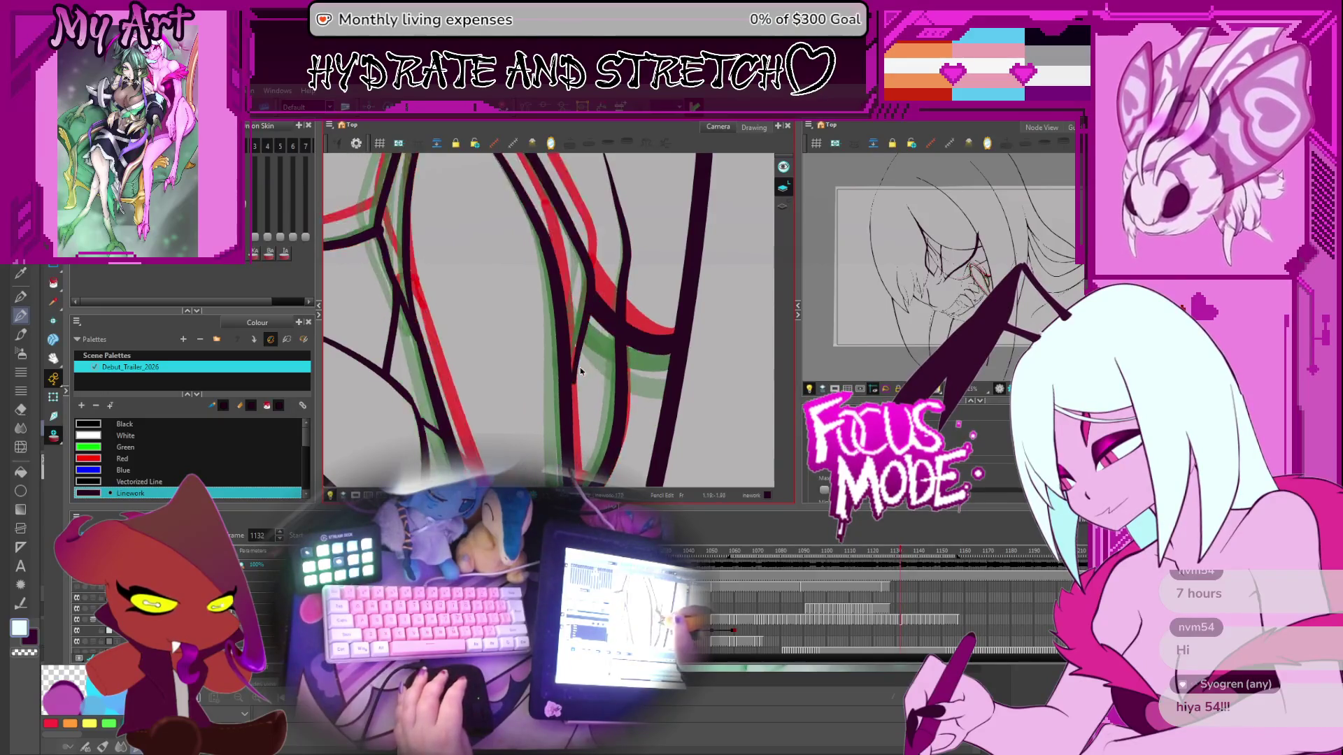
left_click(573, 381)
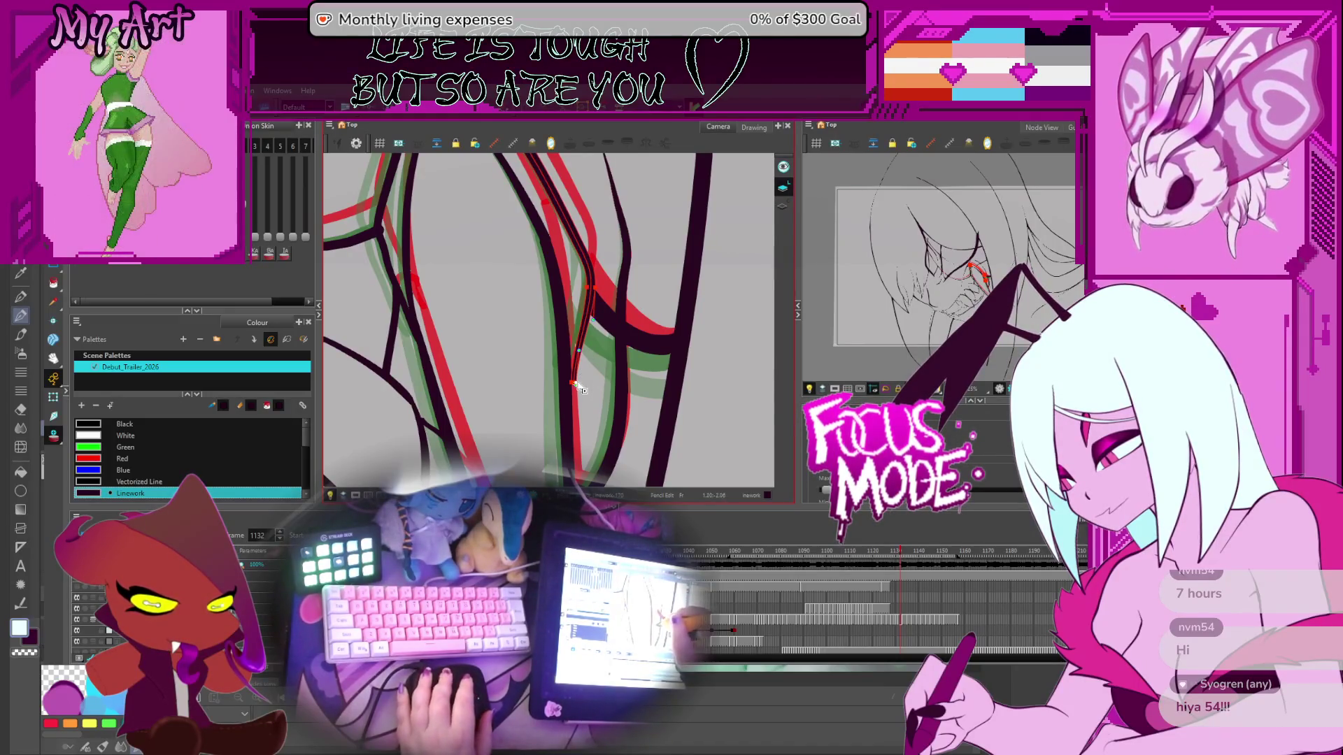
key("comma")
key("period")
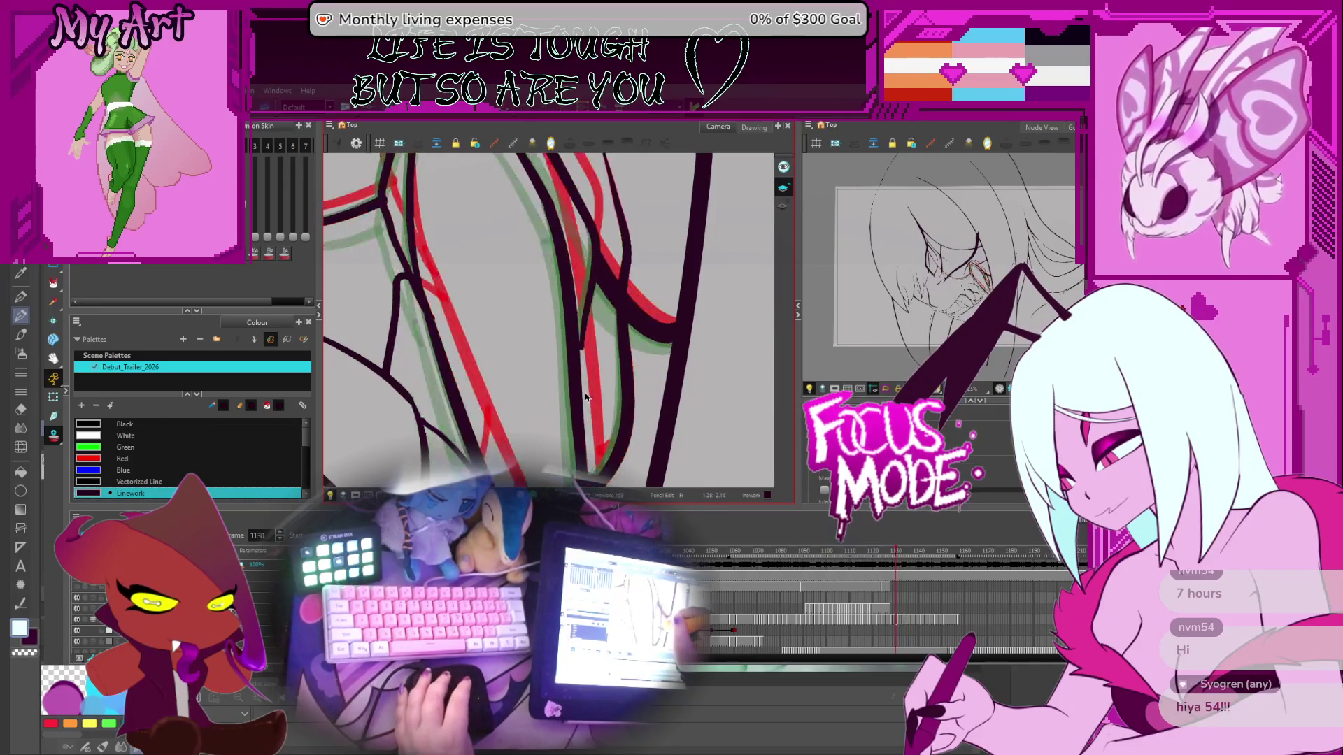
key("comma")
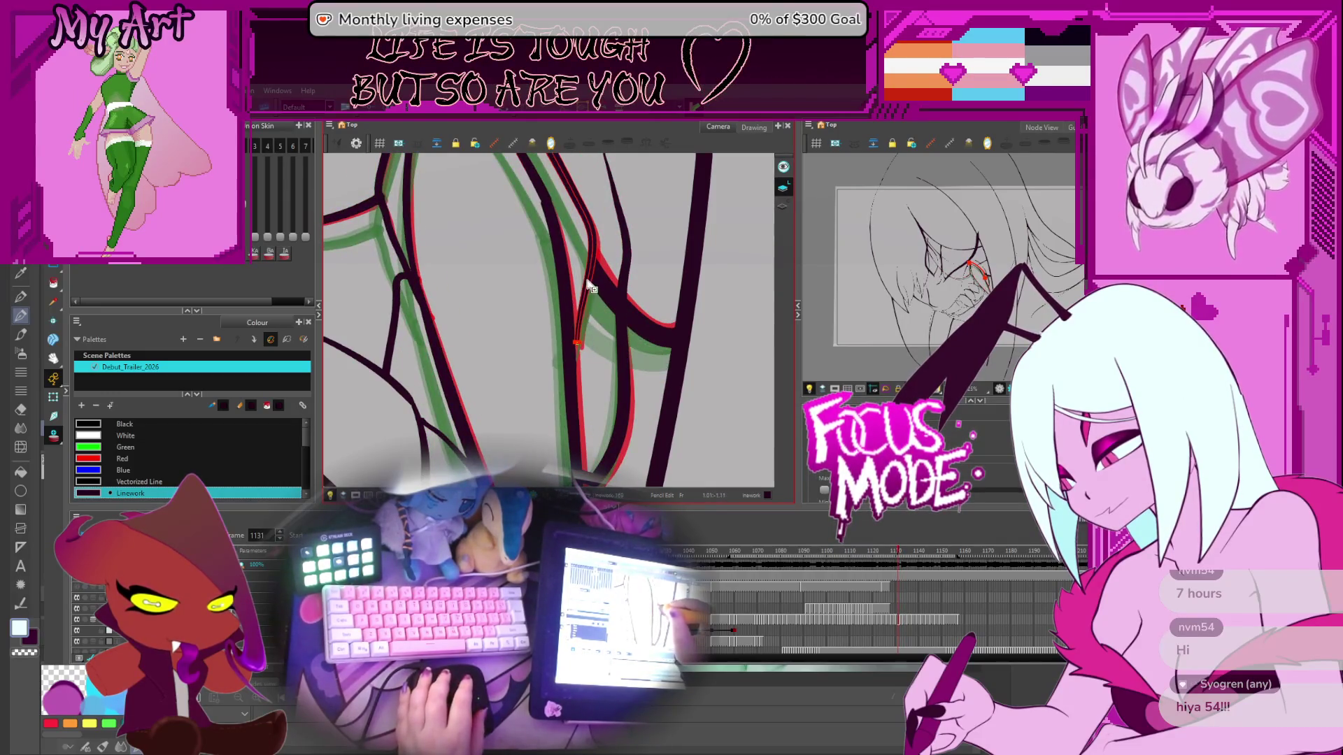
Step: Go back to frame 1127, zoom out and rotate the view, then play the animation
key("comma")
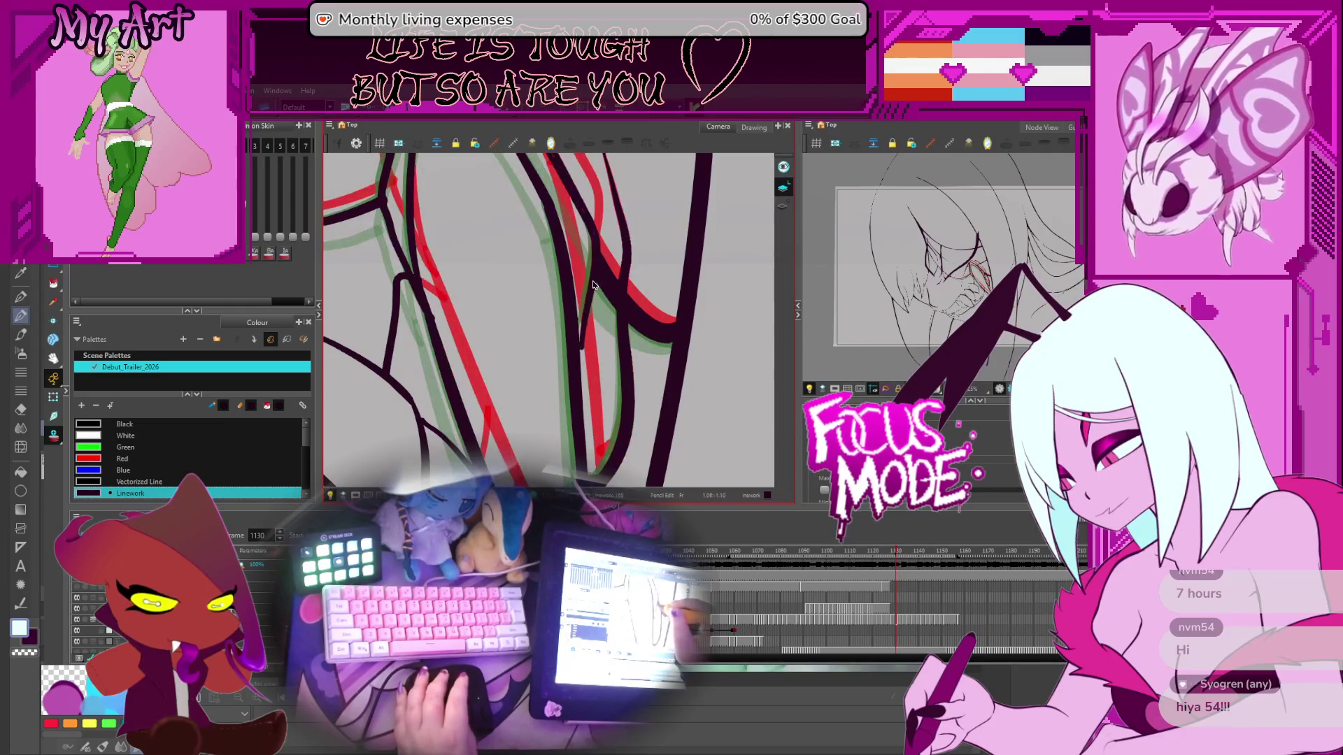
key("comma")
key("comma")
key("comma")
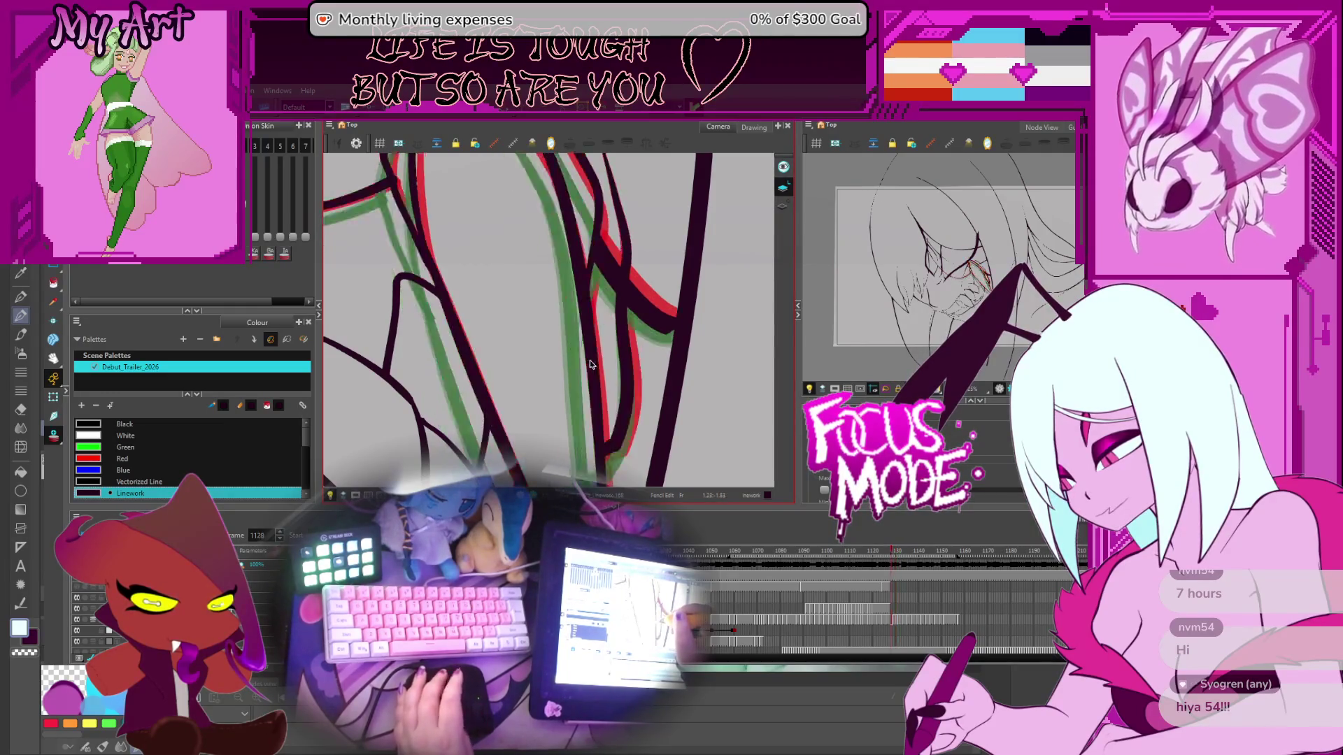
scroll(615, 350, "down", 3)
left_click_drag(628, 348, 601, 298)
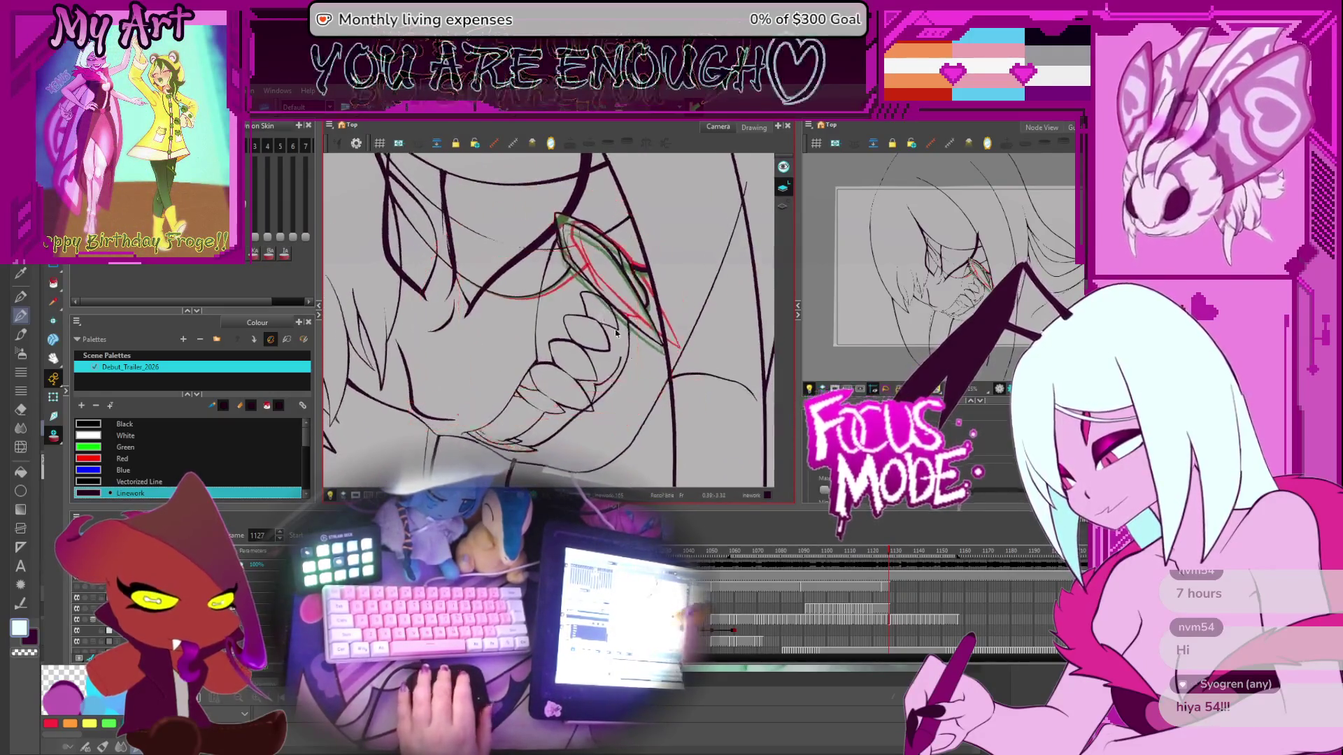
key("Return")
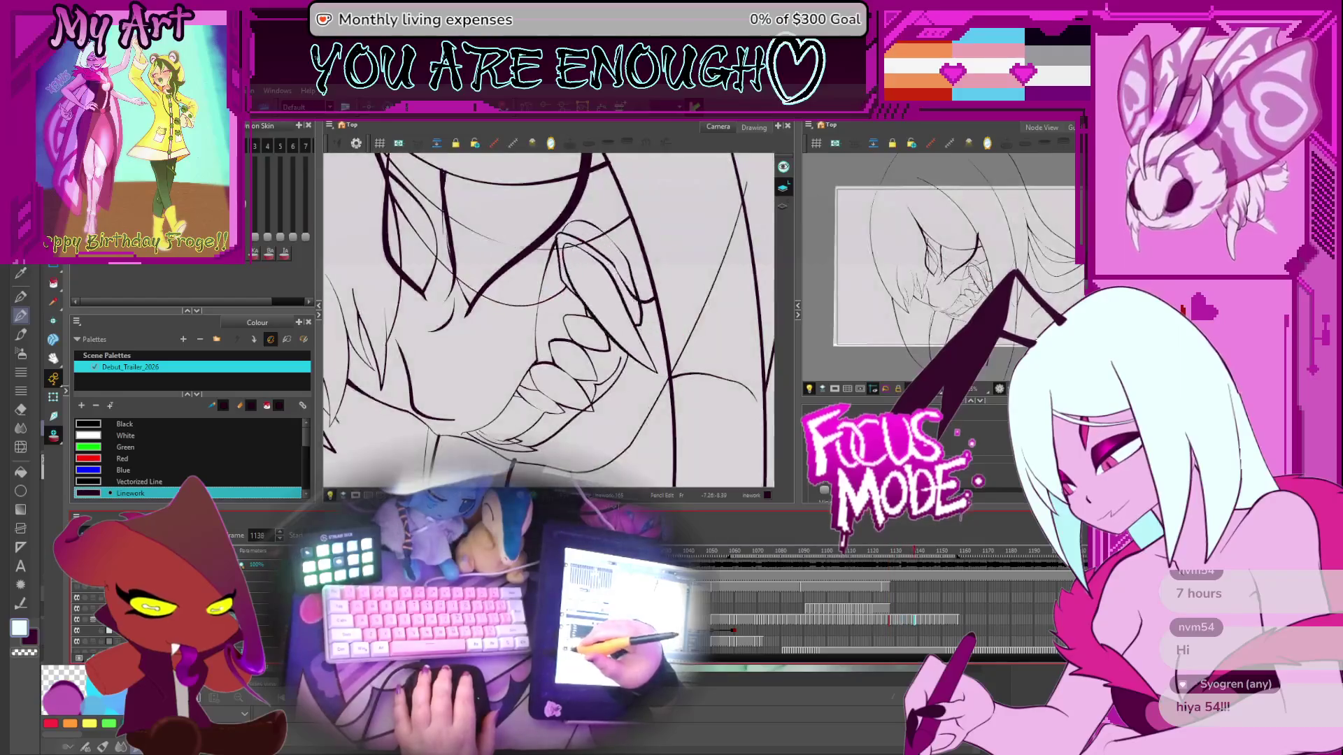
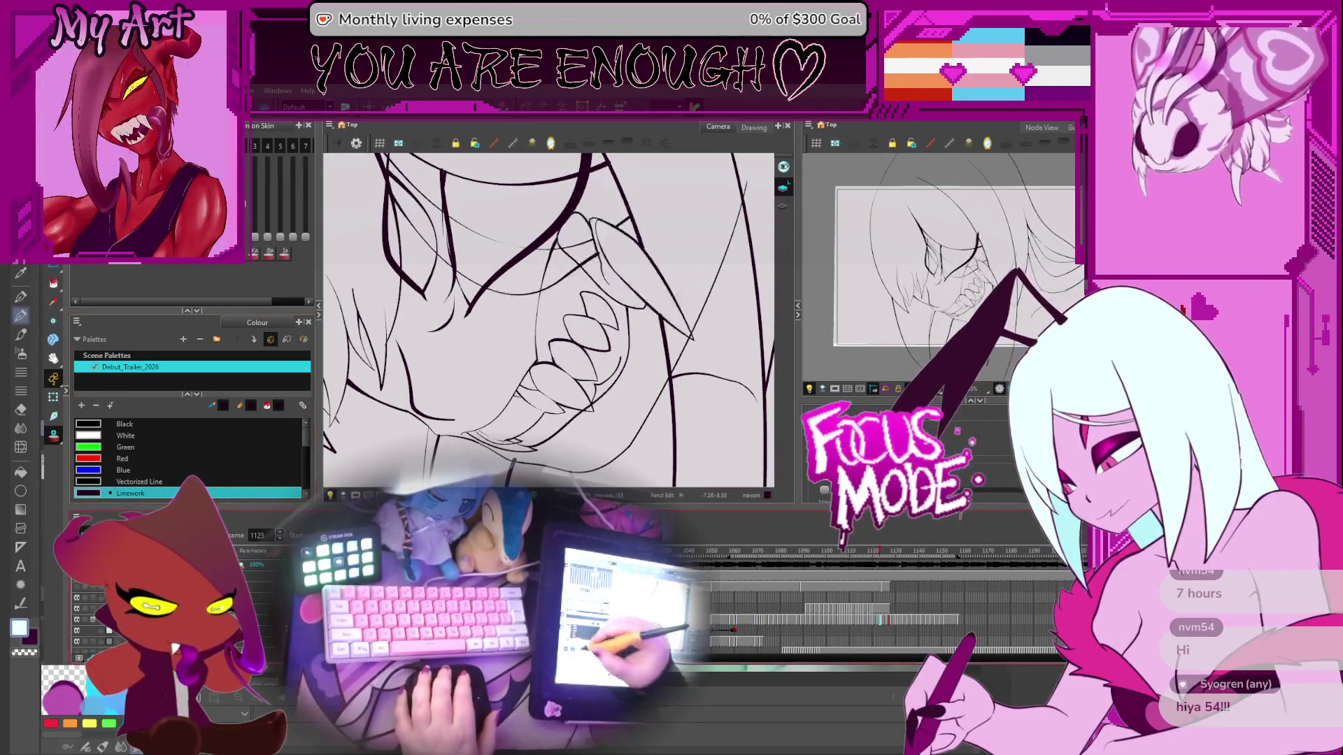
Step: Stop playback, zoom onto the fangs and select a small stray stroke near the mouth
key("Return")
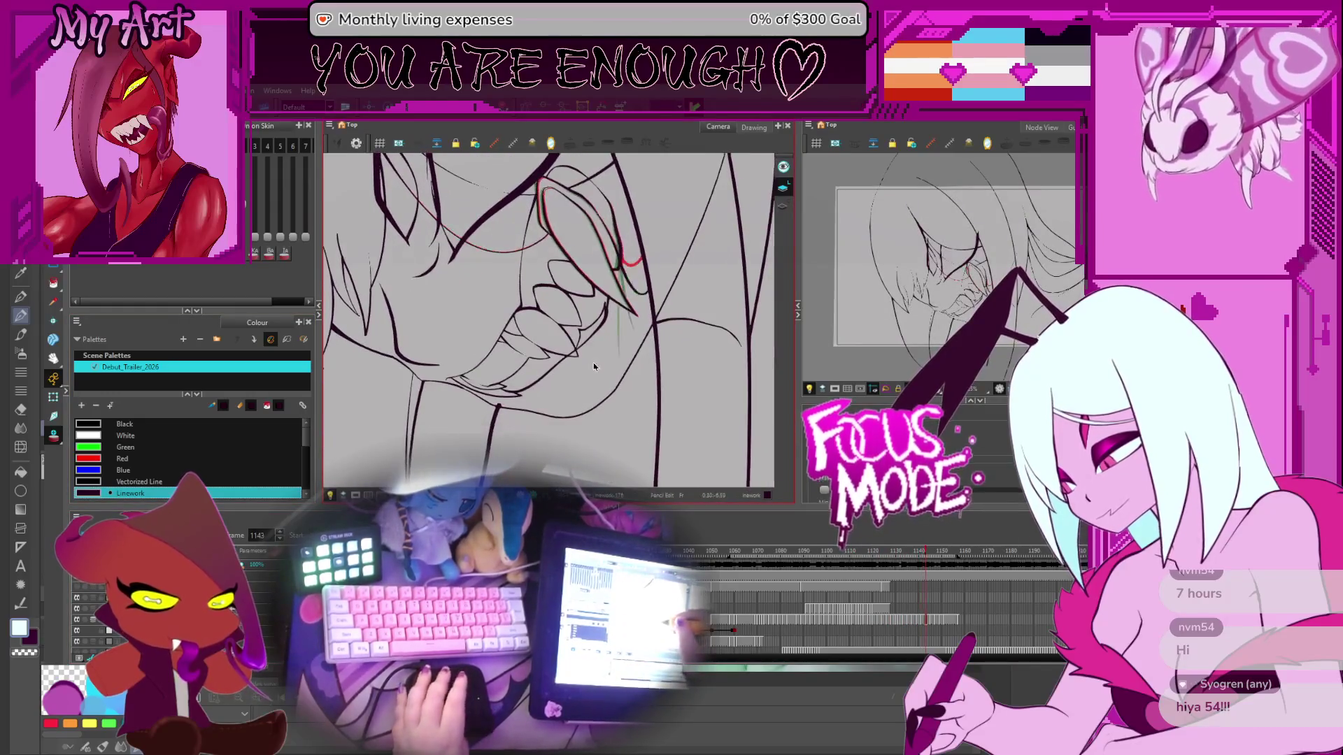
mouse_move(599, 362)
left_mouse_down()
mouse_move(606, 398)
mouse_move(636, 373)
left_mouse_up()
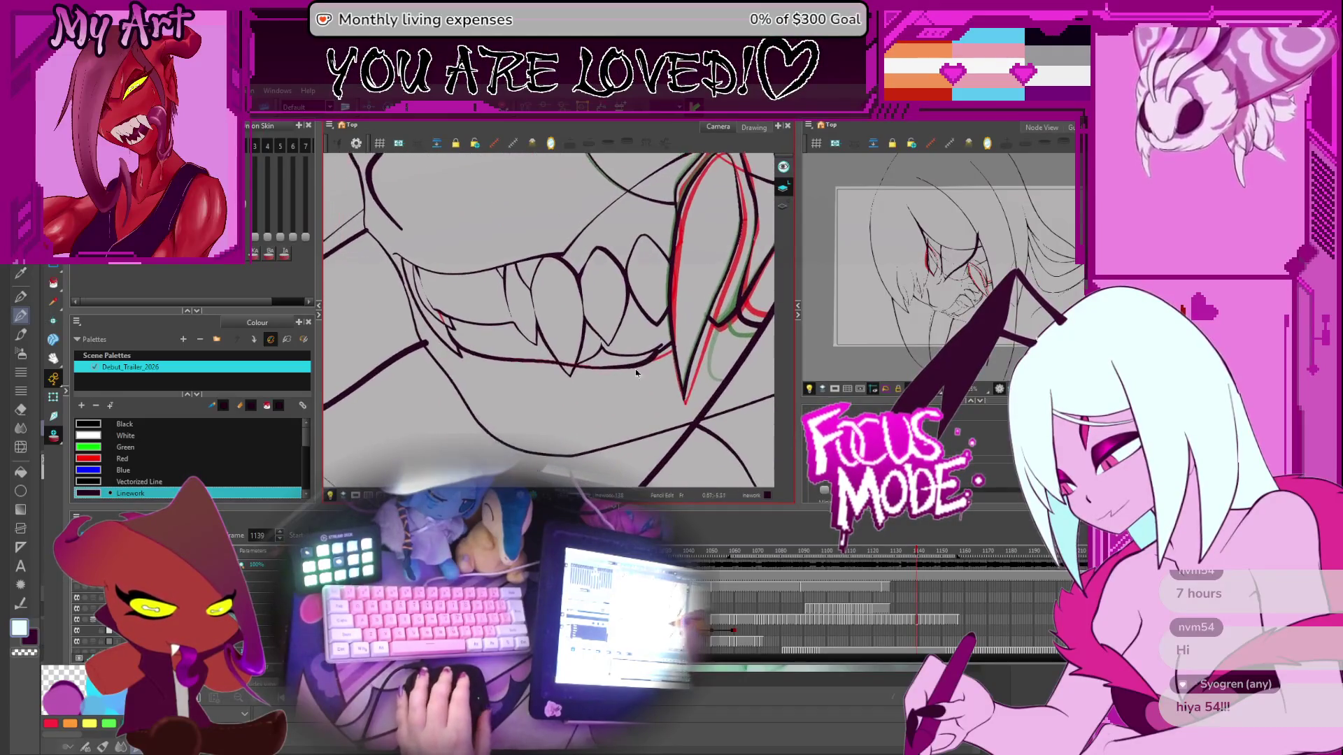
key("period")
key("period")
key("period")
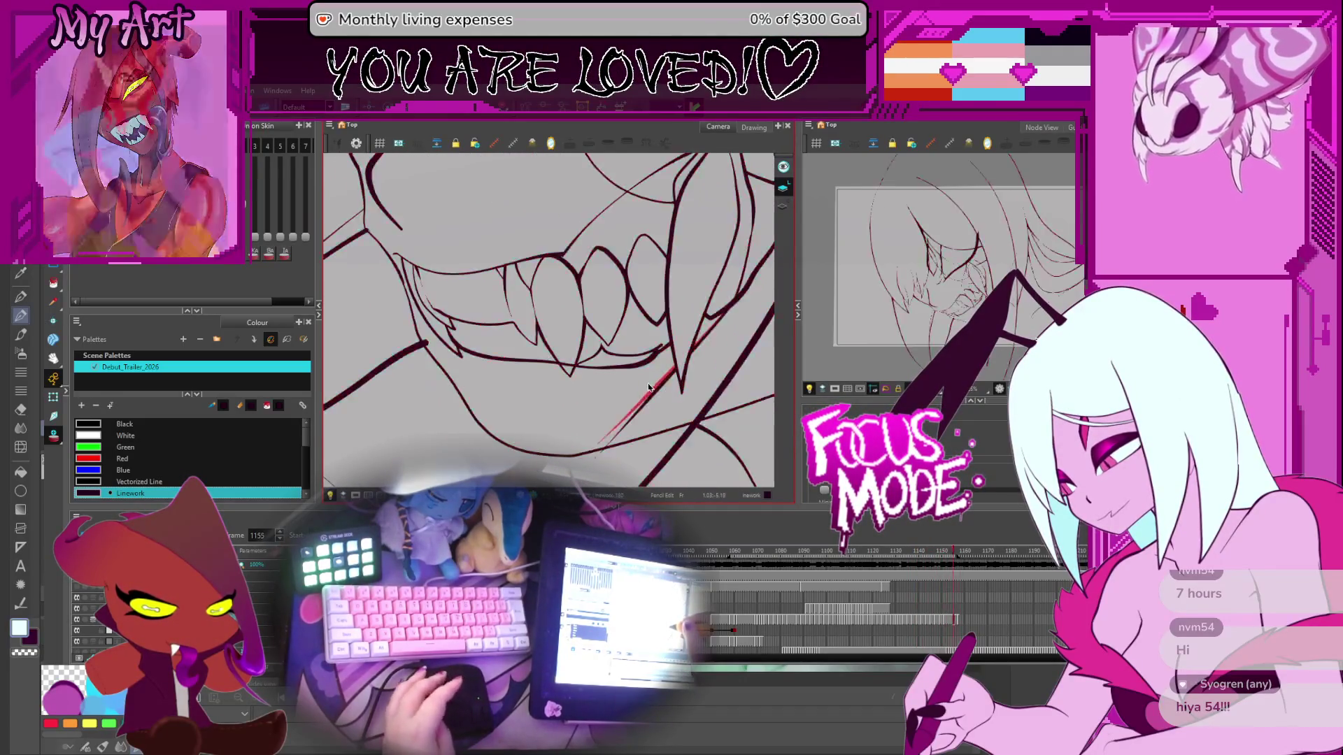
key("comma")
key("comma")
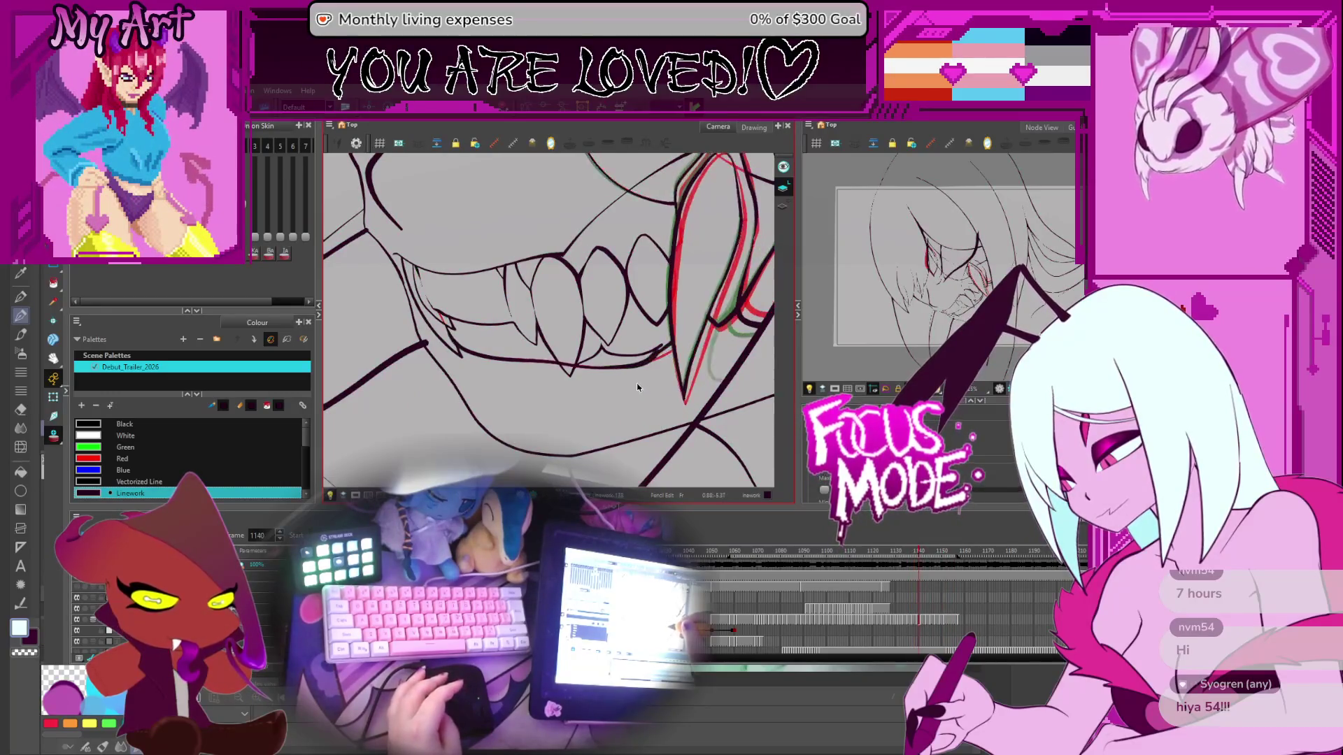
scroll(438, 267, "up", 2)
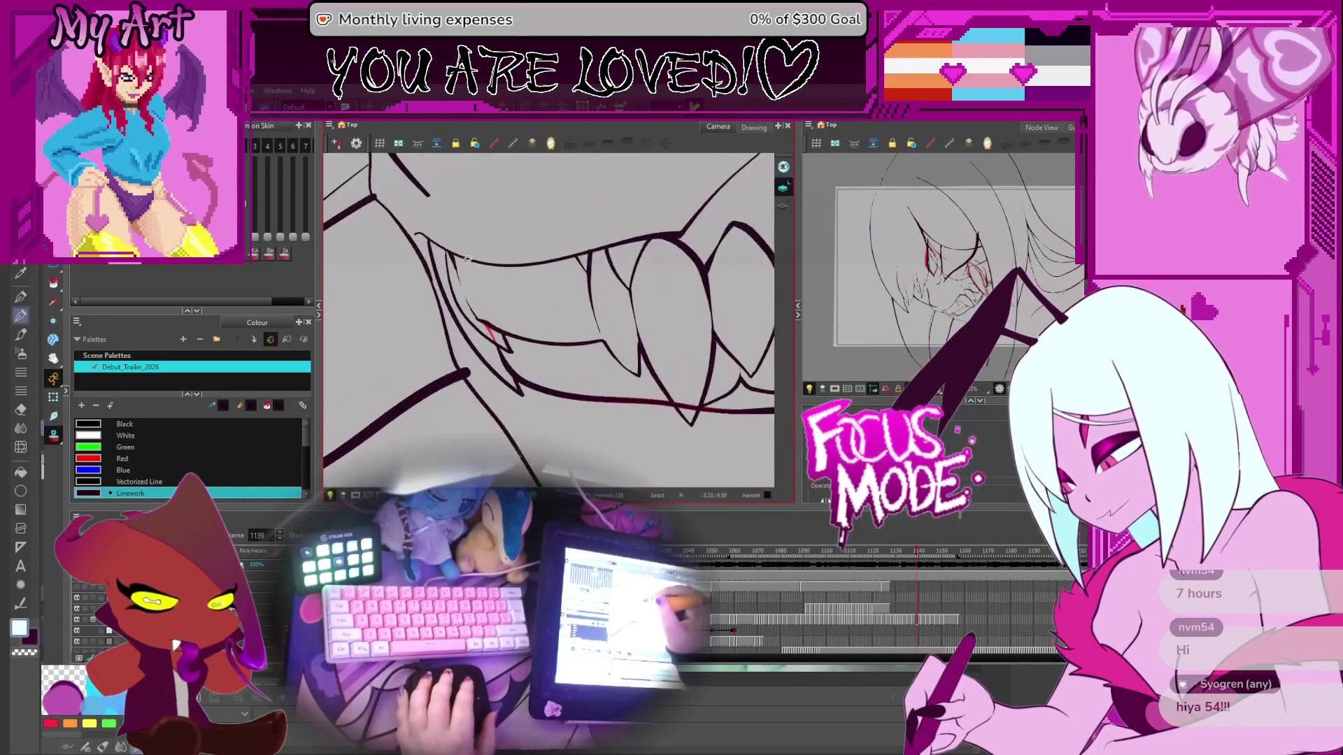
left_click(452, 261)
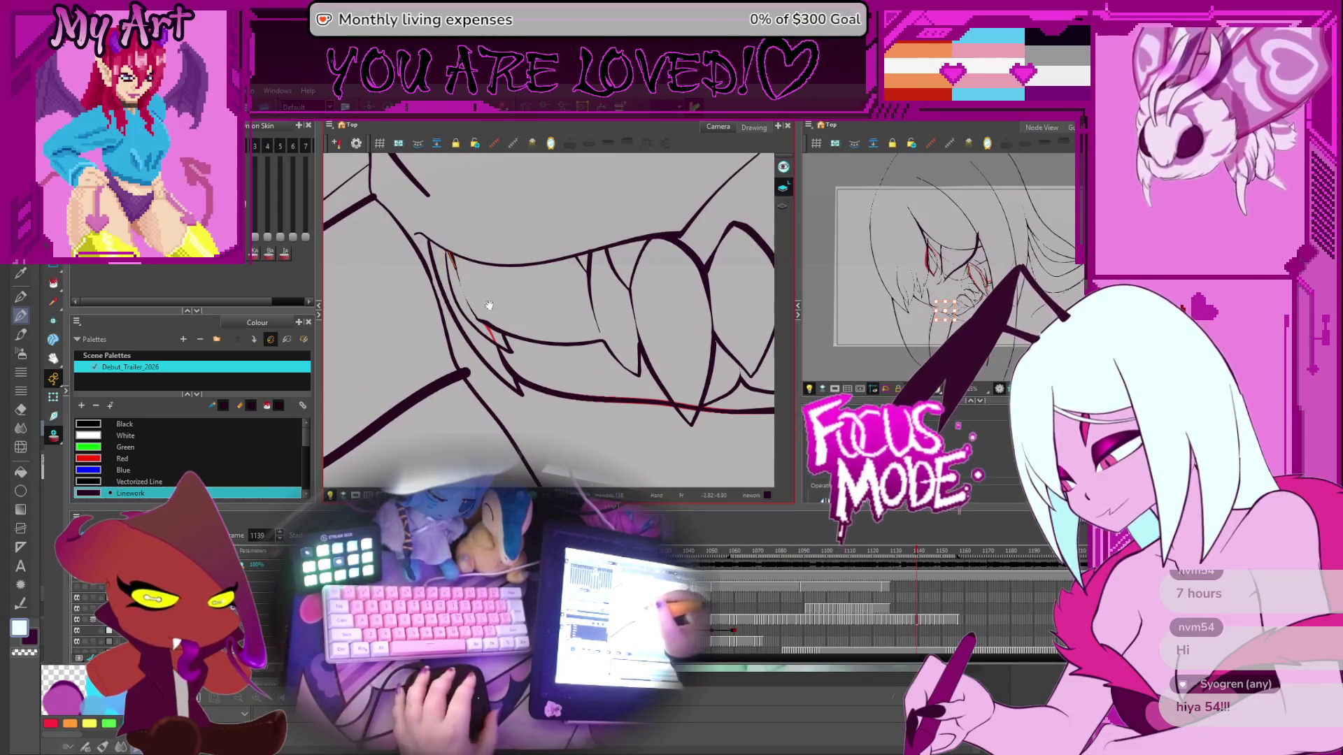
Step: Compare neighbouring frames and select a small stroke at the mouth corner
key("comma")
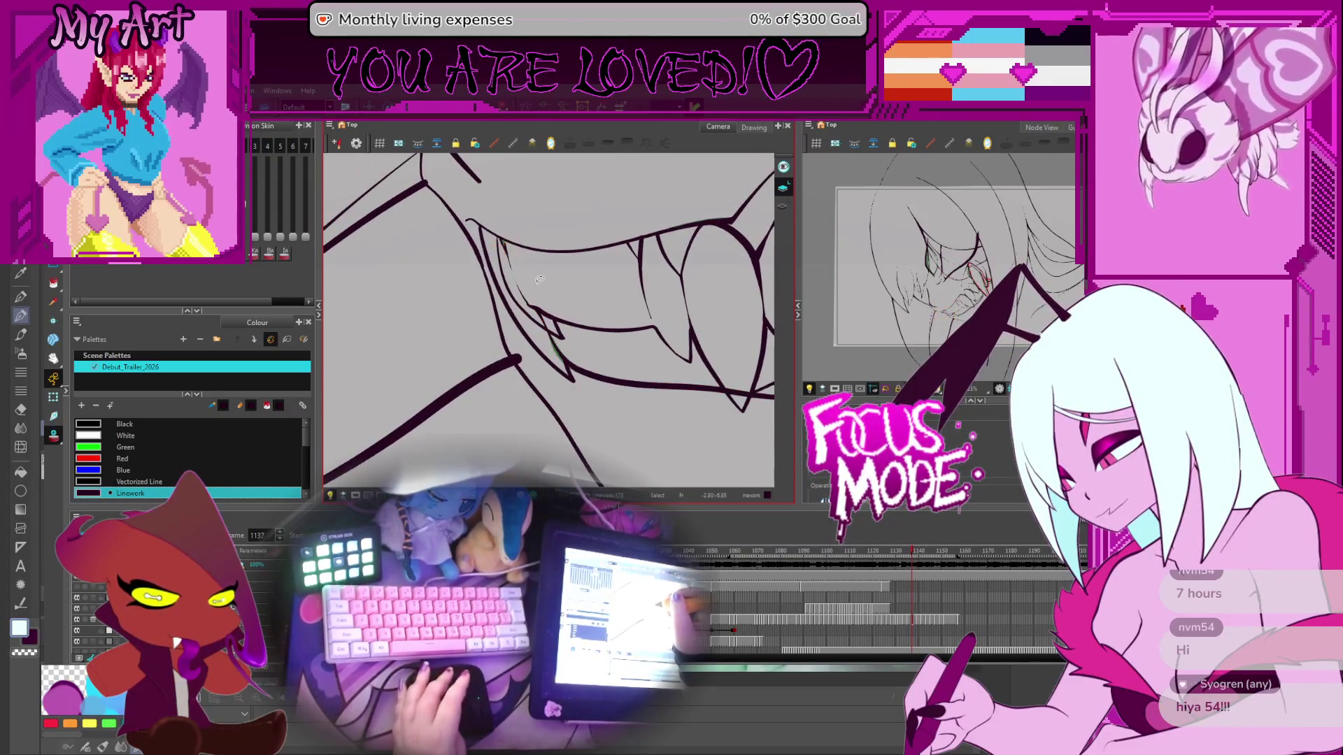
key("period")
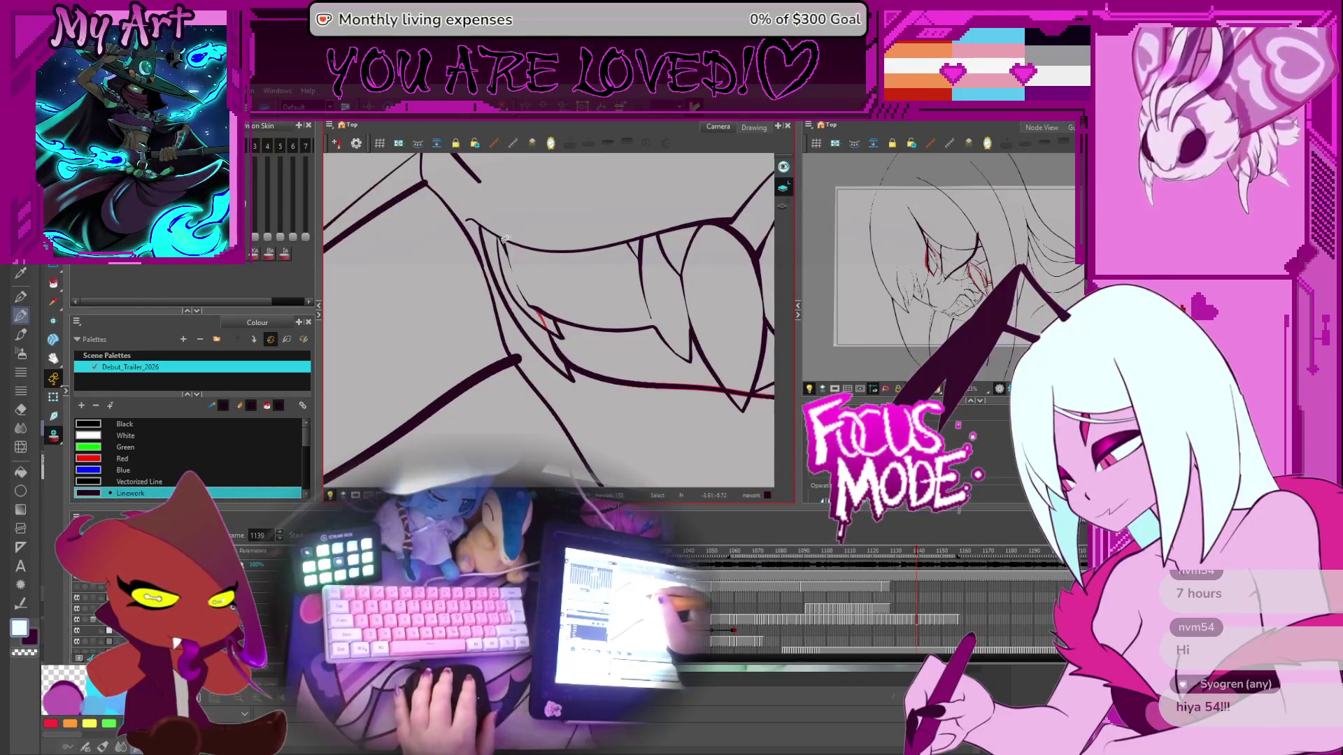
scroll(503, 240, "up", 2)
left_click(521, 267)
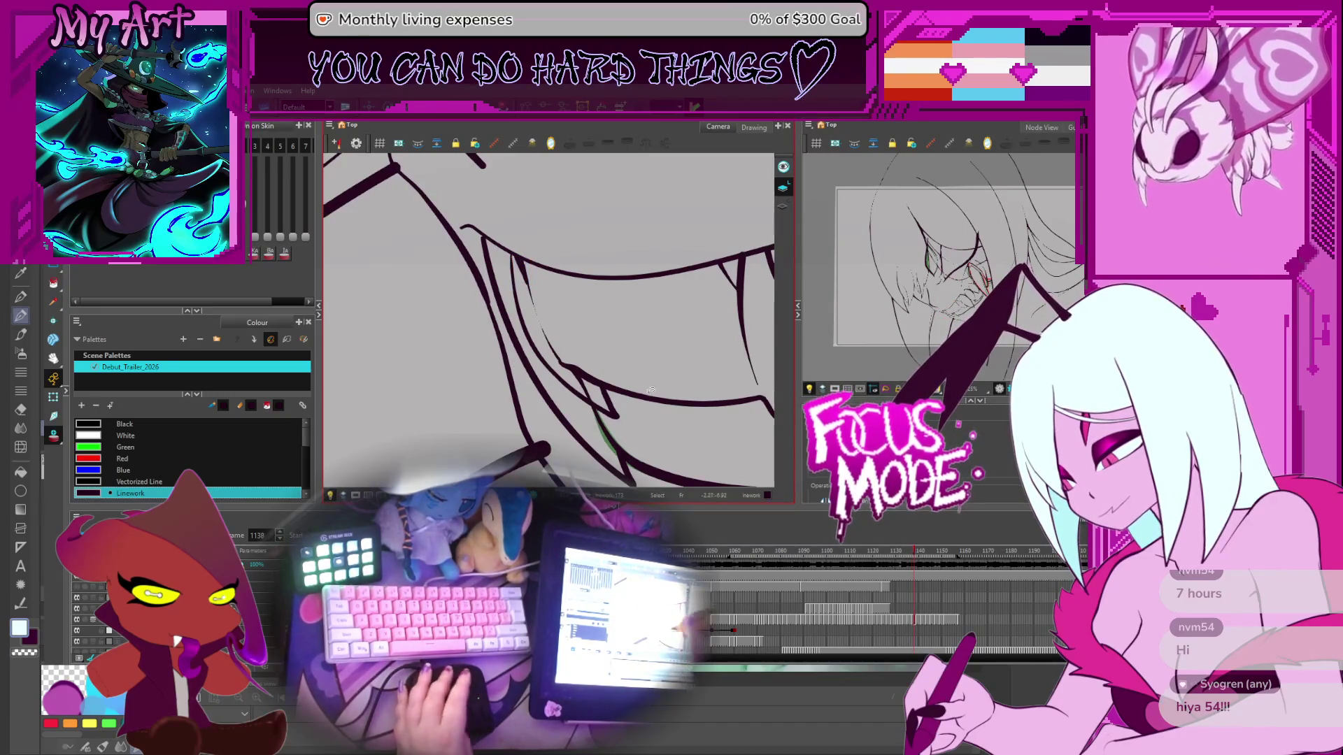
Step: Flip back through earlier drawings and bring the lower jaw into view
key("f")
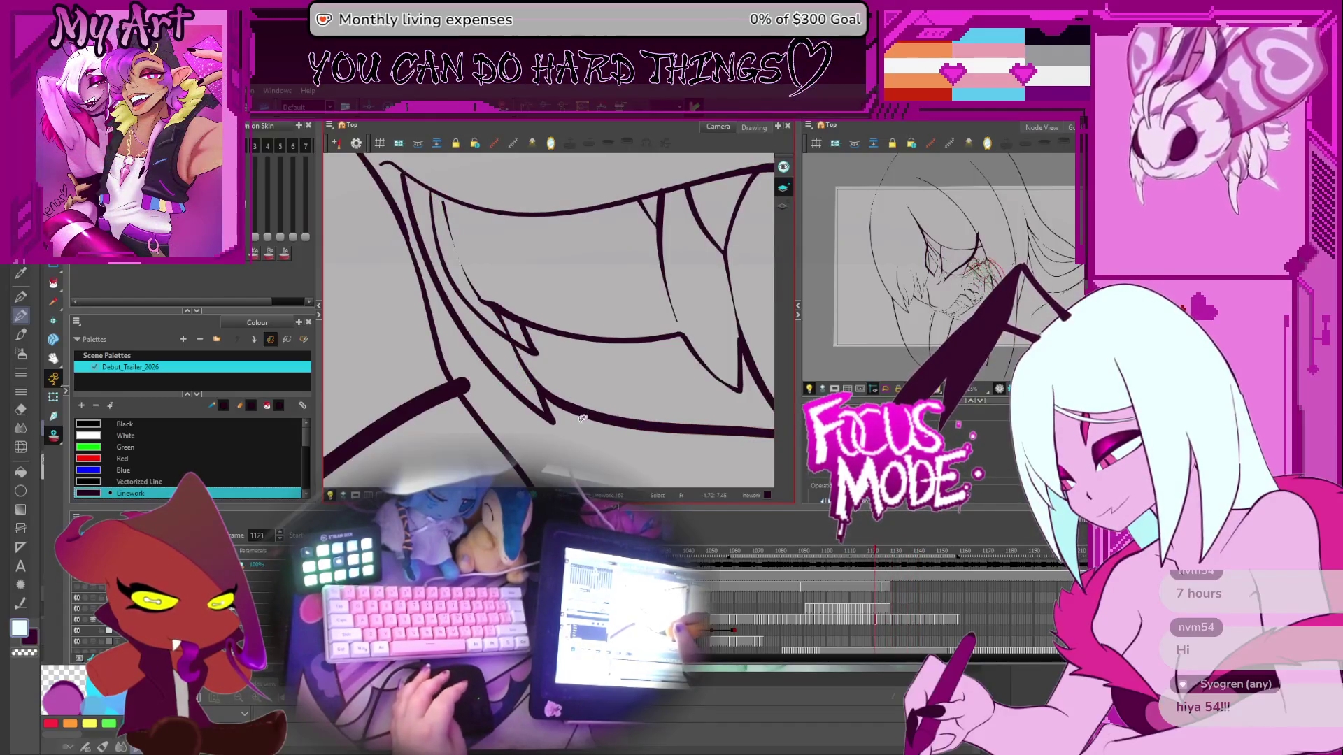
key("f")
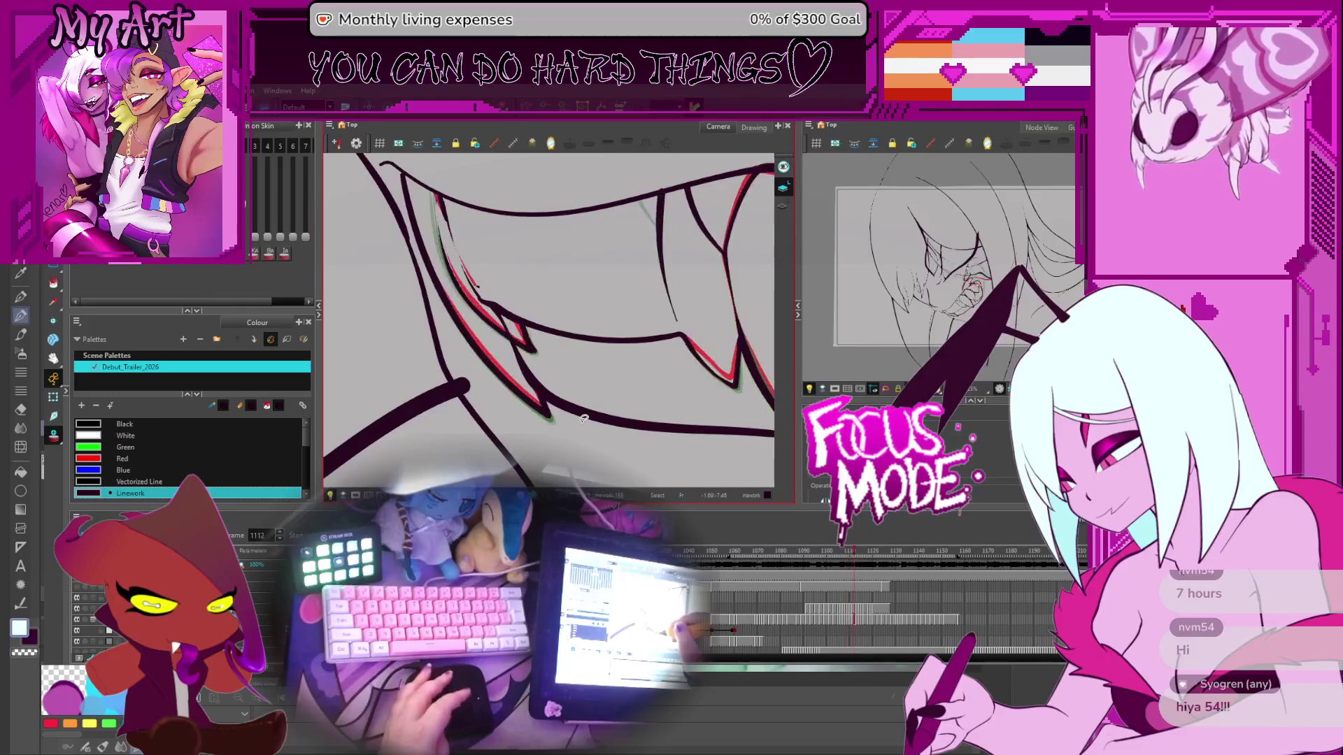
key("period")
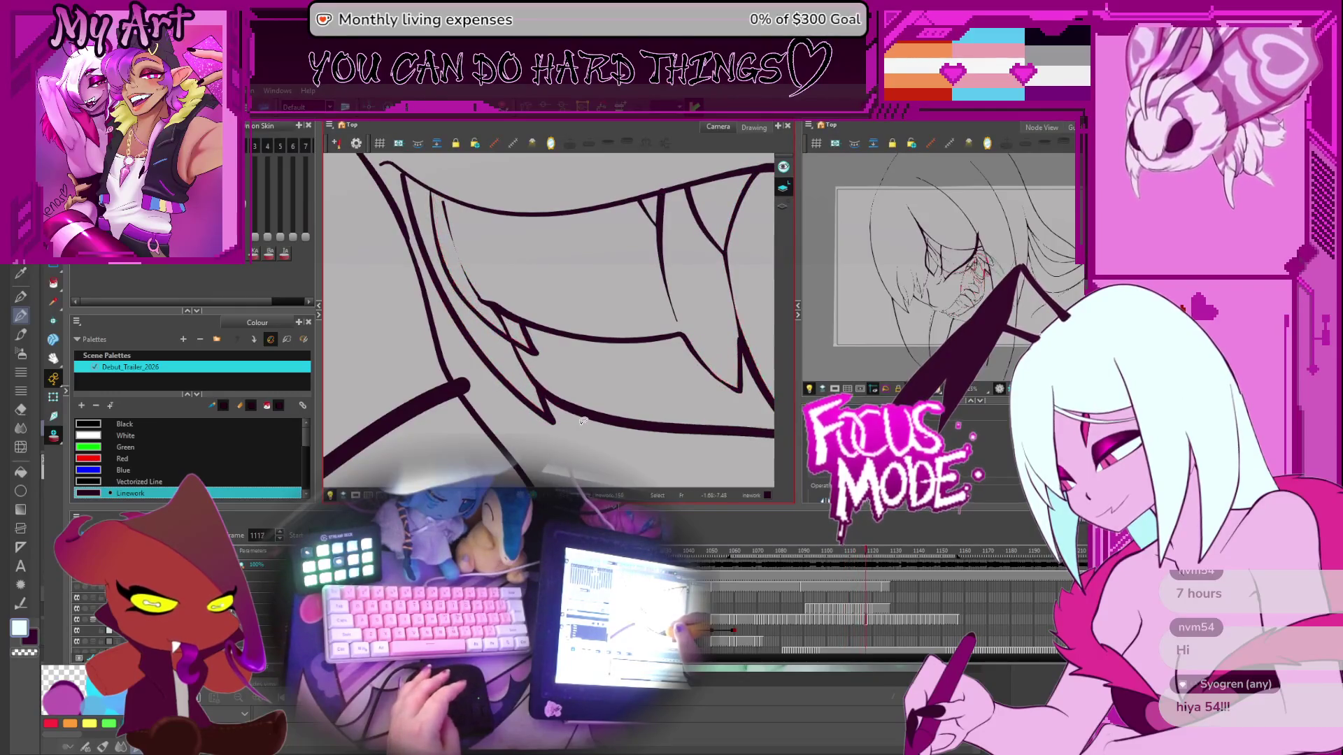
left_click_drag(536, 389, 525, 343)
Step: Select the lower gum stroke and step through frames 1114–1117
left_click(526, 345)
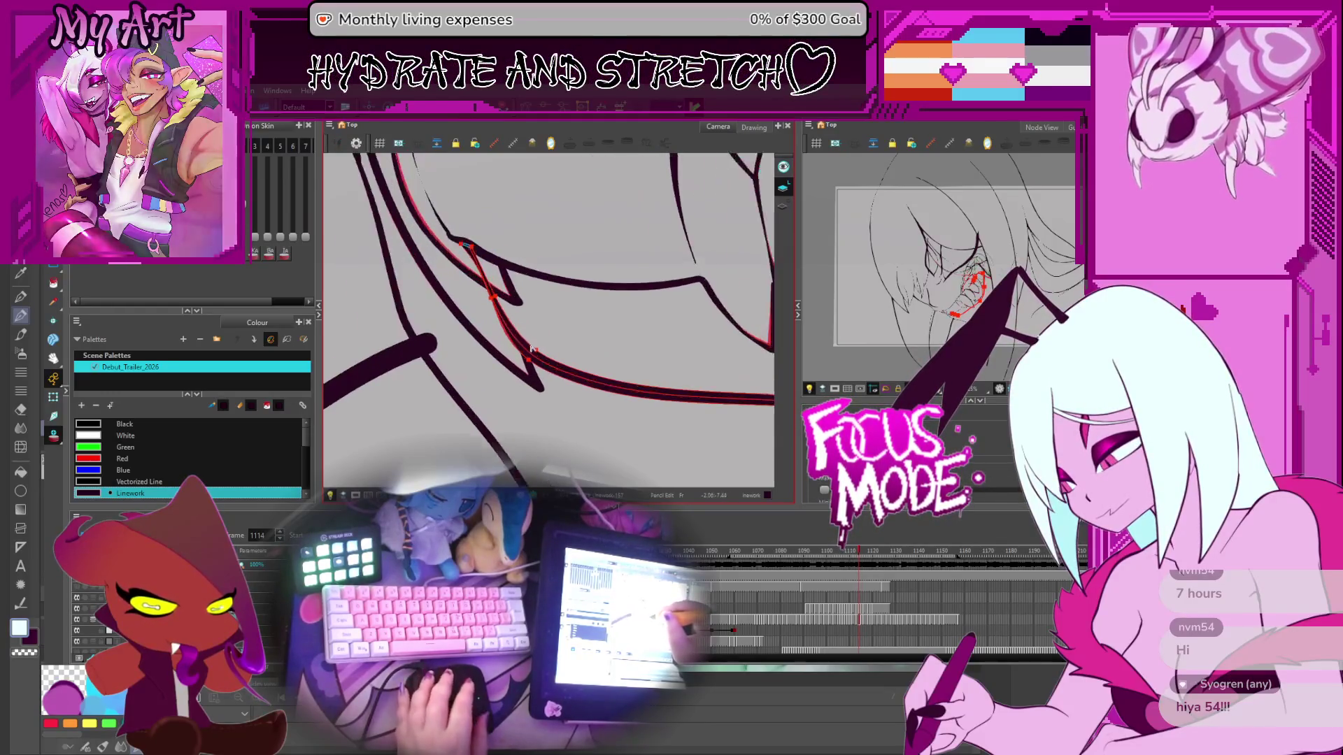
scroll(543, 338, "down", 3)
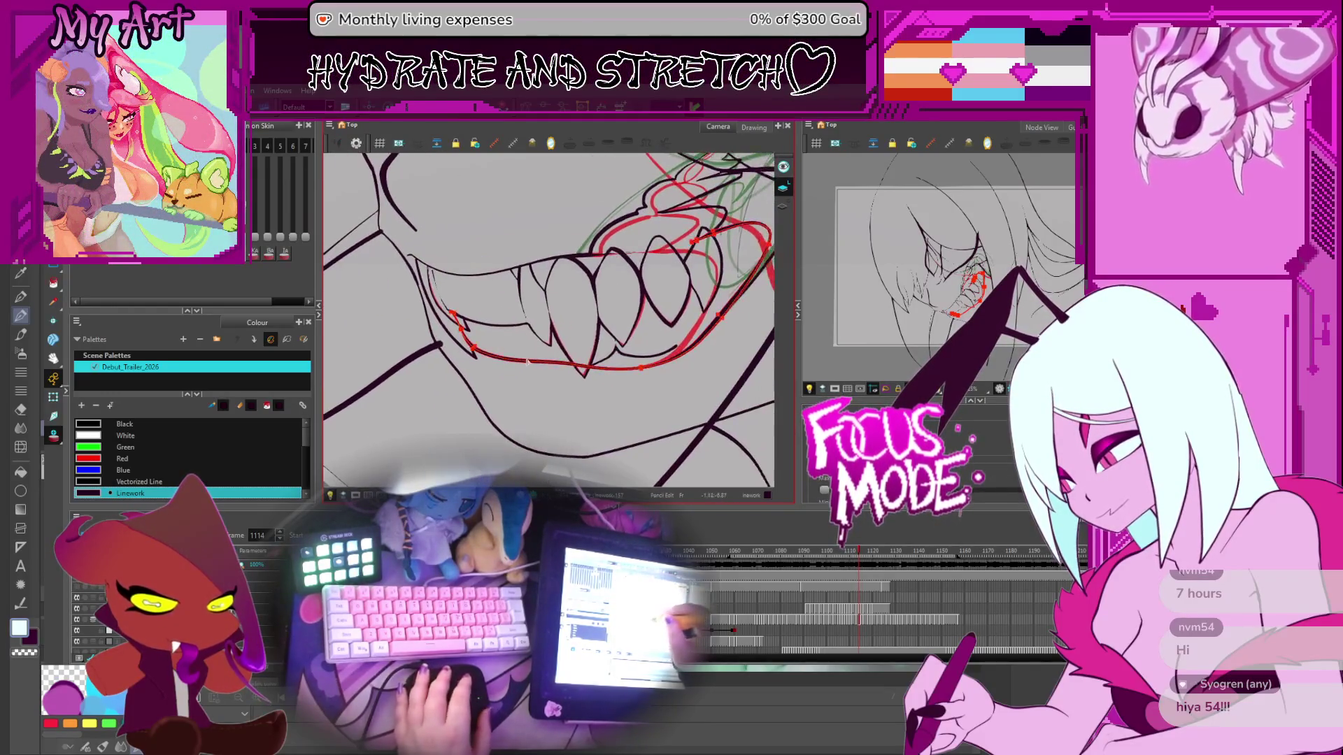
key("period")
key("period")
key("period")
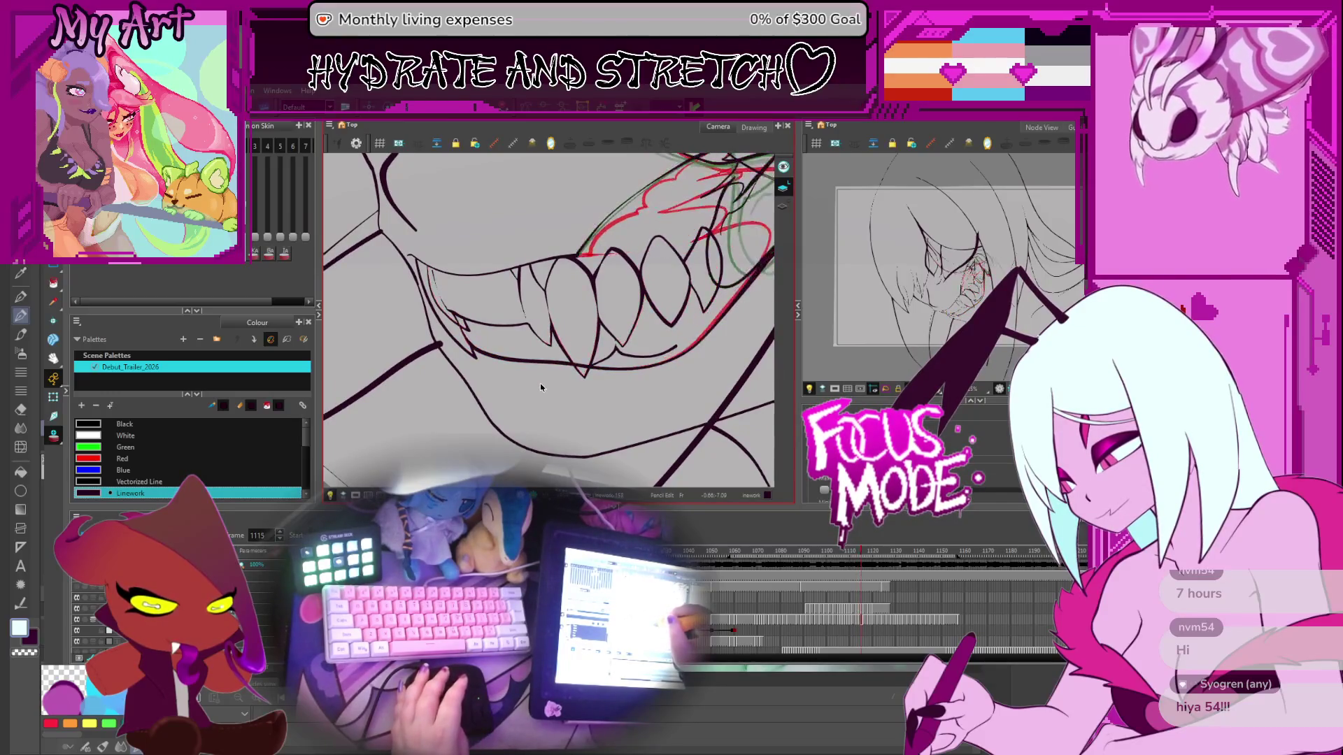
key("comma")
key("comma")
key("comma")
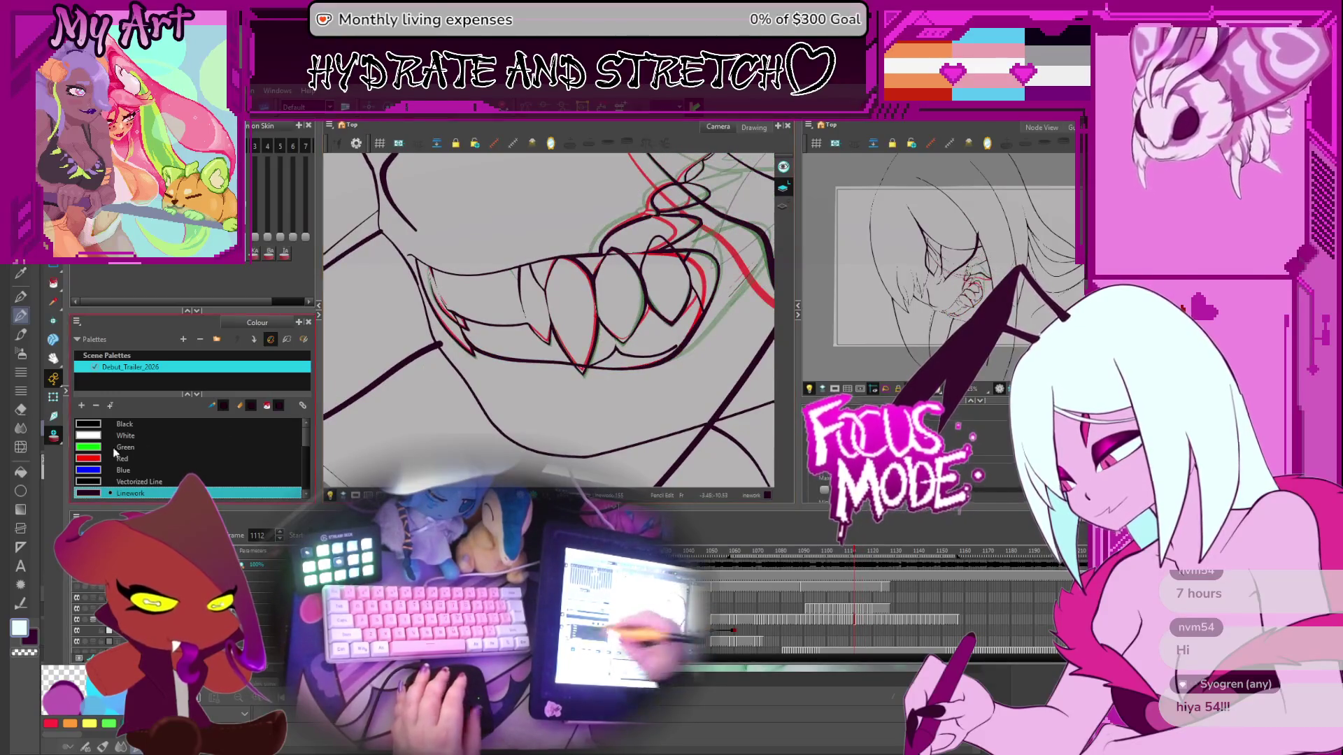
Step: Play back the animation to review the motion, then advance to frame 1114
key("Return")
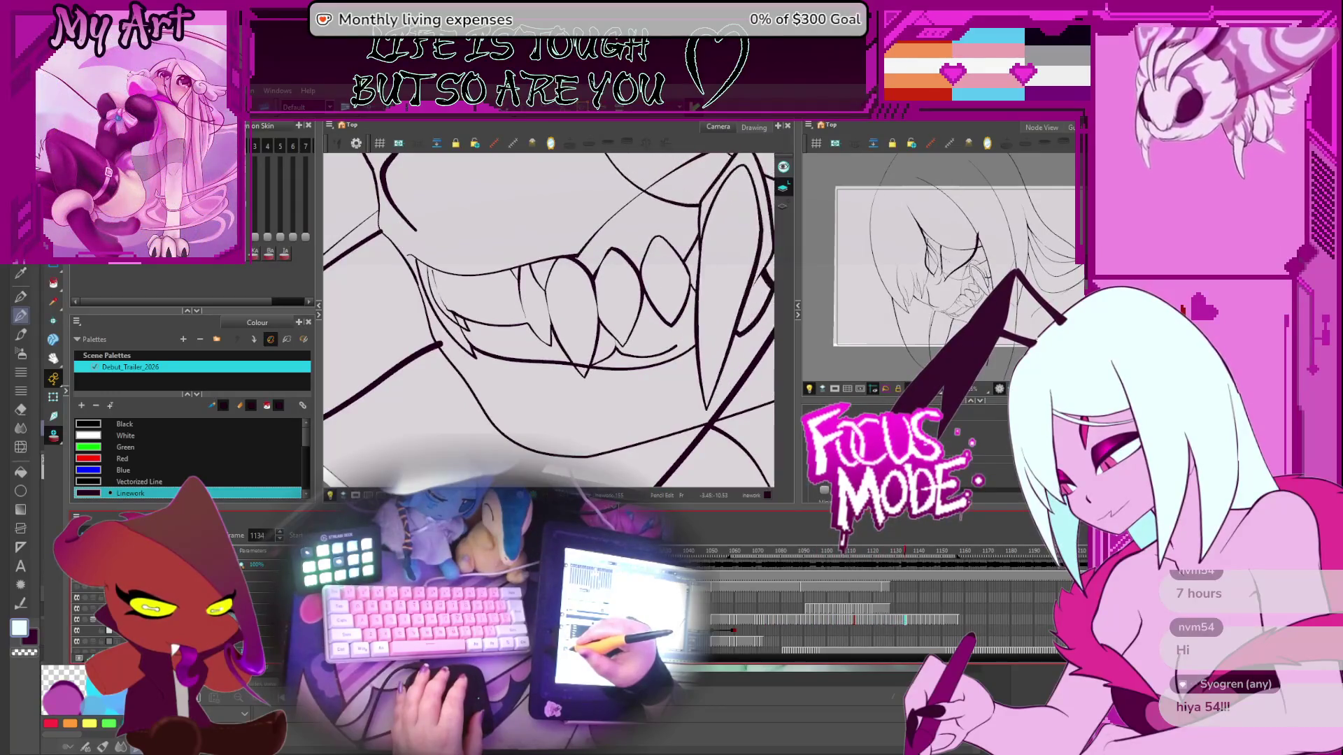
key("Return")
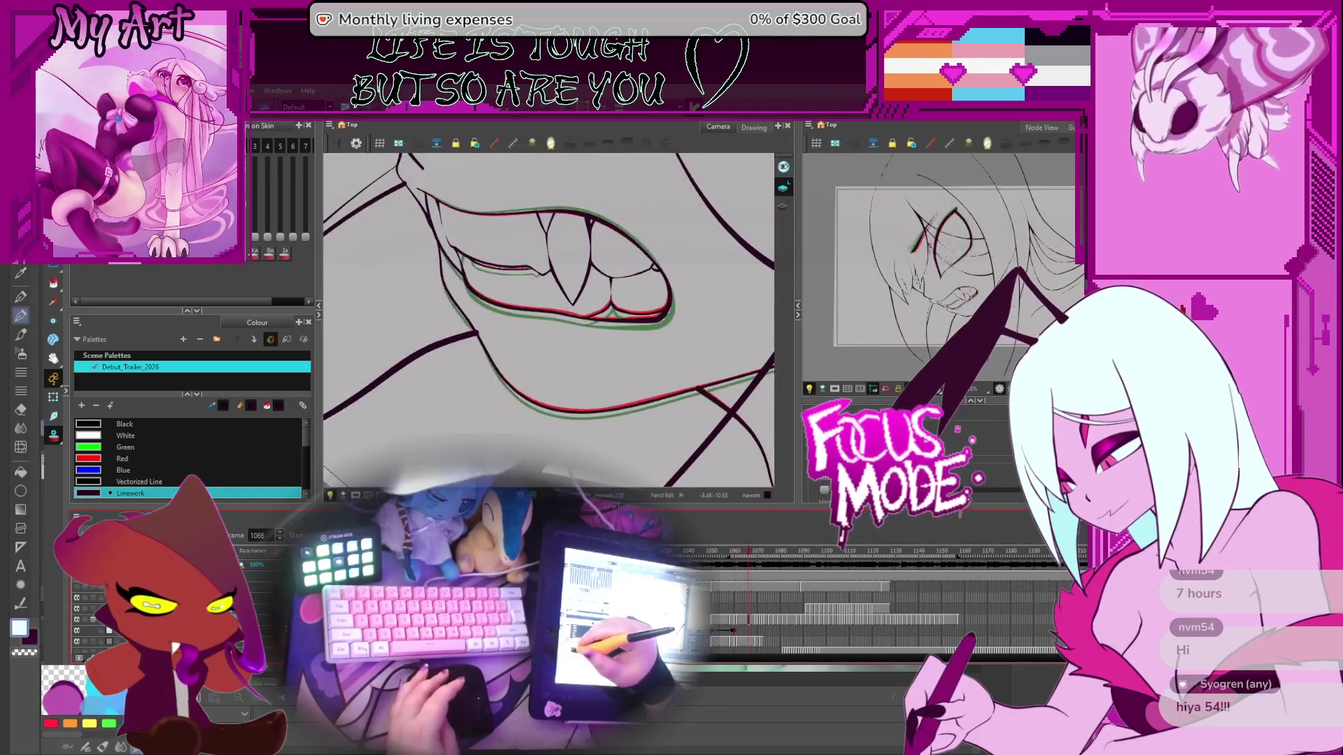
key("Return")
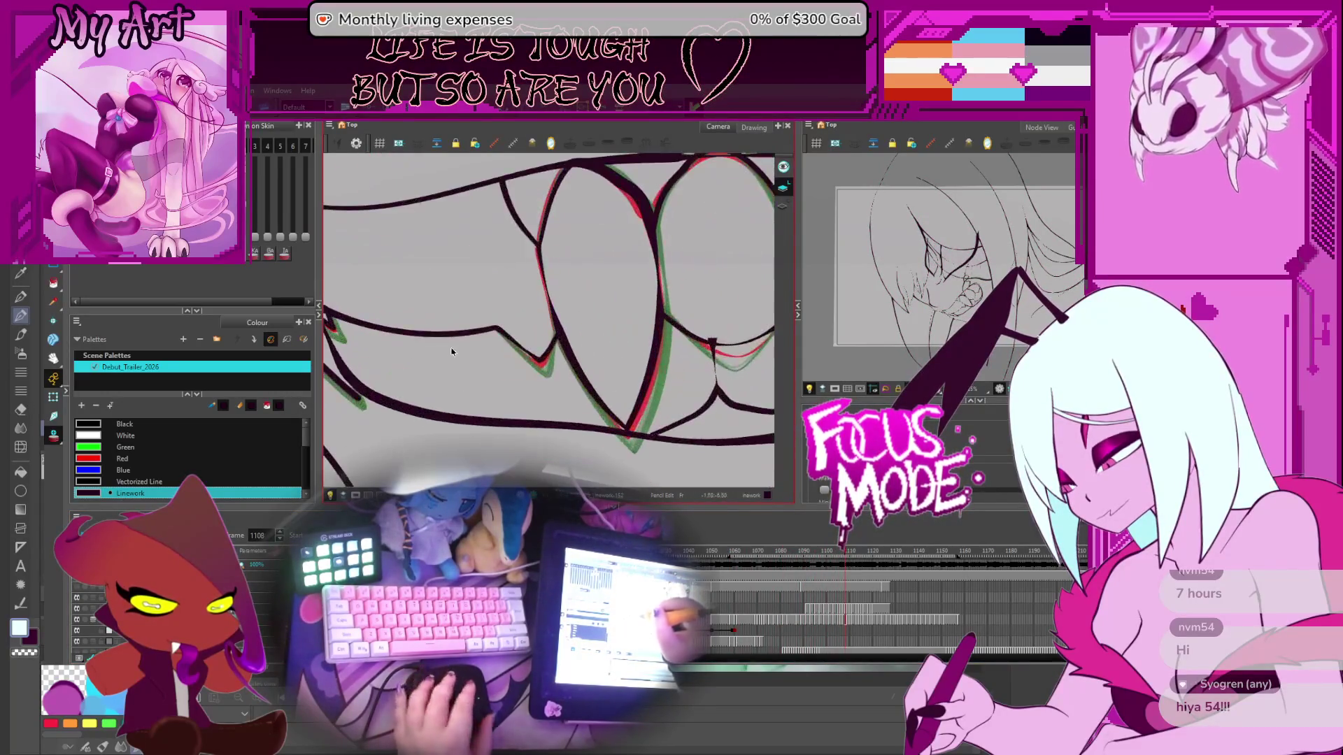
key("period")
key("period")
key("period")
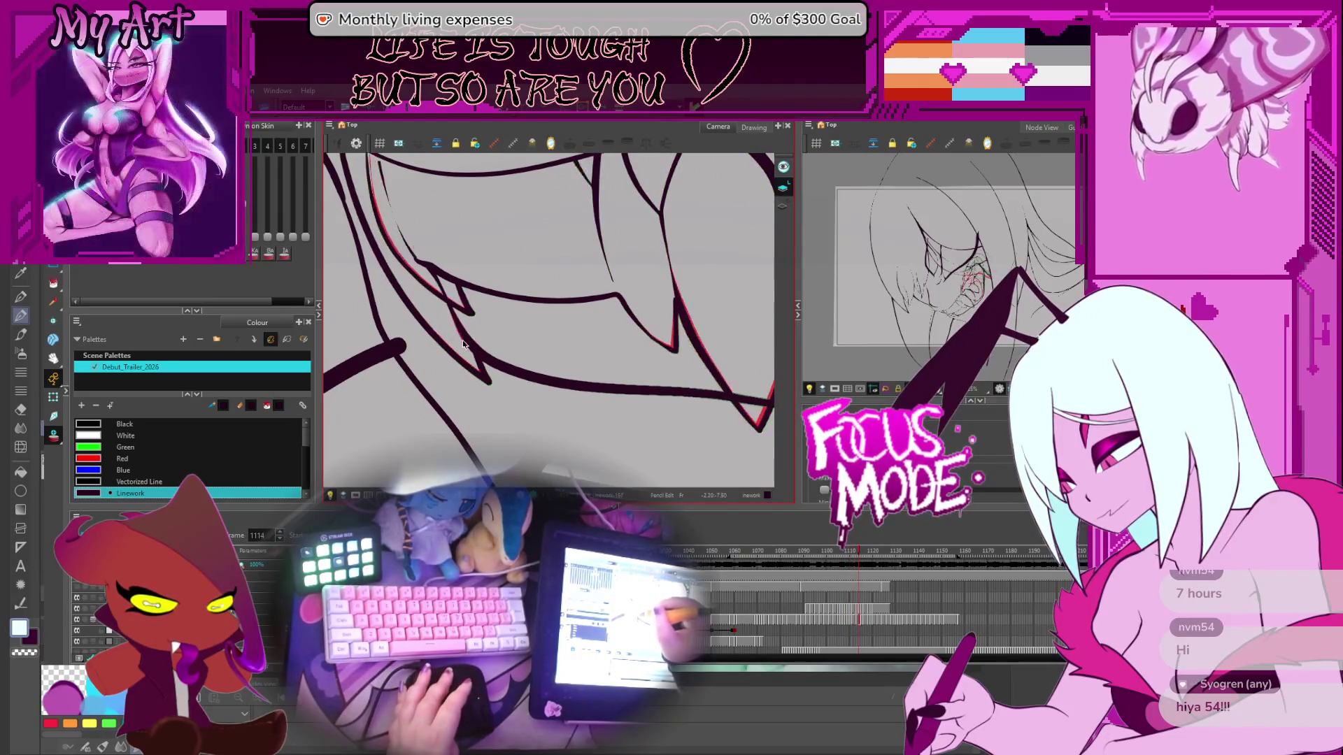
Step: Select the zigzag gum and long curved jaw strokes on frame 1115 for reshaping
left_click(463, 343)
scroll(464, 343, "up", 2)
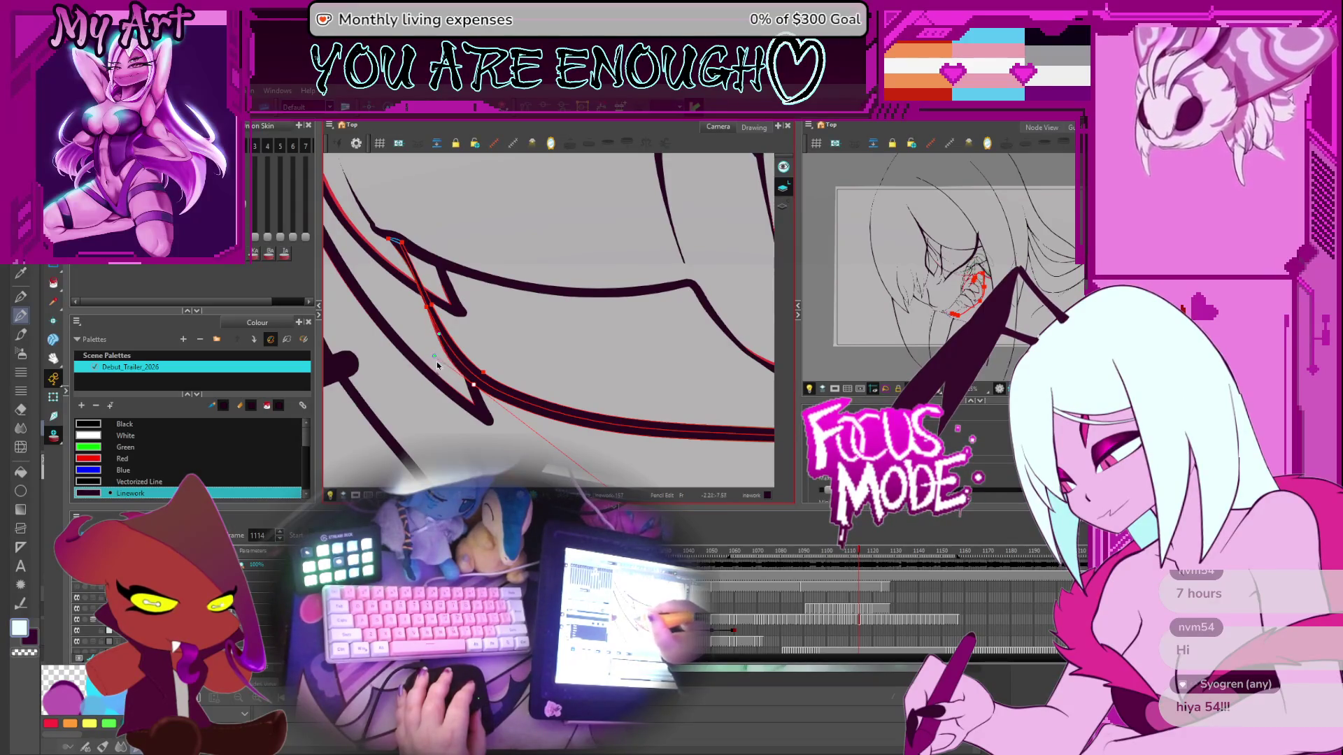
key("comma")
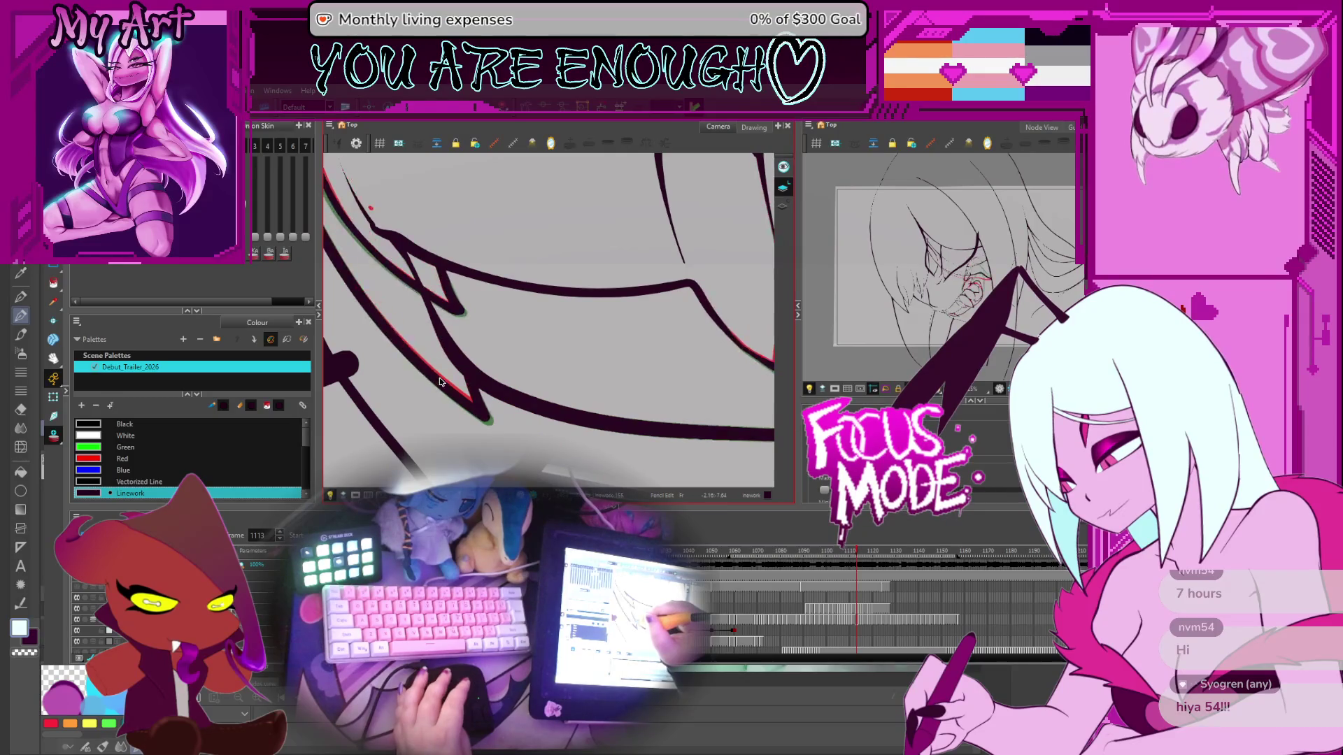
key("period")
key("period")
left_click(456, 348)
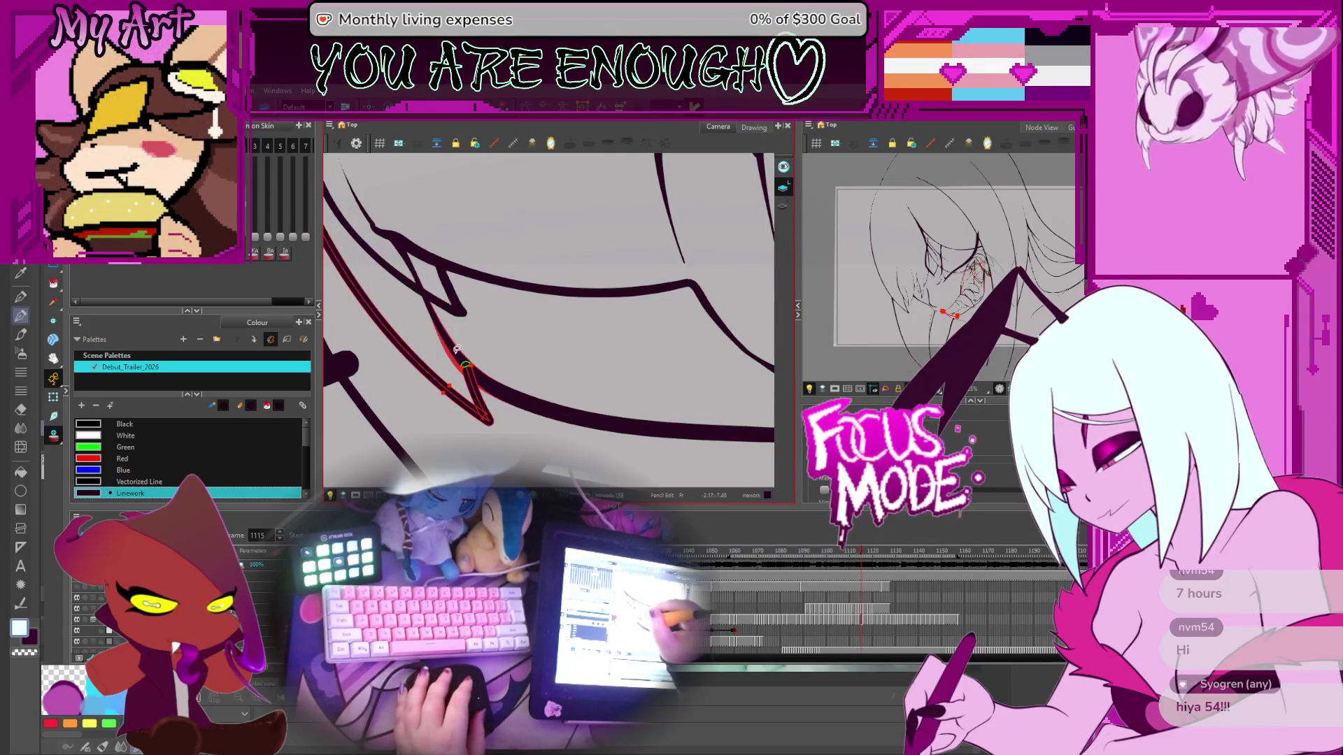
left_click(474, 371)
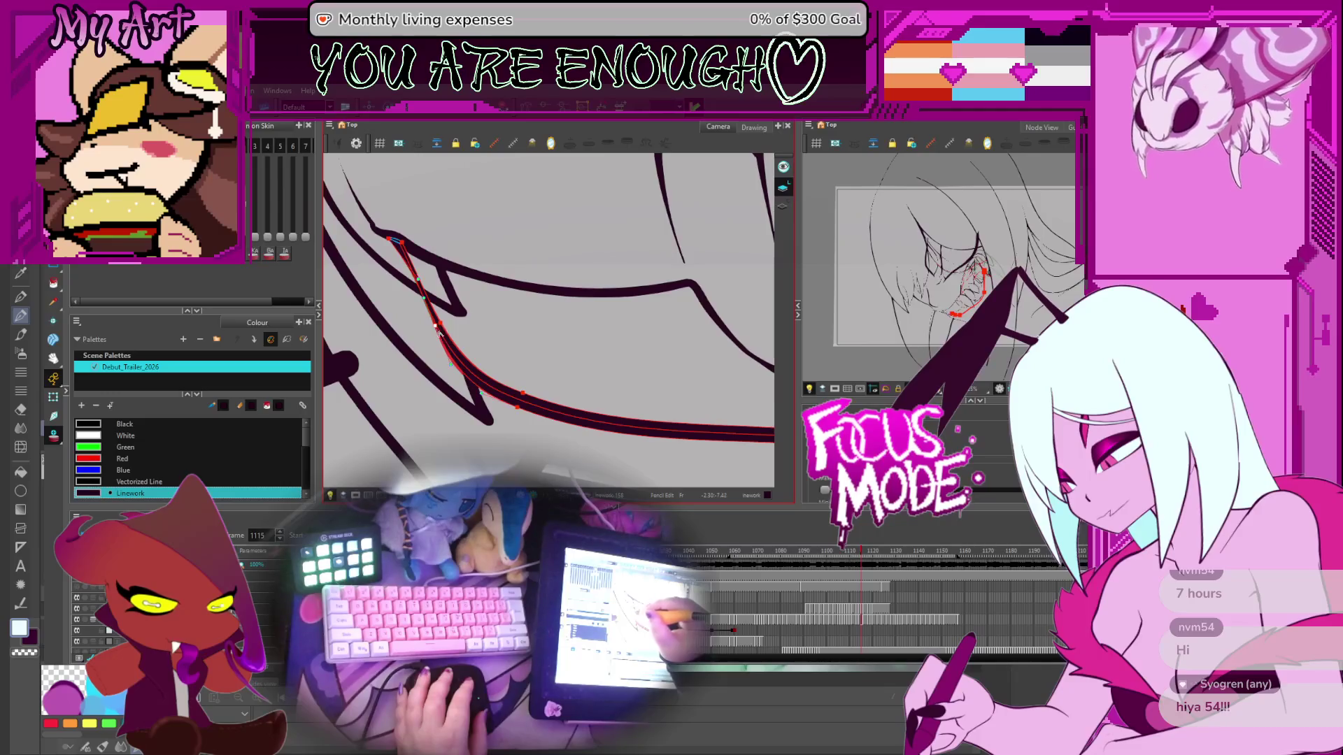
scroll(439, 331, "up", 2)
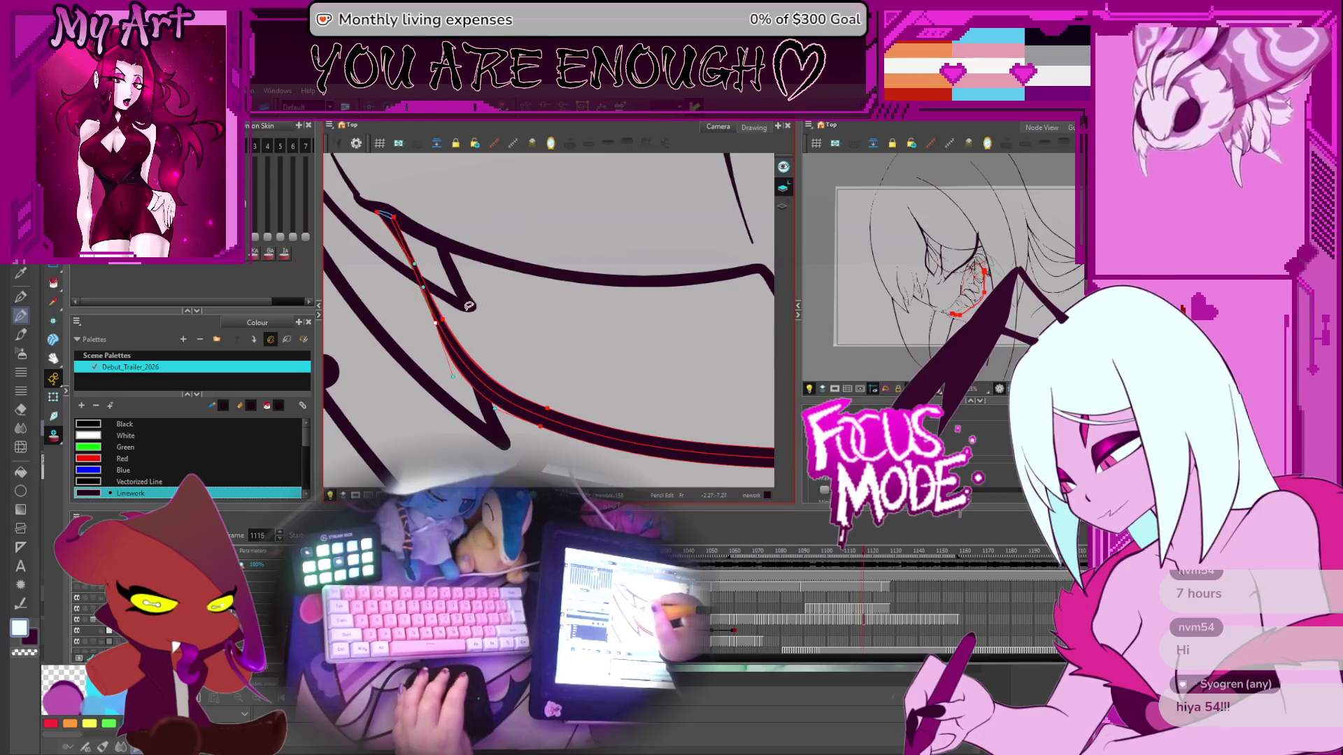
key("period")
key("period")
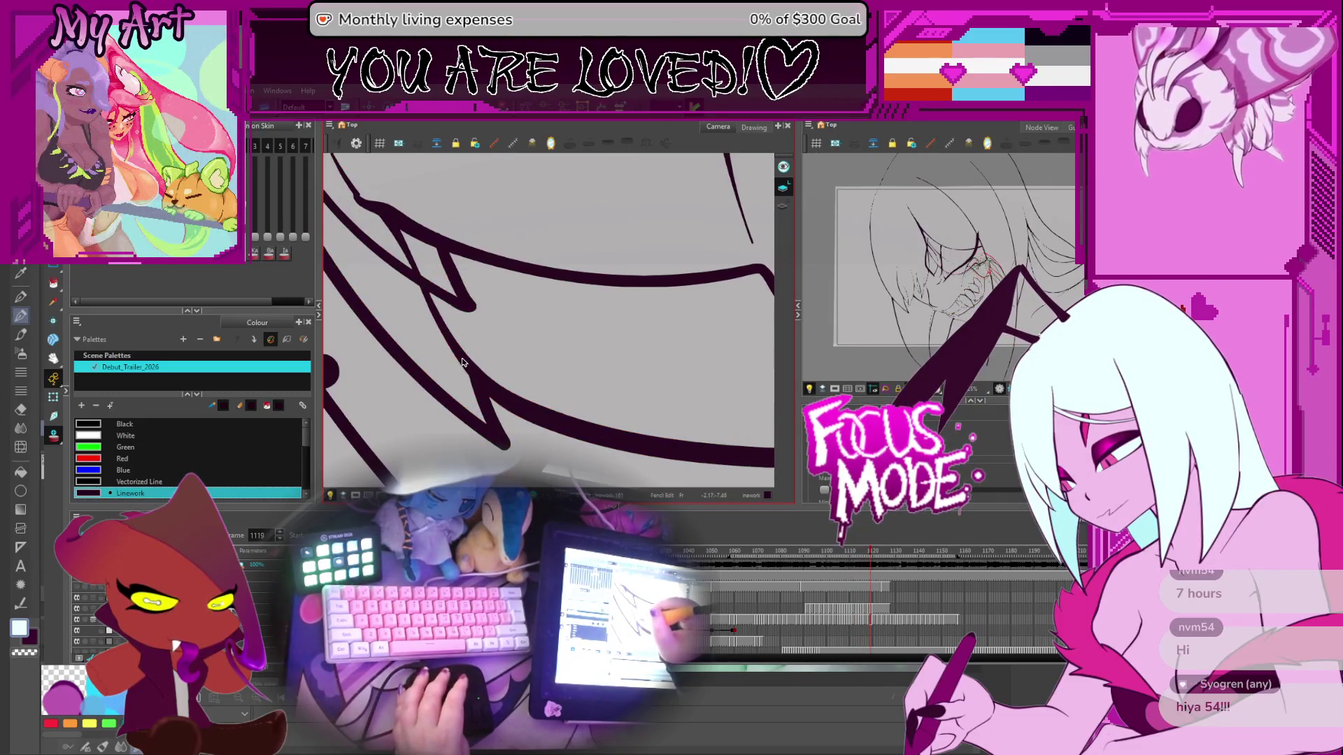
key("period")
key("period")
key("period")
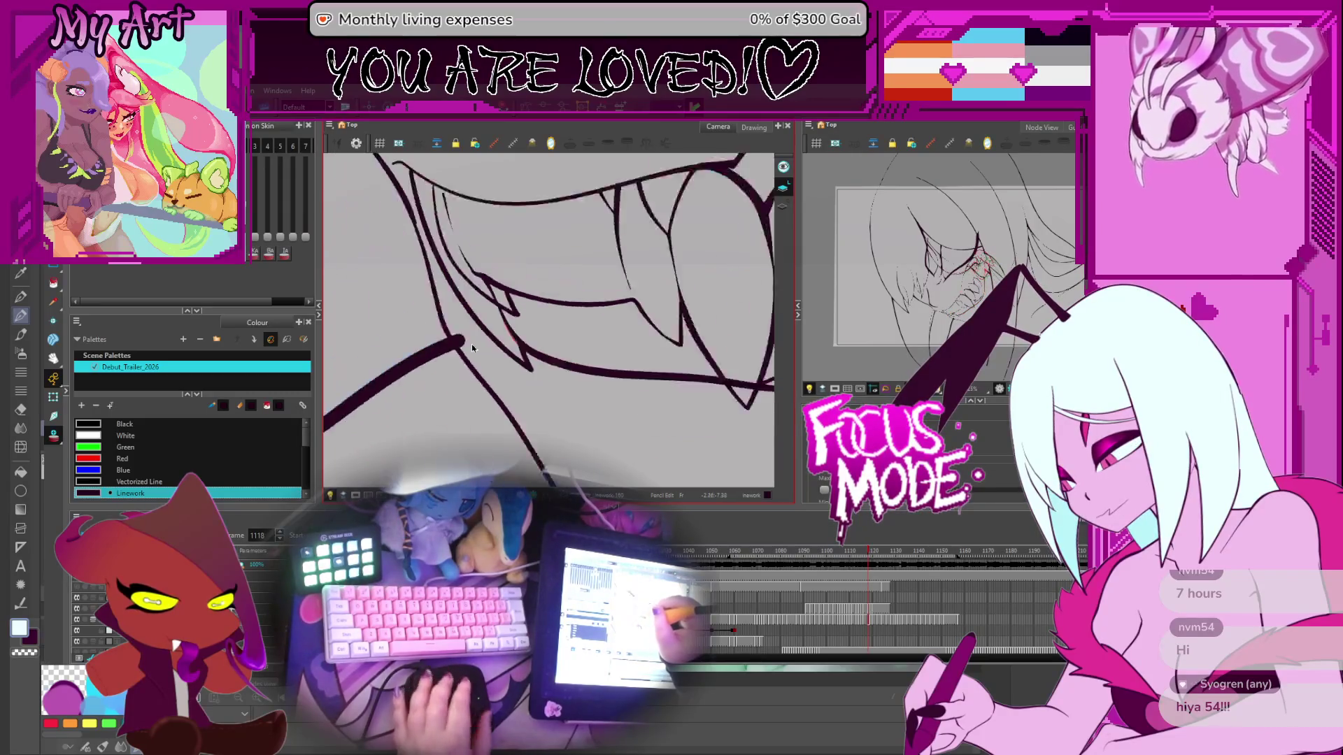
Step: Step through frames 1118–1121 and switch to the Cutter tool
key("period")
key("period")
key("period")
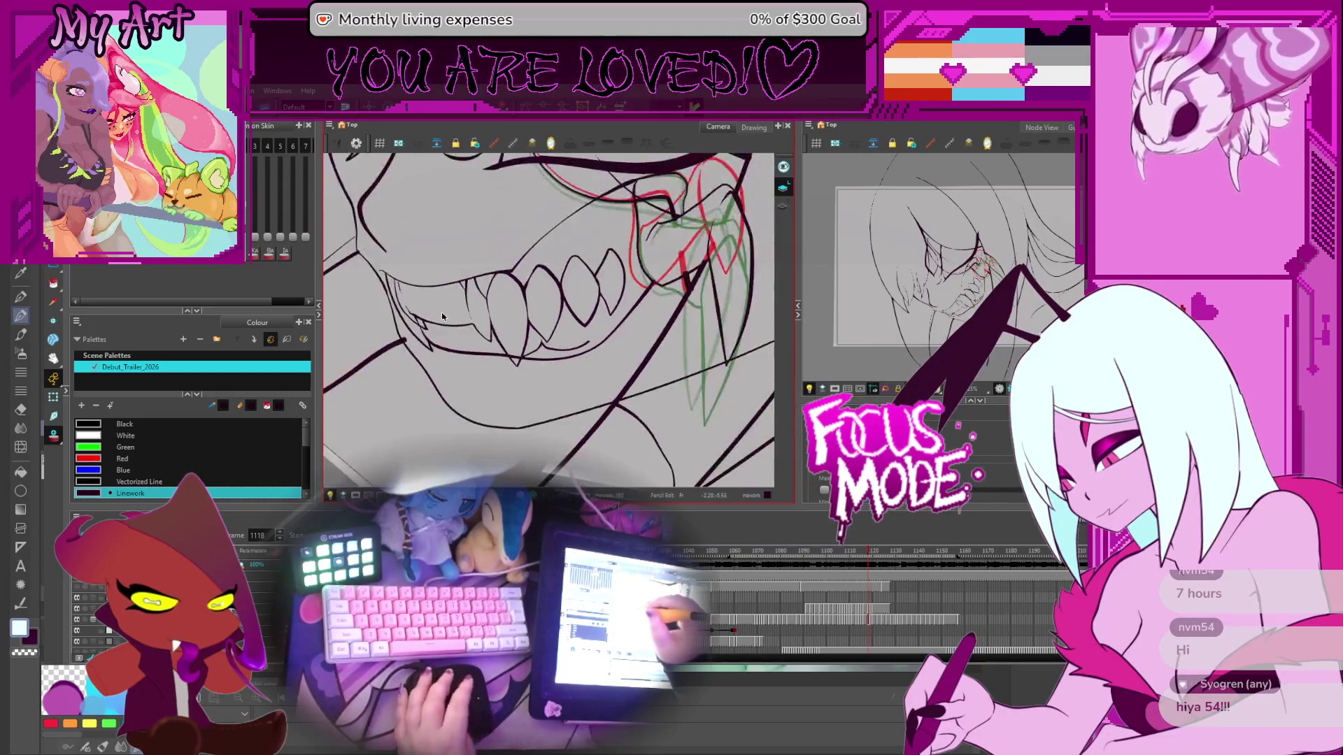
key("comma")
key("comma")
key("comma")
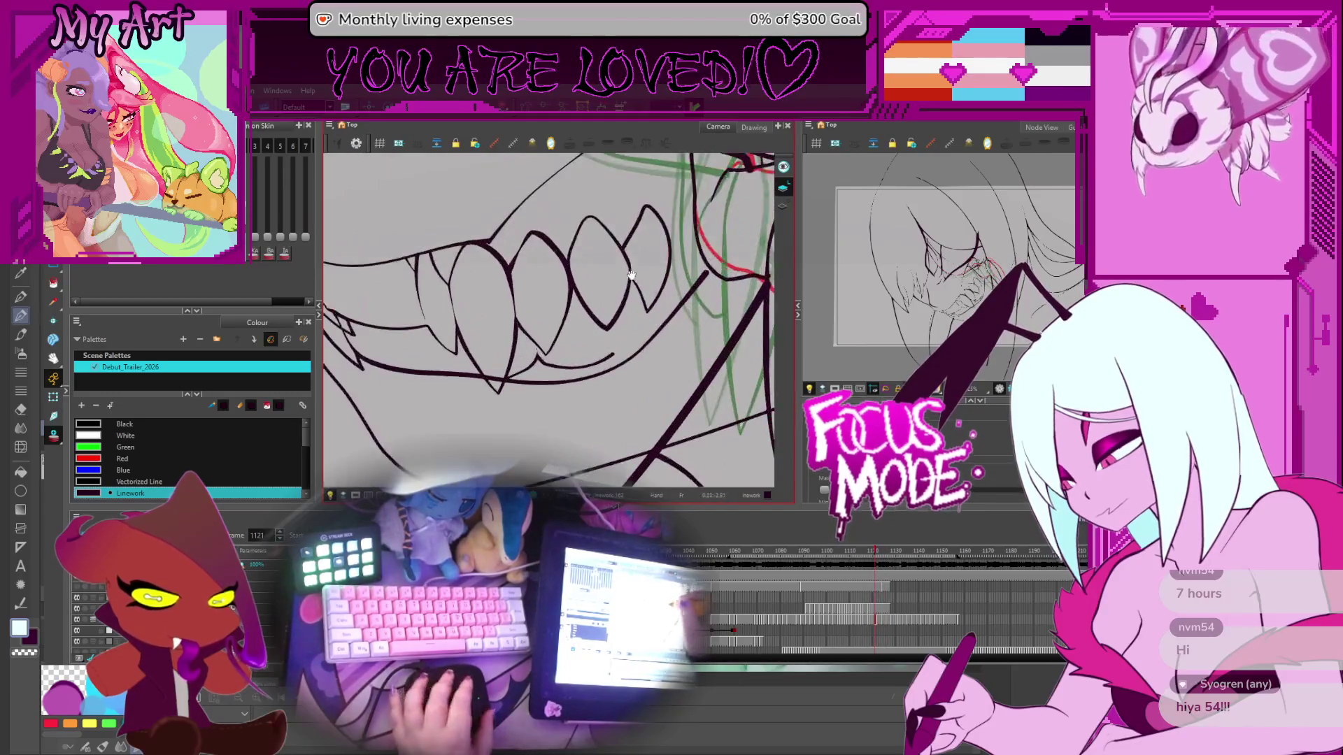
key("period")
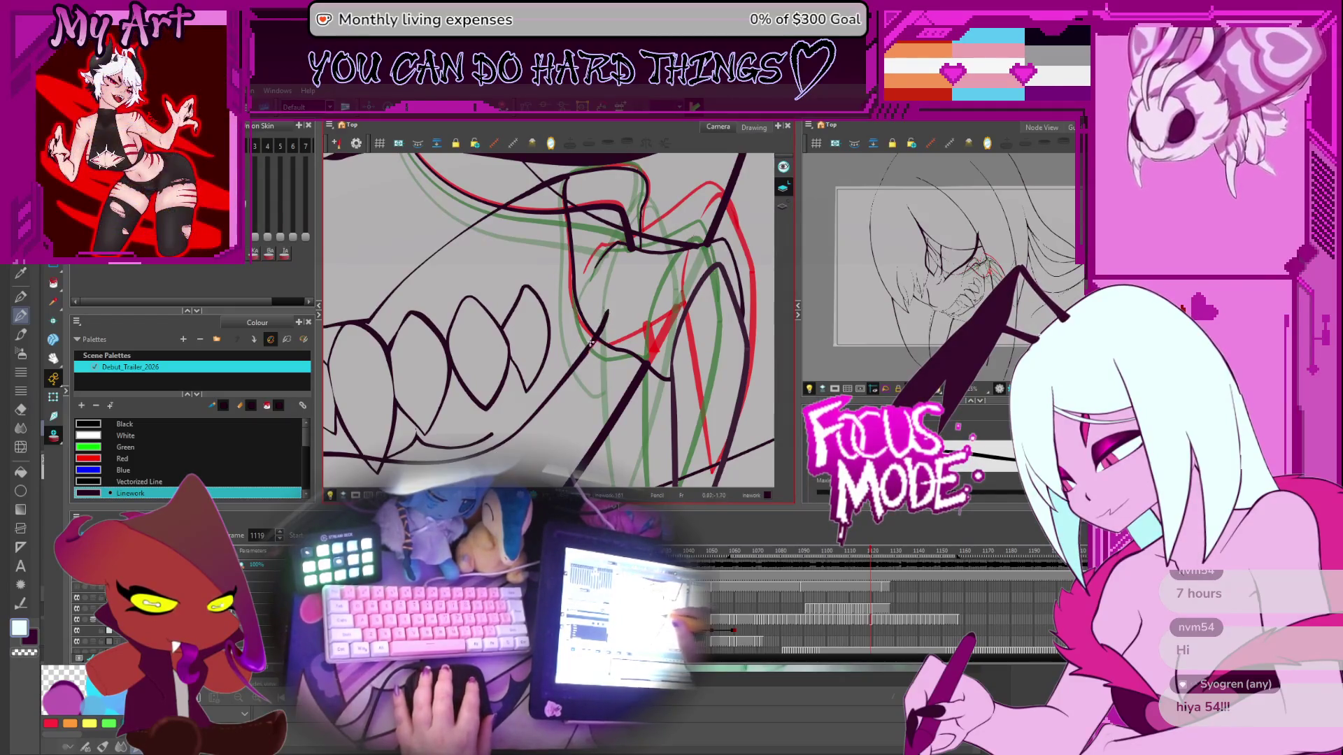
key("alt+t")
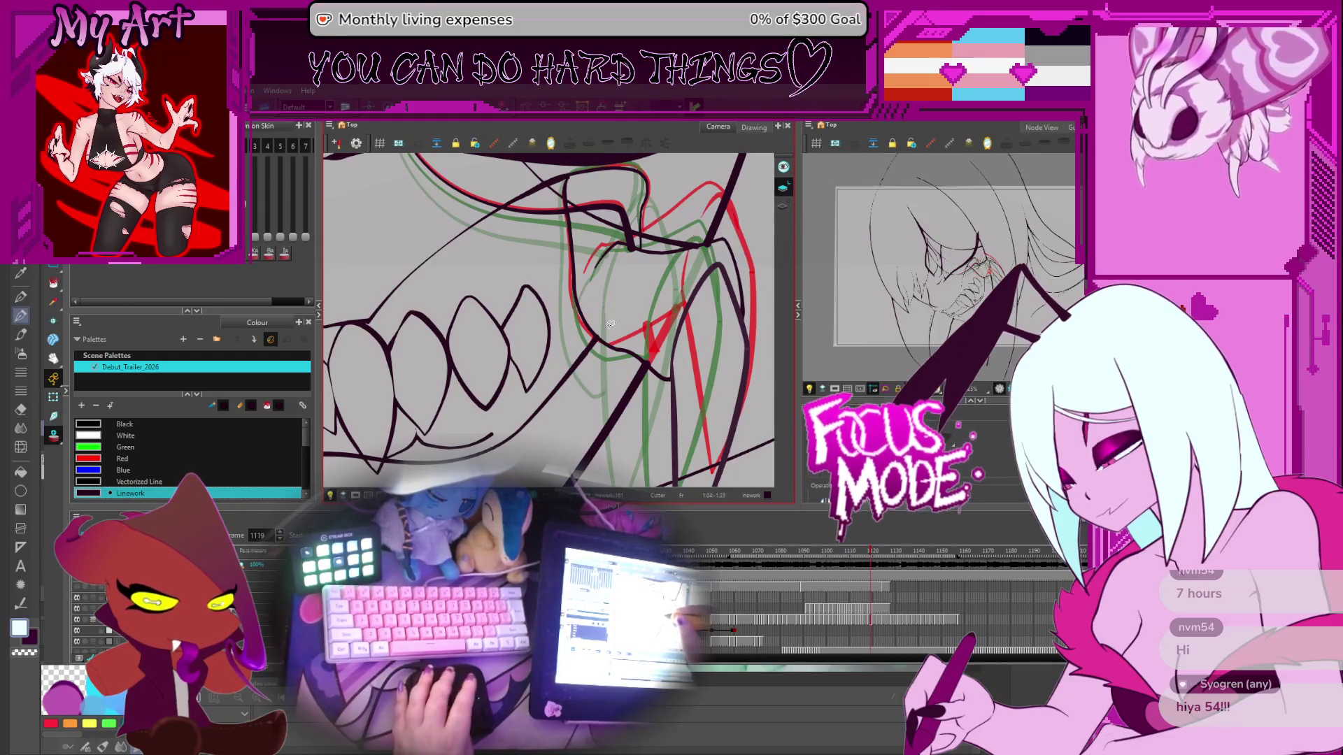
key("alt+/")
key("period")
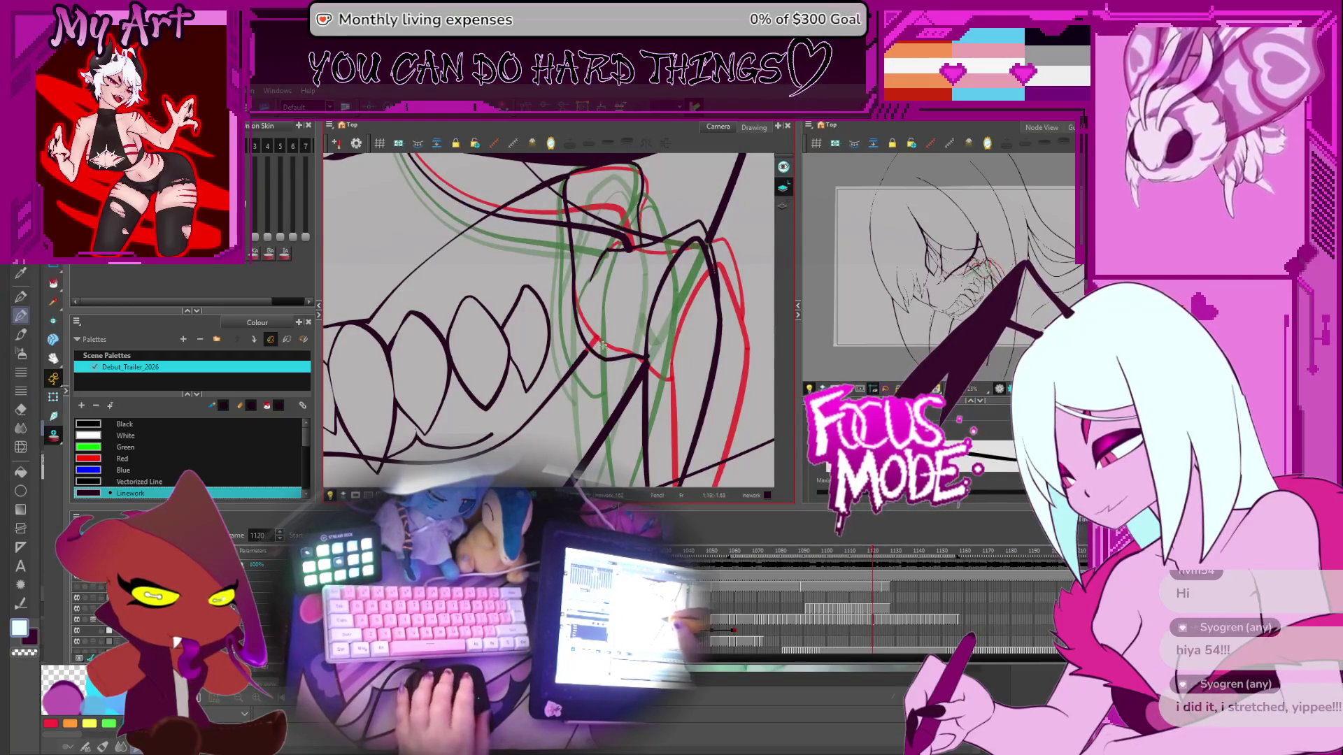
Step: Pan and rotate the view to line up the teeth and gum linework
left_click_drag(603, 345, 549, 482)
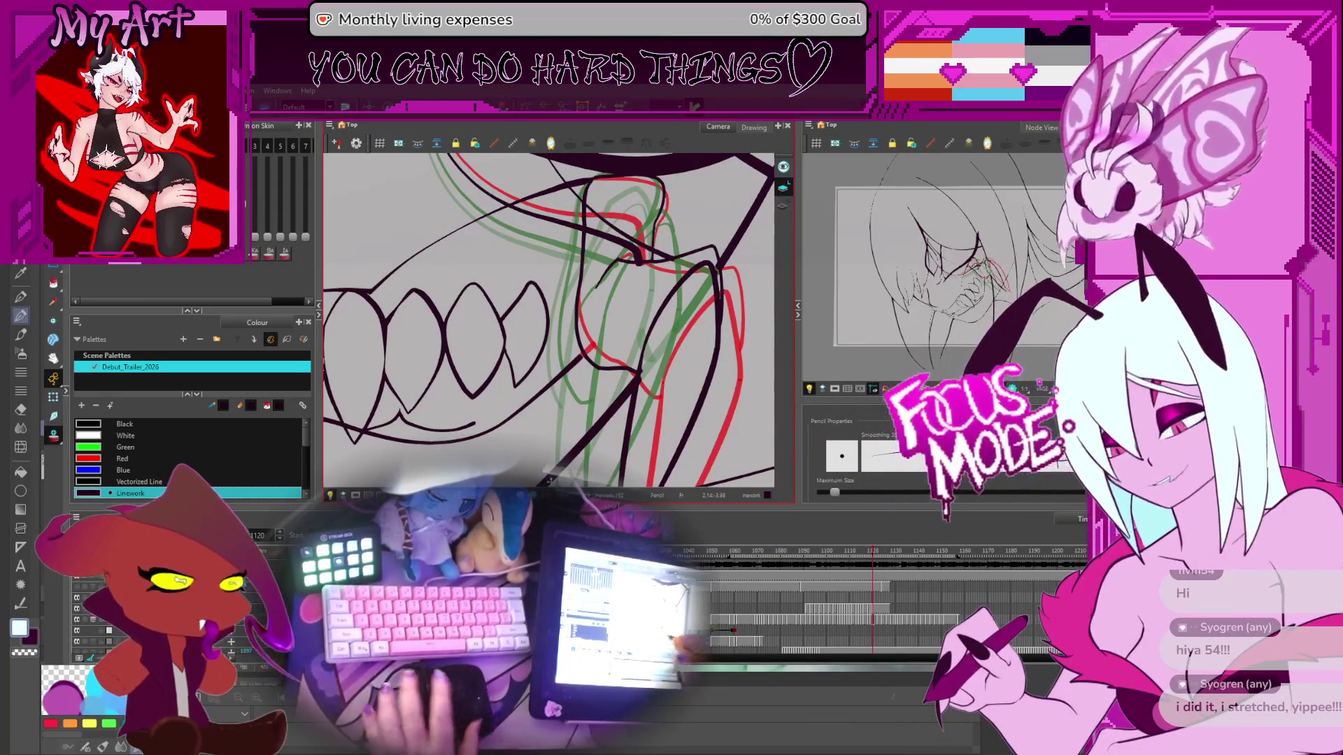
mouse_move(551, 482)
left_mouse_down()
mouse_move(529, 418)
mouse_move(523, 271)
mouse_move(582, 260)
mouse_move(522, 292)
left_mouse_up()
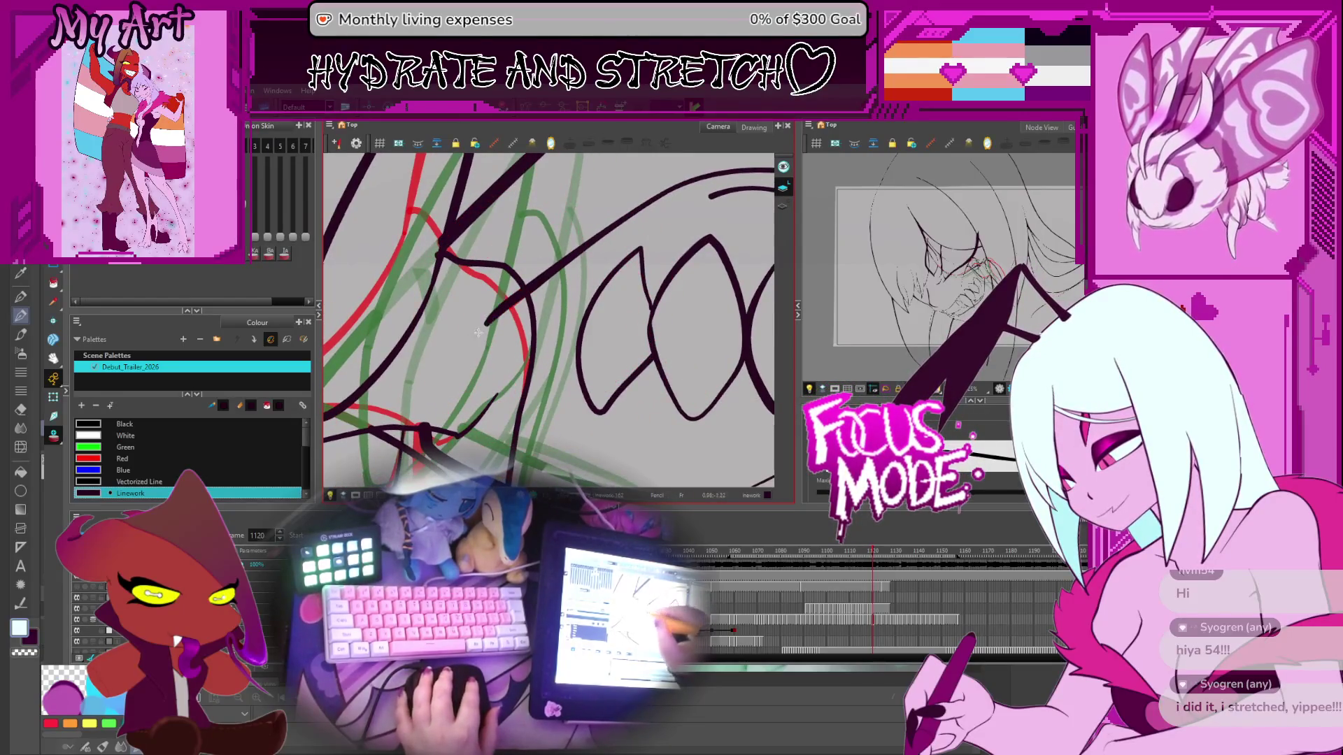
key("comma")
key("comma")
key("comma")
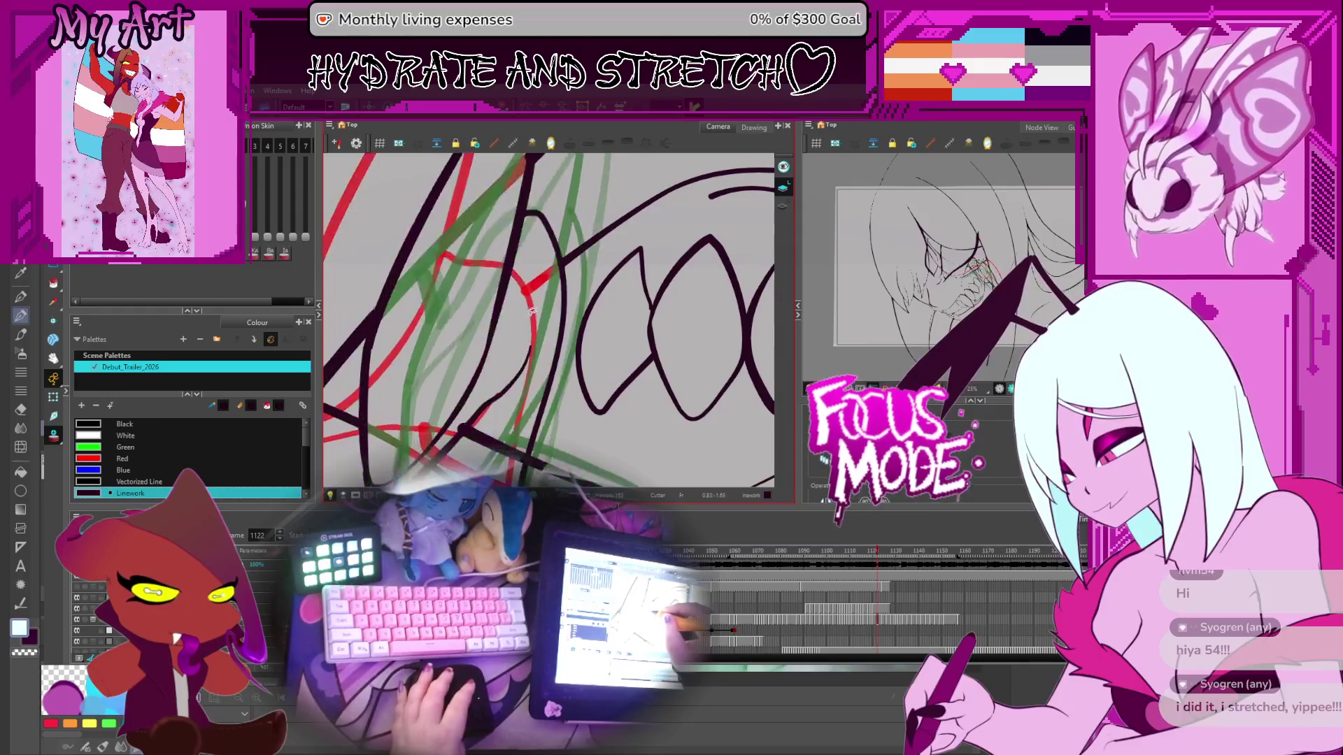
key("period")
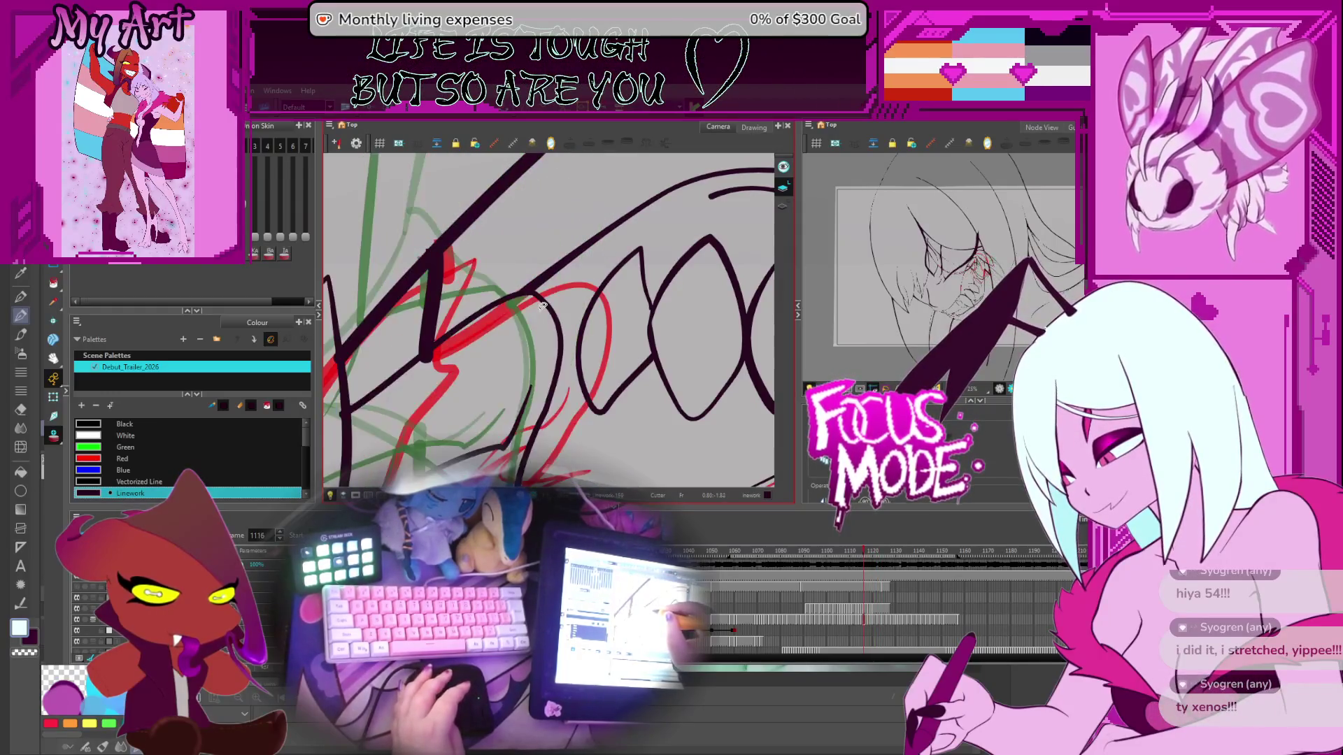
mouse_move(543, 302)
left_mouse_down()
mouse_move(469, 224)
mouse_move(511, 210)
mouse_move(619, 245)
left_mouse_up()
scroll(619, 245, "up", 3)
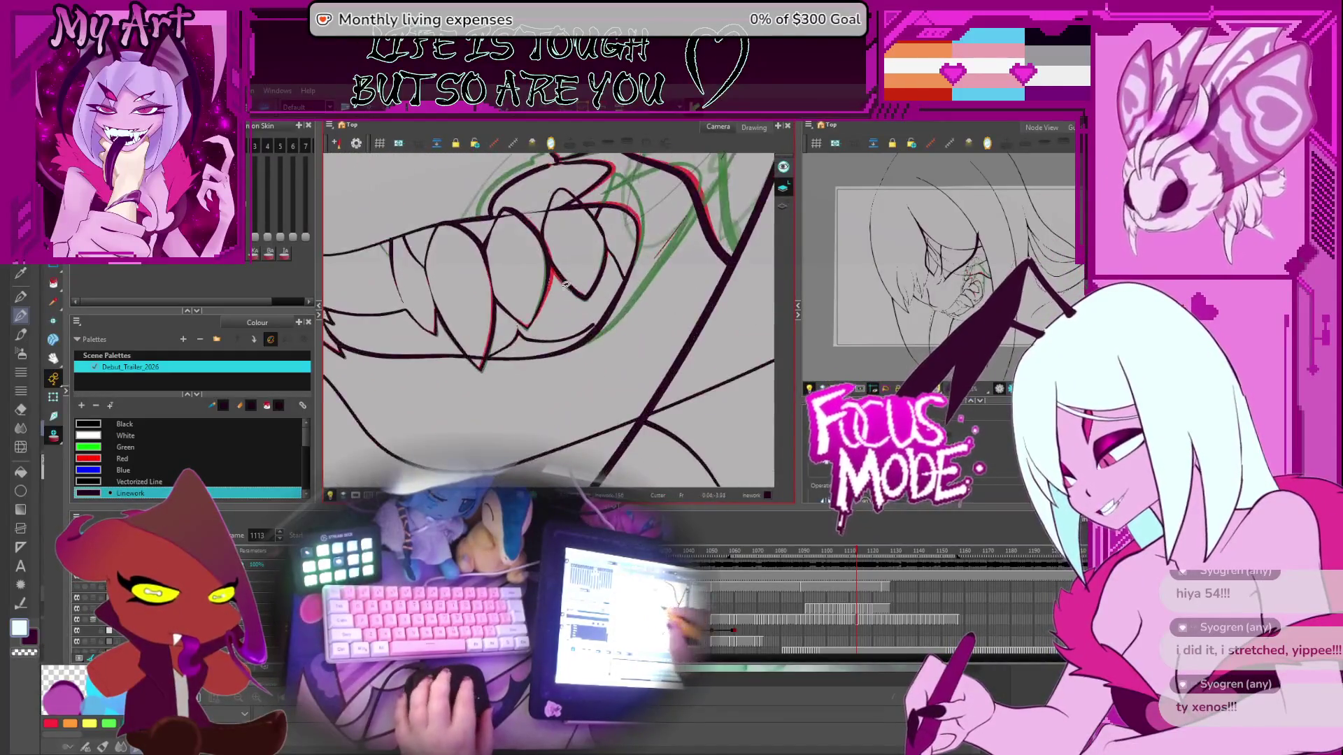
mouse_move(601, 294)
left_mouse_down()
mouse_move(591, 405)
mouse_move(486, 263)
left_mouse_up()
Step: Advance a few drawings, angle the view and touch up the line at the jaw crease
key("period")
key("period")
key("period")
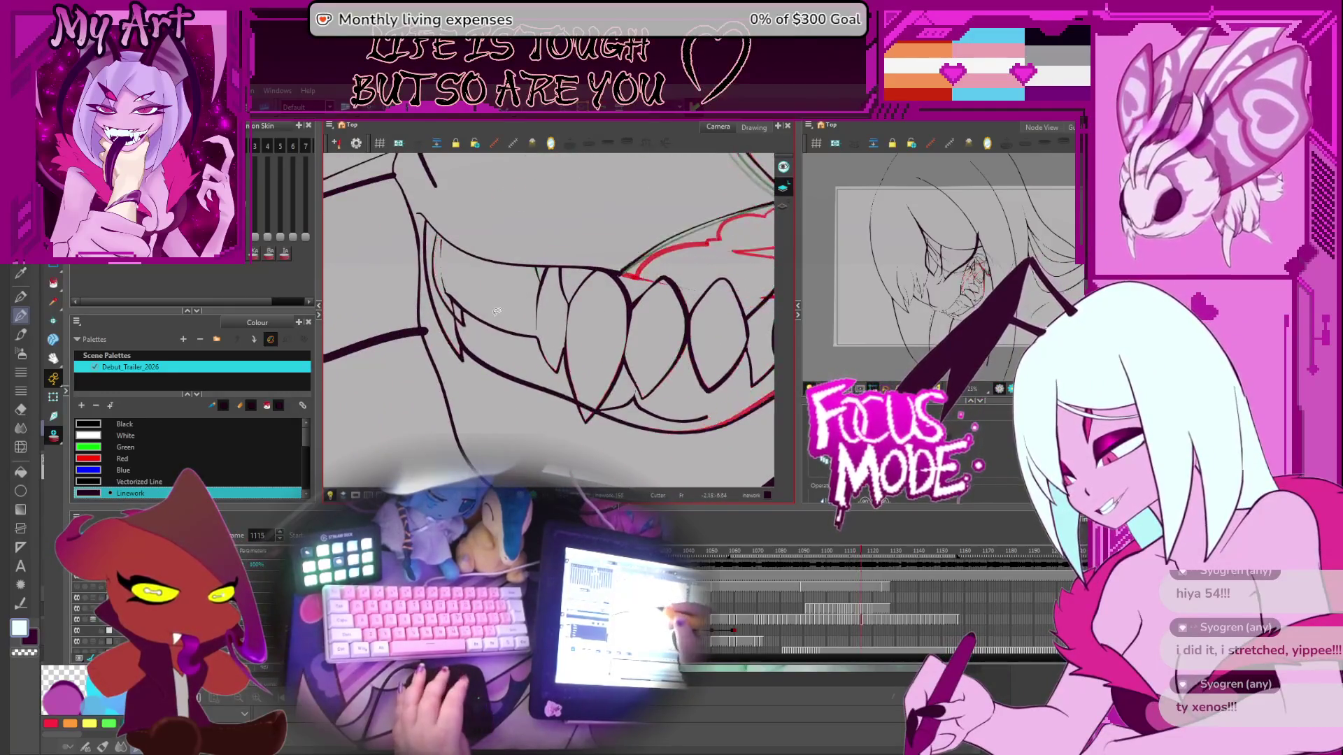
key("period")
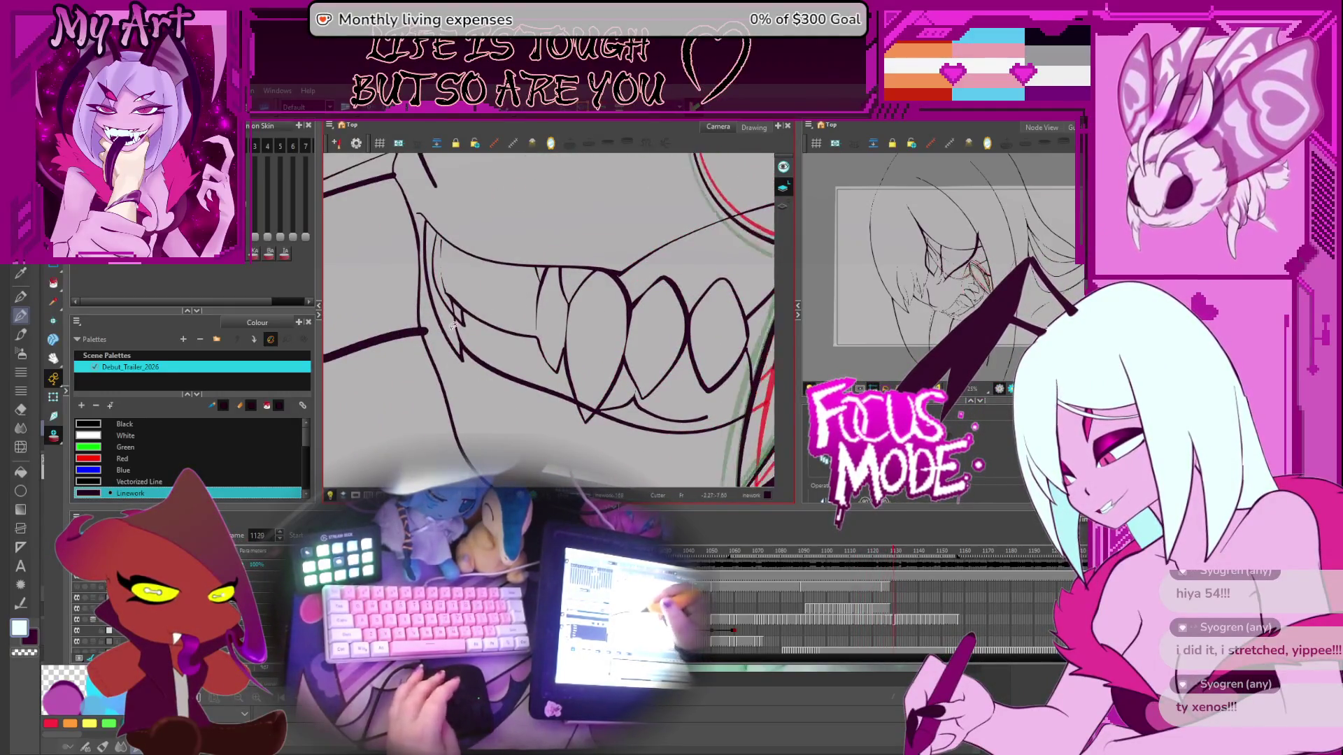
key("period")
mouse_move(478, 384)
left_mouse_down()
mouse_move(540, 253)
mouse_move(508, 305)
mouse_move(564, 293)
left_mouse_up()
key("period")
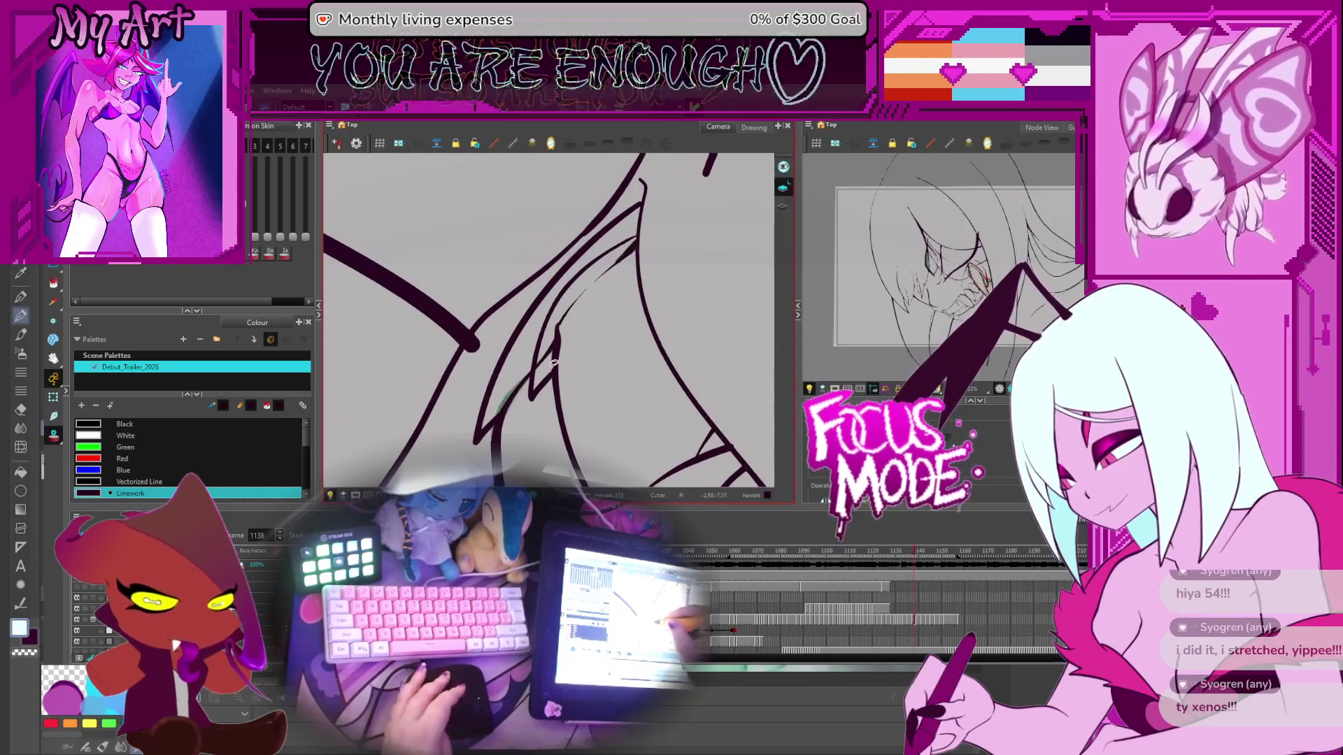
left_click_drag(552, 343, 546, 364)
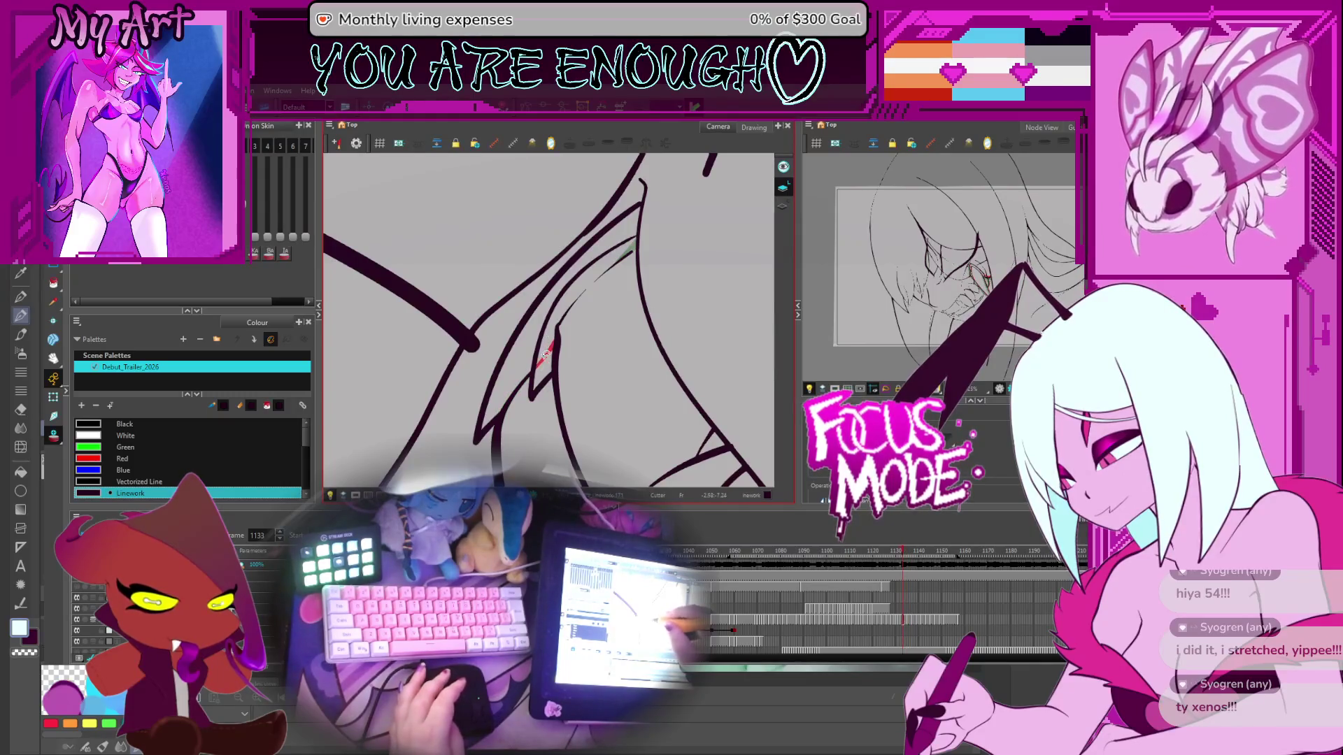
Step: Step back five drawings and cut away the stray line at the gum–jaw junction
key("comma")
key("comma")
key("comma")
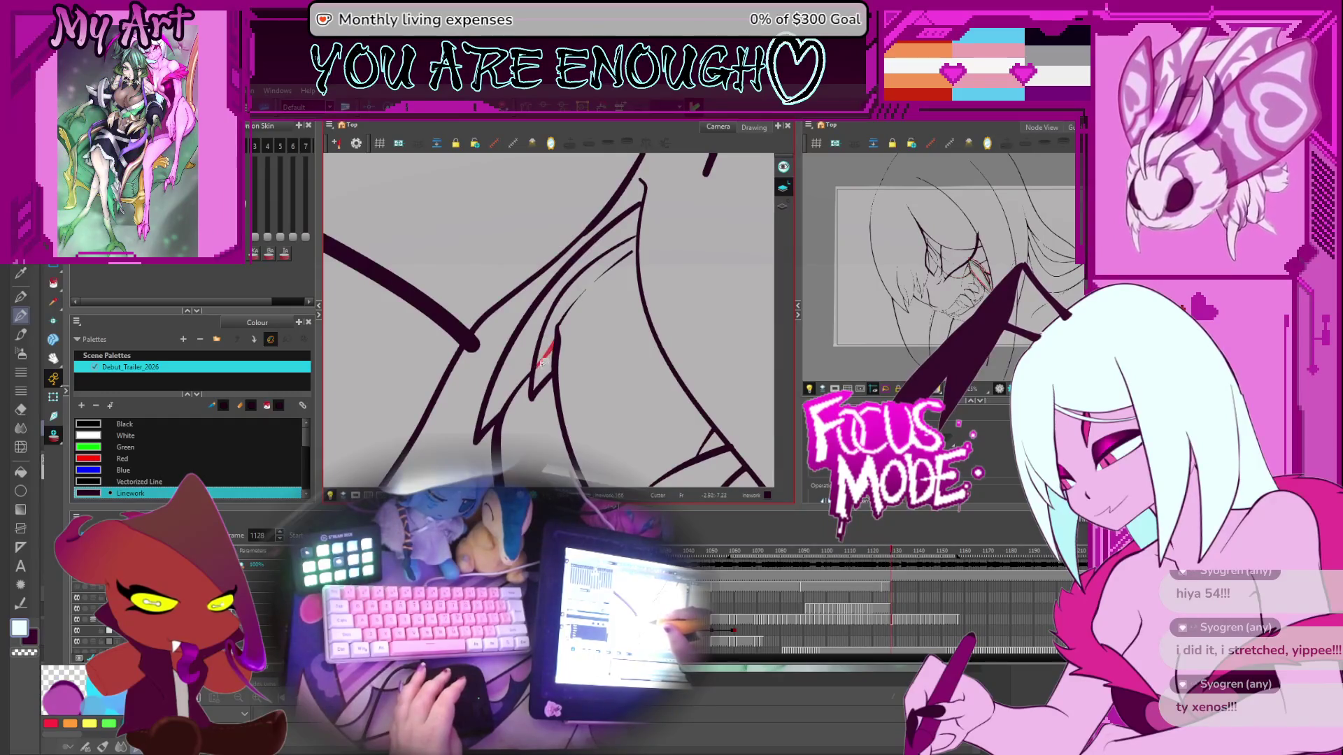
key("comma")
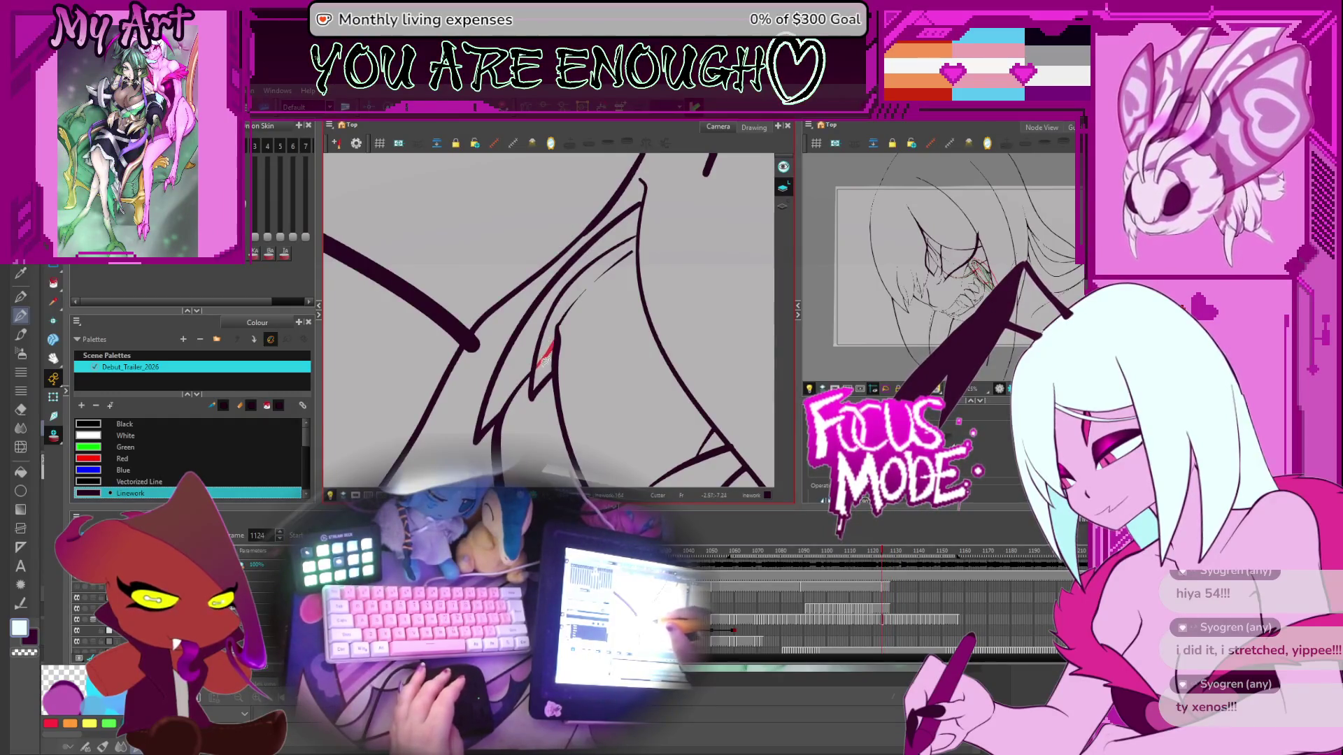
key("comma")
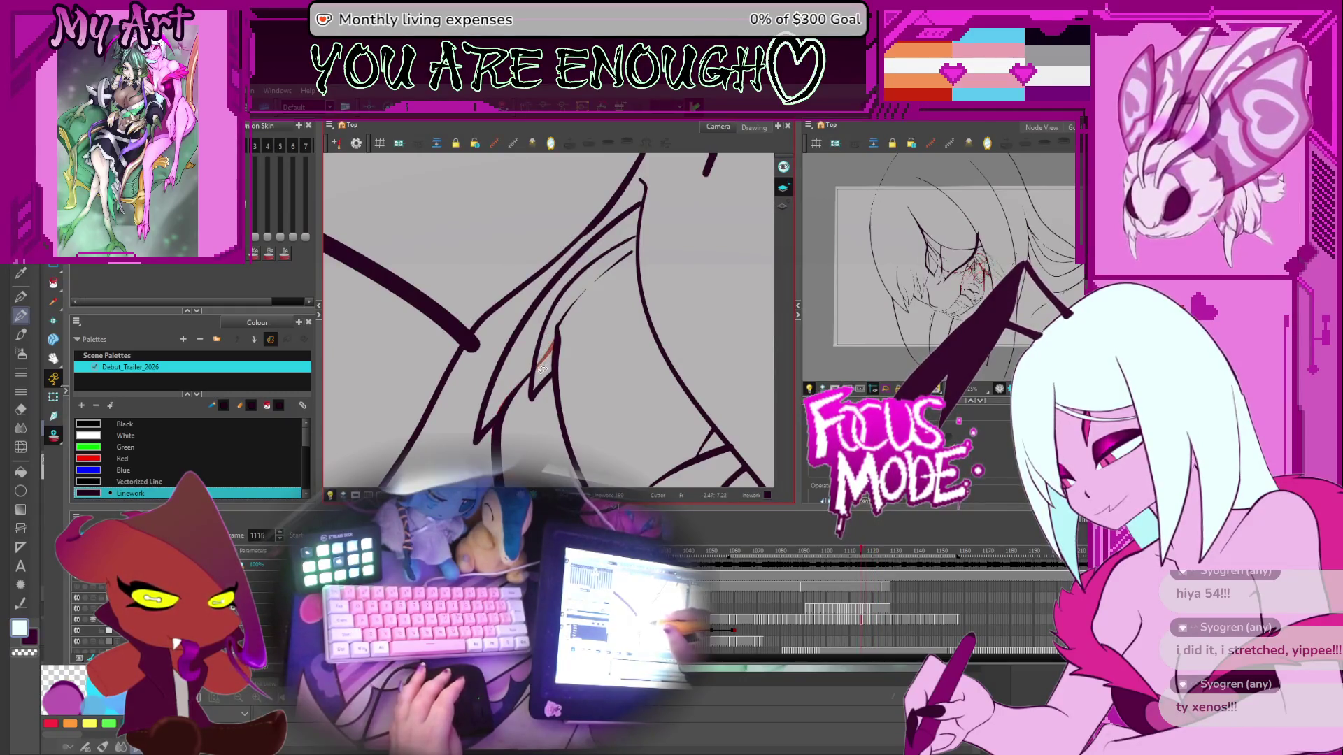
key("comma")
key("comma")
key("comma")
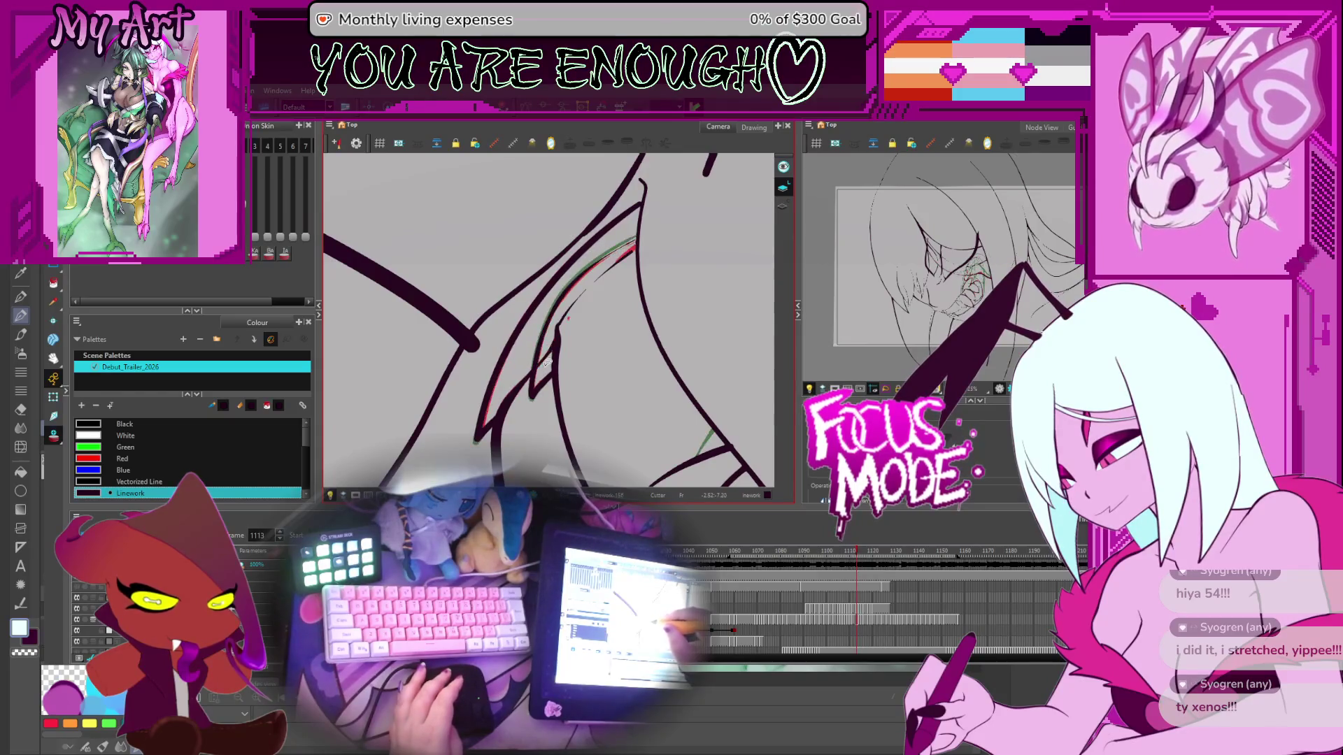
key("comma")
key("comma")
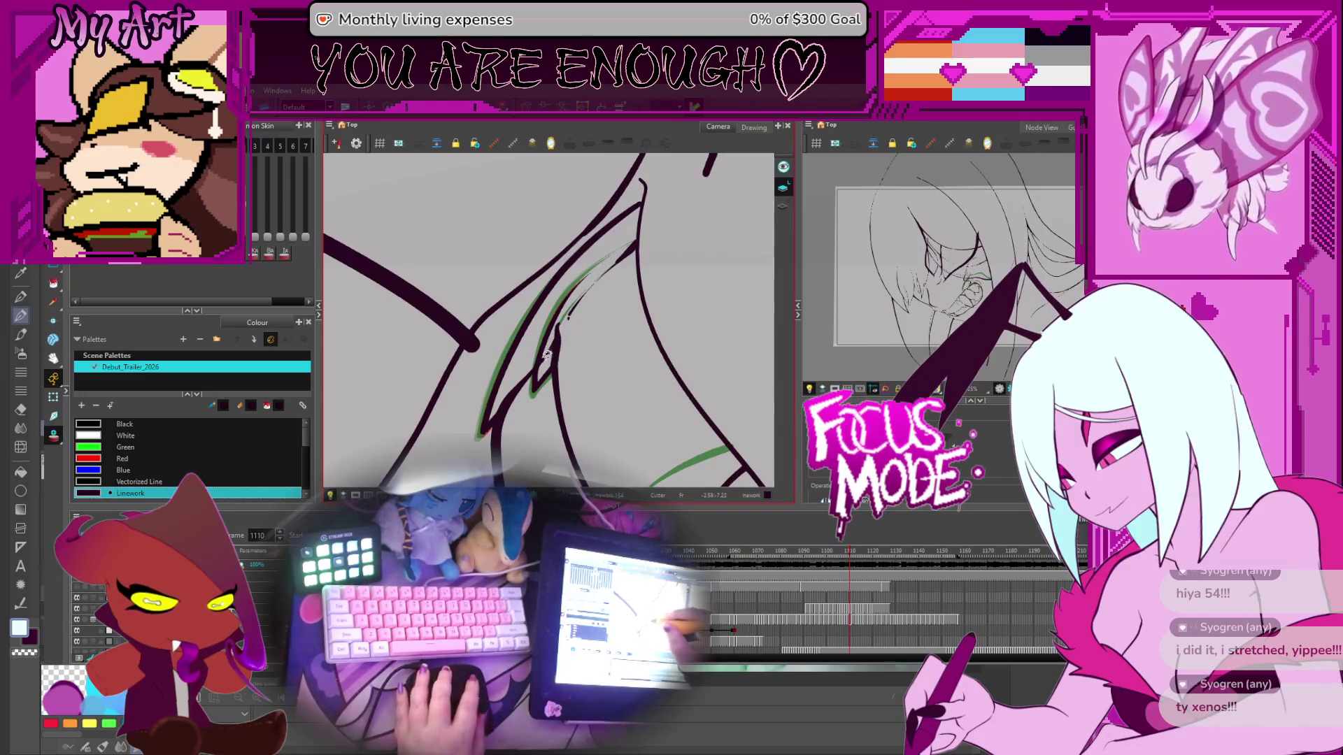
left_click_drag(535, 348, 554, 369)
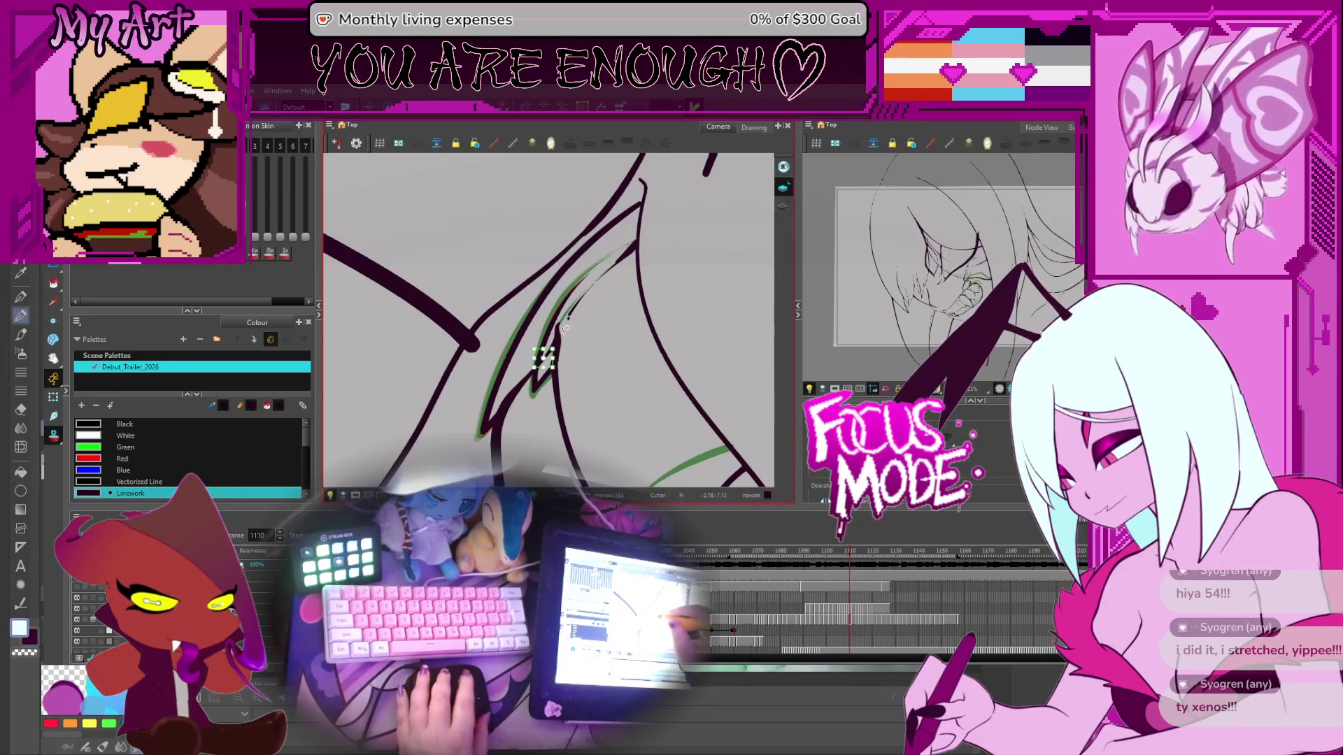
scroll(563, 330, "up", 2)
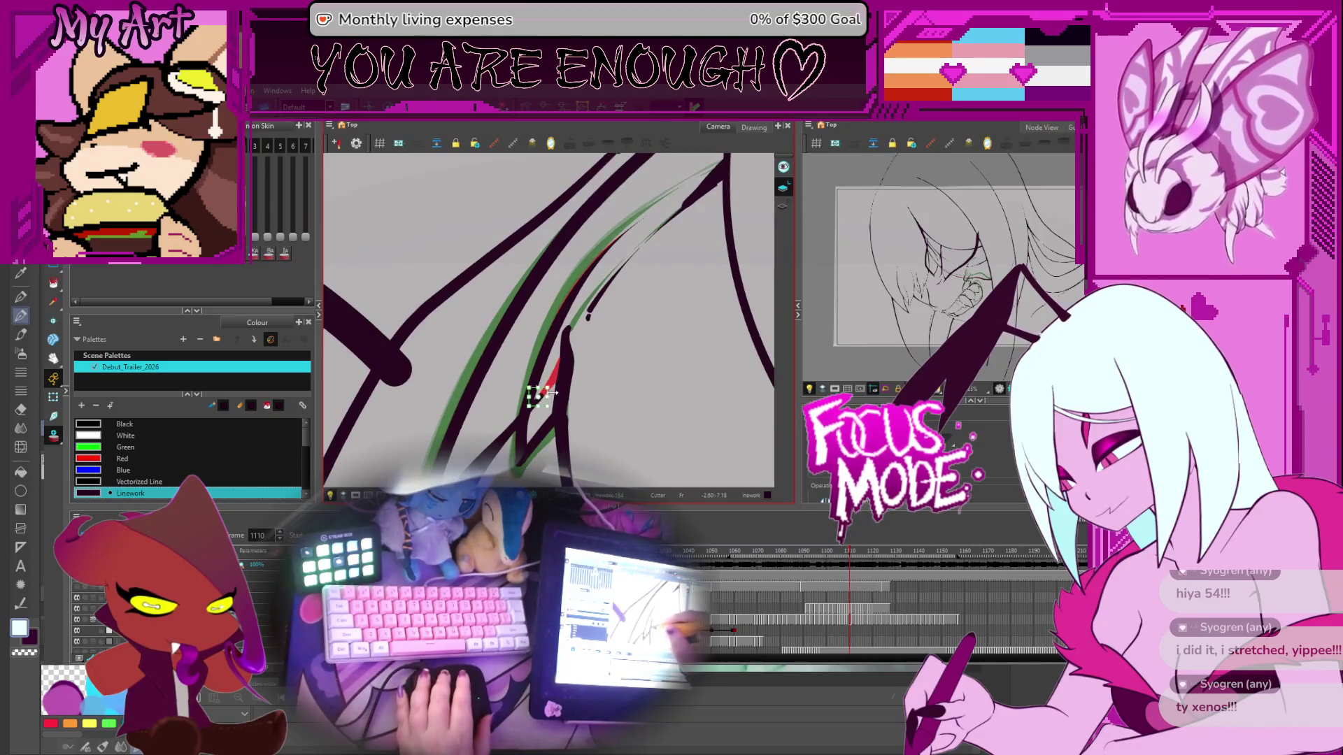
left_click_drag(552, 393, 578, 349)
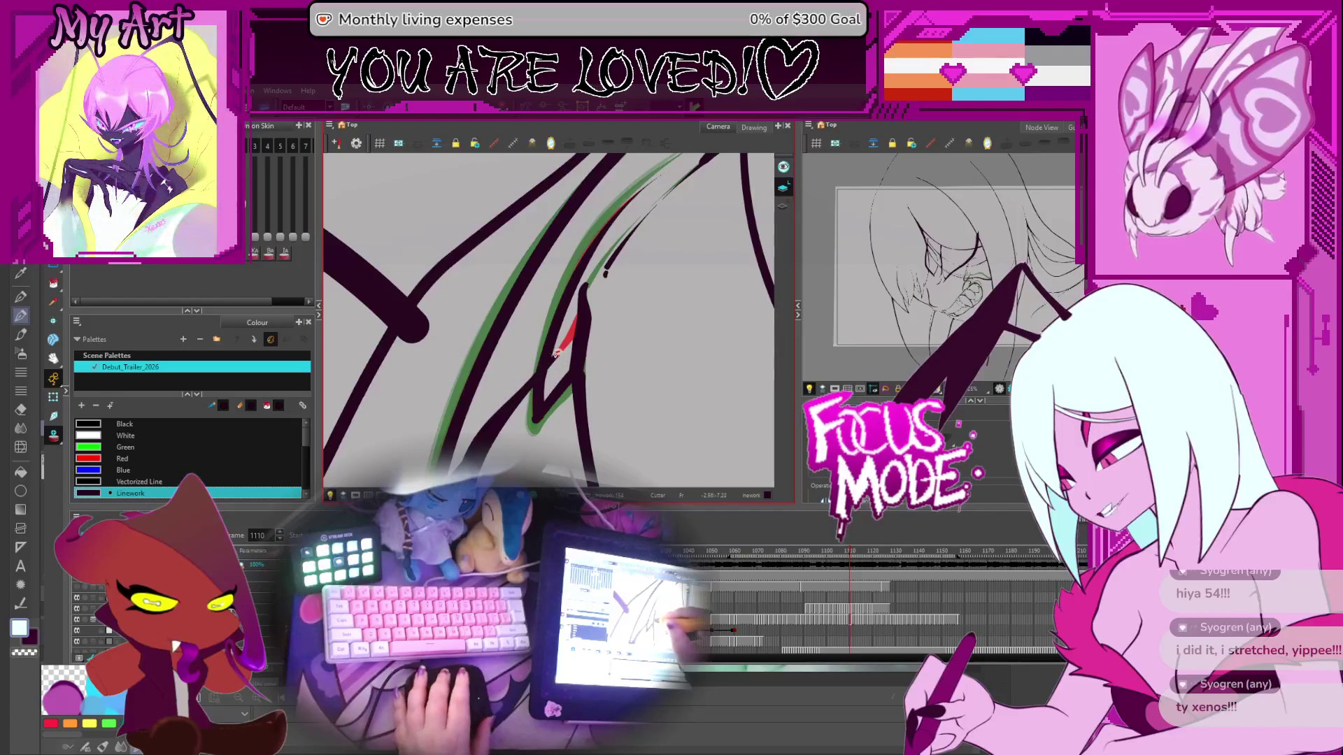
scroll(558, 360, "up", 1)
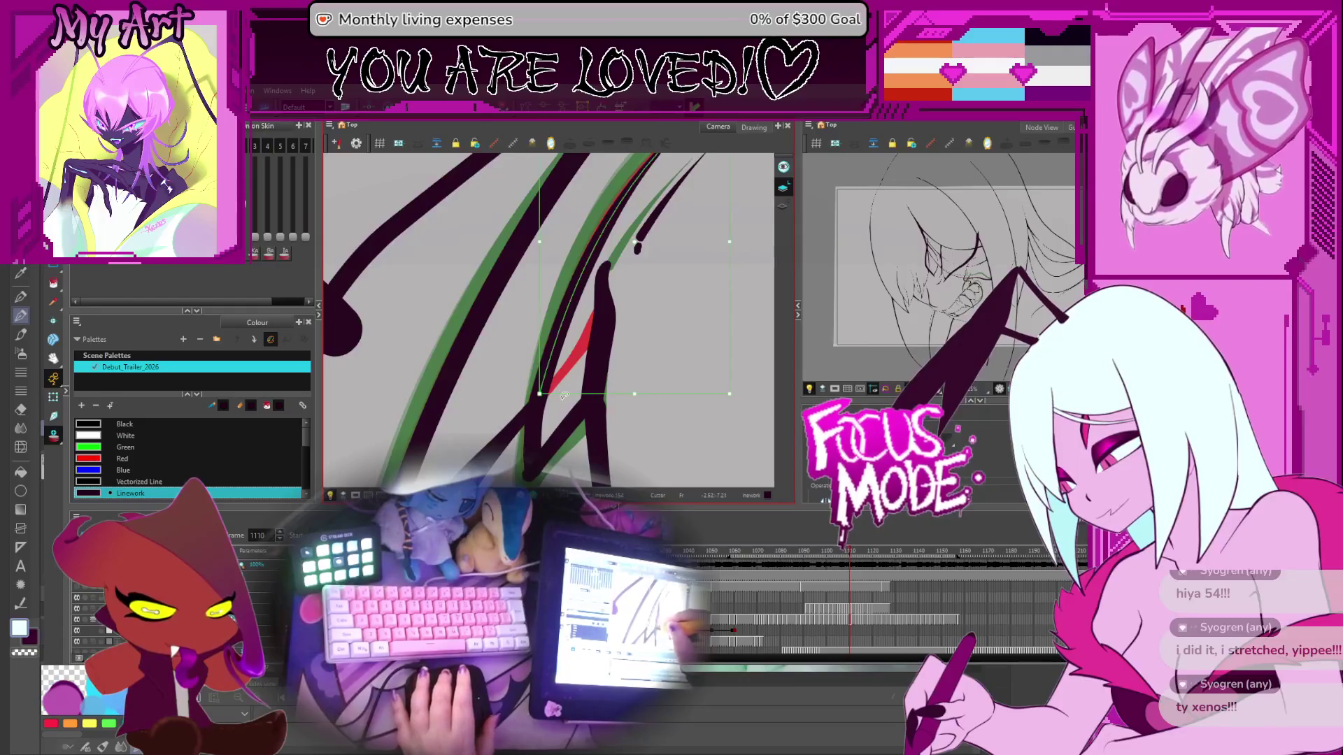
Step: Flip between neighbouring drawings to compare junction lines, then move back along the timeline
key("comma")
key("period")
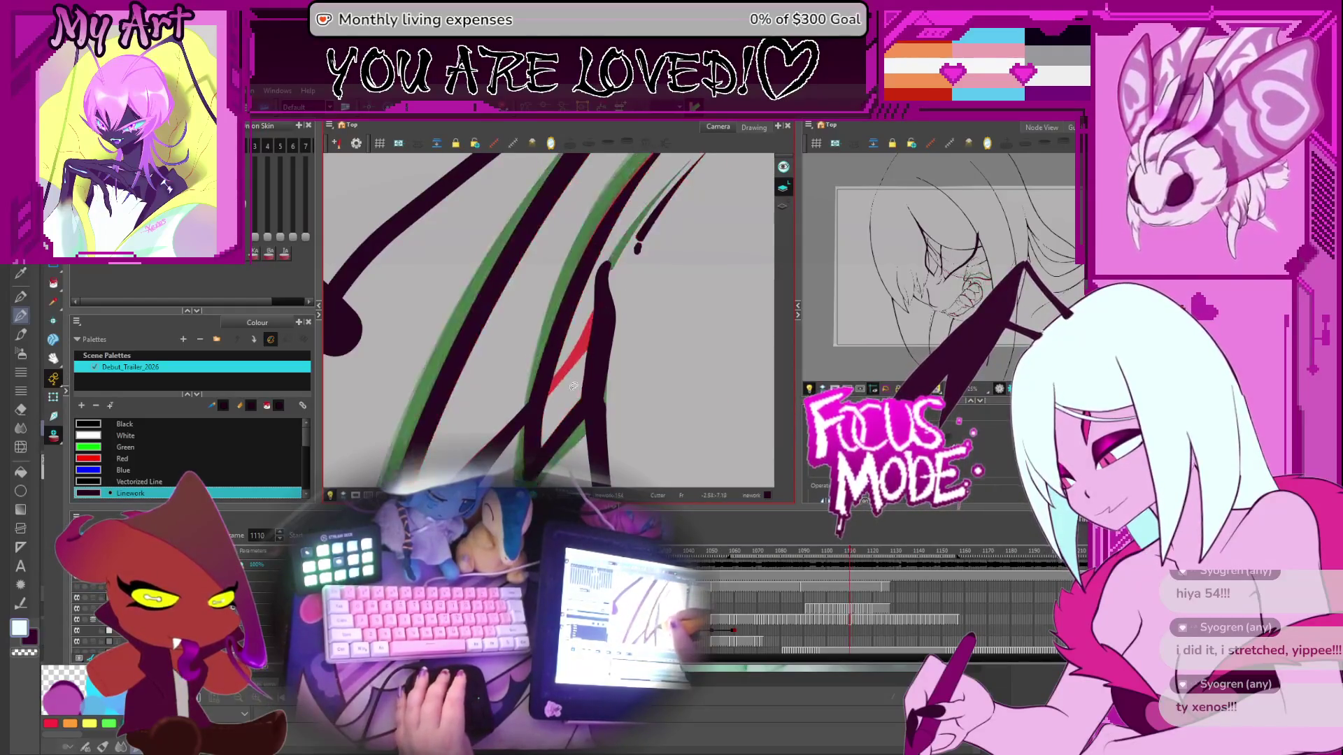
key("comma")
key("comma")
key("period")
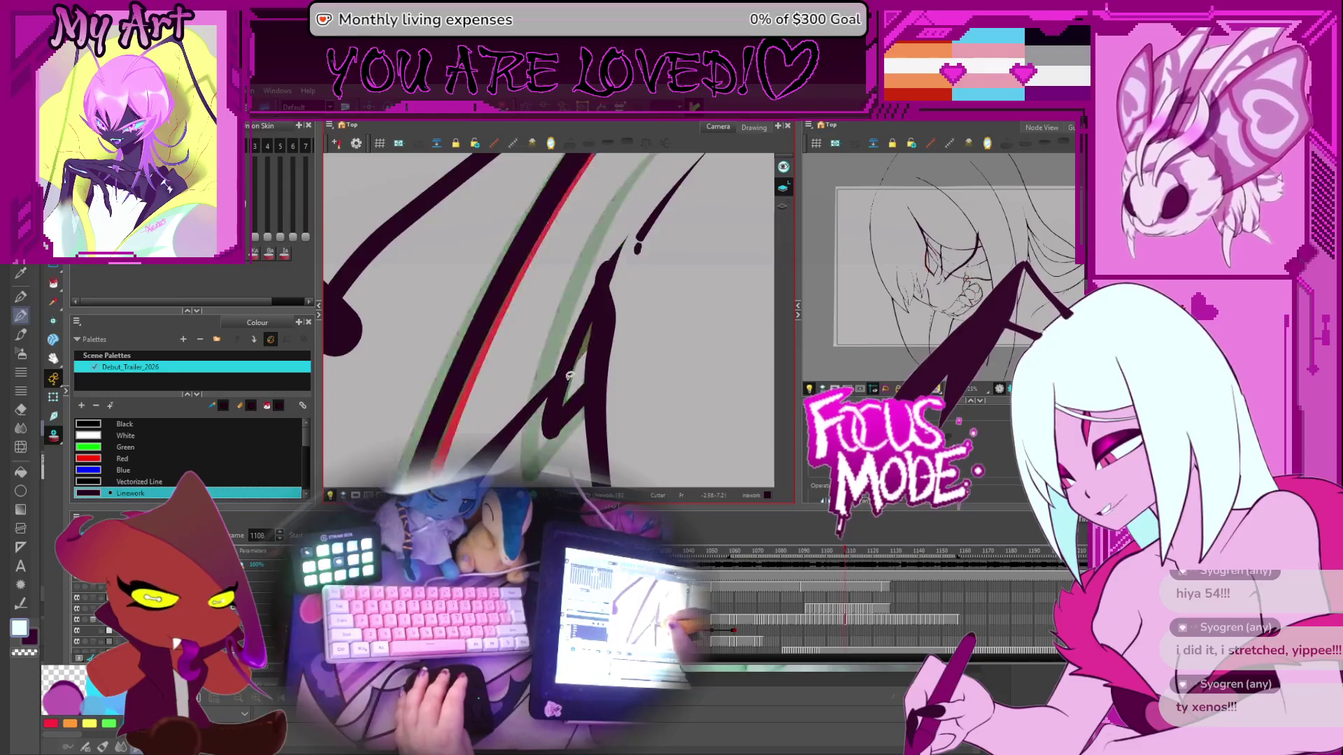
key("comma")
key("period")
key("period")
key("period")
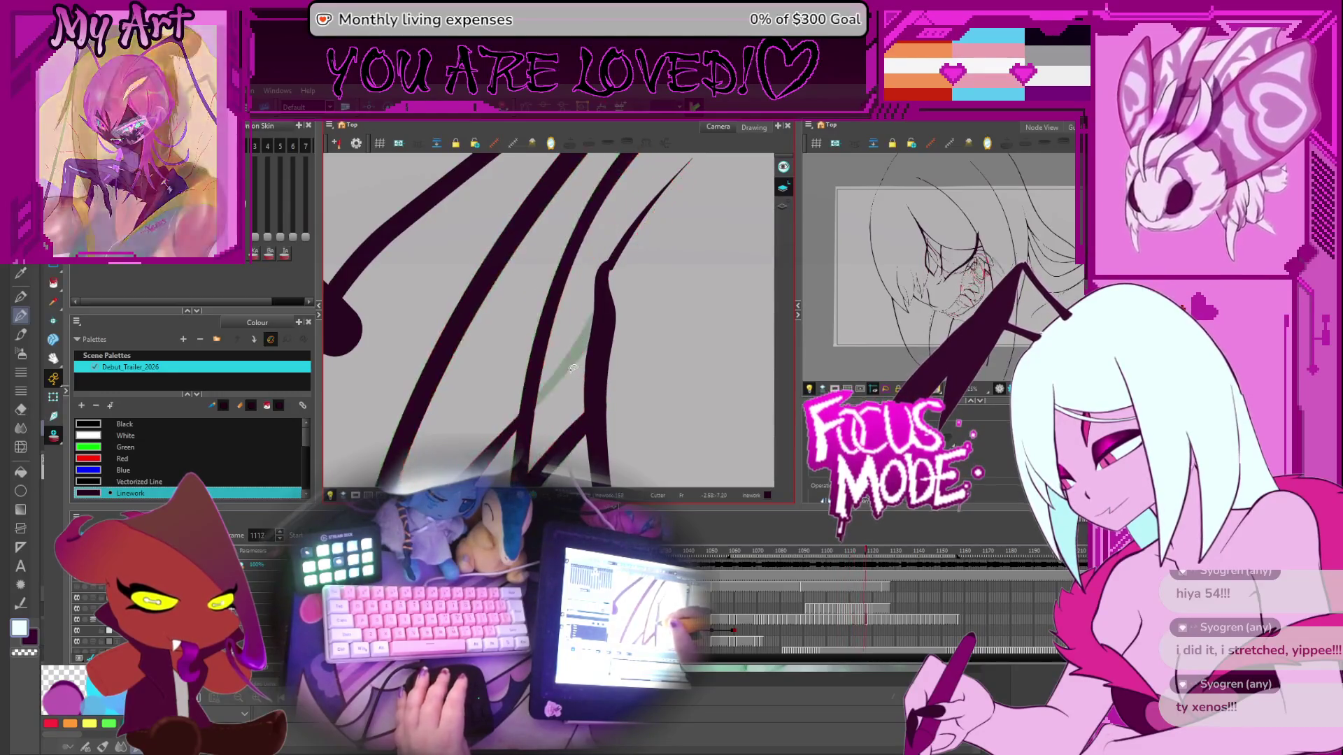
key("period")
key("period")
key("period")
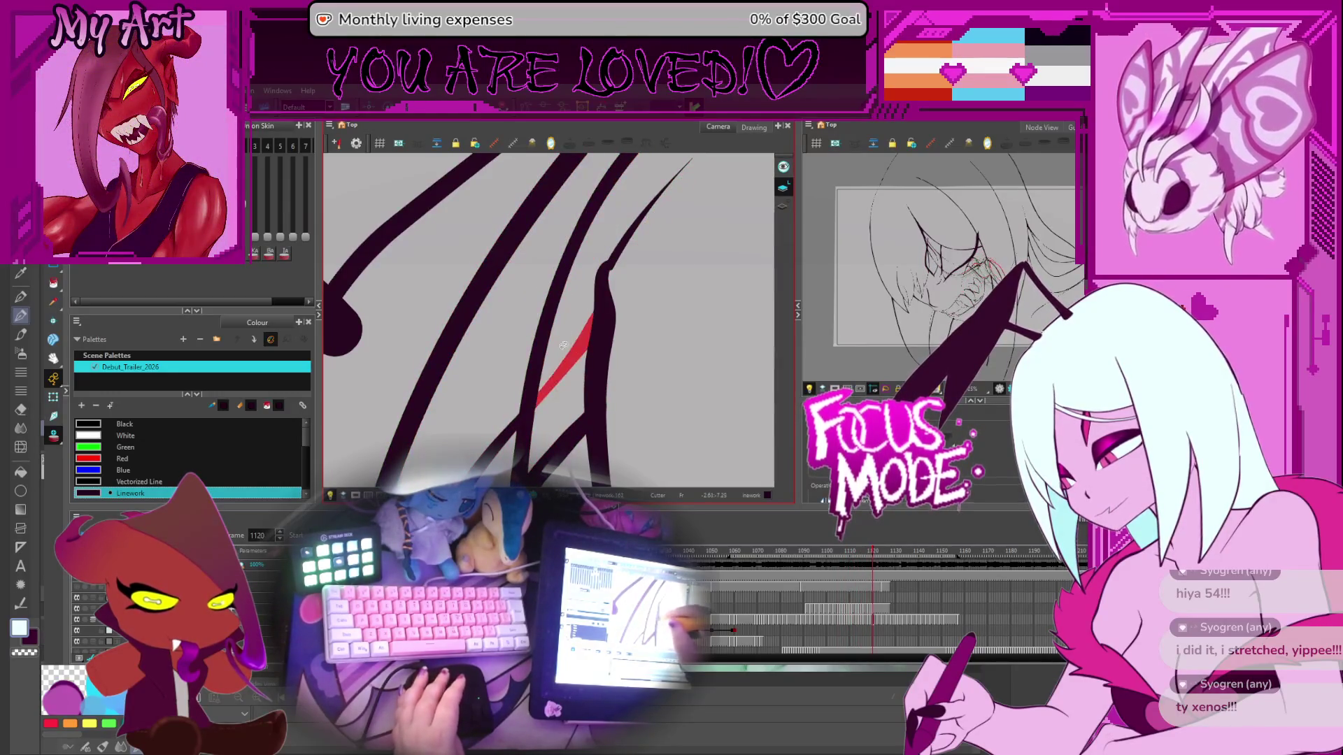
key("comma")
key("comma")
key("comma")
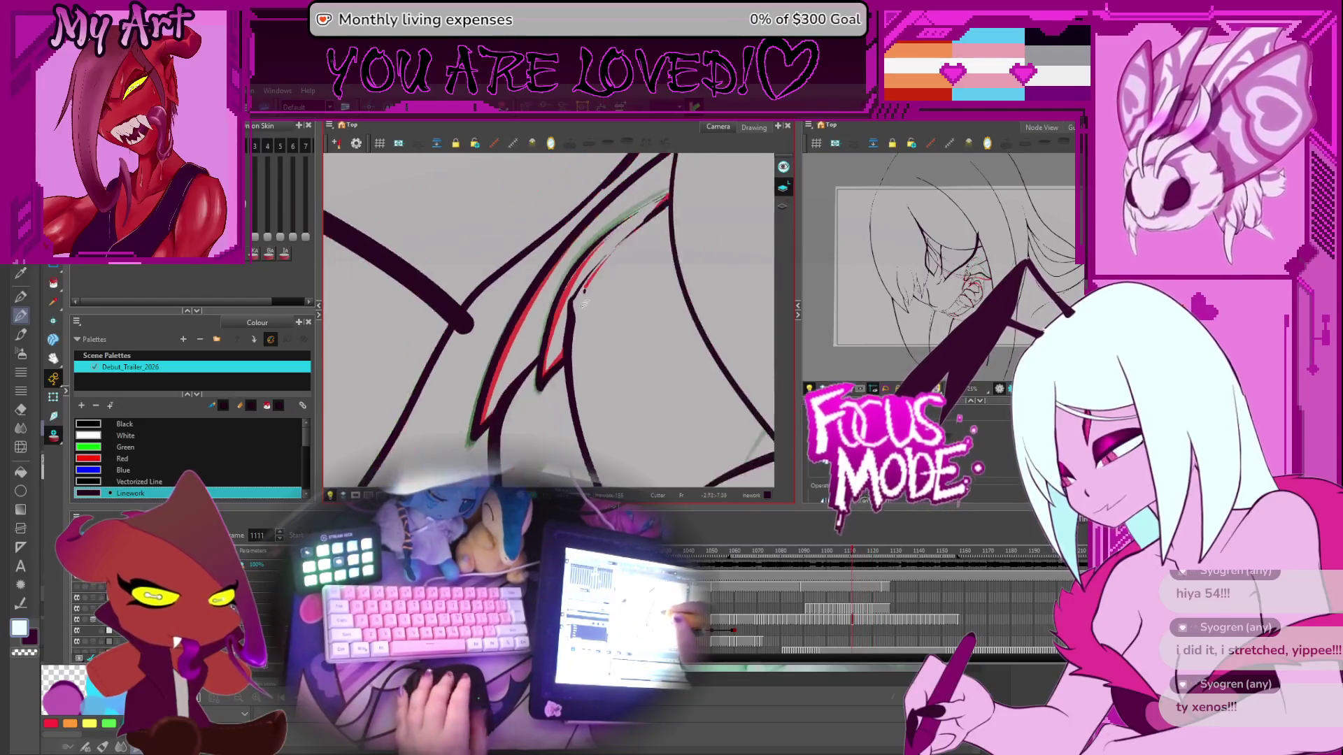
key("comma")
key("comma")
key("comma")
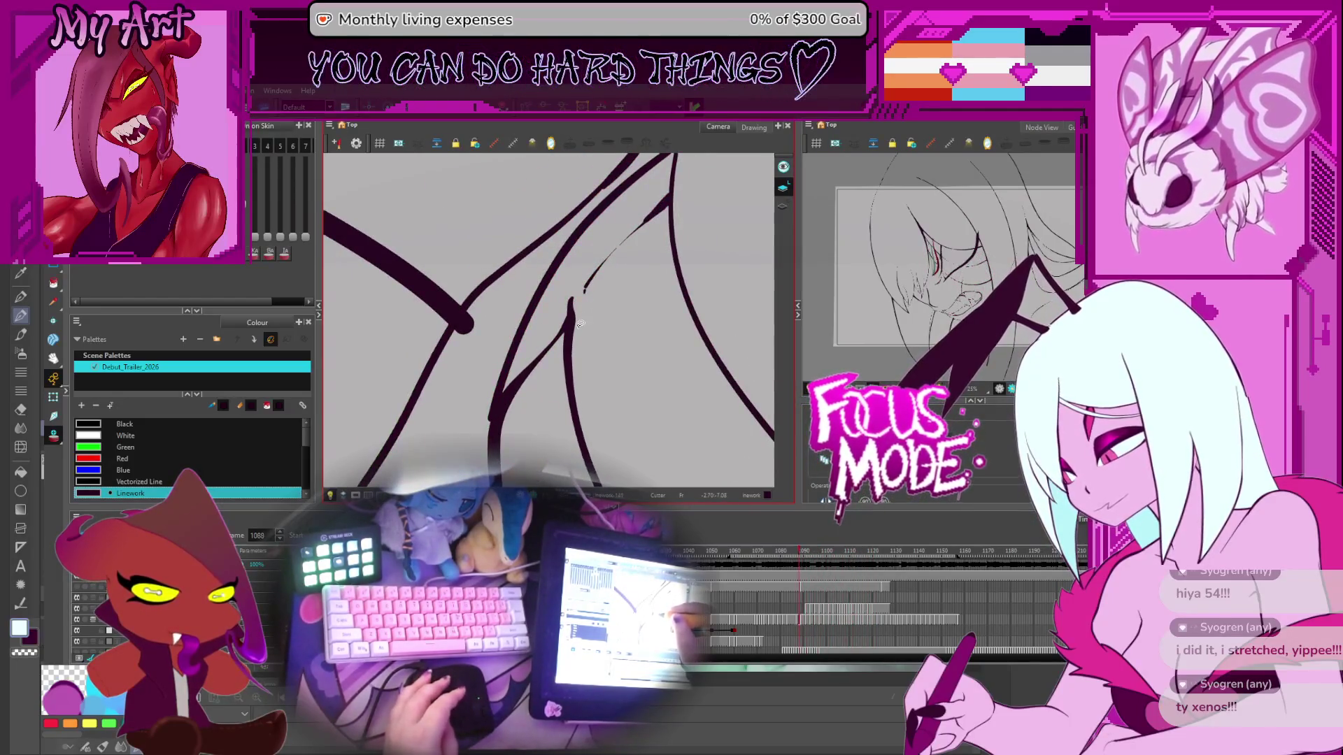
Step: Turn the view onto the teeth and flip forward and back through the mouth drawings
left_click_drag(578, 323, 612, 273)
key("period")
key("period")
key("period")
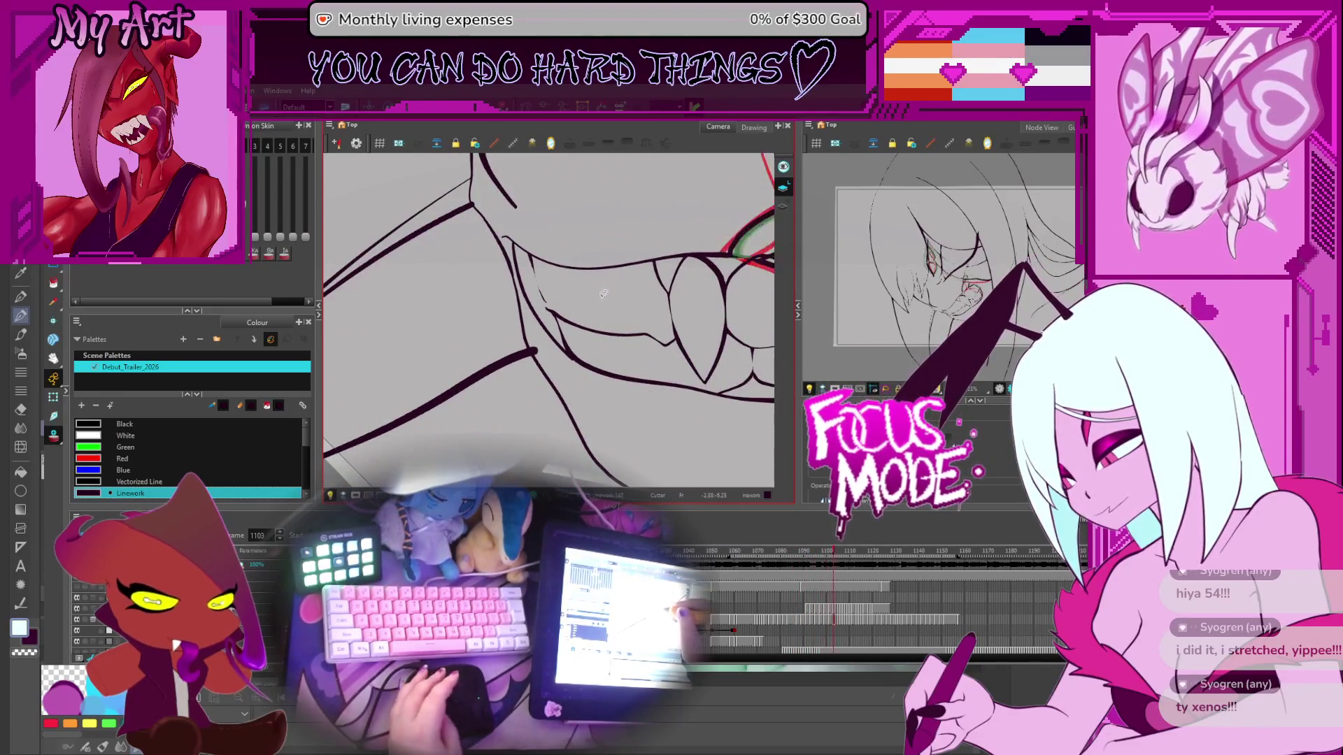
key("period")
key("period")
key("period")
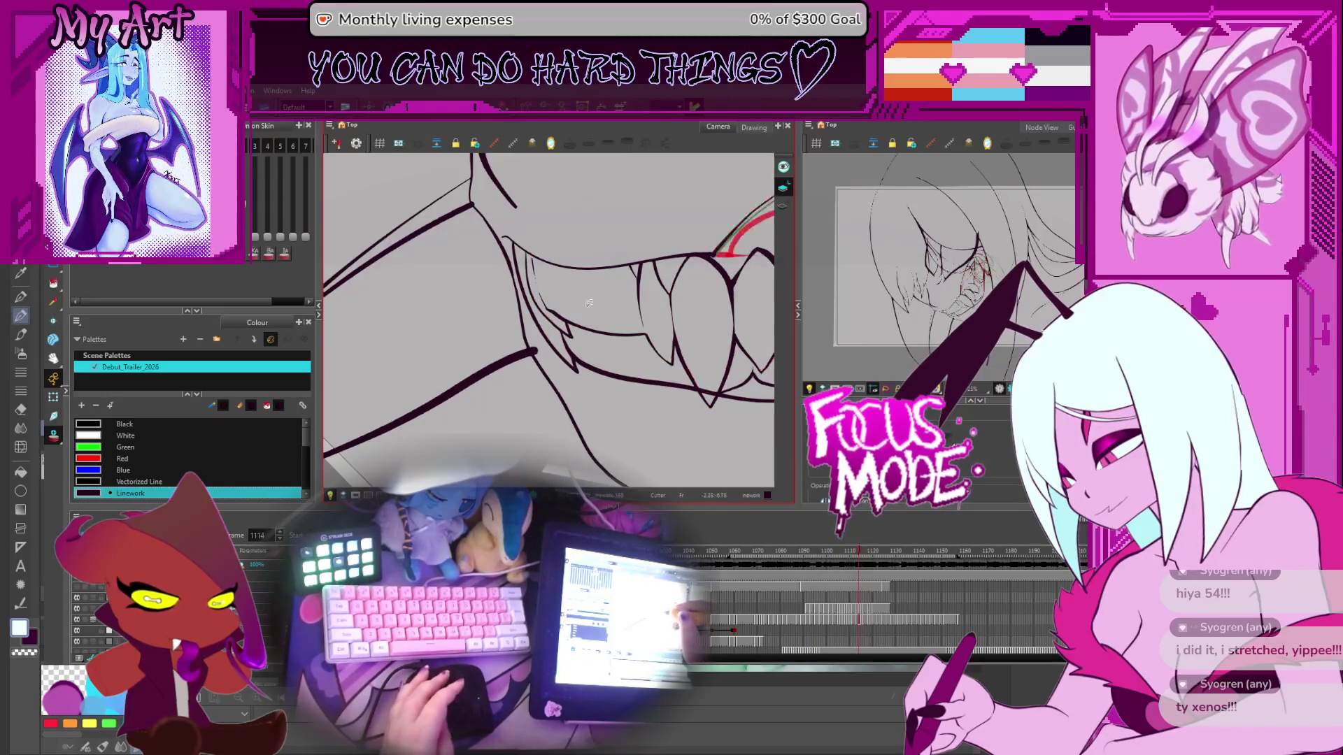
key("period")
key("period")
key("period")
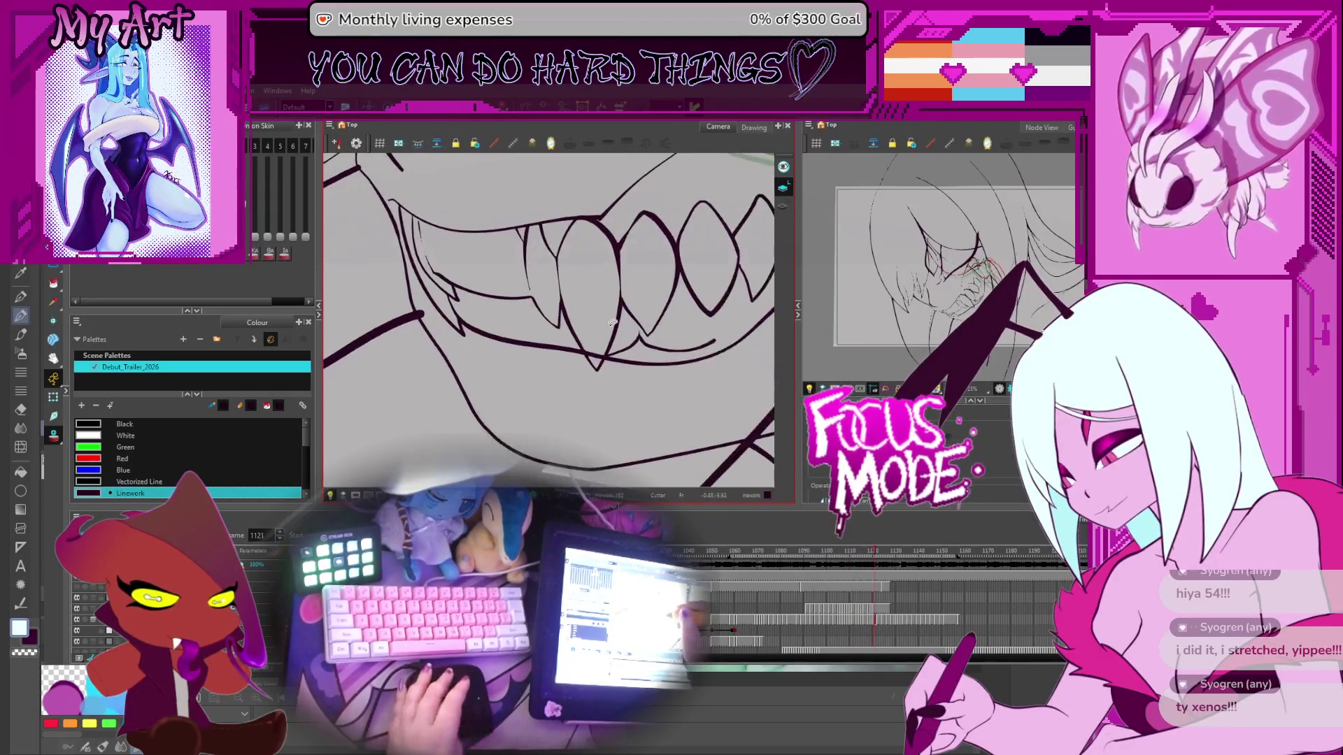
key("period")
key("period")
key("period")
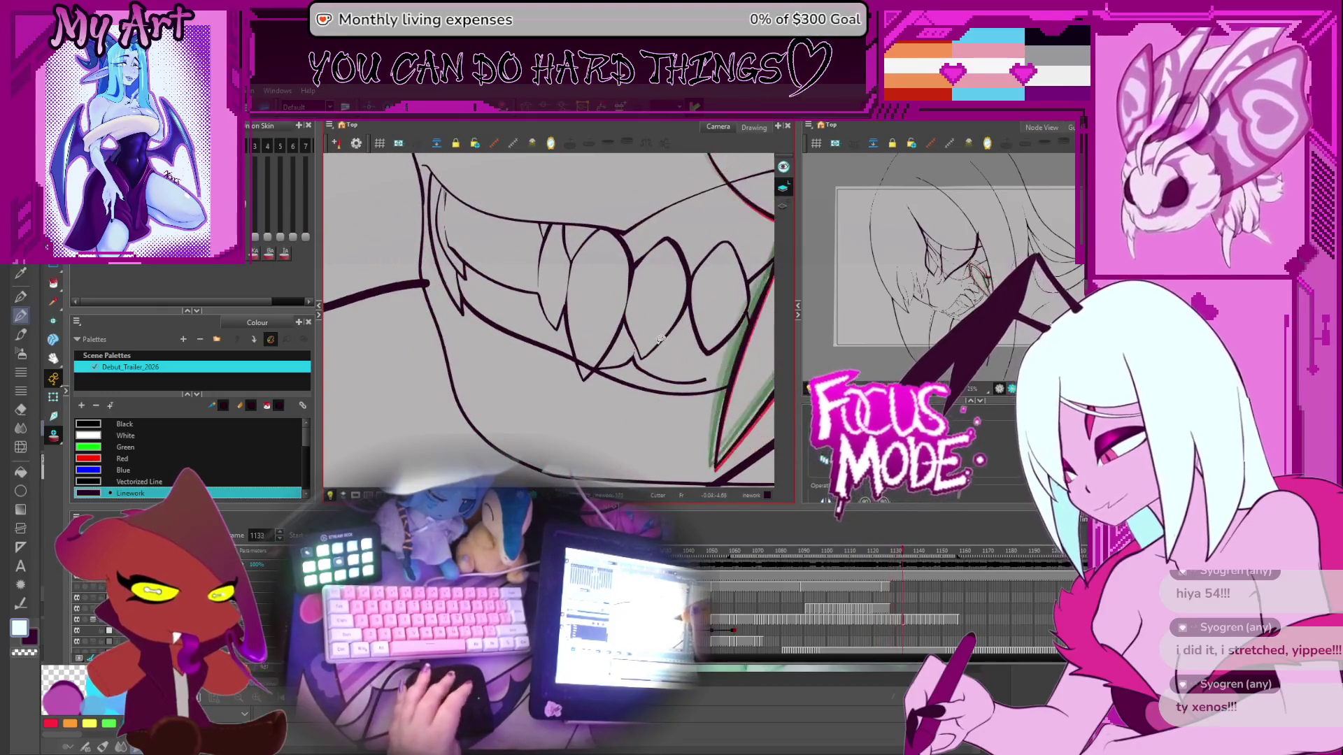
key("comma")
key("comma")
key("comma")
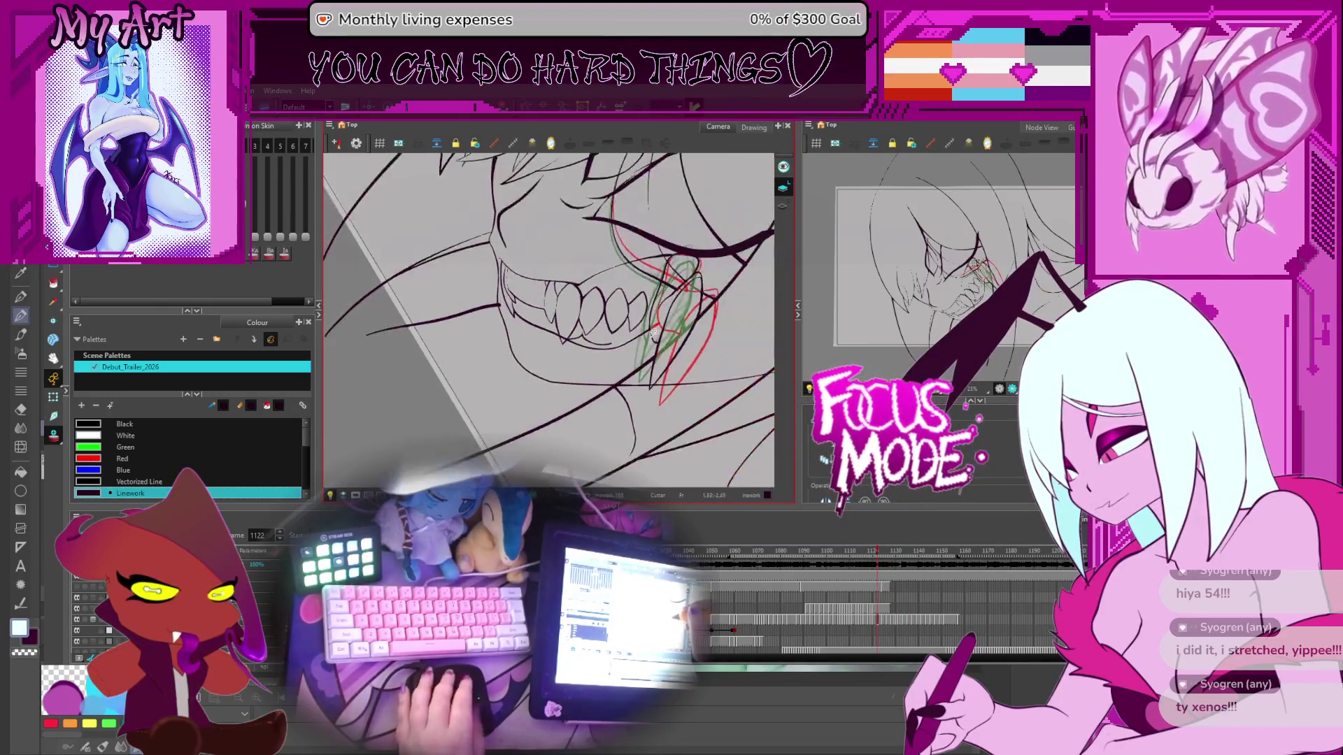
key("comma")
key("comma")
key("comma")
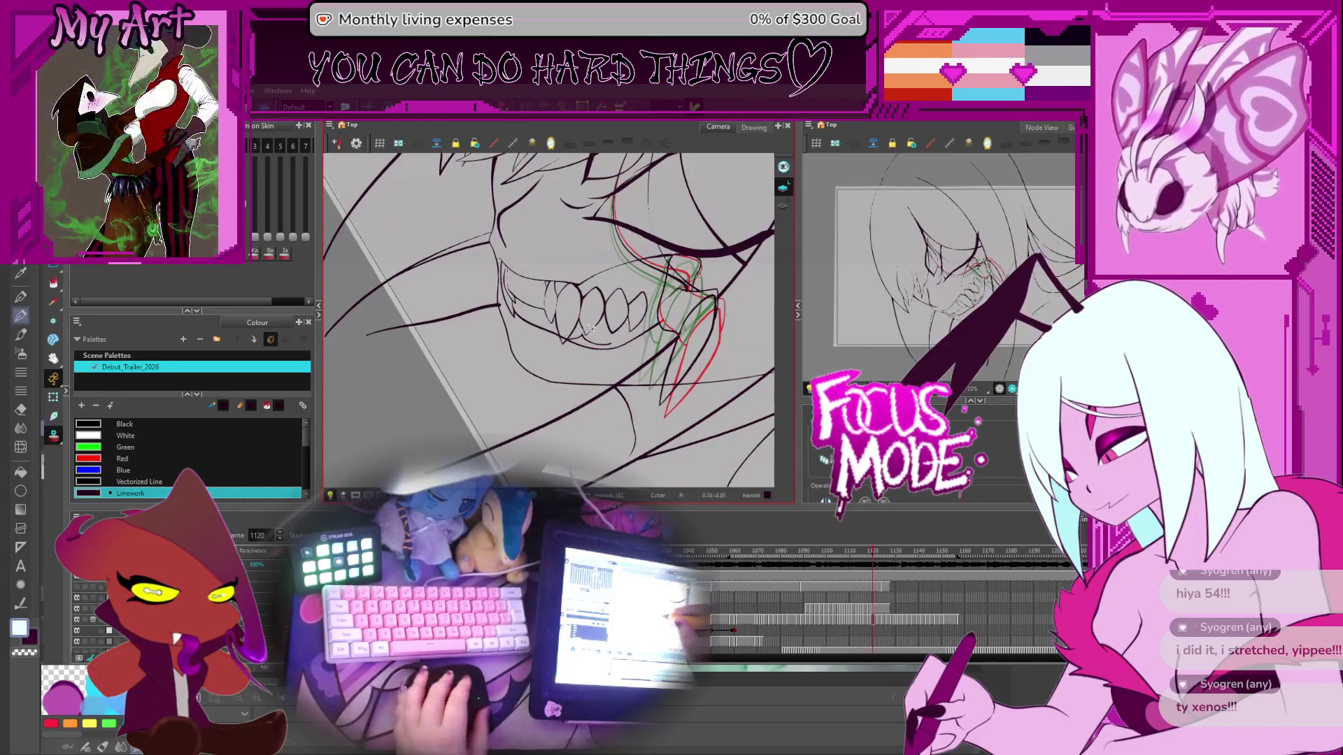
Step: Zoom in on the fangs while stepping between teeth drawings around frame 1110
scroll(565, 327, "up", 3)
key("comma")
key("comma")
key("comma")
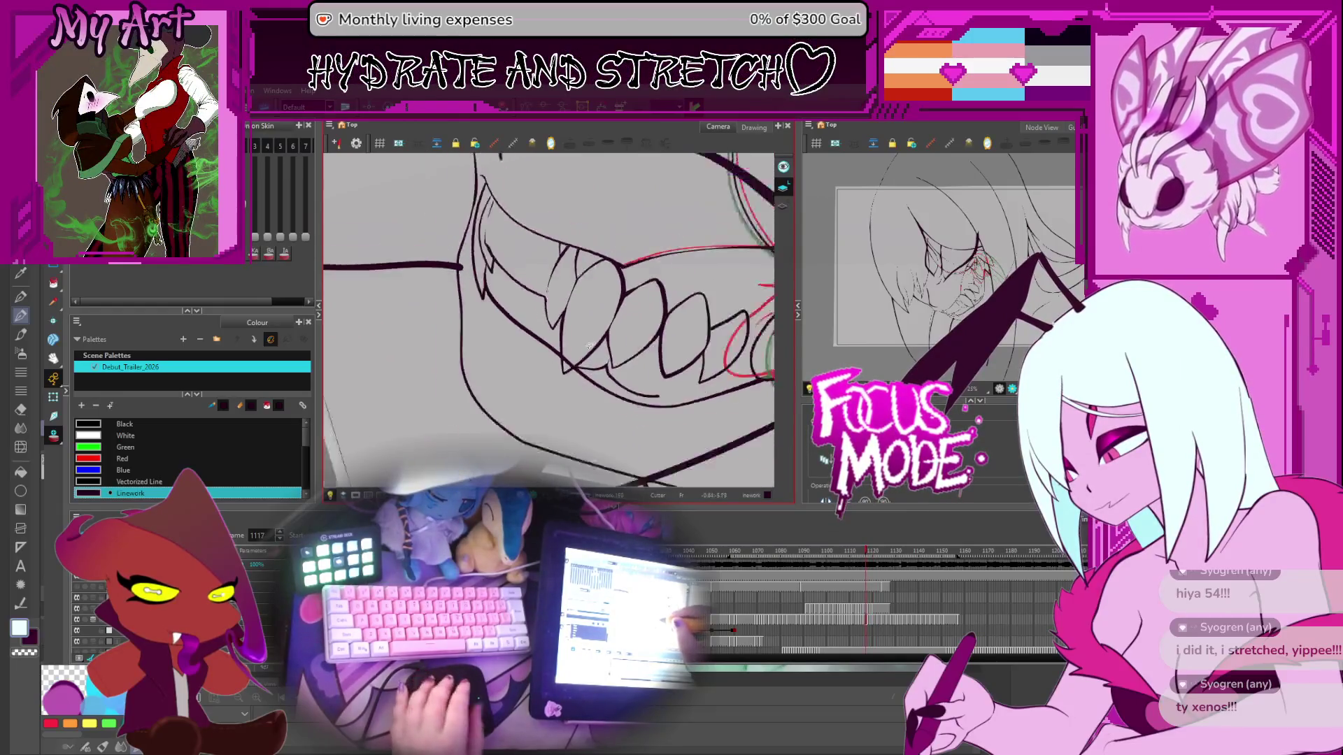
key("comma")
key("comma")
key("comma")
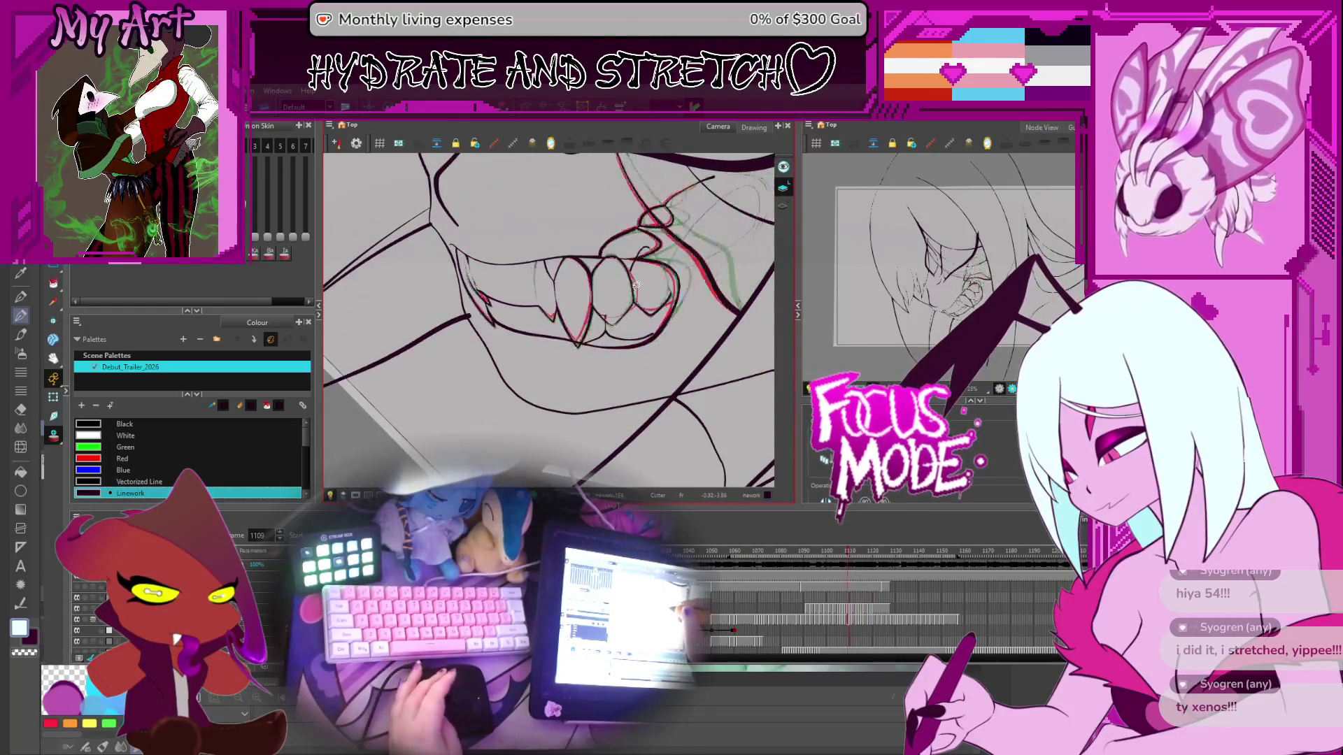
key("period")
key("period")
key("period")
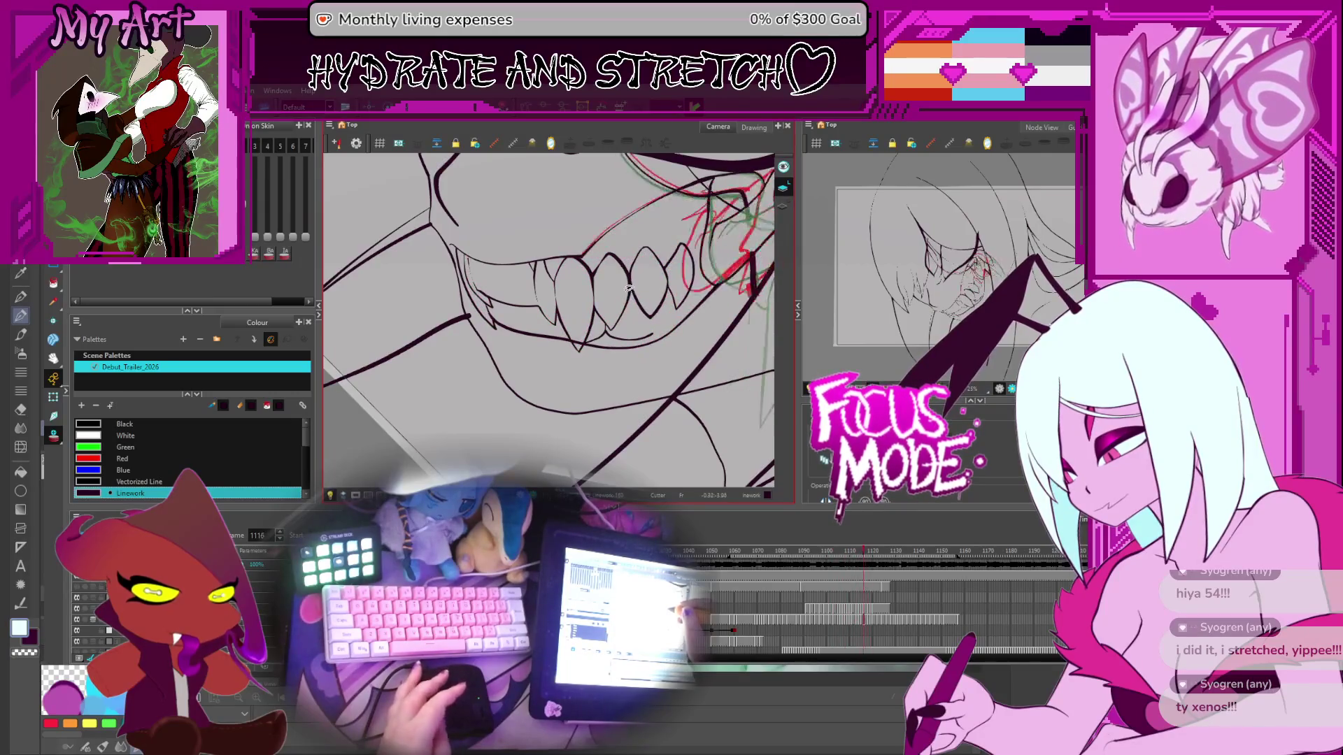
scroll(618, 284, "up", 5)
key("comma")
key("comma")
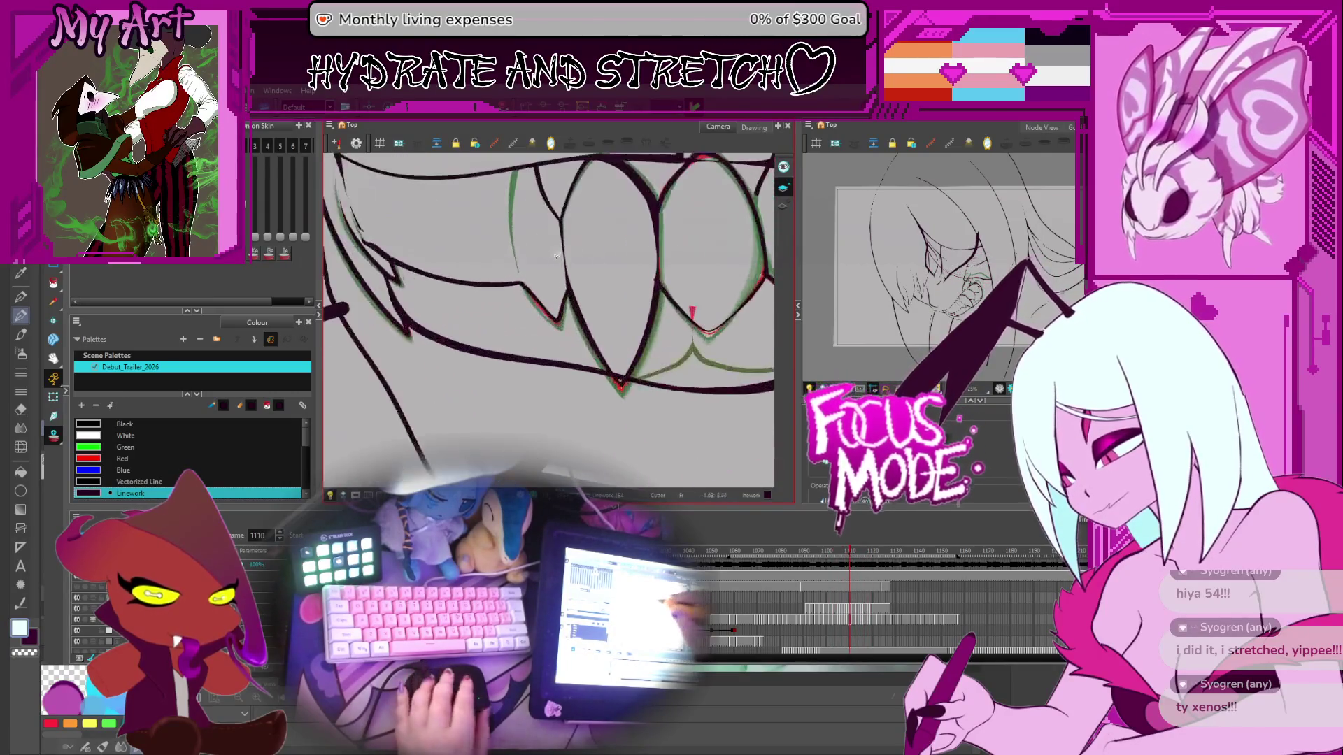
key("period")
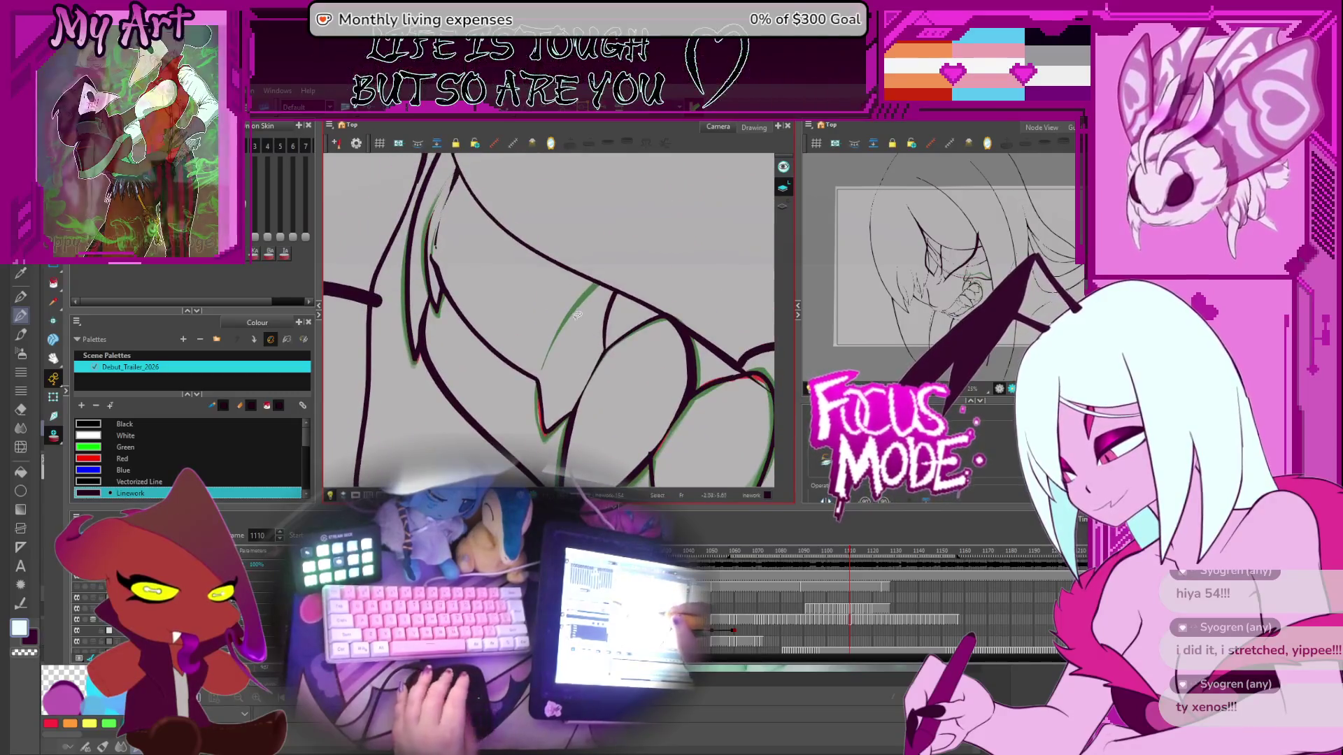
Step: Step back to frame 1112 and select the small strokes on the fang and its tip
key("period")
key("period")
key("period")
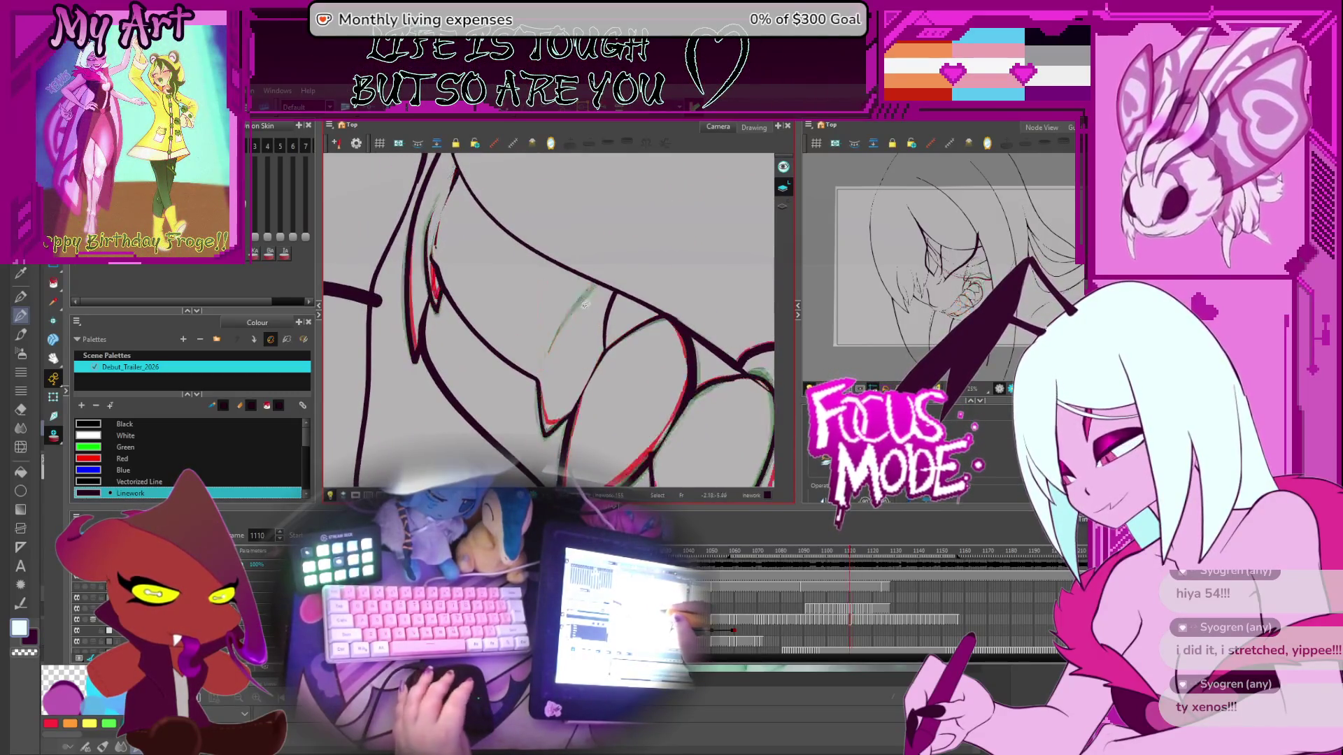
key("comma")
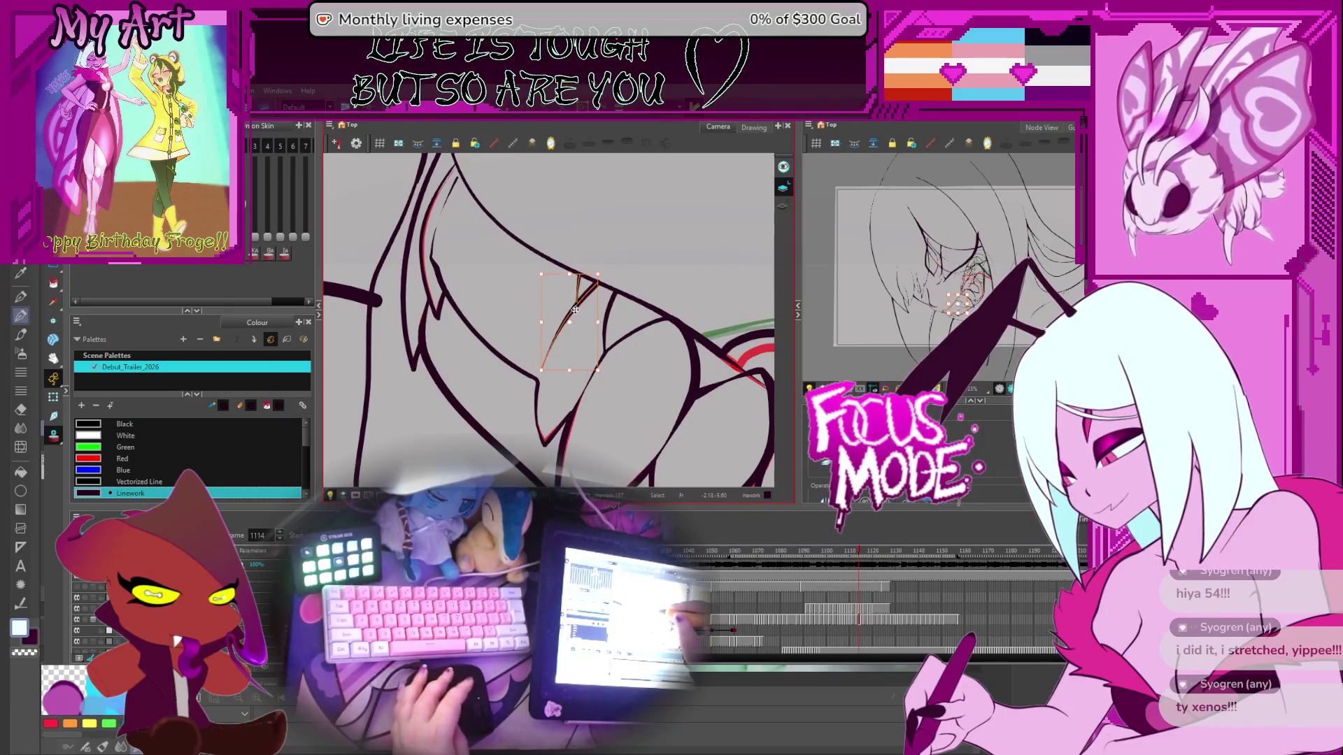
key("comma")
key("comma")
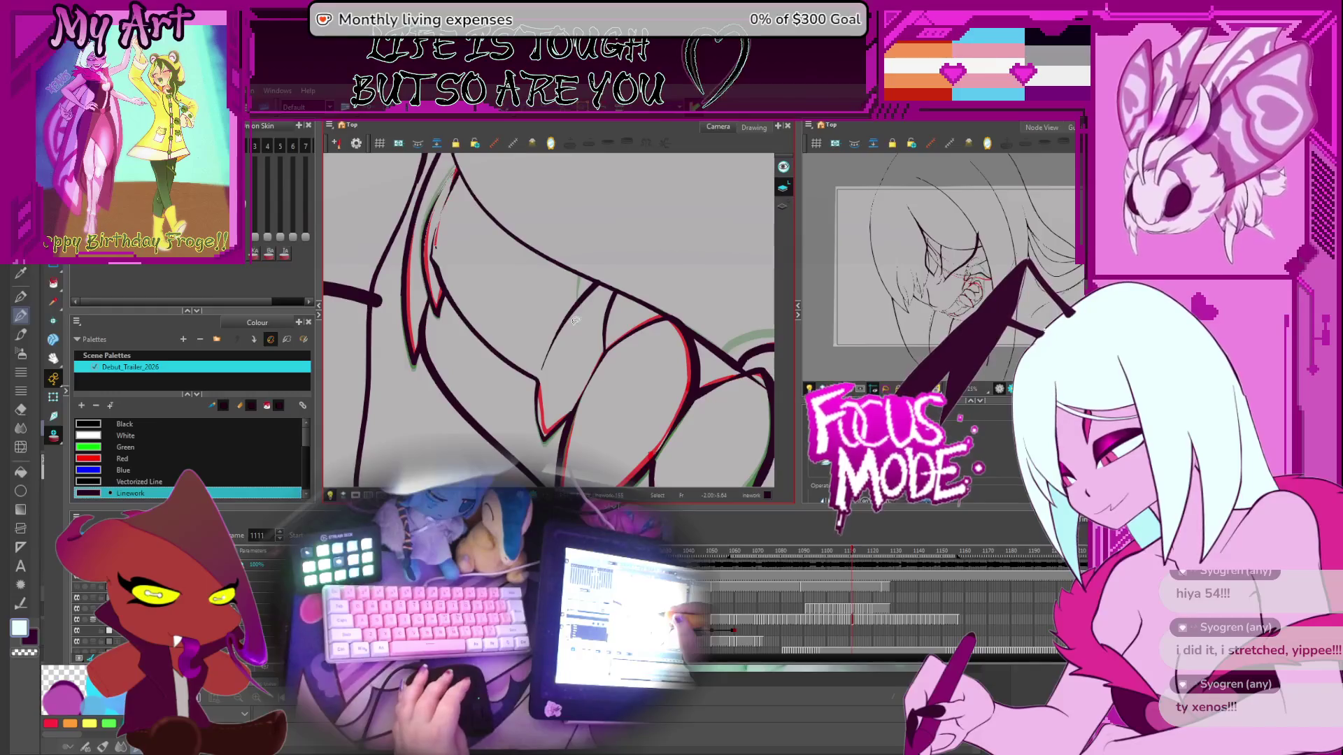
key("comma")
key("comma")
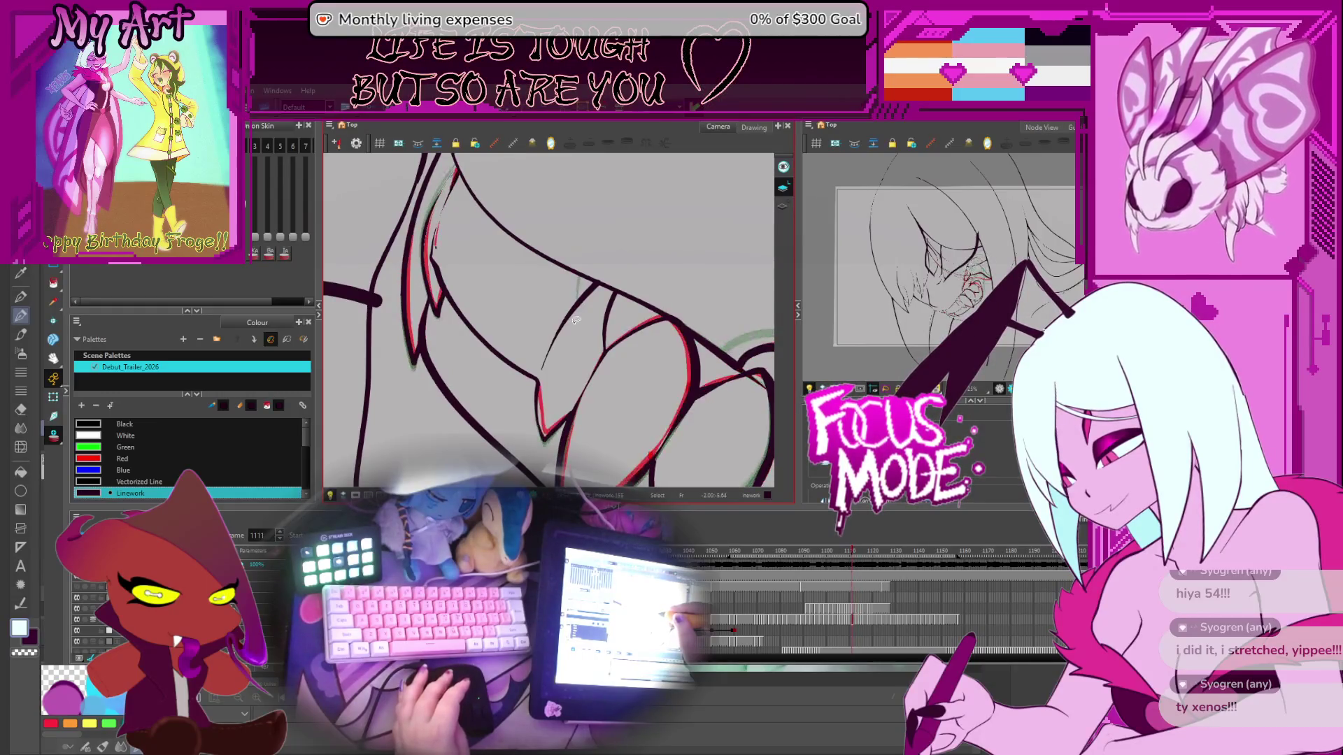
left_click(573, 323)
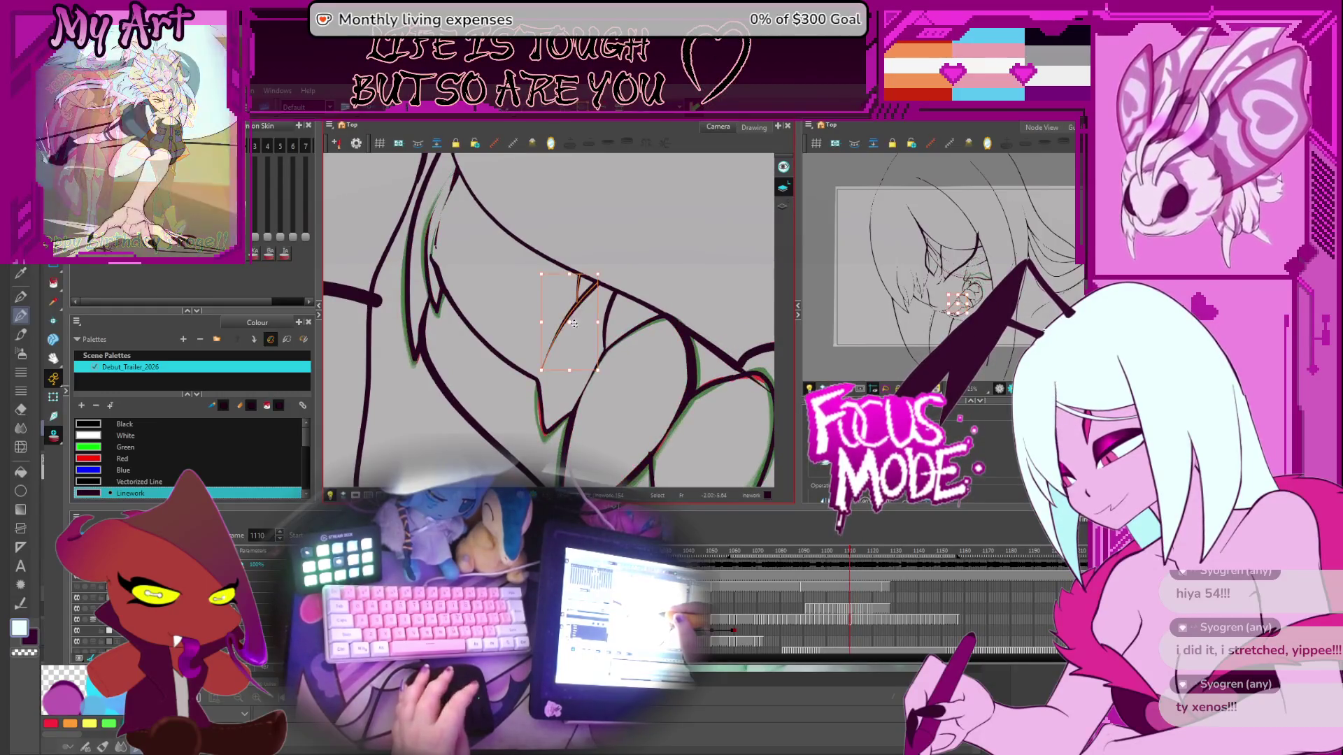
left_click(572, 288)
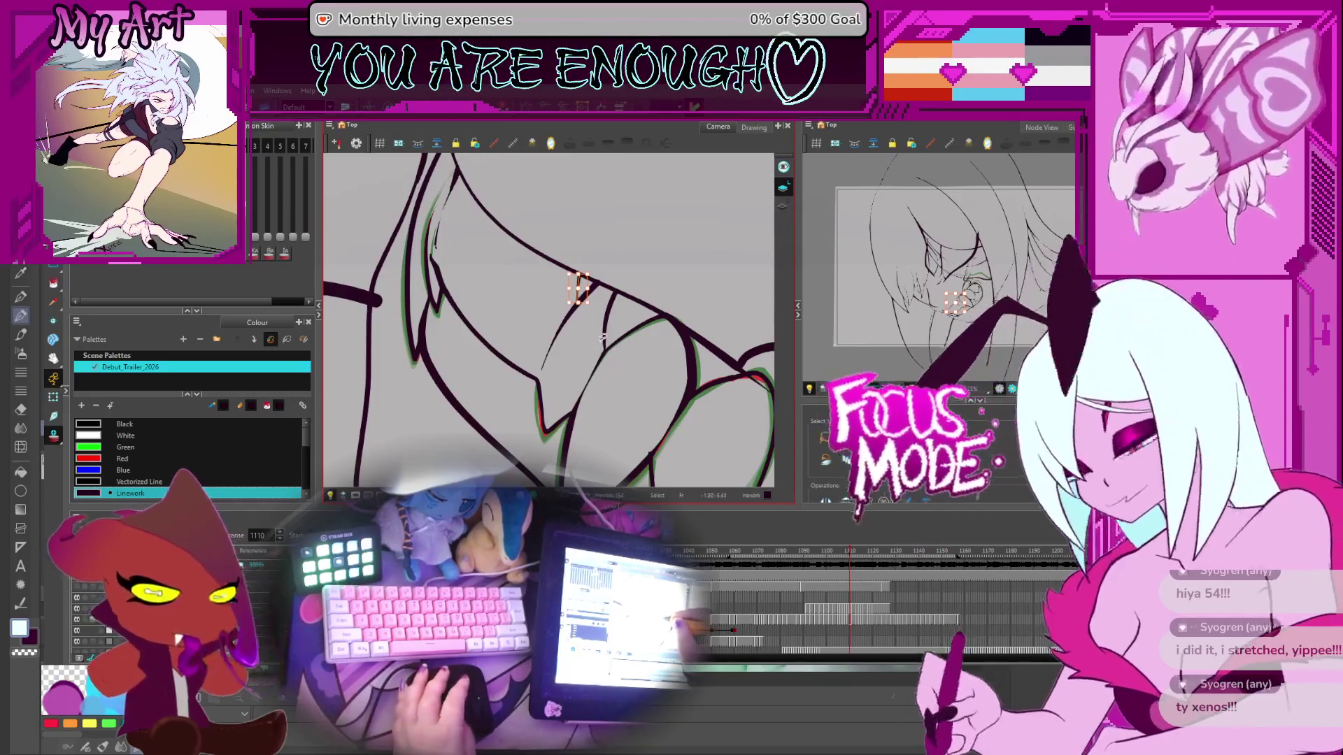
Step: Tilt the canvas to a comfortable drawing angle and check frames 1113 and 1111
key("ctrl+alt")
left_click_drag(608, 359, 609, 354)
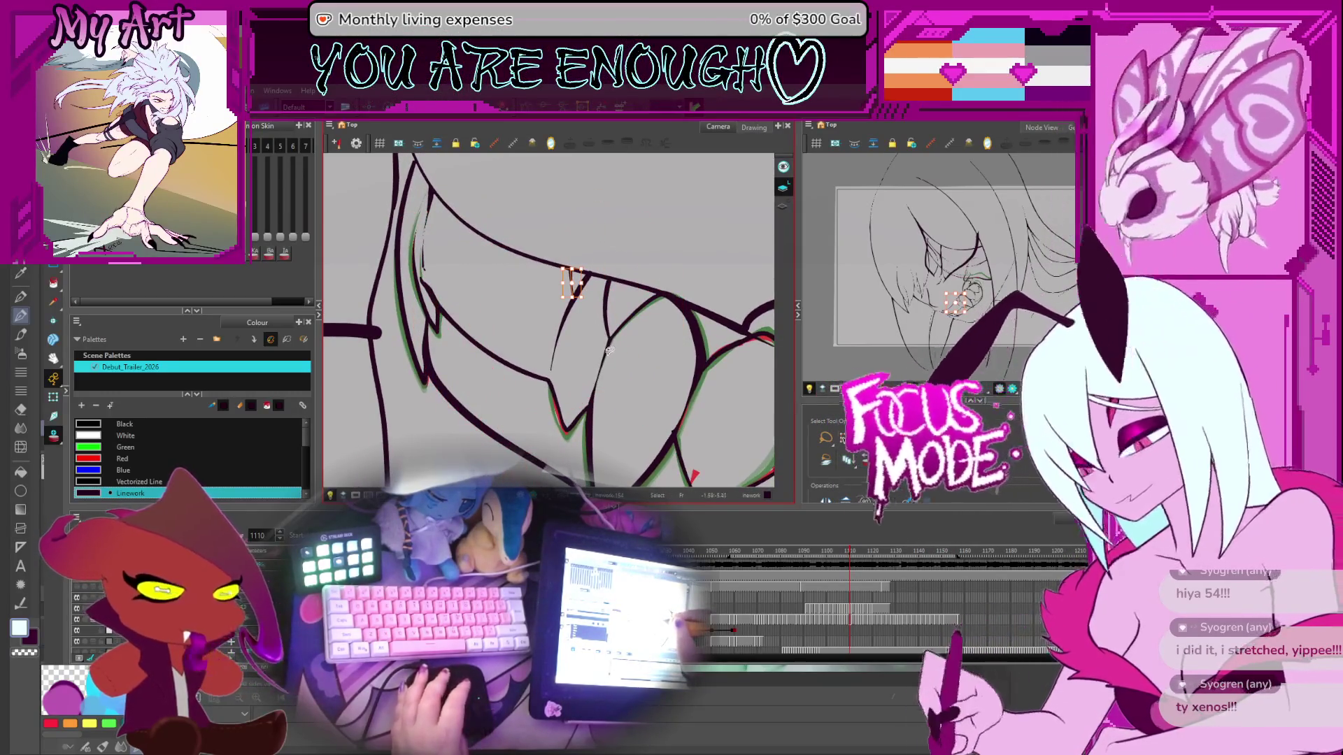
key("period")
key("period")
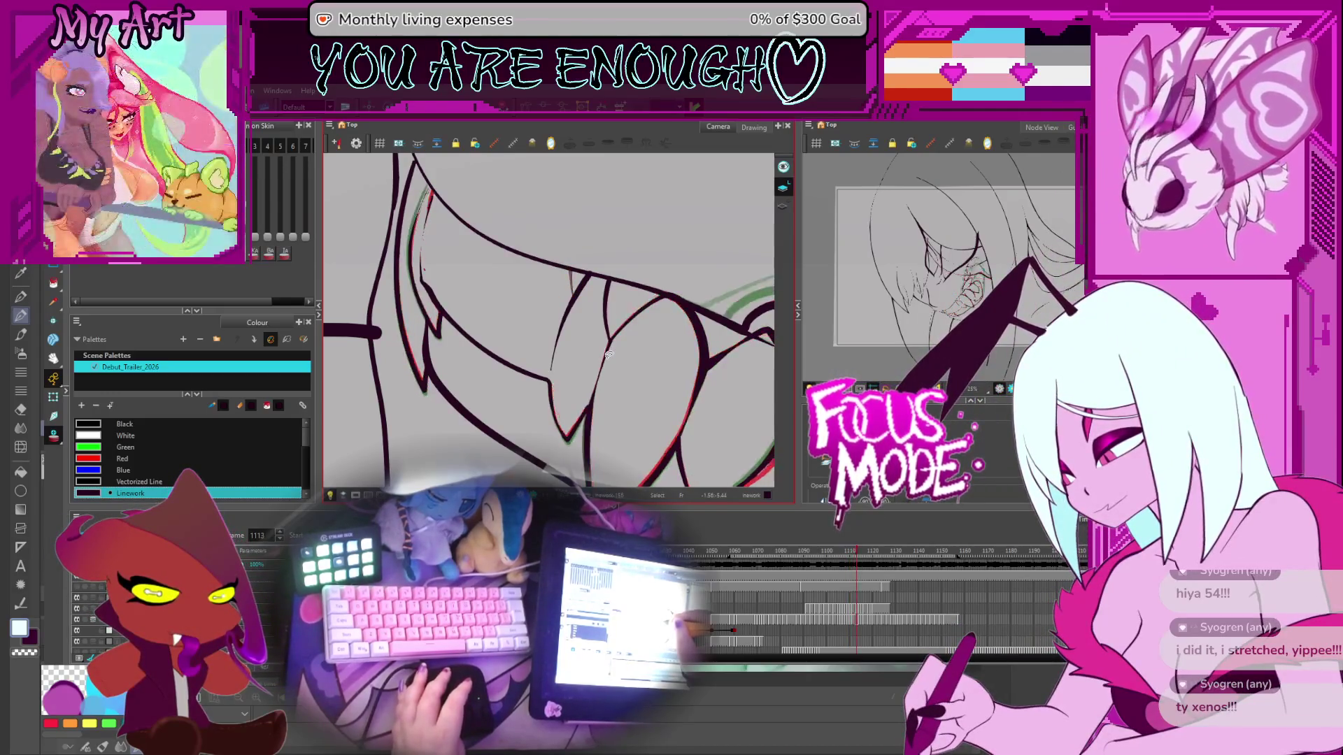
key("comma")
key("comma")
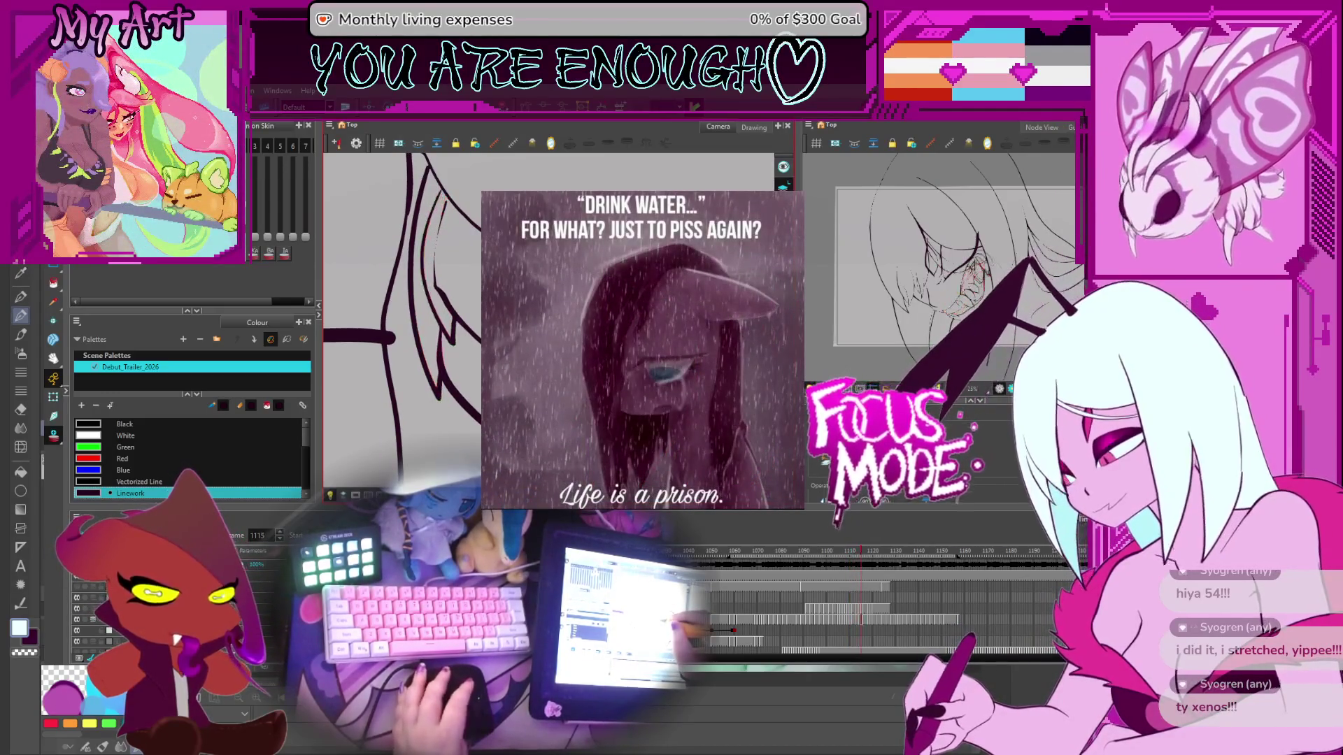
Step: Step back from frame 1110 through the earlier fang drawings to frame 1103
key("comma")
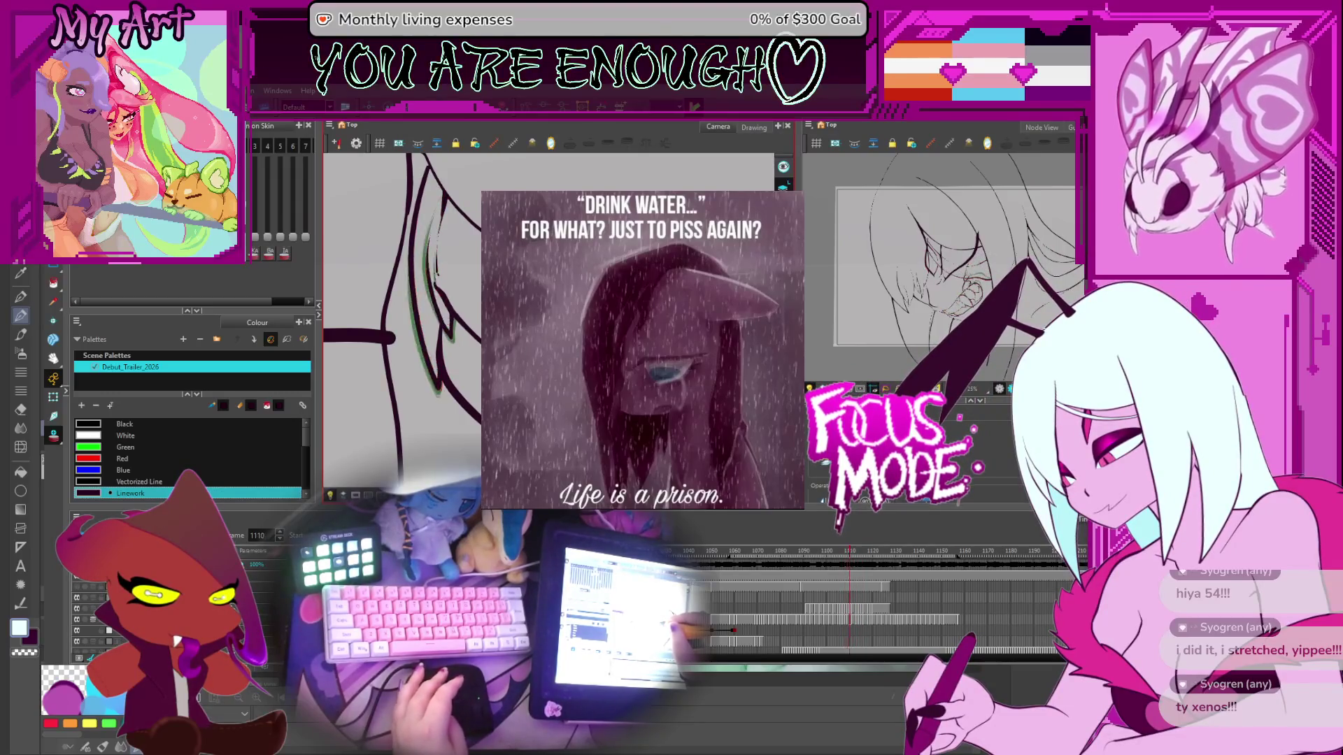
key("comma")
key("comma")
key("comma")
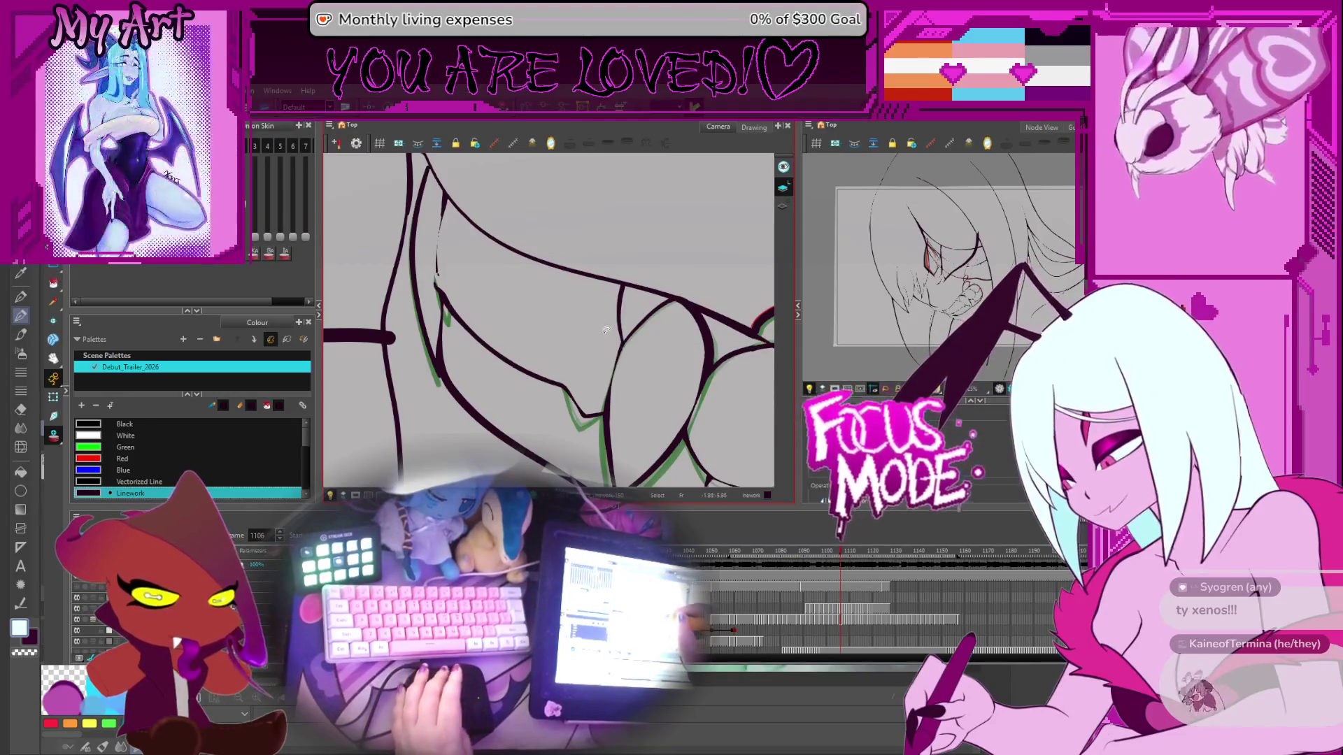
Step: Play through the drawings up to 1115 and settle on frame 1113
key("Return")
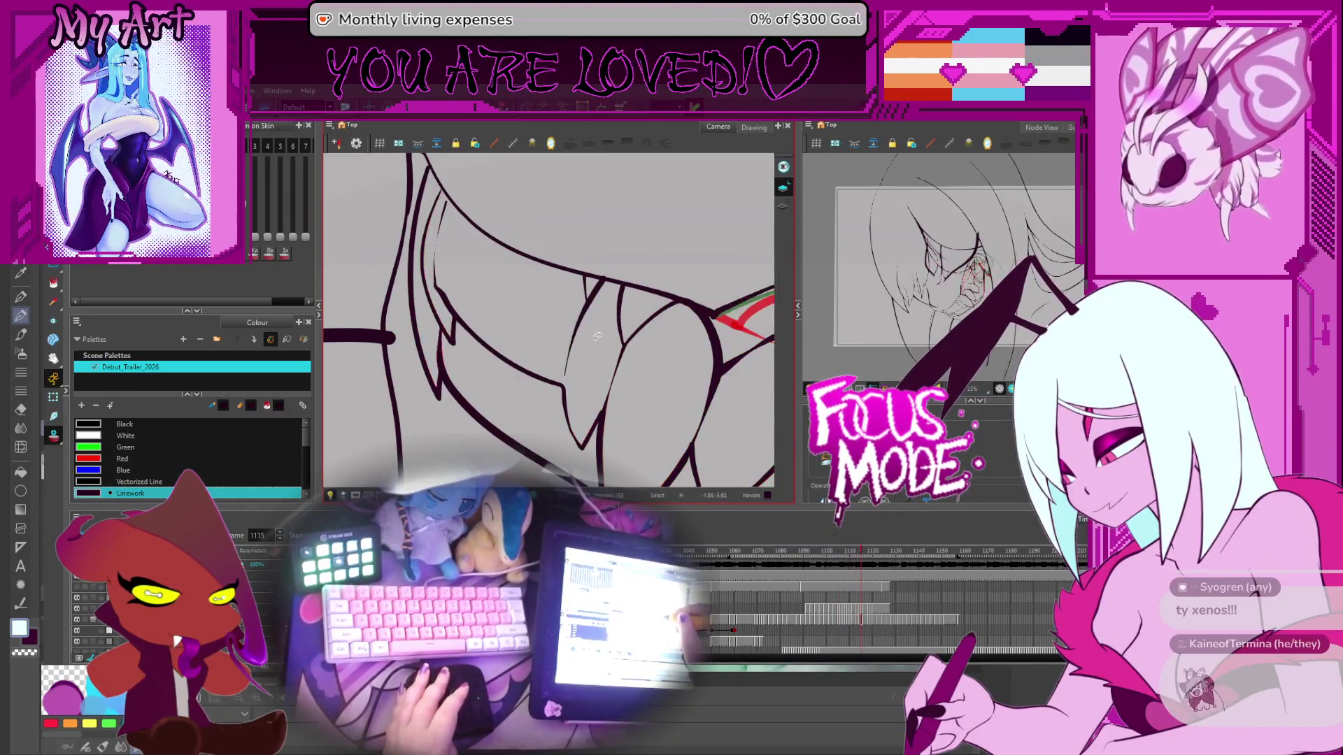
key("comma")
key("comma")
key("comma")
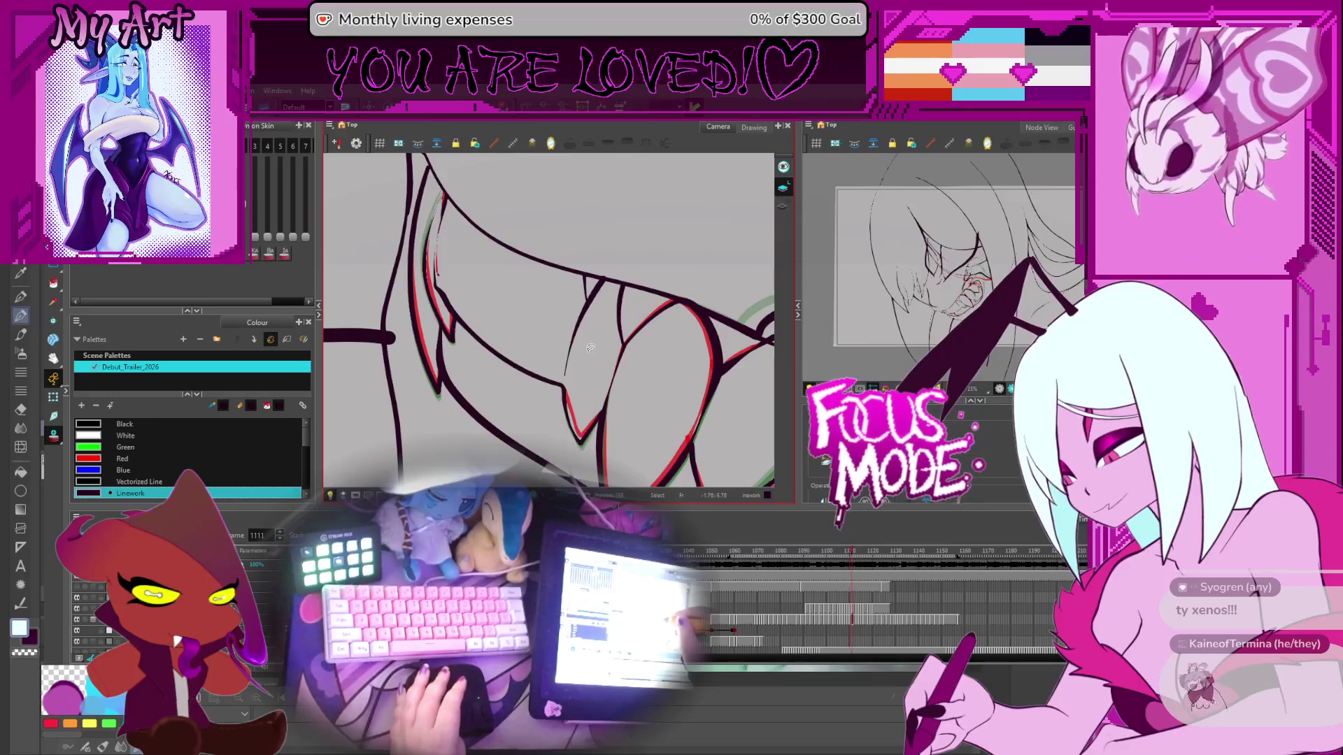
key("comma")
key("comma")
key("comma")
key("Return")
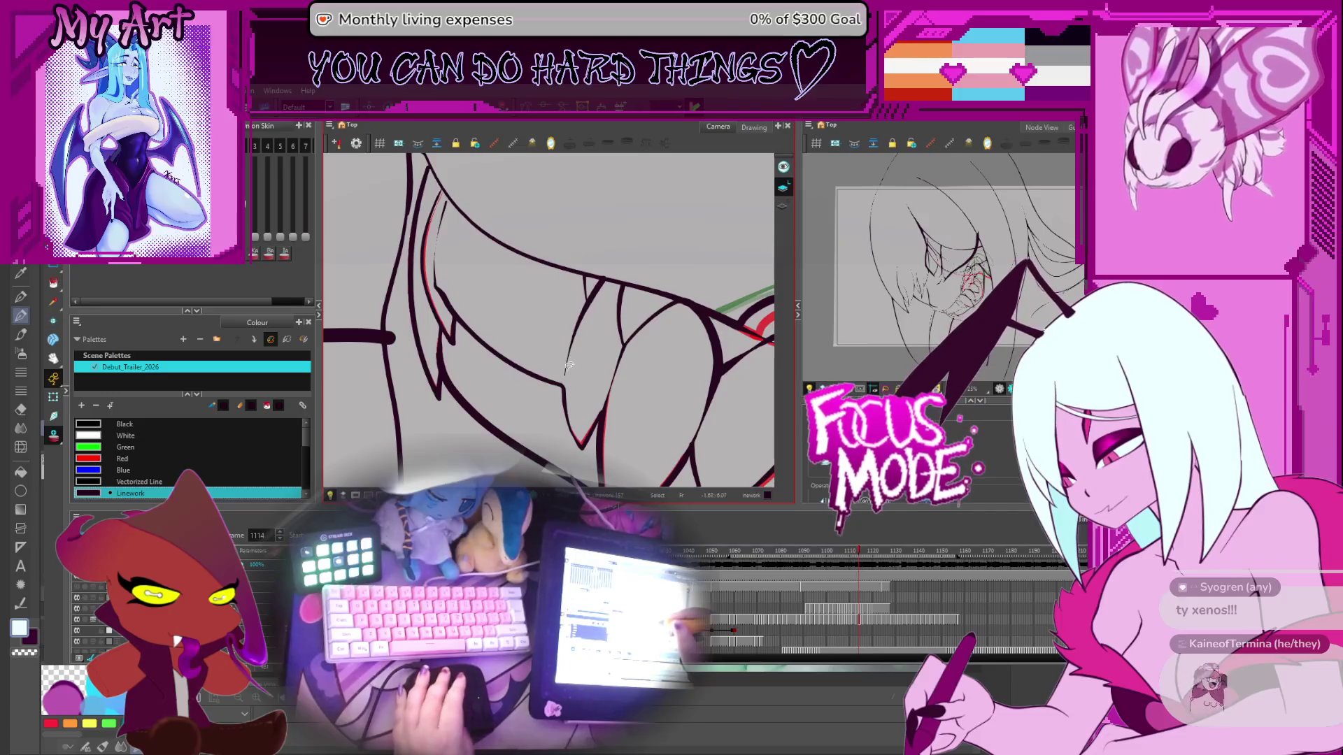
key("comma")
Step: Pick the fang stroke's contour points and compare frames 1112 and 1113
key("alt+q")
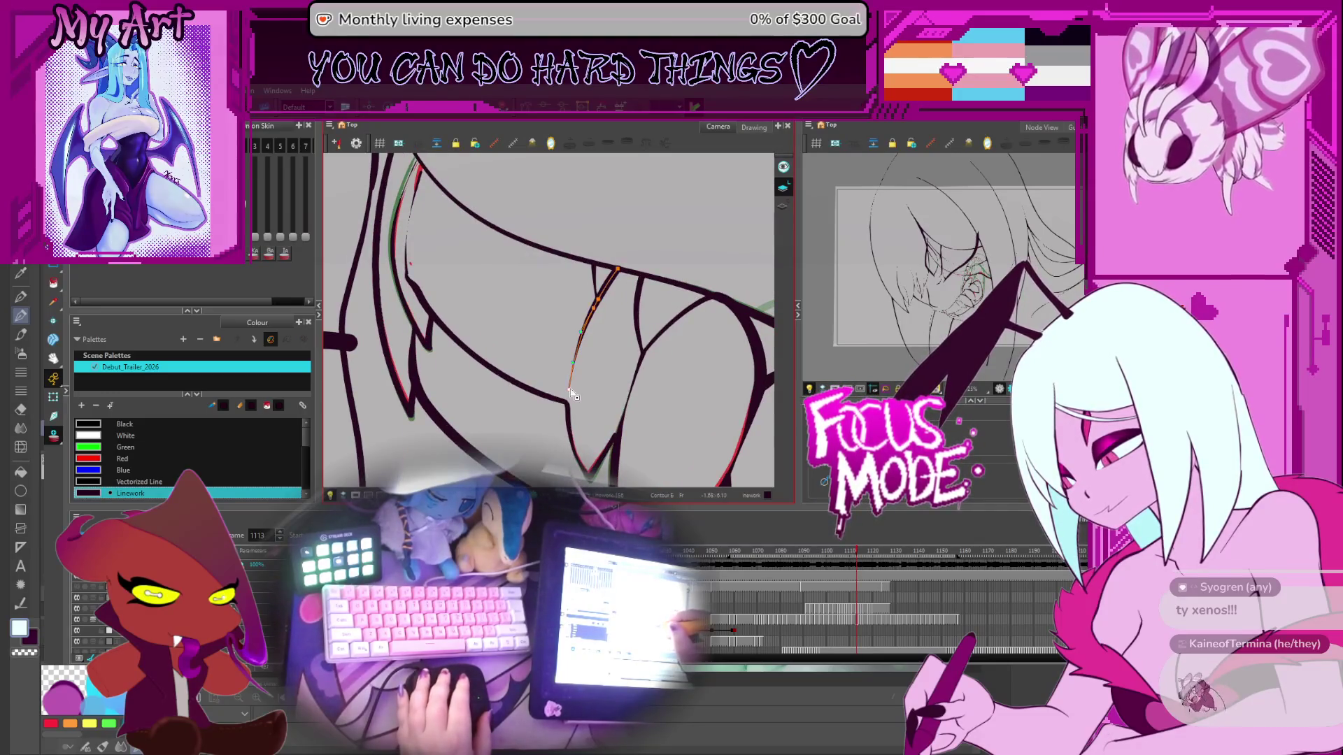
left_click(570, 387)
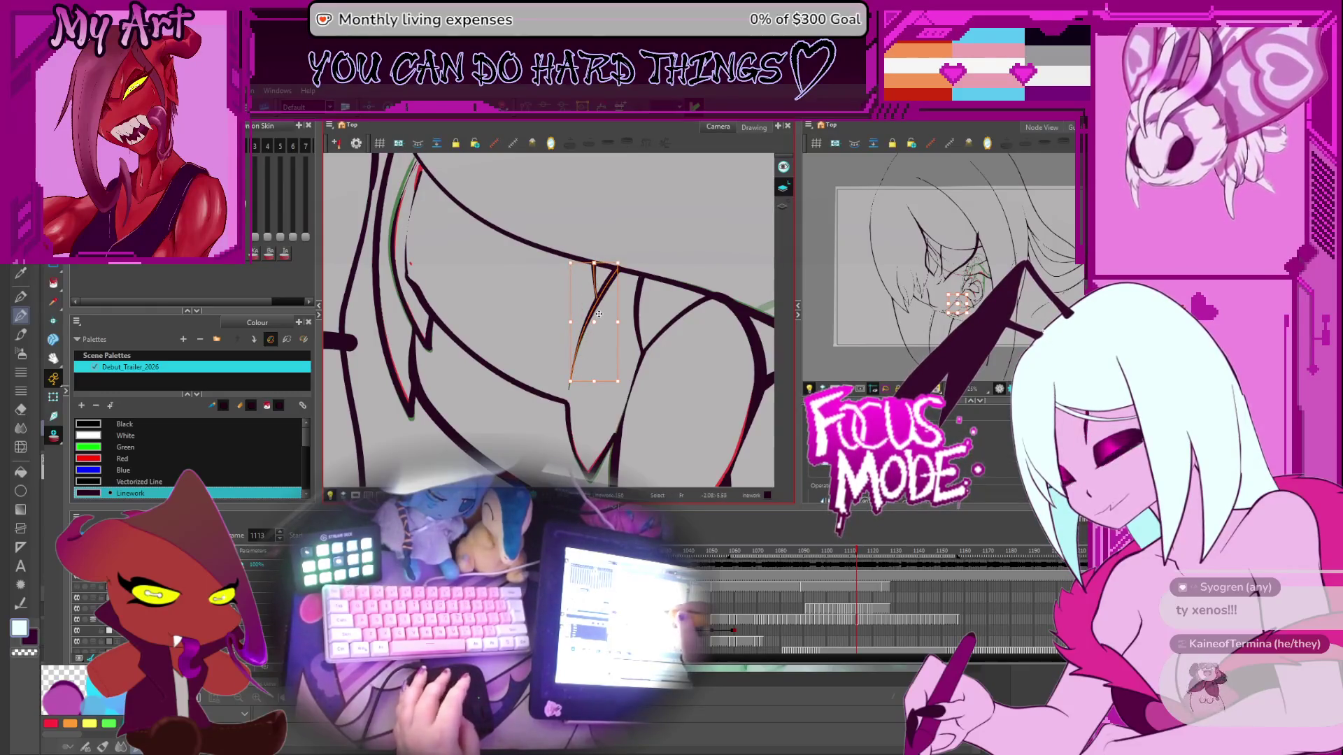
key("comma")
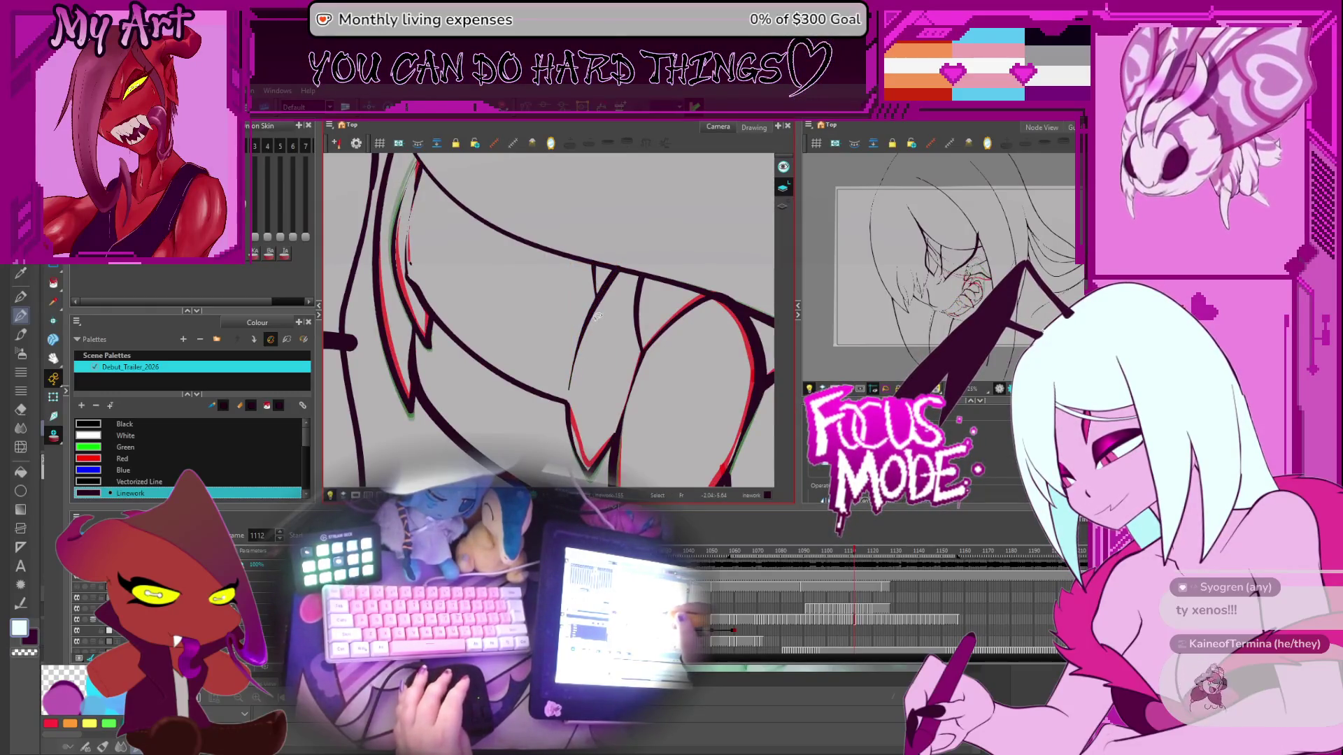
key("alt+o")
key("alt+o")
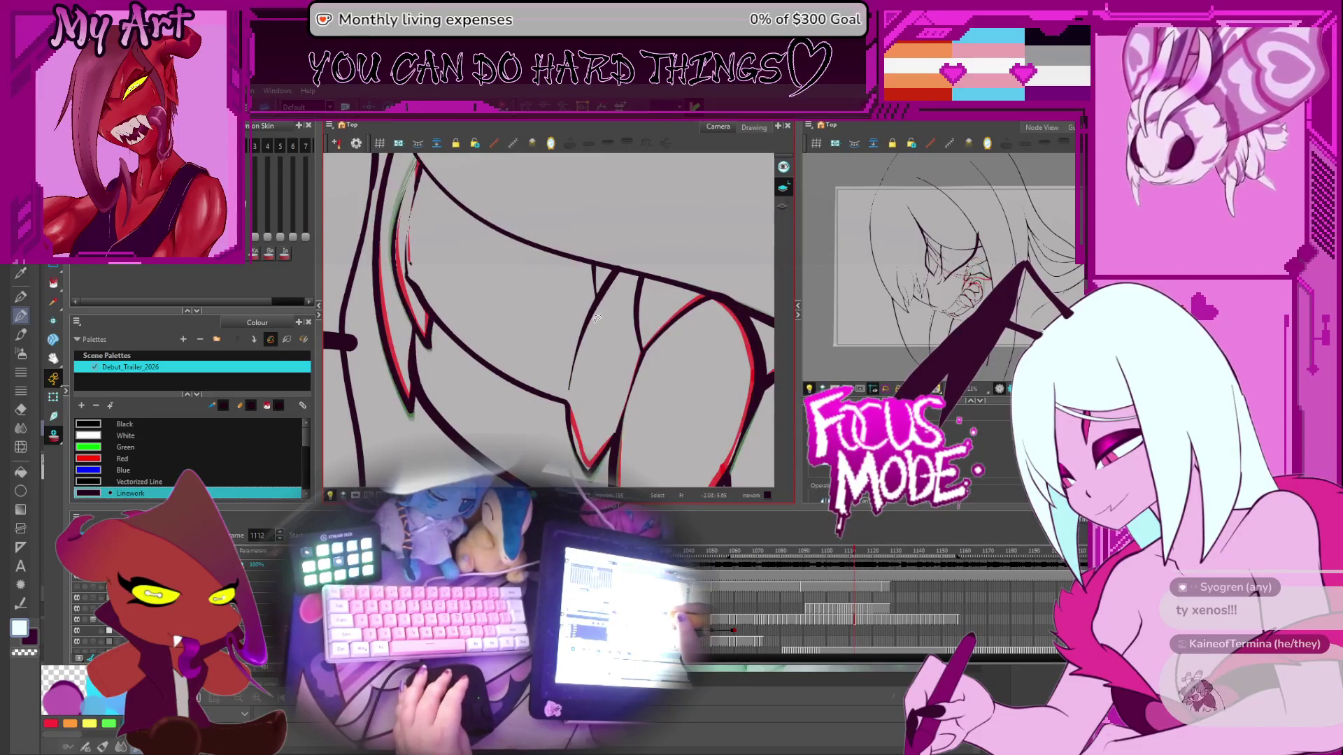
key("period")
key("comma")
key("period")
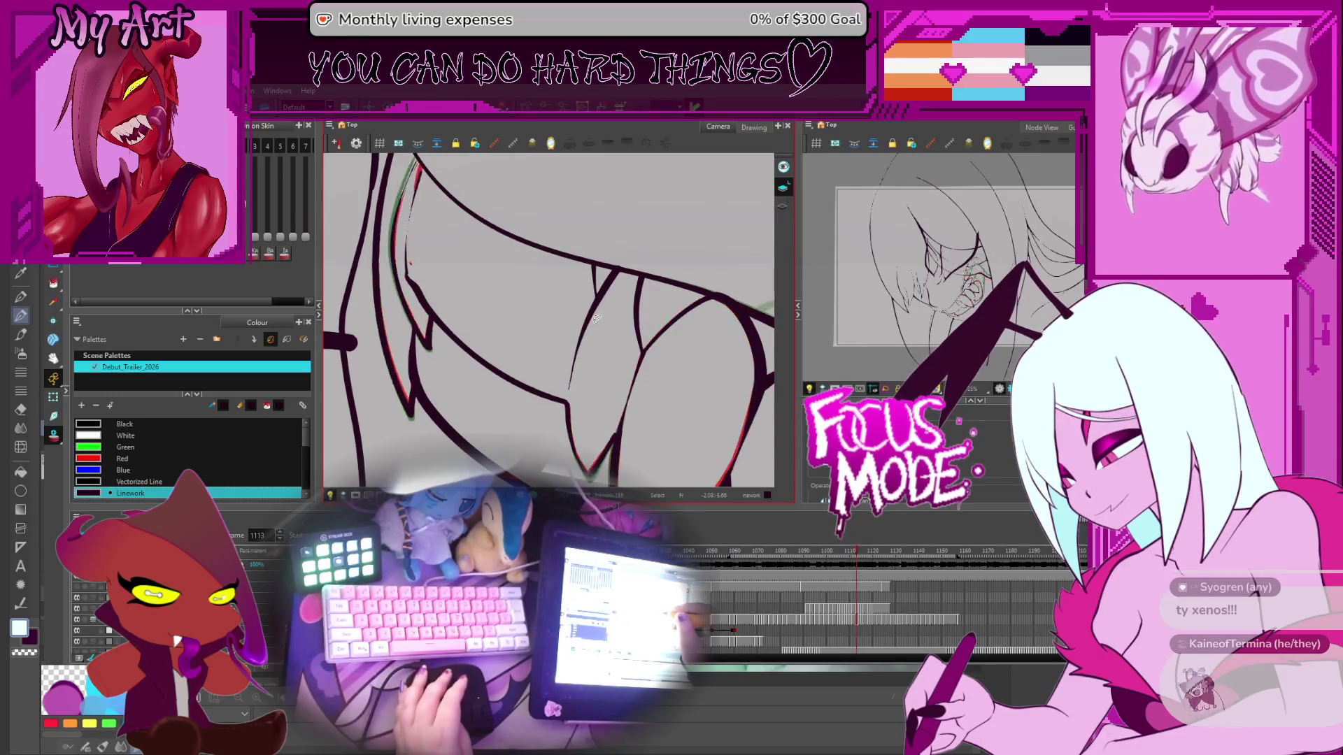
key("comma")
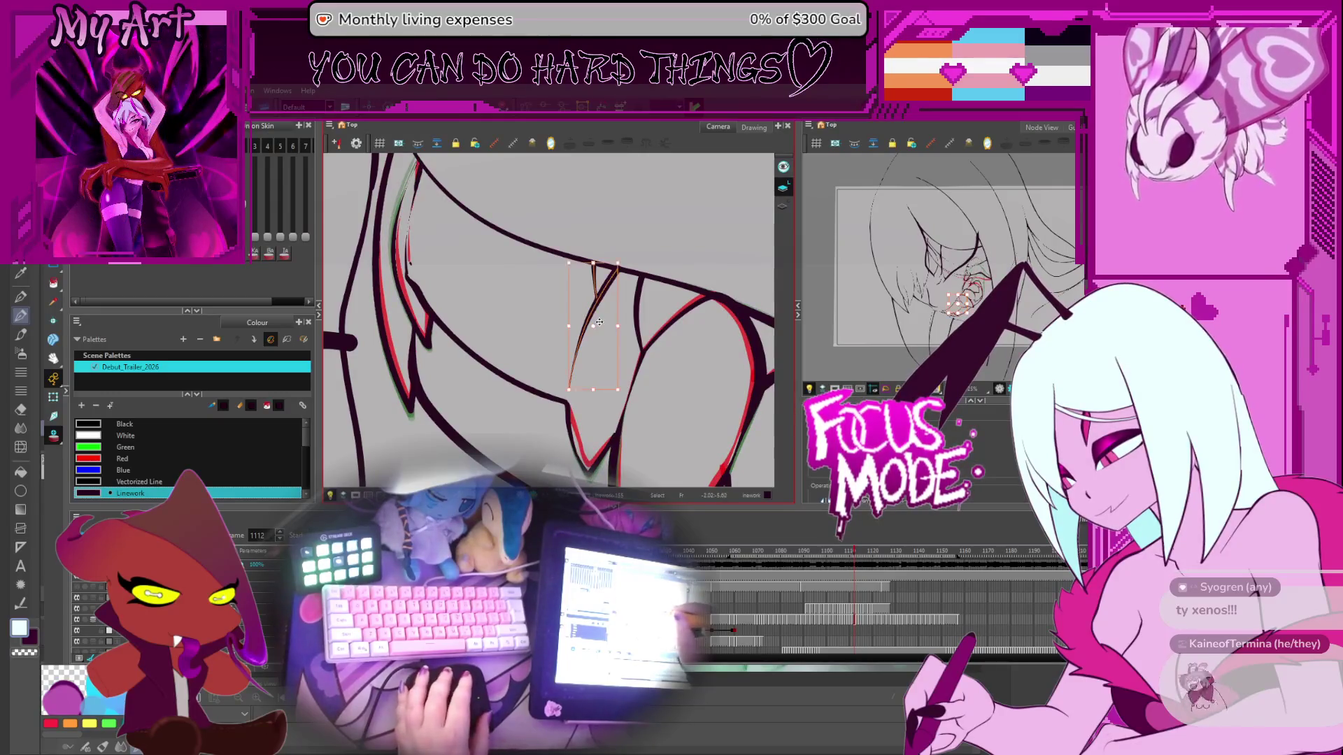
Step: Toggle between the Contour Editor and Select tool, then step to drawing 1110
key("alt+q")
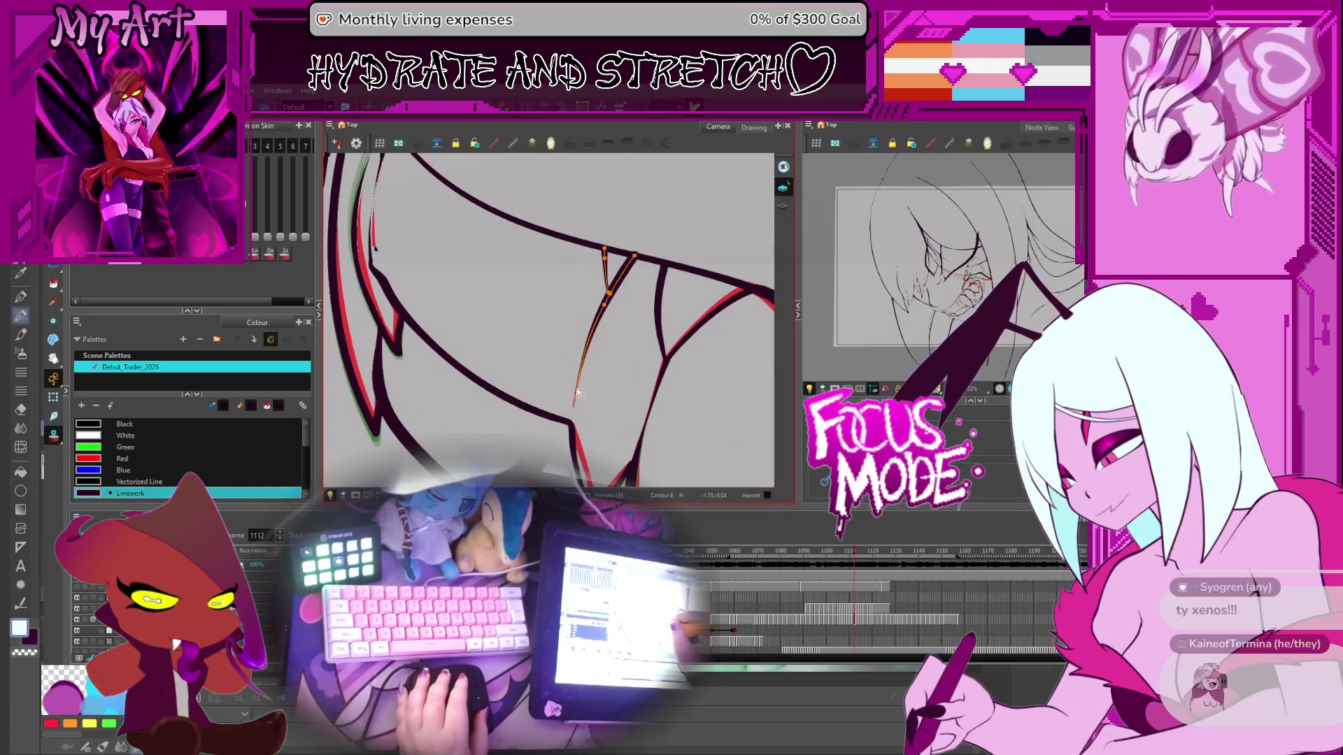
key("alt+s")
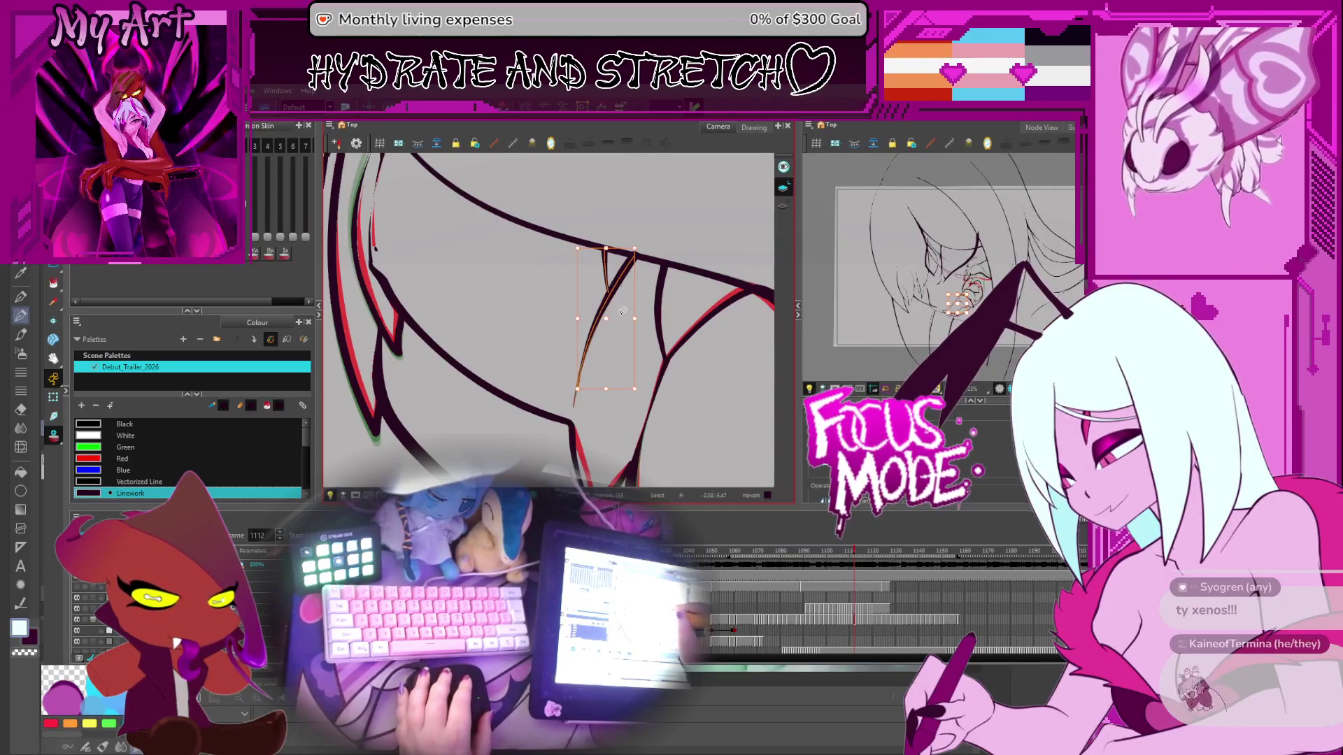
key("period")
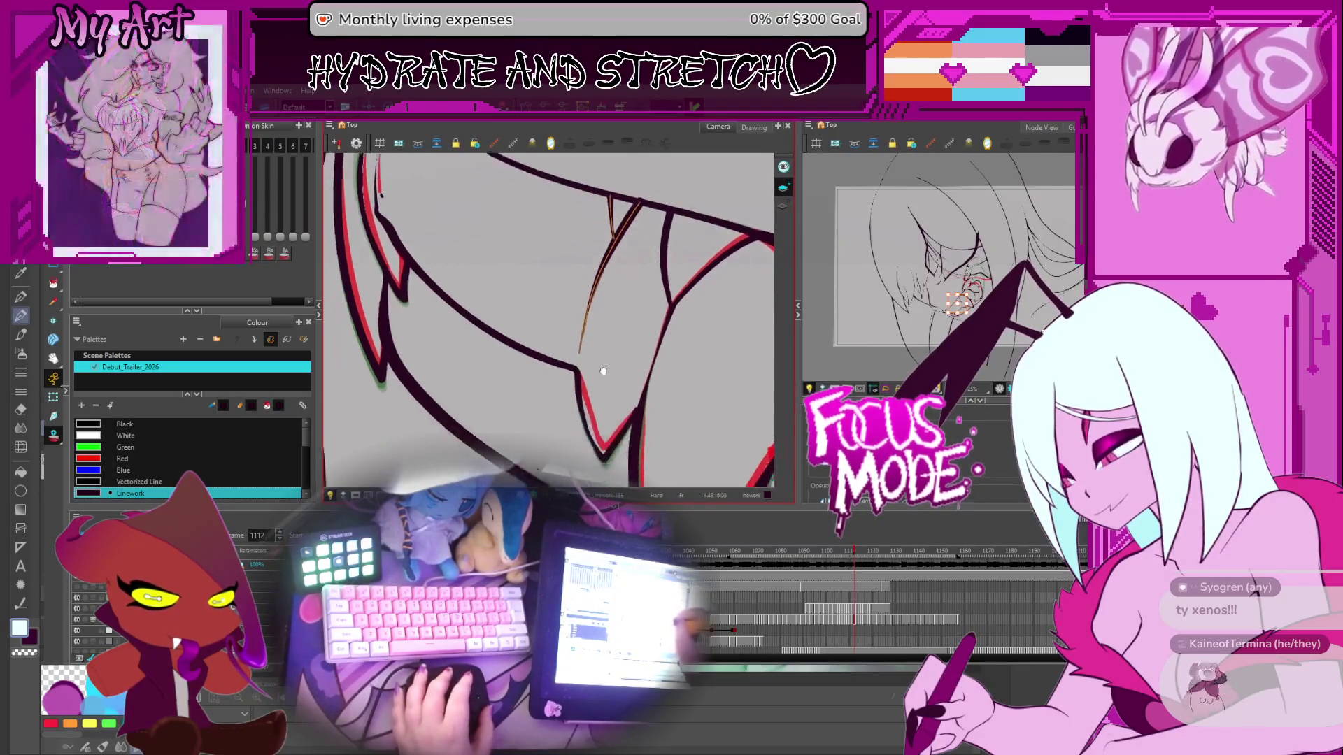
key("comma")
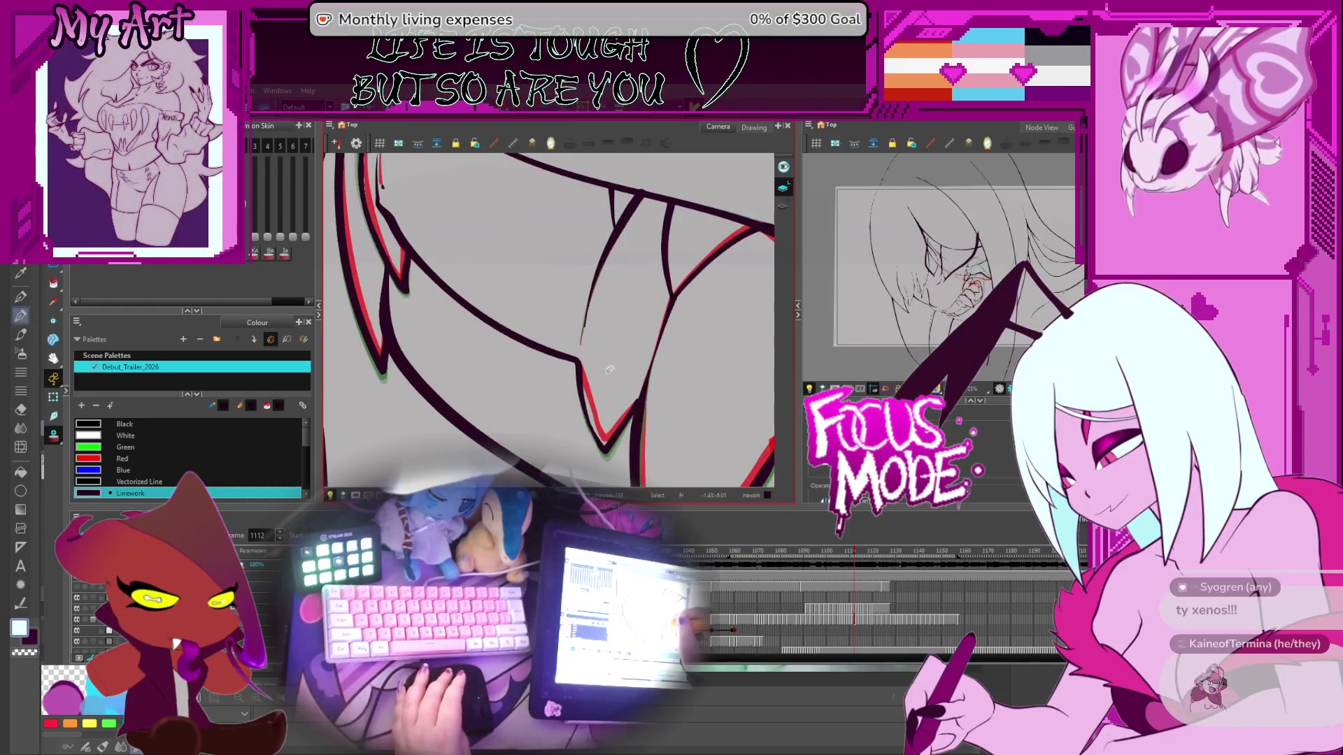
key("comma")
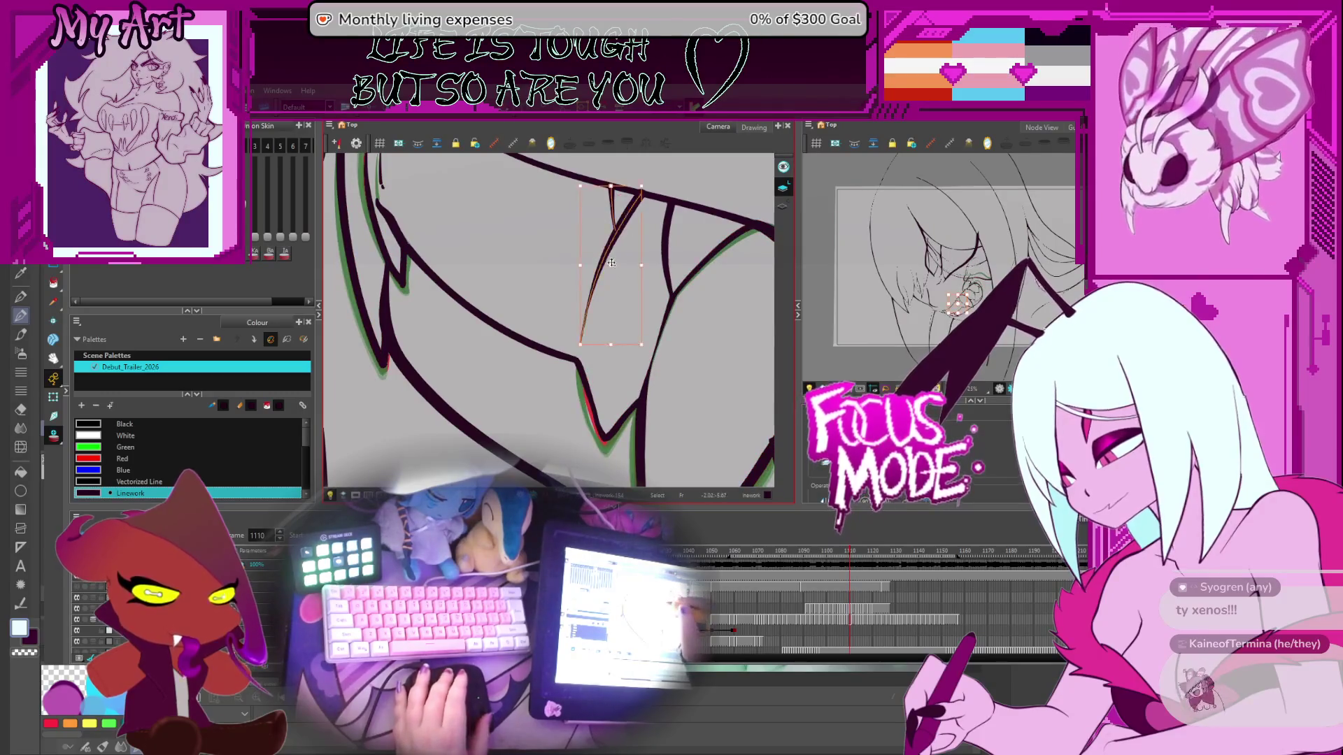
Step: Select the thin fang stroke on drawing 1110 and edit its contour points
left_click_drag(603, 301, 604, 305)
left_click(592, 285)
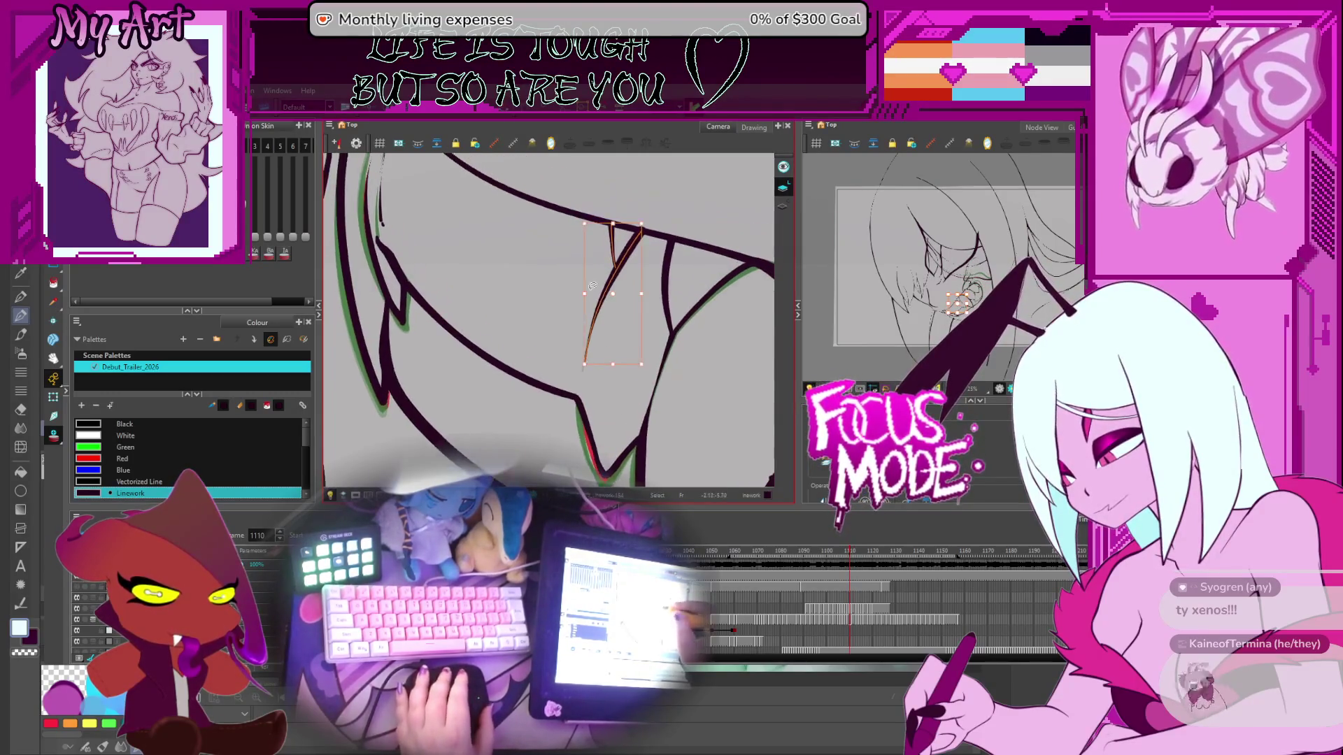
key("alt+q")
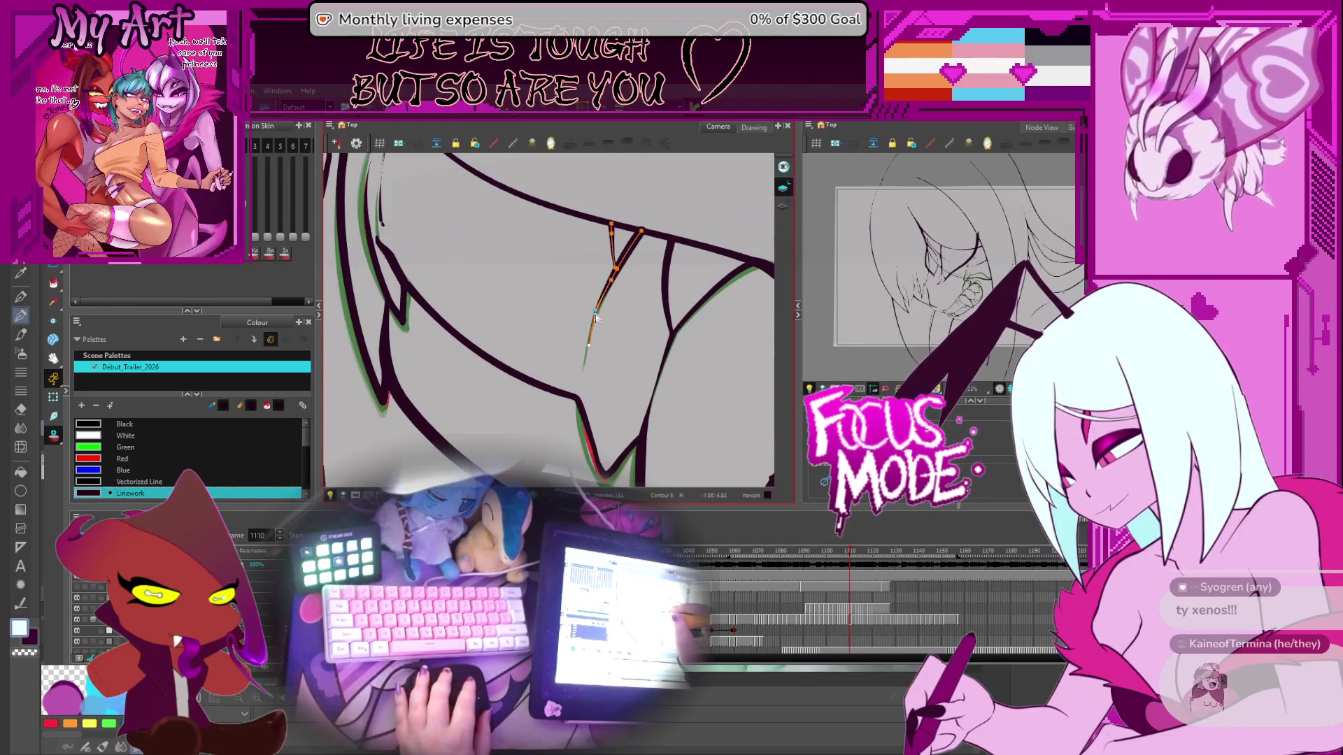
key("space")
left_click_drag(595, 339, 599, 346)
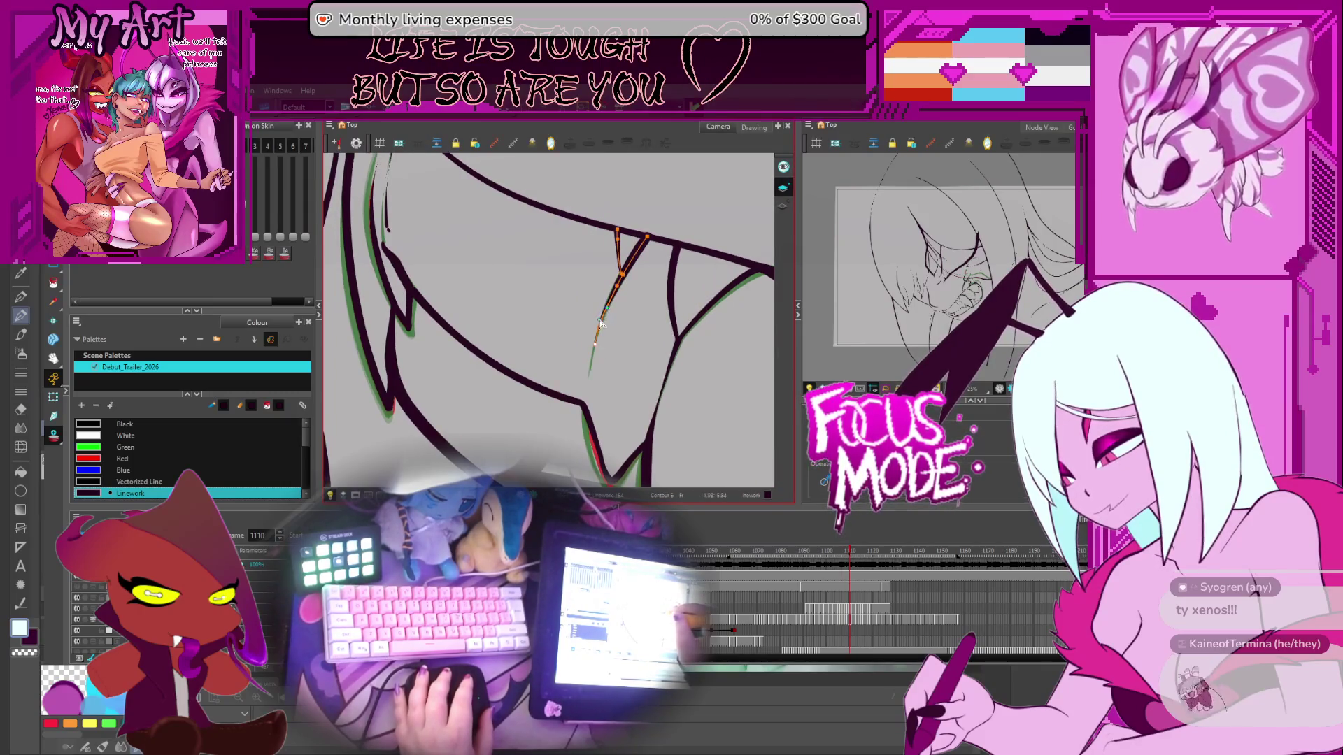
mouse_move(608, 314)
left_mouse_down()
mouse_move(620, 334)
mouse_move(609, 296)
left_mouse_up()
key("space")
Step: Reshape the thin green fang stroke into a smoother, tapered curve meeting the upper jaw line
left_click(643, 291)
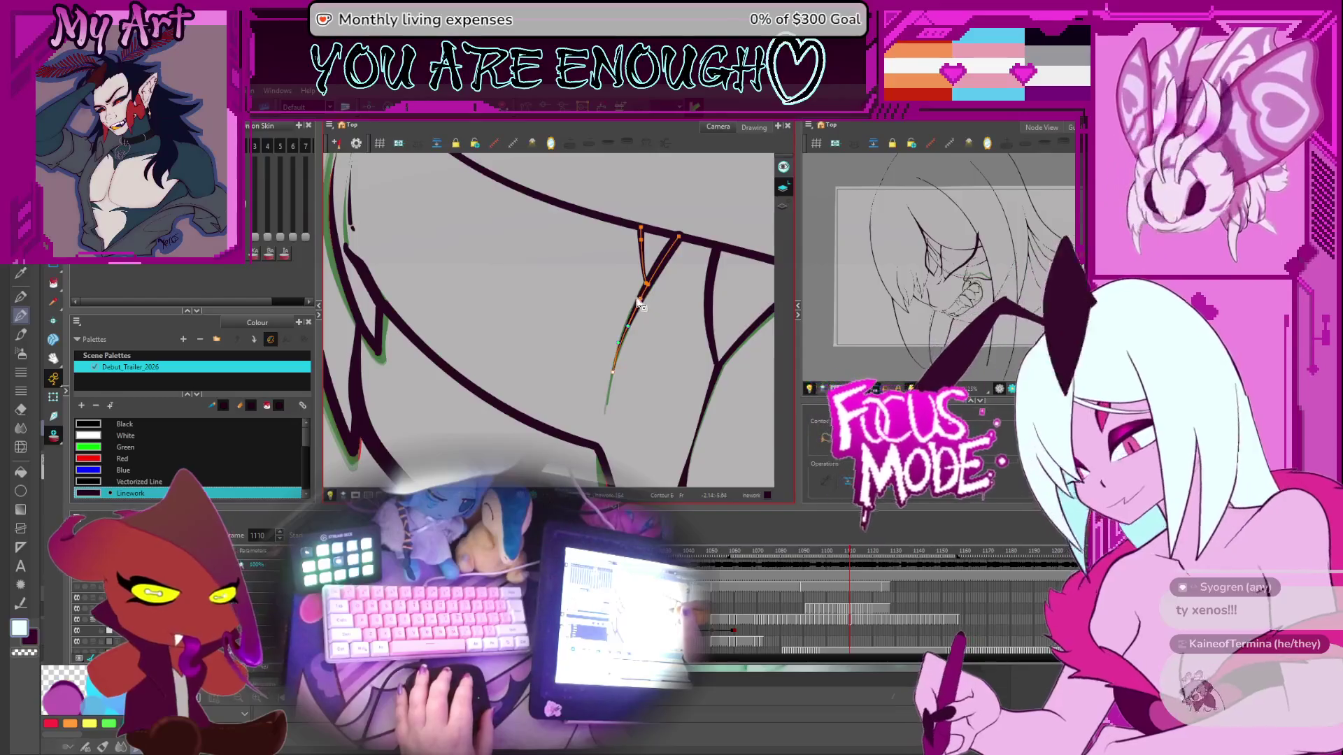
key("space")
mouse_move(643, 291)
left_mouse_down()
mouse_move(633, 245)
mouse_move(633, 369)
left_mouse_up()
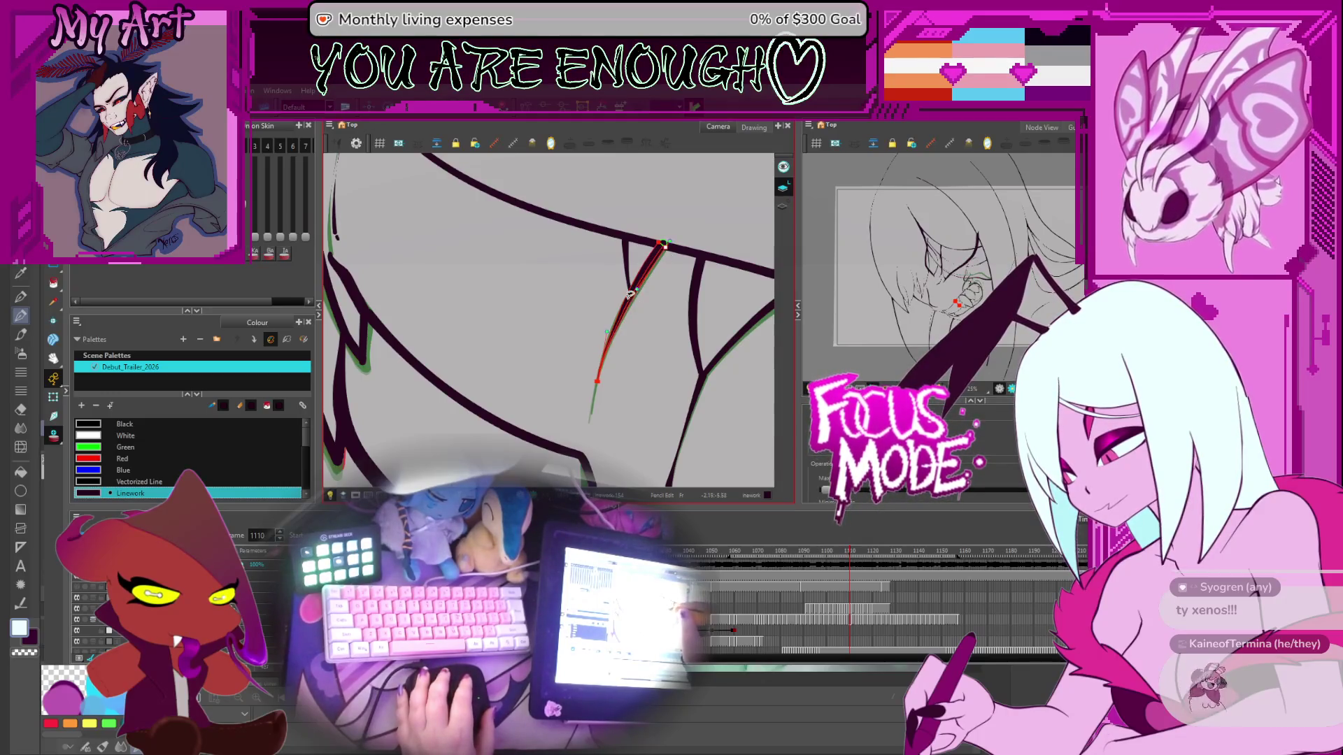
left_click(645, 273)
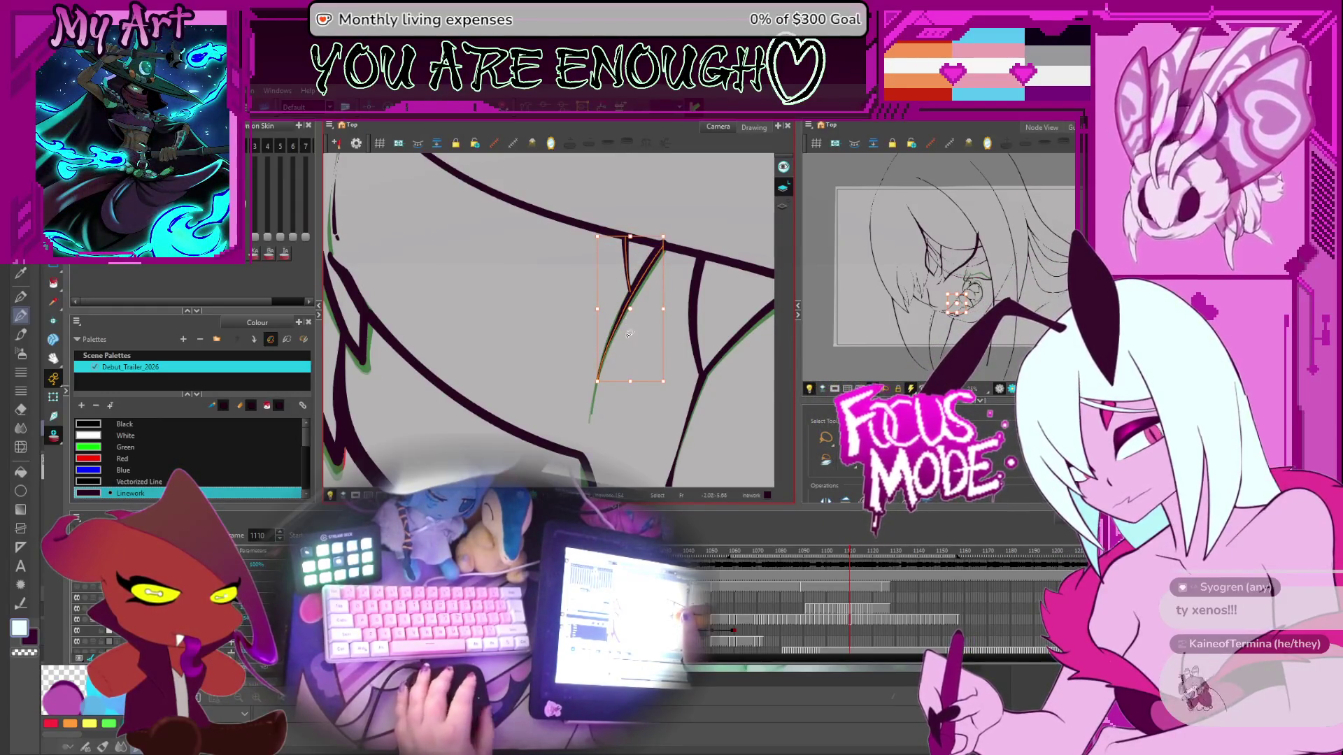
key("comma")
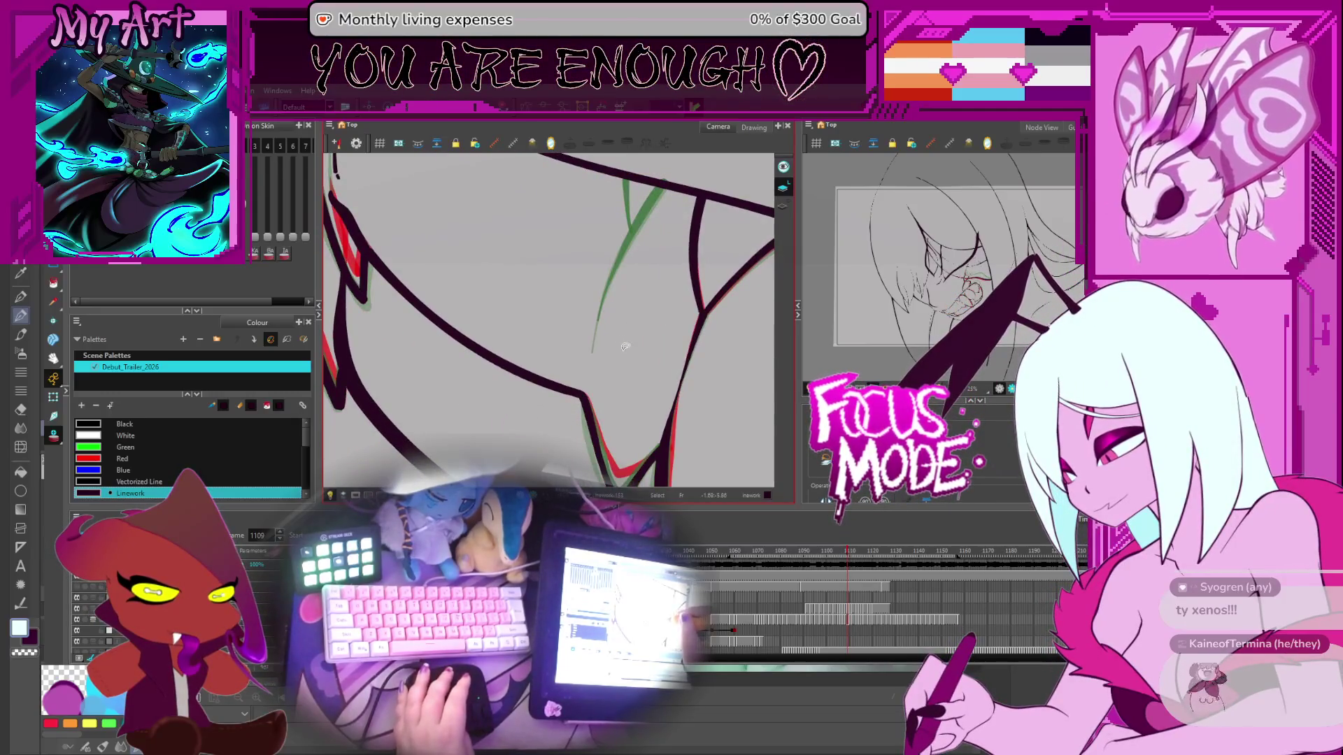
Step: Select the thin fang stroke on drawing 1109 and compare it with drawings 1108–1111
left_click_drag(617, 390, 615, 333)
left_click(607, 280)
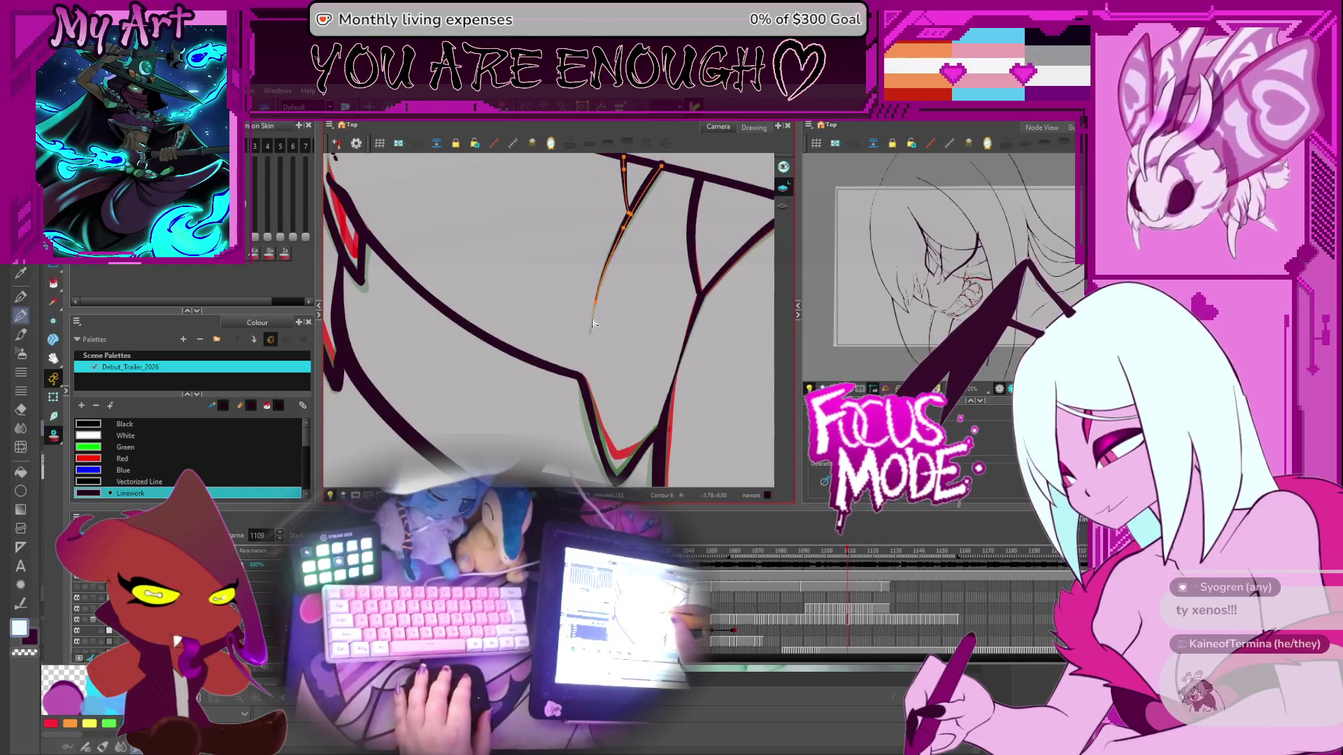
key("comma")
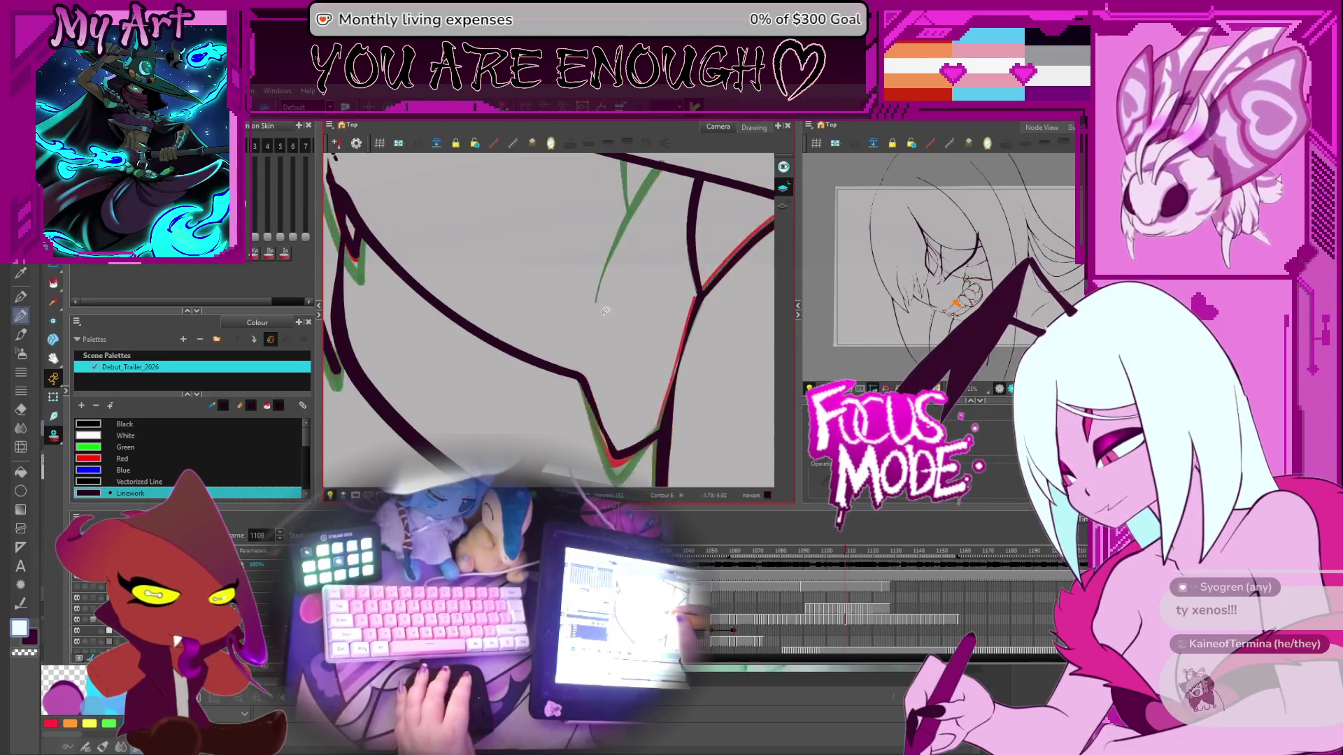
key("period")
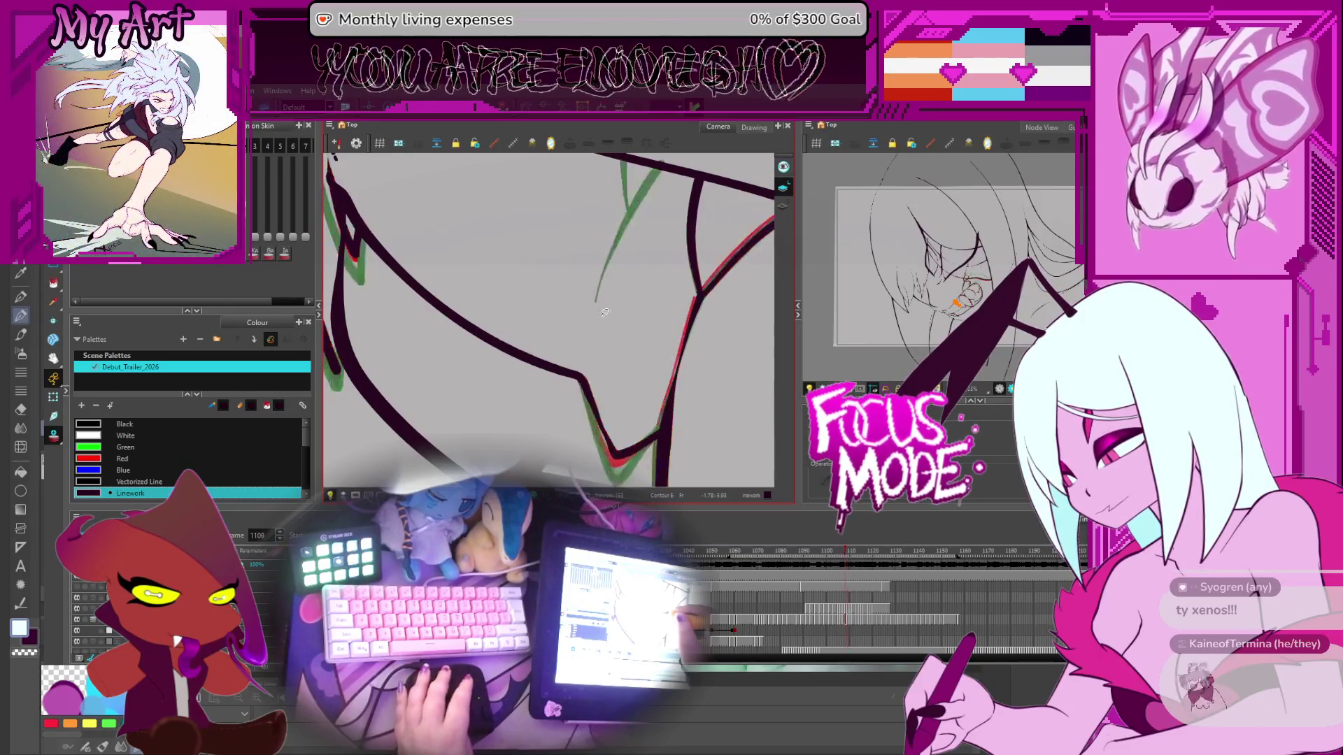
key("comma")
key("comma")
key("period")
key("comma")
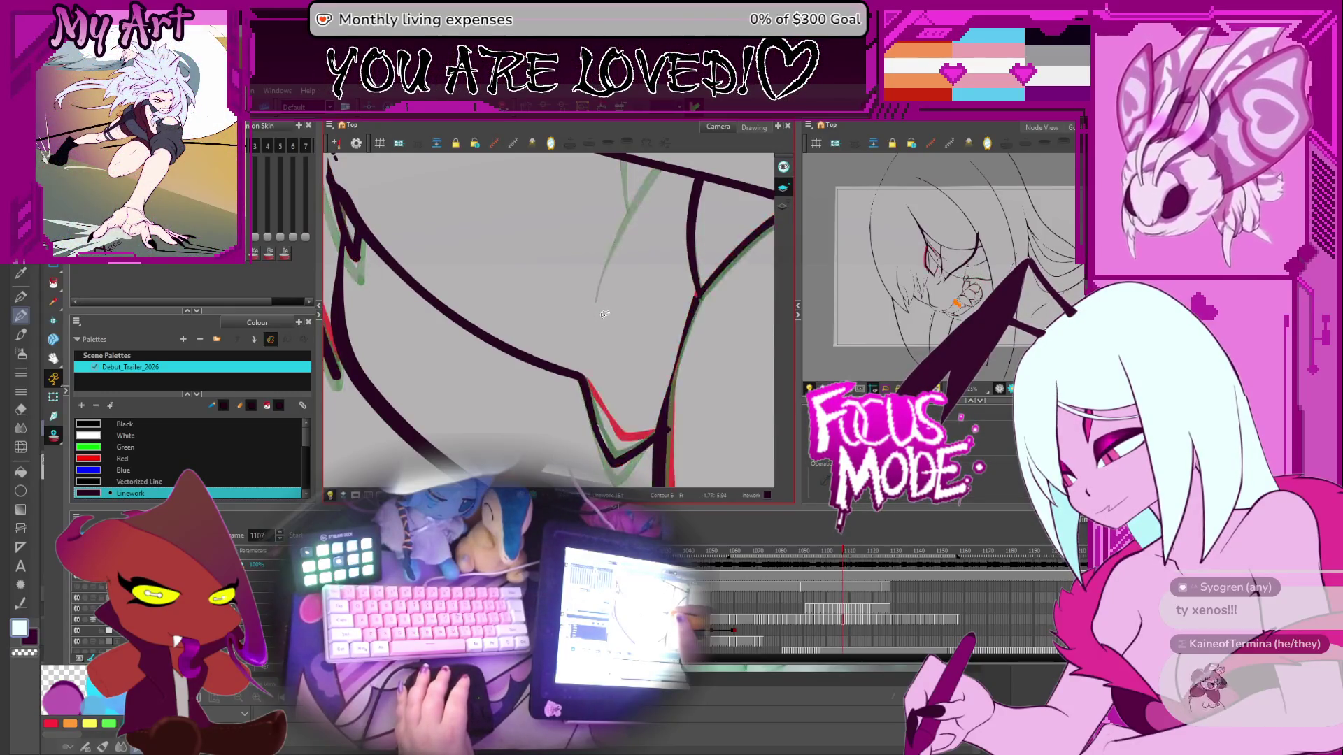
key("period")
key("period")
key("period")
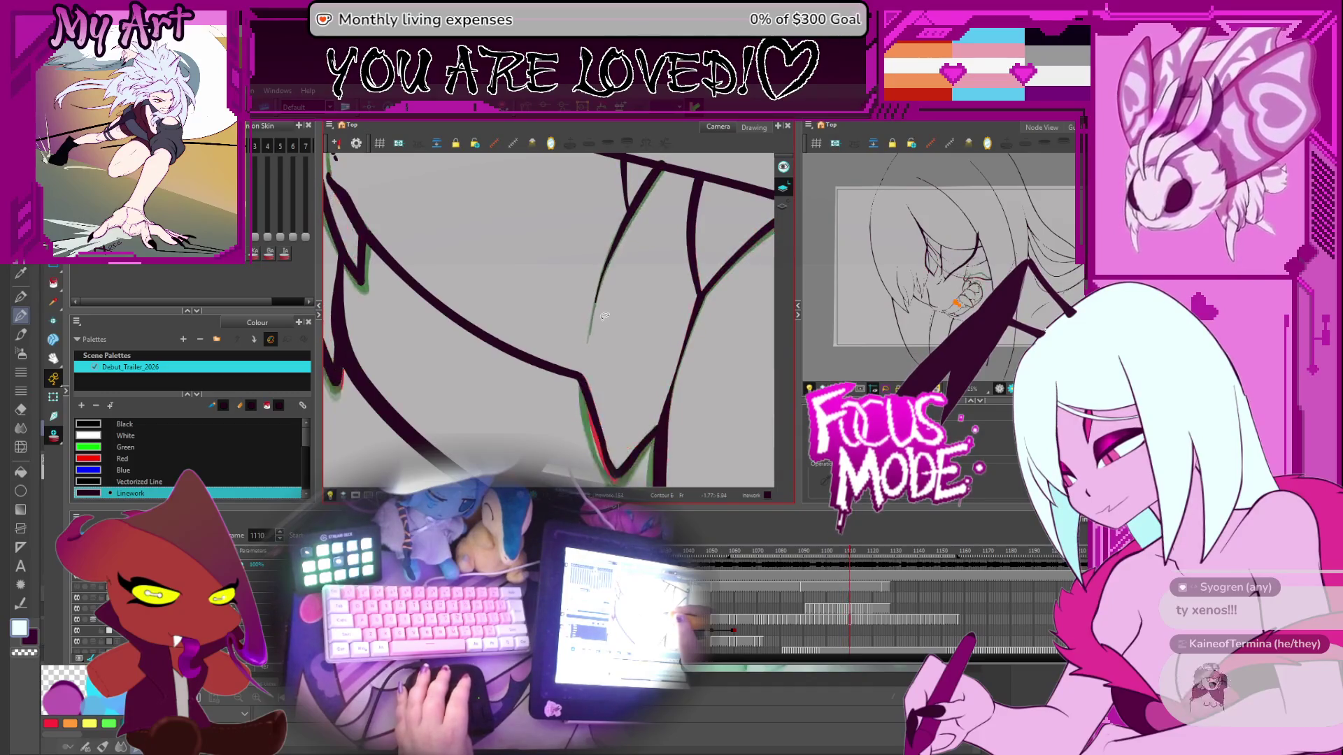
key("comma")
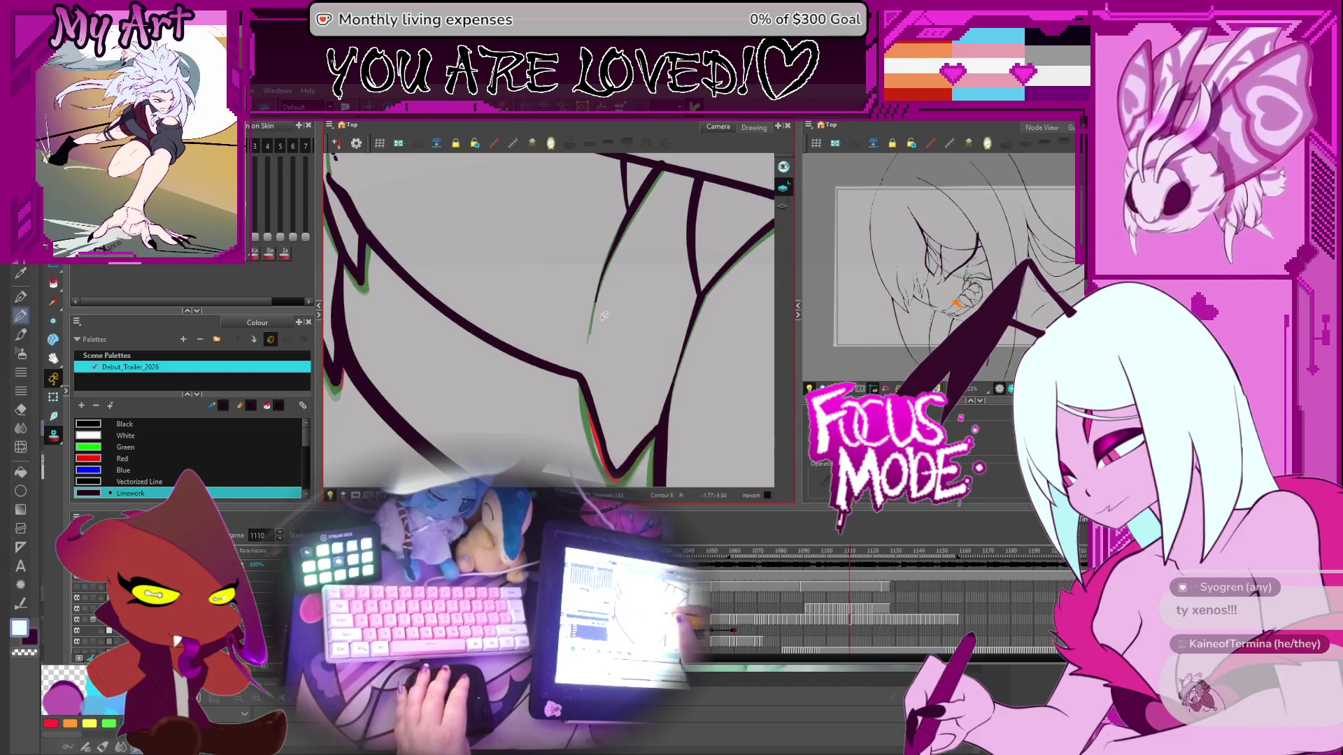
key("comma")
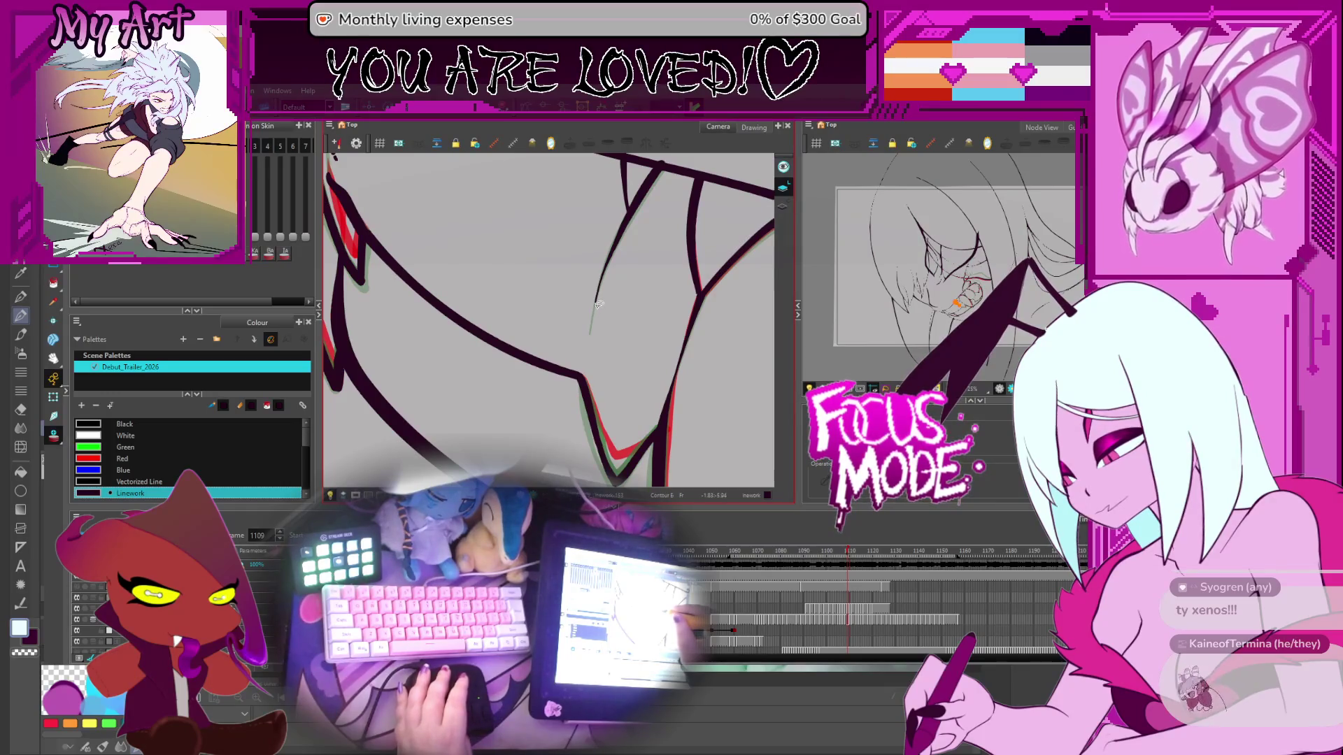
Step: Reshape the stroke's centreline with the Pencil Editor so its top end meets the jaw line
left_click(598, 304)
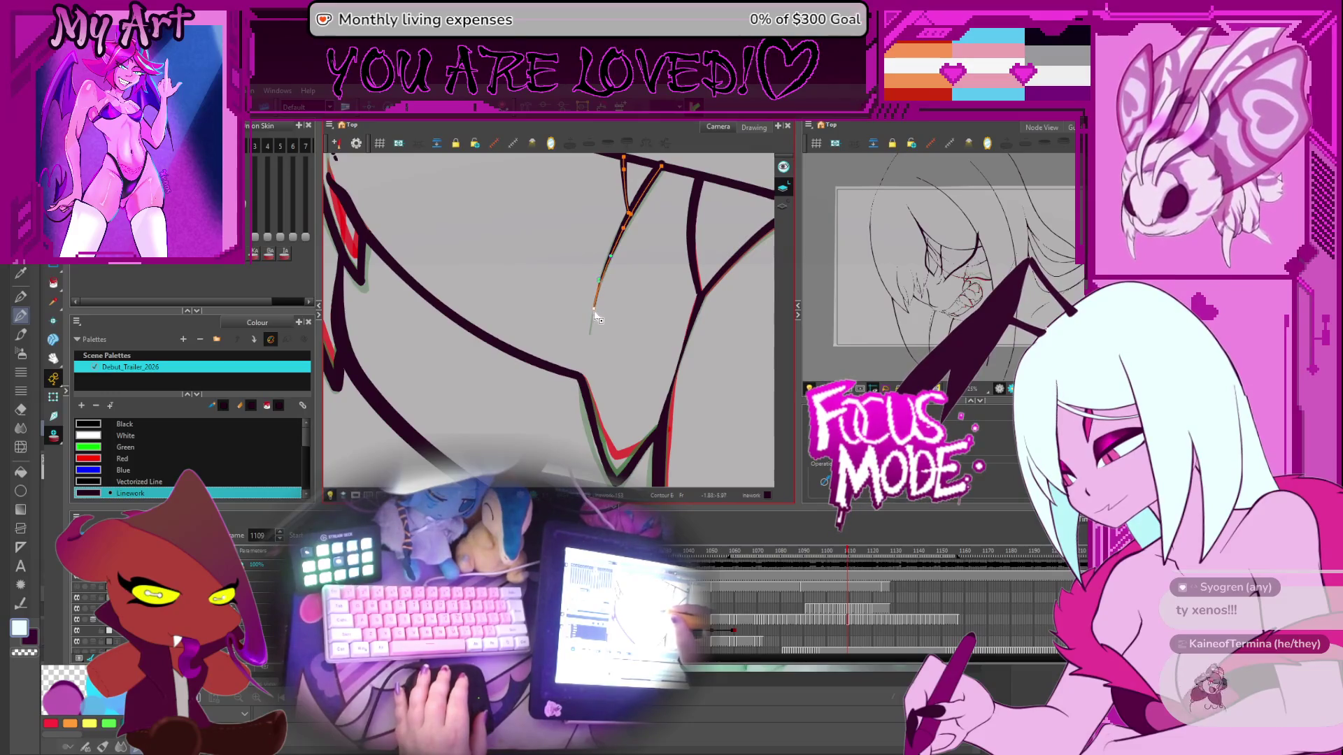
scroll(593, 314, "up", 2)
key("alt+shift+q")
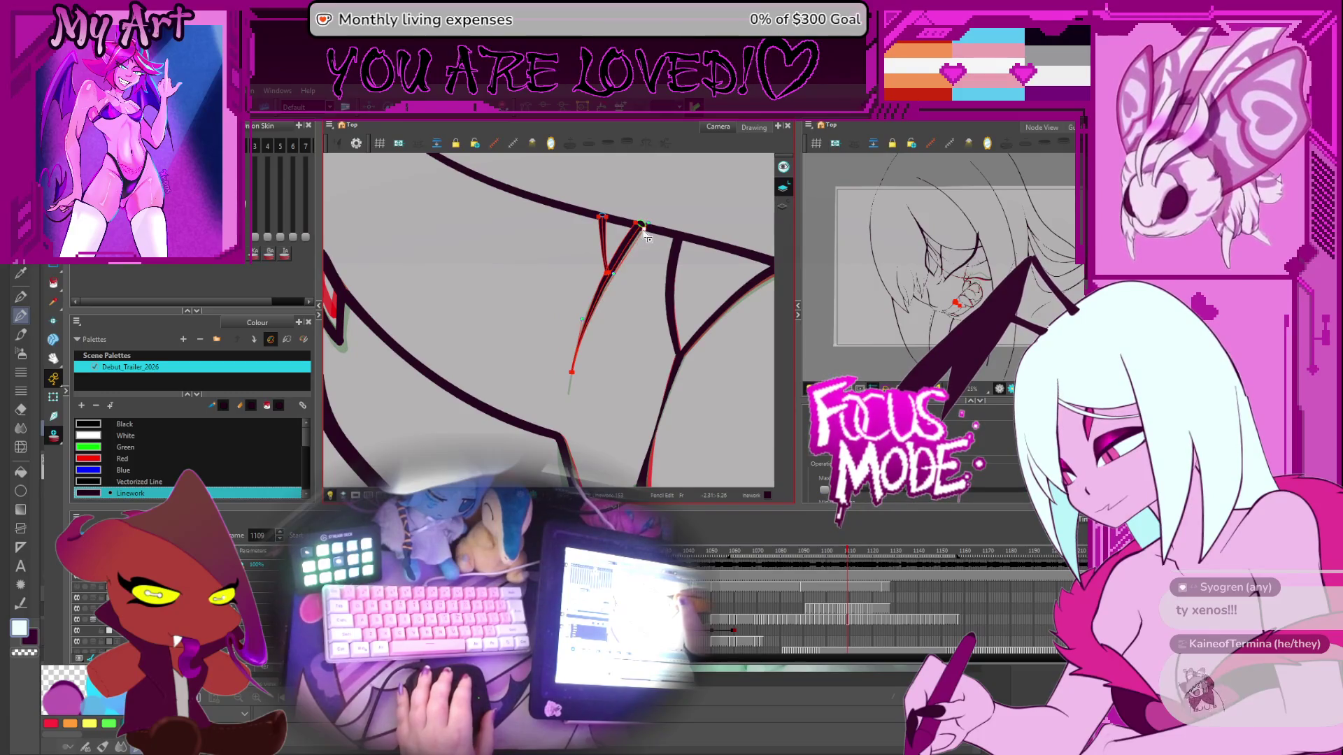
scroll(645, 251, "up", 3)
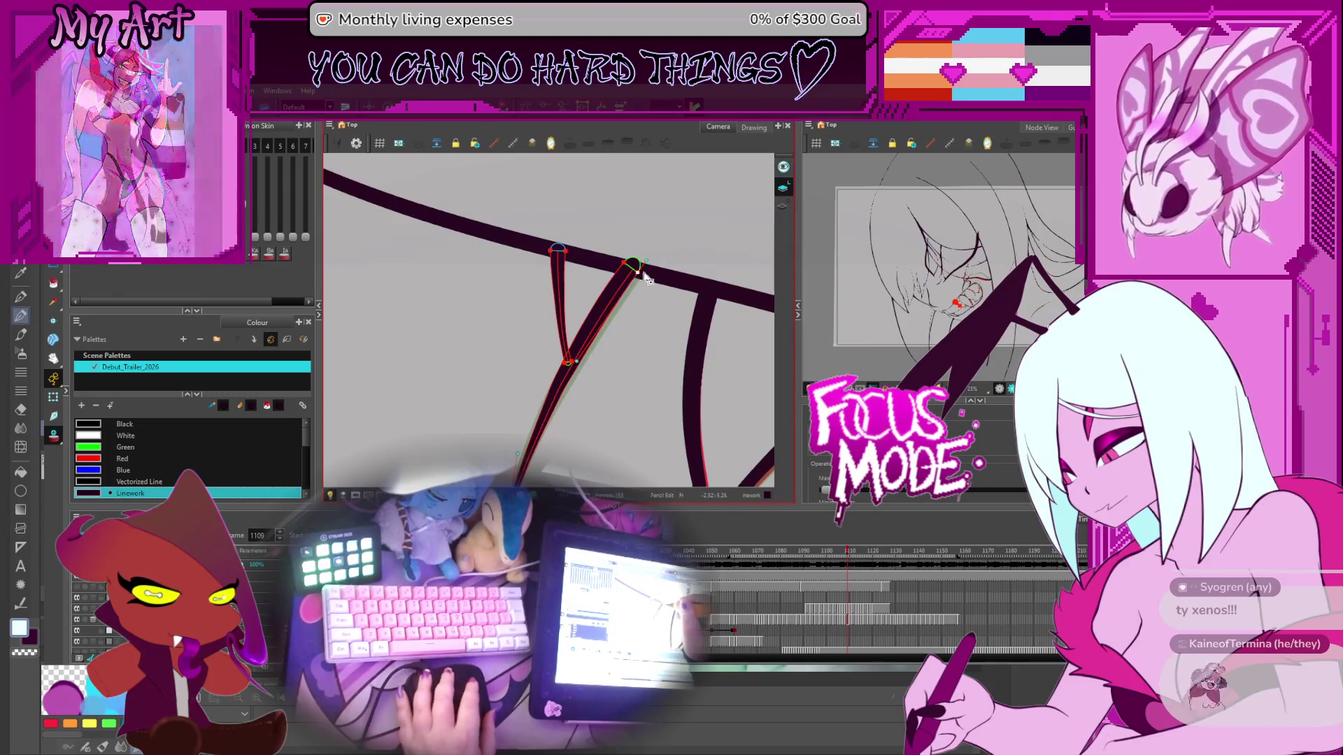
left_click_drag(639, 279, 654, 271)
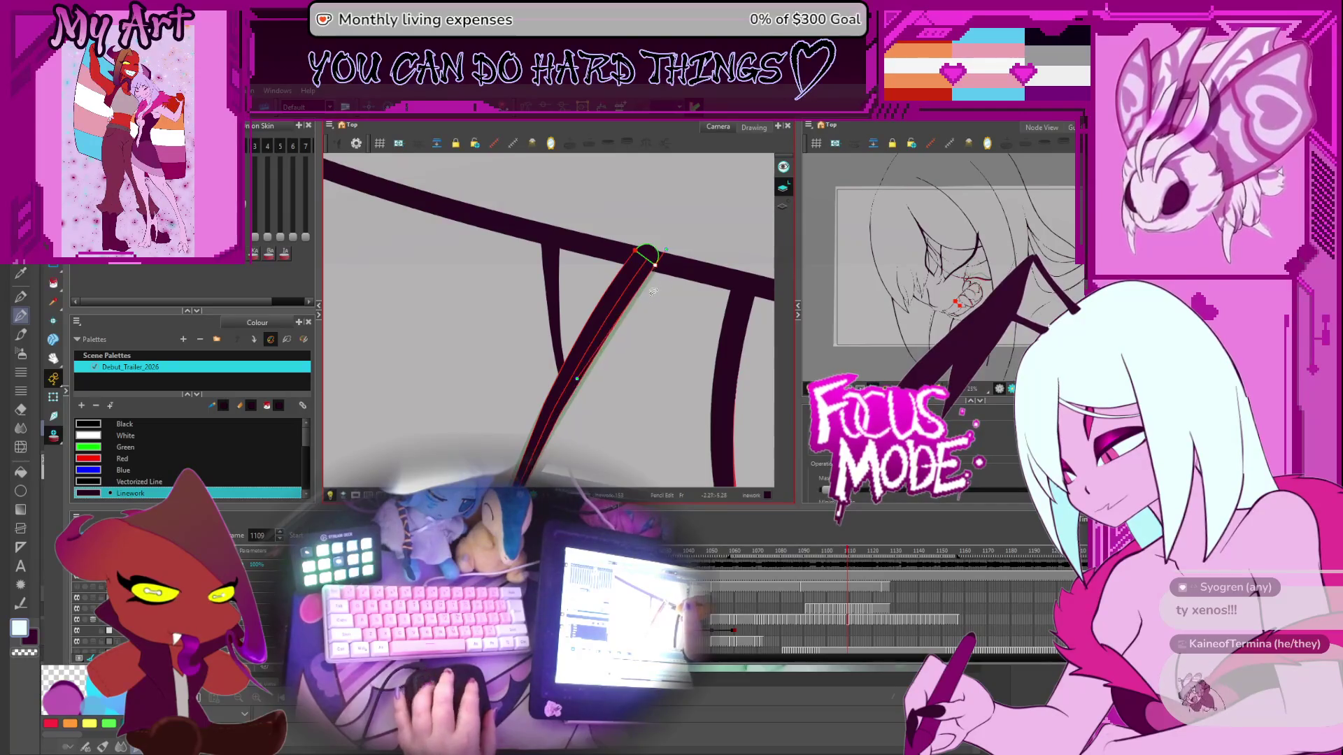
scroll(653, 291, "down", 4)
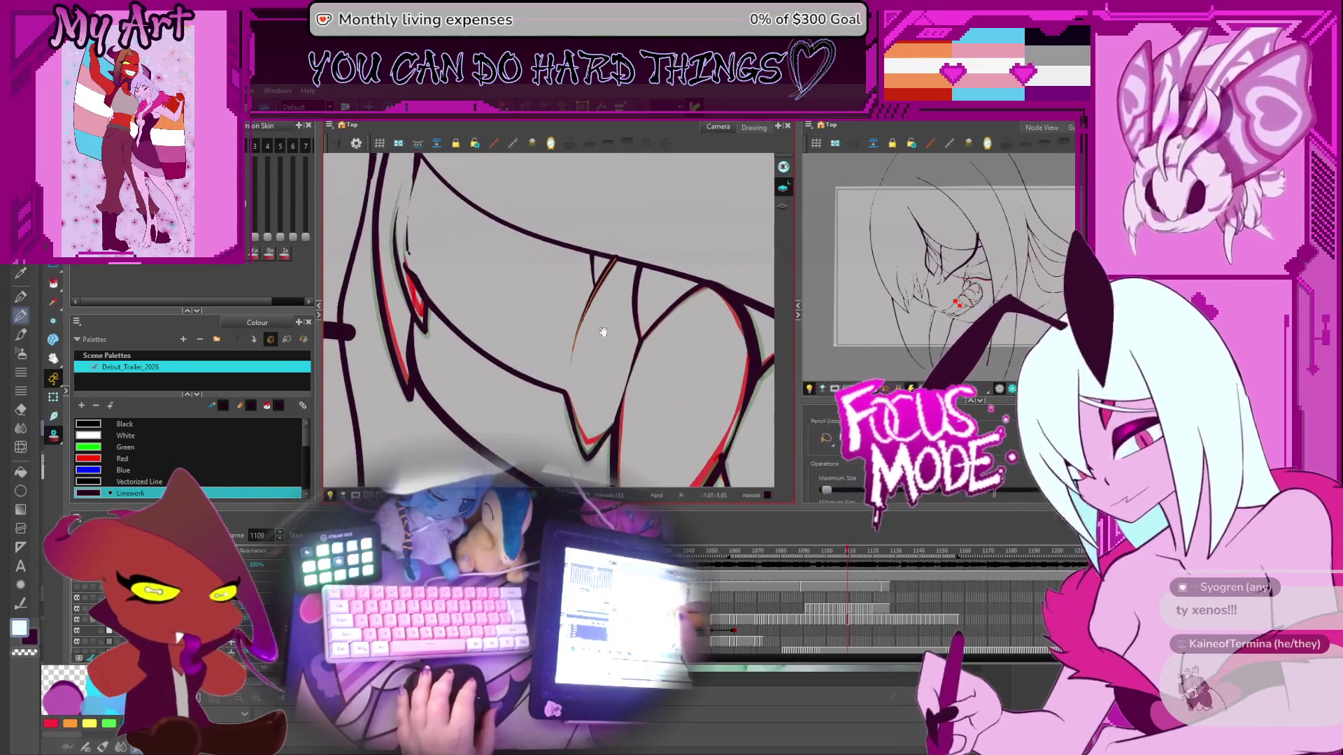
Step: Select the thin green fang stroke on drawing 1108 for contour editing
left_click_drag(603, 332, 607, 319)
left_click(600, 287)
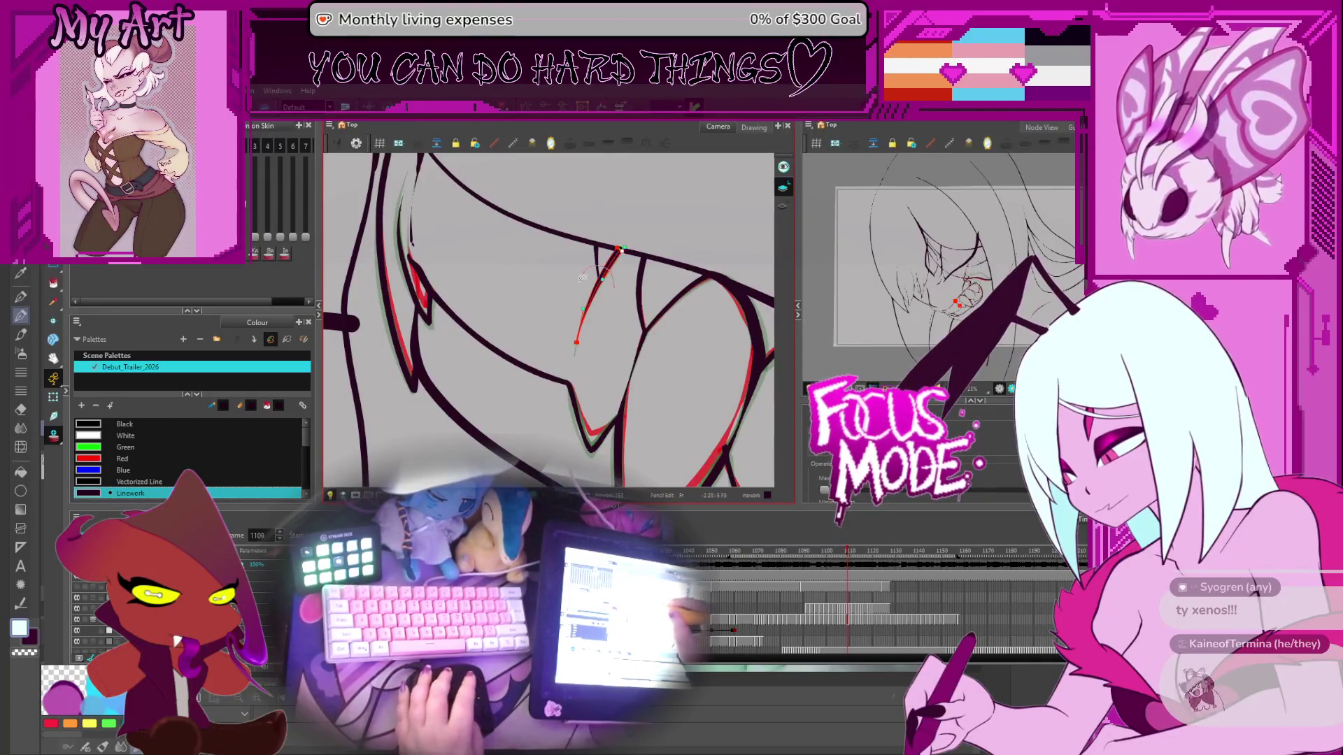
key("alt+s")
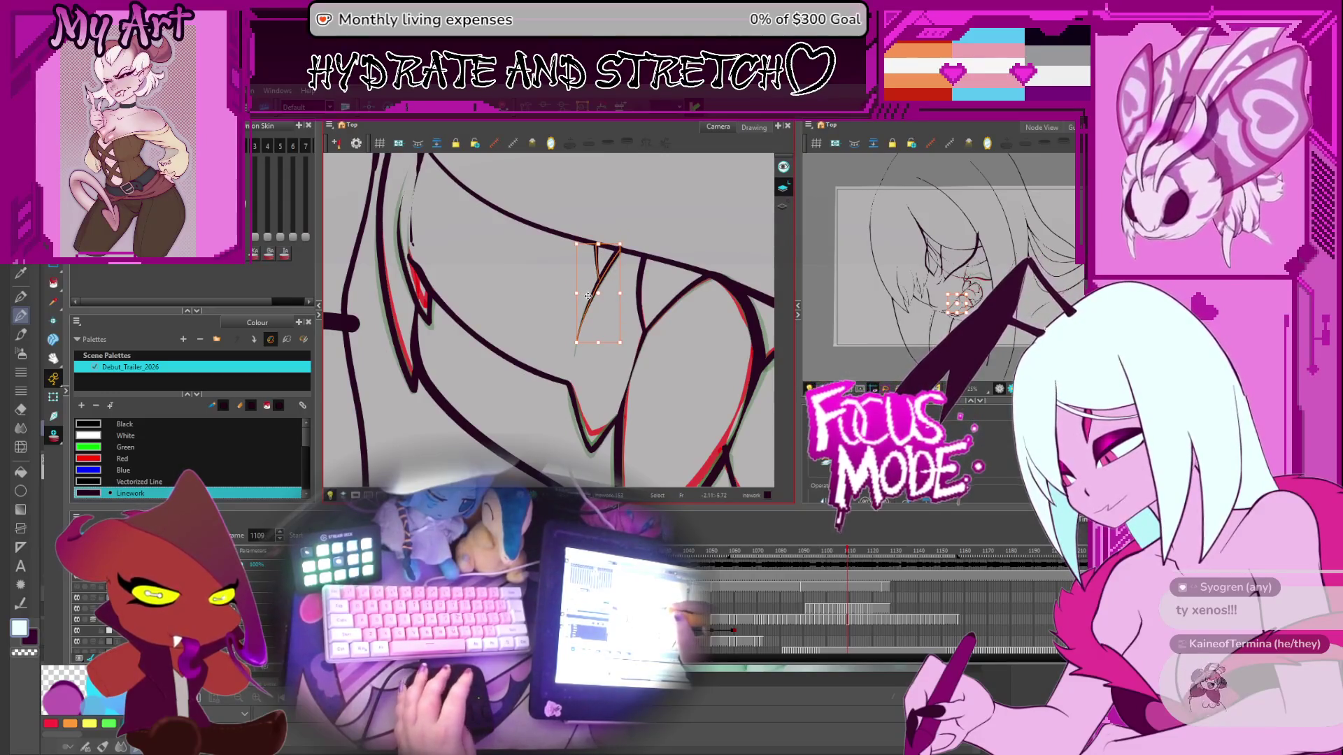
key("comma")
left_click(590, 296)
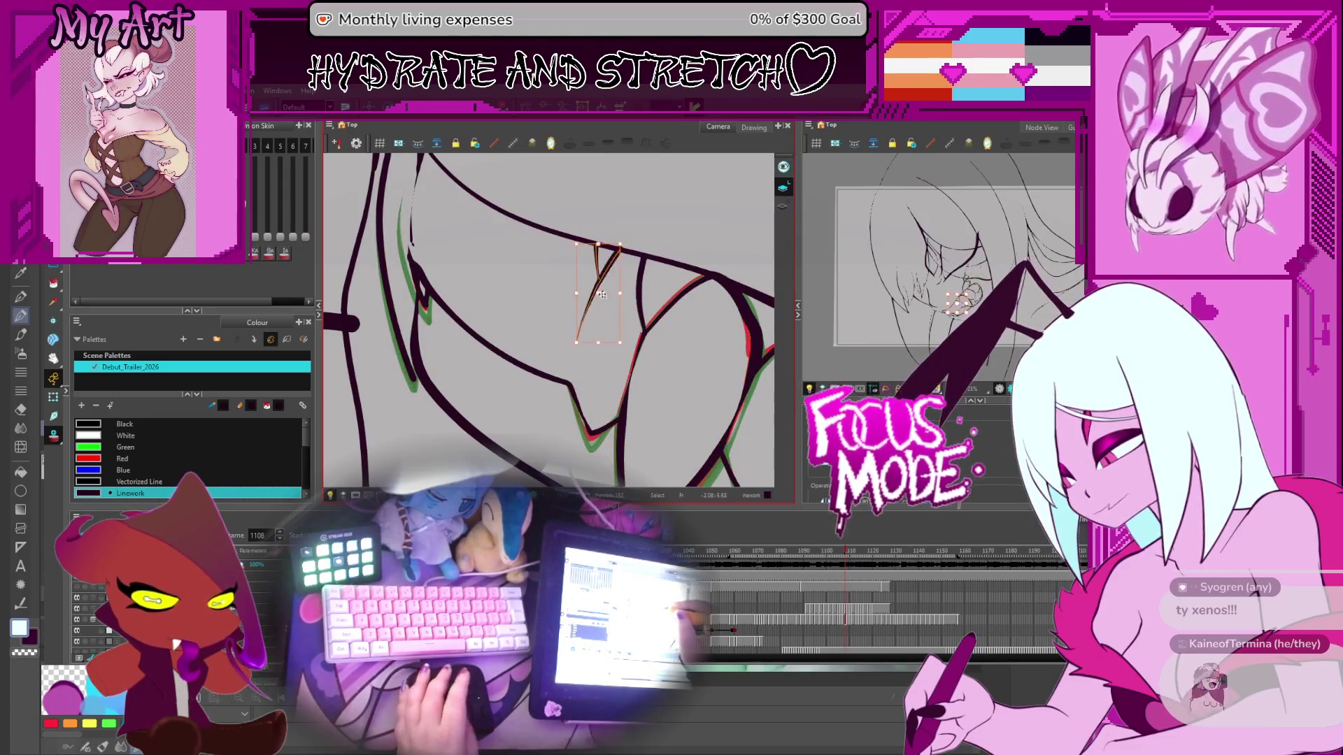
key("alt+q")
Step: Adjust the fang stroke's endpoints into a smooth taper, then return to drawing 1107
scroll(619, 266, "up", 4)
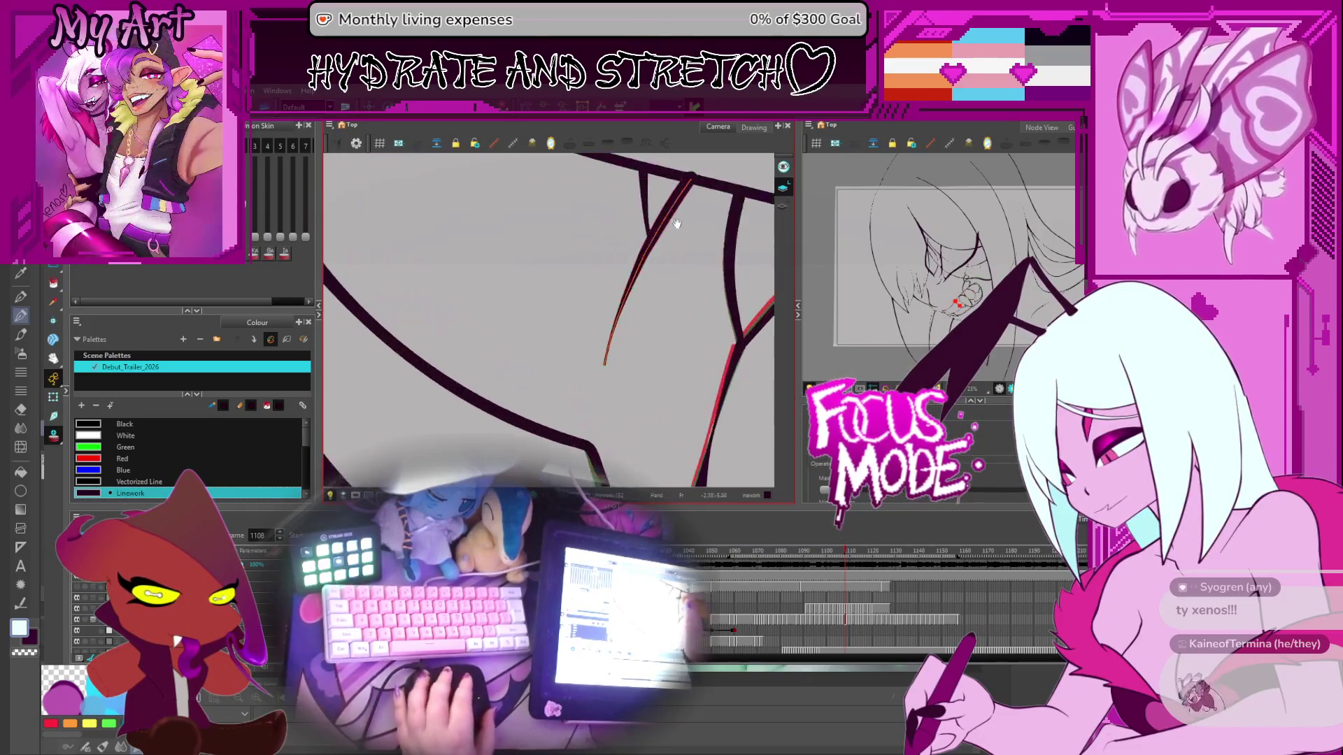
left_click(666, 240)
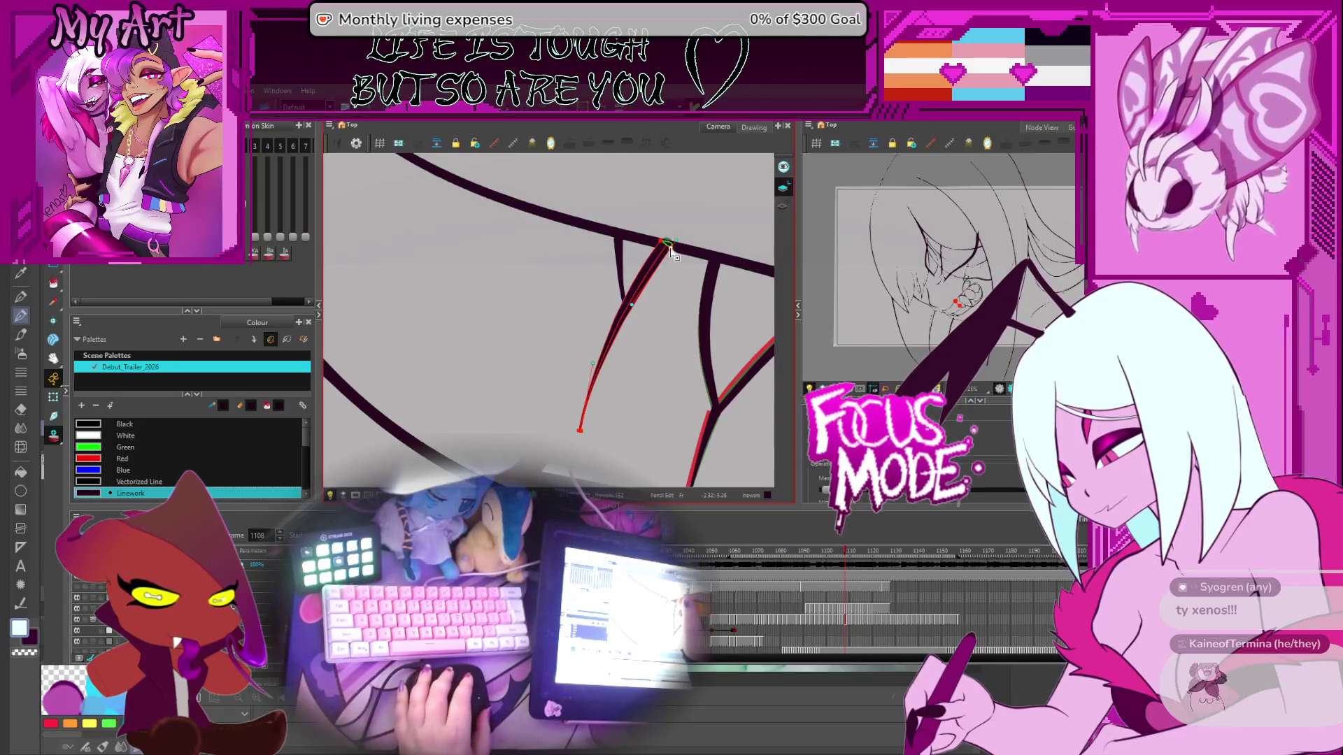
left_click_drag(583, 365, 591, 333)
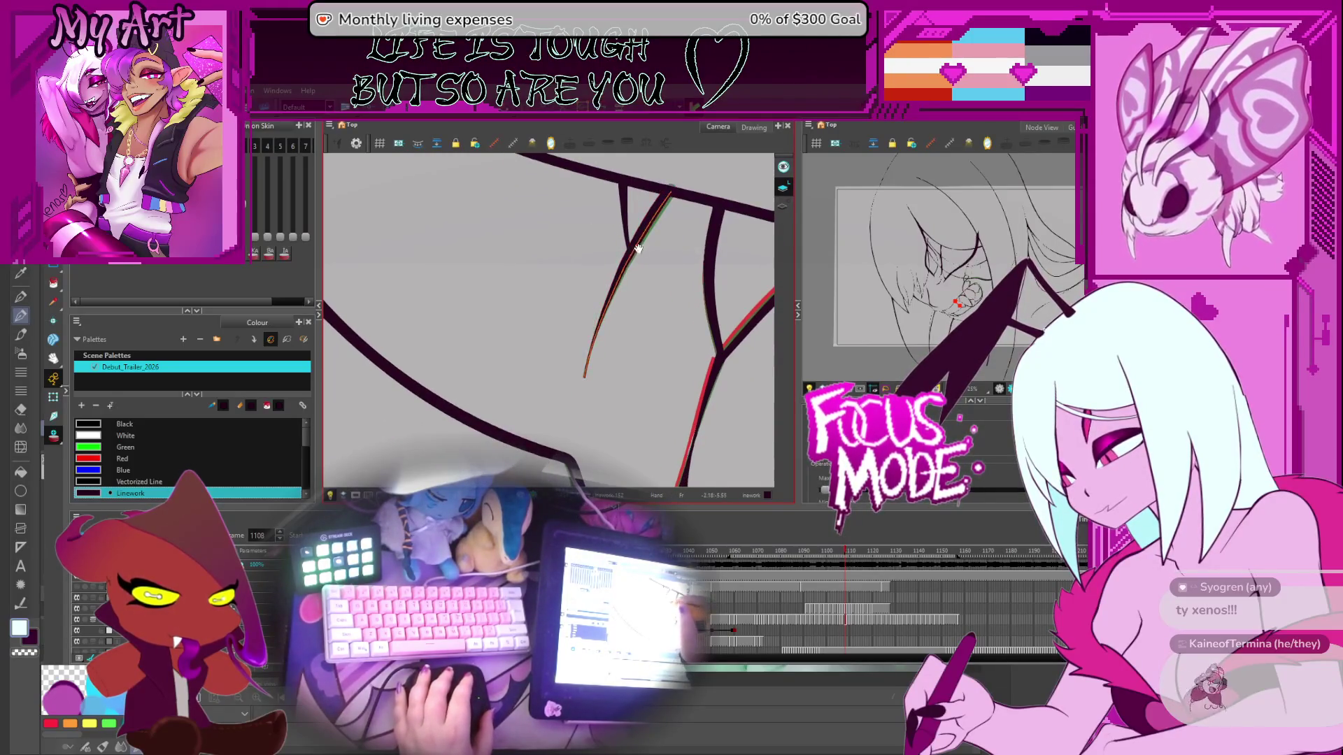
left_click_drag(638, 248, 639, 260)
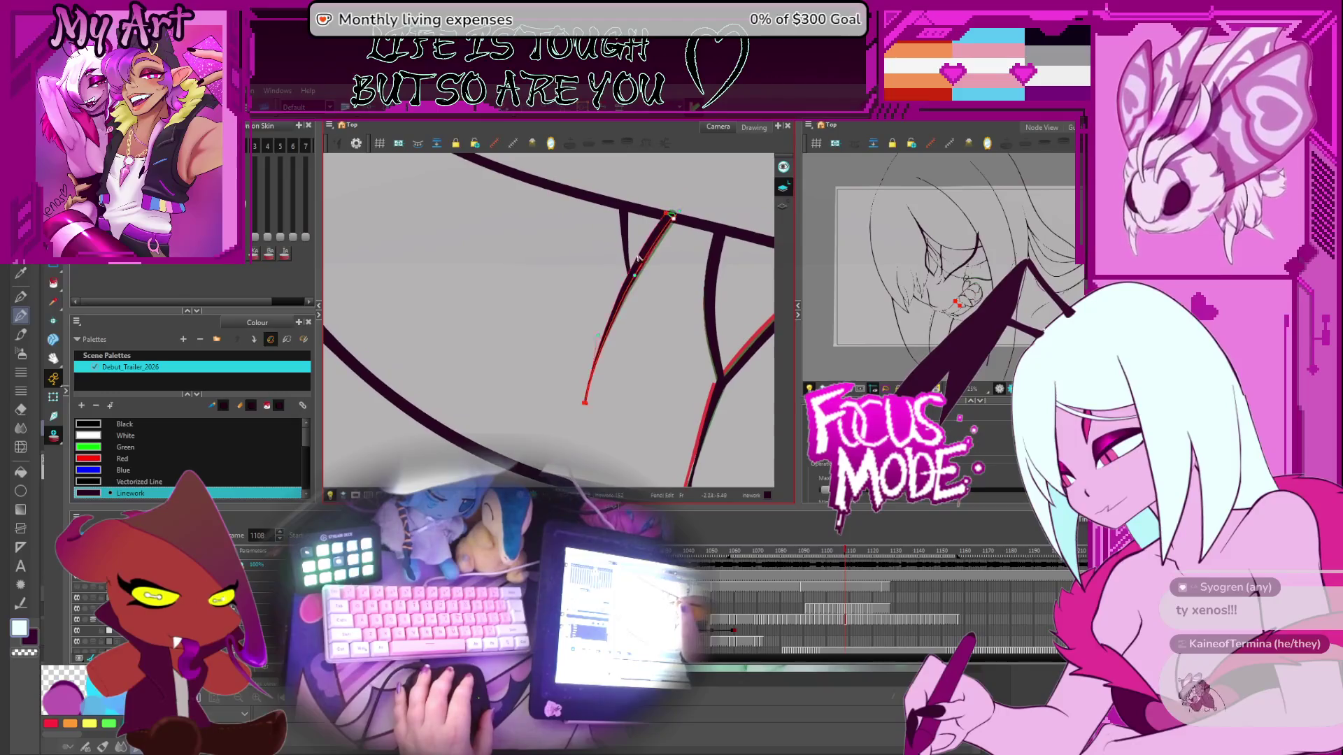
left_click(591, 386)
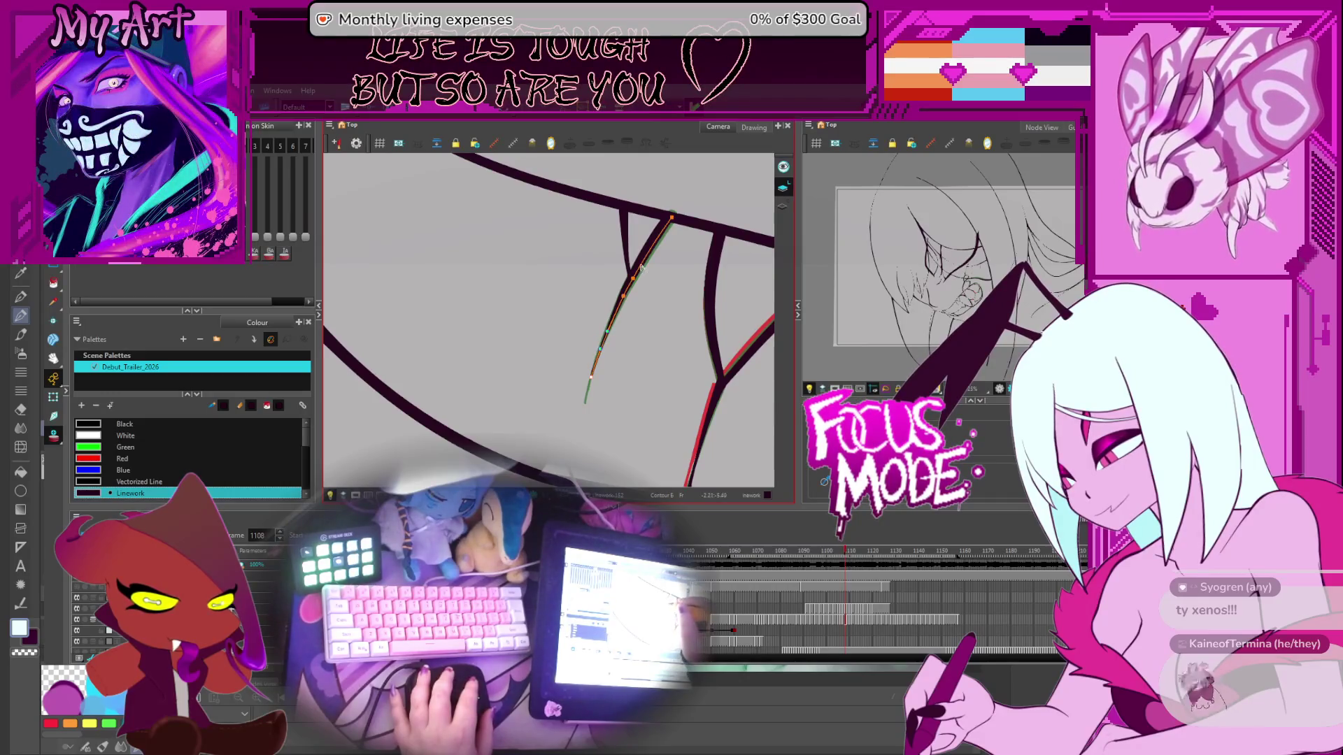
key("2")
left_click_drag(602, 316, 598, 297)
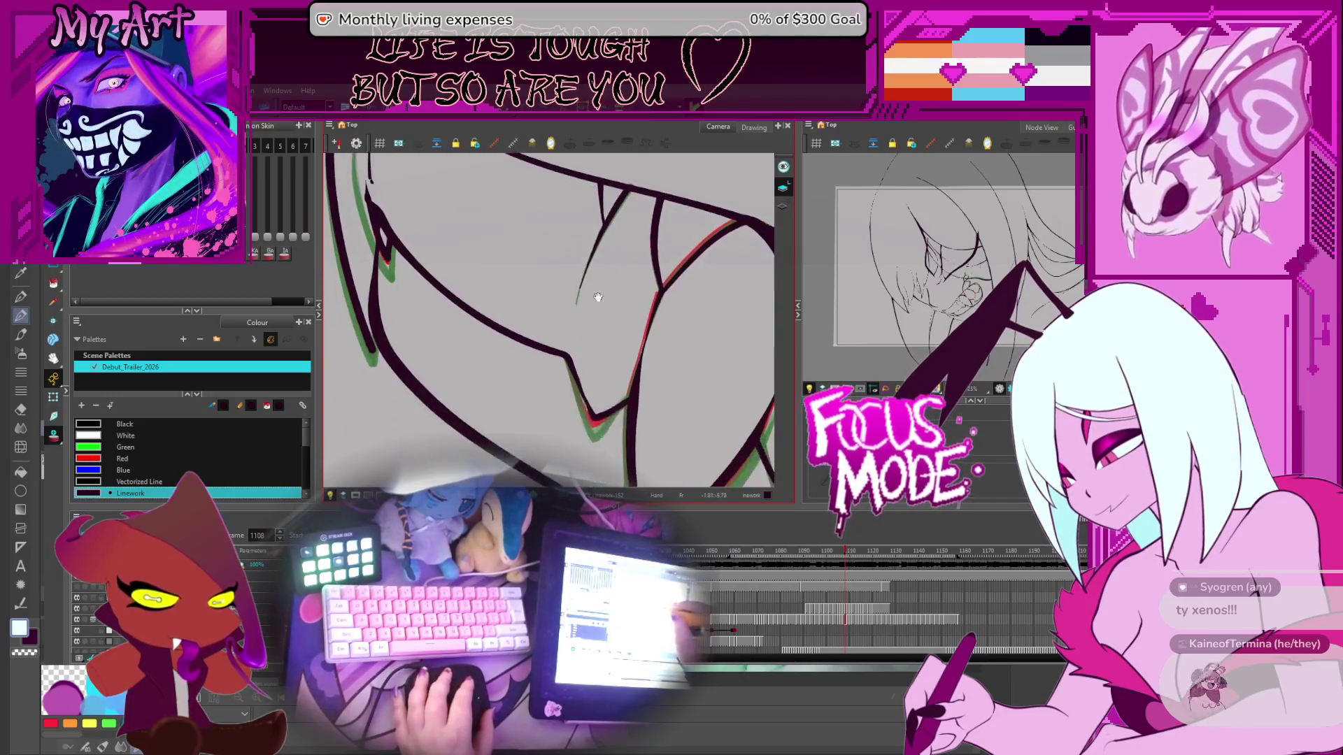
left_click_drag(613, 240, 627, 262)
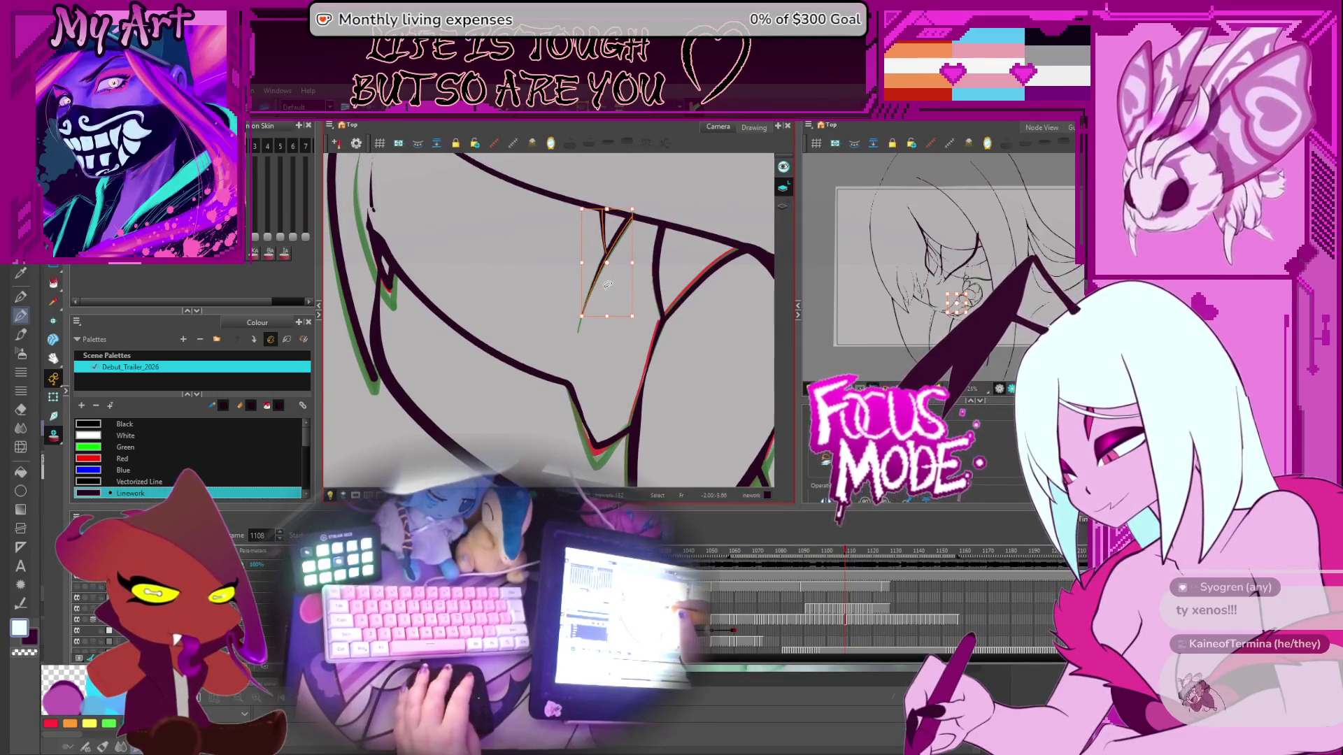
key("comma")
key("period")
key("comma")
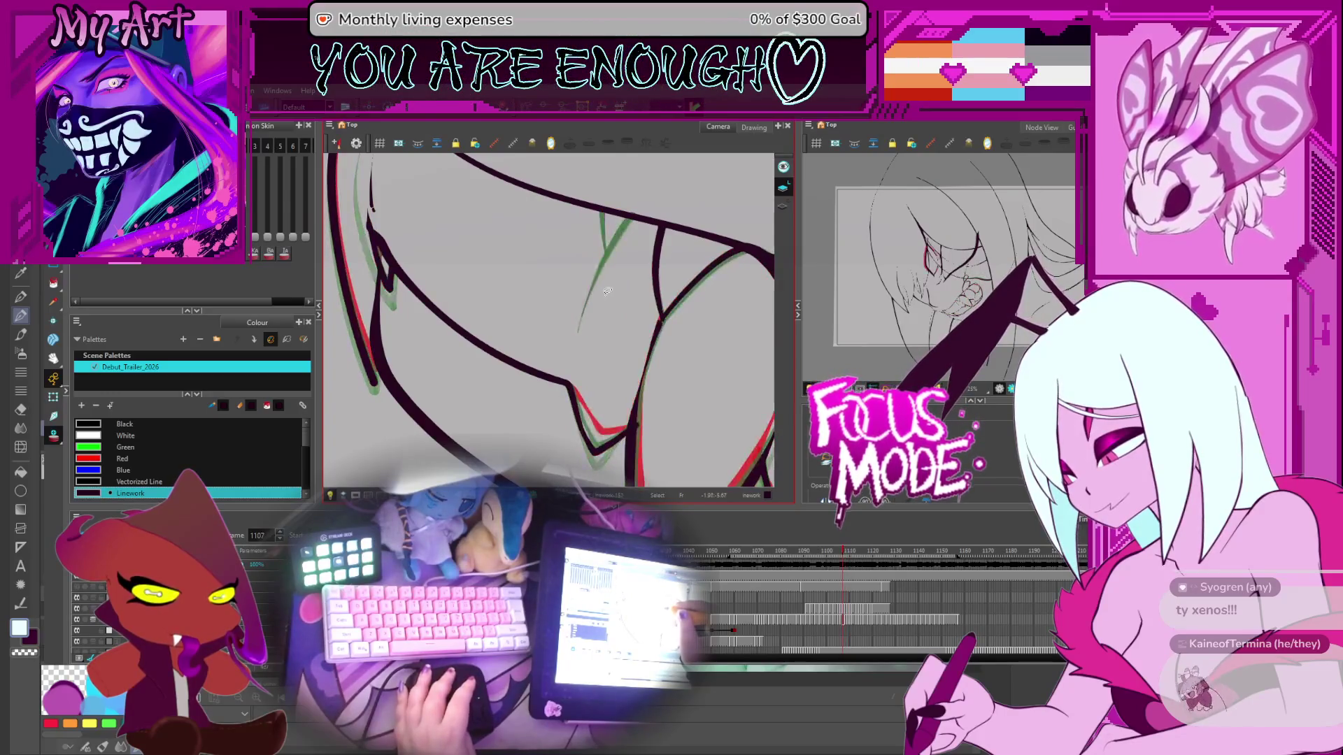
Step: Select the thin orange fang stroke and zoom in close on it
left_click_drag(625, 249, 601, 287)
left_click_drag(556, 246, 590, 350)
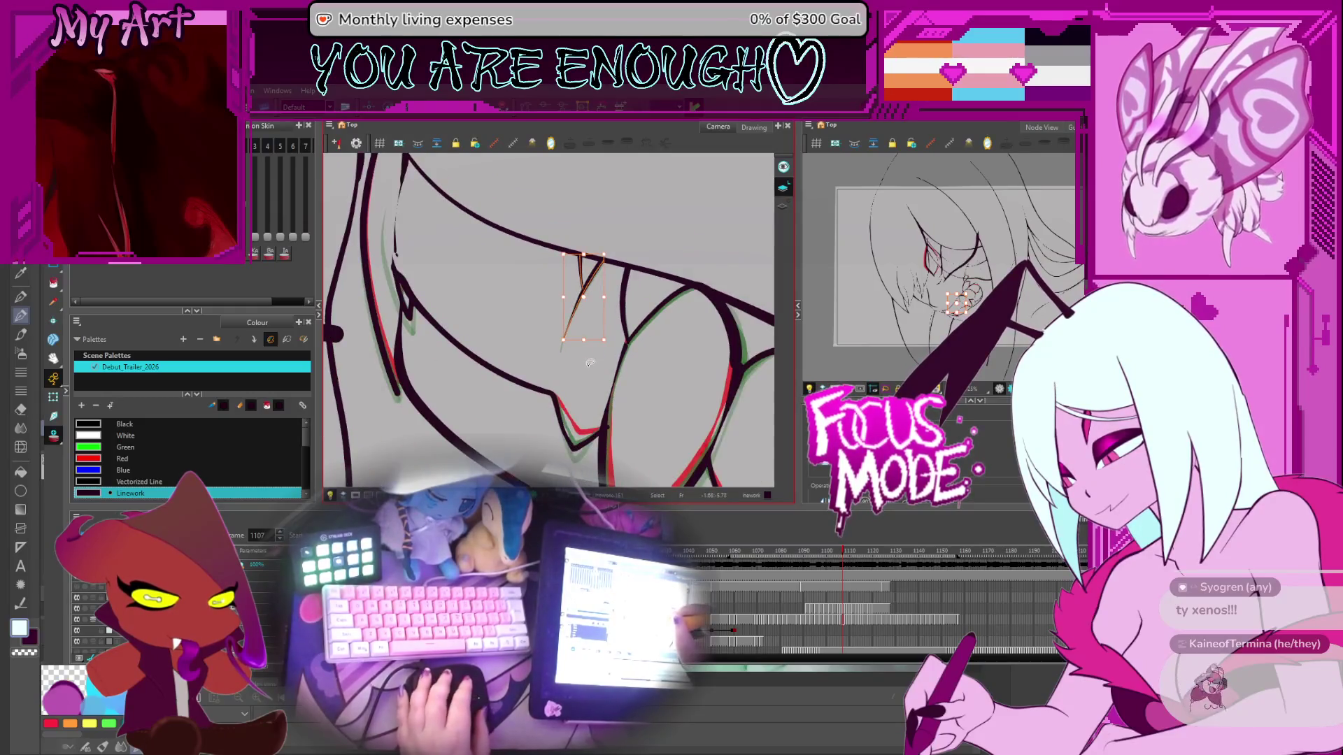
key("2")
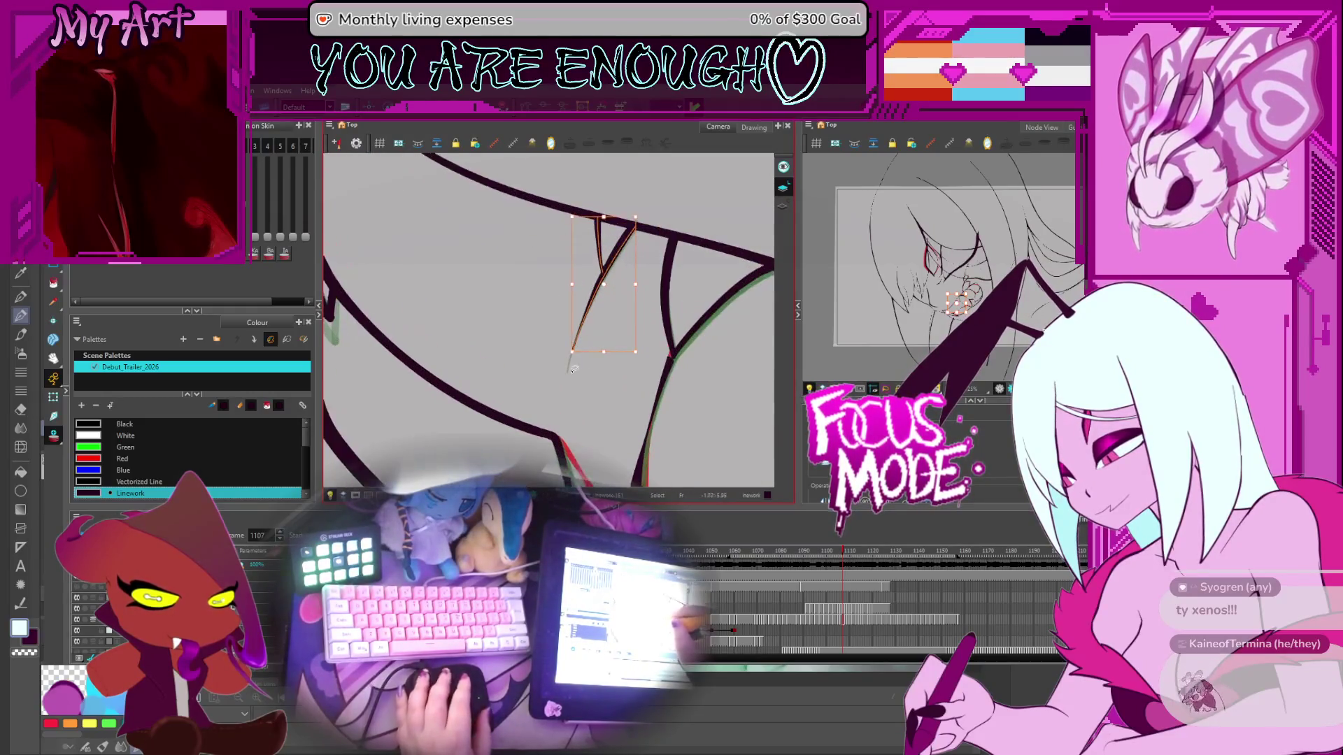
key("2")
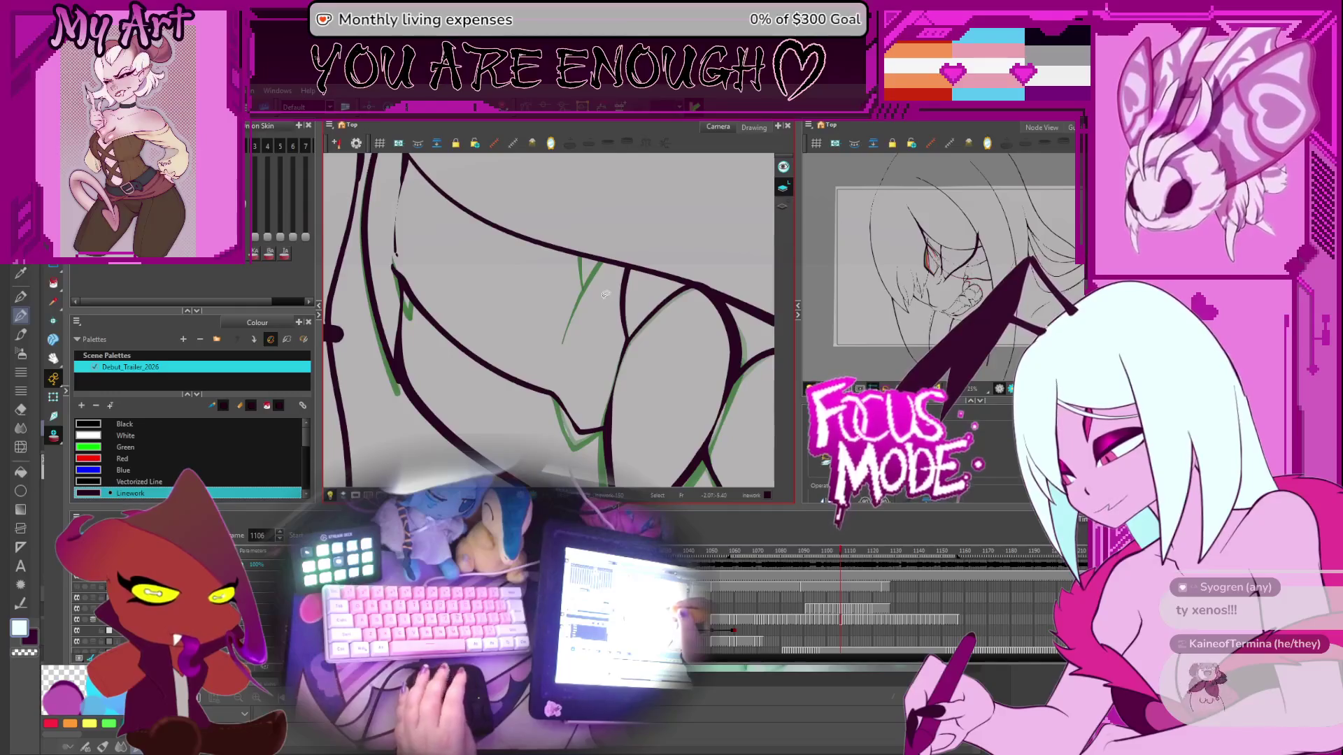
Step: Redraw the fang as one clean stroke tapering into the jaw line, then go to drawing 1104
mouse_move(578, 256)
left_mouse_down()
mouse_move(546, 394)
mouse_move(568, 320)
left_mouse_up()
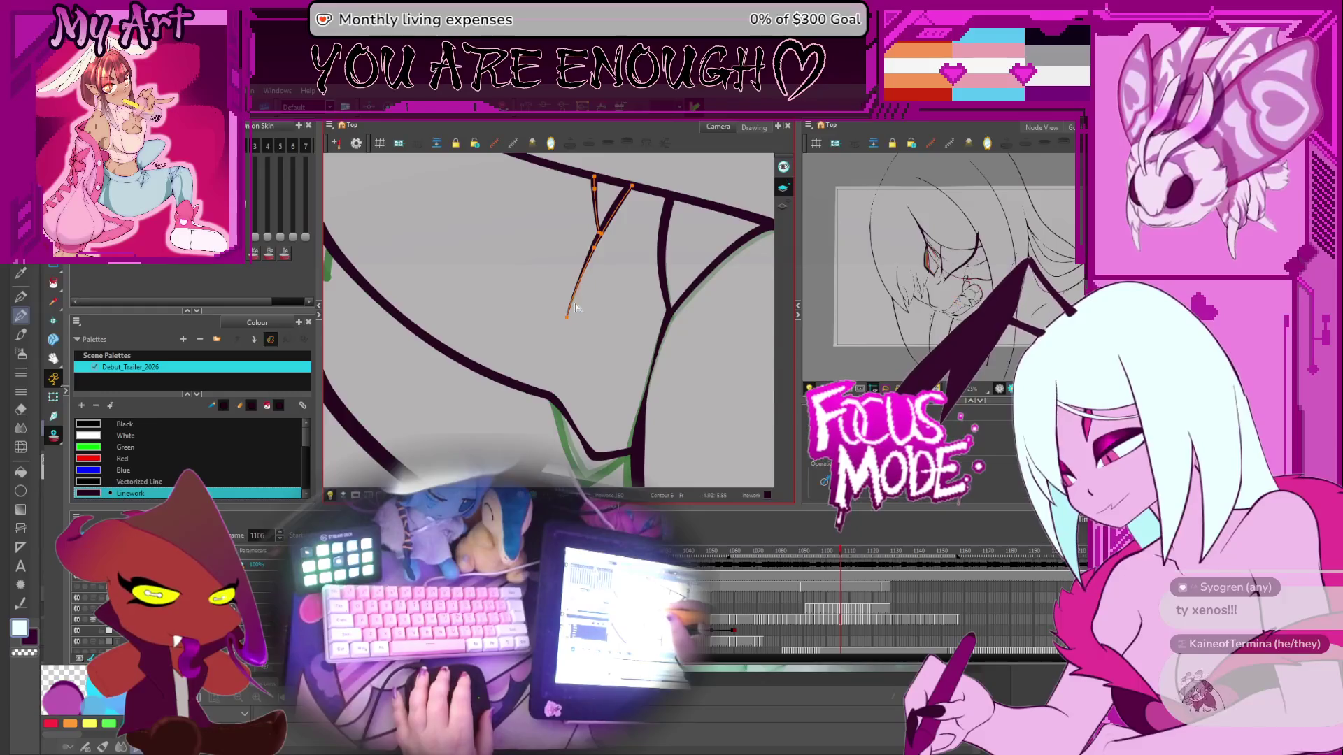
left_click_drag(616, 215, 617, 238)
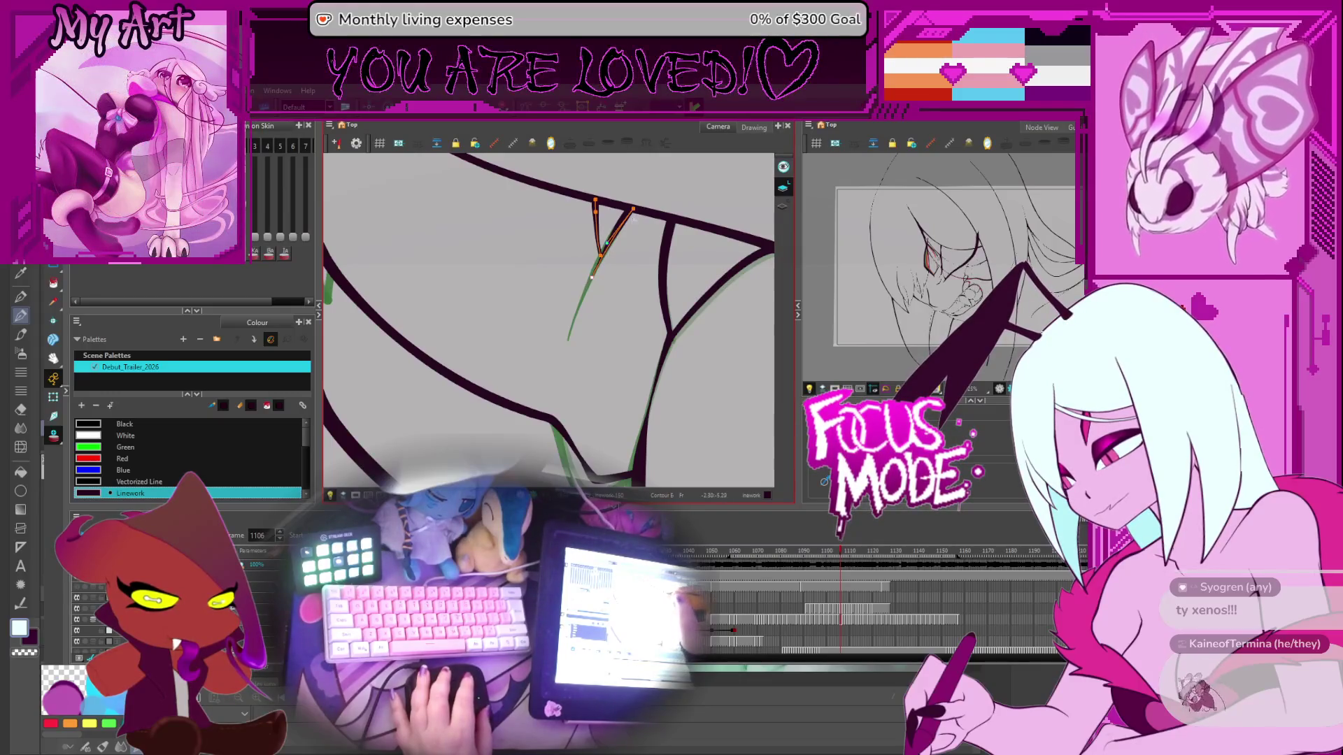
left_click_drag(621, 242, 632, 262)
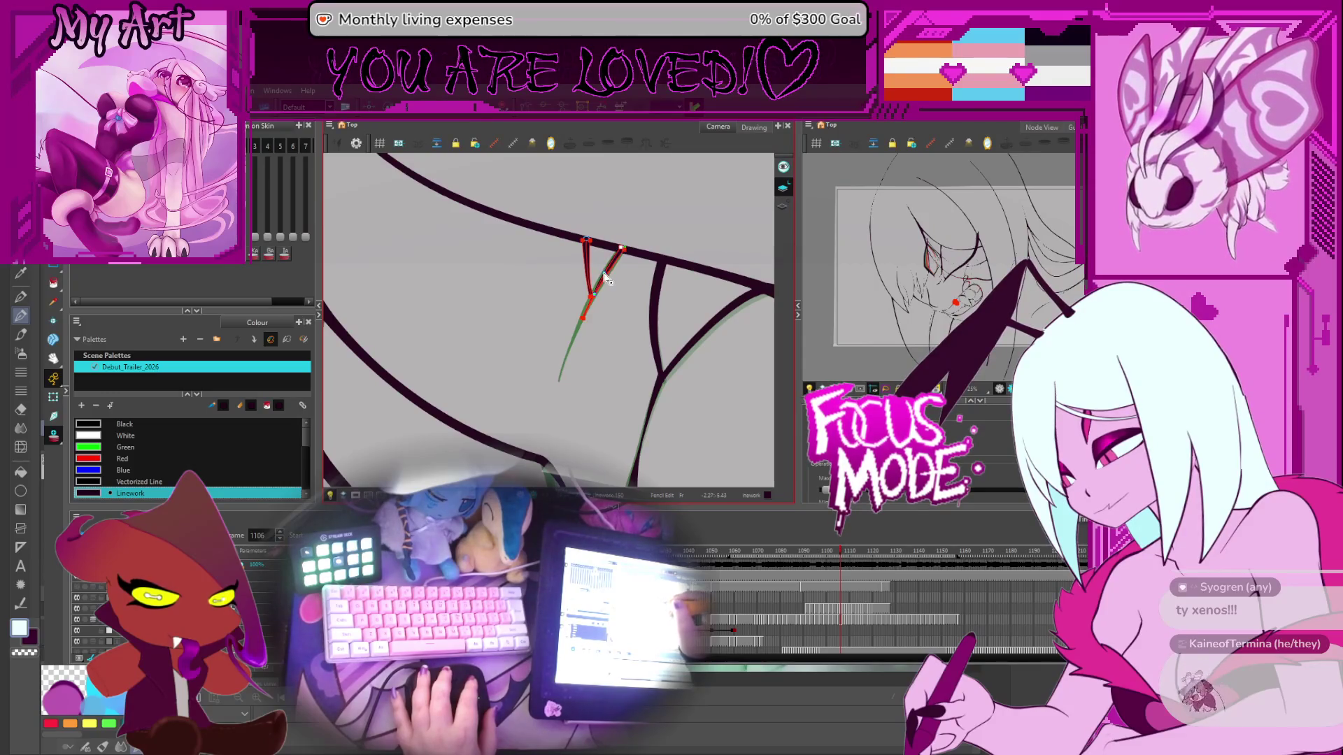
left_click_drag(606, 278, 623, 270)
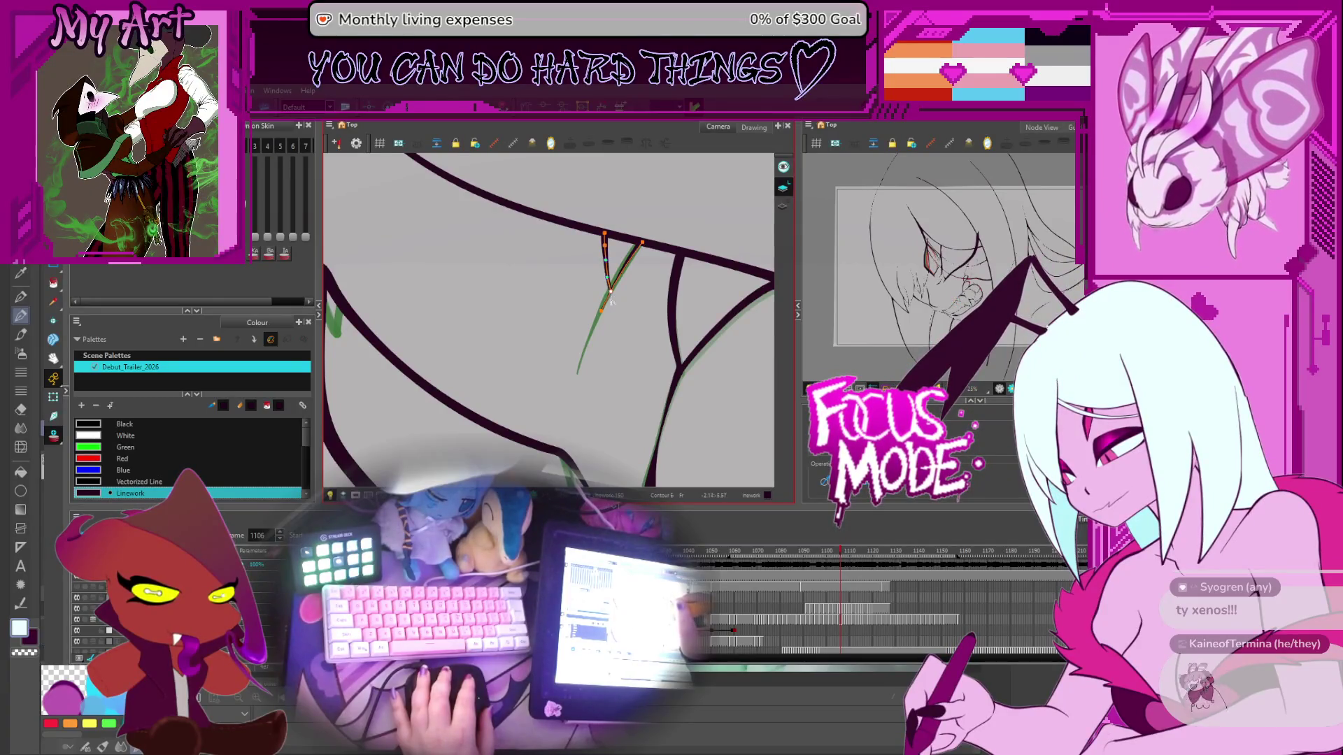
key("comma")
key("comma")
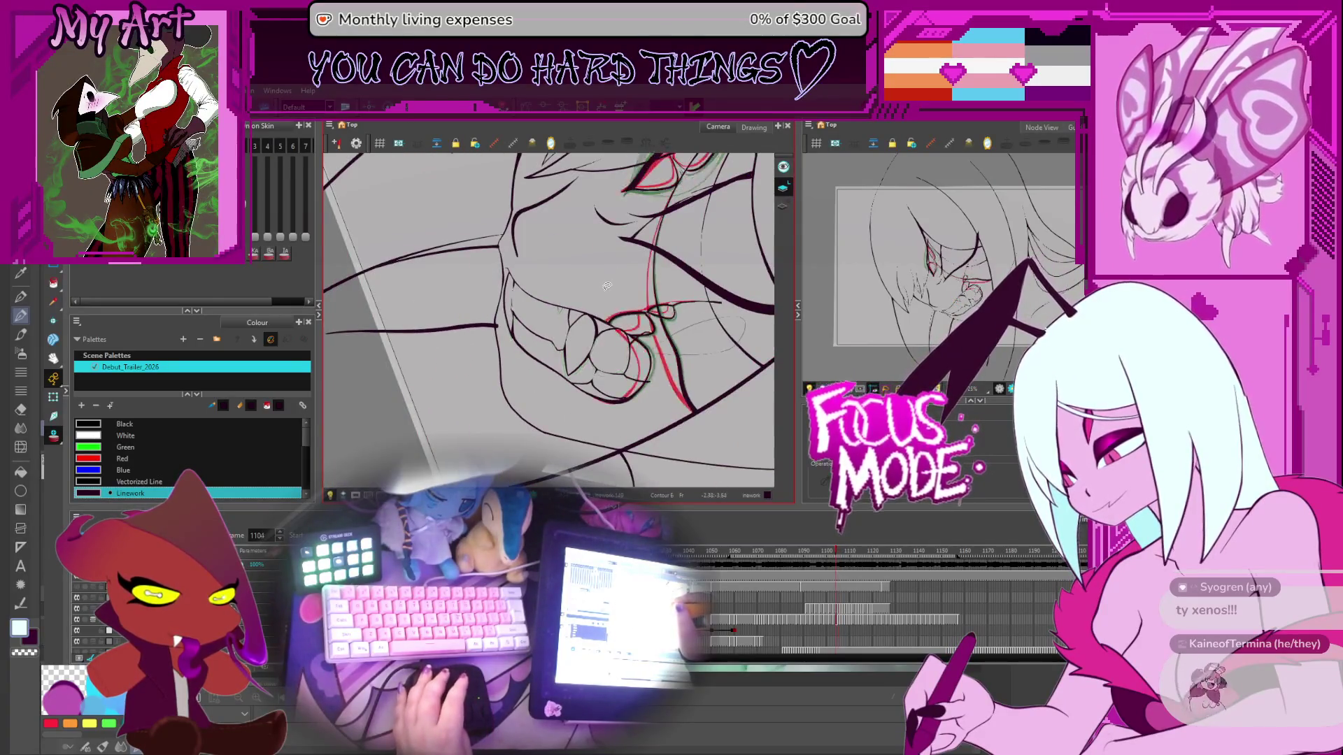
Step: Scrub back and forth through the teeth drawings between frames 1103 and 1107
key("period")
key("period")
key("period")
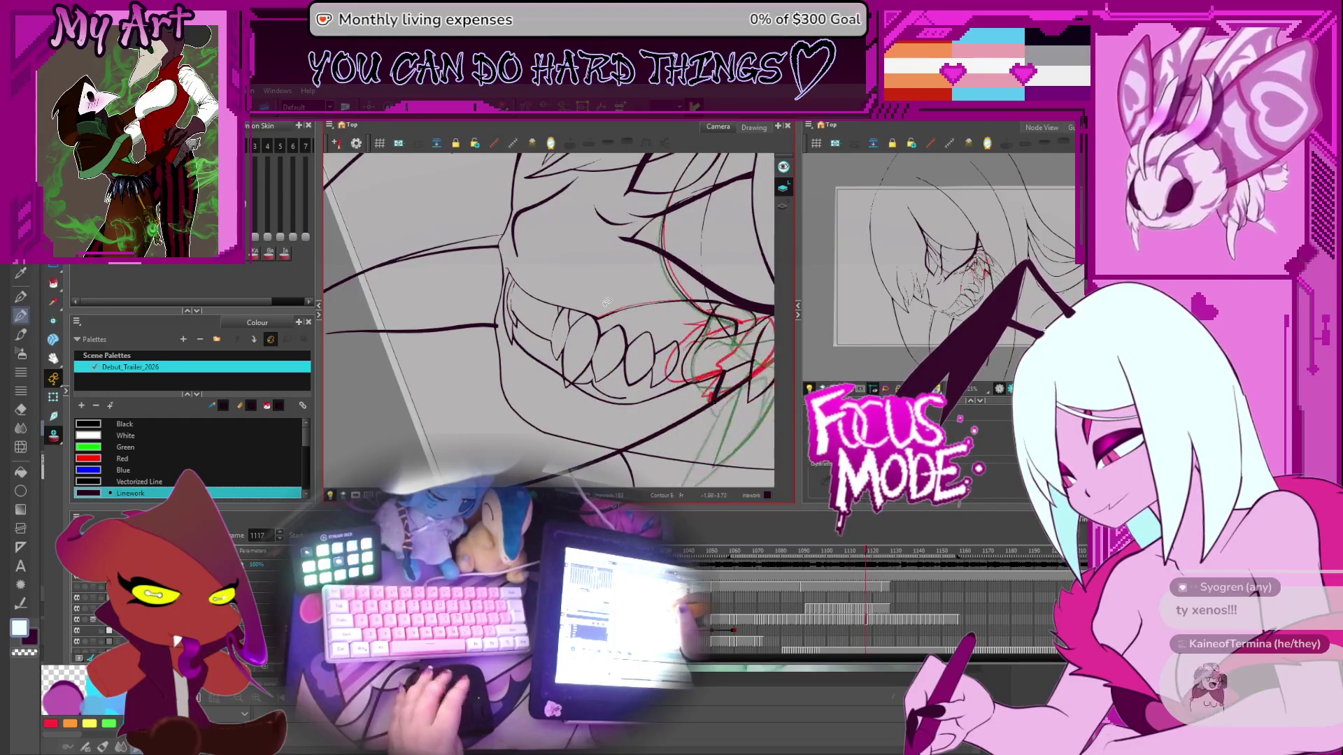
key("comma")
key("comma")
key("comma")
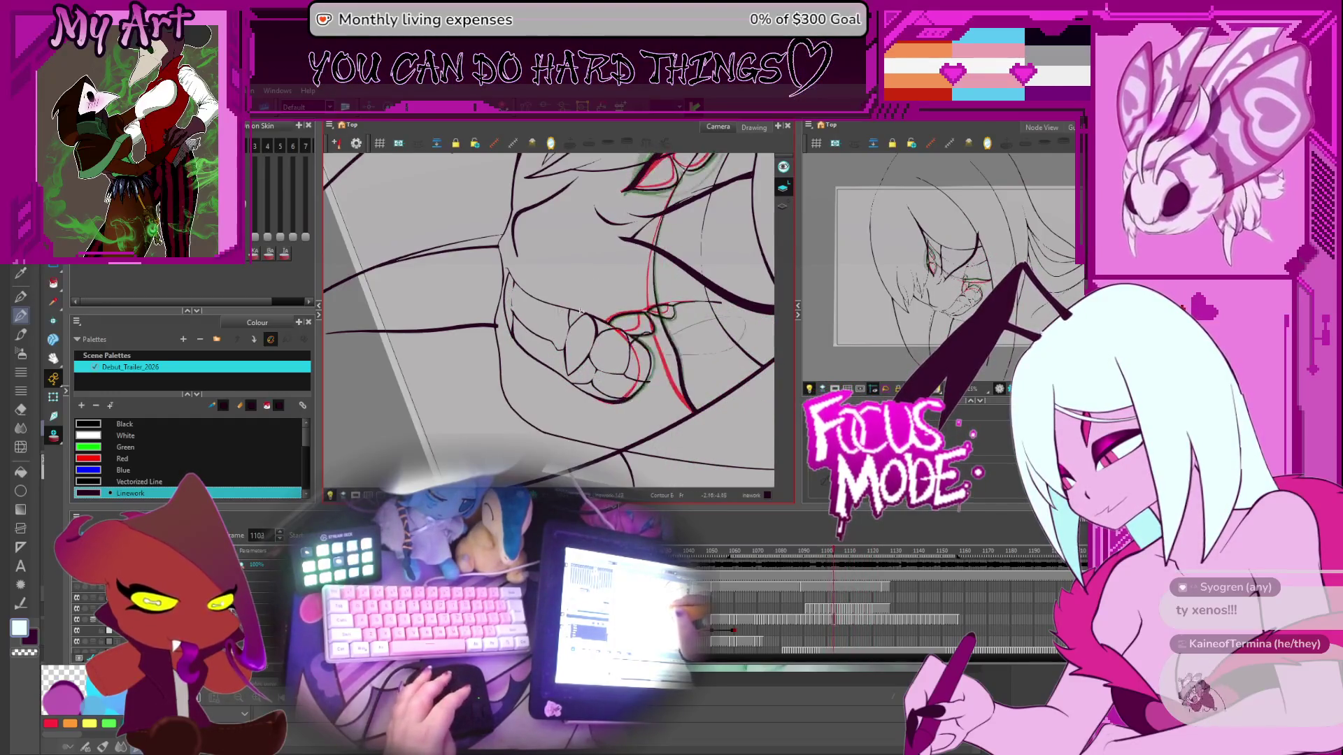
key("period")
key("period")
key("period")
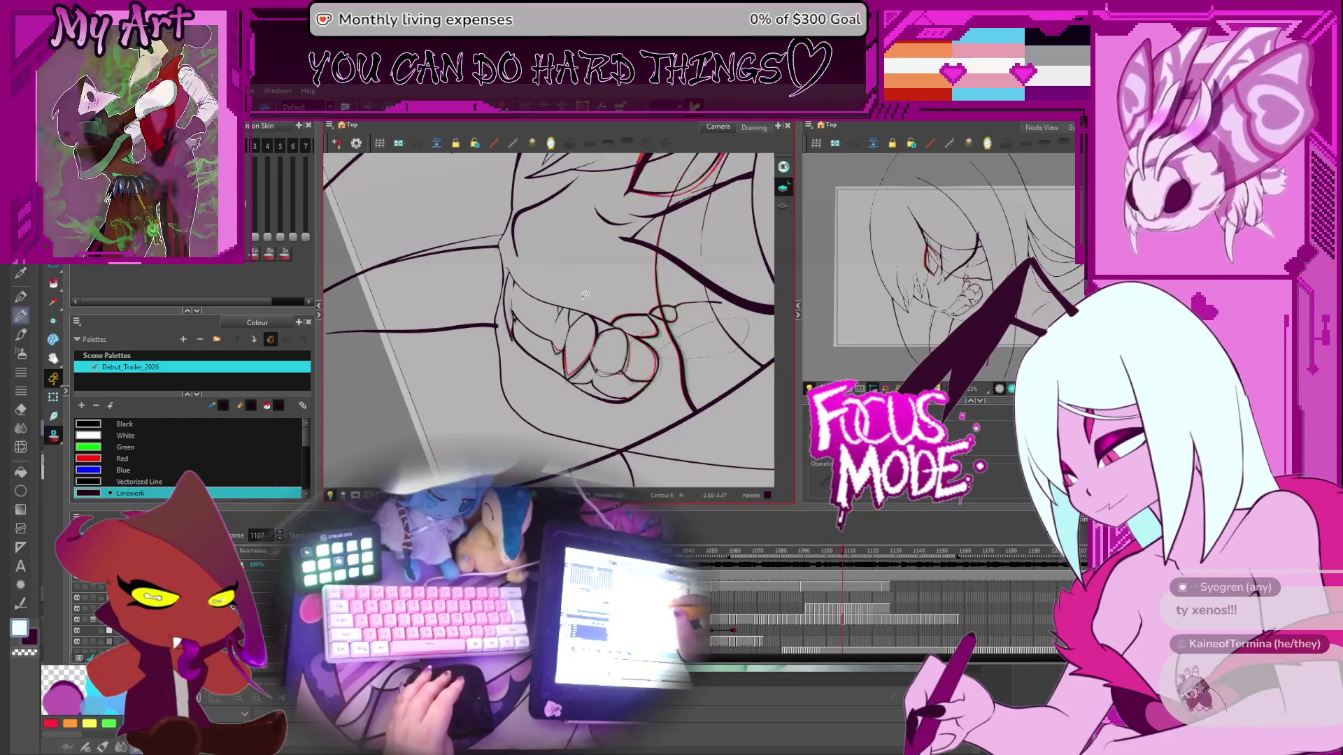
key("comma")
Step: Select the small fang stroke on frame 1106 and zoom into a close-up of the face
scroll(584, 294, "up", 4)
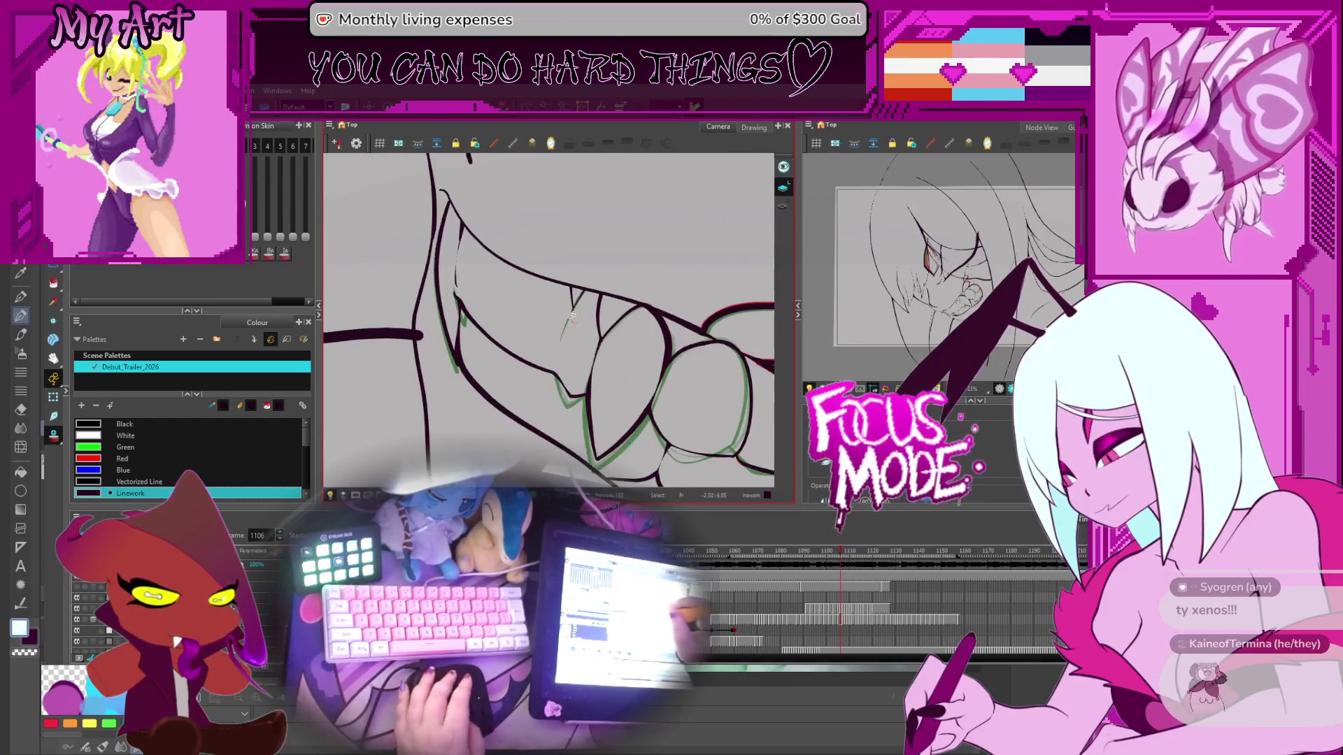
left_click(572, 316)
key("comma")
key("comma")
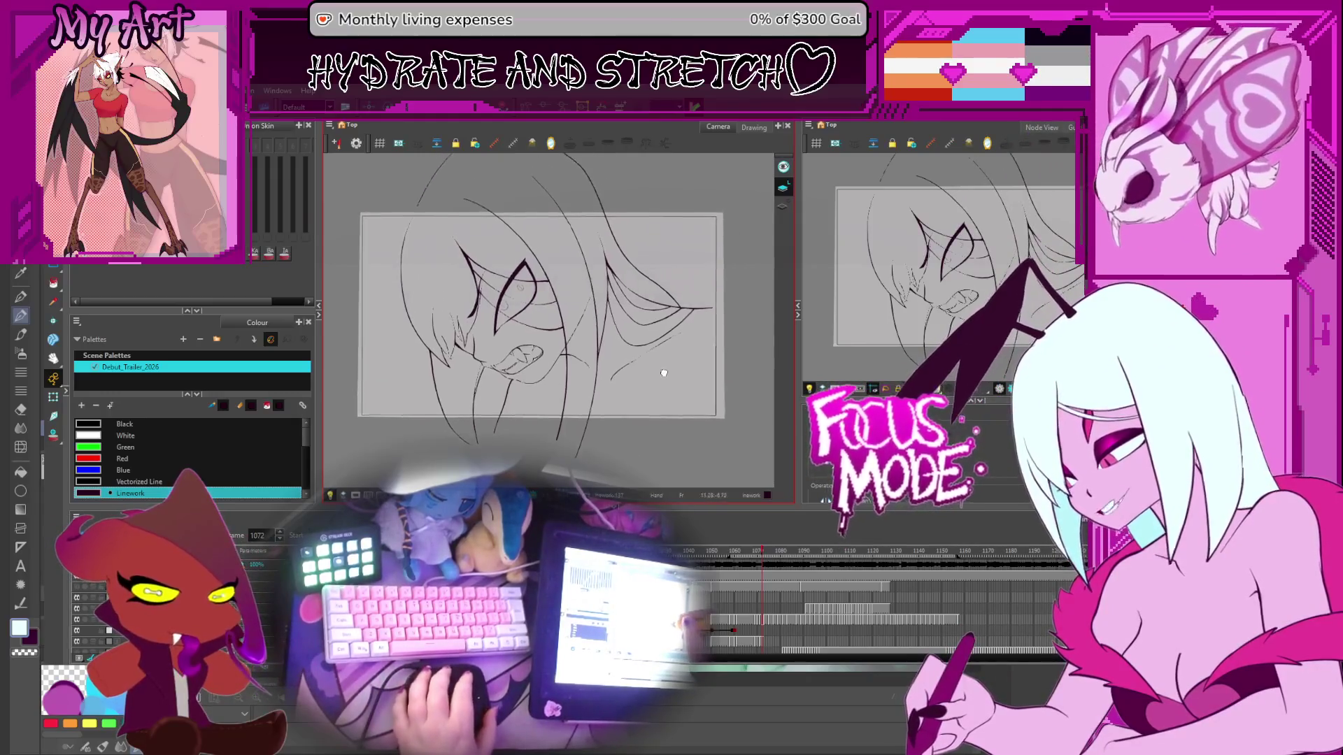
left_click_drag(605, 316, 589, 358)
scroll(664, 348, "up", 5)
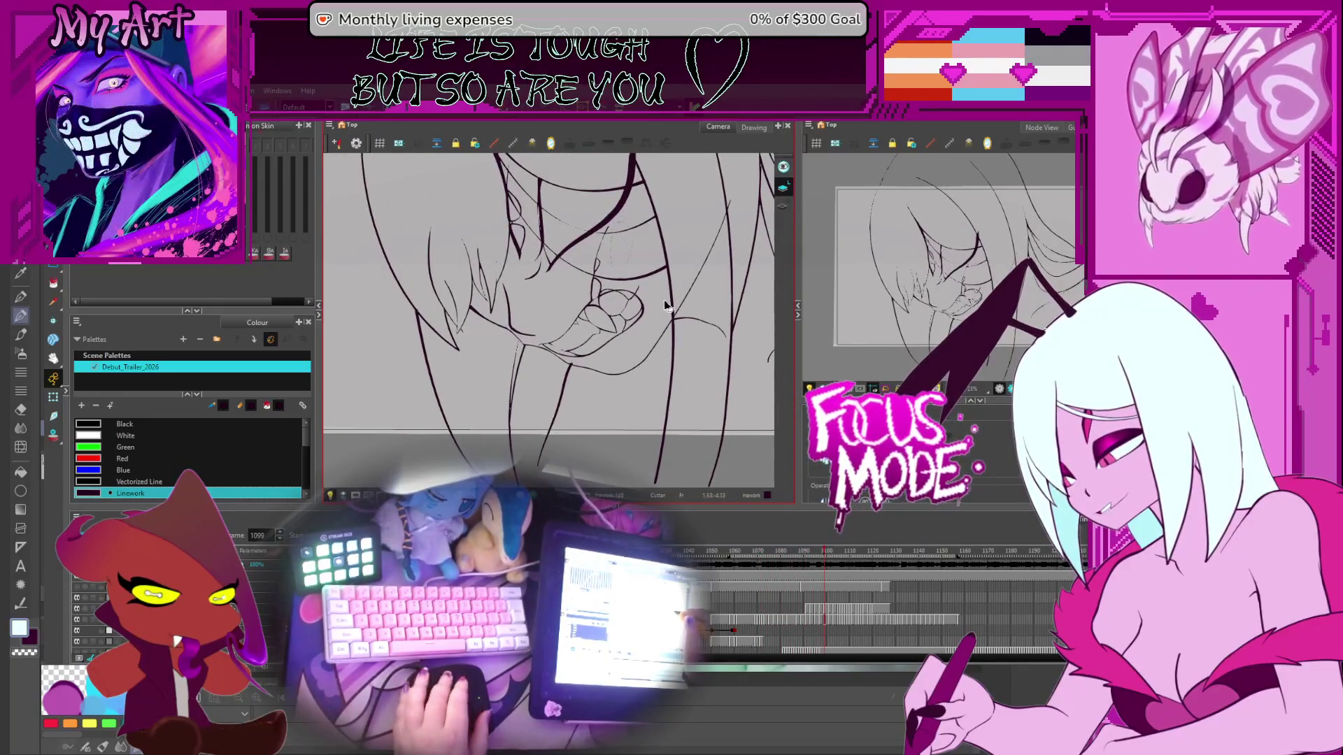
scroll(666, 305, "up", 3)
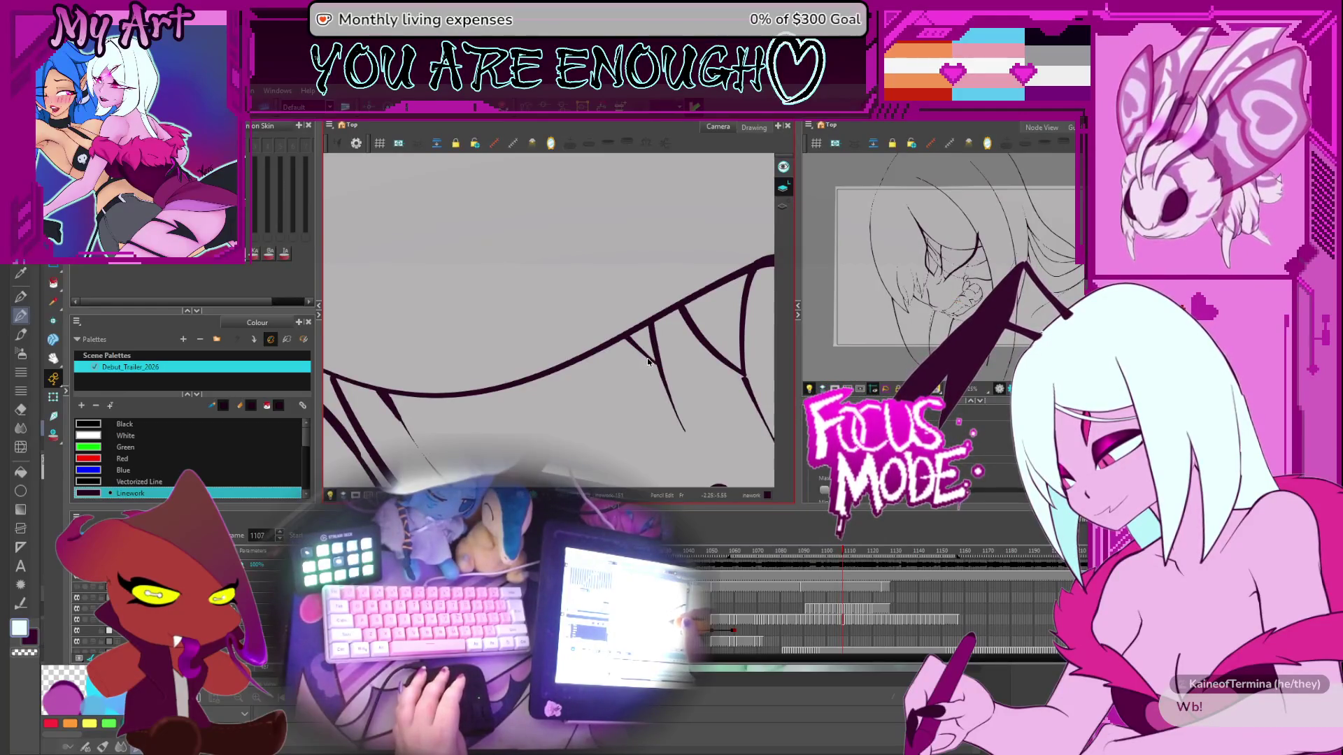
Step: Select the inner fang stroke on frame 1106 and compare it across frames 1106–1108
left_click(607, 336)
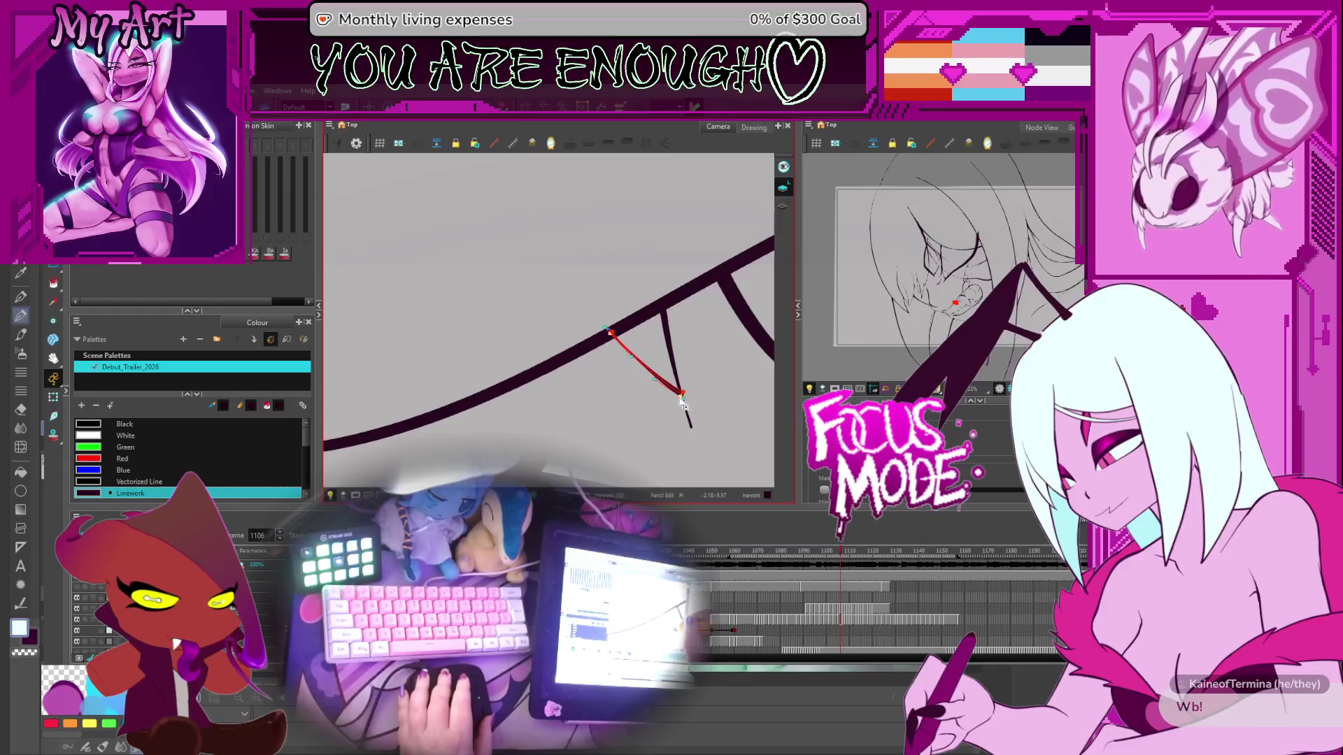
key("g")
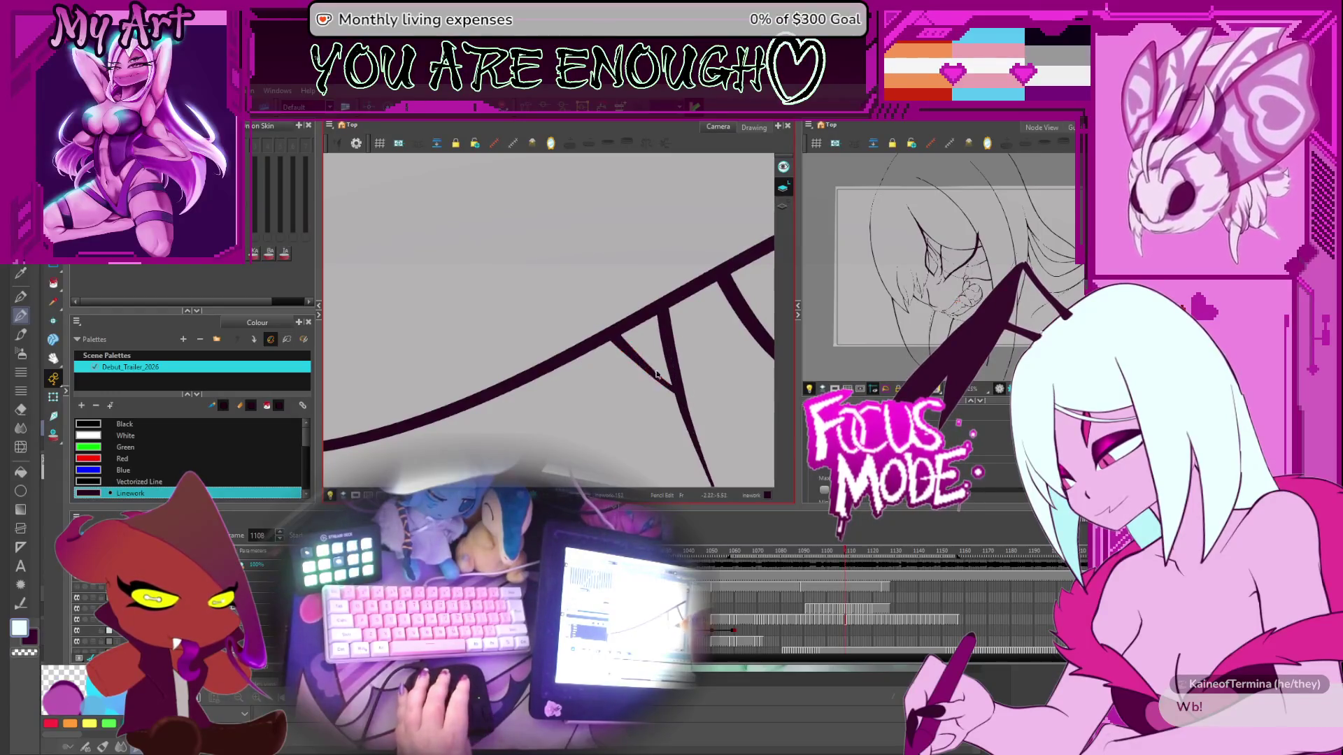
key("f")
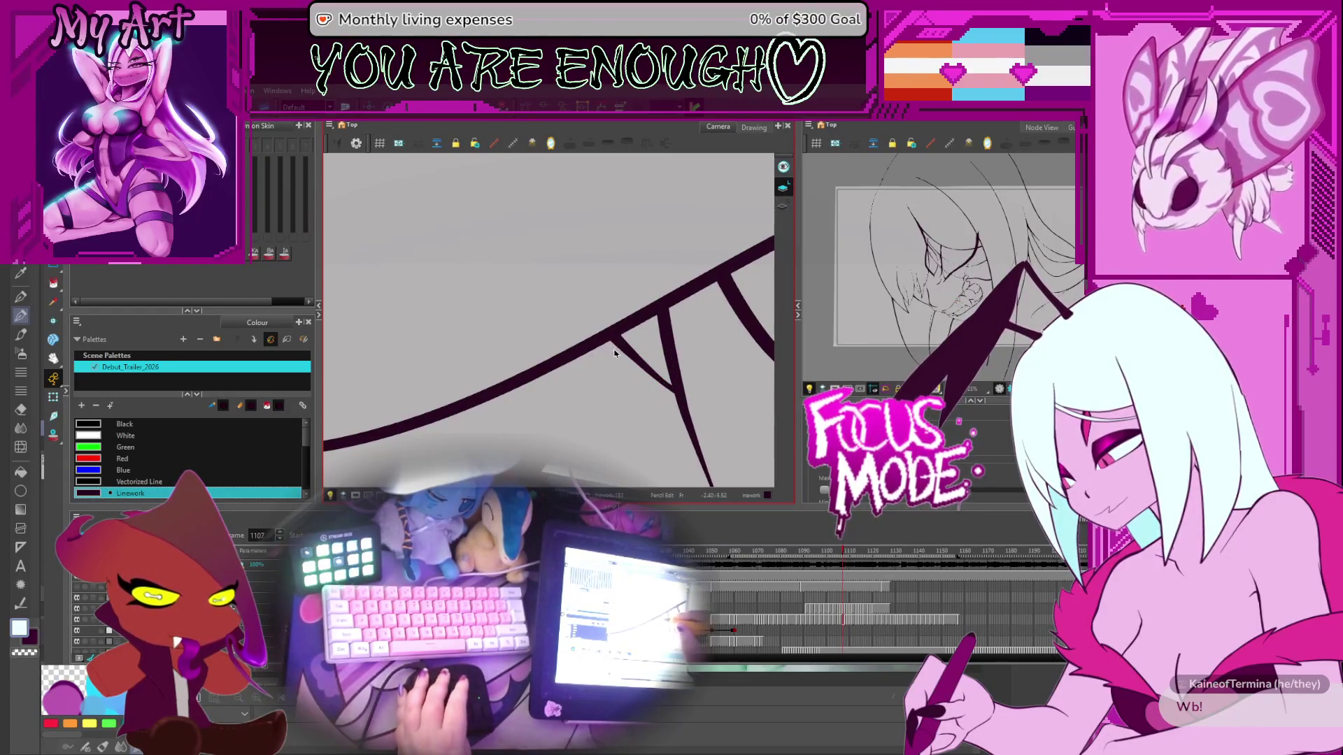
key("f")
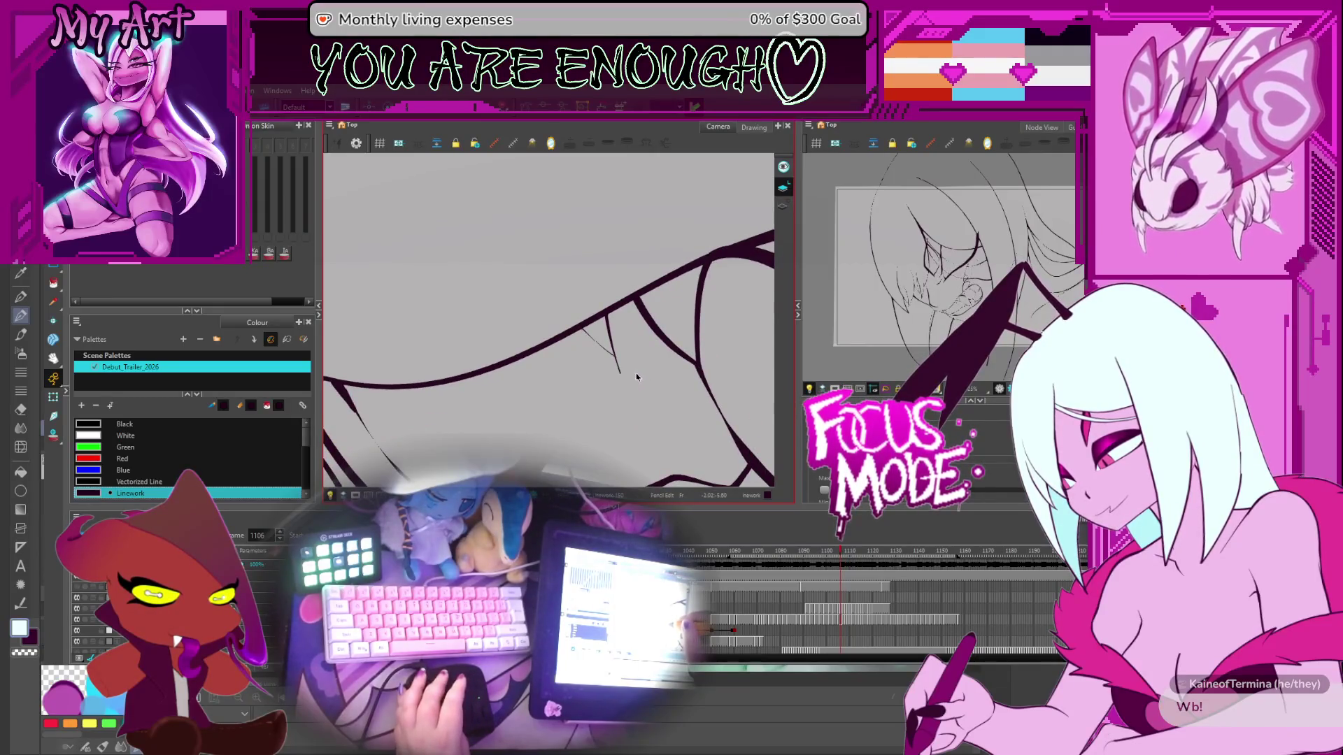
key("g")
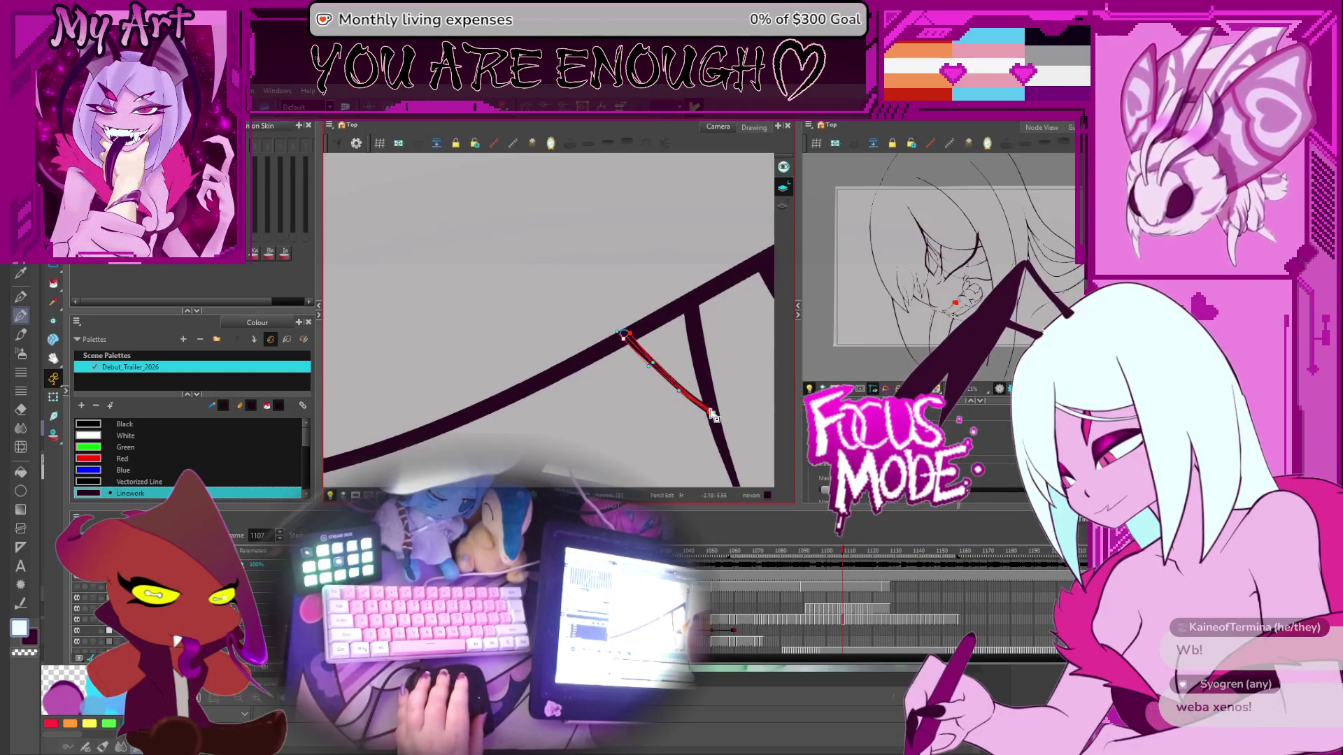
scroll(713, 414, "up", 2)
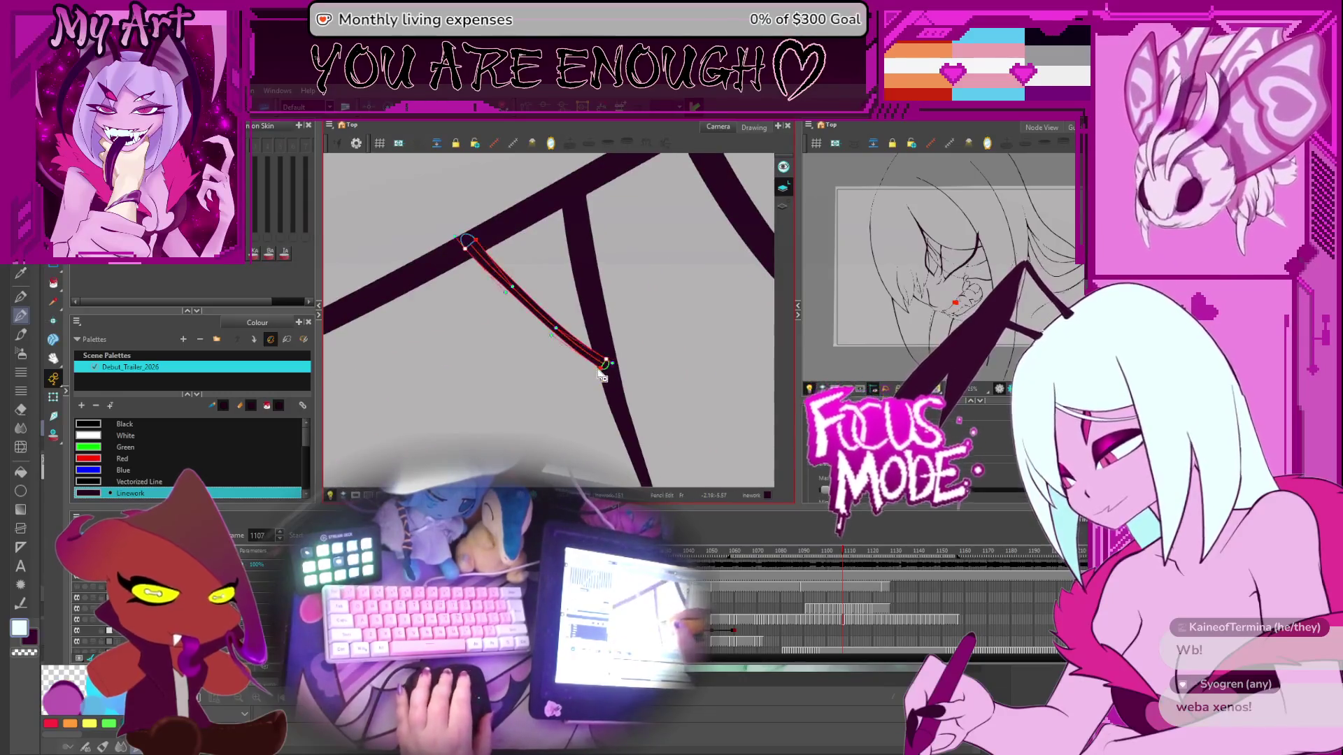
Step: Select the diagonal fang stroke on frame 1108, turn on Onion Skin, and move to frame 1109
key("g")
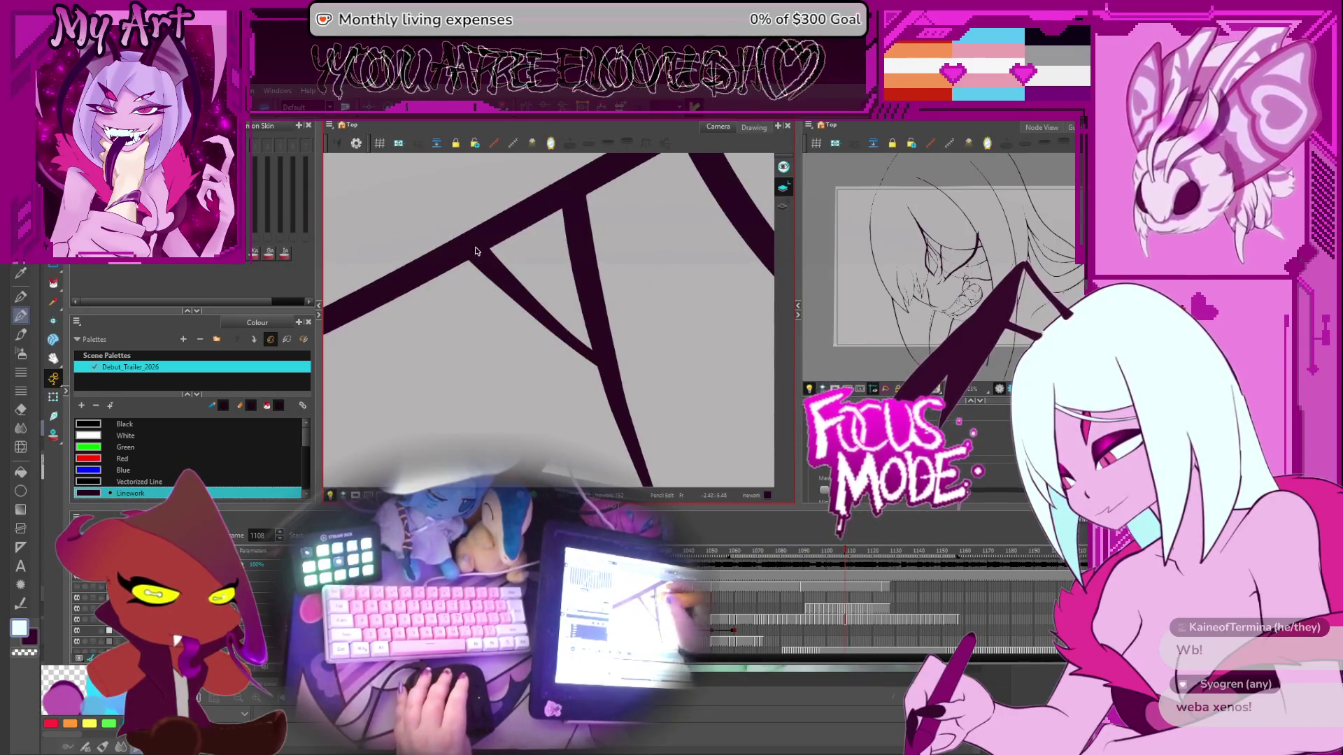
left_click(487, 259)
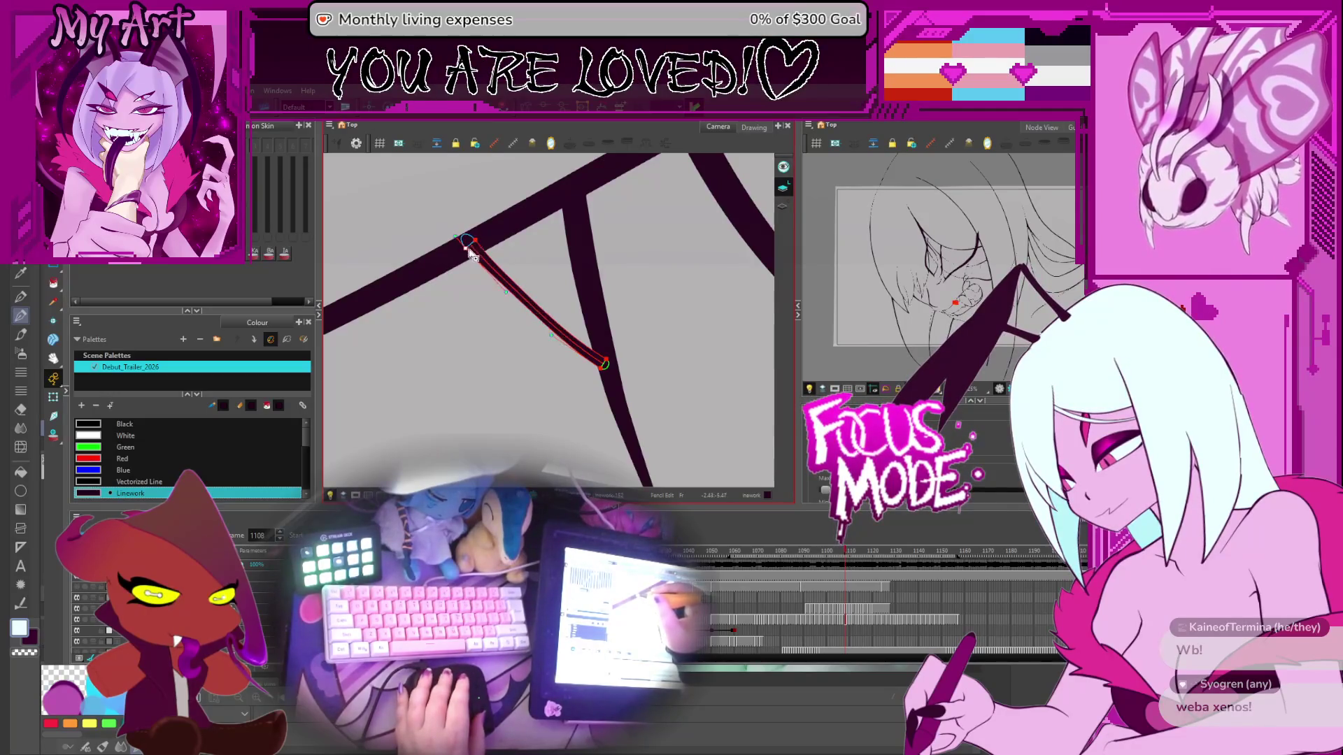
key("alt+o")
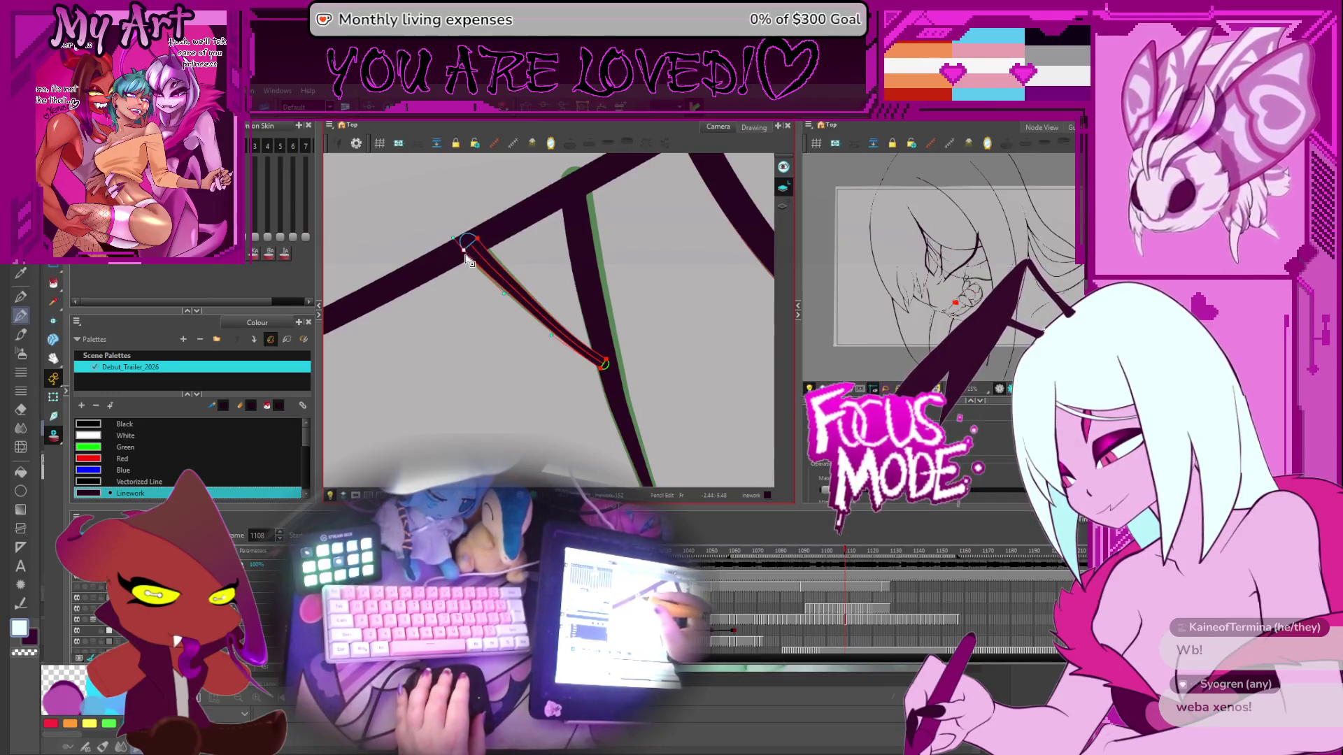
key("period")
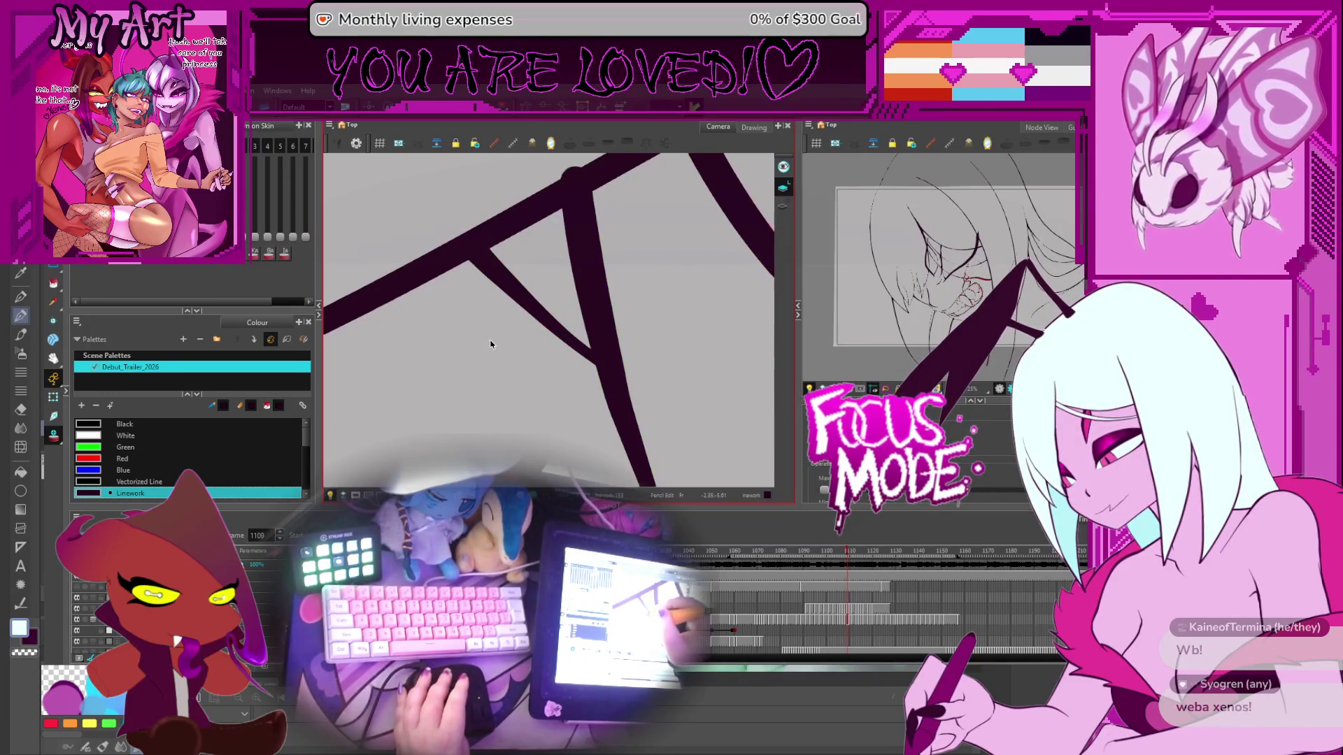
scroll(494, 268, "down", 5)
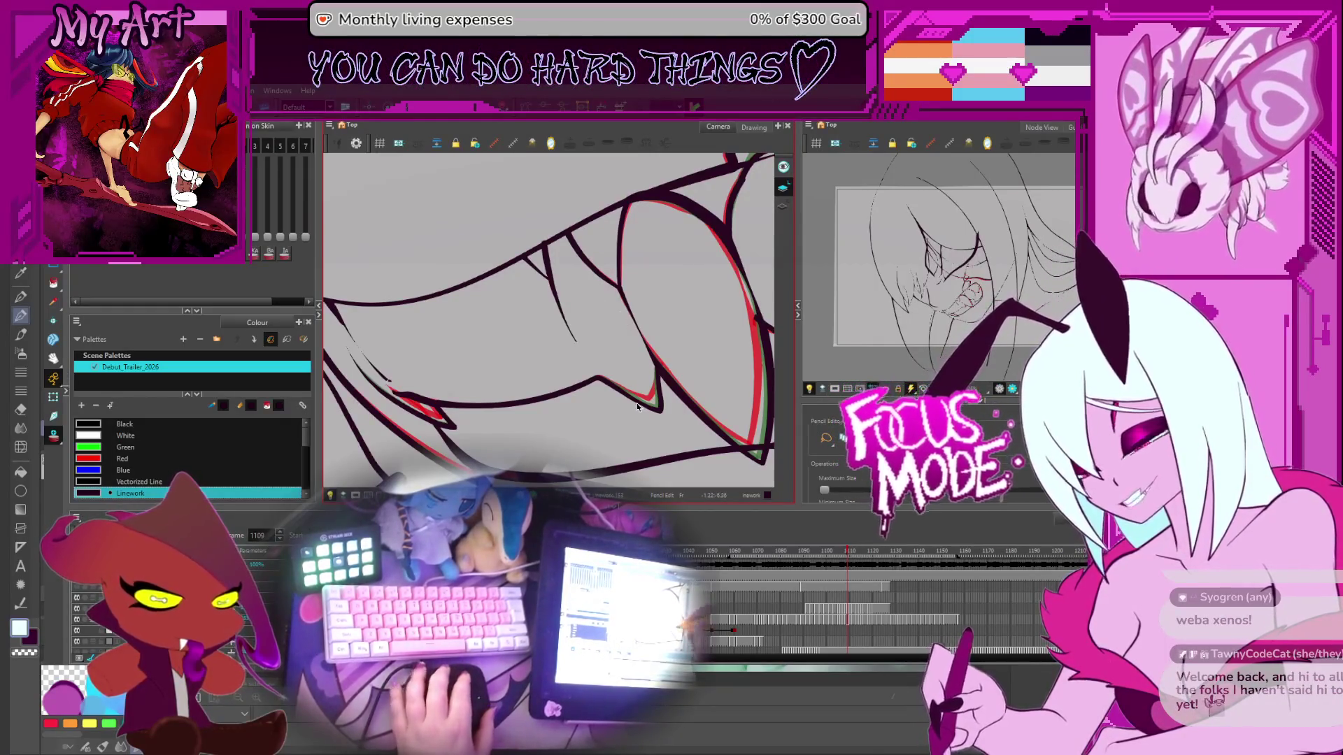
Step: Scrub through the mouth frames around 1105 to compare the gum line
left_click_drag(610, 271, 632, 315)
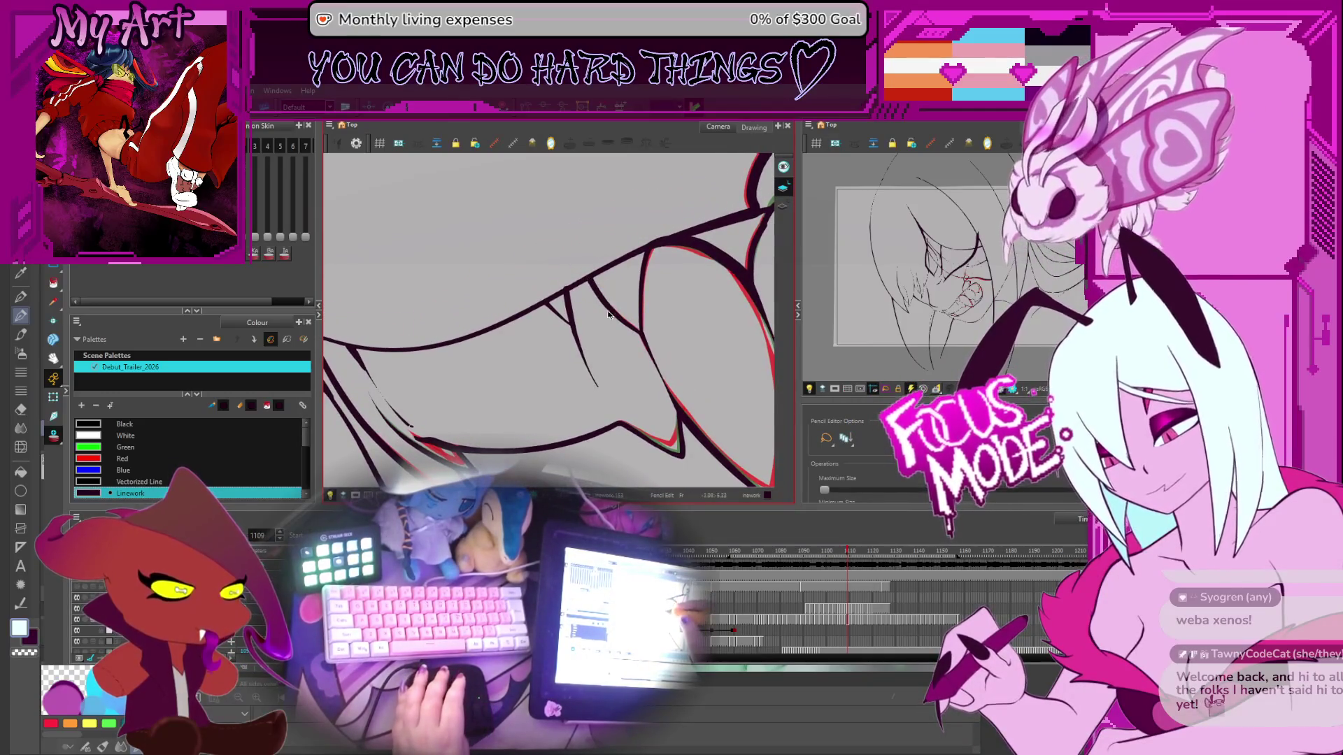
key("comma")
key("comma")
key("comma")
key("period")
key("period")
key("period")
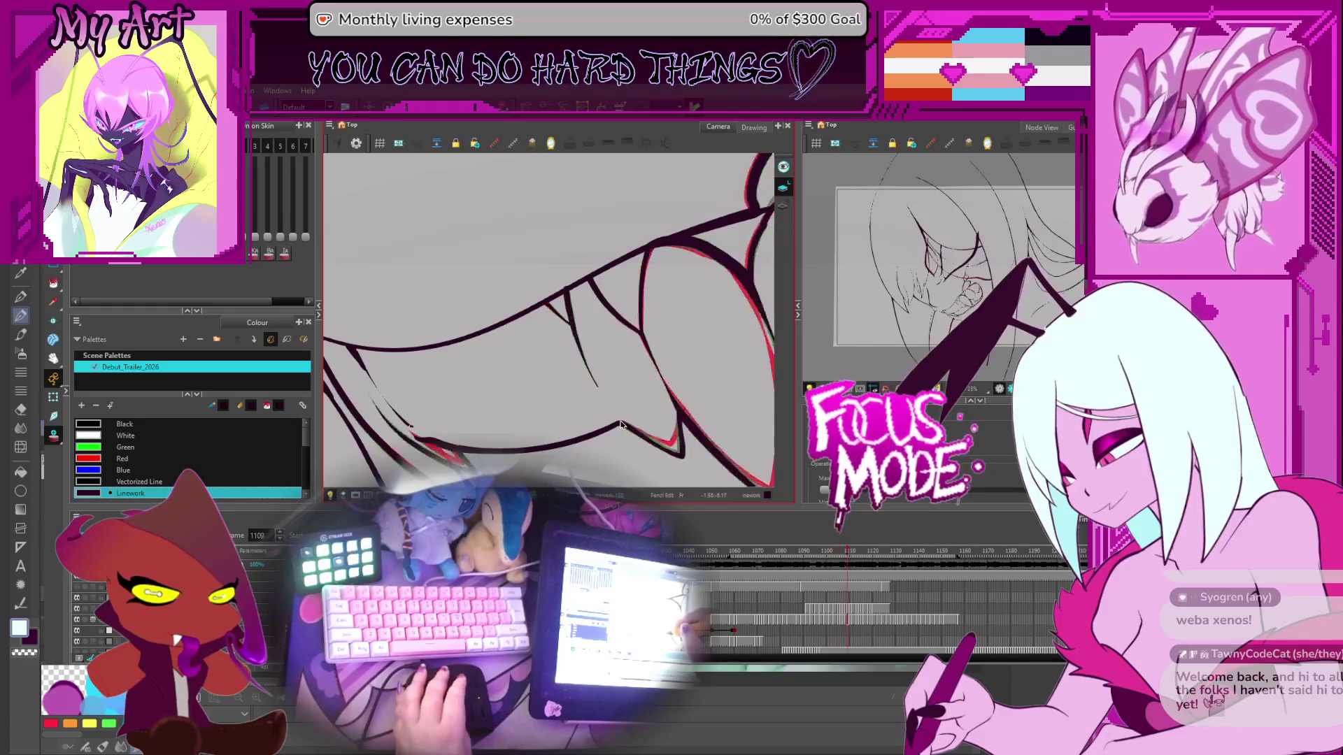
key("comma")
key("comma")
key("comma")
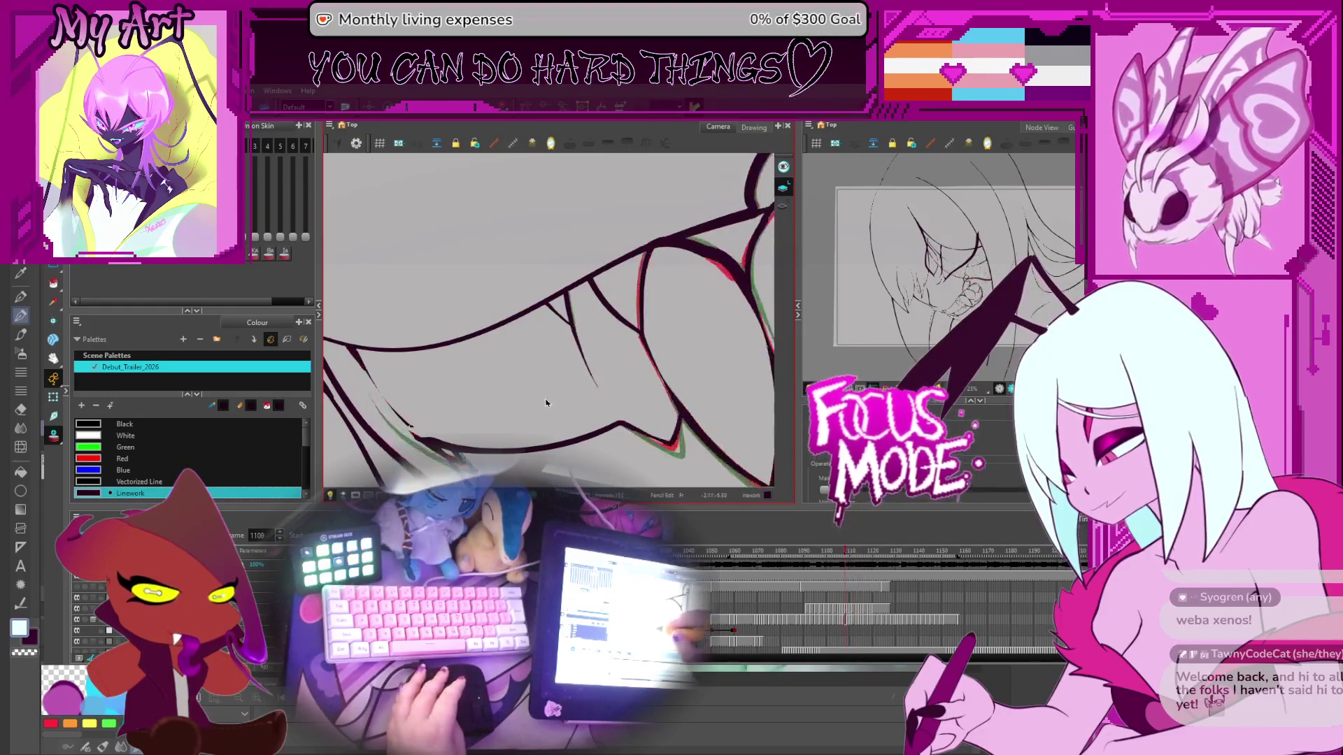
key("comma")
key("comma")
key("comma")
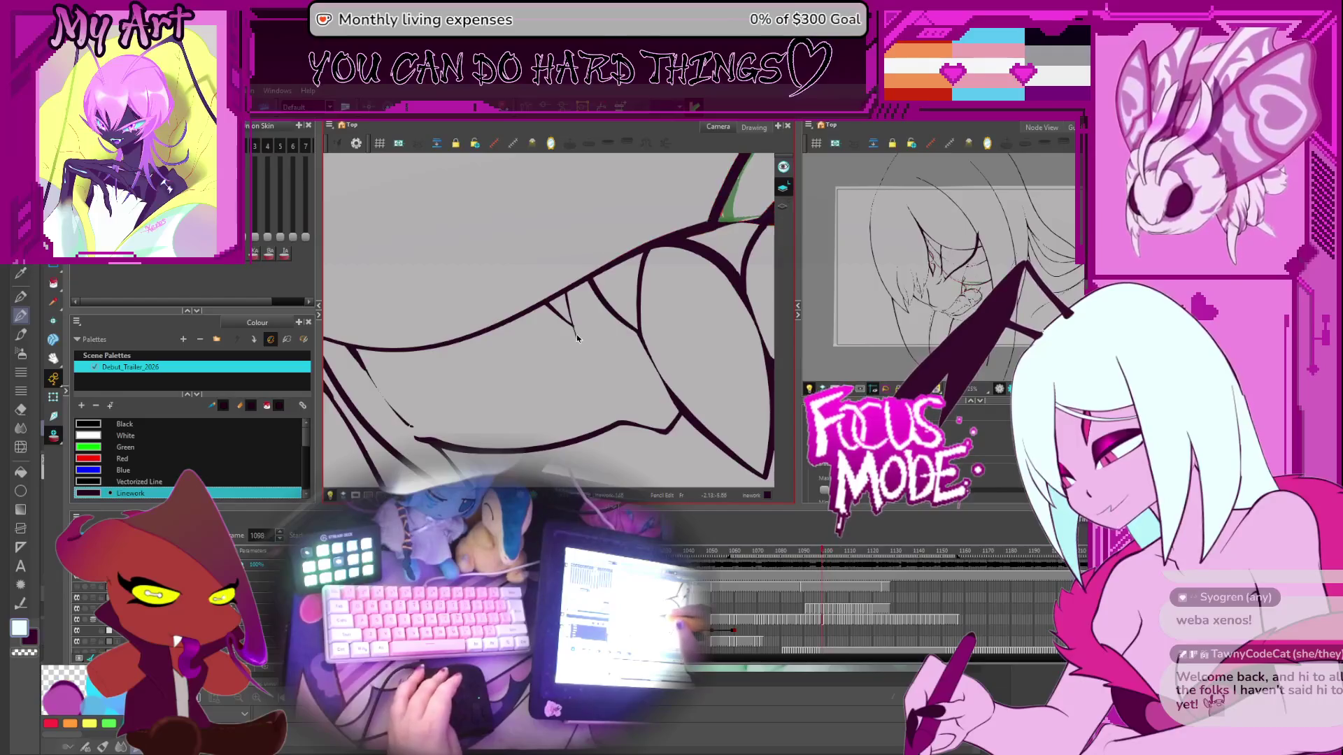
key("comma")
key("comma")
key("comma")
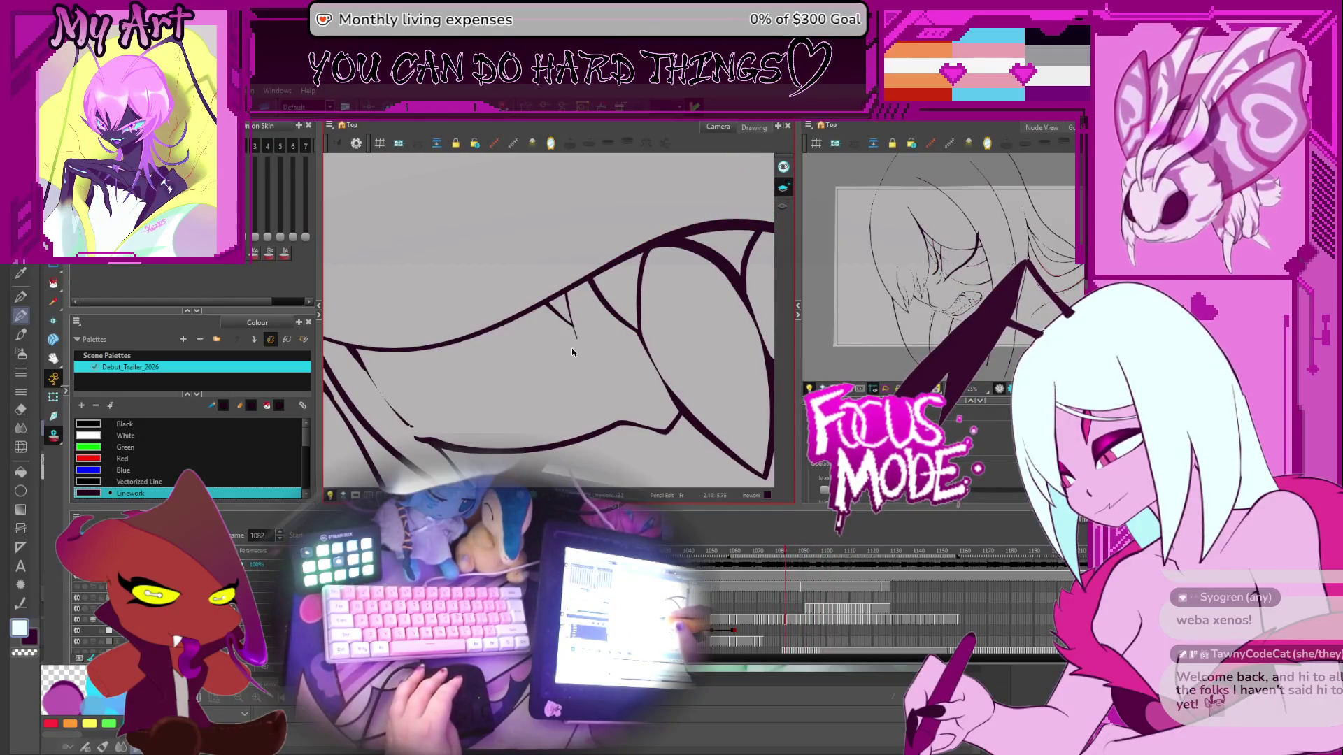
key("period")
key("period")
key("period")
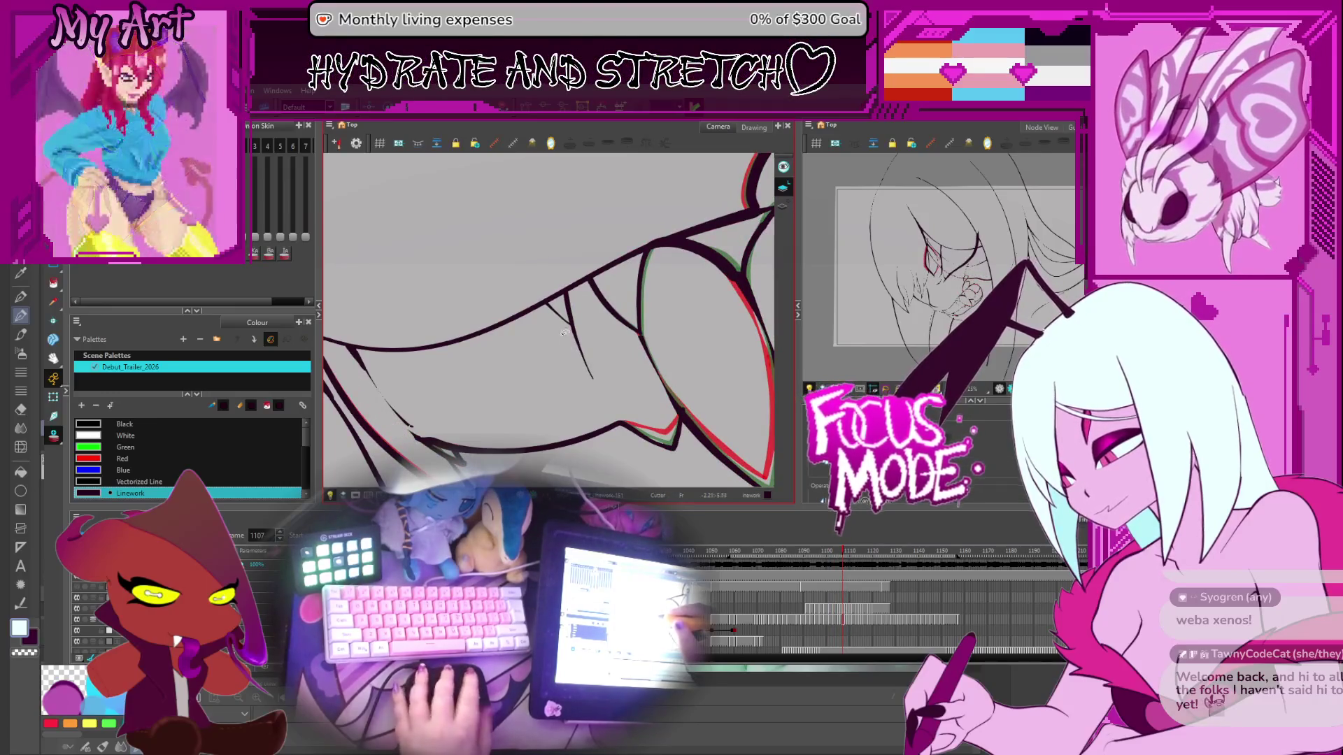
key("comma")
key("comma")
key("comma")
key("comma")
Step: Draw a short gum line beside the small tooth and check it against adjacent frames
left_click_drag(562, 337, 568, 315)
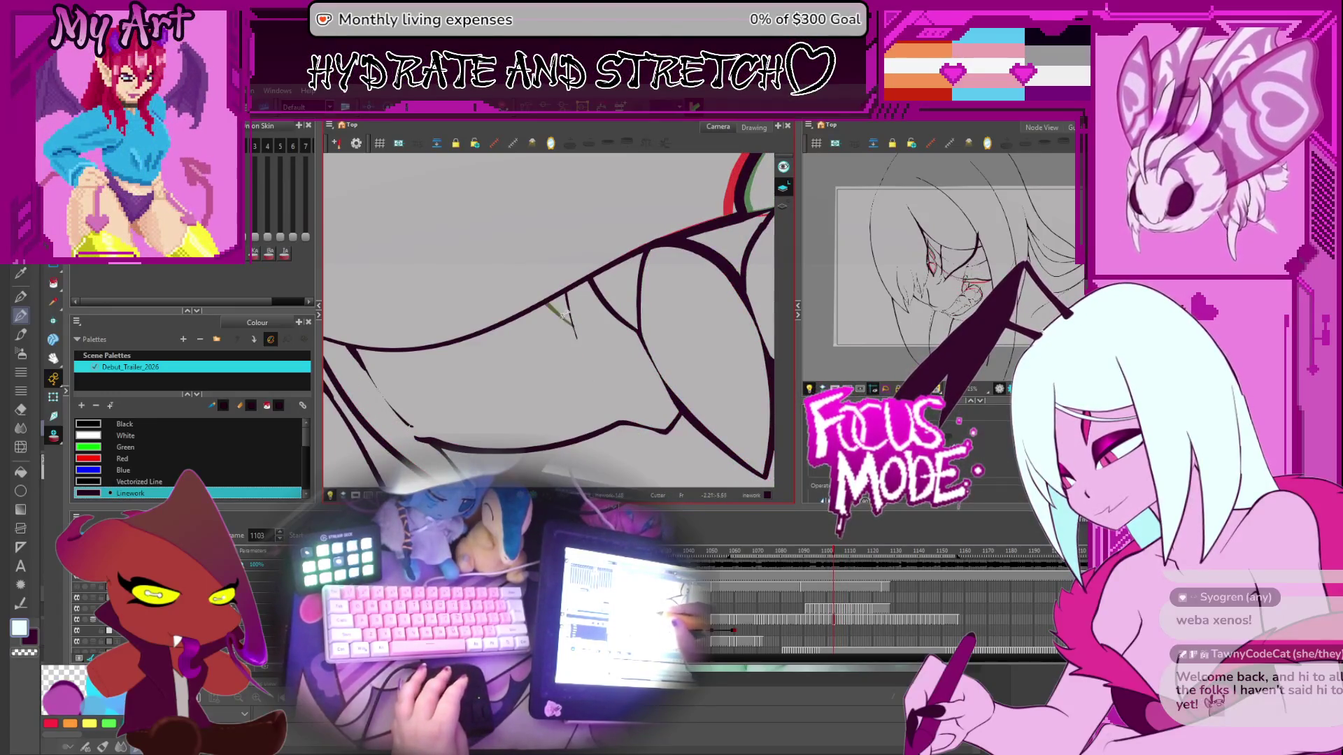
key("period")
key("period")
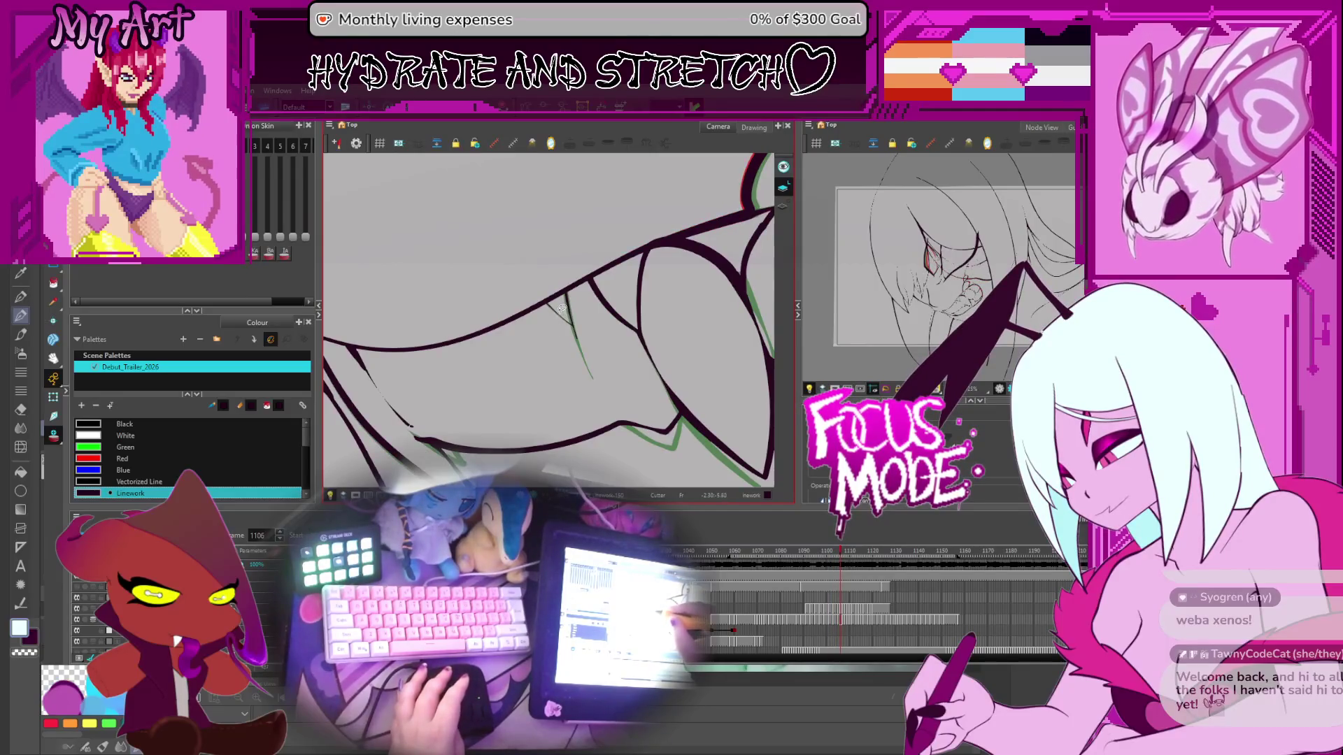
key("comma")
key("comma")
key("comma")
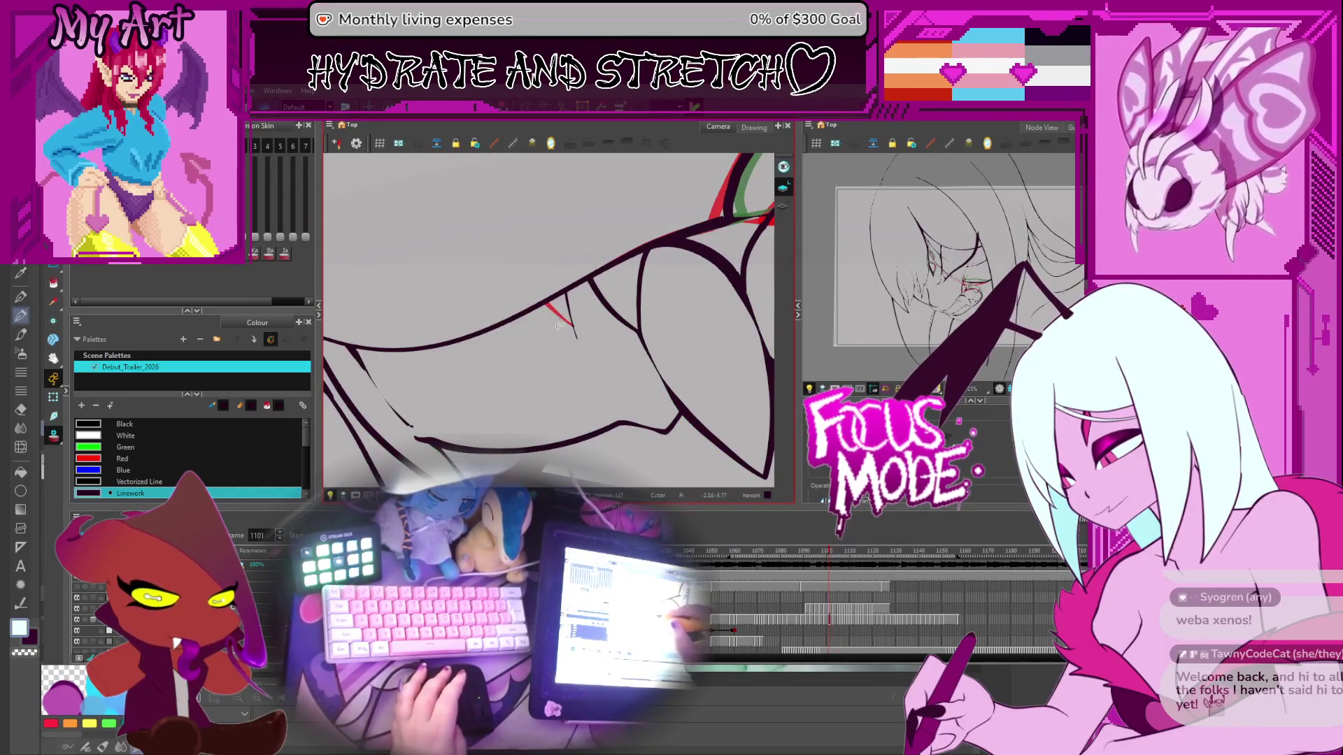
key("comma")
key("comma")
key("comma")
key("comma")
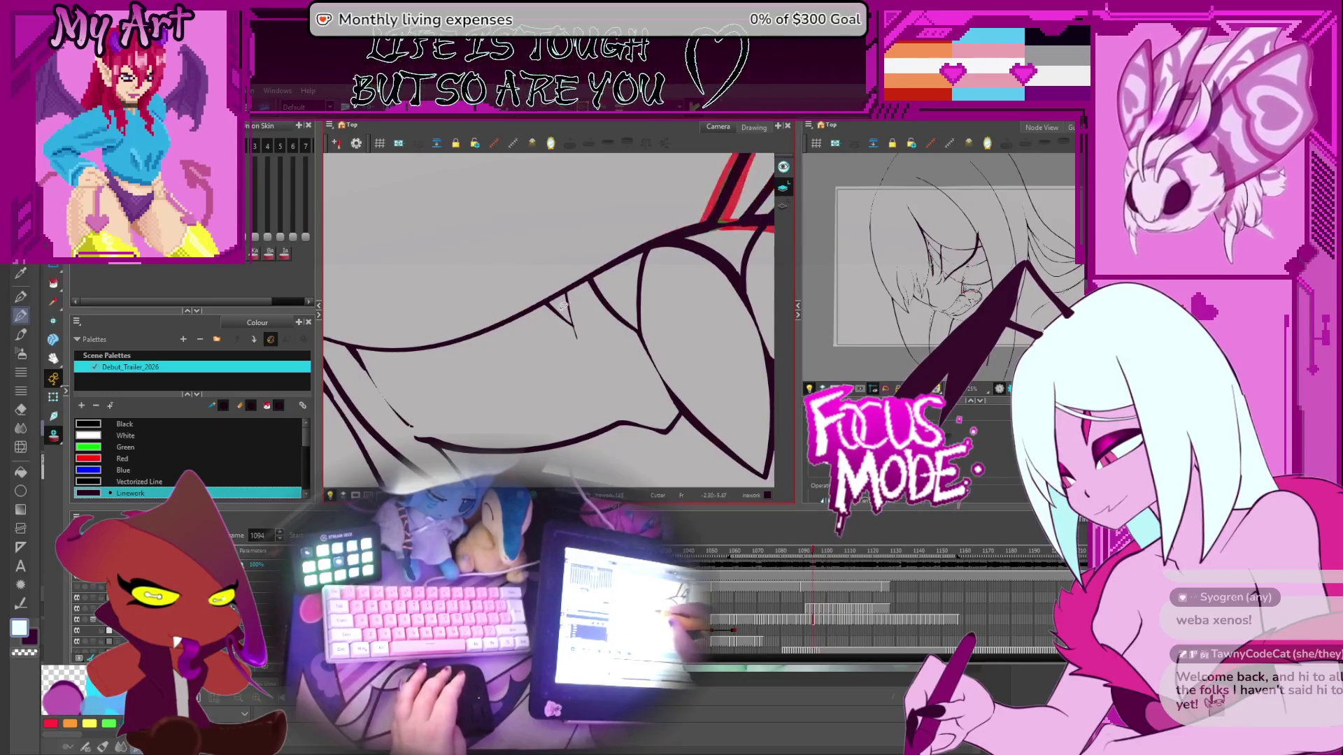
key("period")
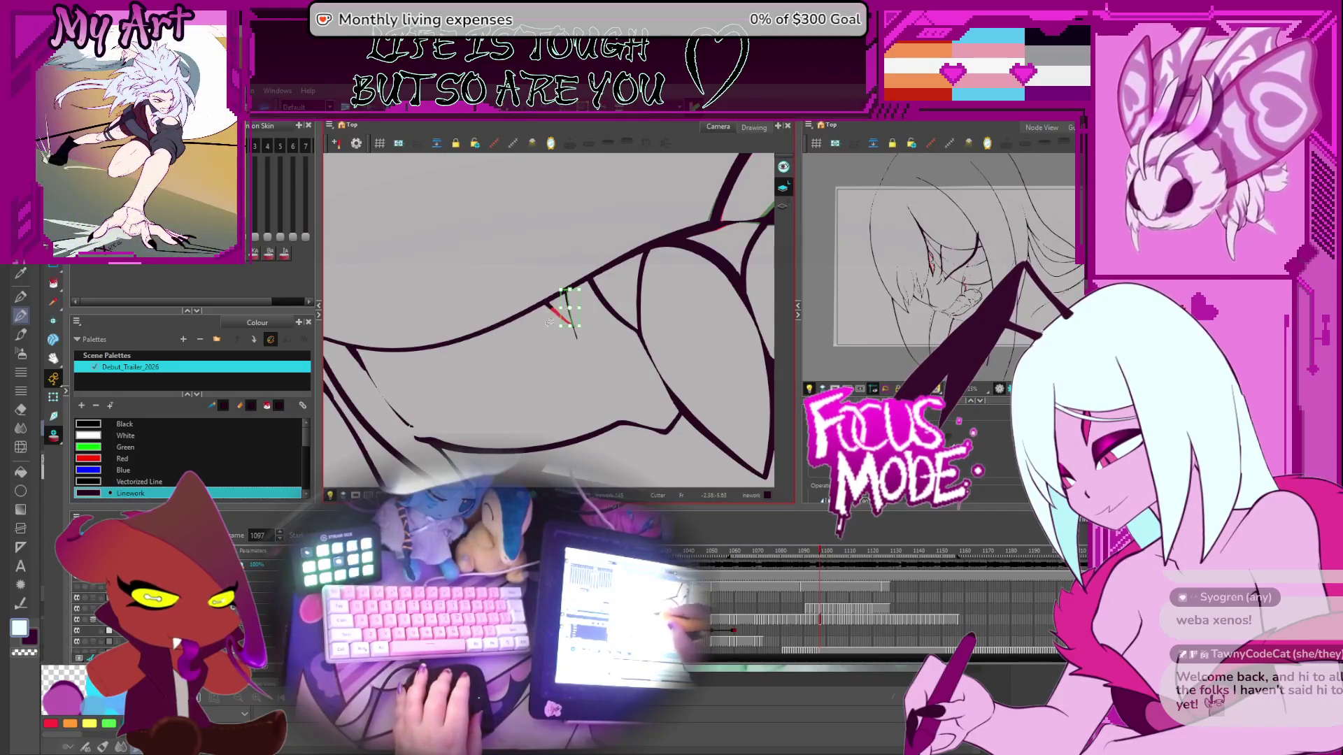
left_click(552, 308)
Step: Step back through several earlier frames to compare the tooth line against the onion skin
key("period")
key("period")
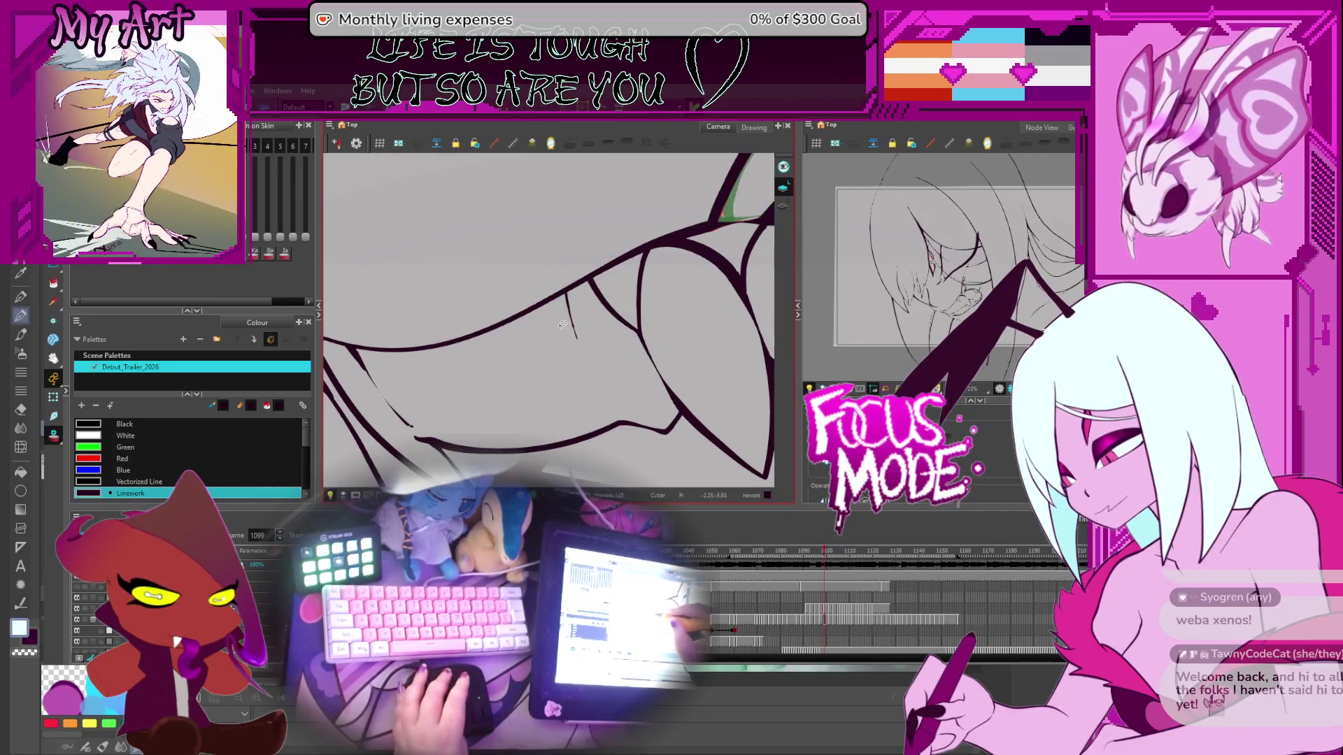
key("period")
key("period")
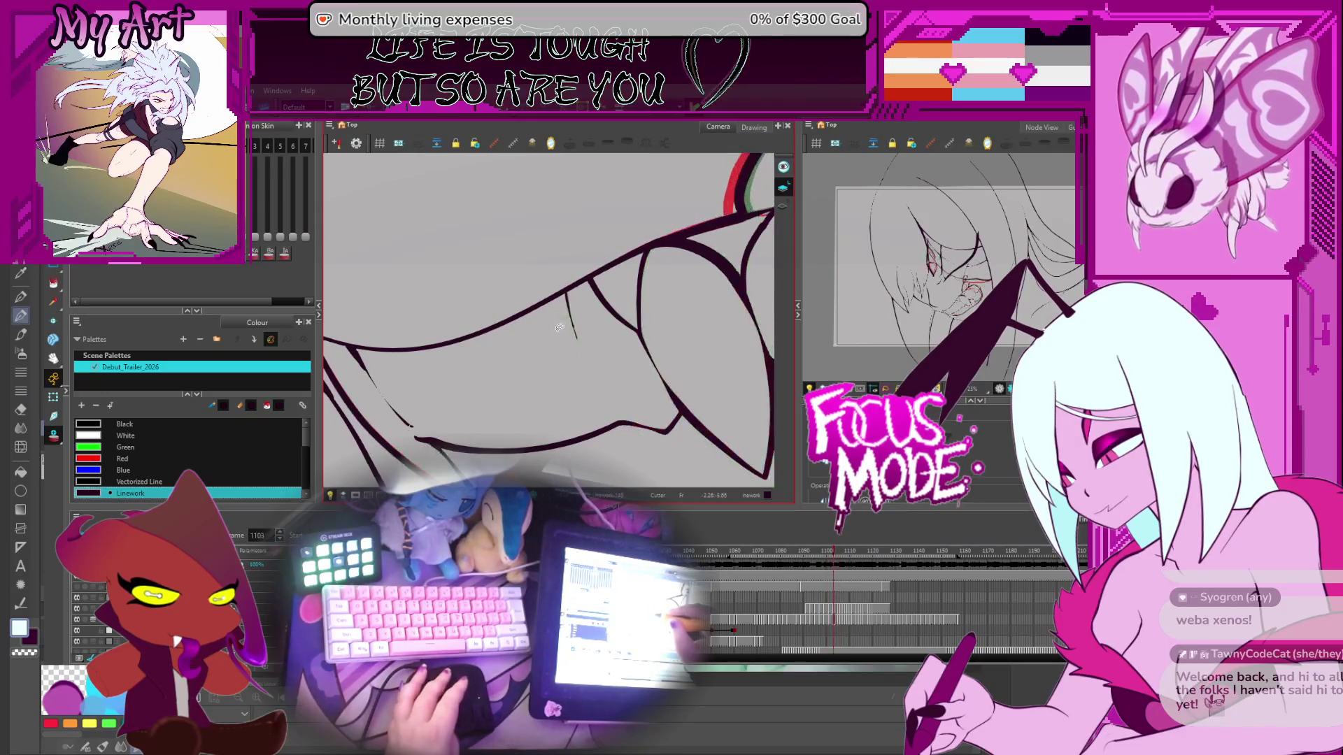
key("comma")
key("comma")
key("comma")
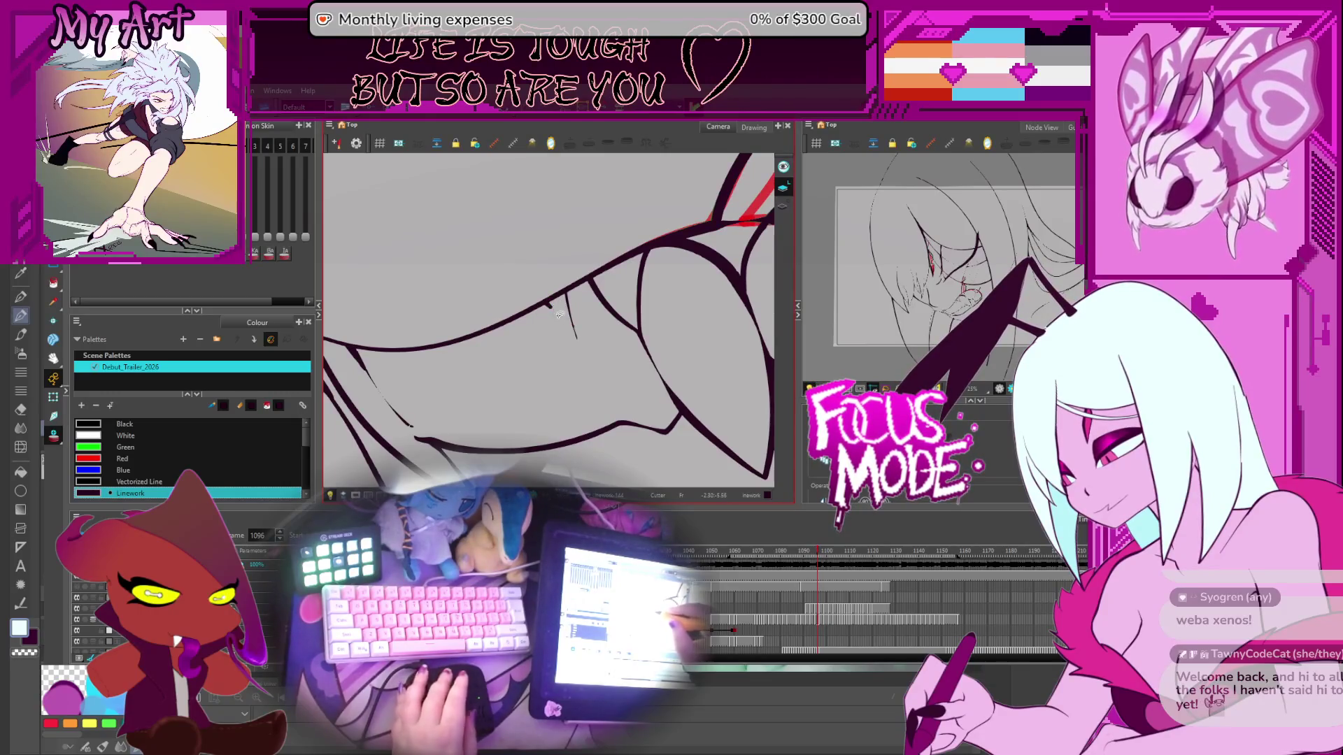
key("comma")
key("comma")
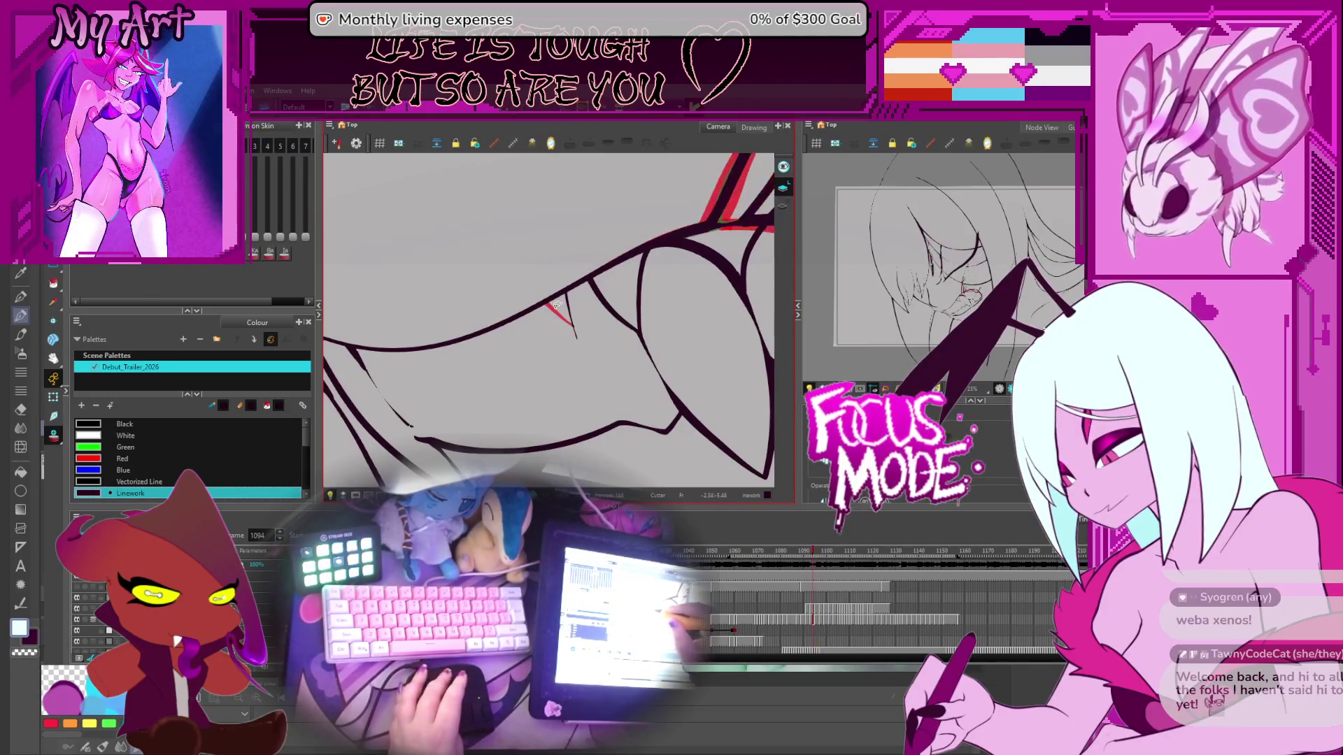
key("comma")
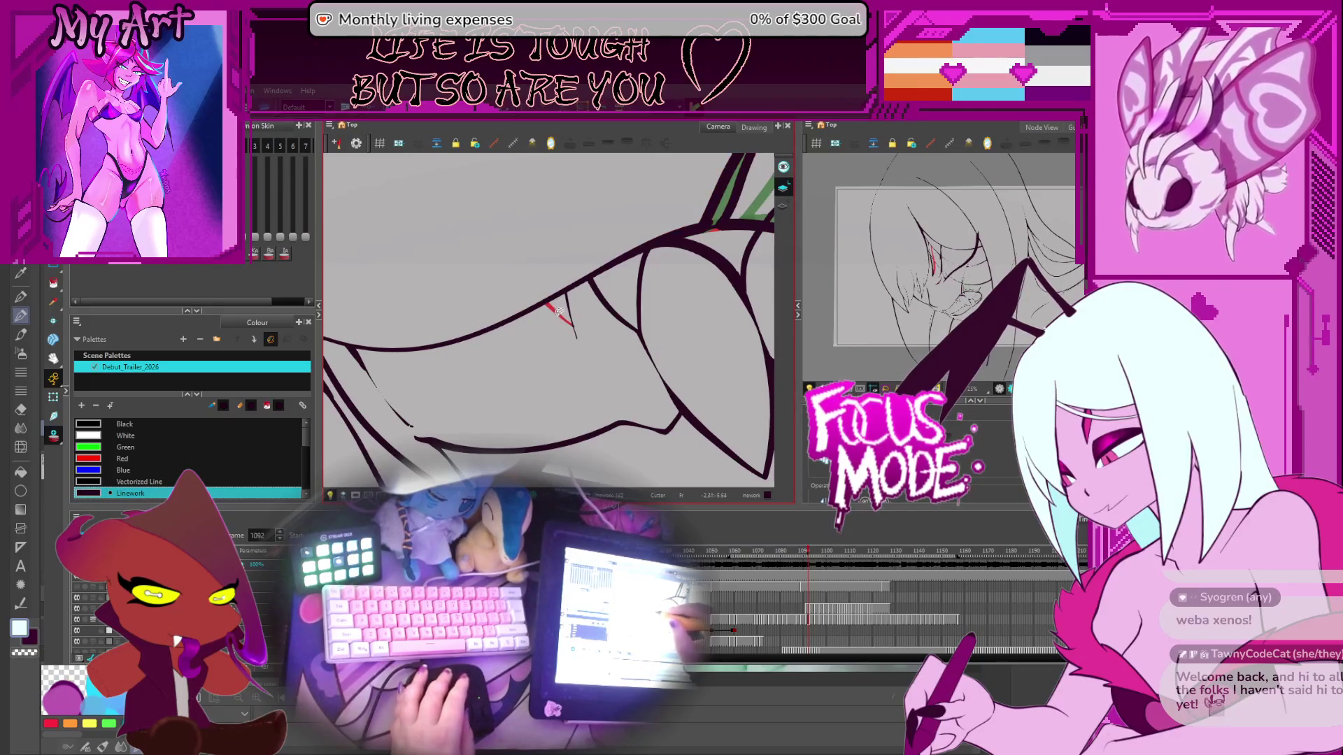
key("comma")
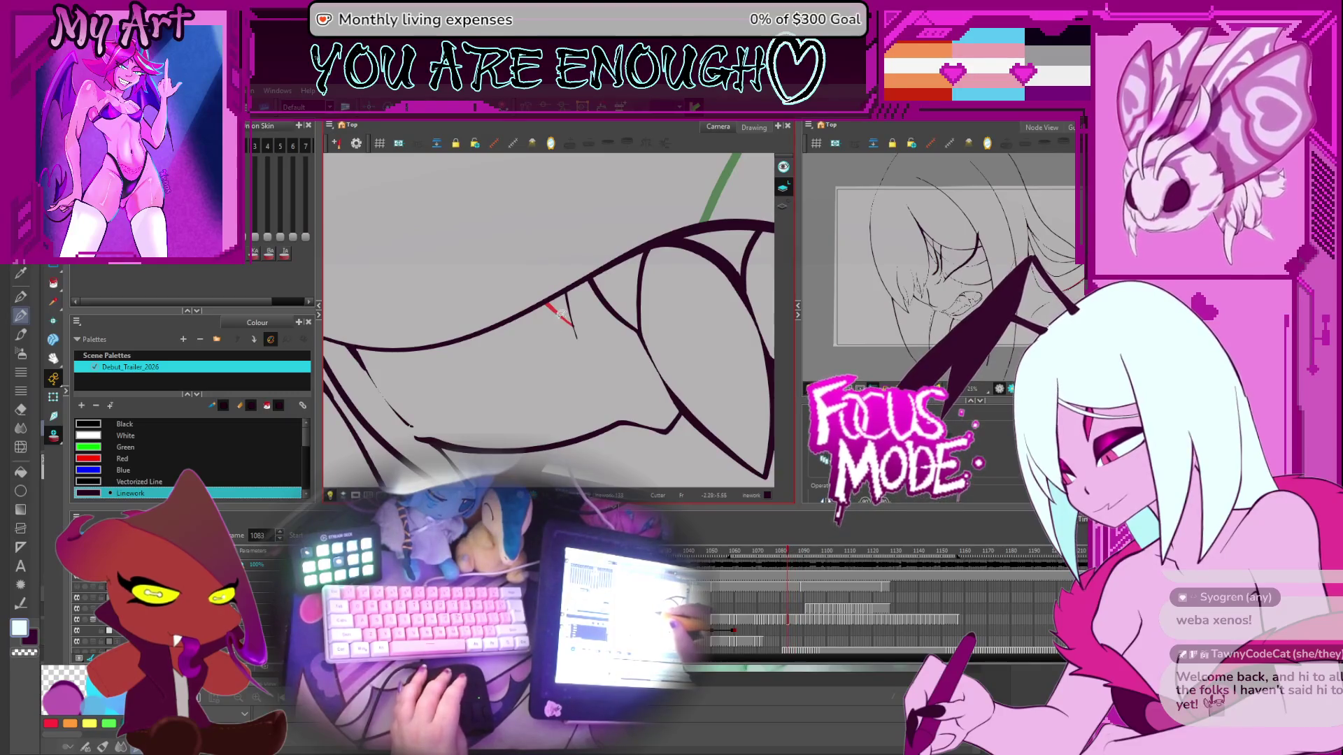
key("comma")
key("comma")
key("comma")
key("comma")
key("comma")
key("comma")
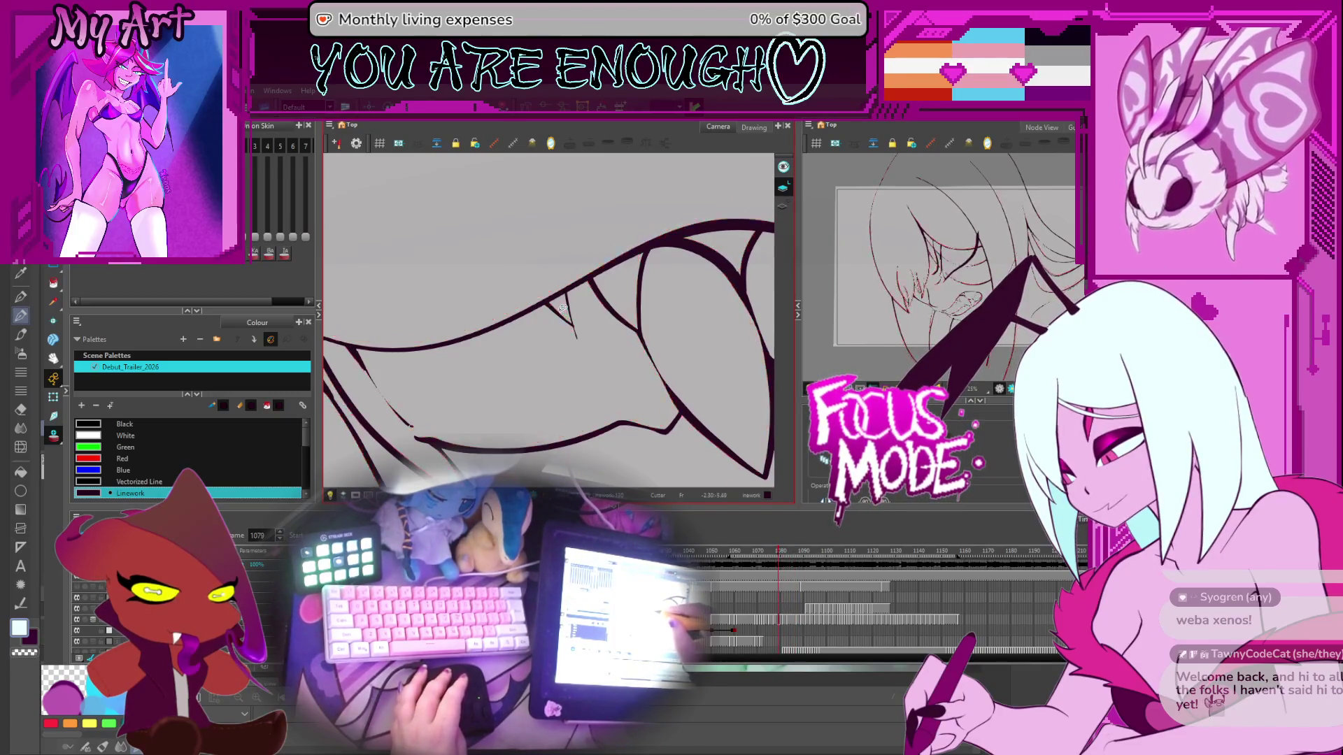
key("comma")
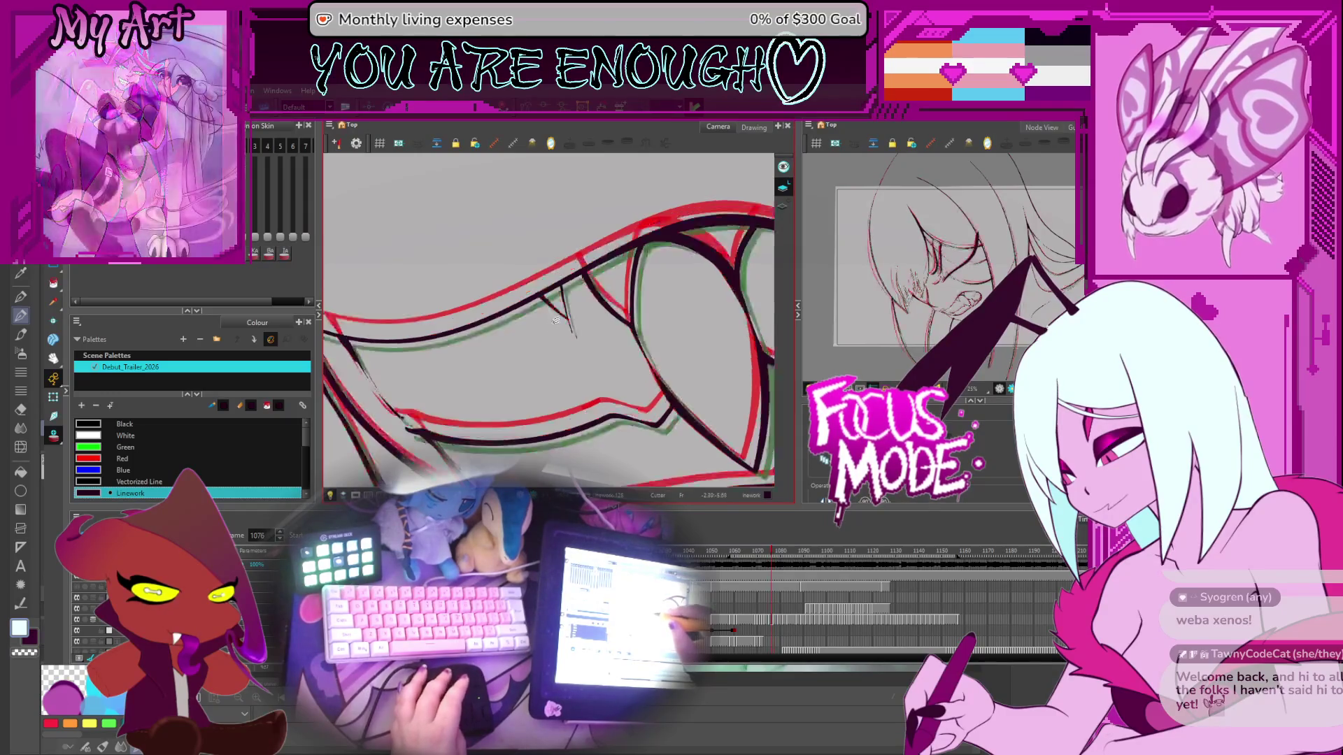
Step: Trim the thin stroke beside the tooth and check the next few frames
scroll(560, 331, "up", 2)
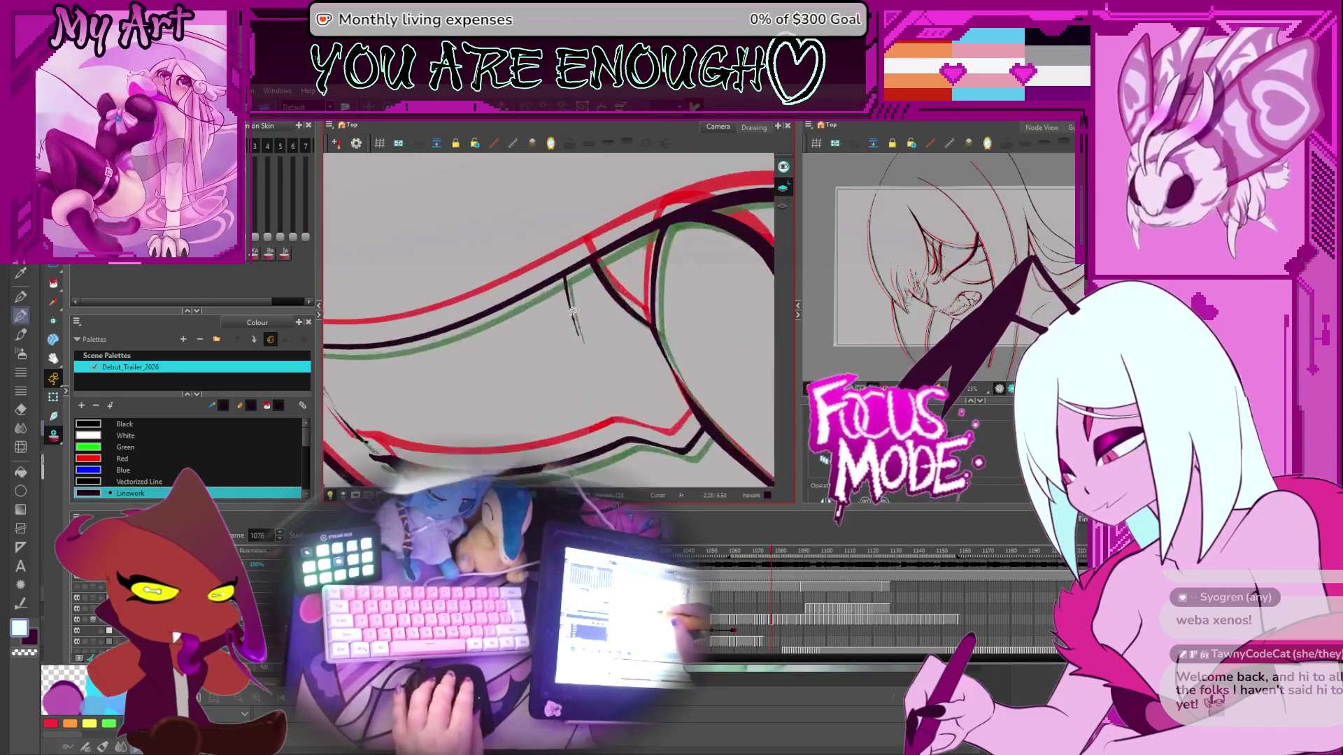
key("period")
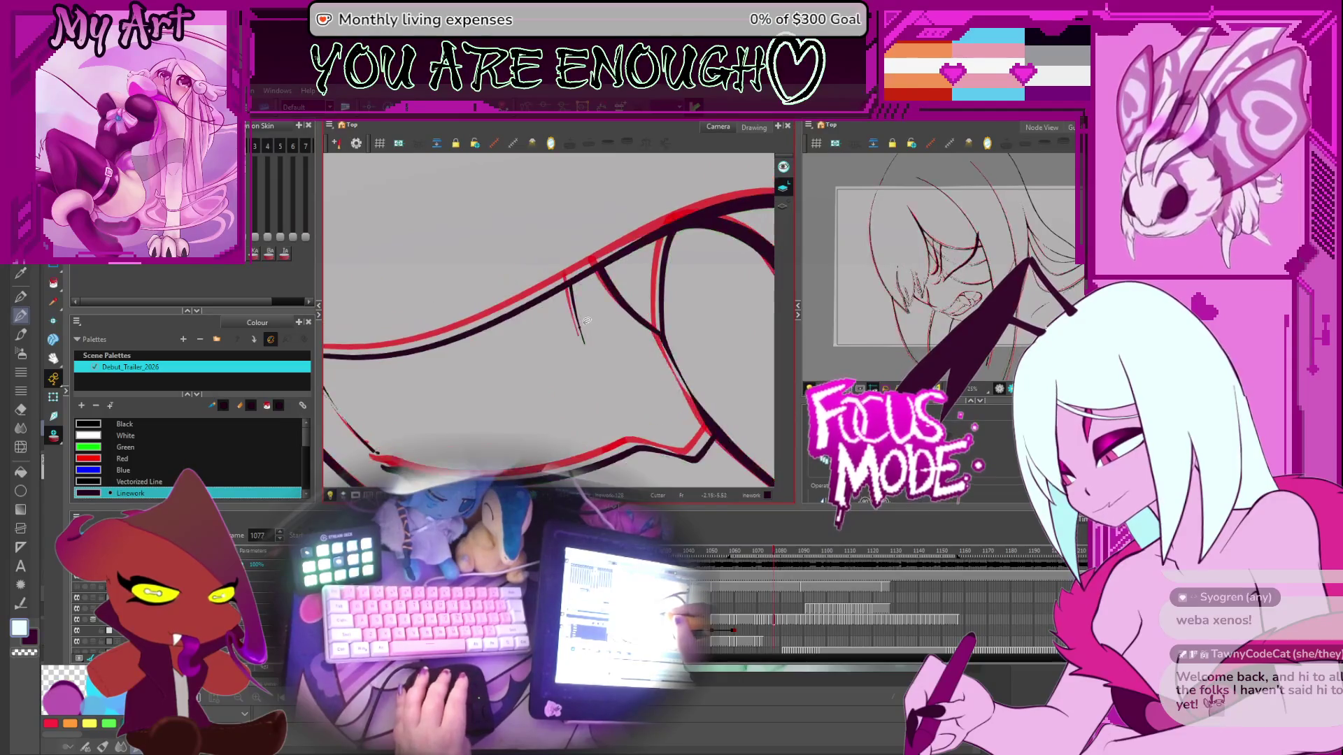
left_click(586, 322)
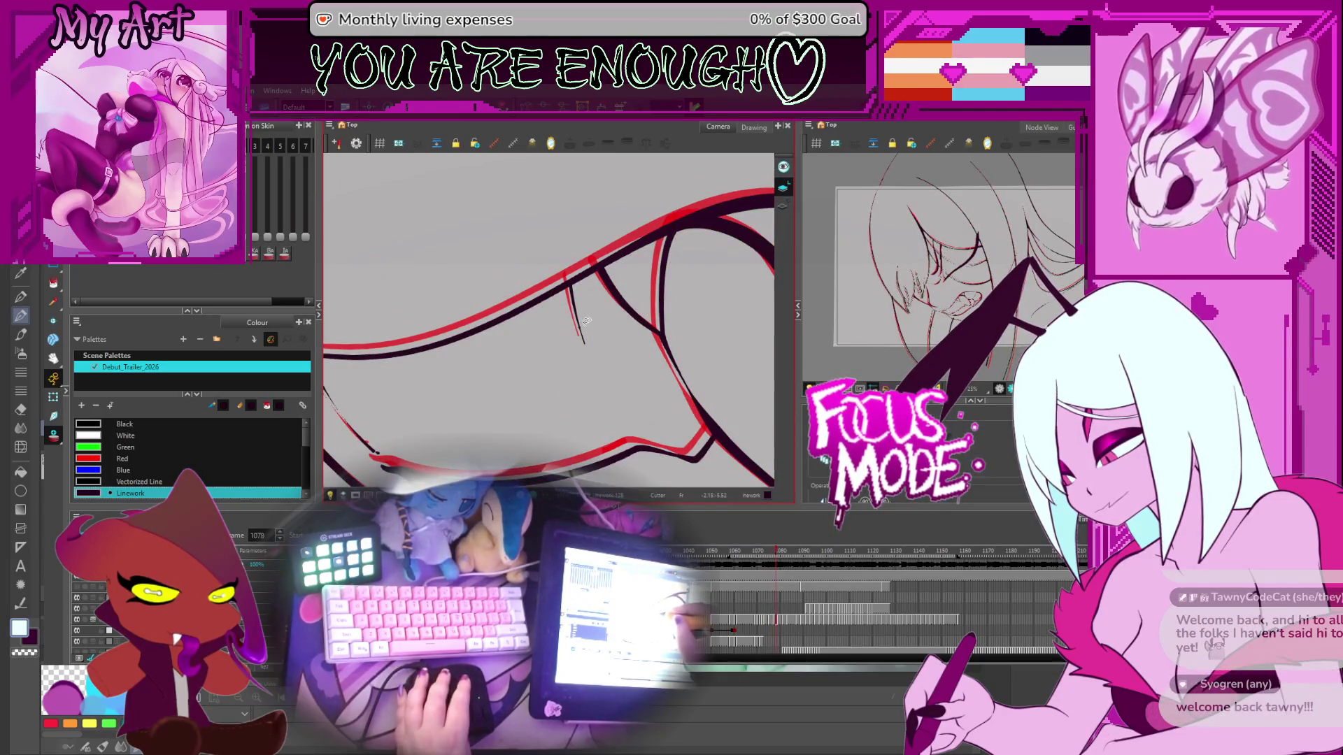
key("period")
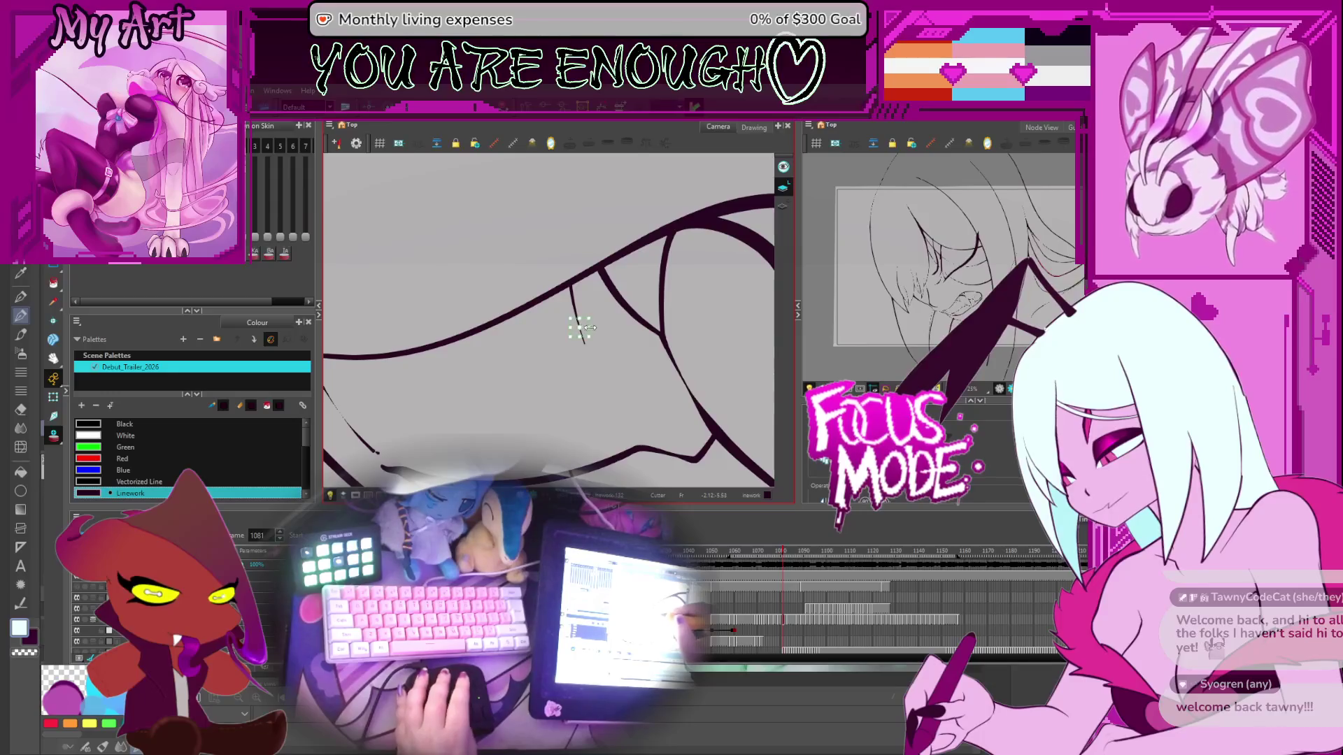
key("period")
key("period")
key("period")
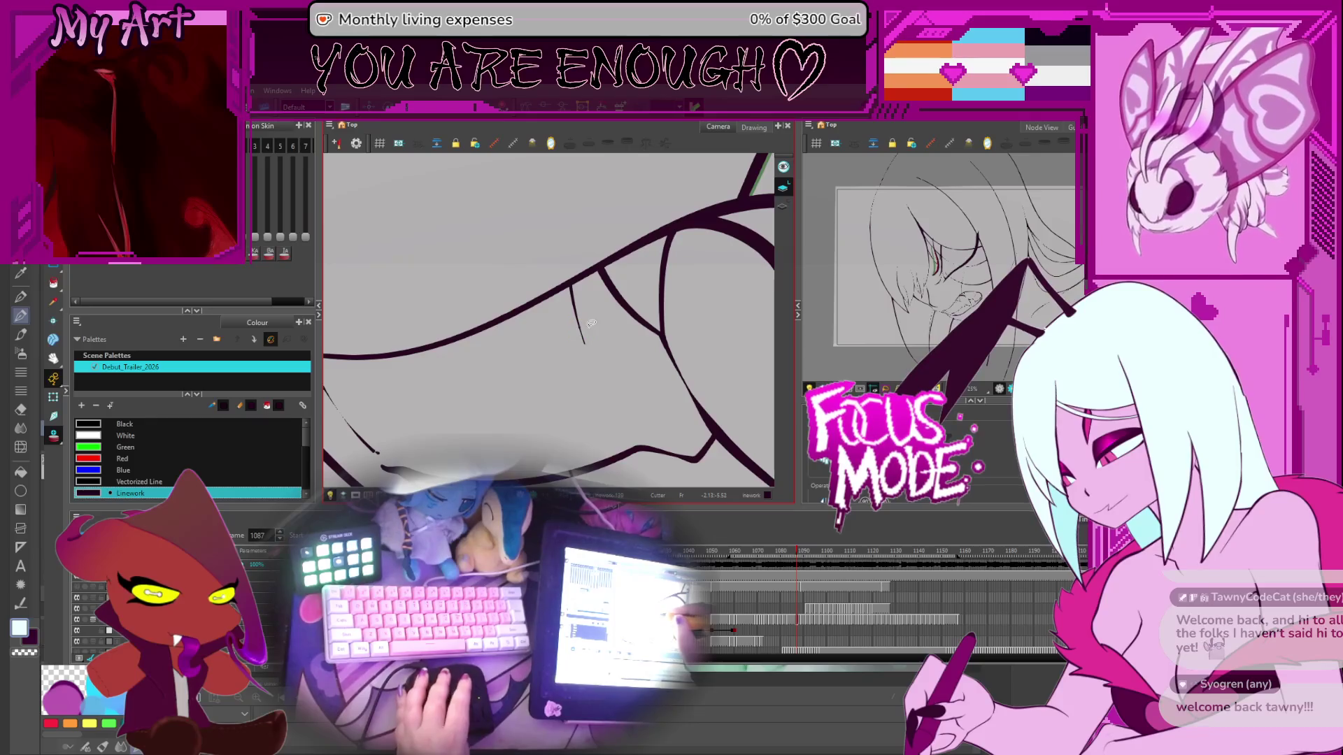
key("period")
key("period")
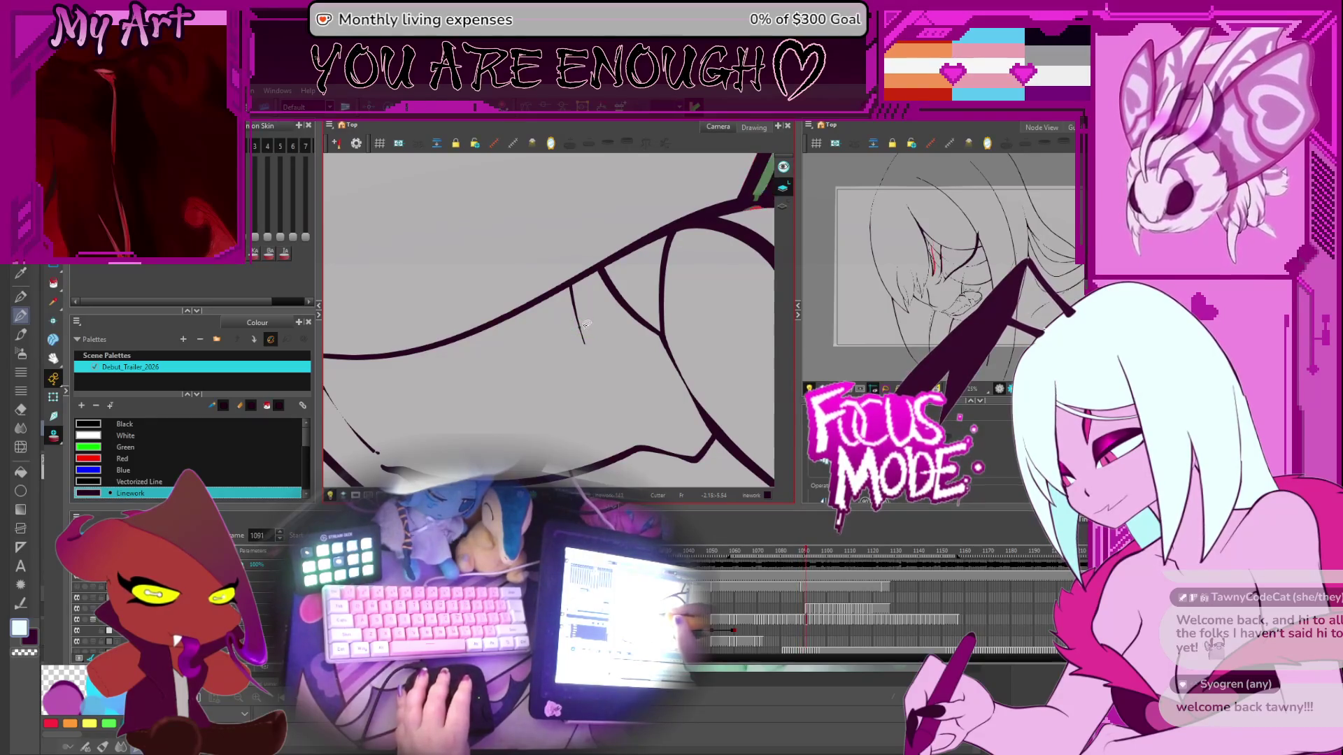
key("period")
key("period")
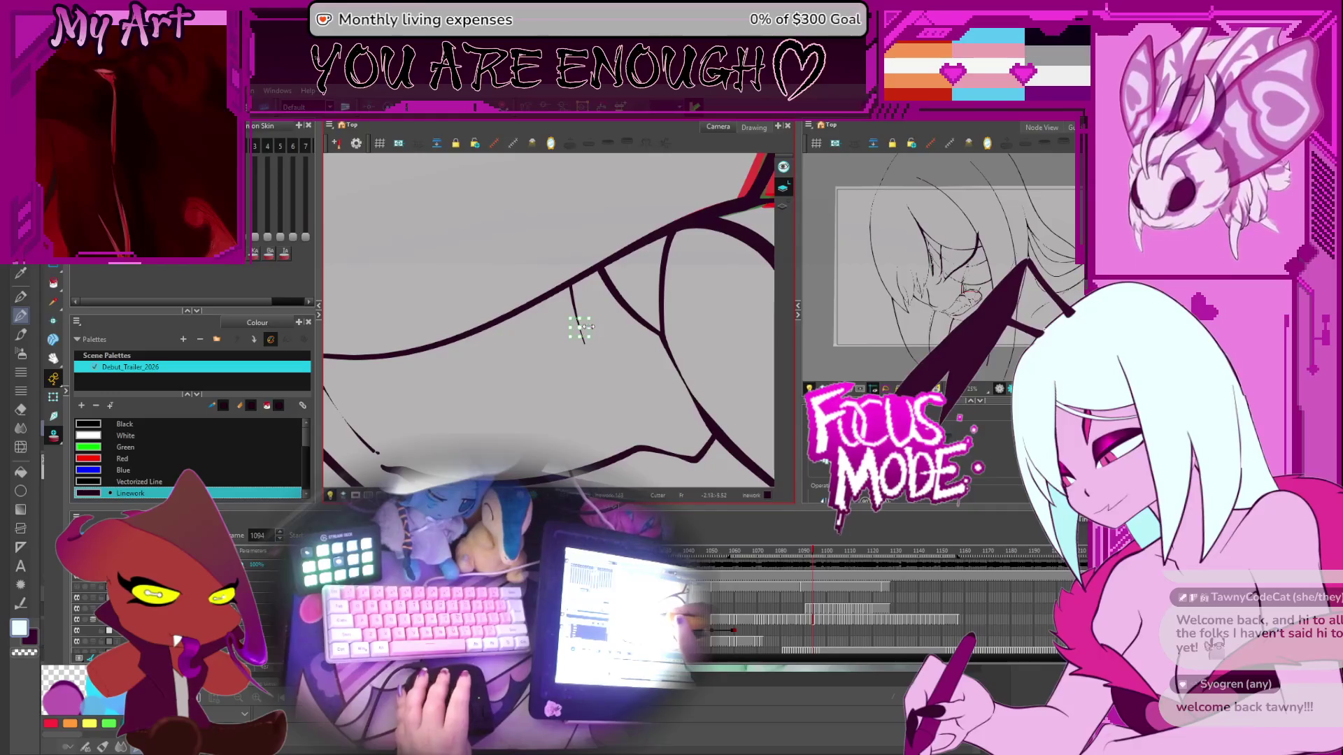
key("period")
key("period")
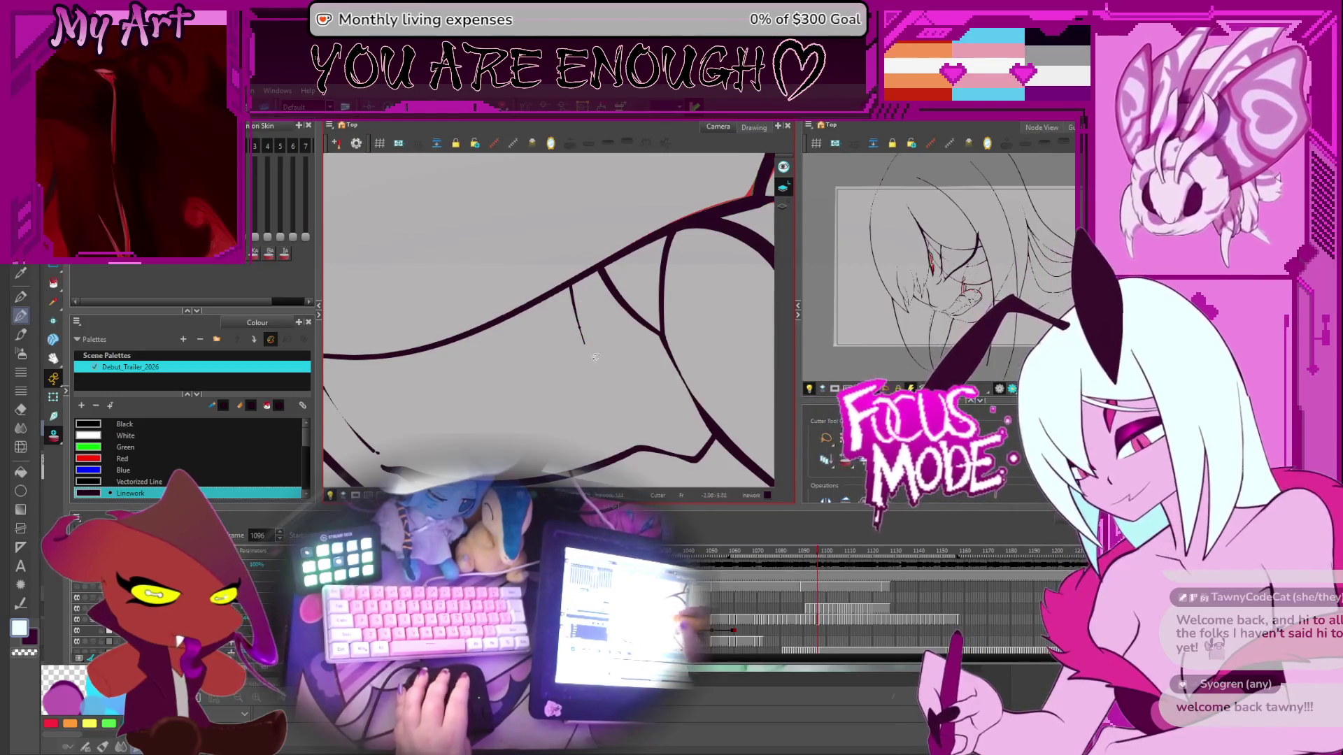
Step: Enclose and cut the stray stroke end by the tooth, then deselect the trimmed piece
left_click(595, 340)
key("period")
left_click_drag(566, 283, 585, 328)
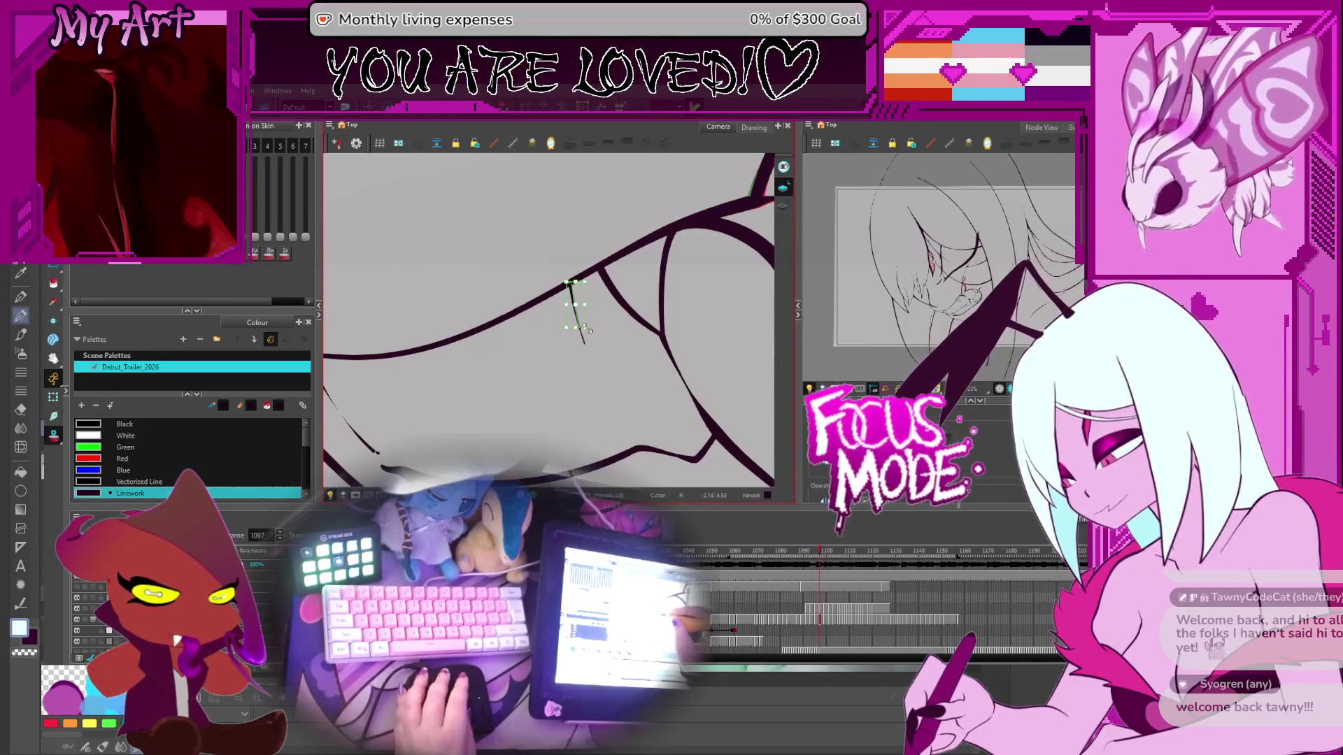
key("period")
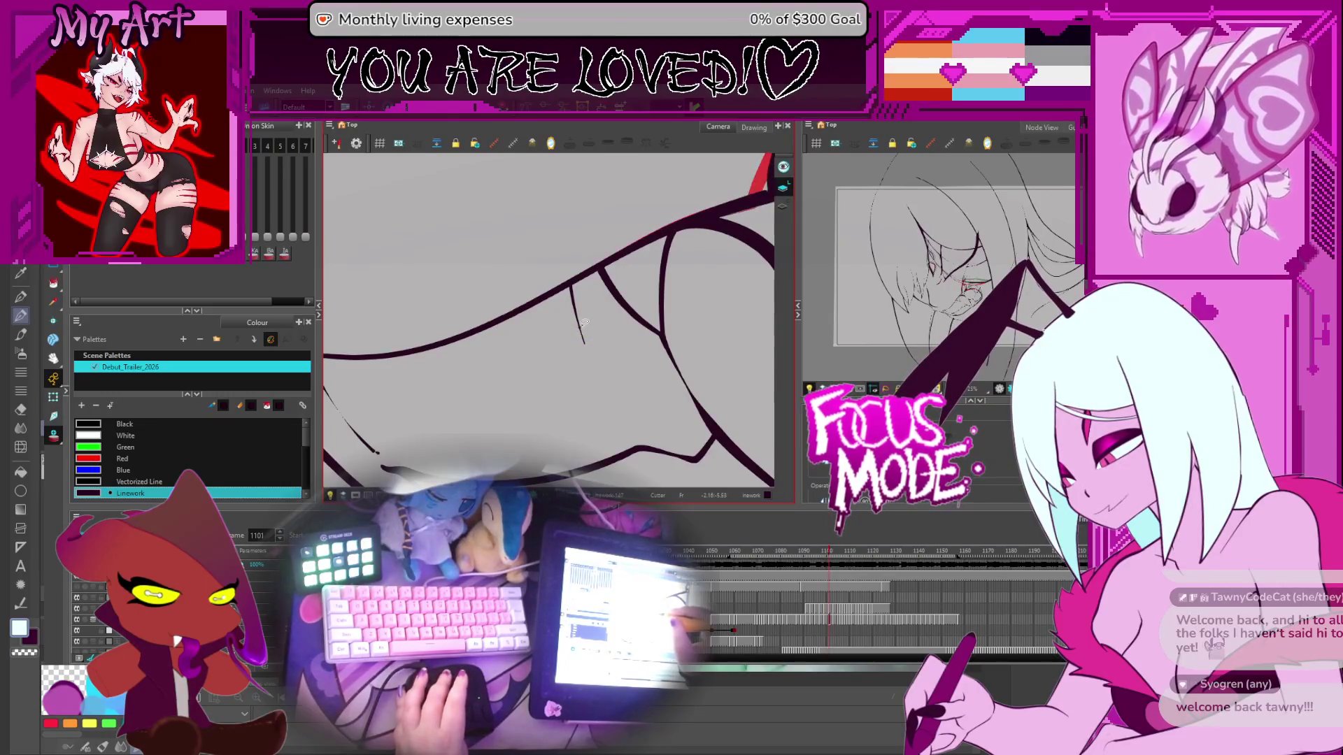
key("period")
key("period")
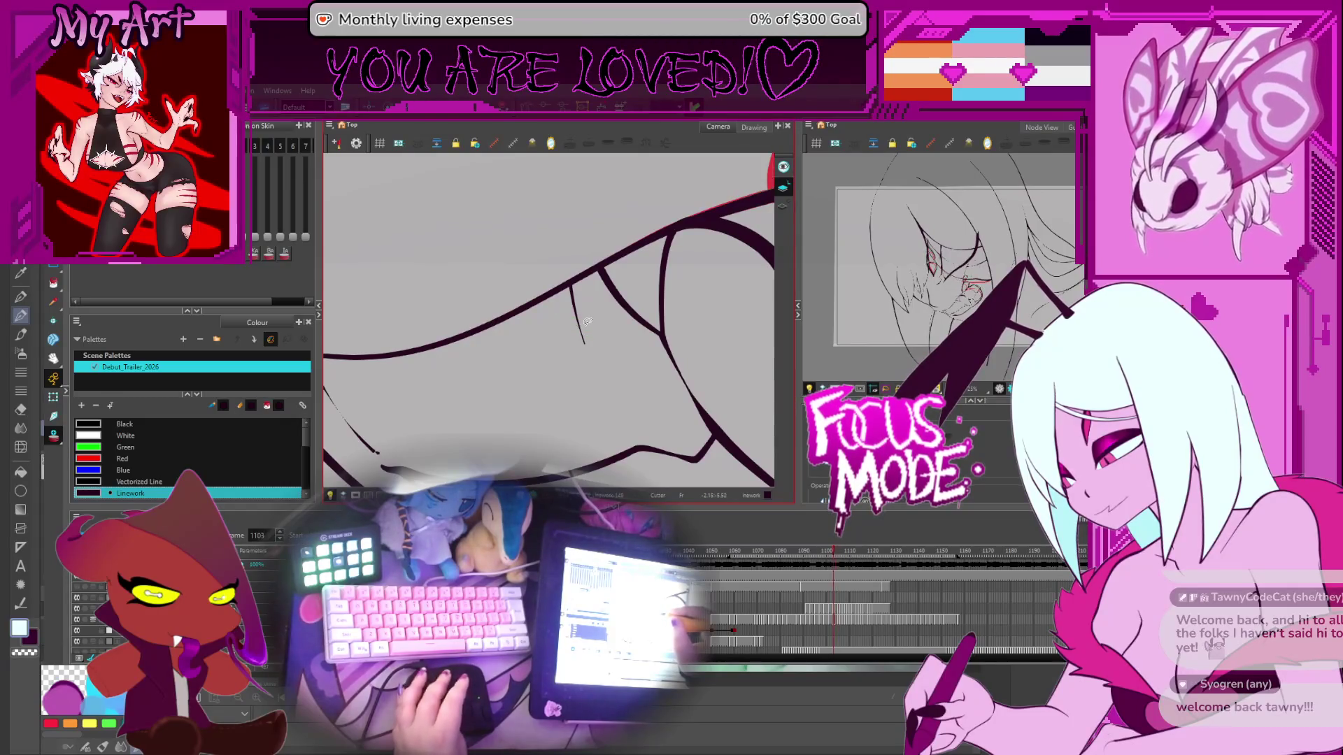
key("comma")
key("comma")
key("comma")
key("comma")
key("comma")
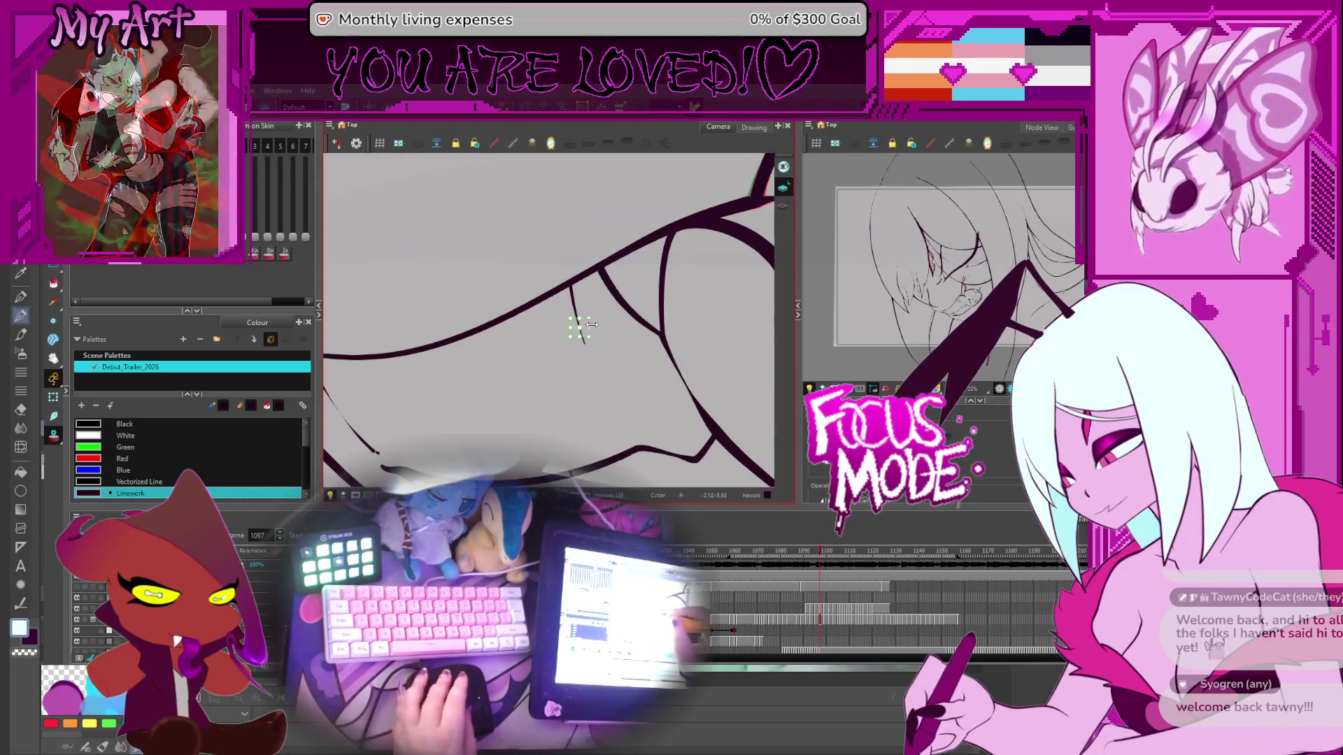
left_click(584, 322)
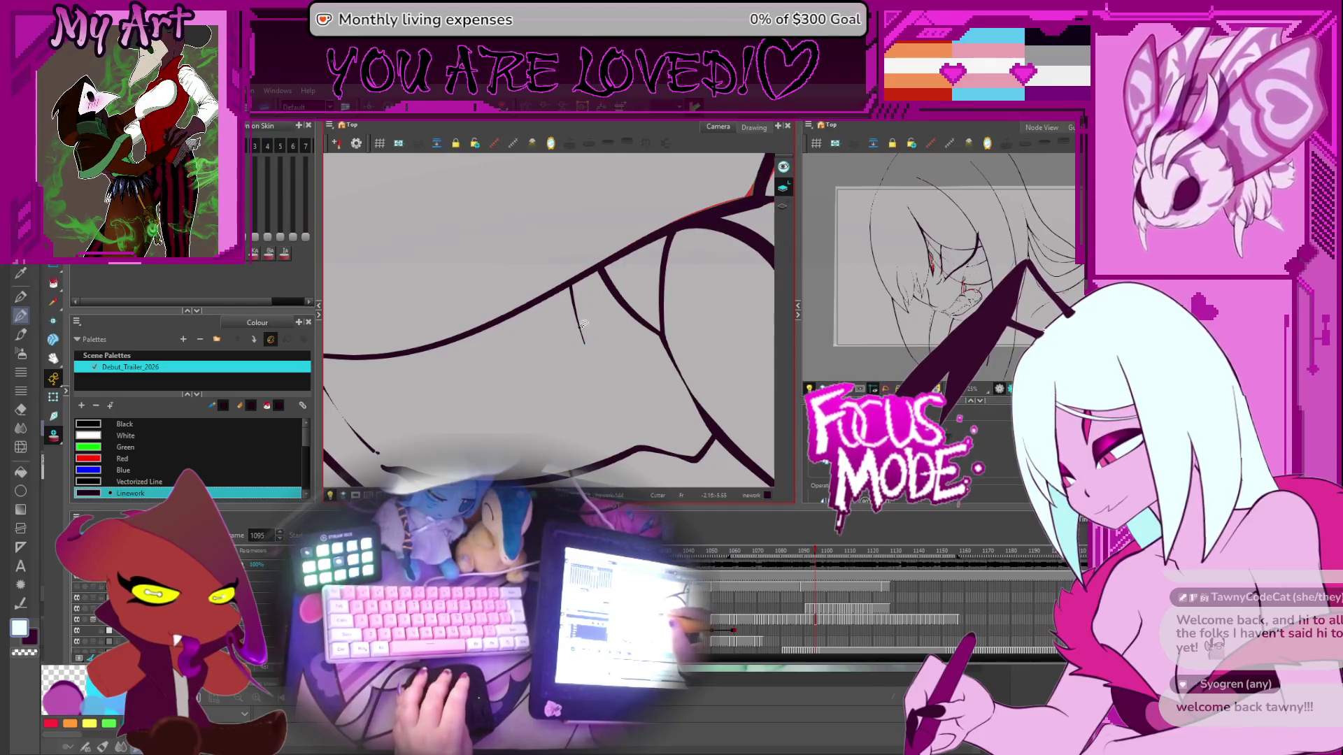
Step: Review the teeth animation up to frame 1117 and rotate the view to line up the teeth
key("period")
key("period")
key("period")
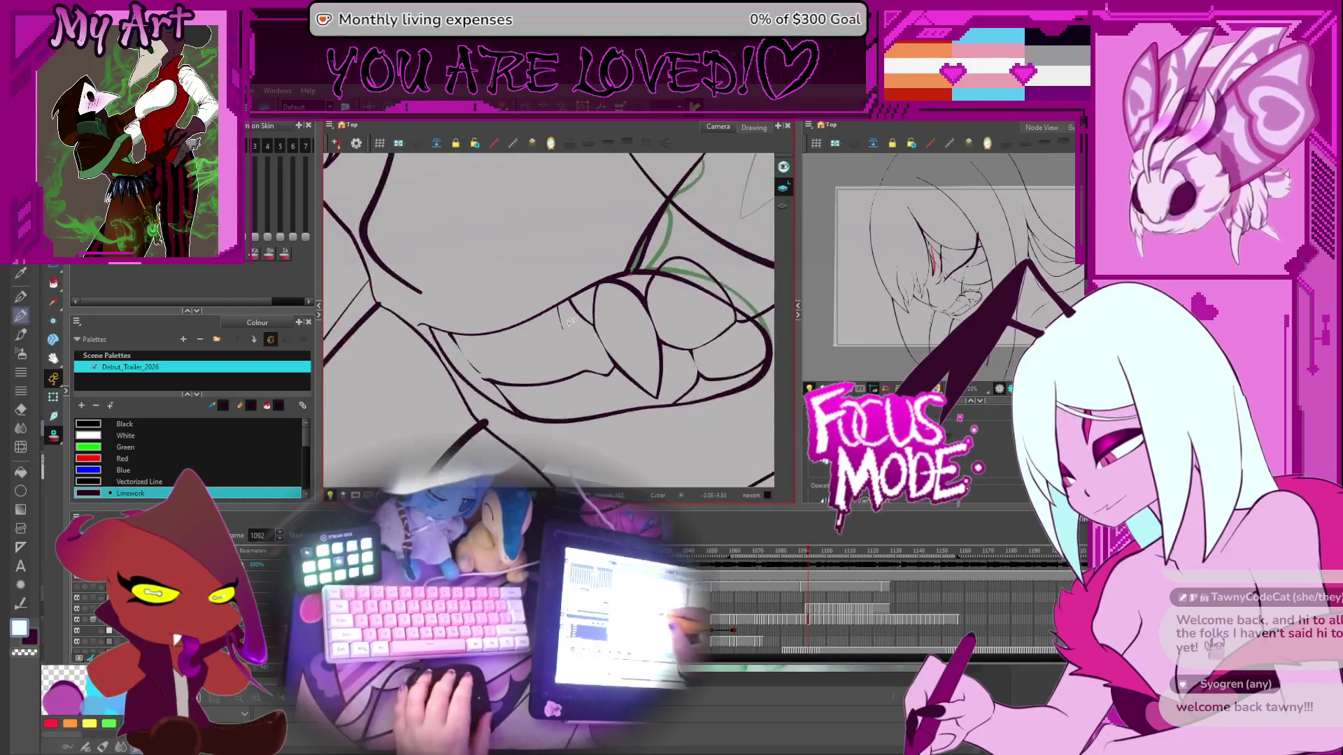
key("period")
key("period")
key("period")
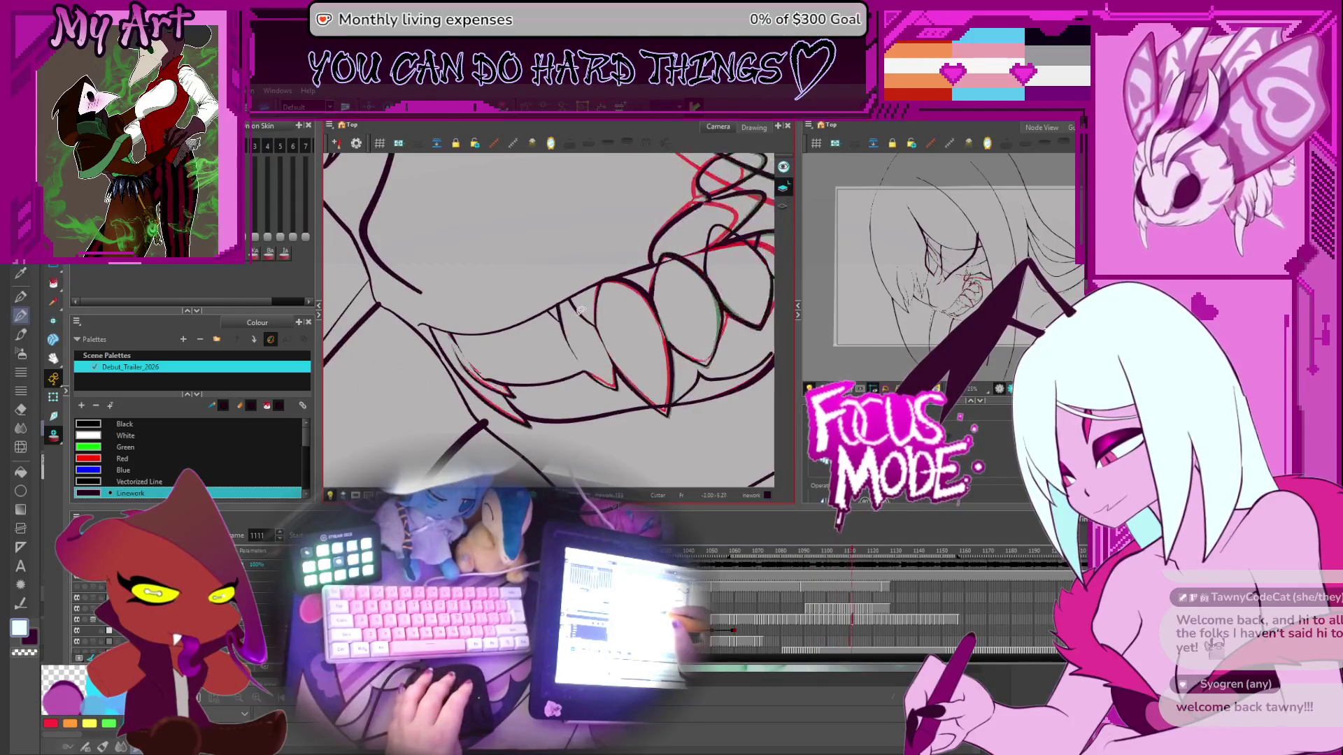
key("comma")
key("comma")
key("comma")
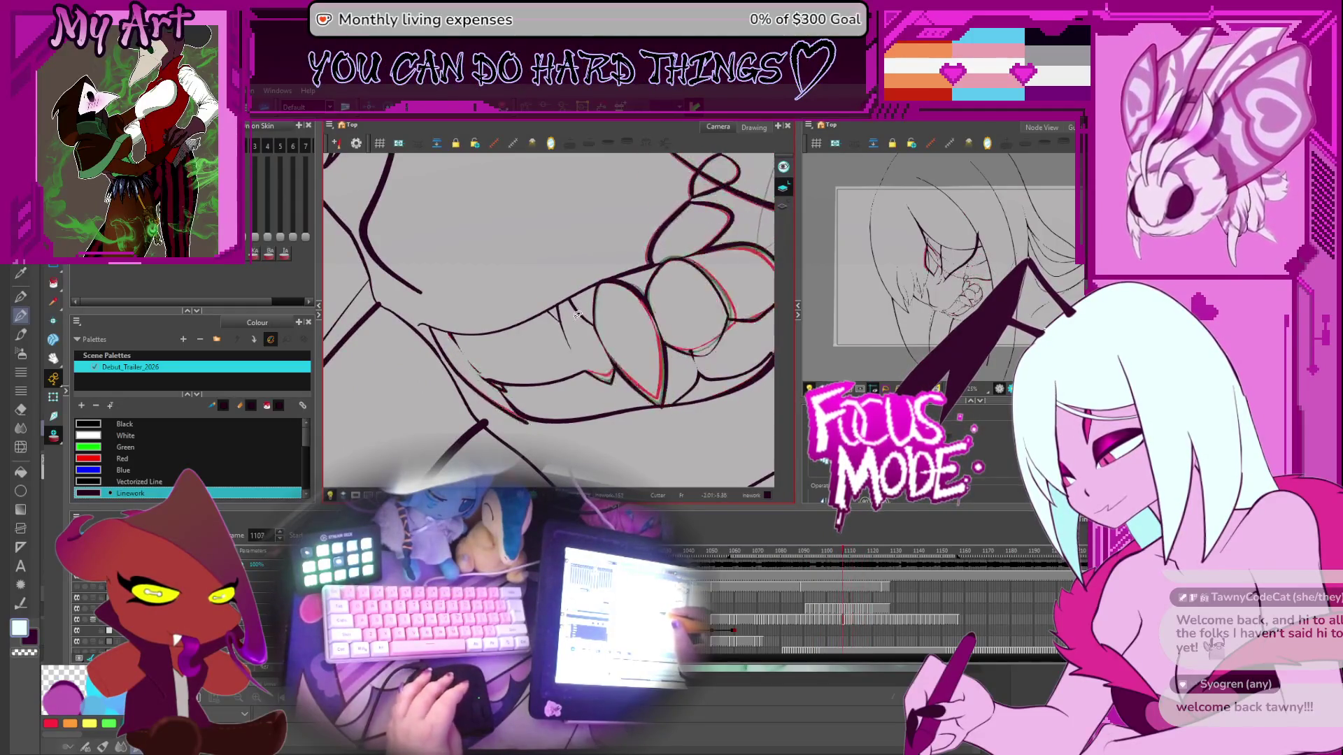
key("period")
key("period")
key("period")
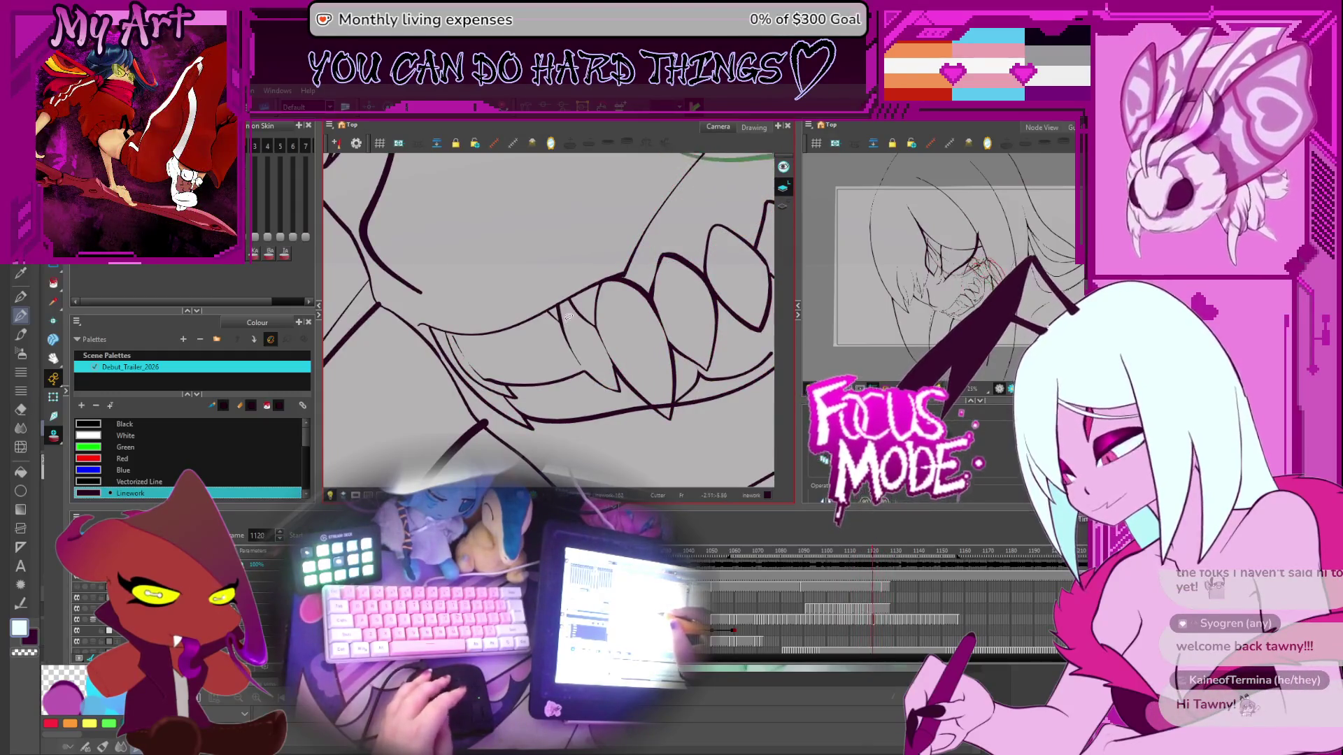
key("comma")
key("comma")
key("comma")
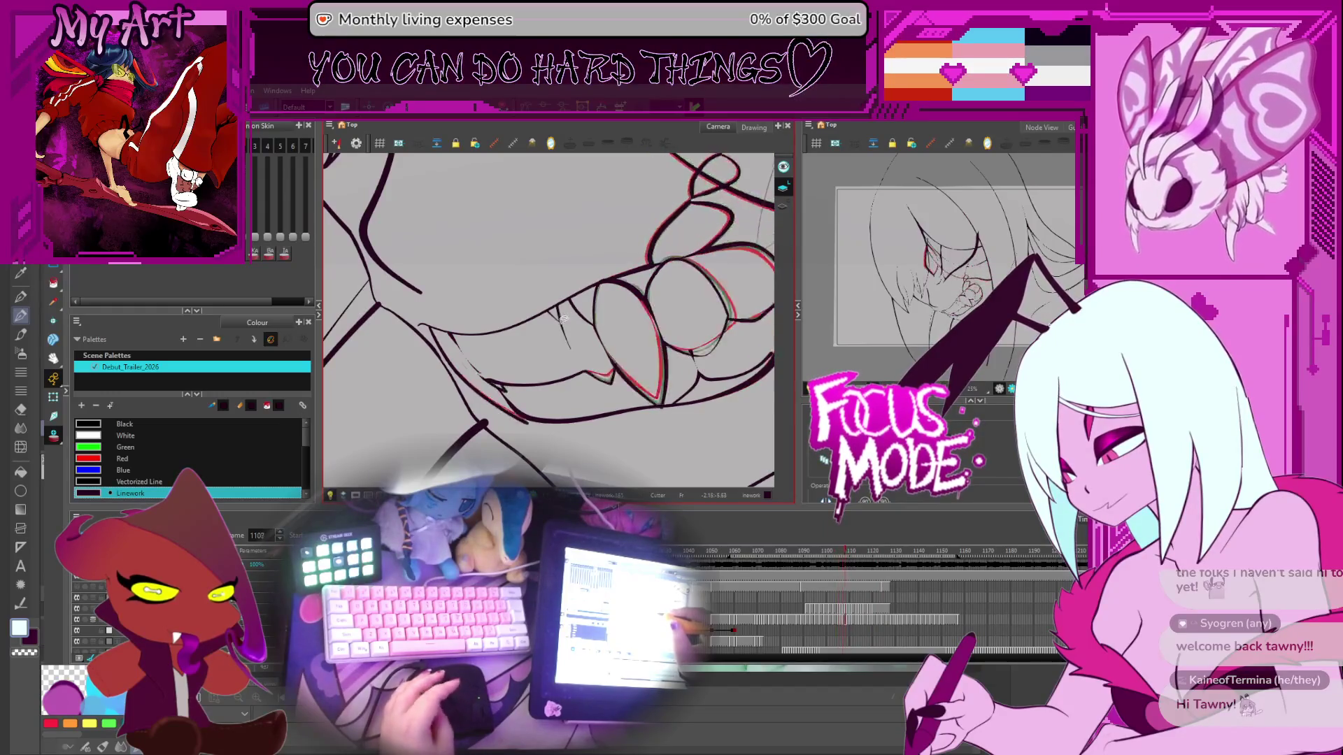
key("period")
key("period")
key("period")
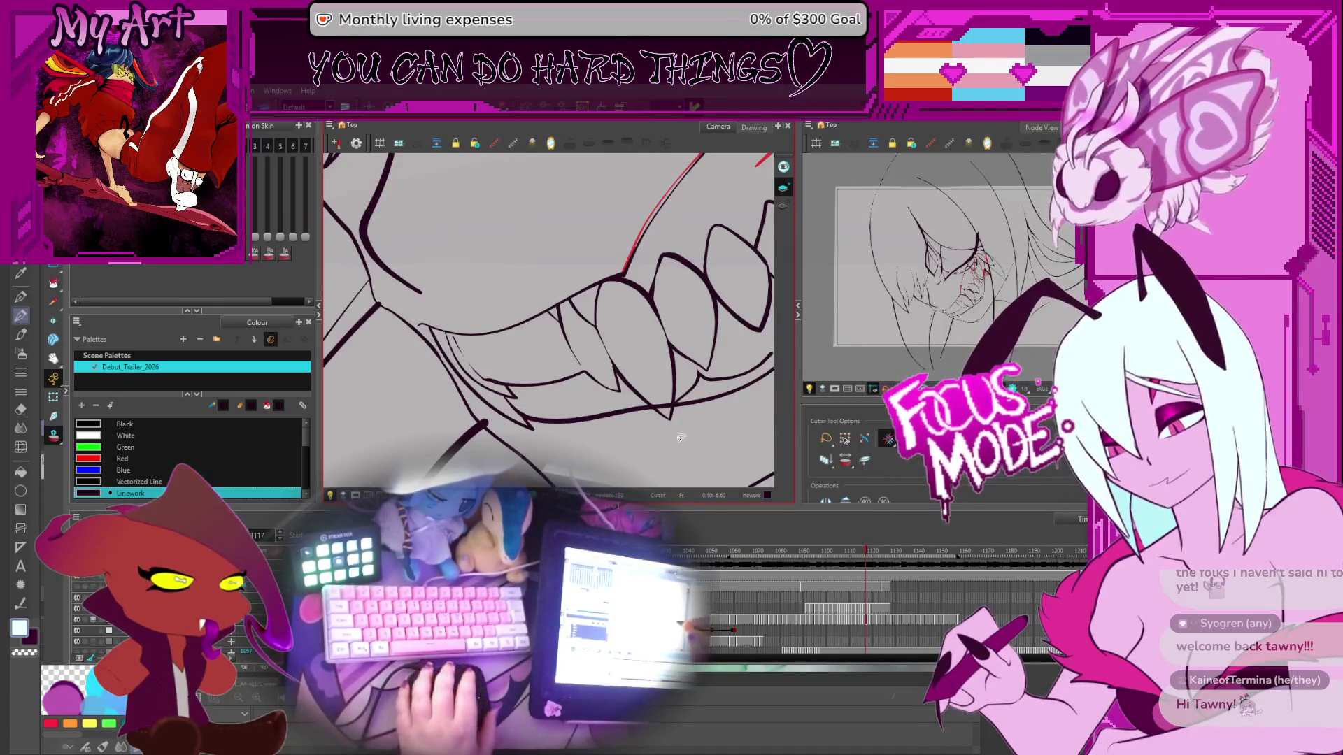
mouse_move(680, 437)
left_mouse_down()
mouse_move(655, 386)
mouse_move(690, 377)
mouse_move(610, 372)
left_mouse_up()
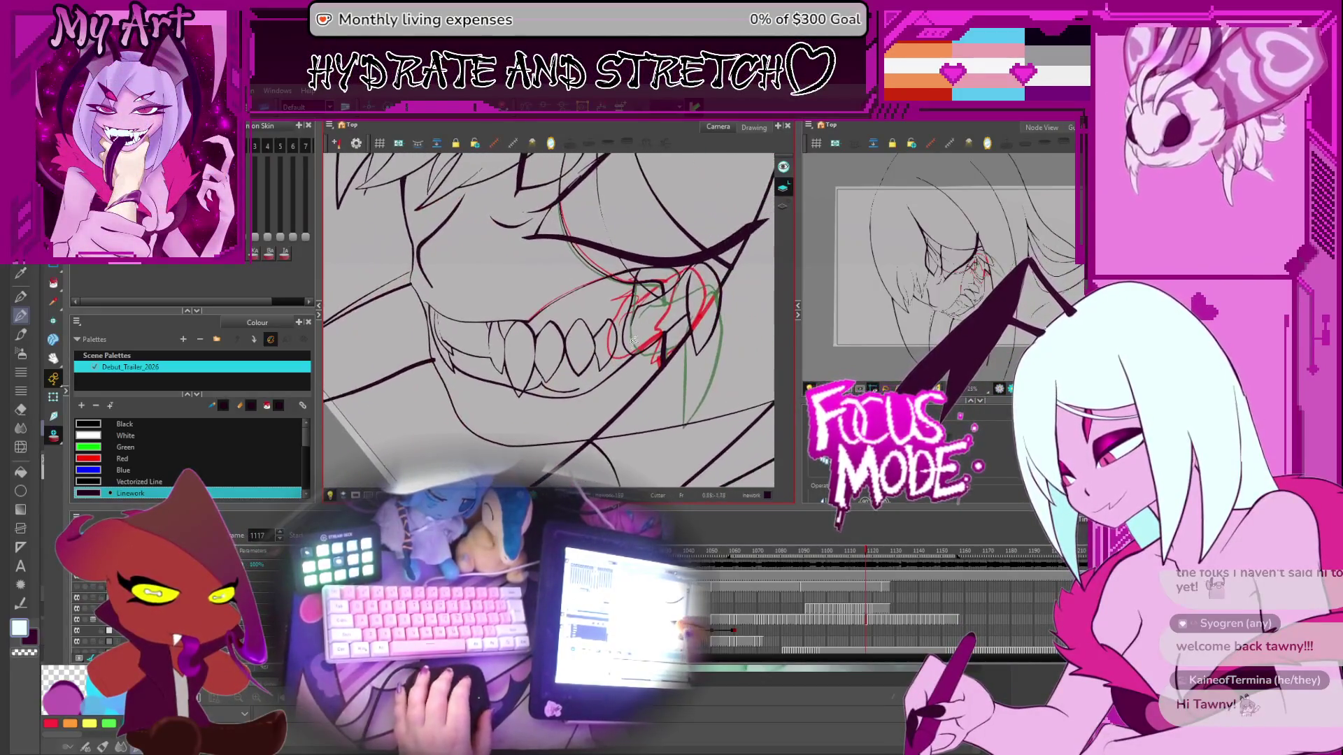
Step: With the Cutter active, step through the teeth drawings from frame 1104 to 1114
key("period")
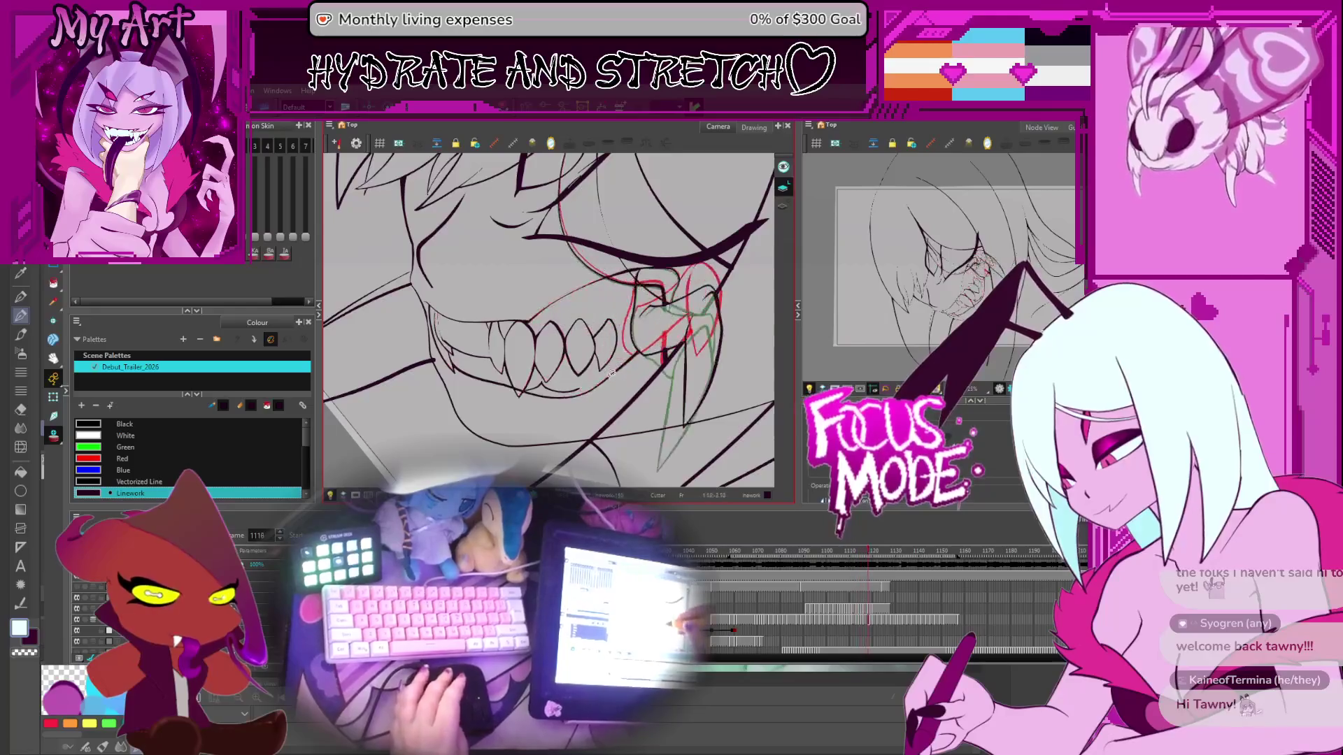
key("comma")
key("comma")
key("comma")
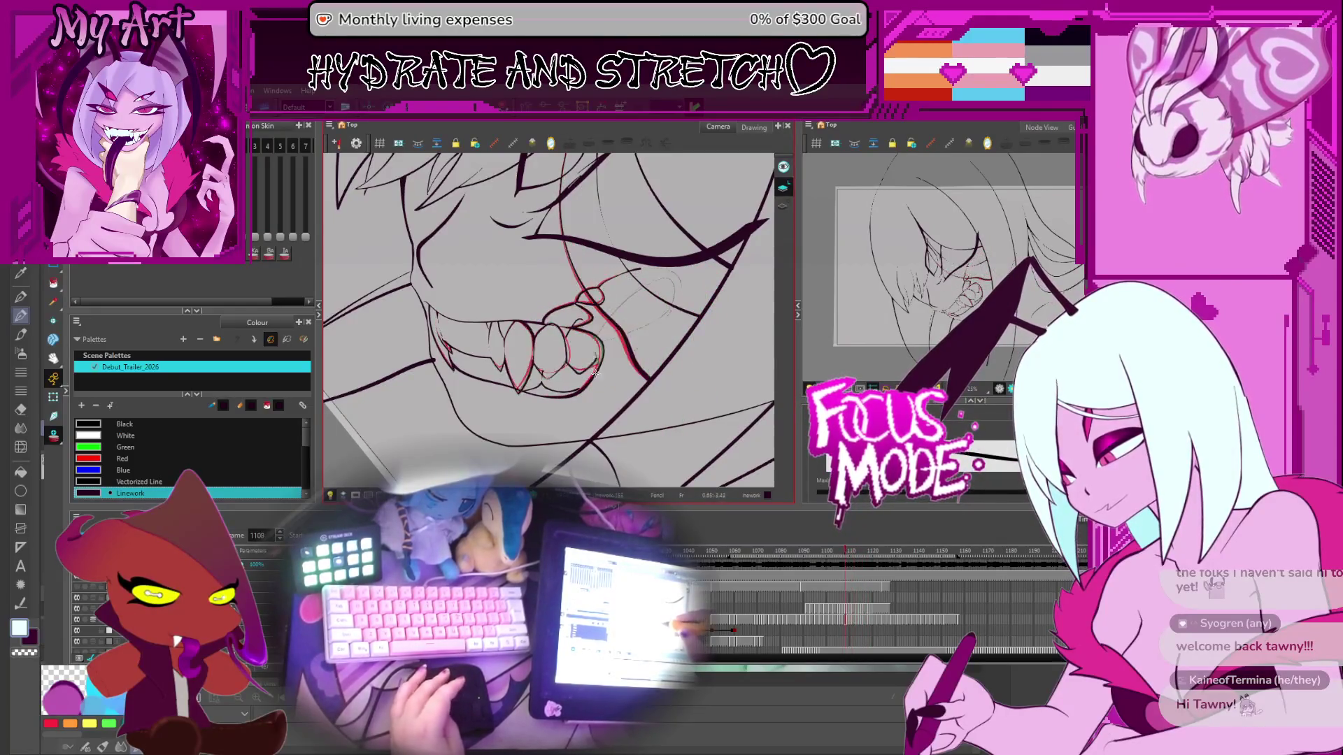
key("period")
key("period")
key("period")
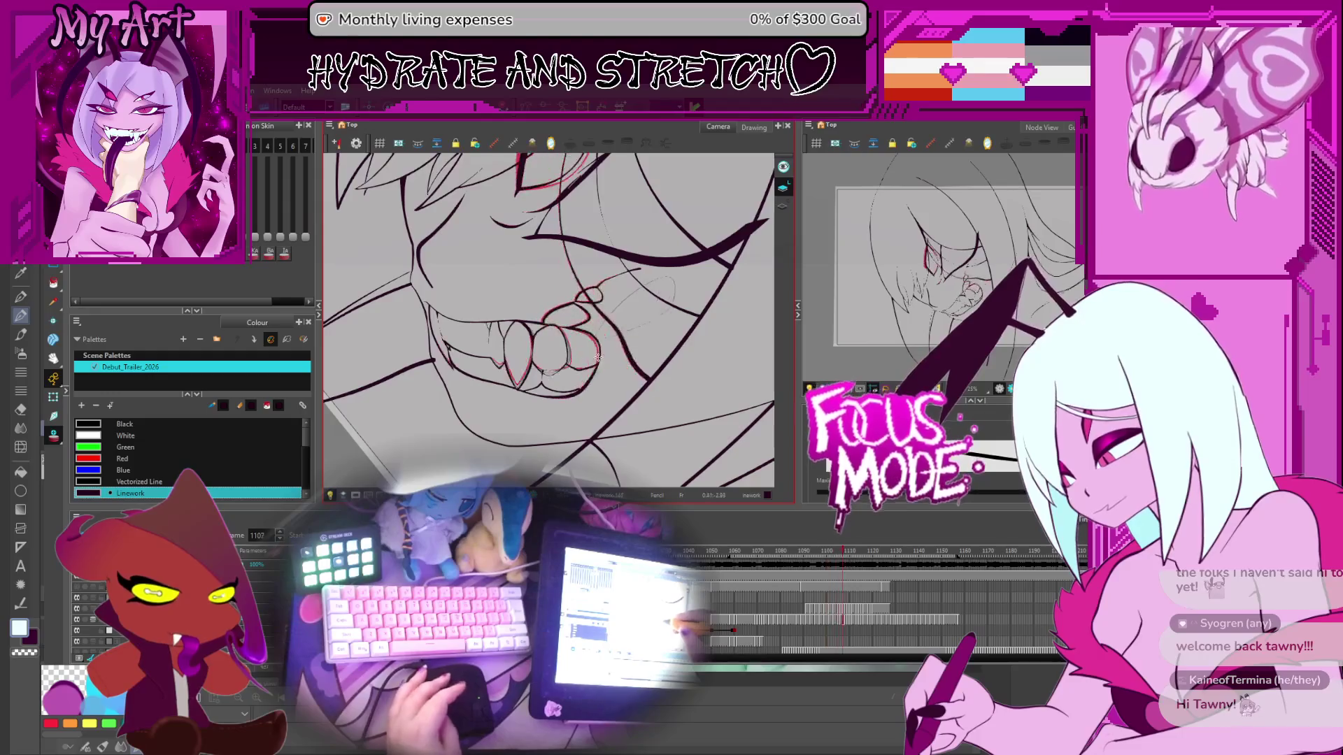
key("period")
key("period")
key("period")
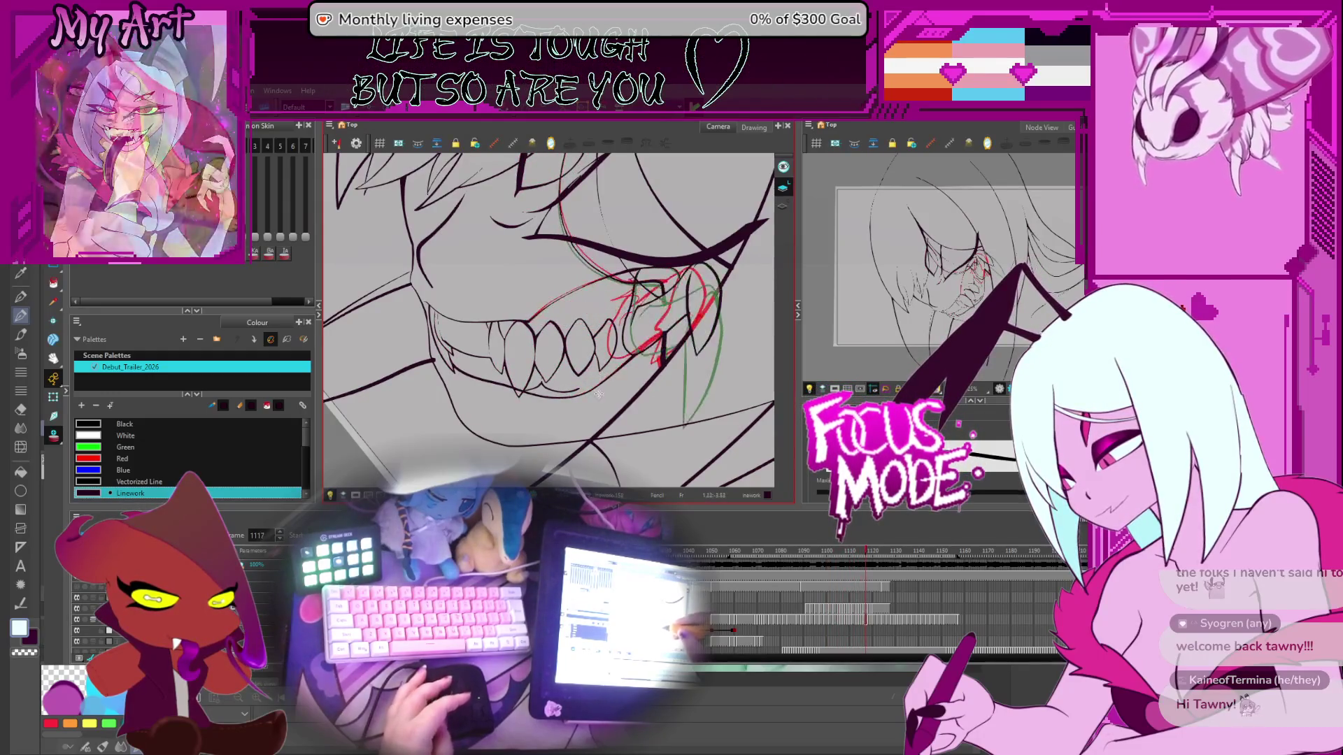
key("comma")
scroll(622, 344, "up", 1)
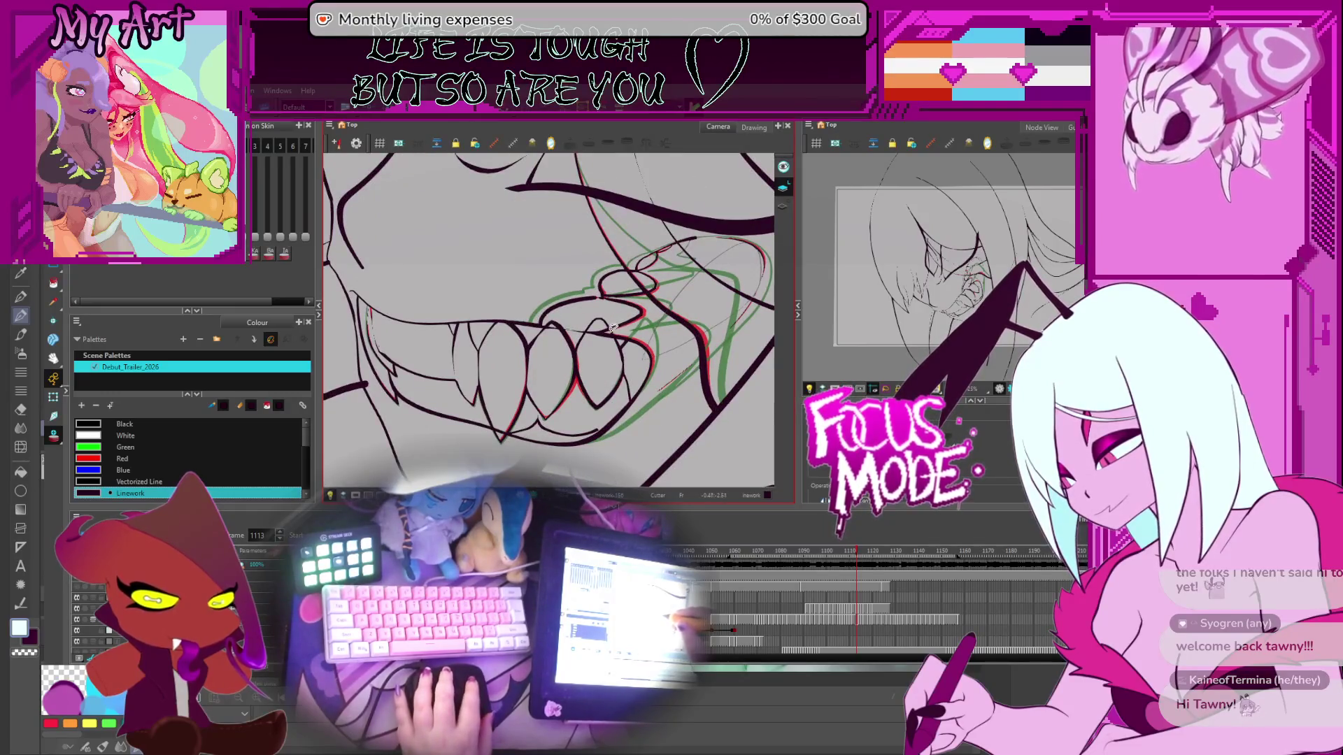
Step: Flip through frames 1115–1124 to check the motion, then zoom in on frame 1110
key("period")
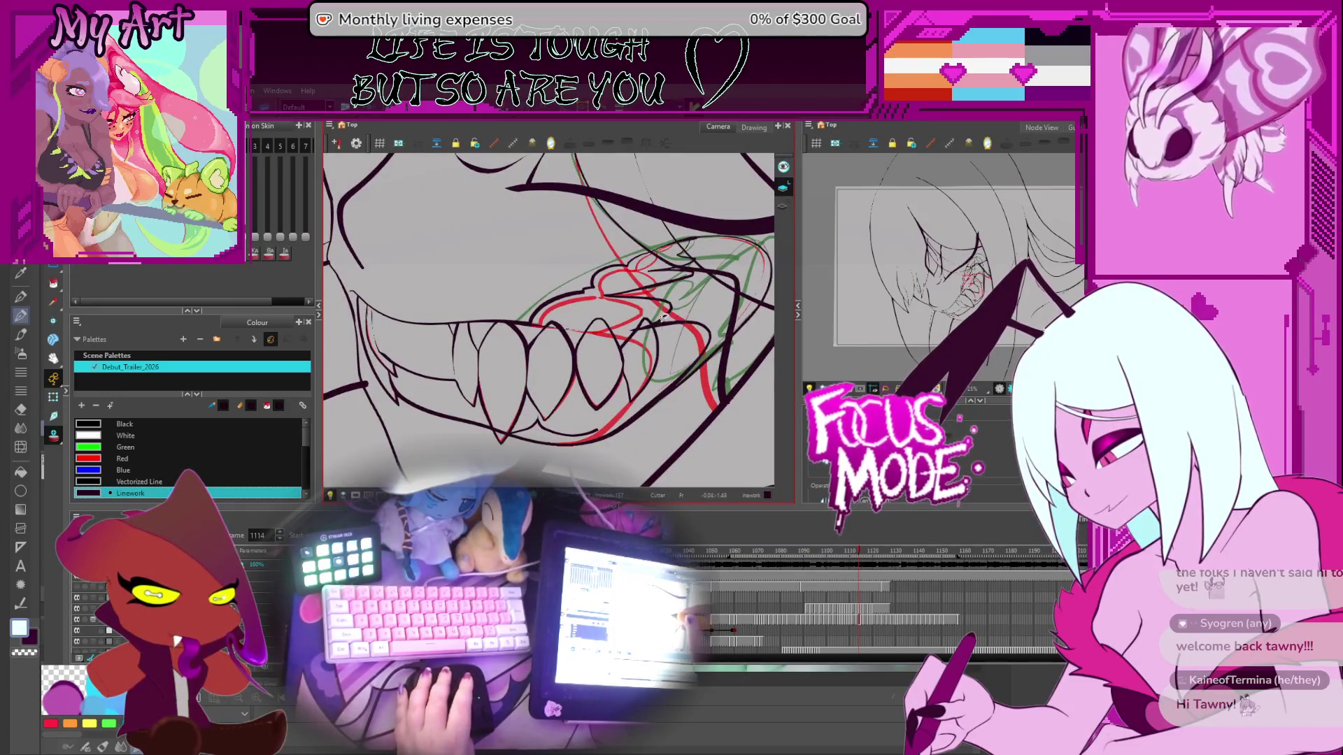
key("period")
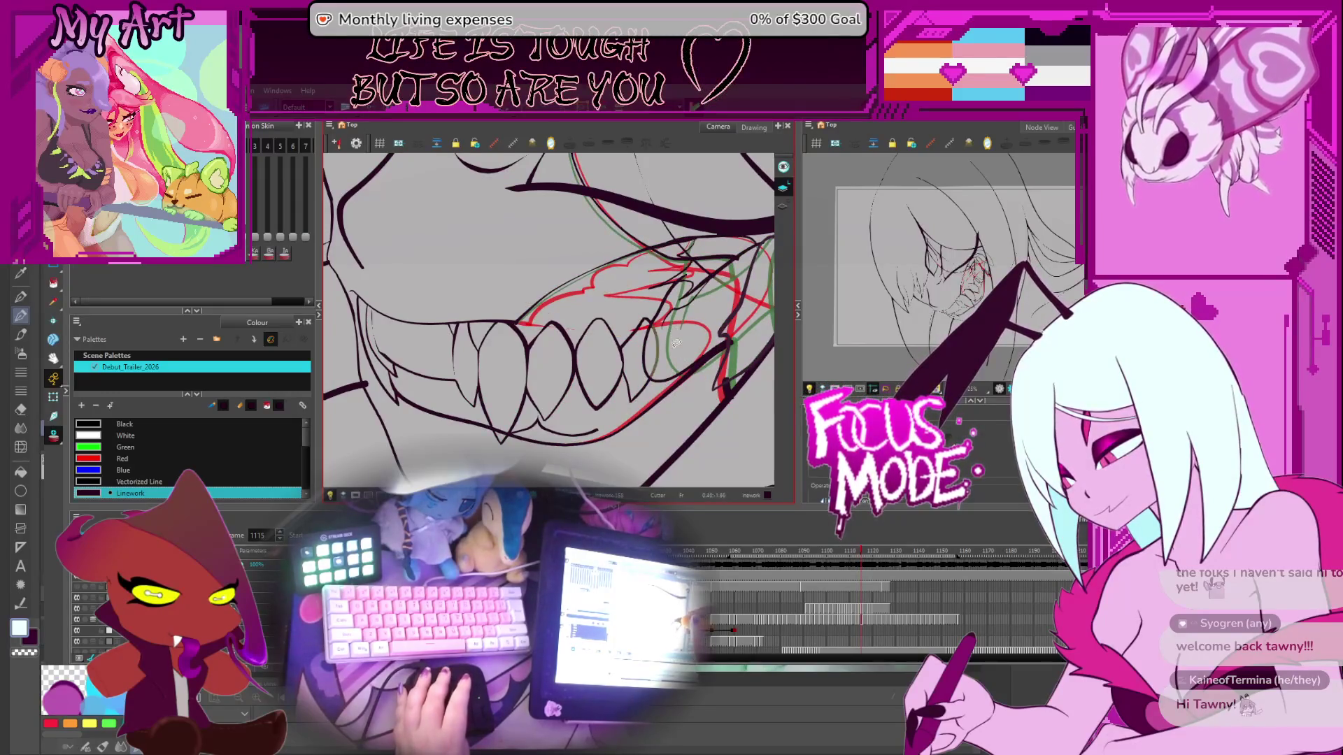
key("period")
key("period")
key("period")
key("period")
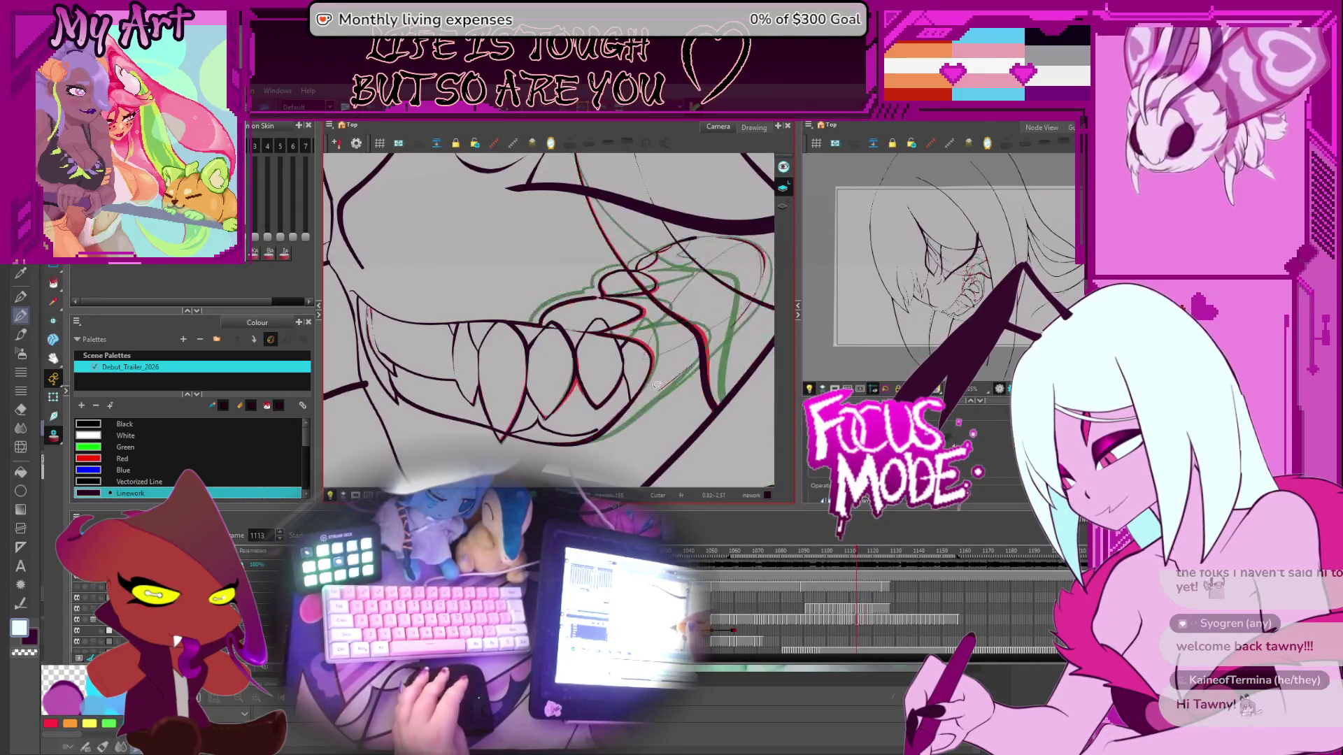
key("comma")
key("comma")
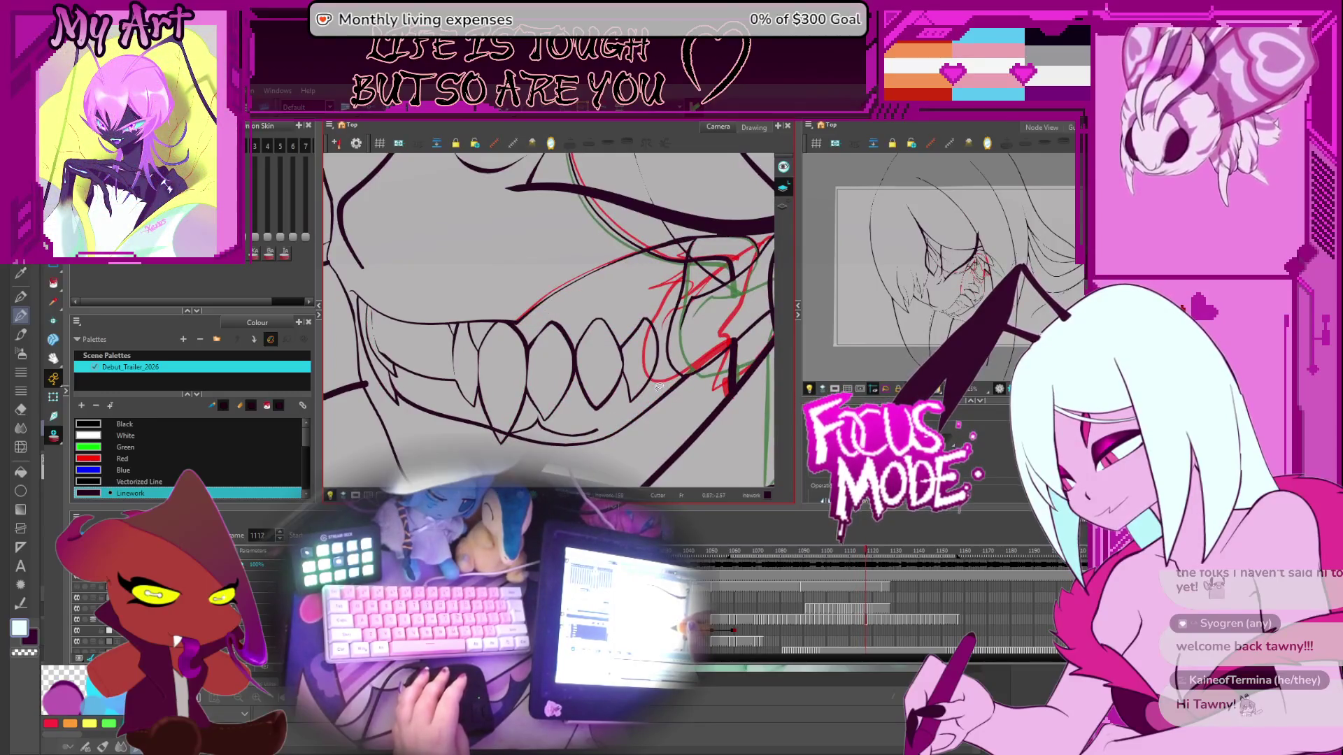
key("period")
key("period")
key("period")
key("period")
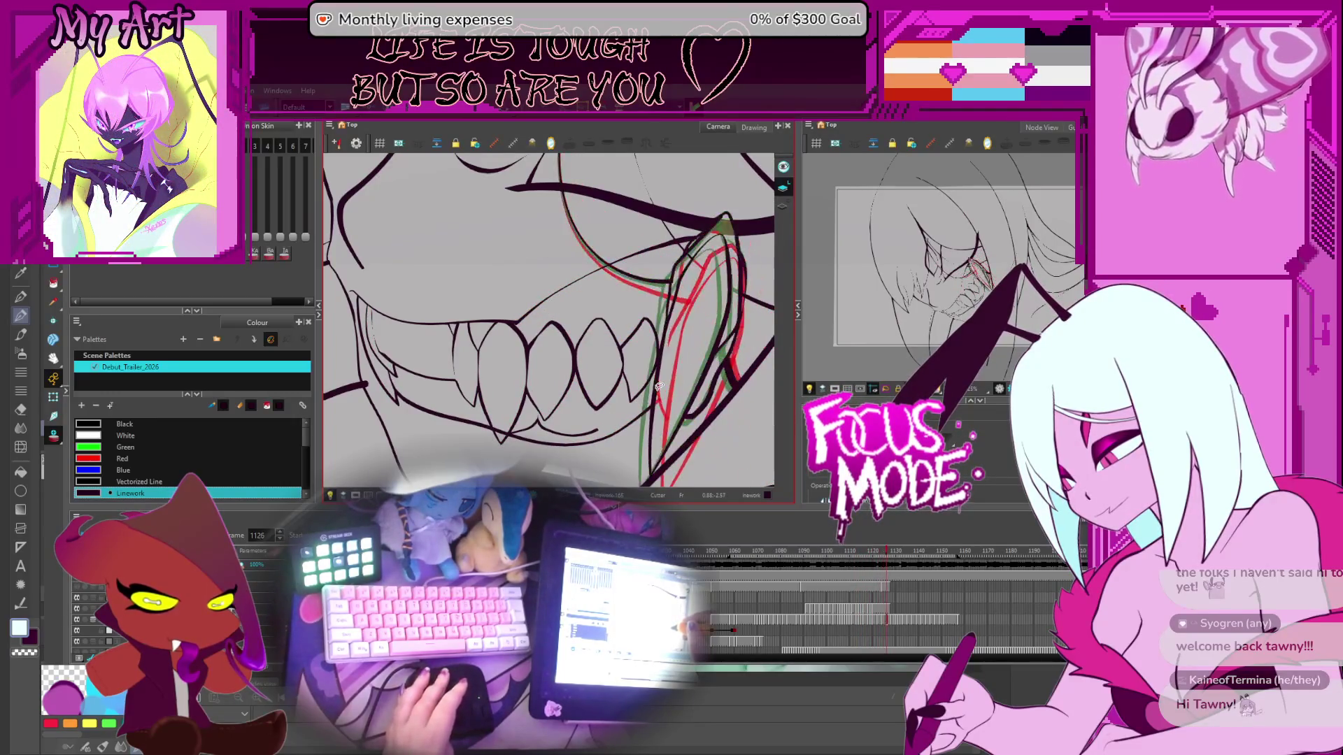
key("period")
key("comma")
key("period")
key("comma")
key("comma")
key("comma")
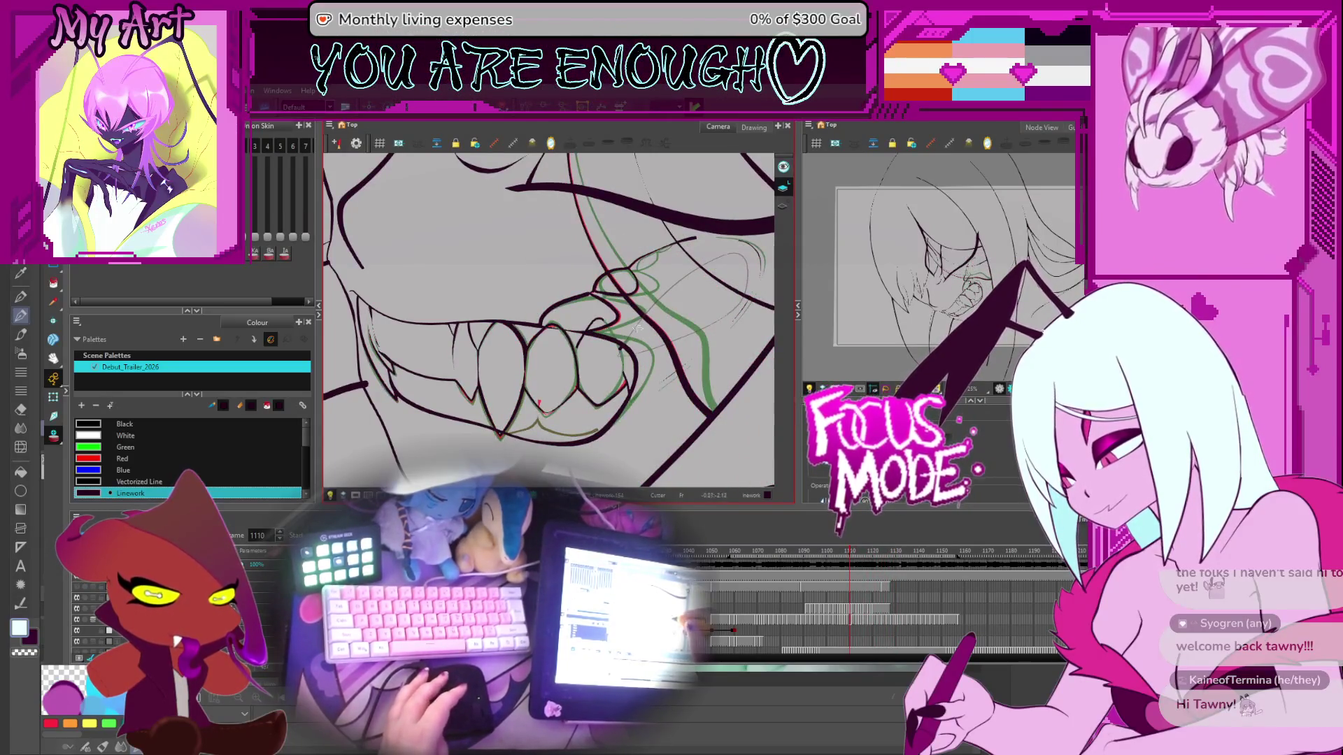
scroll(616, 292, "up", 4)
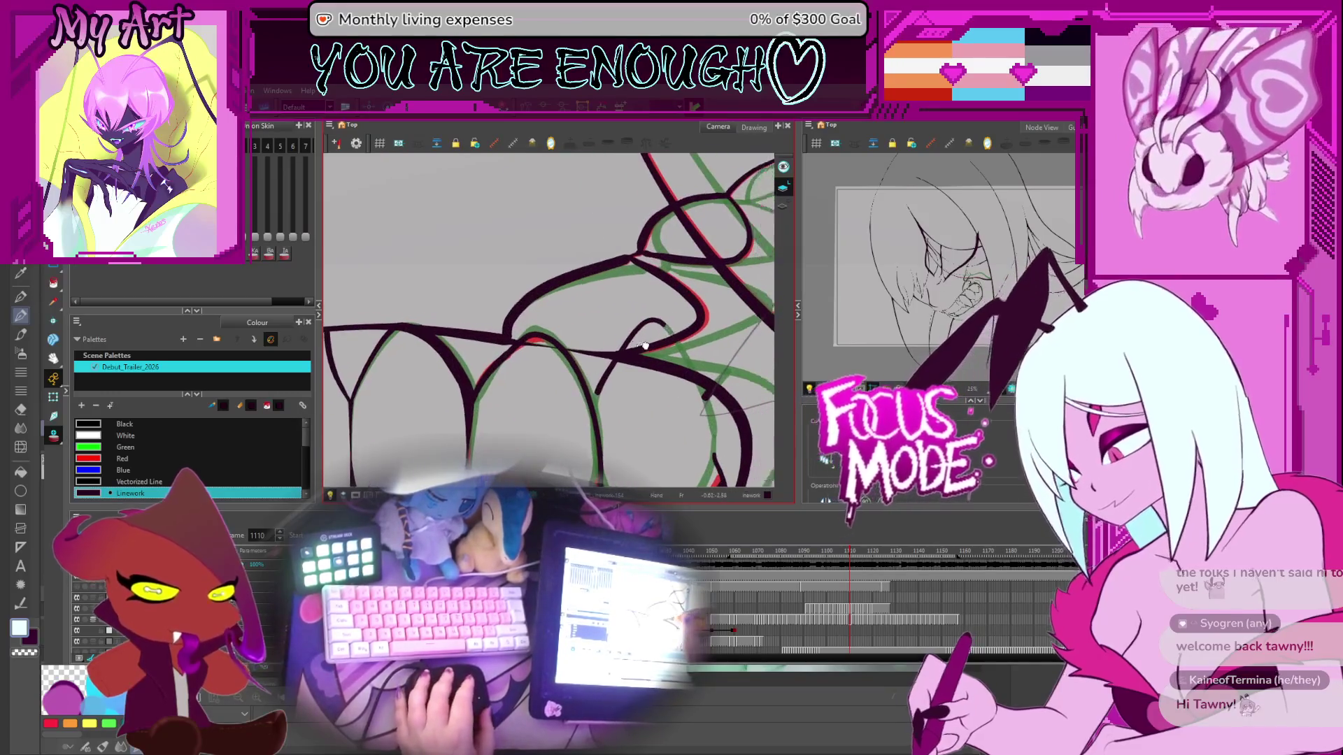
Step: Edit the contour points of the thin stroke on frame 1110 and compare it with frame 1111
key("alt+q")
left_click(571, 405)
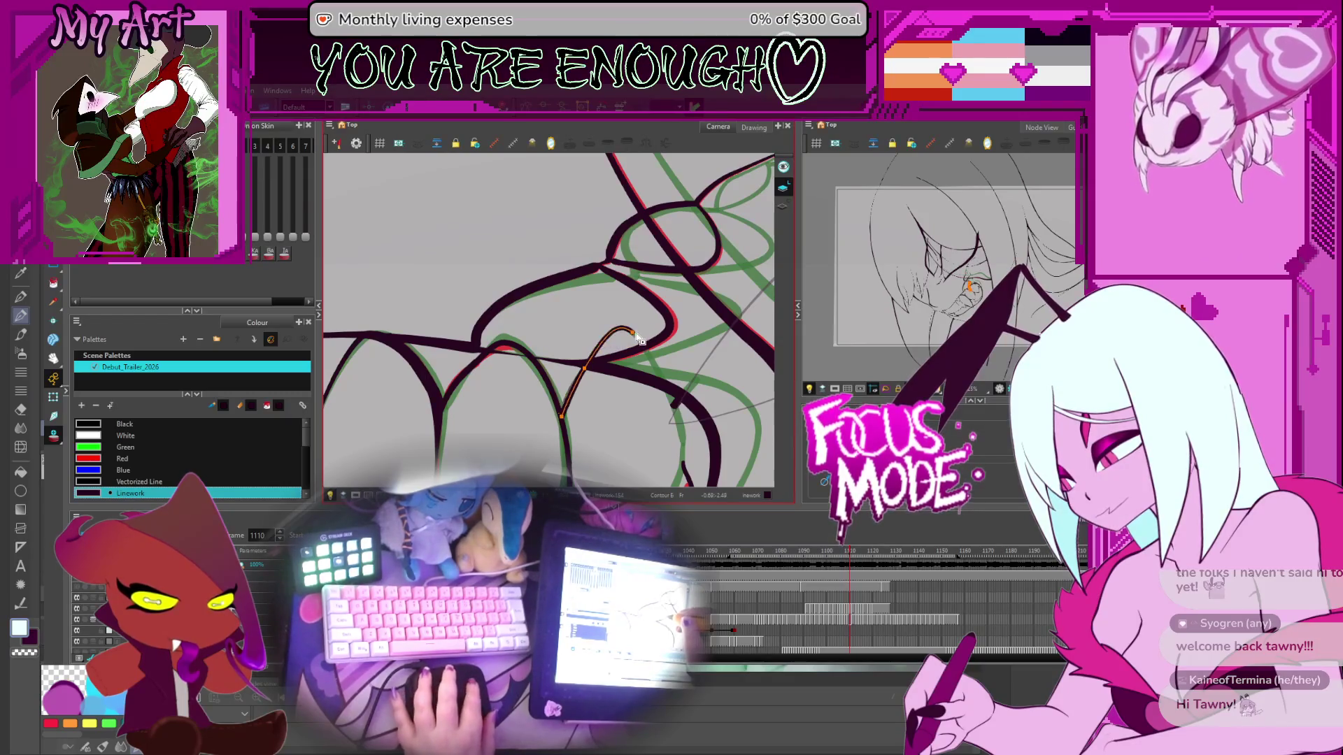
left_click(625, 325)
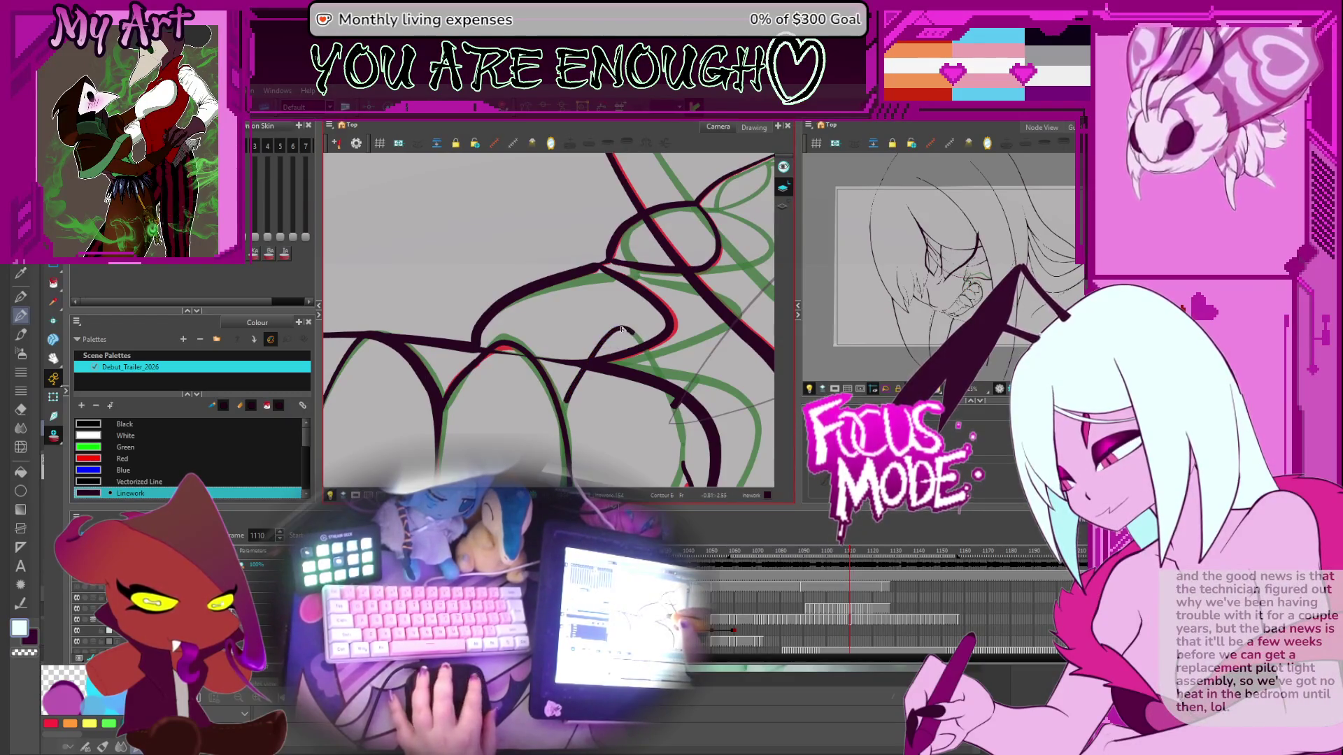
key("alt+s")
key("period")
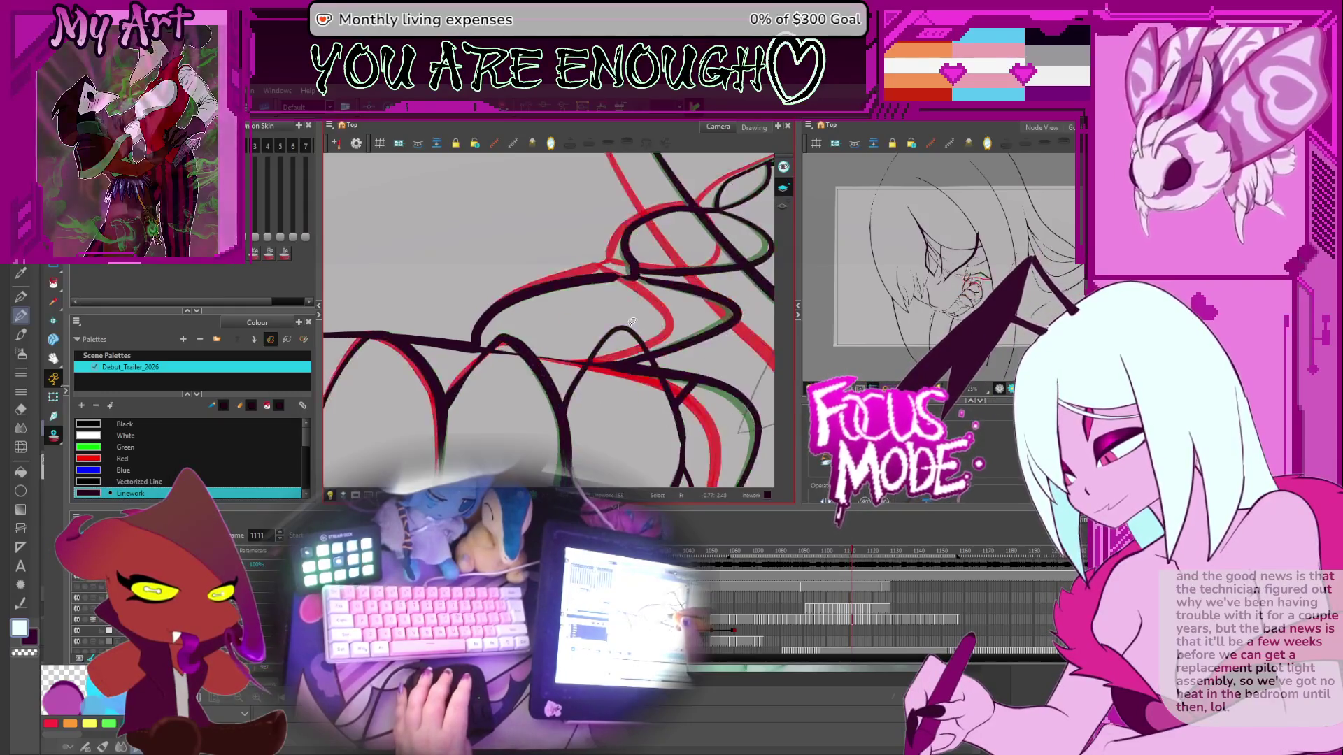
left_click(632, 323)
left_click_drag(631, 323, 622, 291)
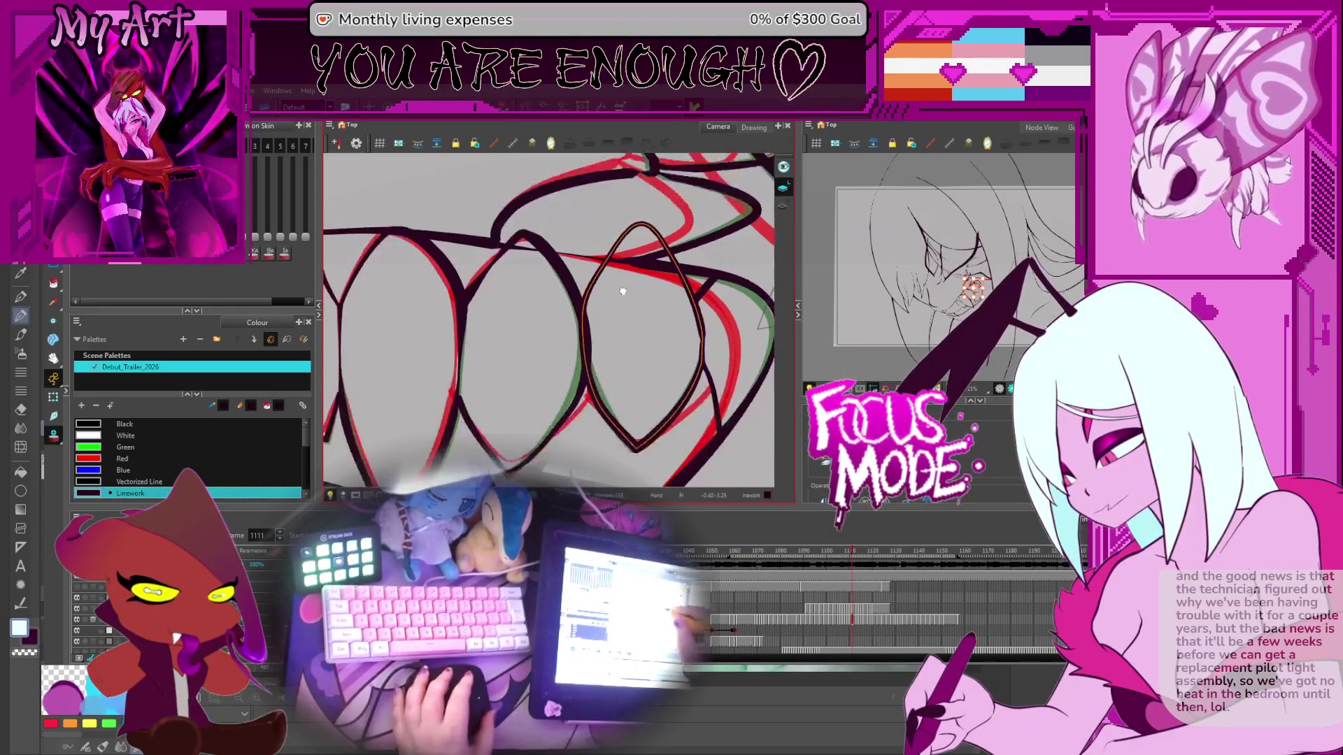
key("comma")
scroll(618, 313, "up", 3)
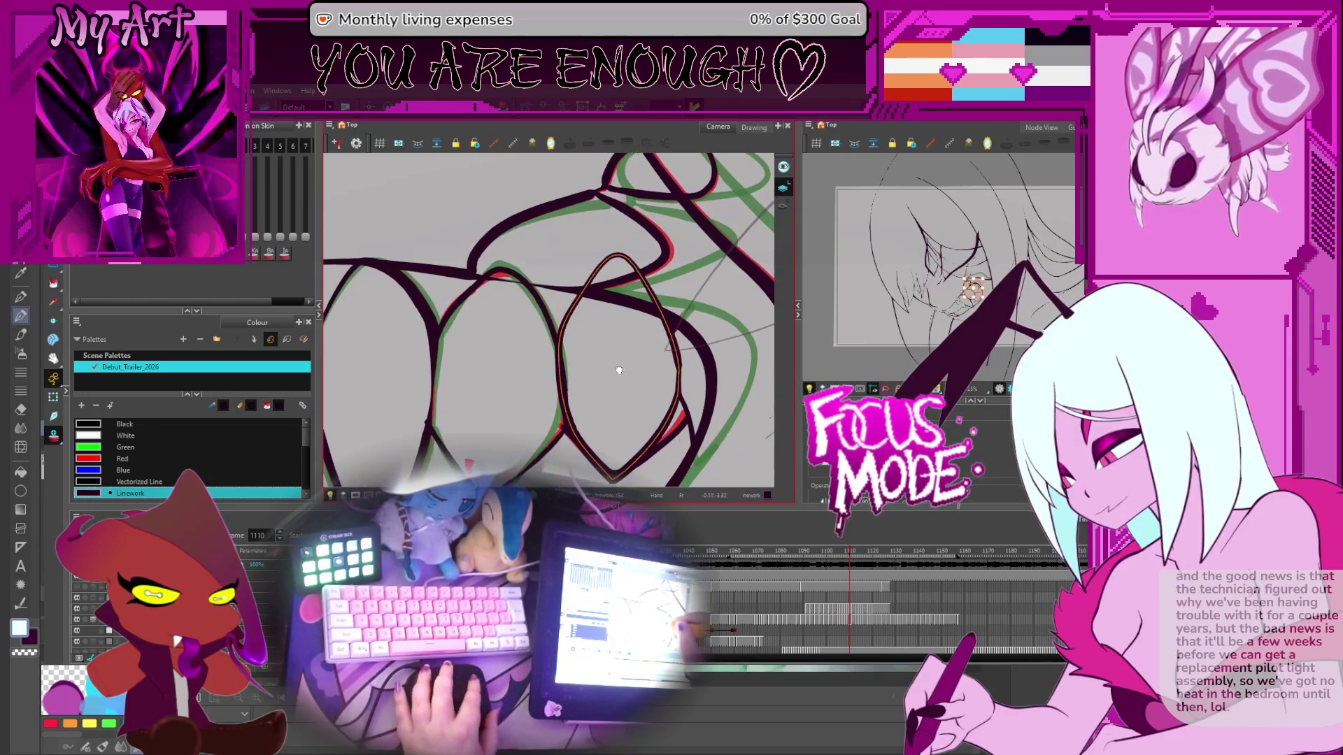
Step: Ink a dark line along the onion-skin arc above the teeth and tidy the inner tooth loop
left_click_drag(566, 329, 656, 284)
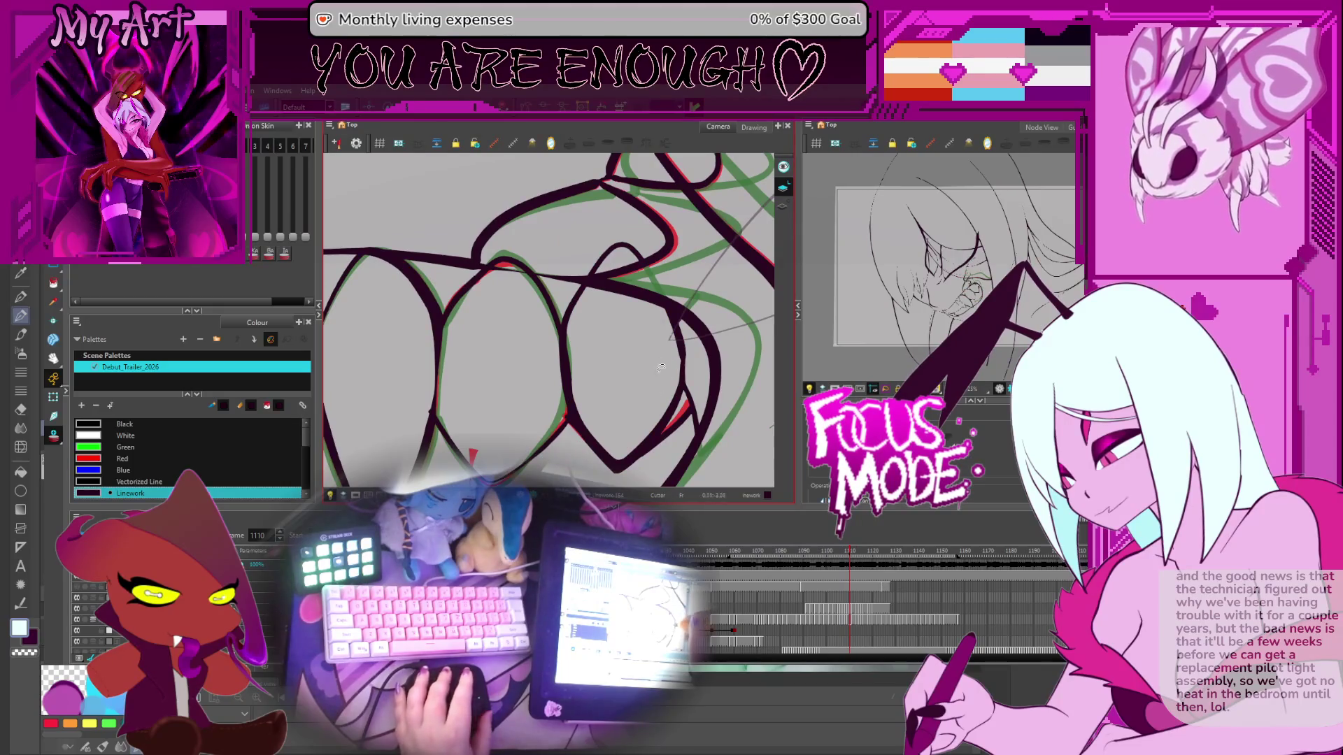
left_click(618, 467)
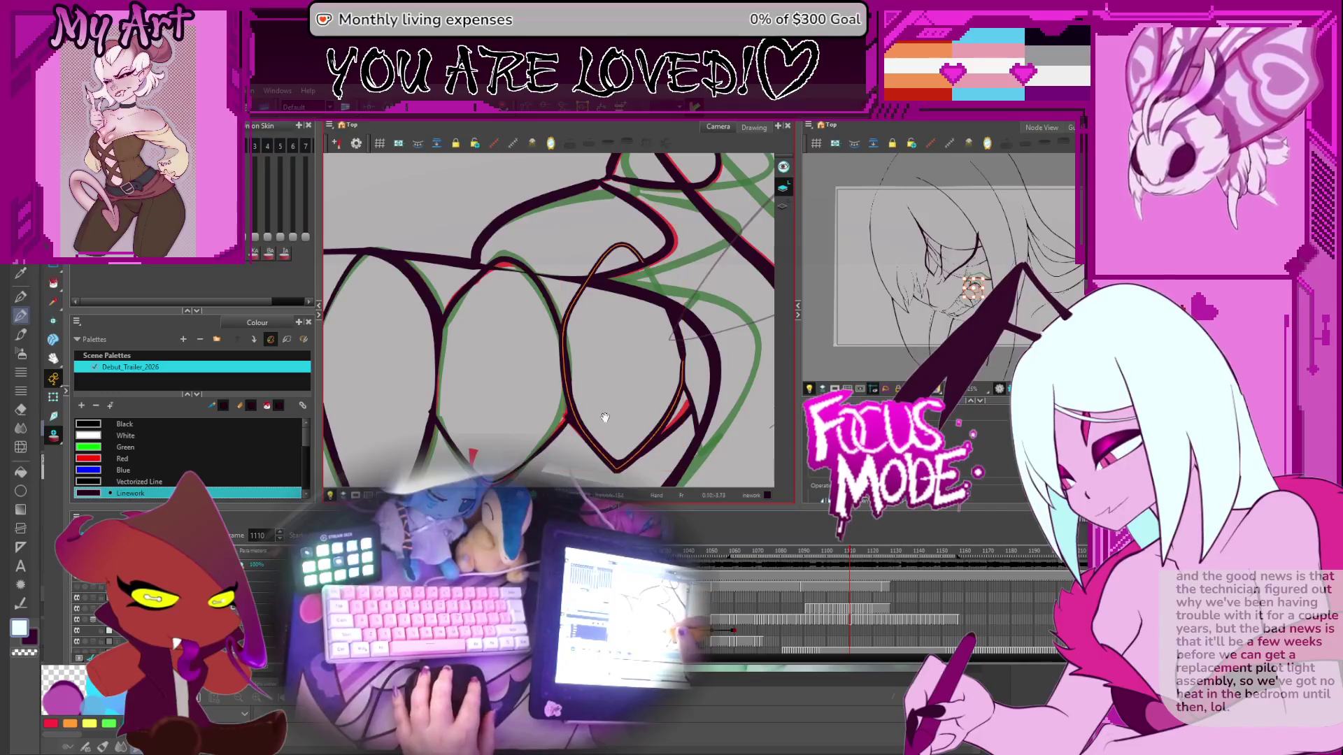
left_click_drag(605, 418, 594, 383)
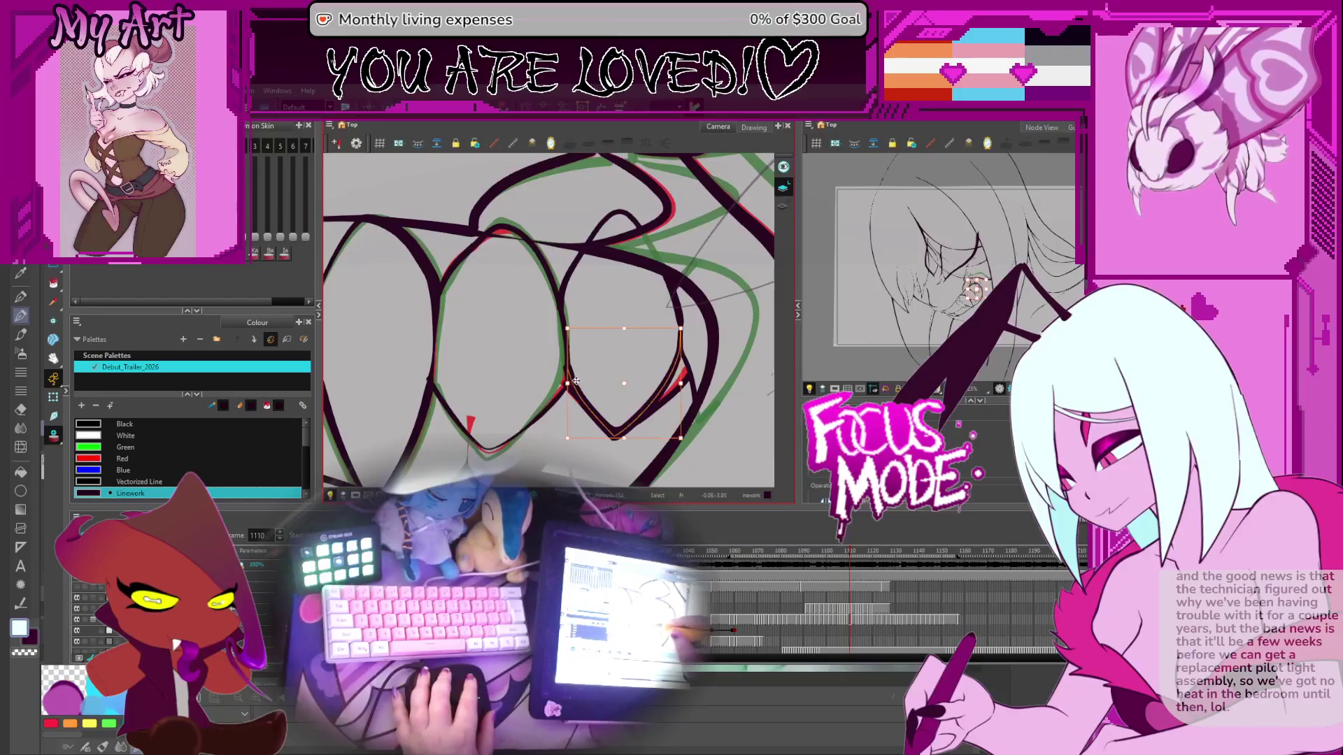
left_click(600, 393)
left_click_drag(600, 391, 606, 380)
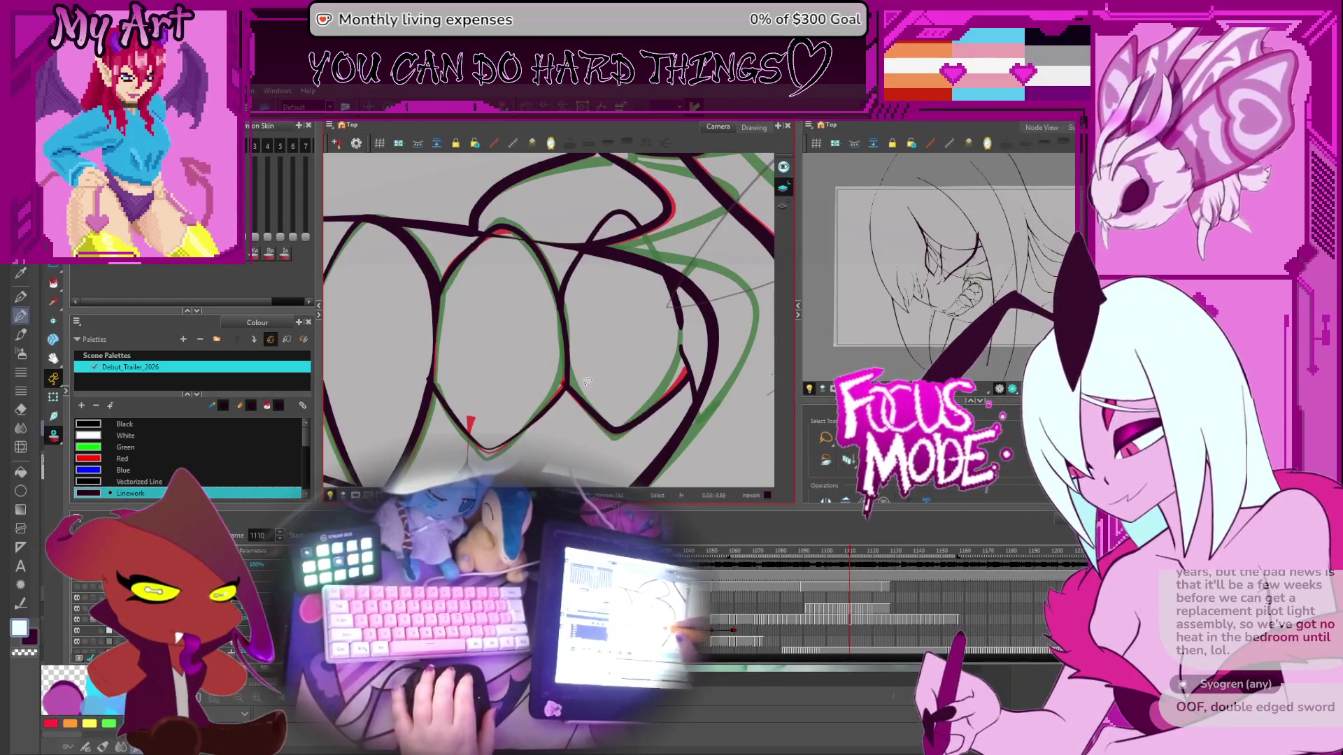
Step: Flip between frames 1110 and 1111, then step back toward frame 1107
key("period")
key("comma")
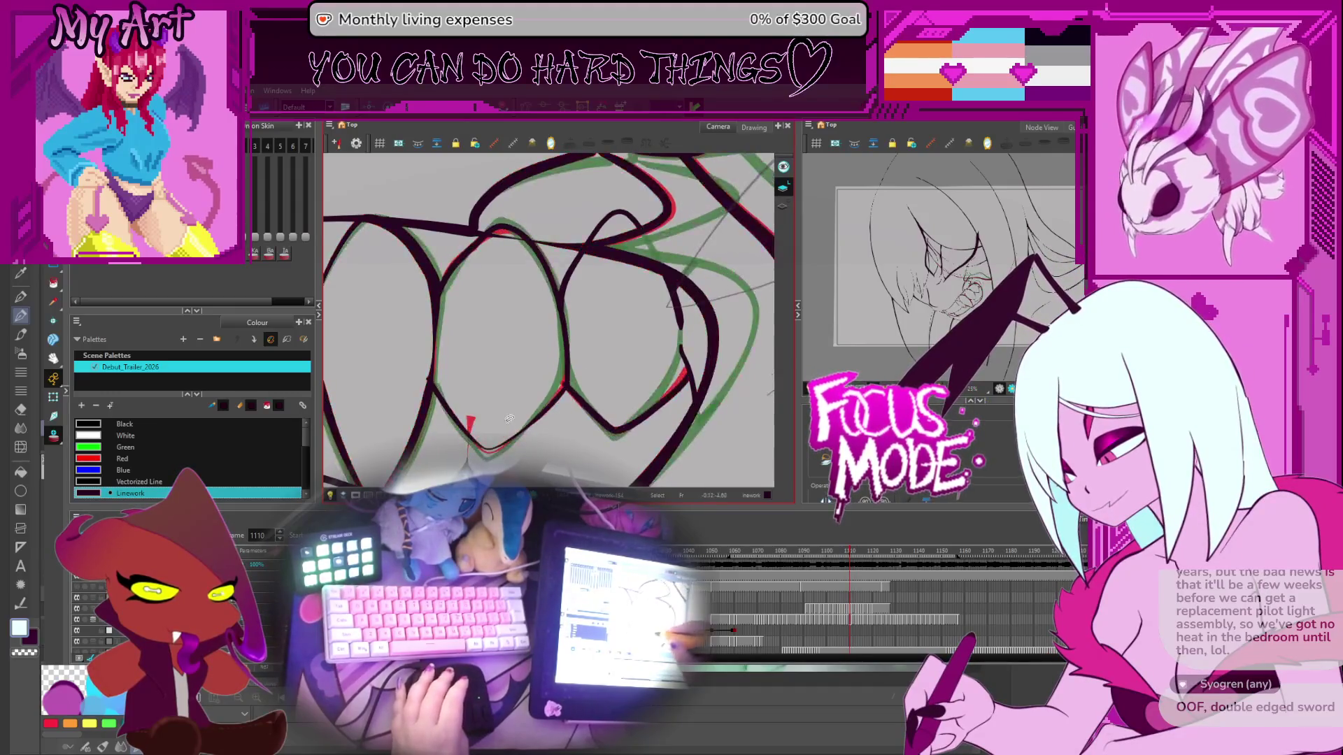
key("period")
key("comma")
key("comma")
key("comma")
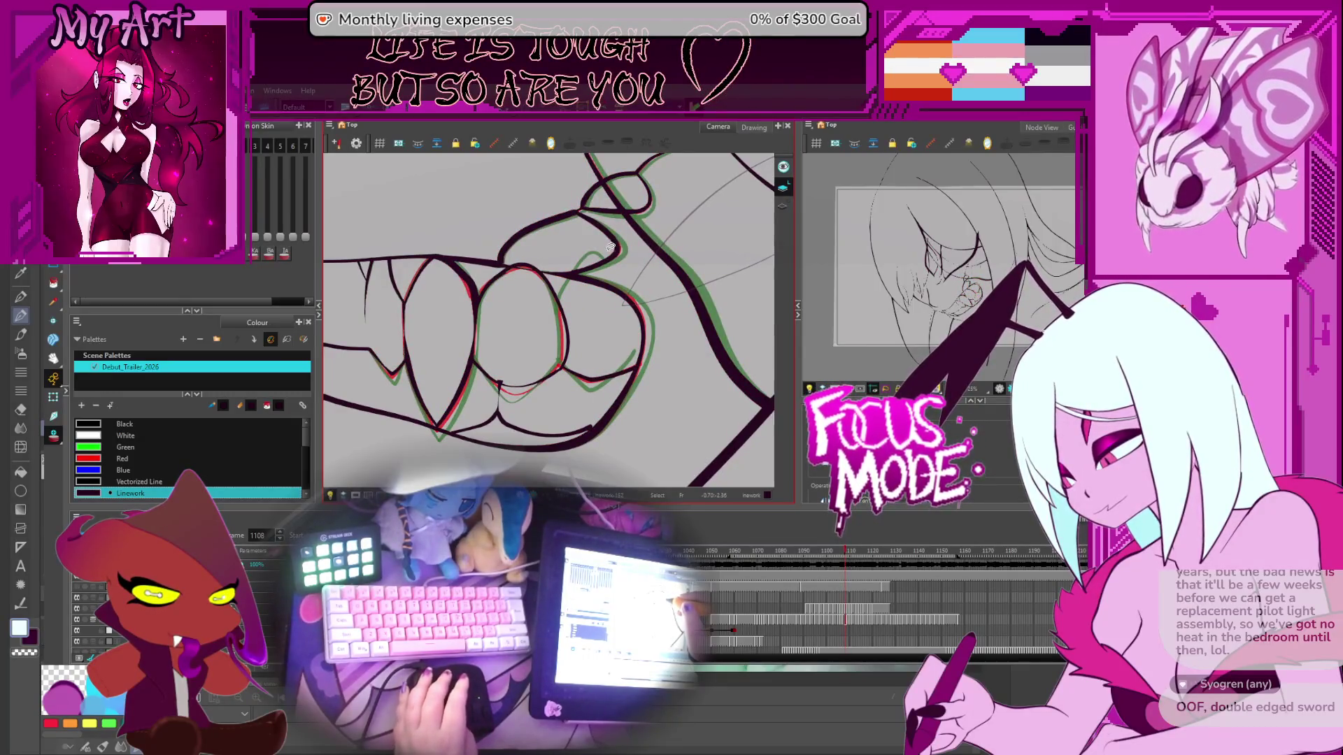
key("comma")
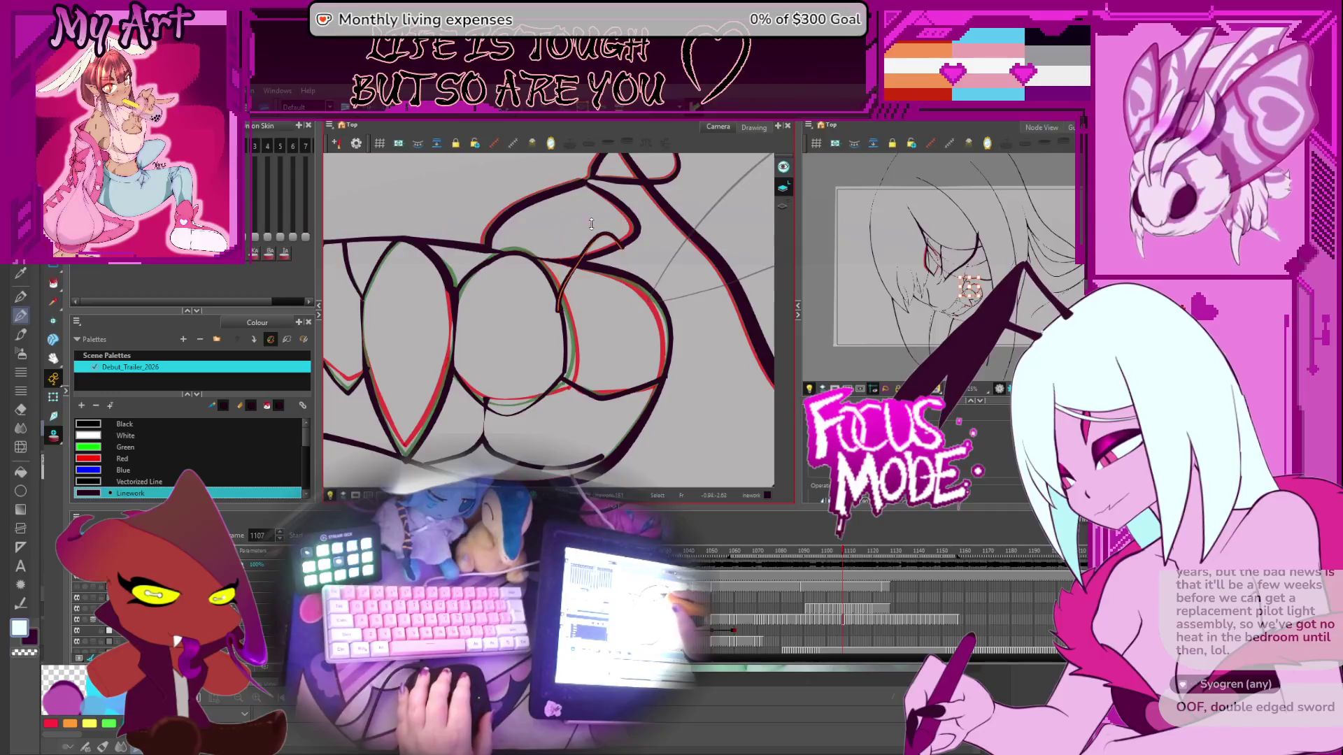
key("period")
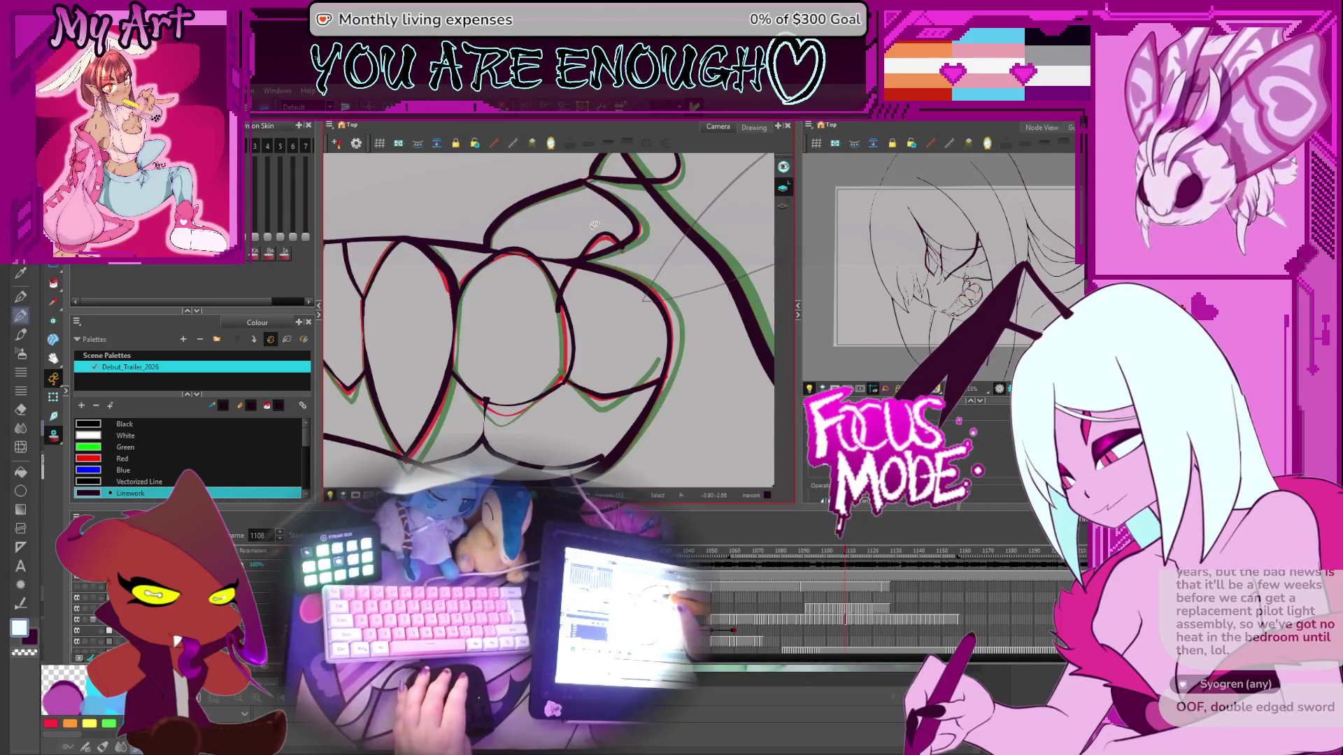
Step: Select the small stroke above the upper tooth and nudge it down to match neighbouring drawings
left_click(595, 237)
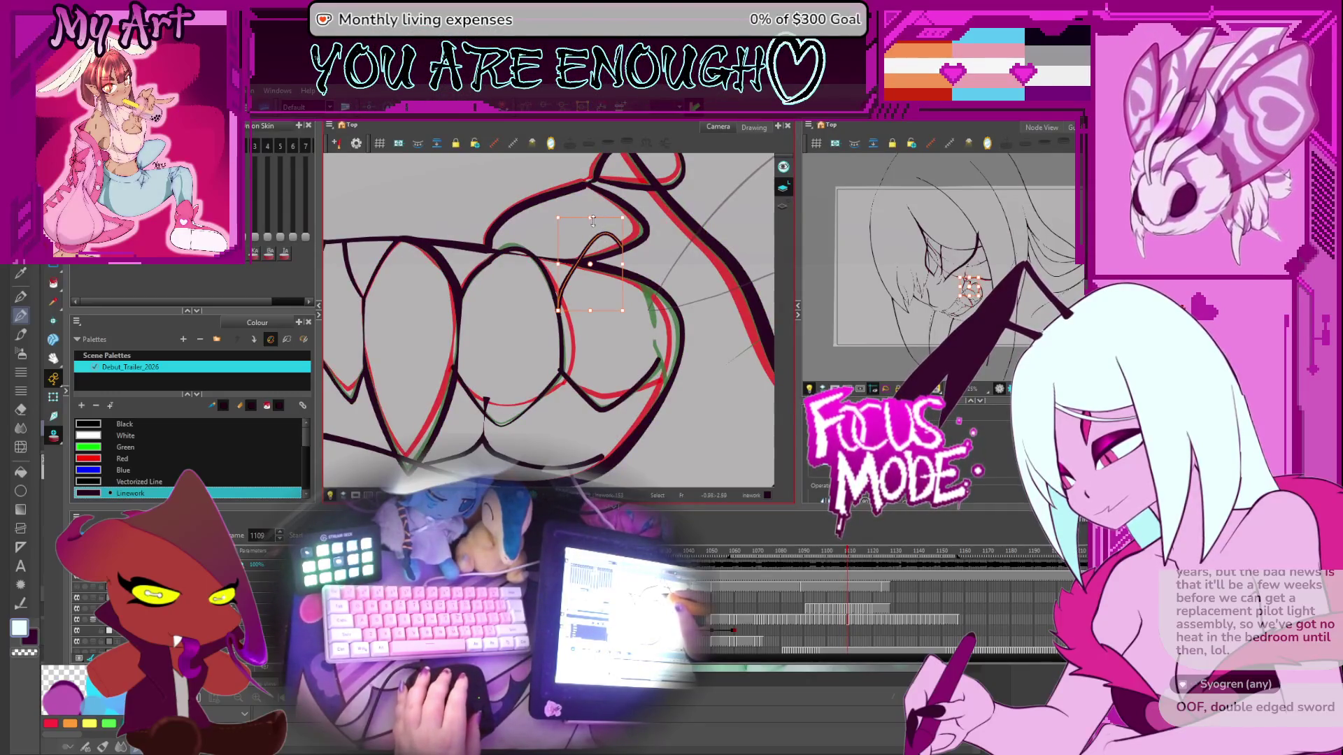
key("period")
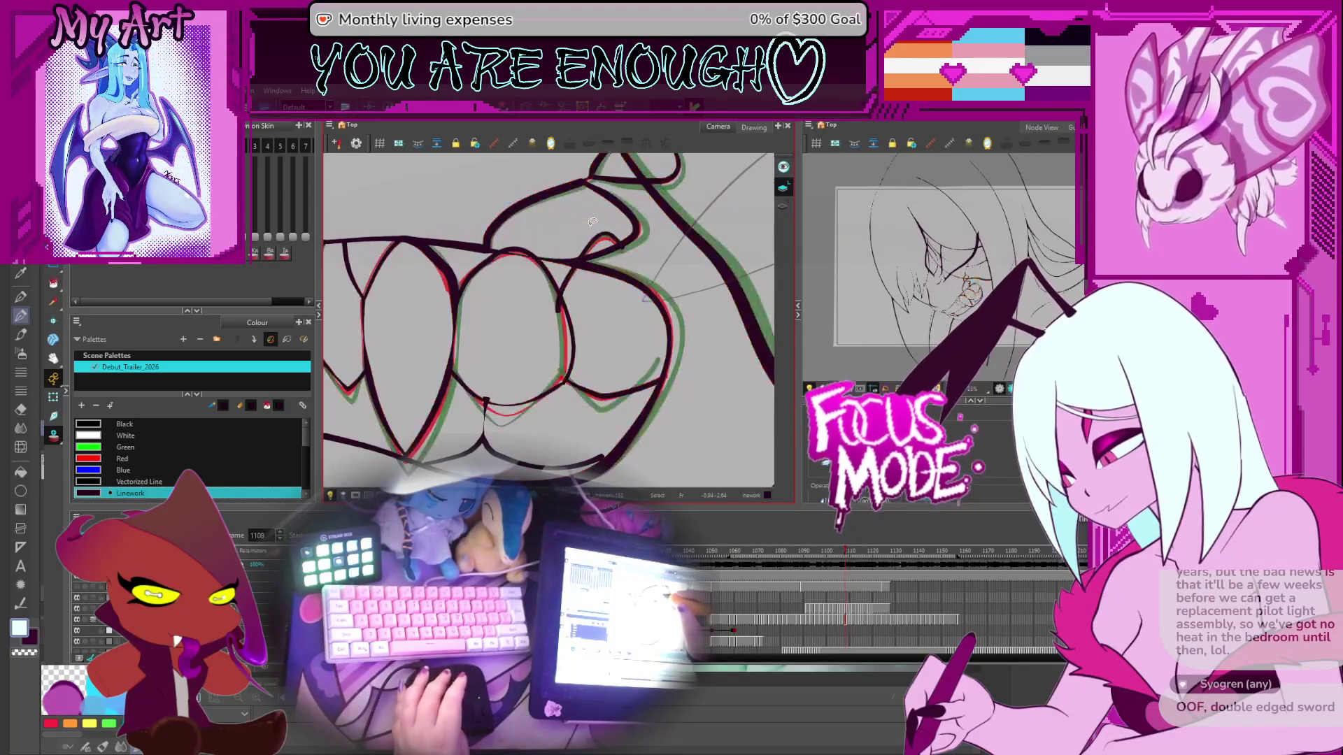
key("period")
key("period")
key("comma")
key("comma")
key("comma")
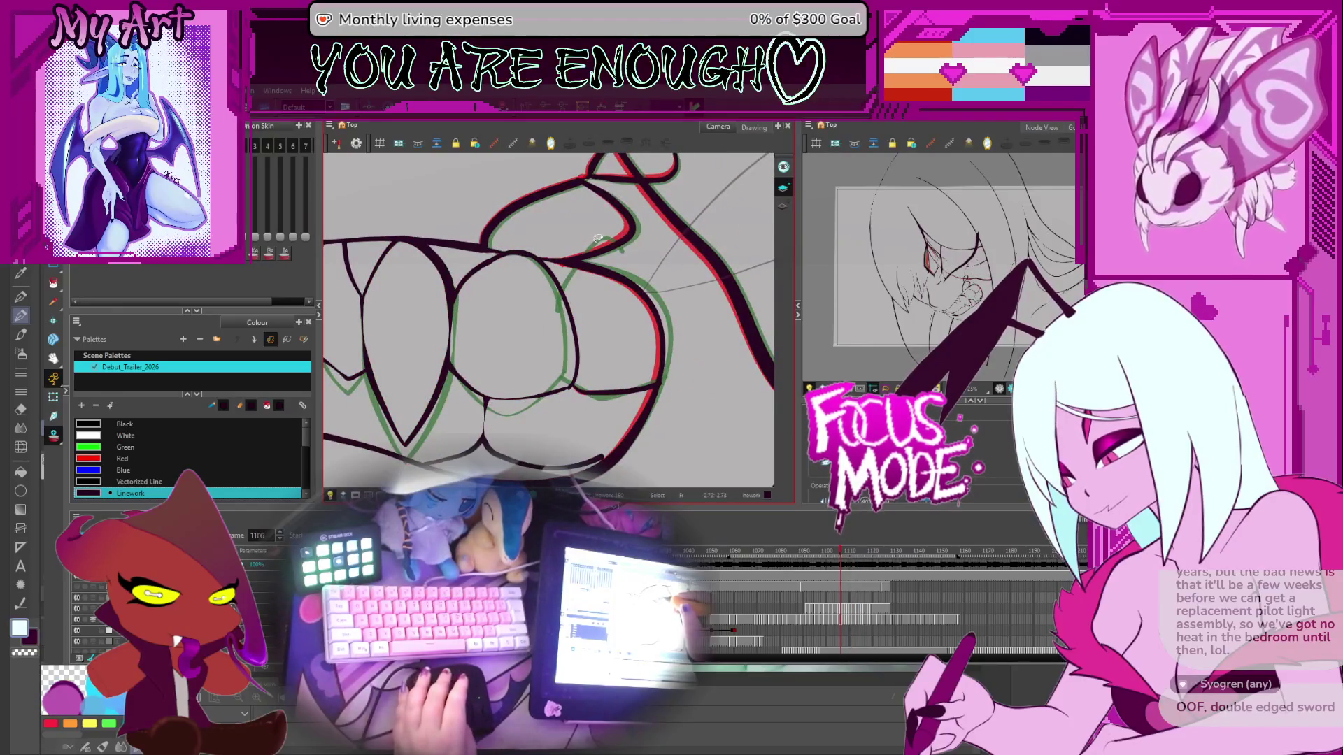
key("period")
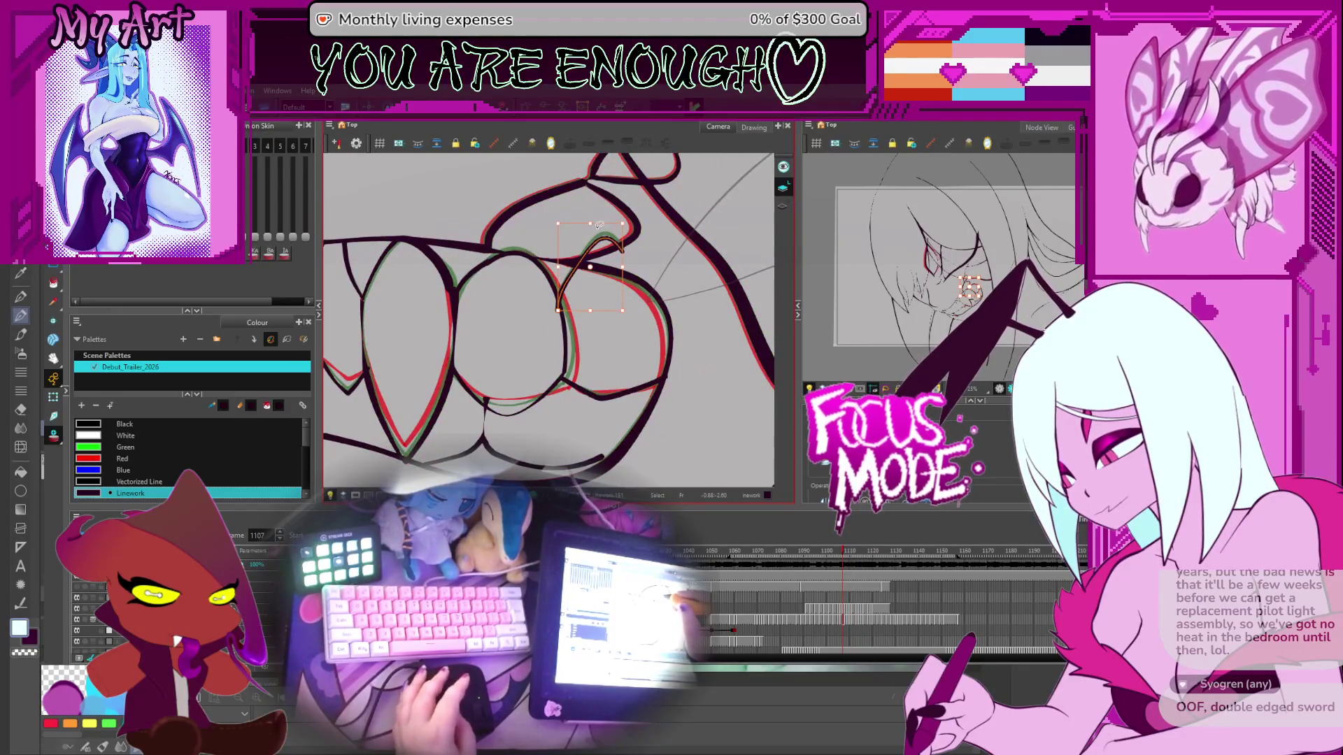
key("comma")
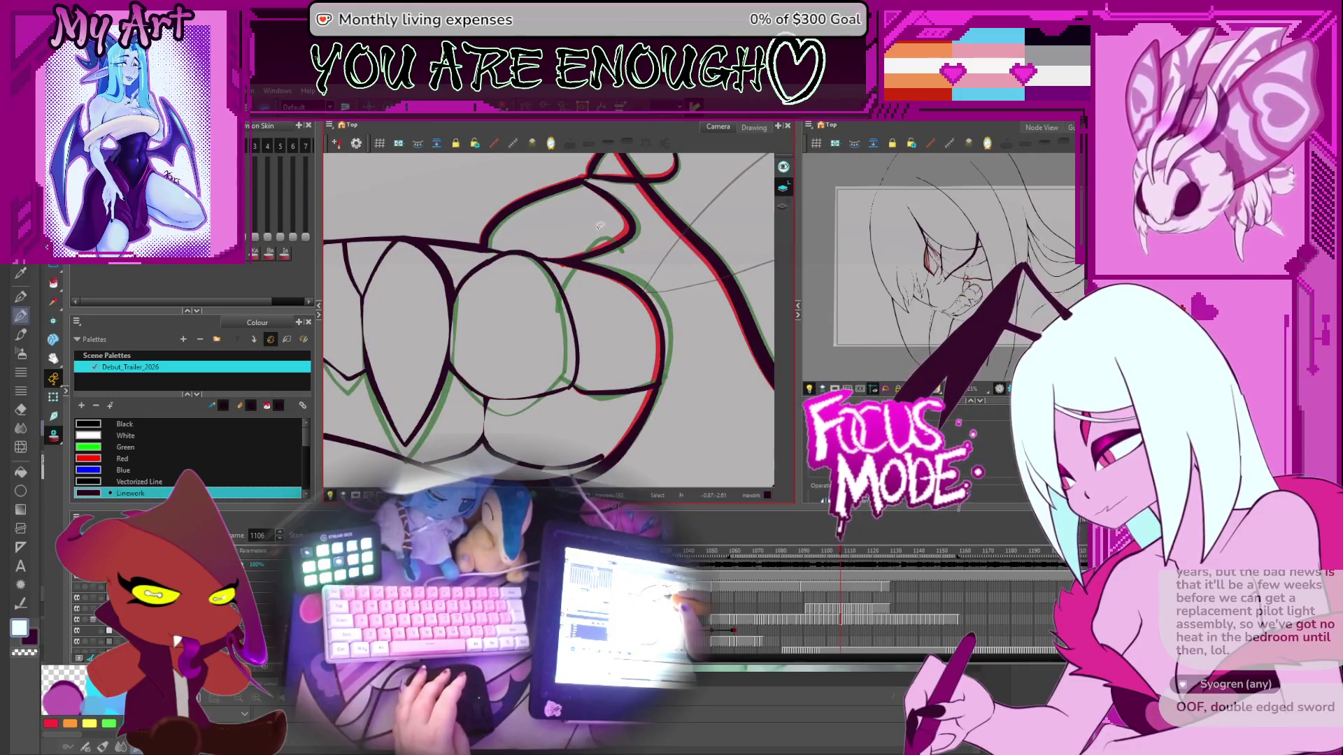
key("period")
key("comma")
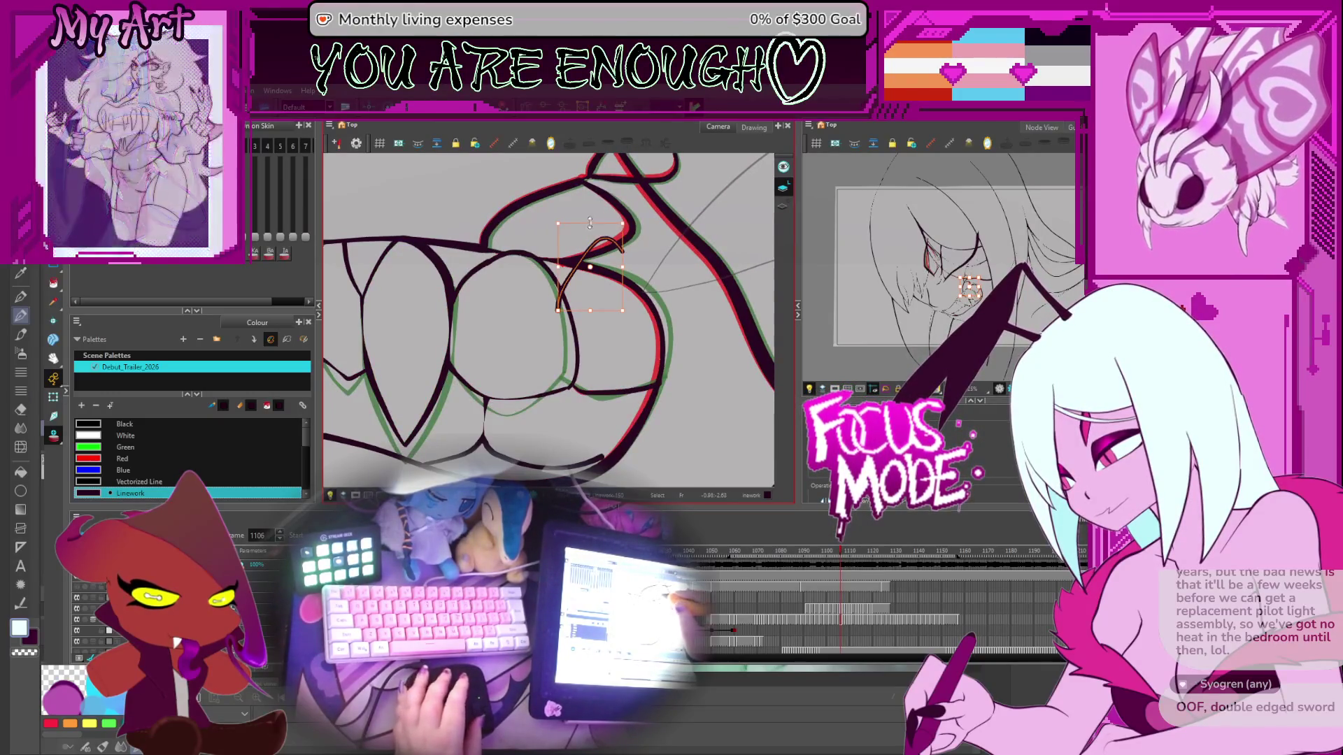
left_click_drag(590, 222, 589, 226)
key("comma")
key("comma")
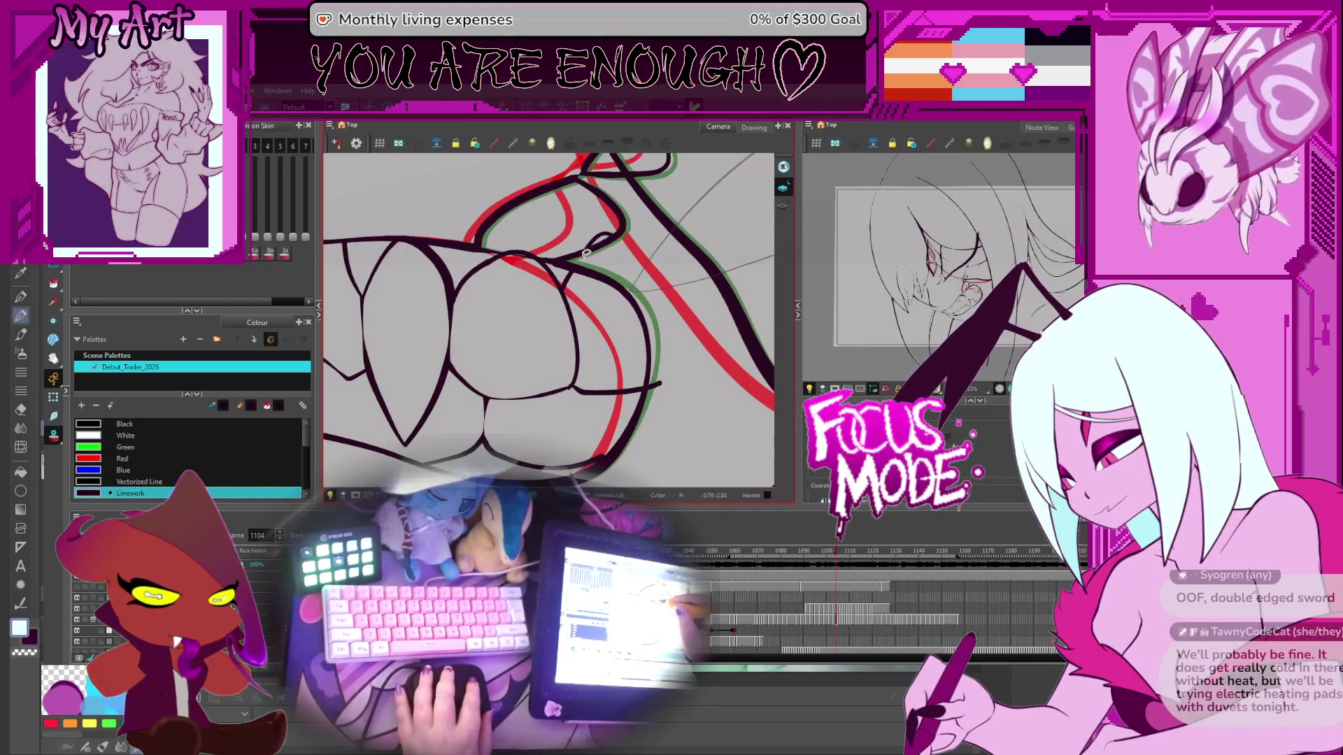
Step: Flip back and forth through the grin drawings to compare the fang linework
key("comma")
key("comma")
key("comma")
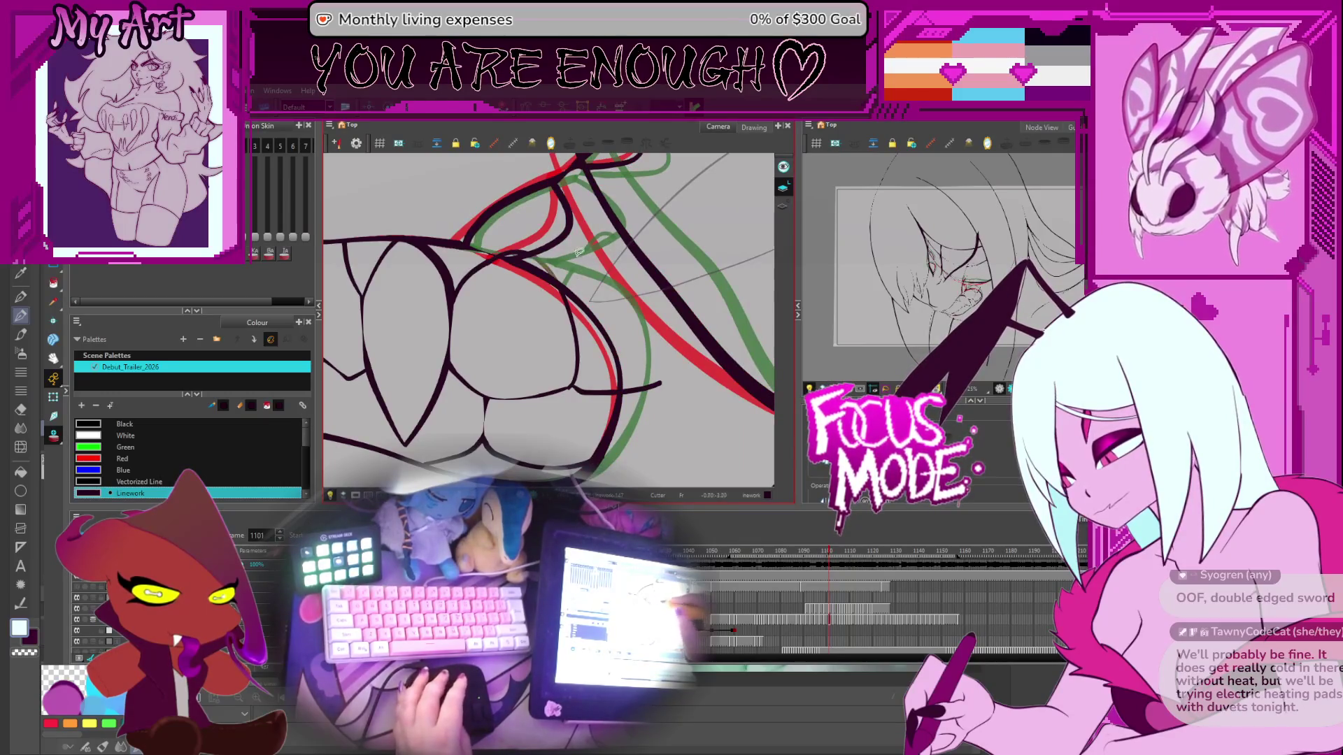
key("comma")
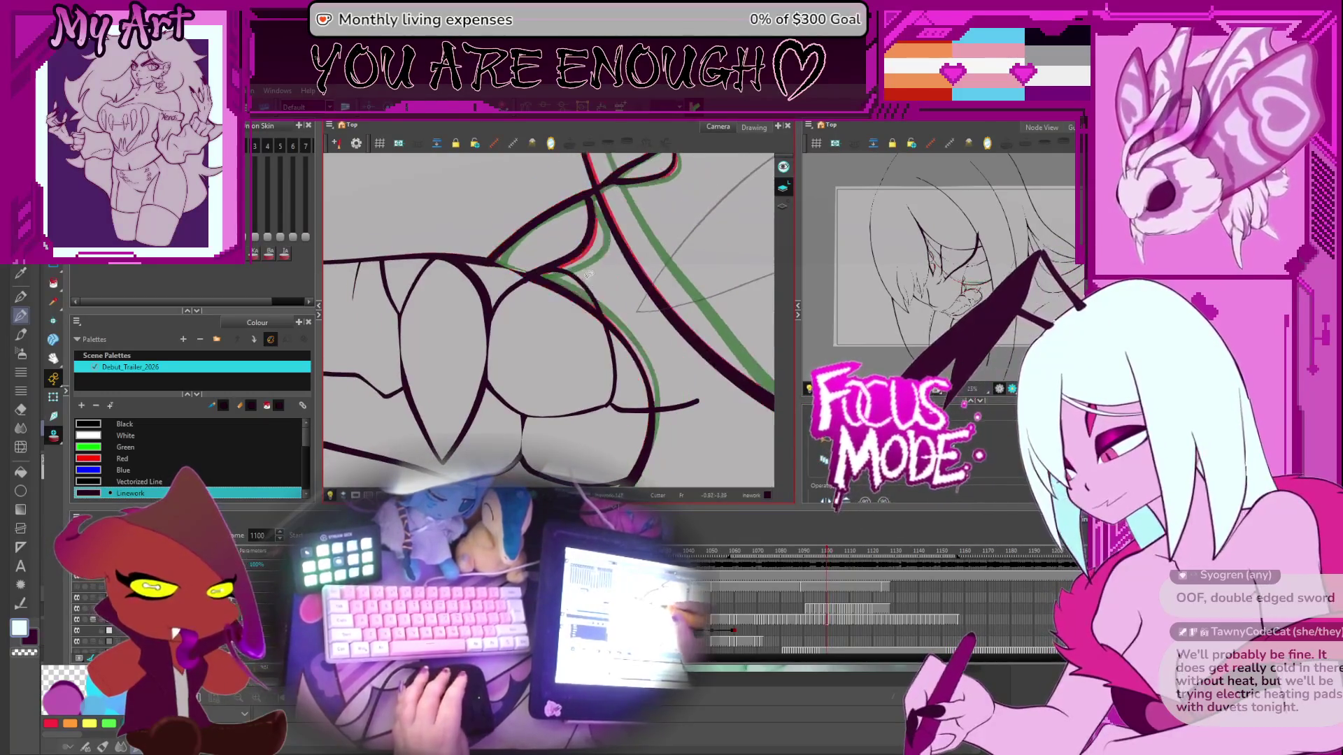
key("comma")
key("comma")
key("comma")
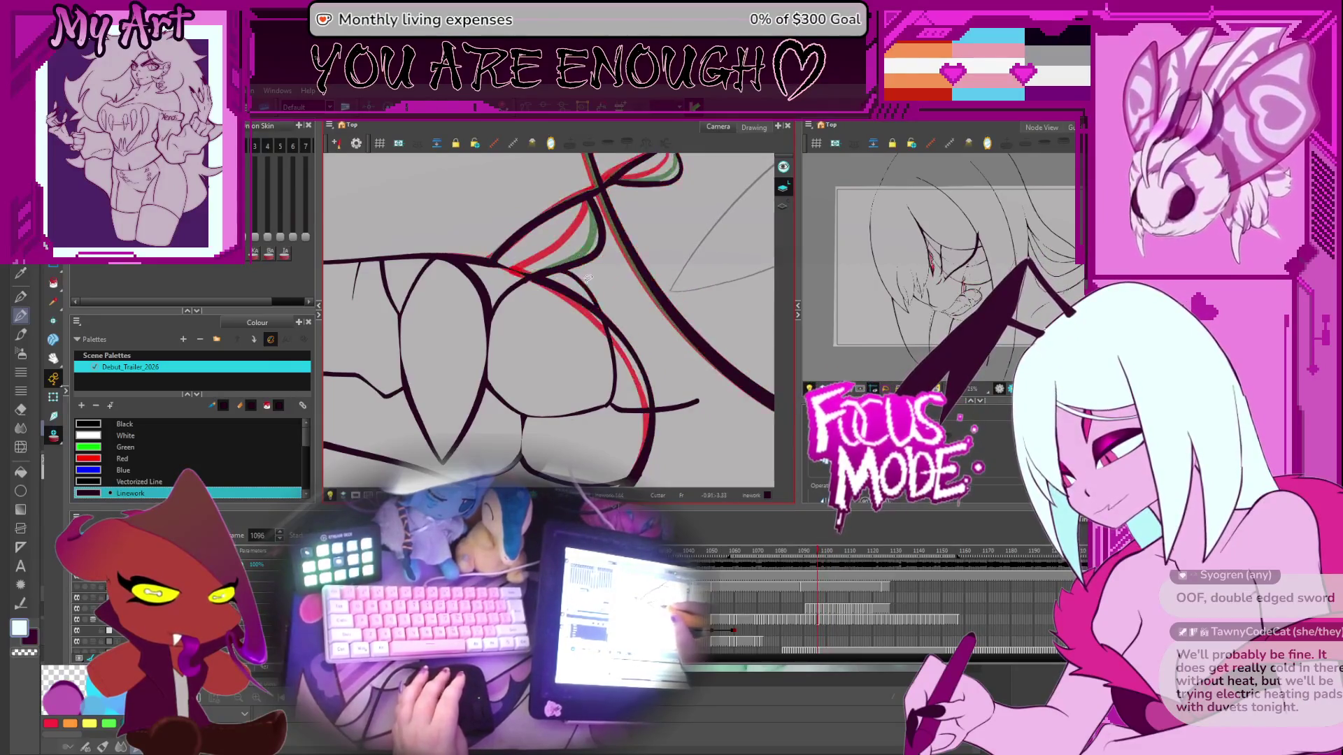
key("comma")
key("comma")
key("comma")
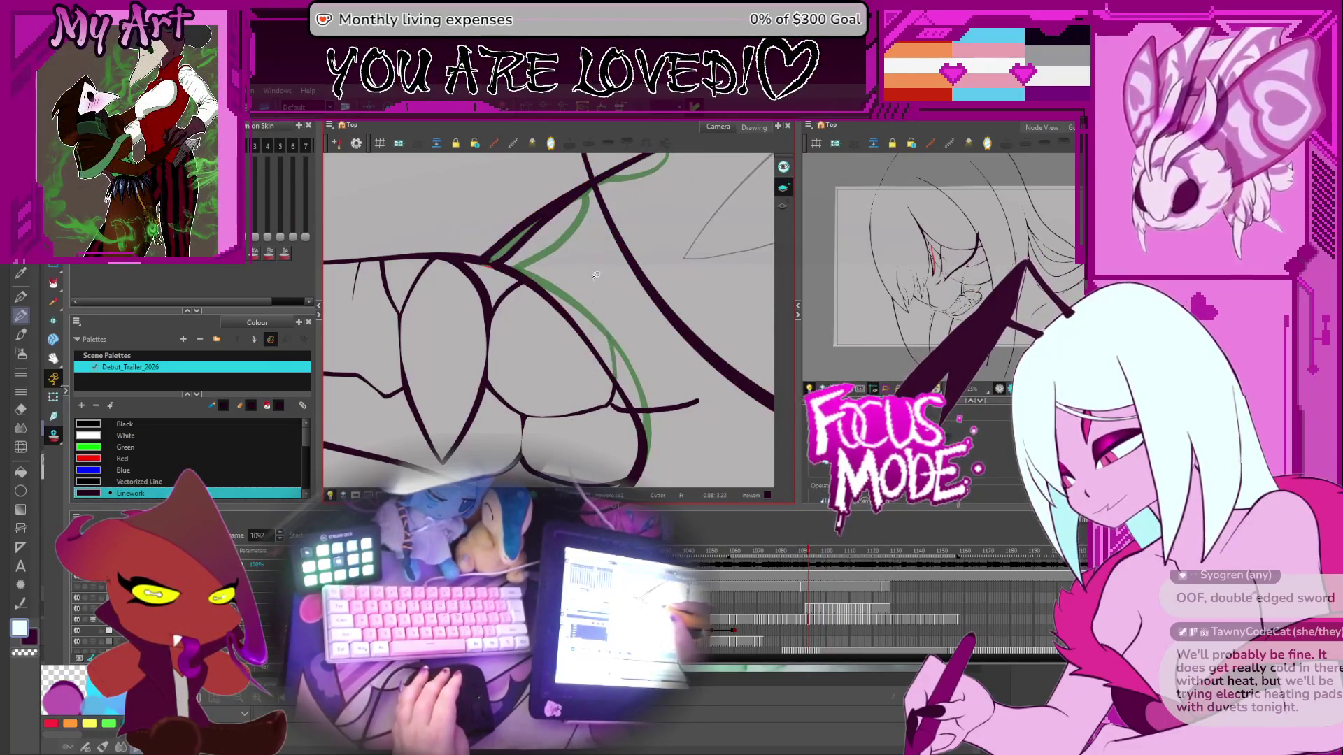
key("period")
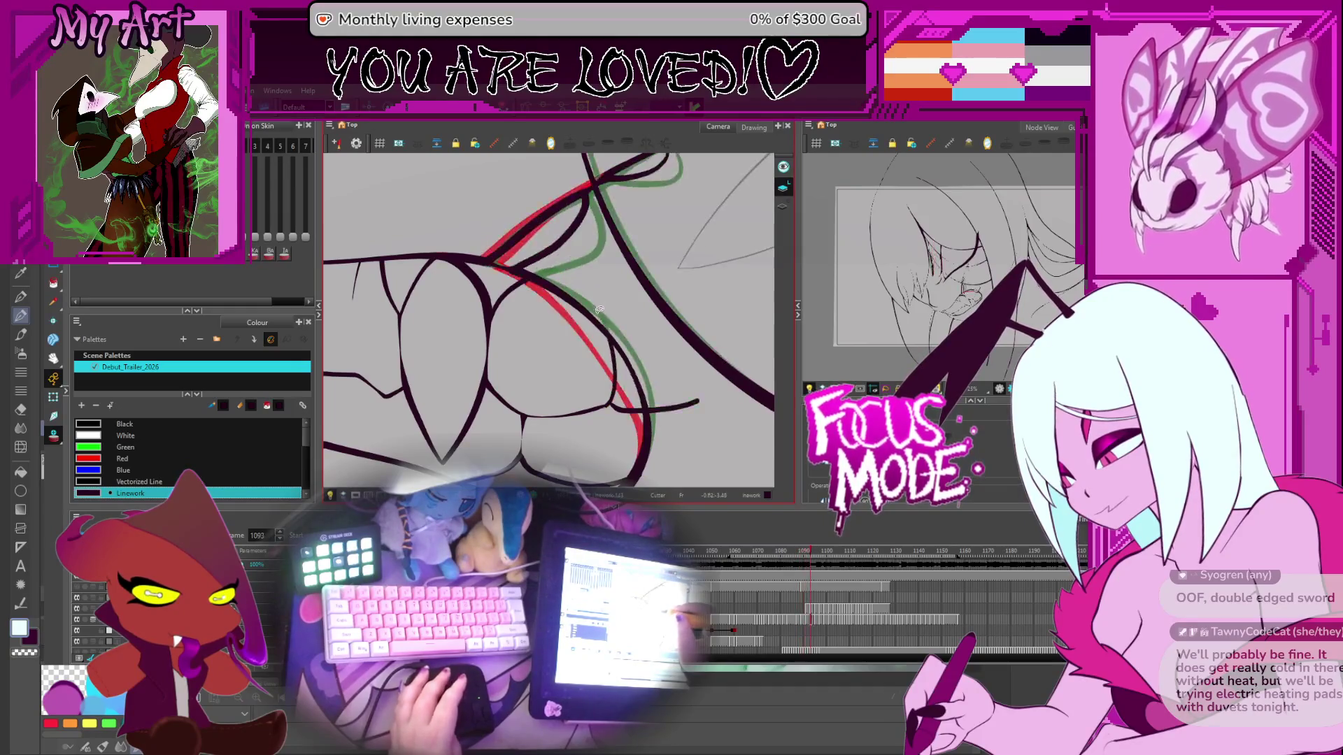
key("period")
key("period")
key("period")
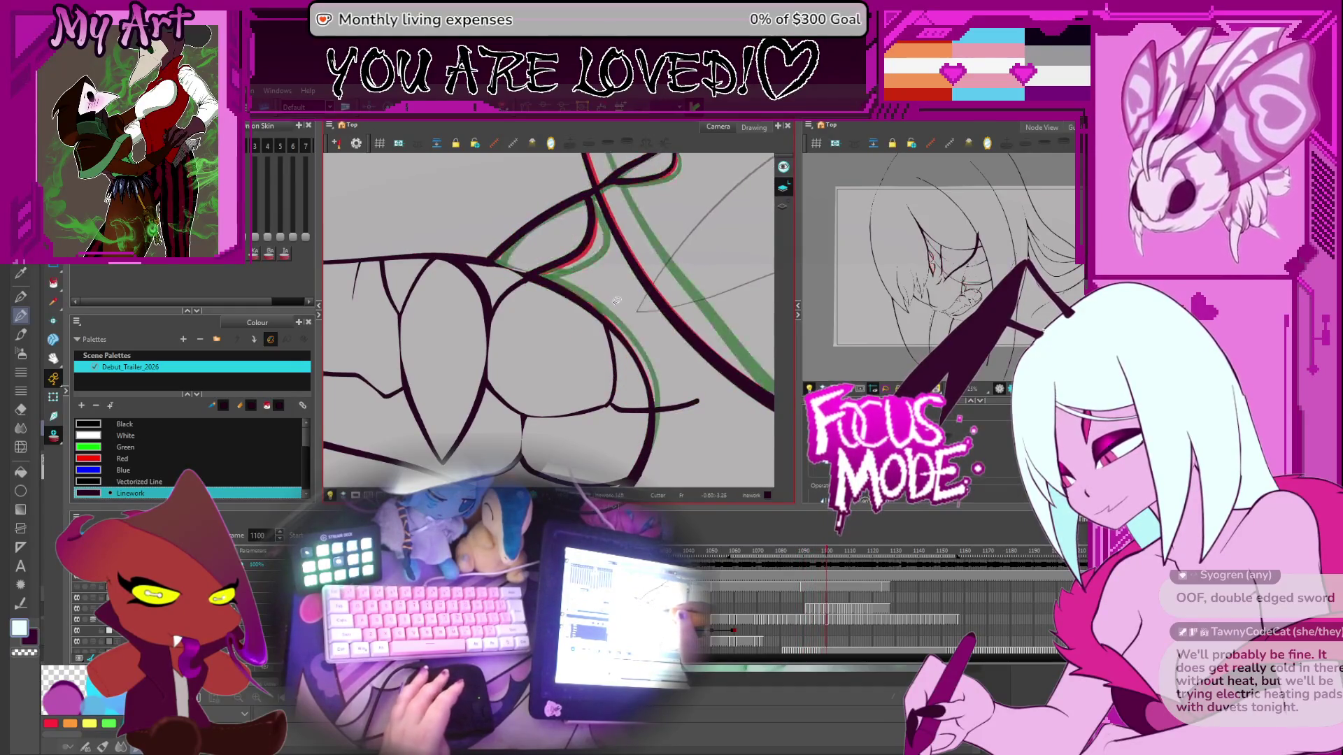
key("period")
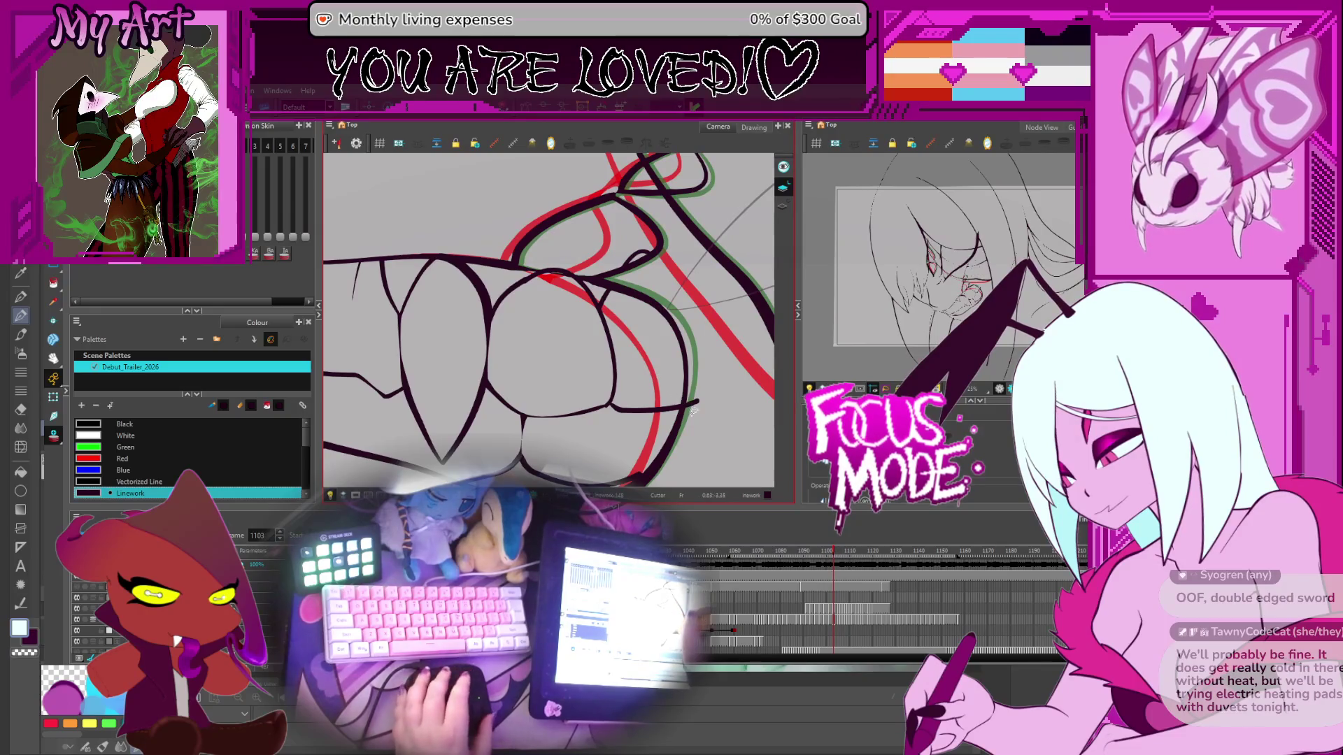
Step: Pan and rotate the Camera view over the teeth while checking adjacent drawings
left_click_drag(699, 374, 688, 337)
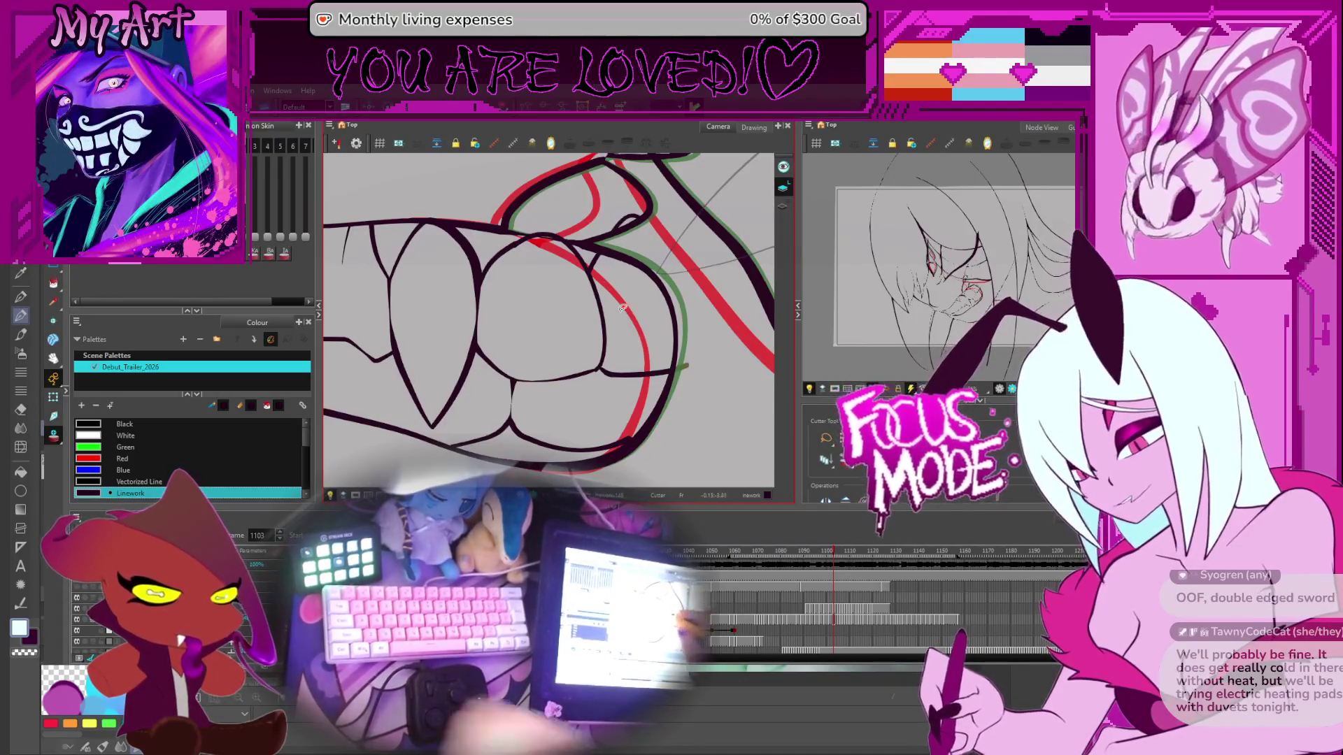
mouse_move(615, 328)
left_mouse_down()
mouse_move(661, 302)
mouse_move(673, 371)
left_mouse_up()
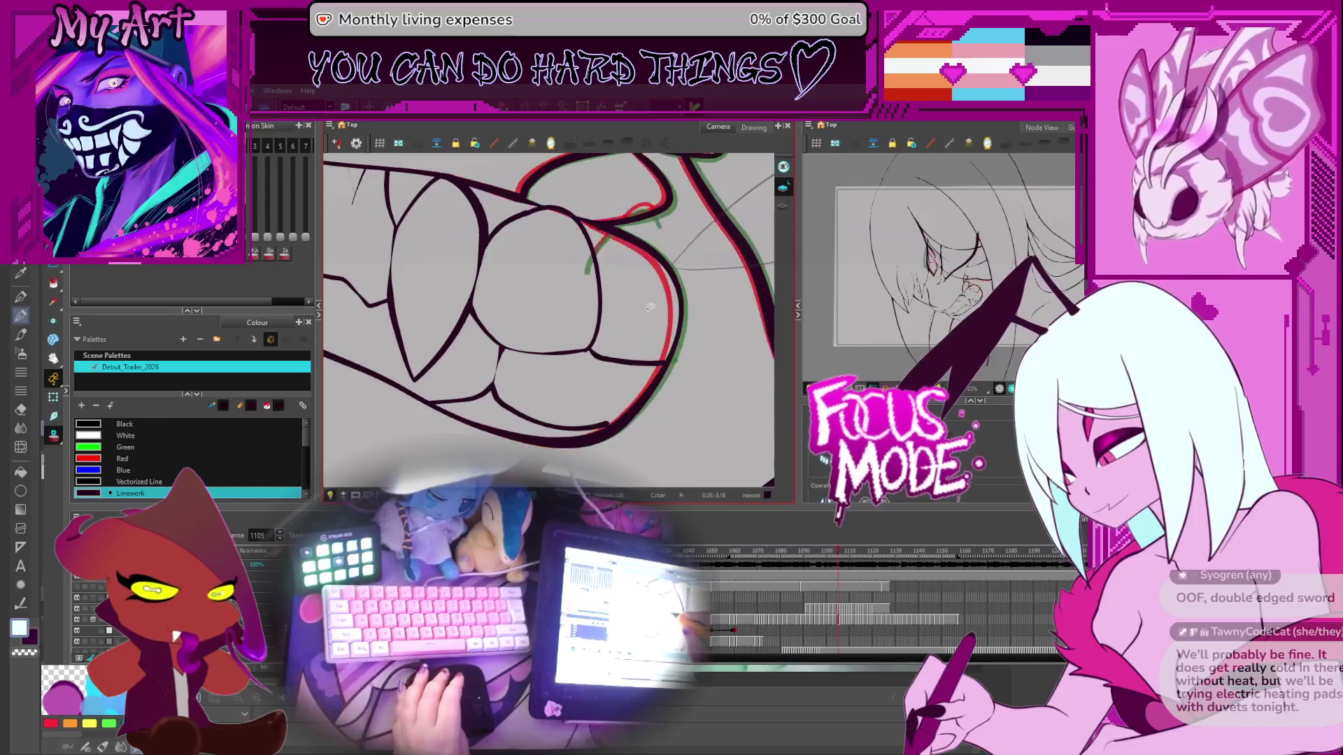
left_click_drag(623, 224, 634, 283)
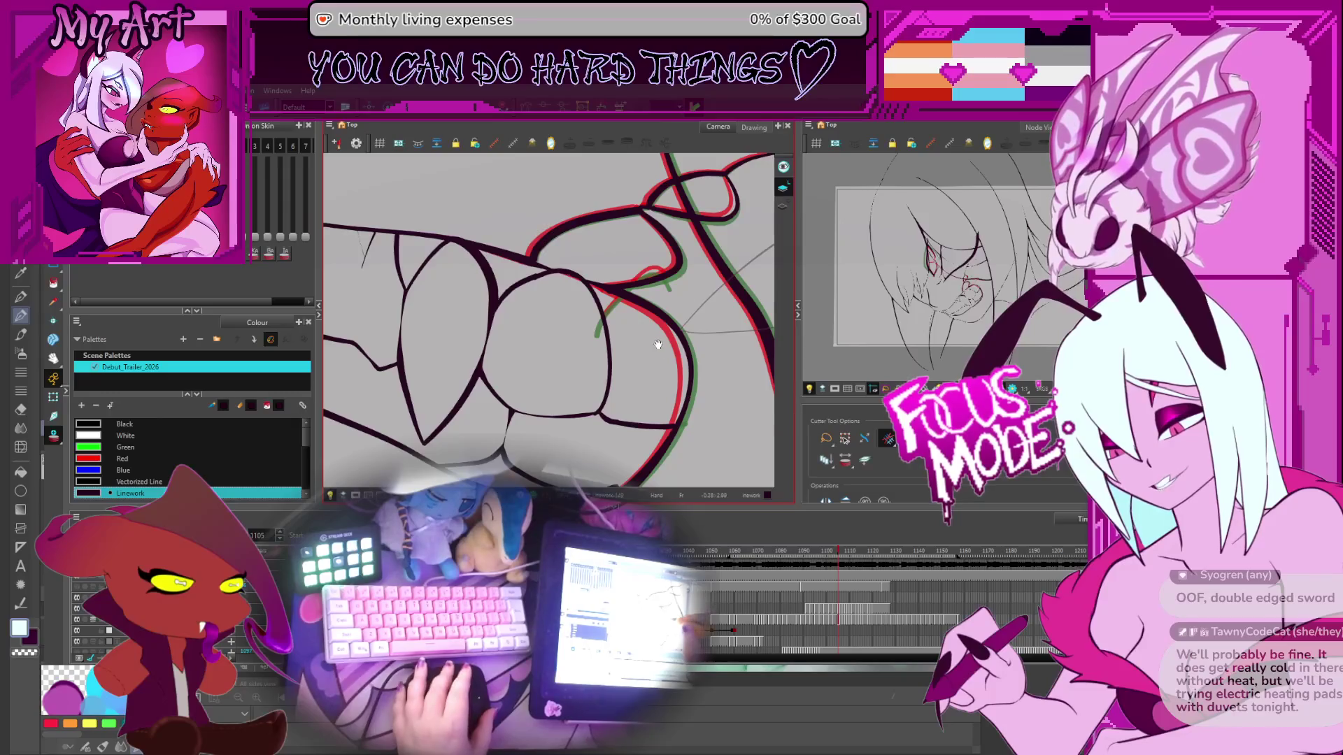
mouse_move(662, 337)
left_mouse_down()
mouse_move(682, 347)
mouse_move(673, 329)
left_mouse_up()
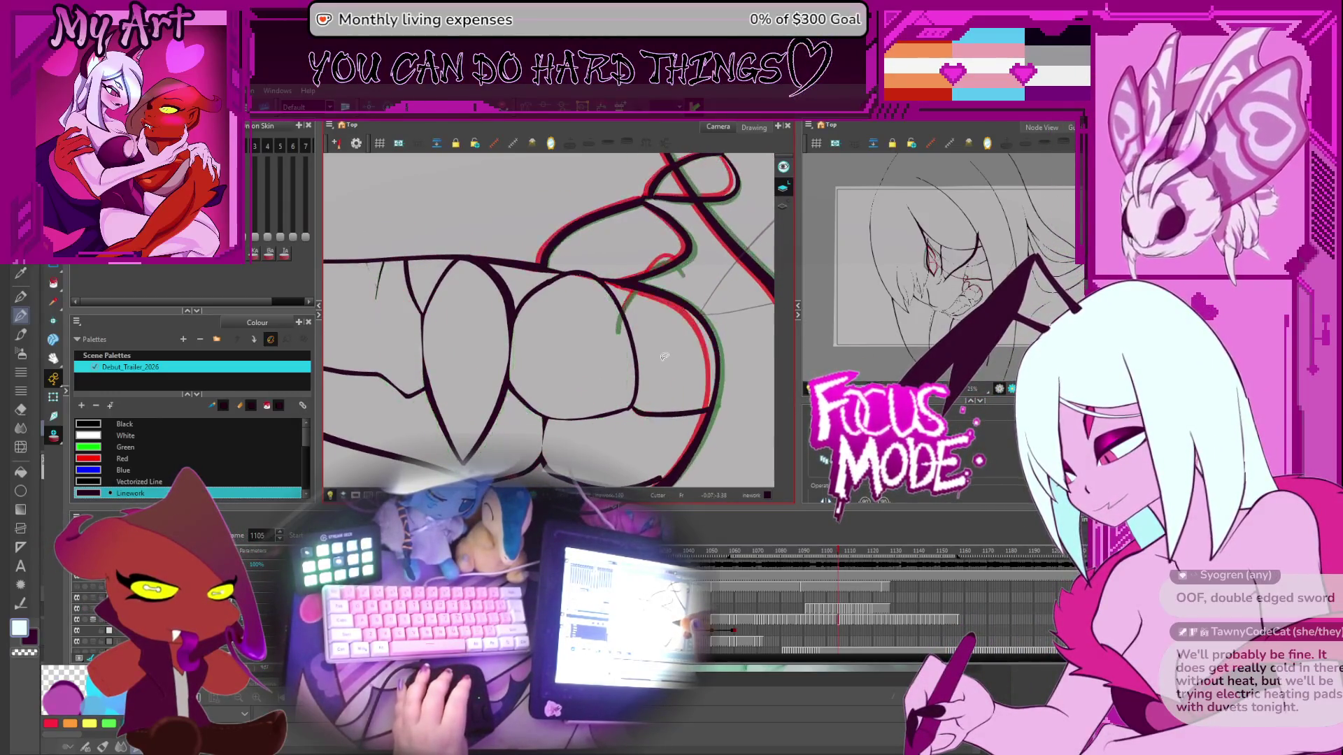
key("comma")
key("period")
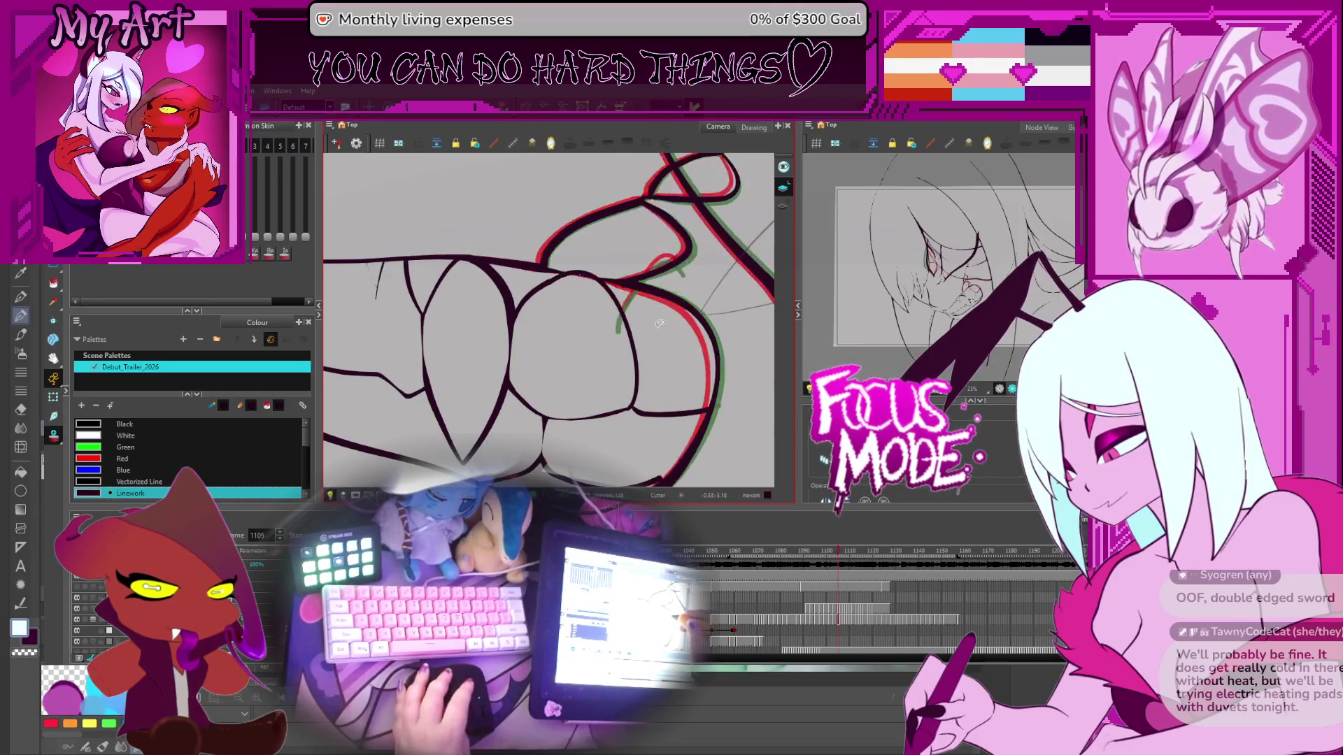
left_click_drag(646, 303, 635, 333)
Step: Trim away the upper part of a fang stroke with the Cutter
key("comma")
key("comma")
key("comma")
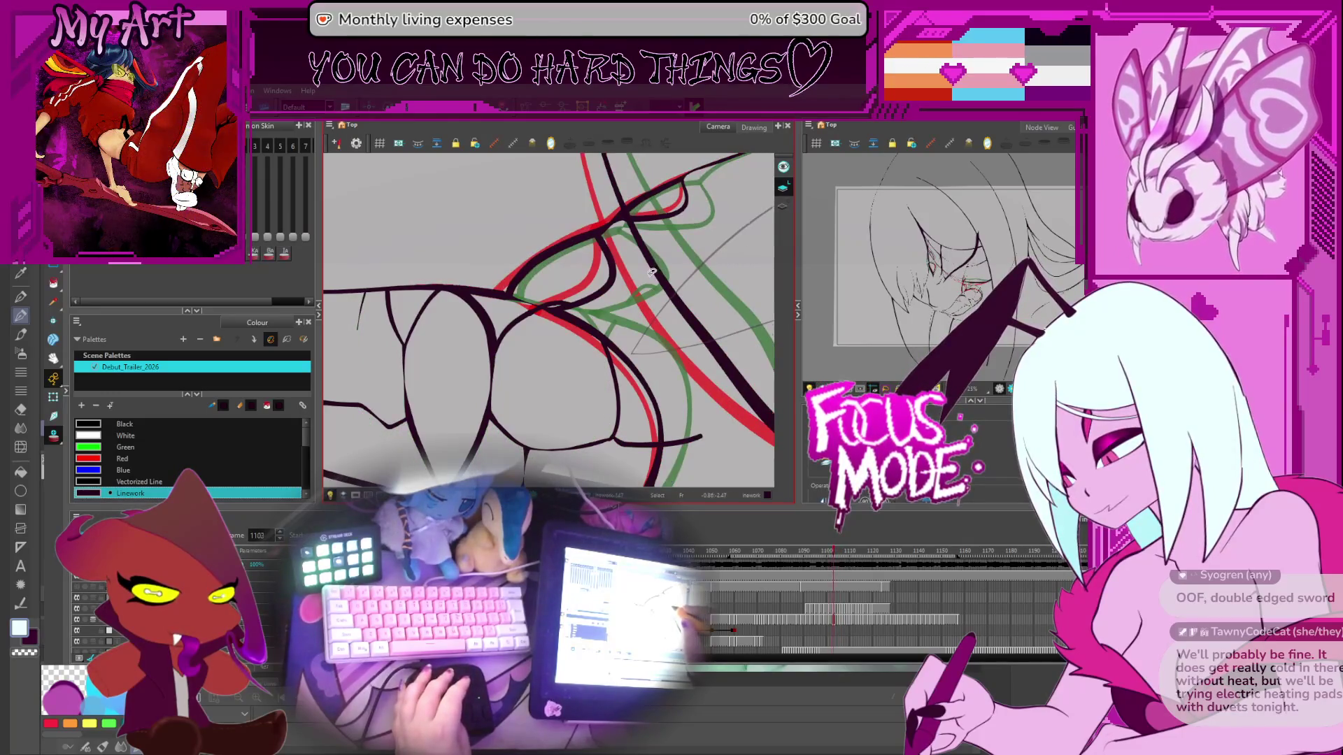
key("period")
key("period")
key("period")
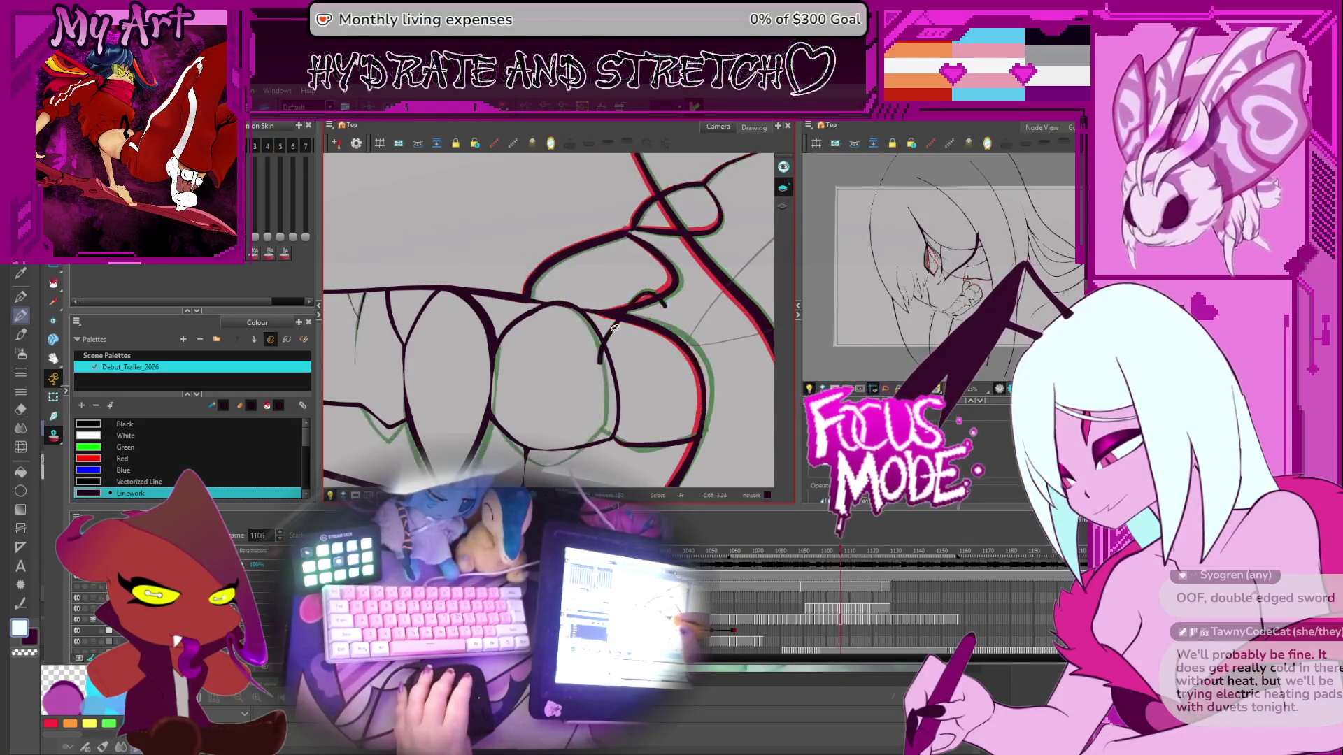
key("comma")
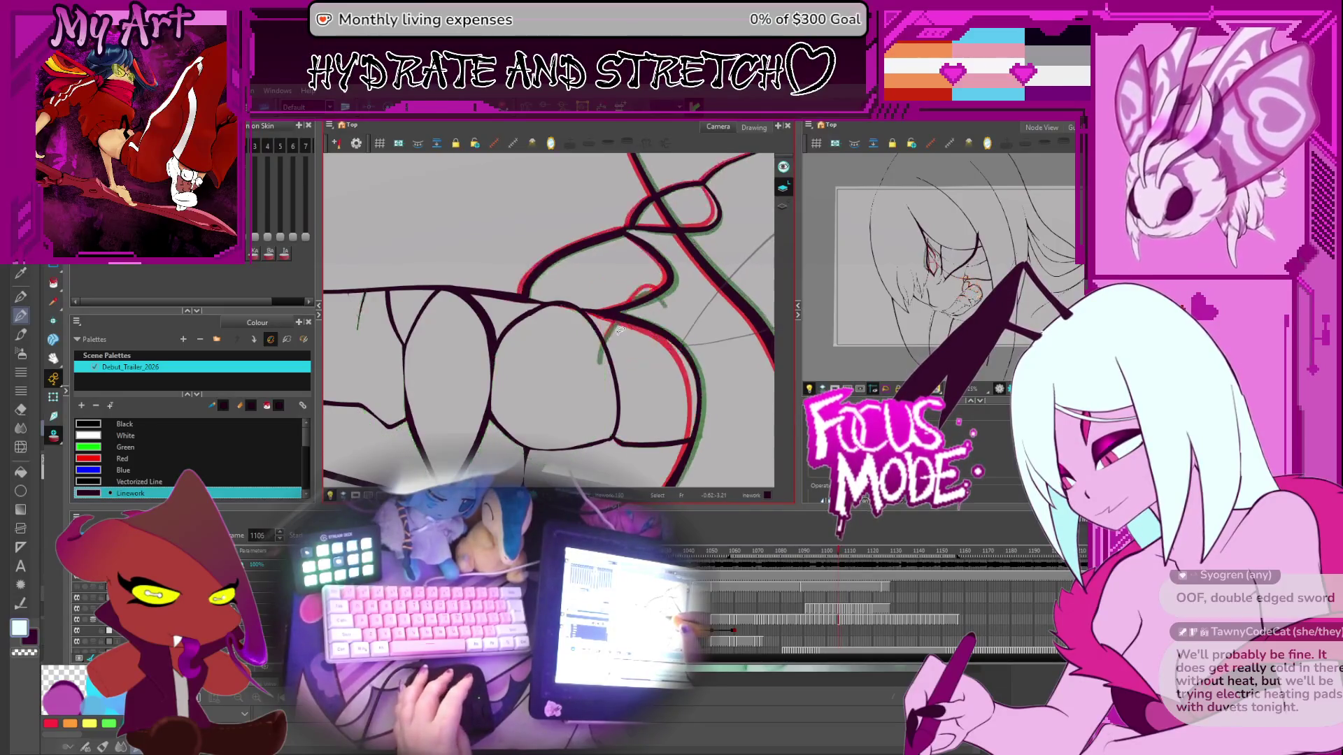
key("comma")
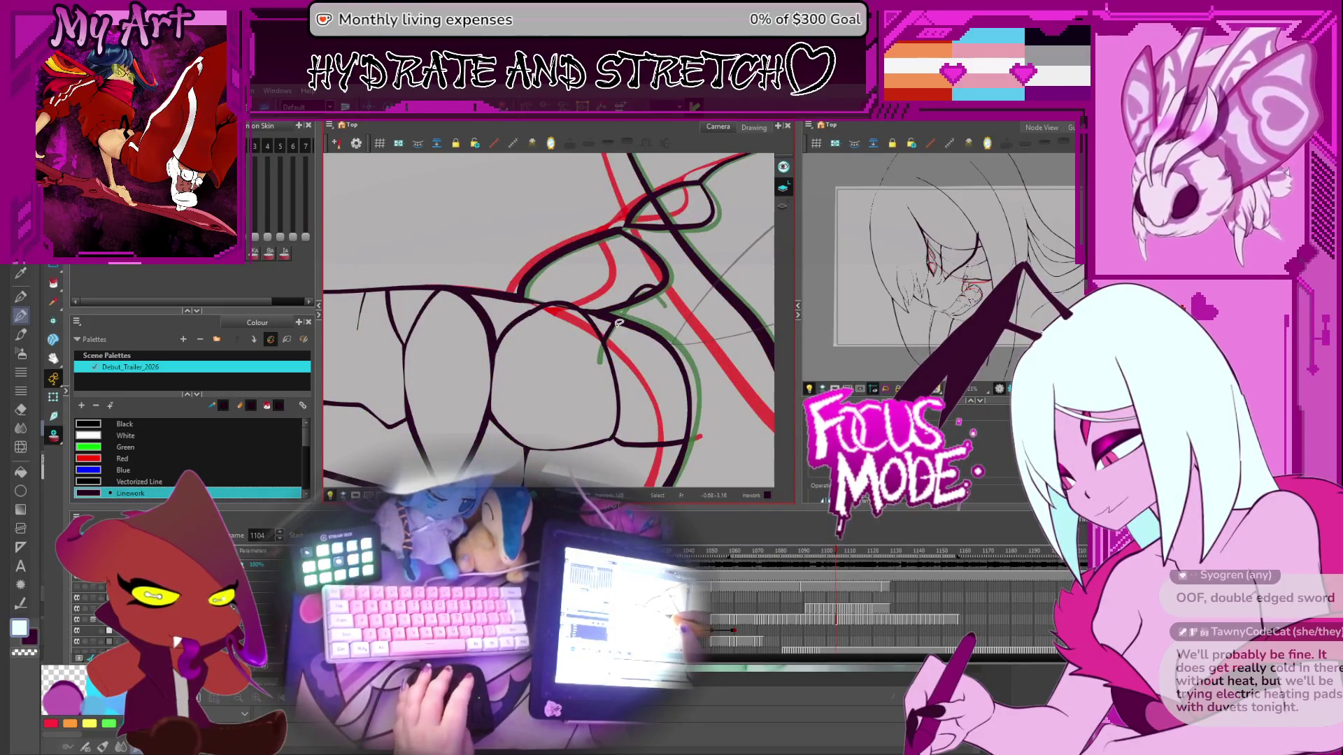
key("alt+t")
left_click_drag(654, 283, 625, 305)
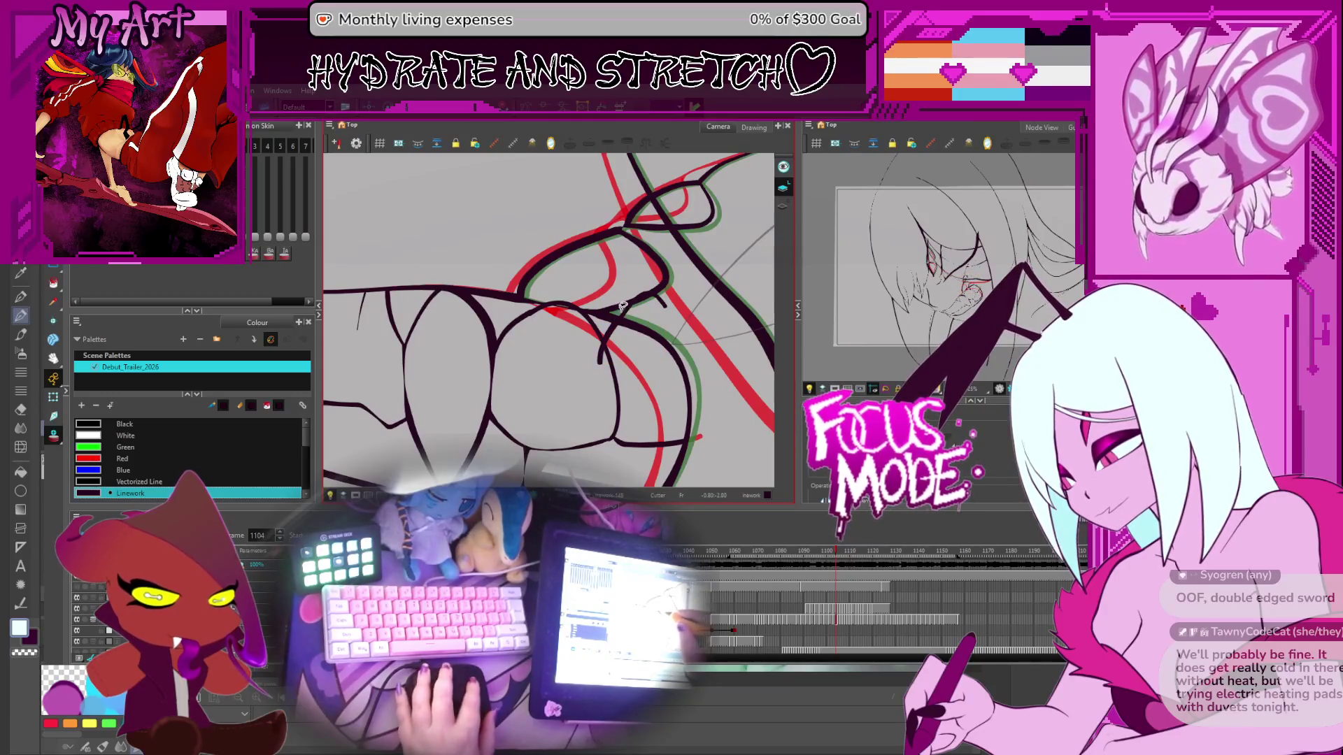
Step: Recompare frames around 1108 with small pans, ending on frame 1109
key("comma")
key("comma")
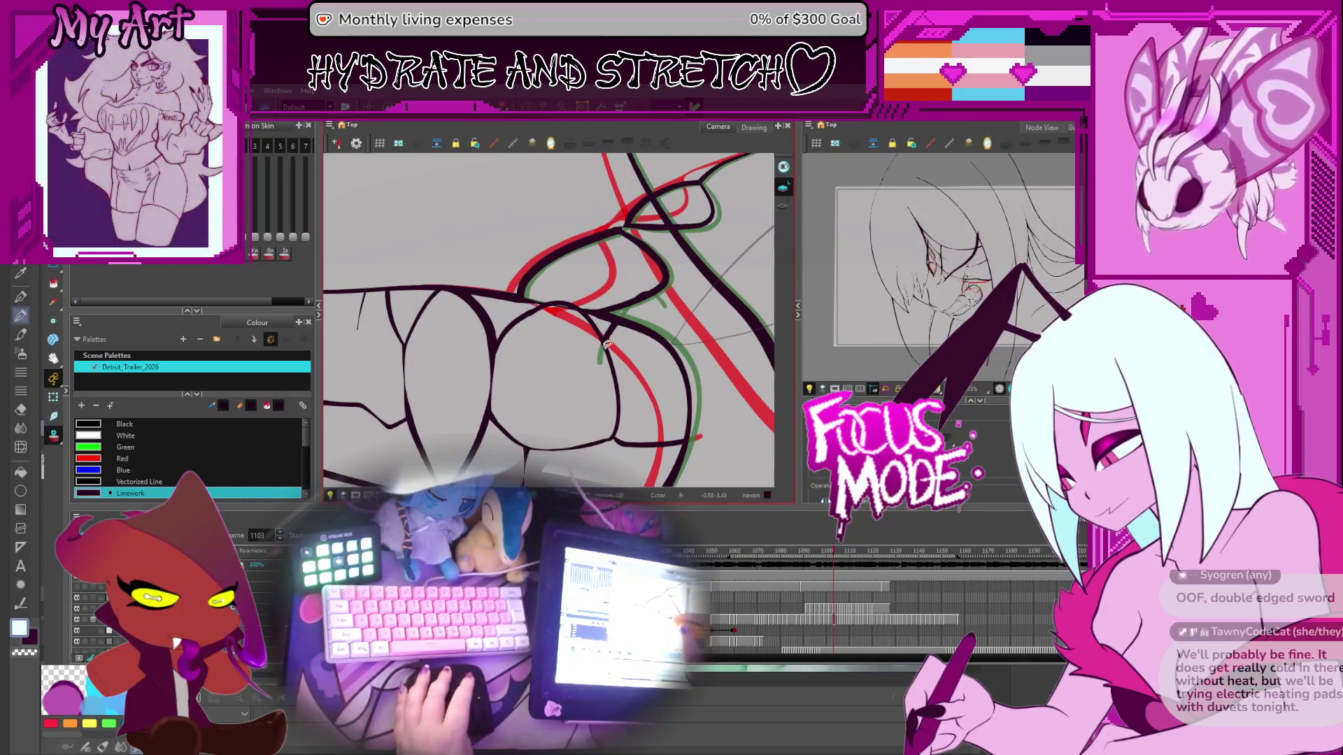
key("period")
key("period")
key("period")
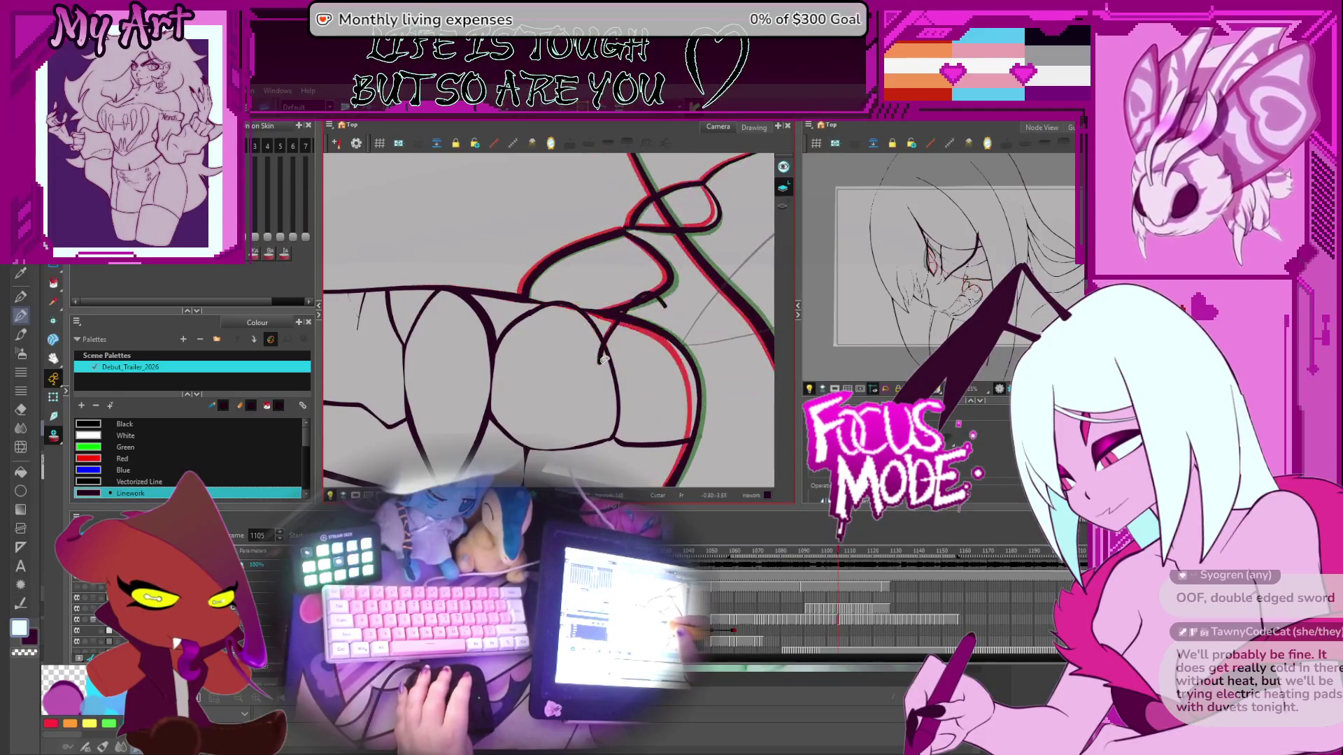
key("period")
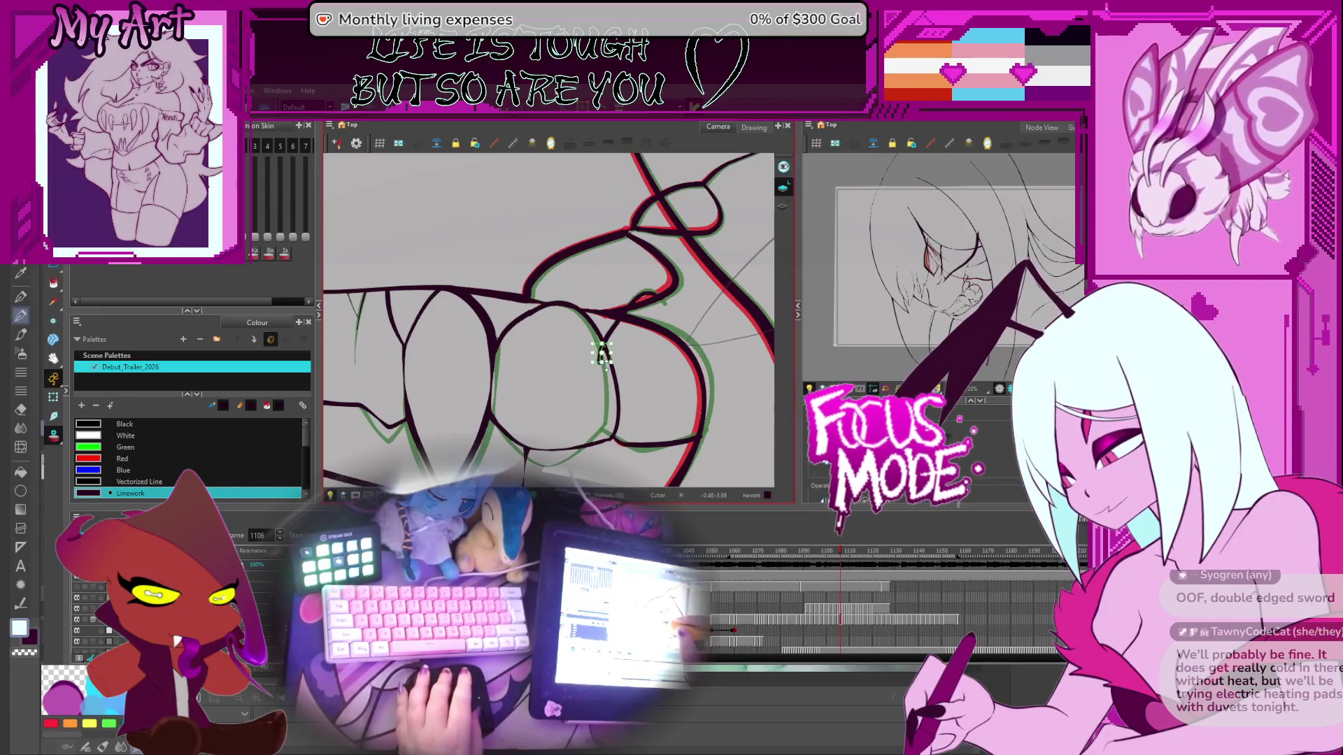
key("period")
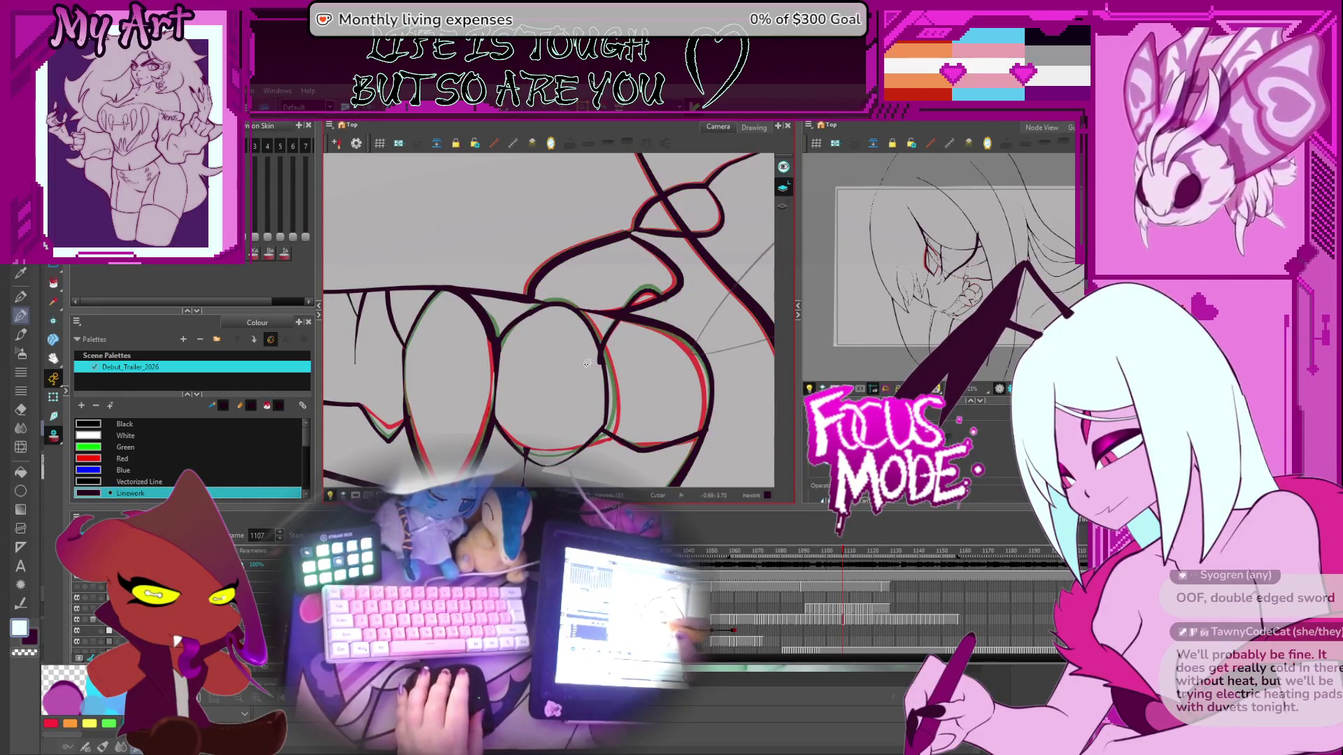
key("period")
key("period")
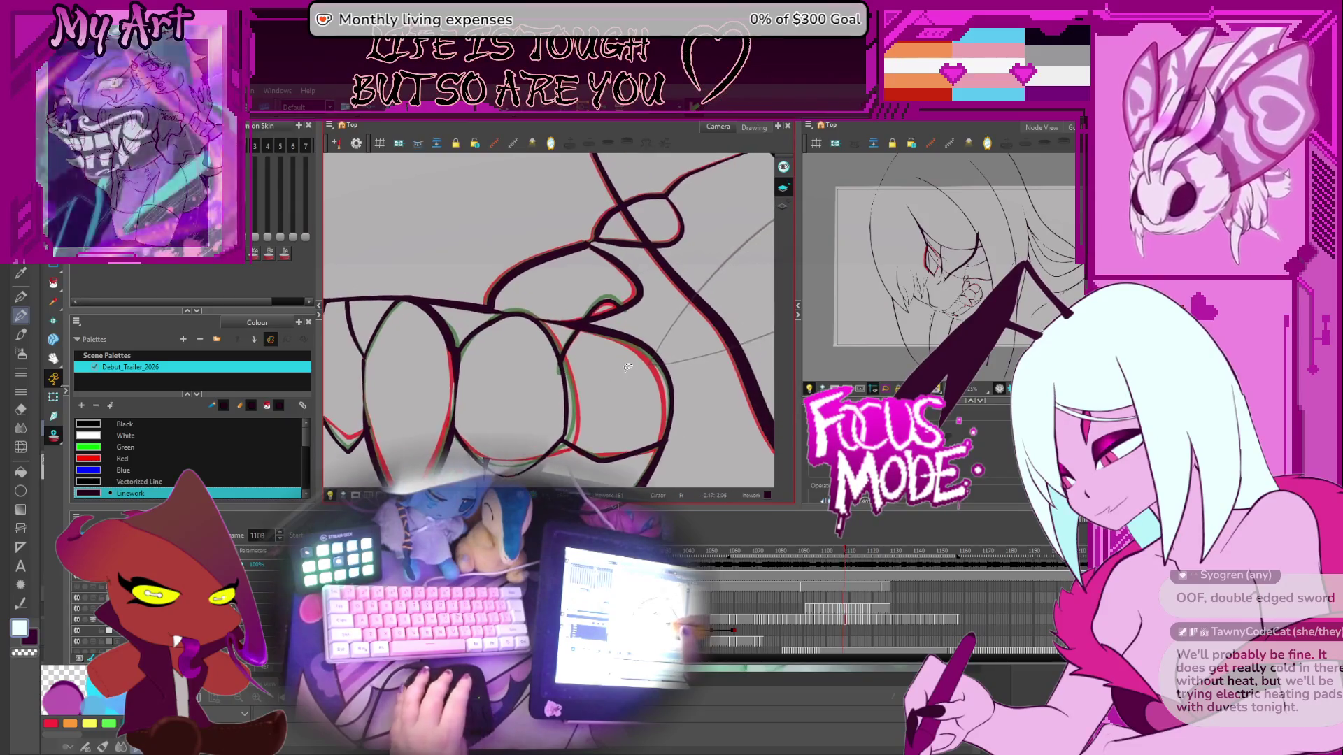
key("comma")
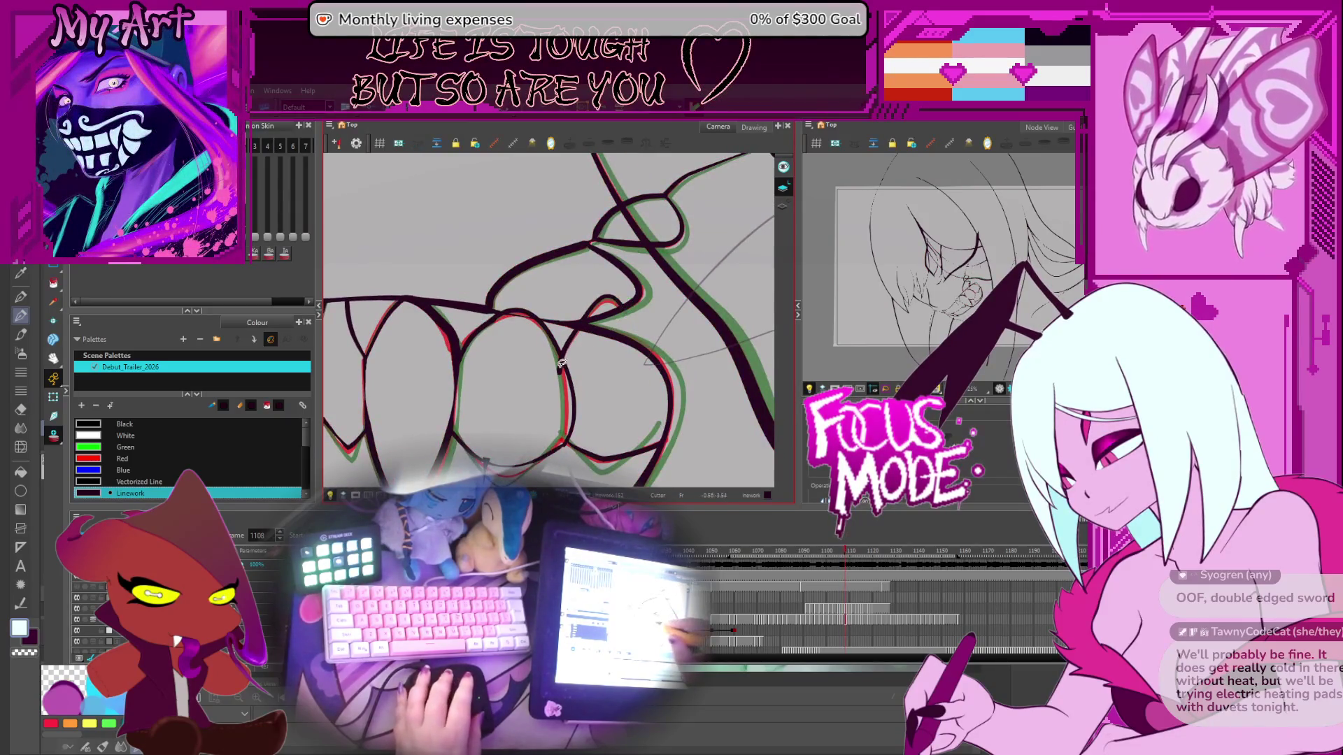
left_click_drag(656, 363, 655, 344)
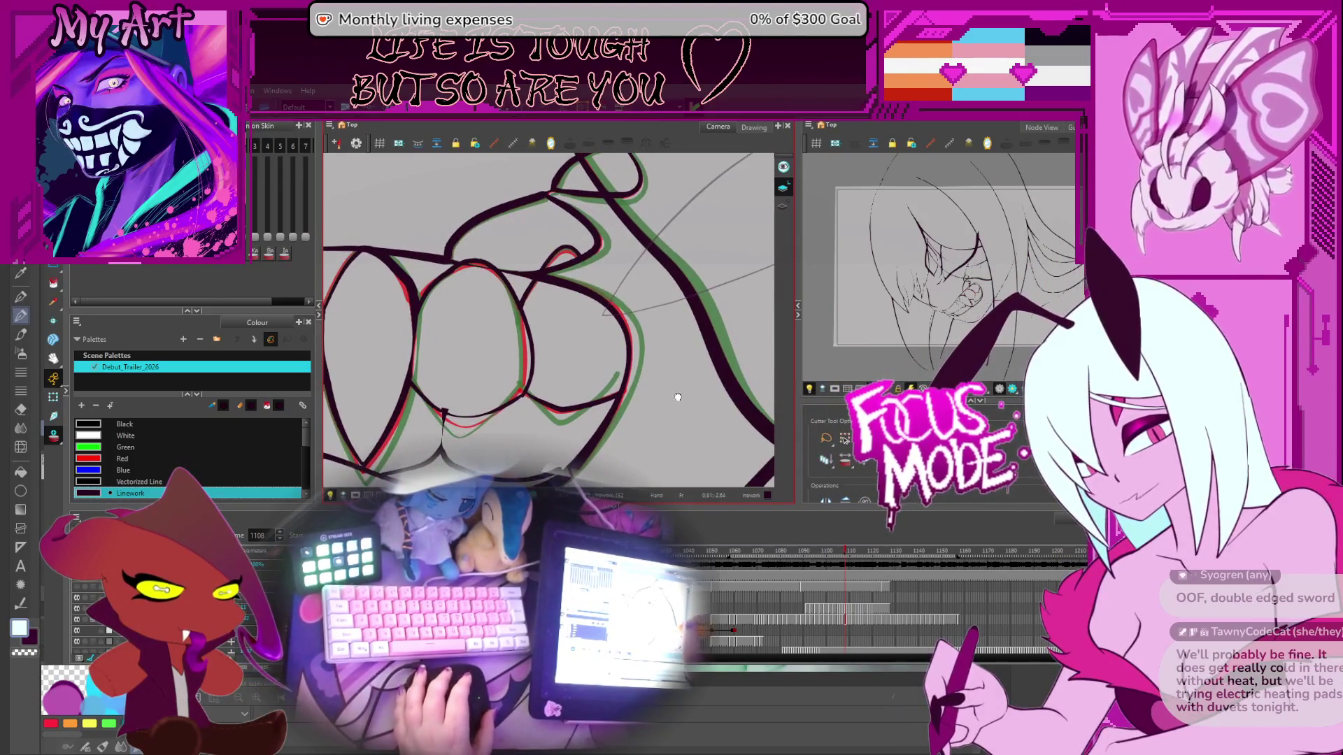
mouse_move(678, 400)
left_mouse_down()
mouse_move(670, 378)
mouse_move(694, 350)
left_mouse_up()
key("period")
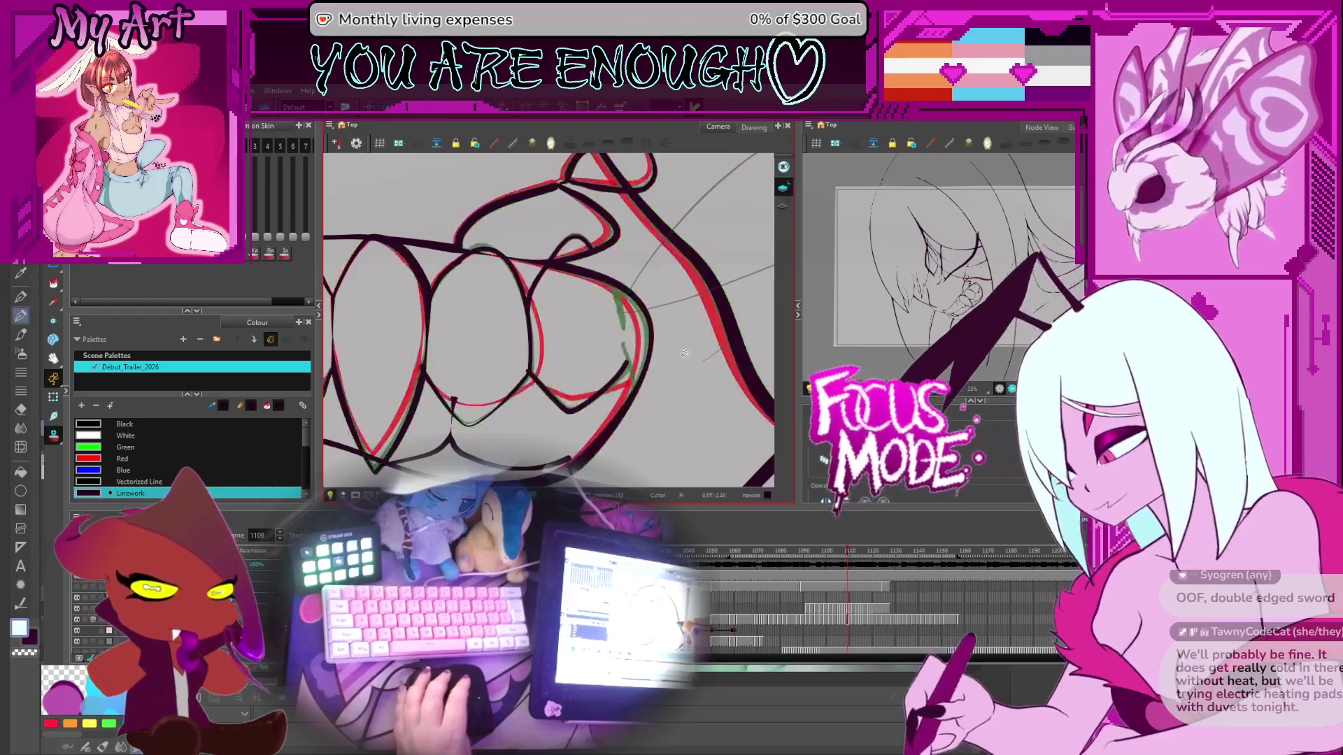
Step: Flip between frames 1109, 1110 and 1111 to compare the teeth
scroll(683, 359, "down", 1)
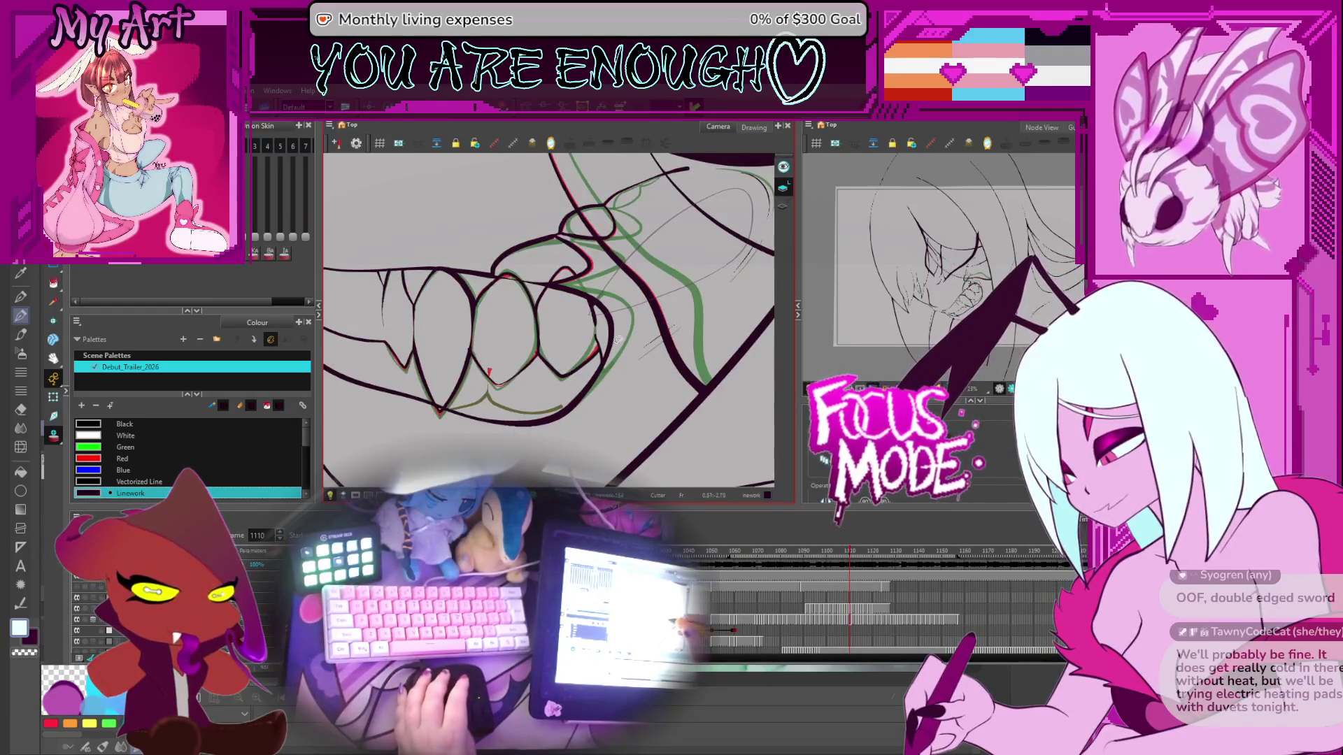
scroll(610, 351, "down", 1)
key("period")
key("period")
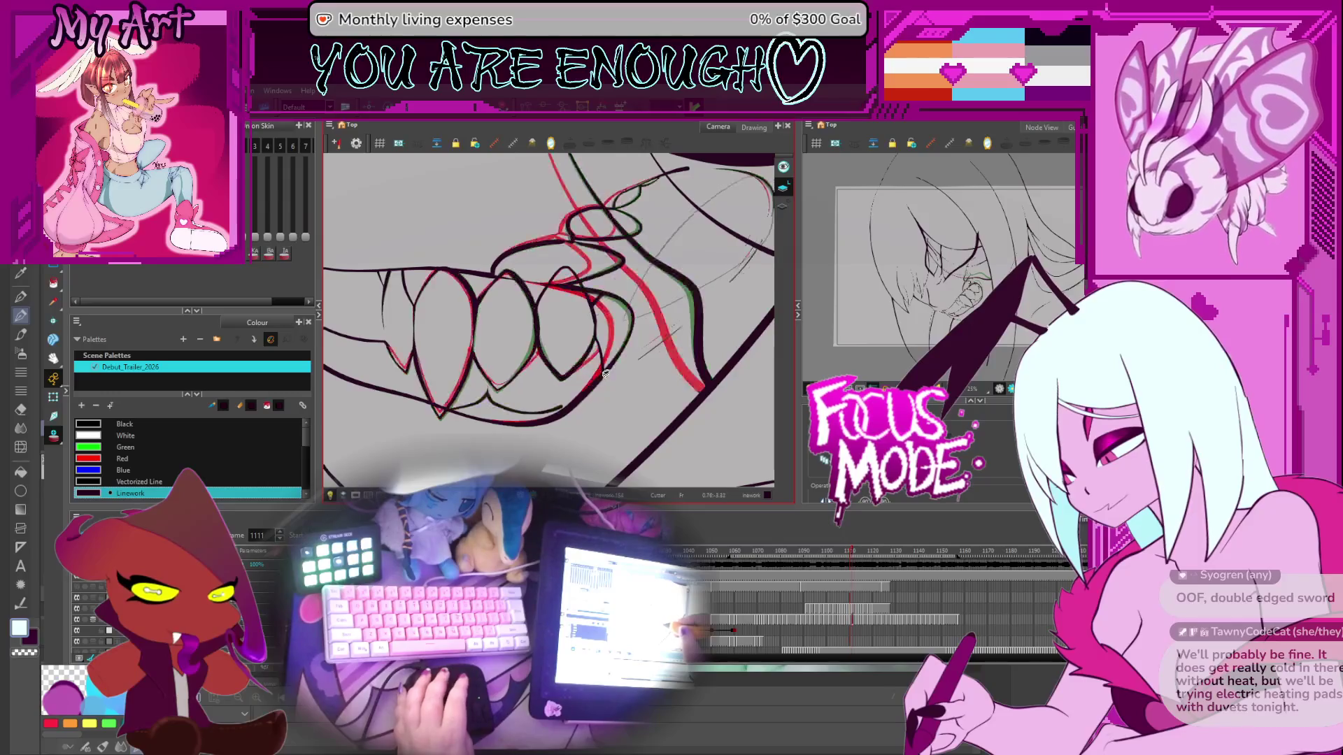
key("comma")
key("comma")
scroll(603, 372, "up", 3)
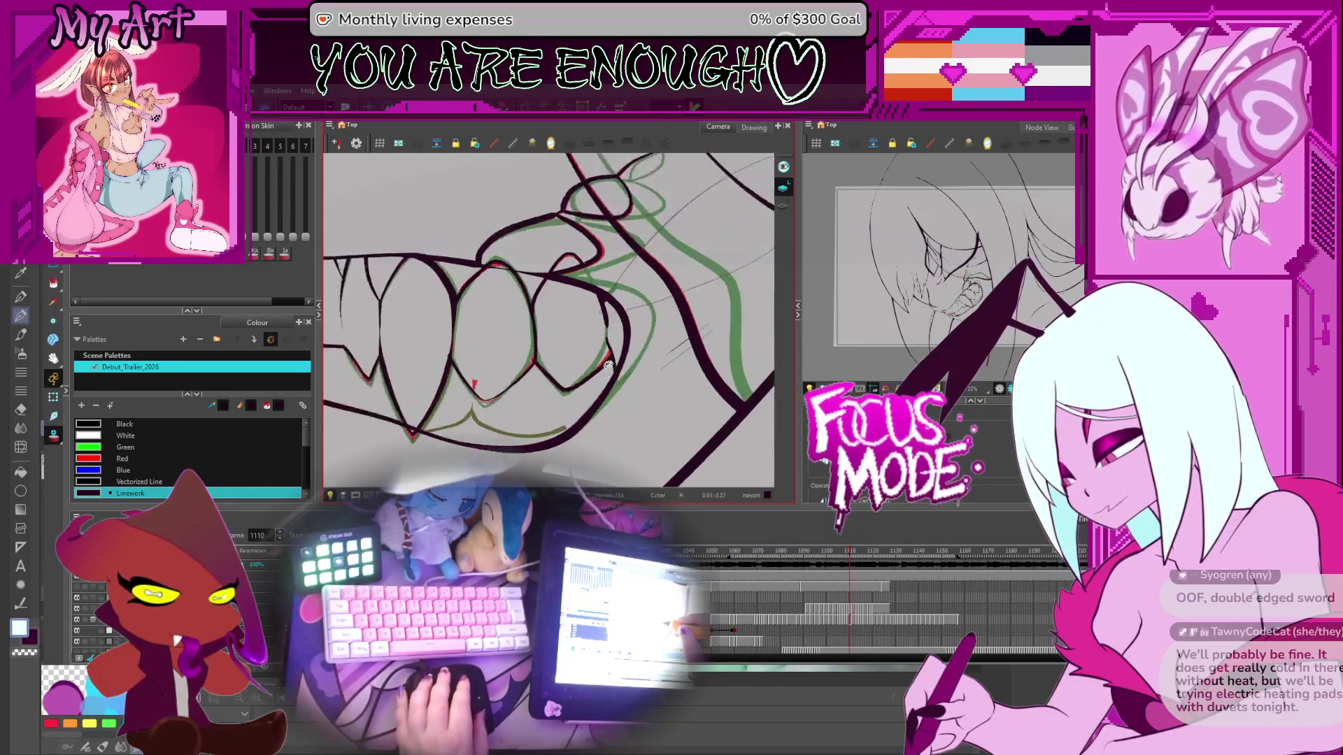
key("period")
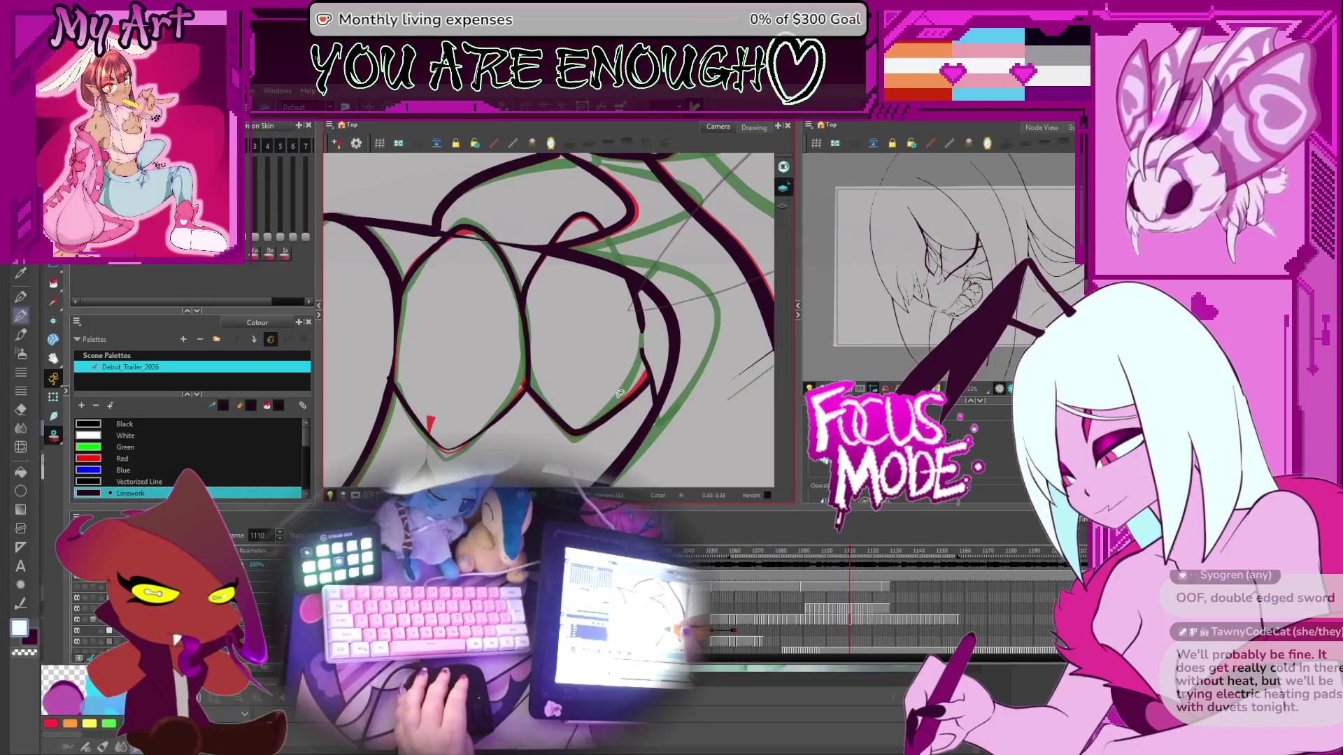
key("period")
key("comma")
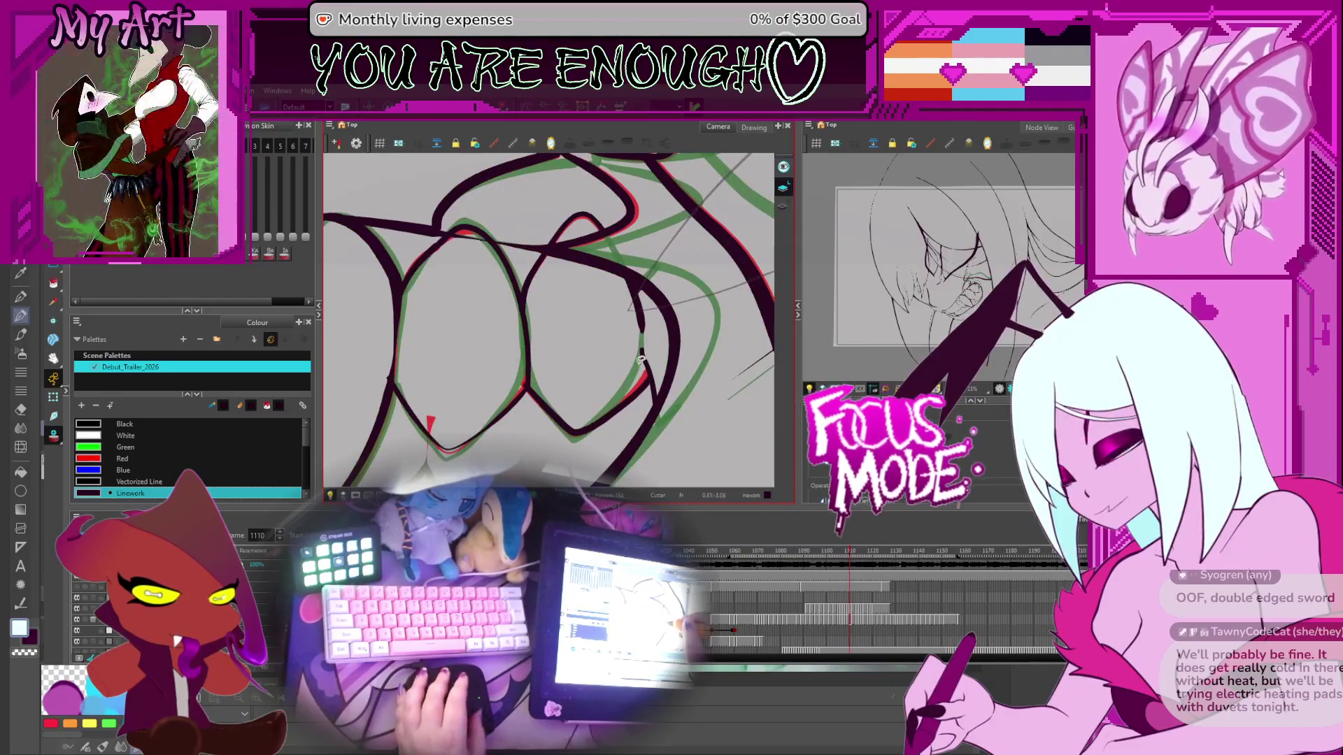
Step: Select tooth outline strokes, finishing on the rightmost tooth's edge stroke in frame 1109
left_click(644, 361)
left_click(654, 364)
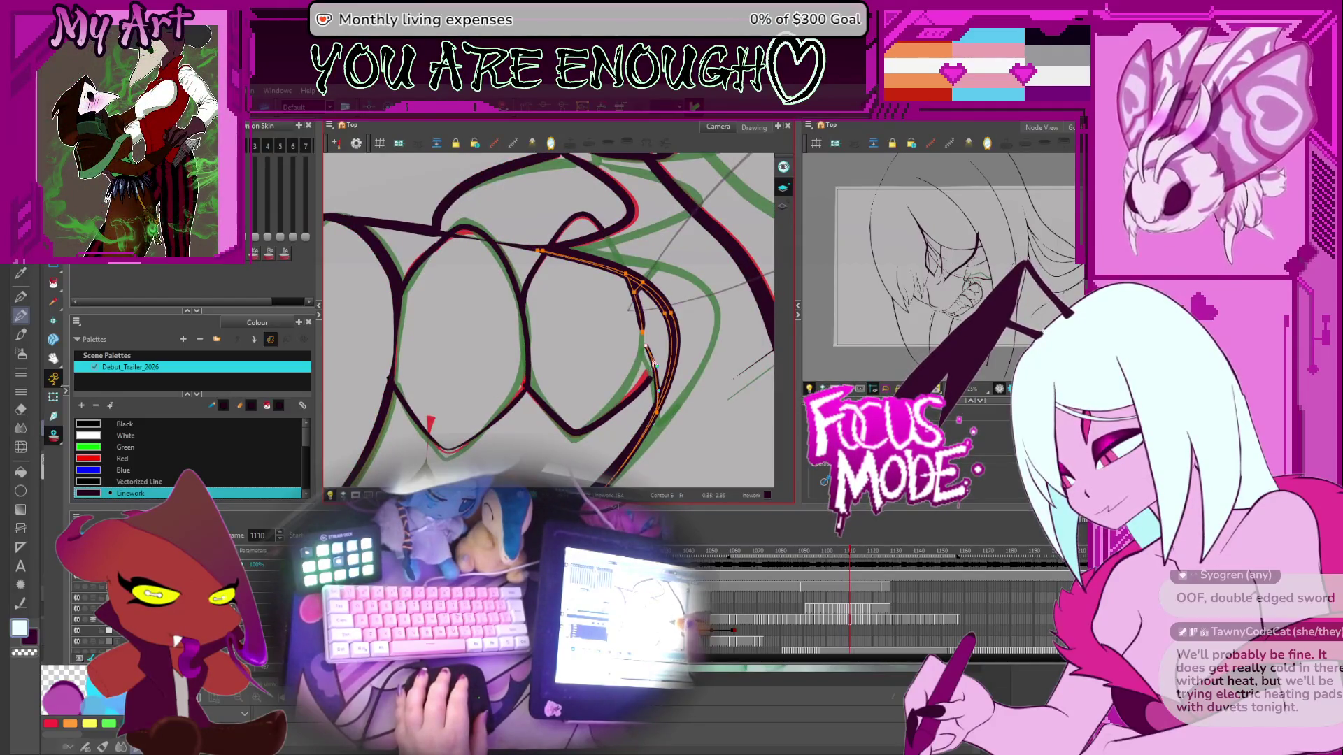
left_click(648, 350)
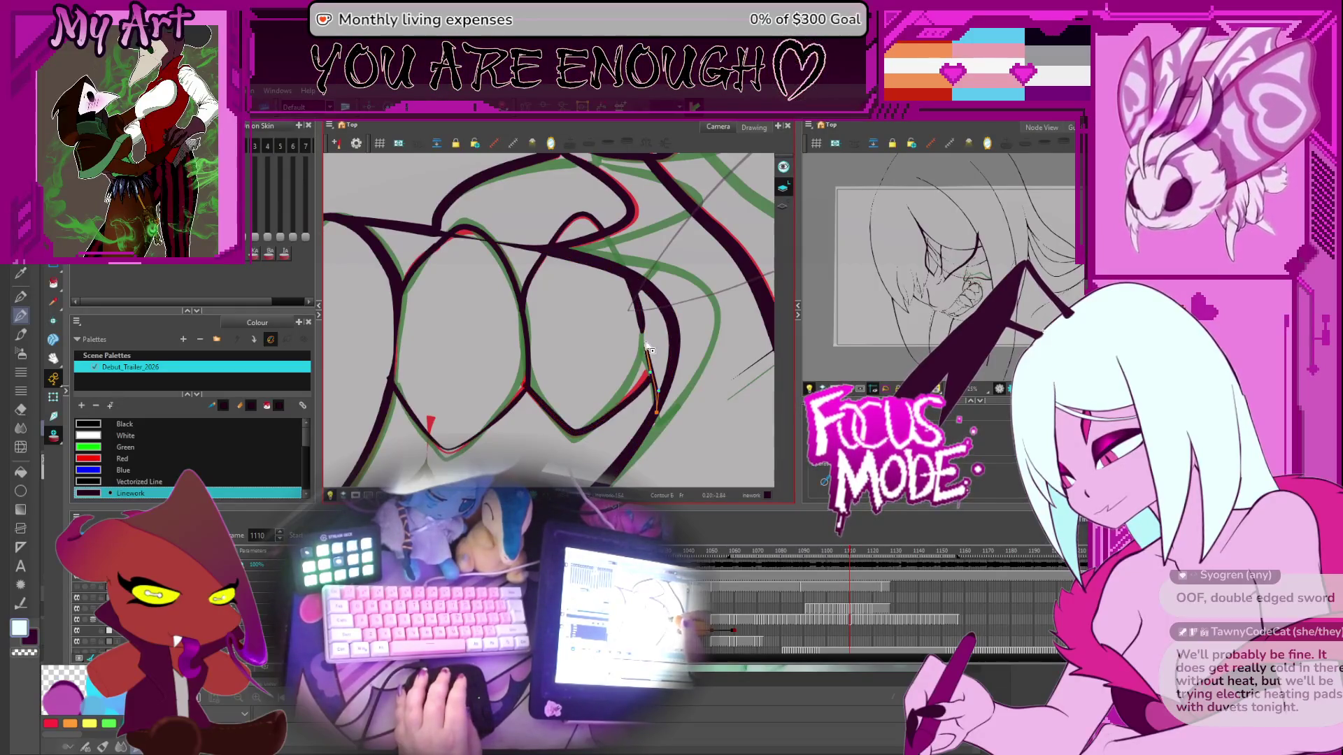
key("period")
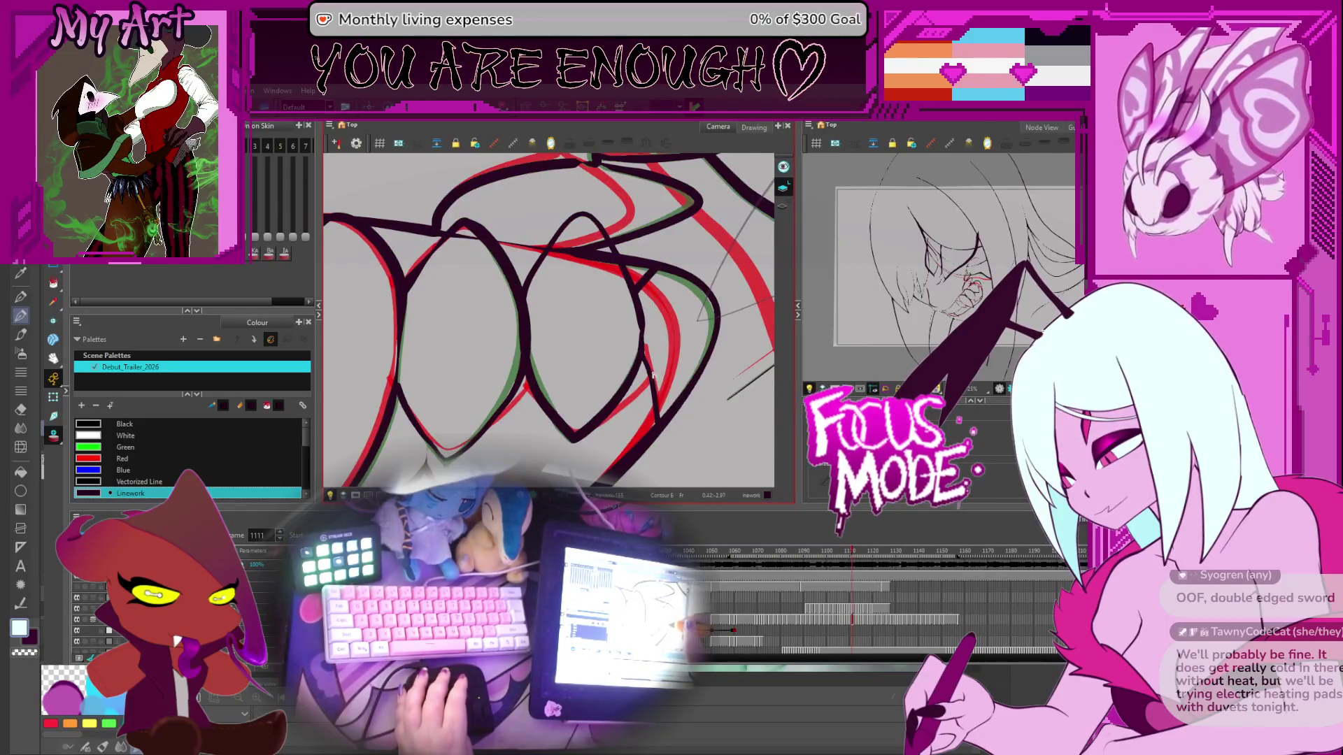
key("comma")
key("comma")
key("period")
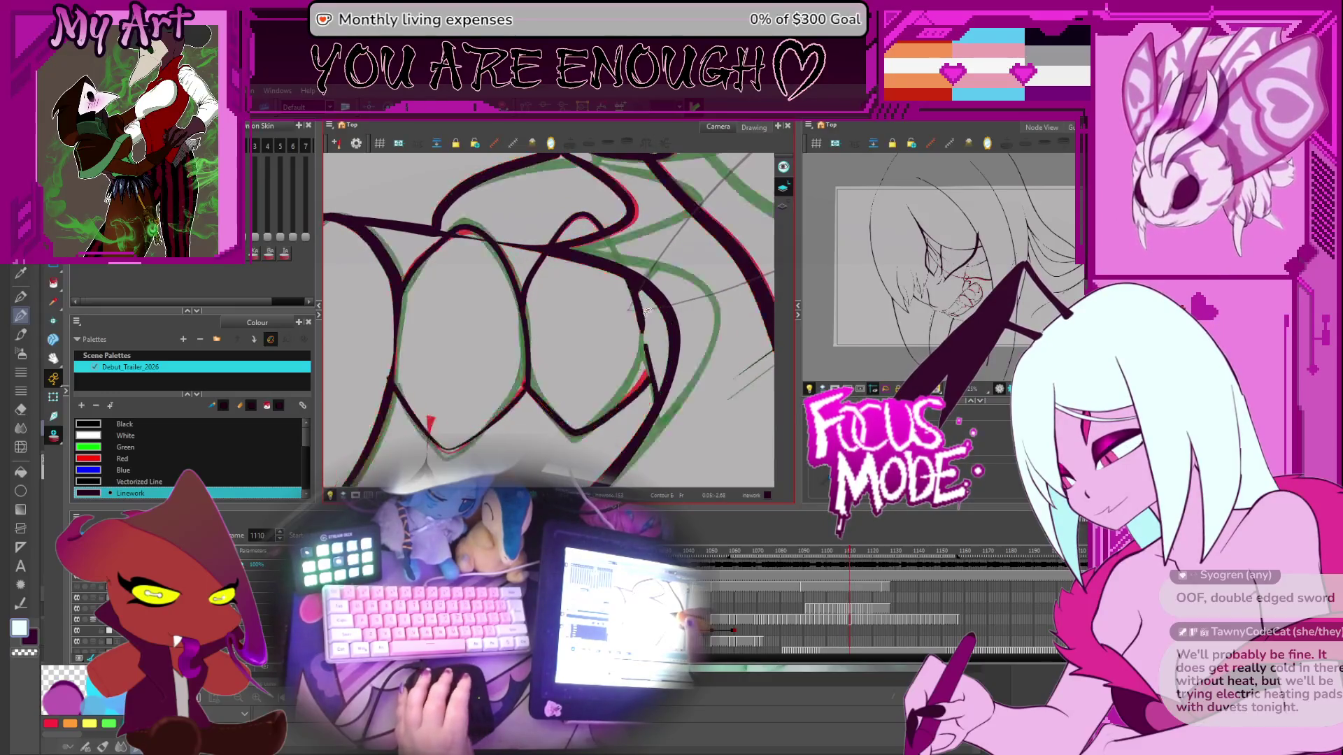
key("comma")
left_click(640, 356)
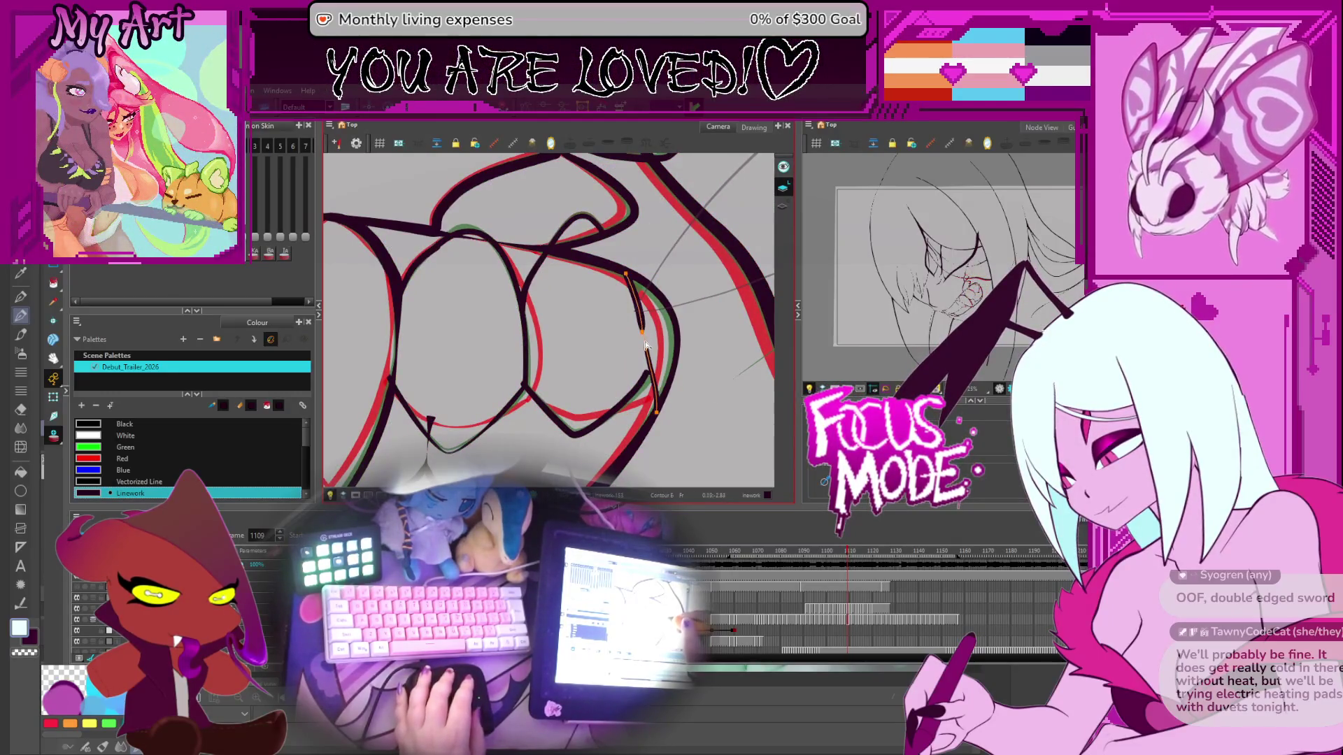
scroll(643, 343, "down", 5)
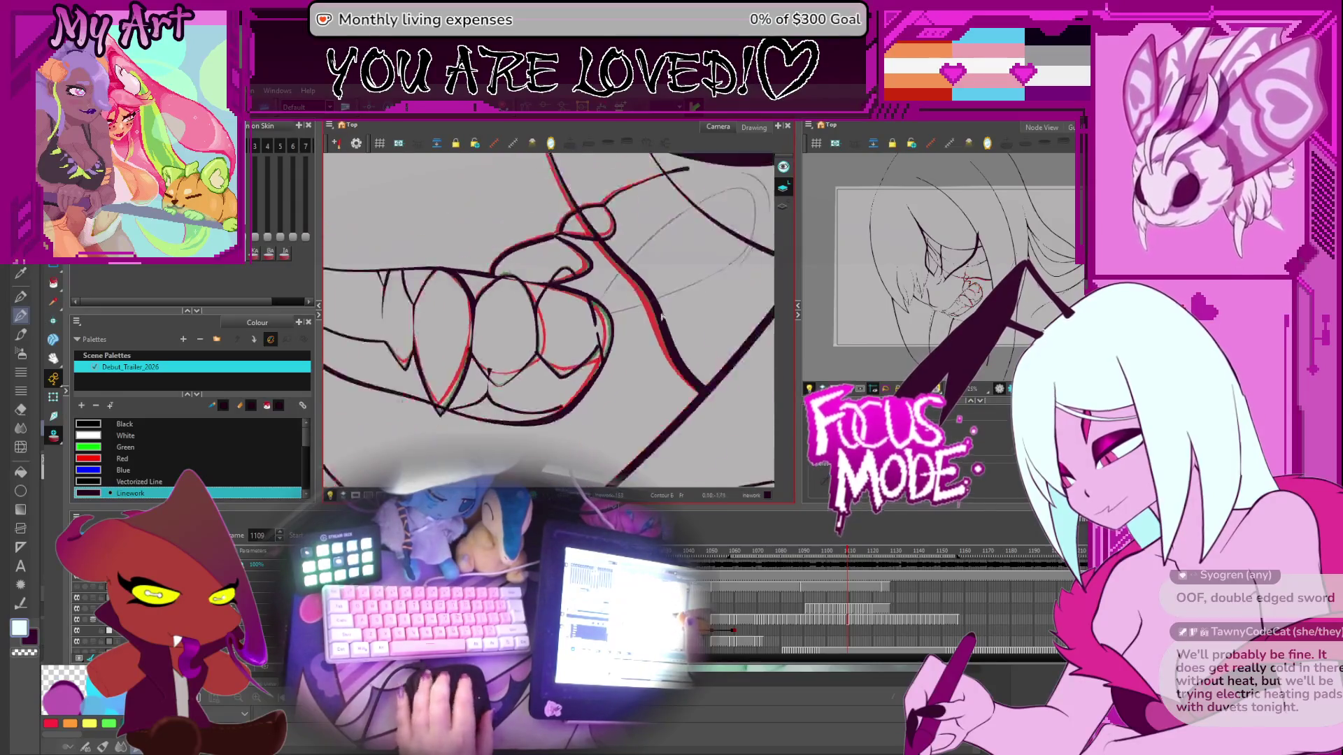
Step: Step forward through frames 1110–1114, flipping between 1113 and 1114
key("period")
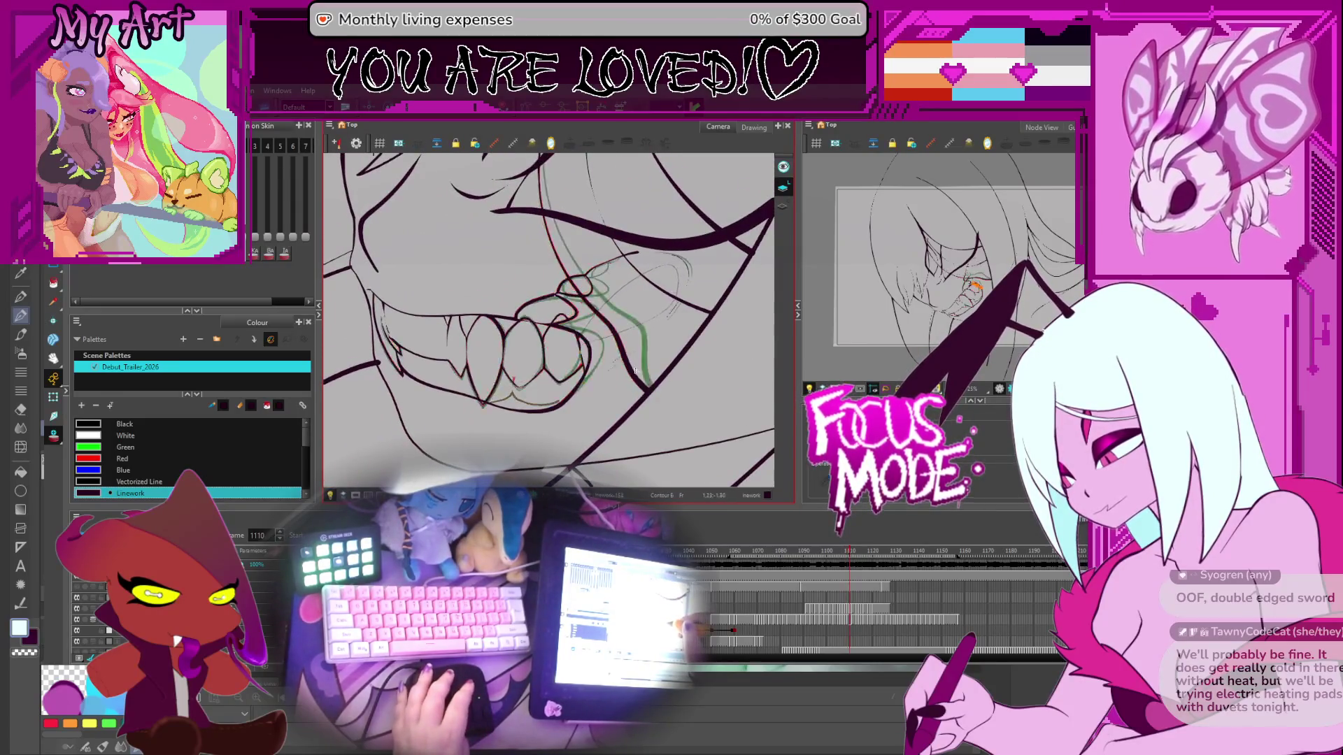
key("period")
key("period")
key("period")
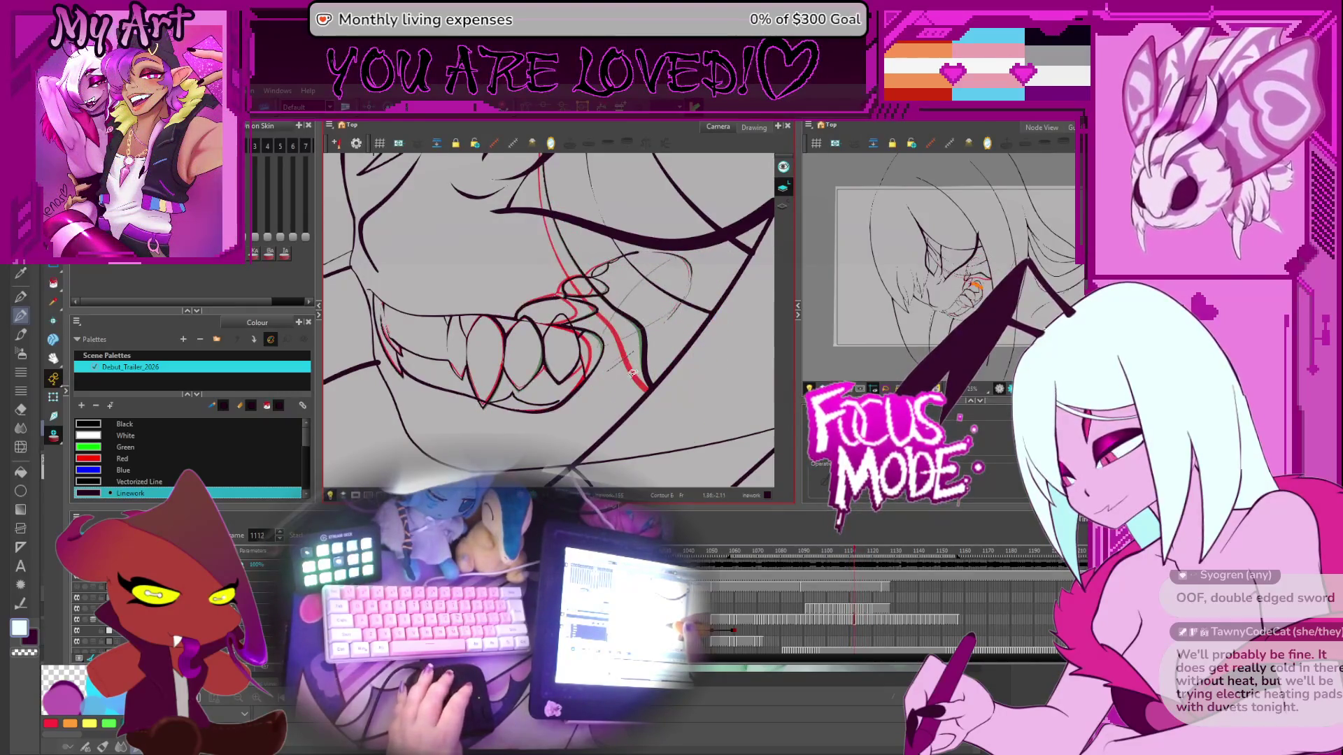
key("period")
key("comma")
key("period")
key("comma")
key("comma")
key("comma")
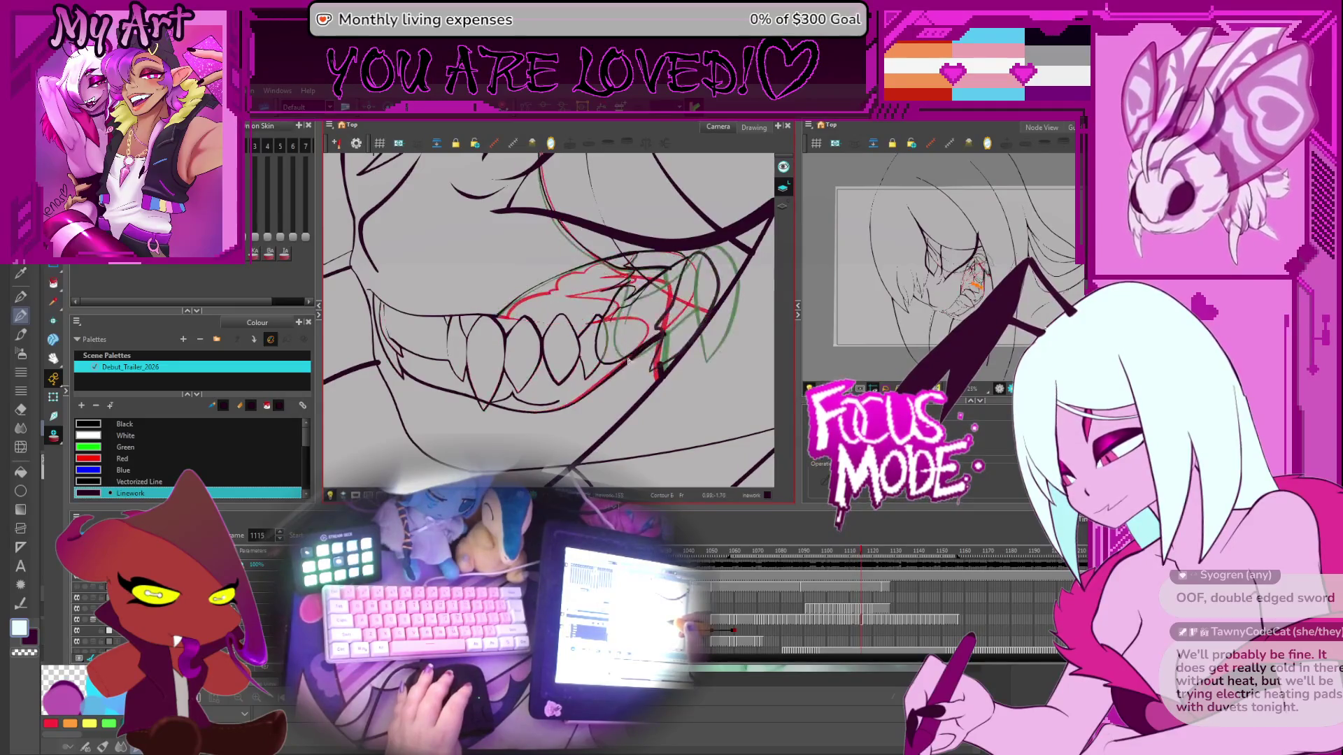
Step: Jump back to frame 1107 via 1105 and zoom in on the teeth
scroll(623, 329, "up", 2)
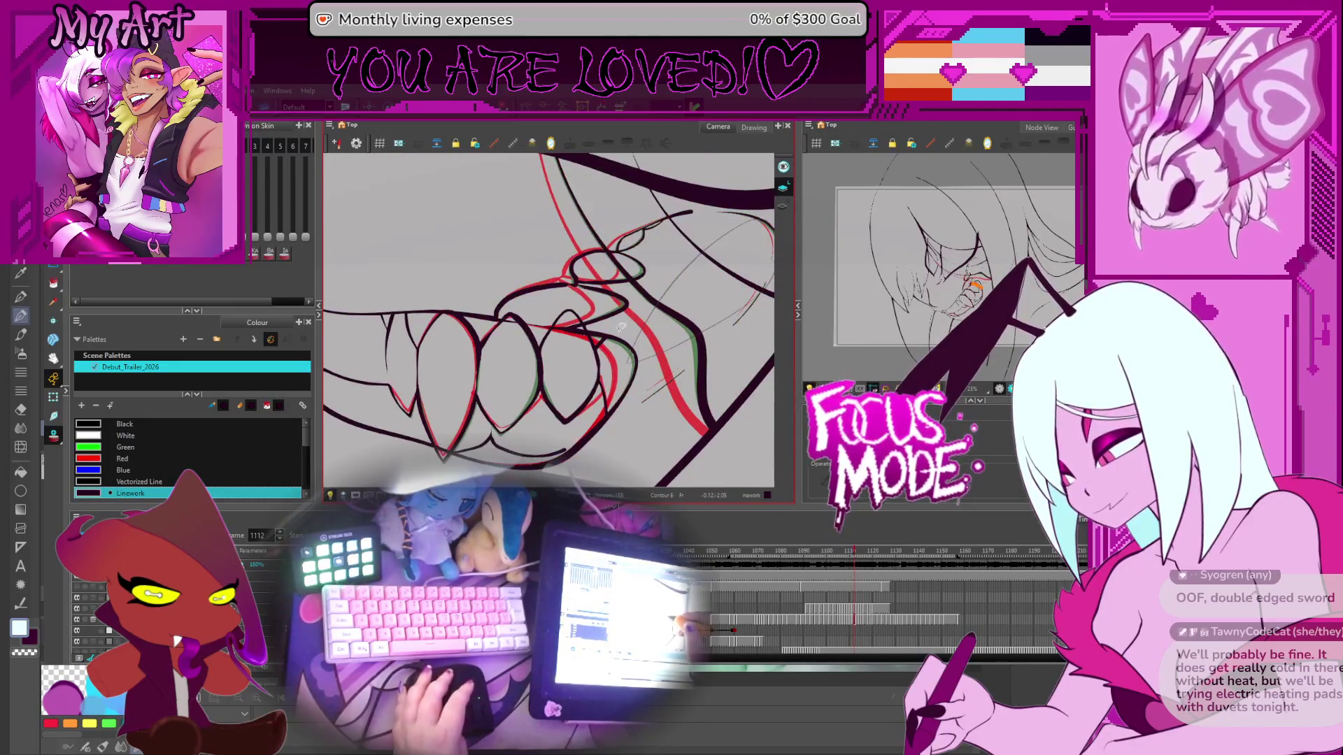
key("comma")
key("comma")
key("comma")
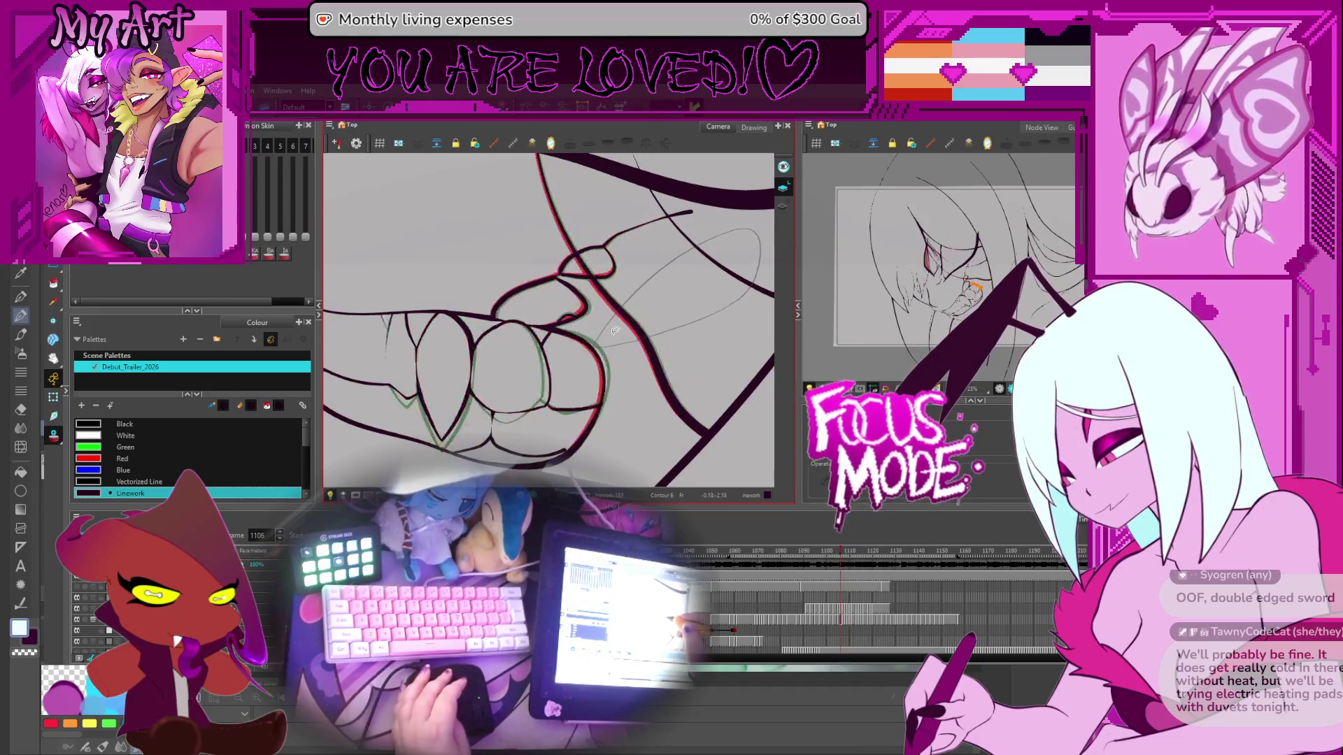
key("period")
key("period")
scroll(608, 336, "up", 3)
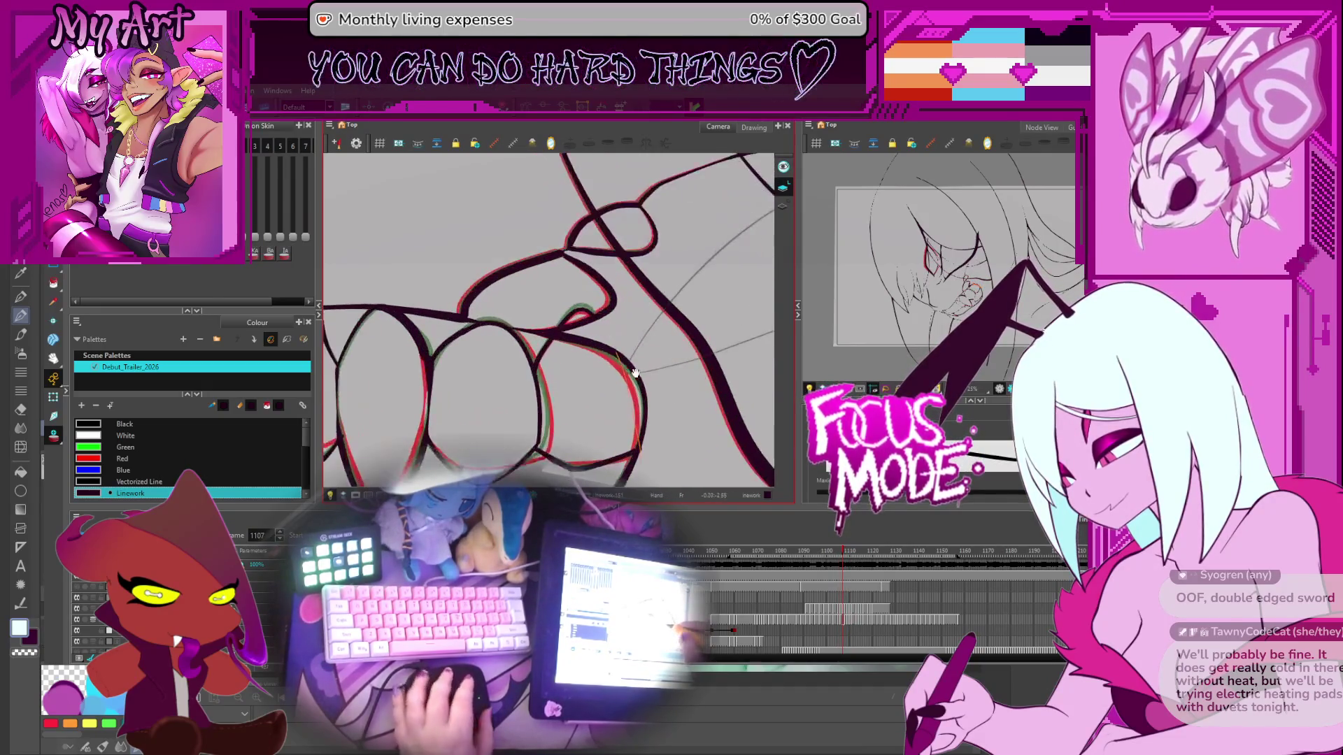
mouse_move(598, 353)
left_mouse_down()
mouse_move(568, 389)
mouse_move(564, 358)
mouse_move(594, 345)
left_mouse_up()
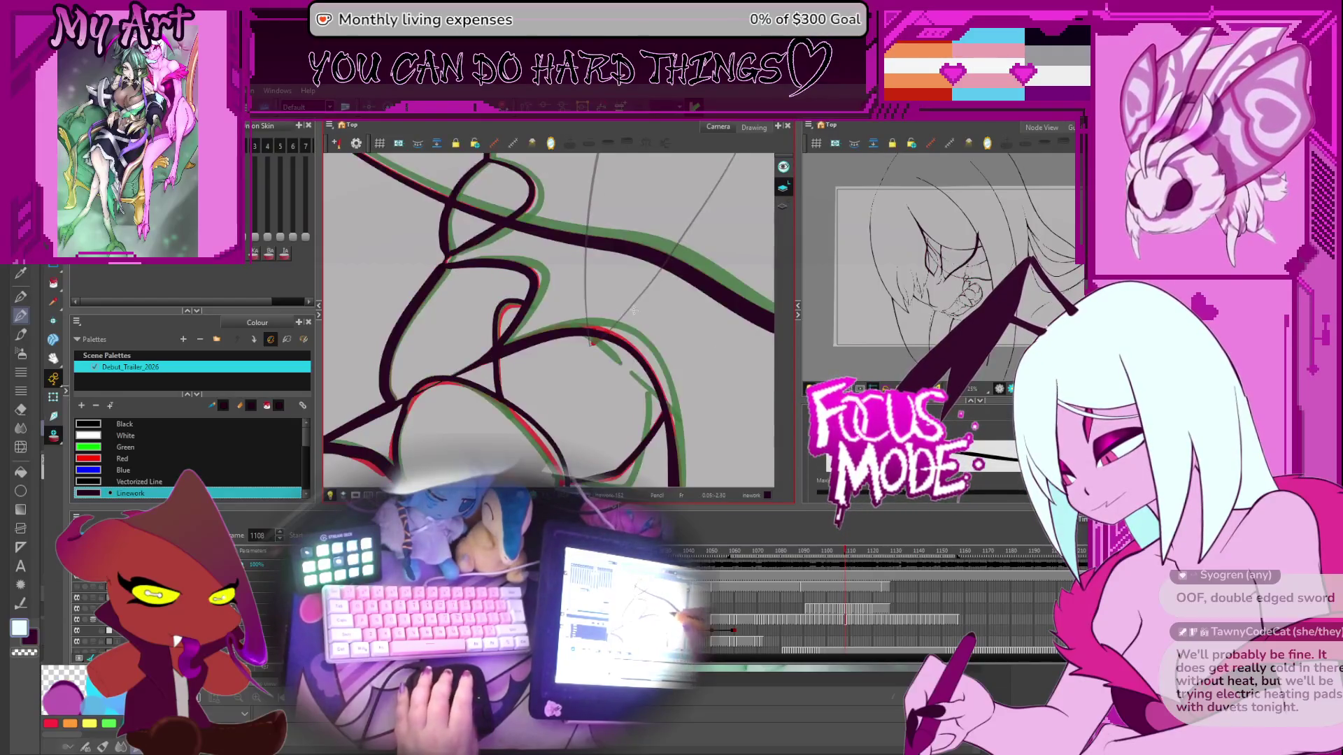
Step: Ink a short stroke closing the jaw line's top gap on frame 1108, then go to 1109
mouse_move(611, 345)
left_mouse_down()
mouse_move(668, 381)
mouse_move(559, 365)
mouse_move(487, 378)
mouse_move(483, 360)
mouse_move(514, 324)
mouse_move(538, 340)
left_mouse_up()
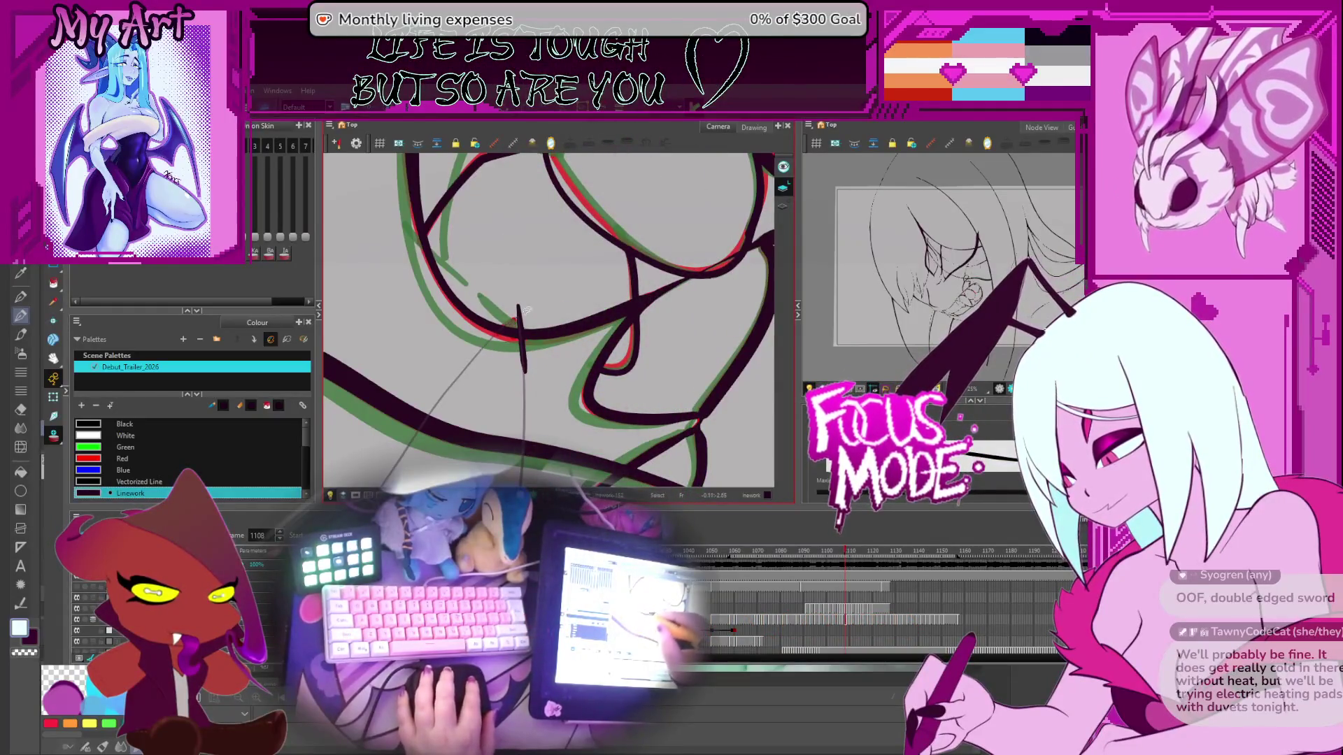
mouse_move(535, 305)
left_mouse_down()
mouse_move(487, 340)
mouse_move(547, 327)
mouse_move(526, 335)
left_mouse_up()
key("alt+slash")
key("period")
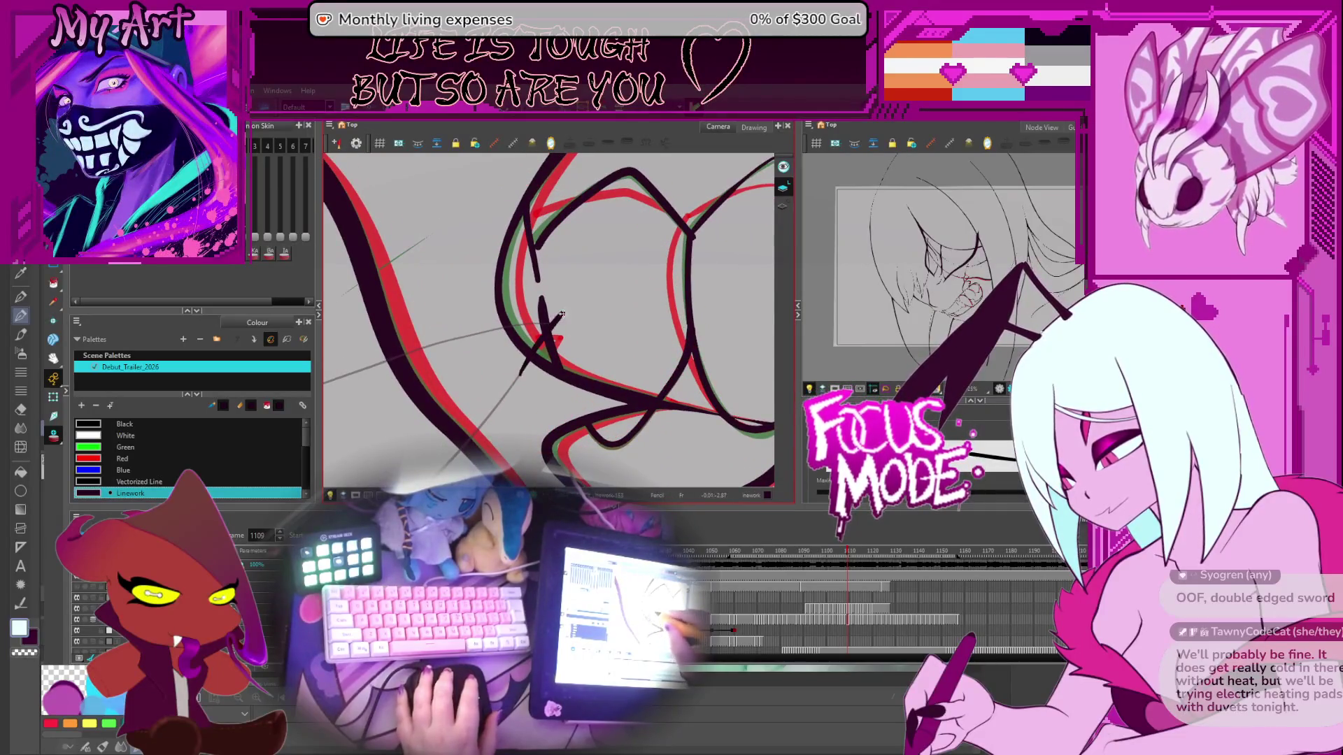
left_click_drag(601, 324, 514, 361)
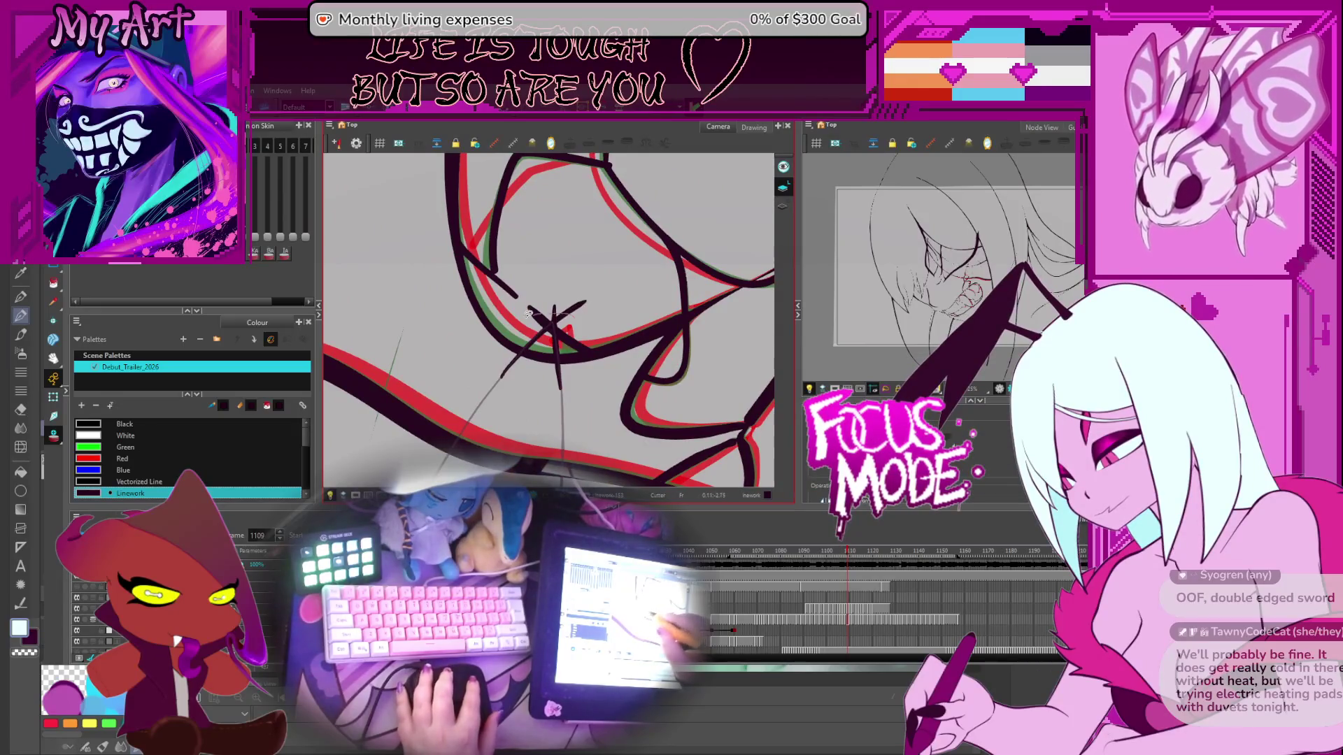
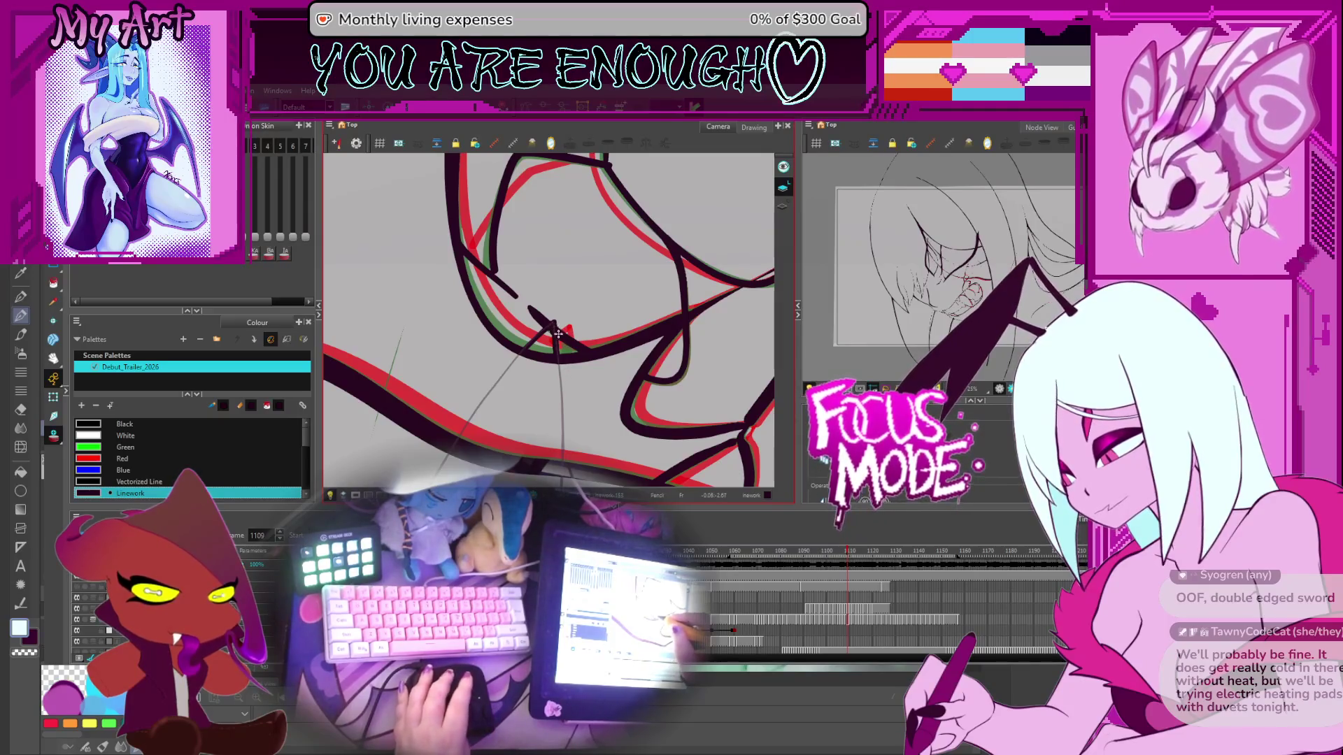
Step: On the next frame, ink a dark fang stroke over the onion skin and trim its overhanging top
key(".")
mouse_move(599, 306)
left_mouse_down()
mouse_move(535, 369)
mouse_move(581, 282)
left_mouse_up()
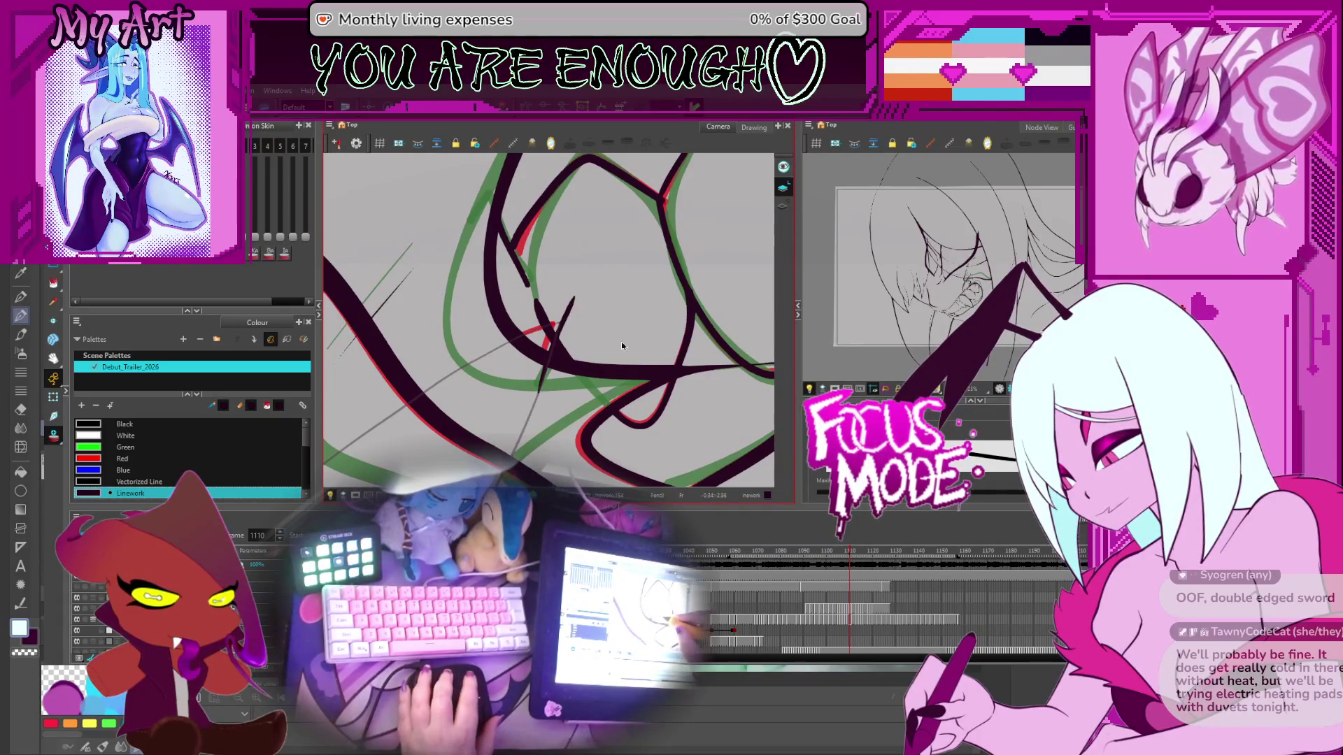
mouse_move(622, 345)
left_mouse_down()
mouse_move(550, 336)
mouse_move(596, 335)
left_mouse_up()
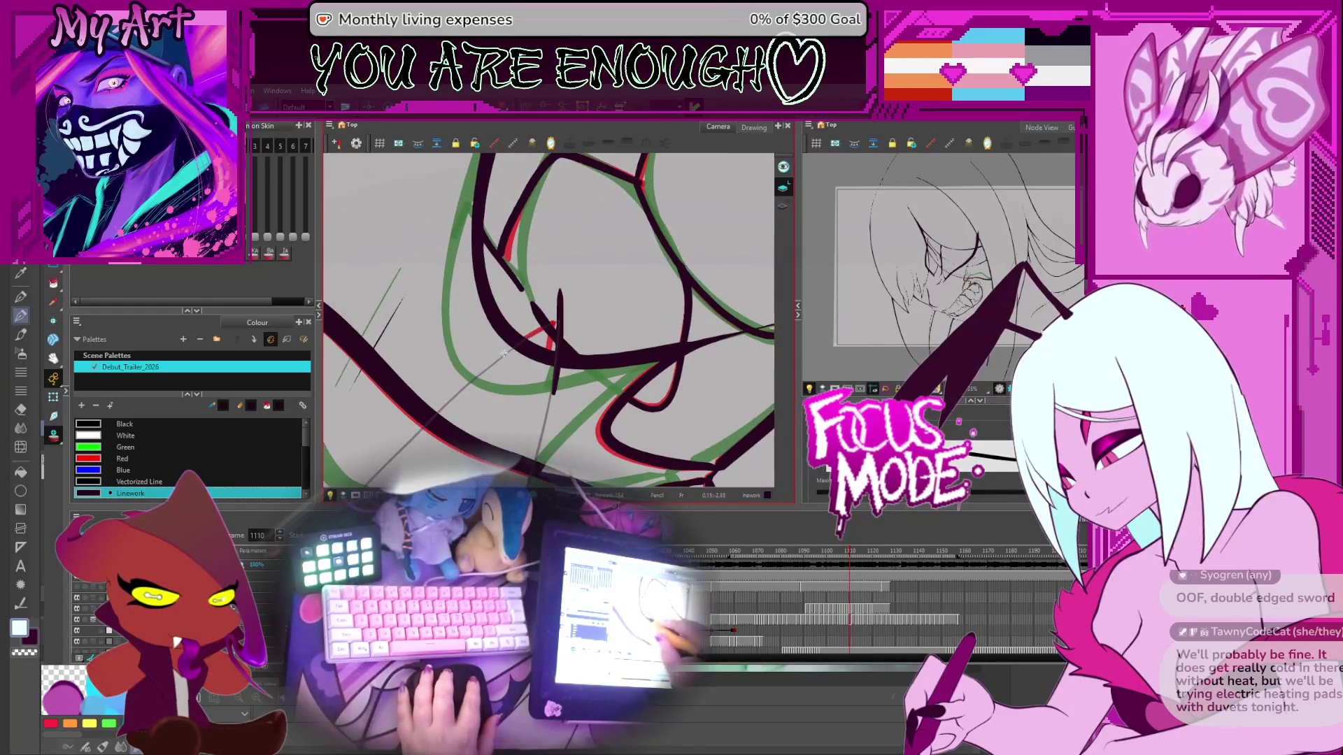
left_click_drag(493, 364, 556, 320)
key("alt+t")
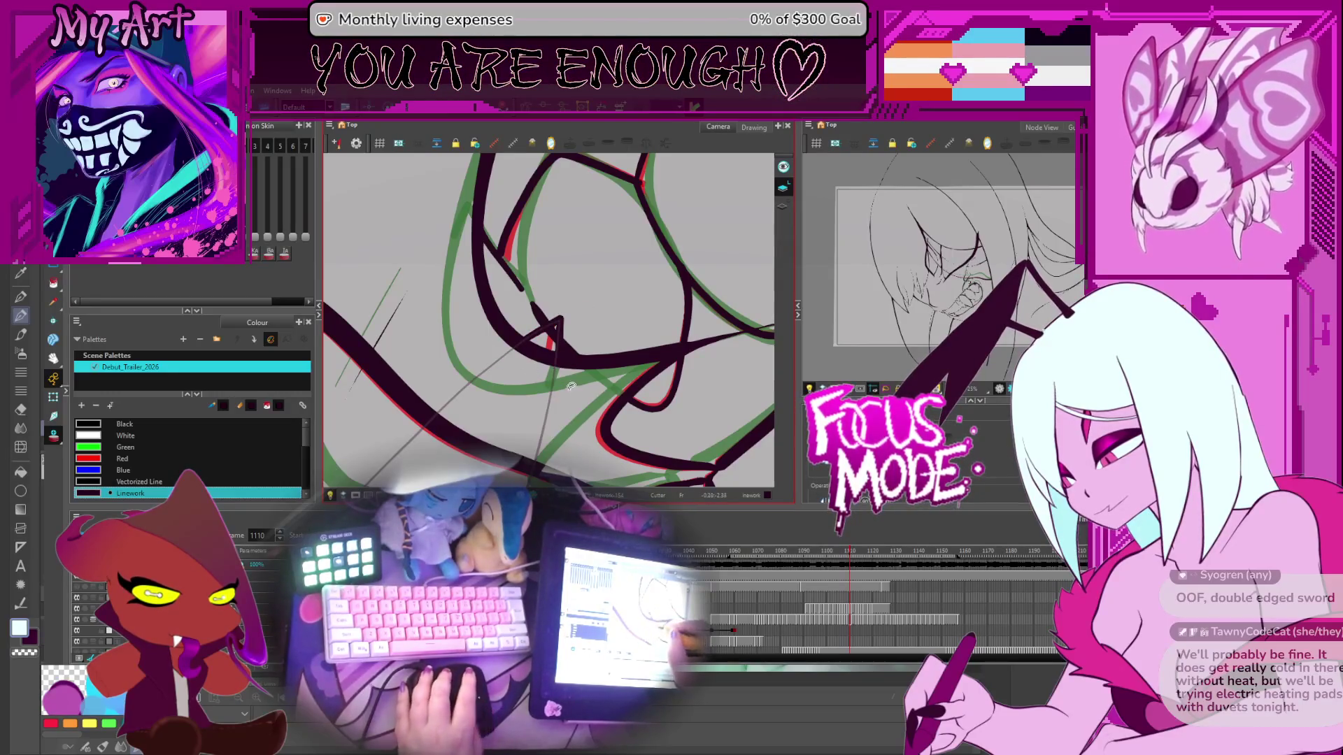
Step: On the following frame, draw a fang edge running up-right and trim its overhanging tip
key("period")
mouse_move(502, 367)
left_mouse_down()
mouse_move(531, 387)
mouse_move(519, 371)
mouse_move(502, 381)
mouse_move(578, 325)
left_mouse_up()
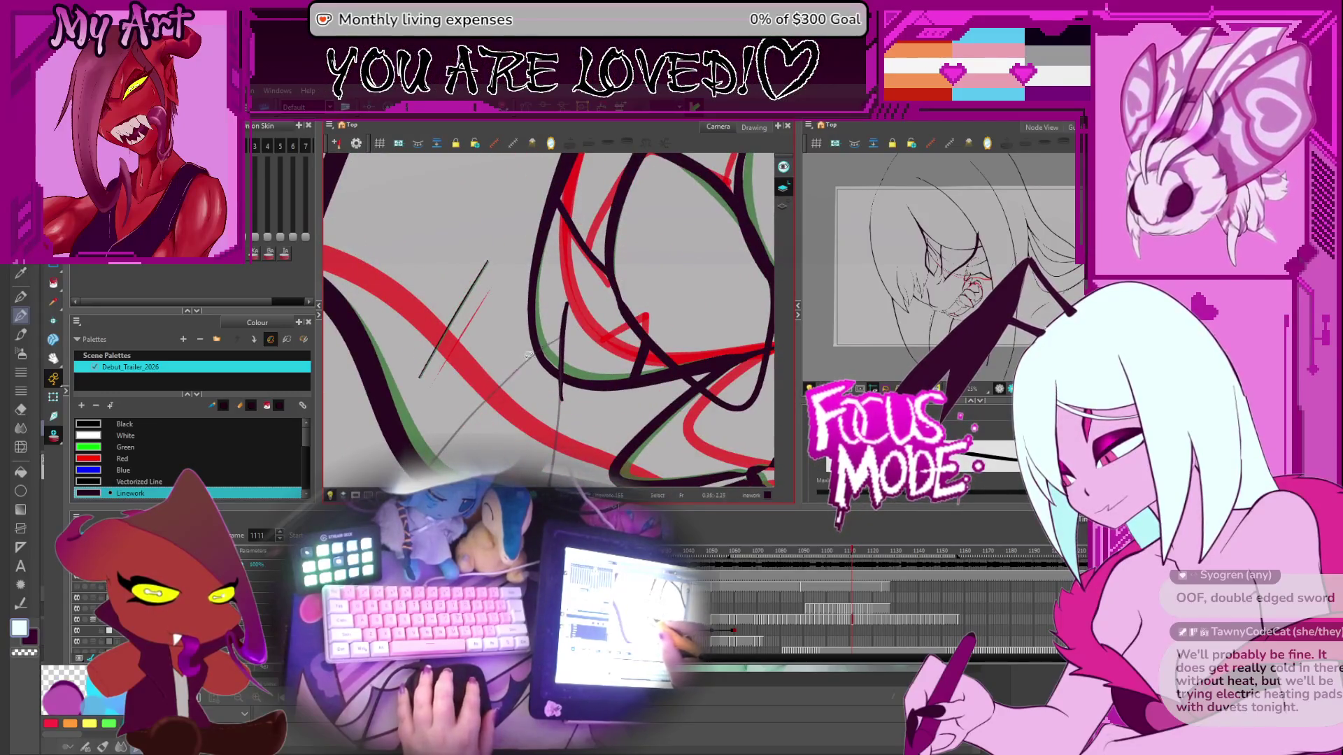
mouse_move(506, 381)
left_mouse_down()
mouse_move(590, 318)
mouse_move(526, 343)
left_mouse_up()
key("alt+t")
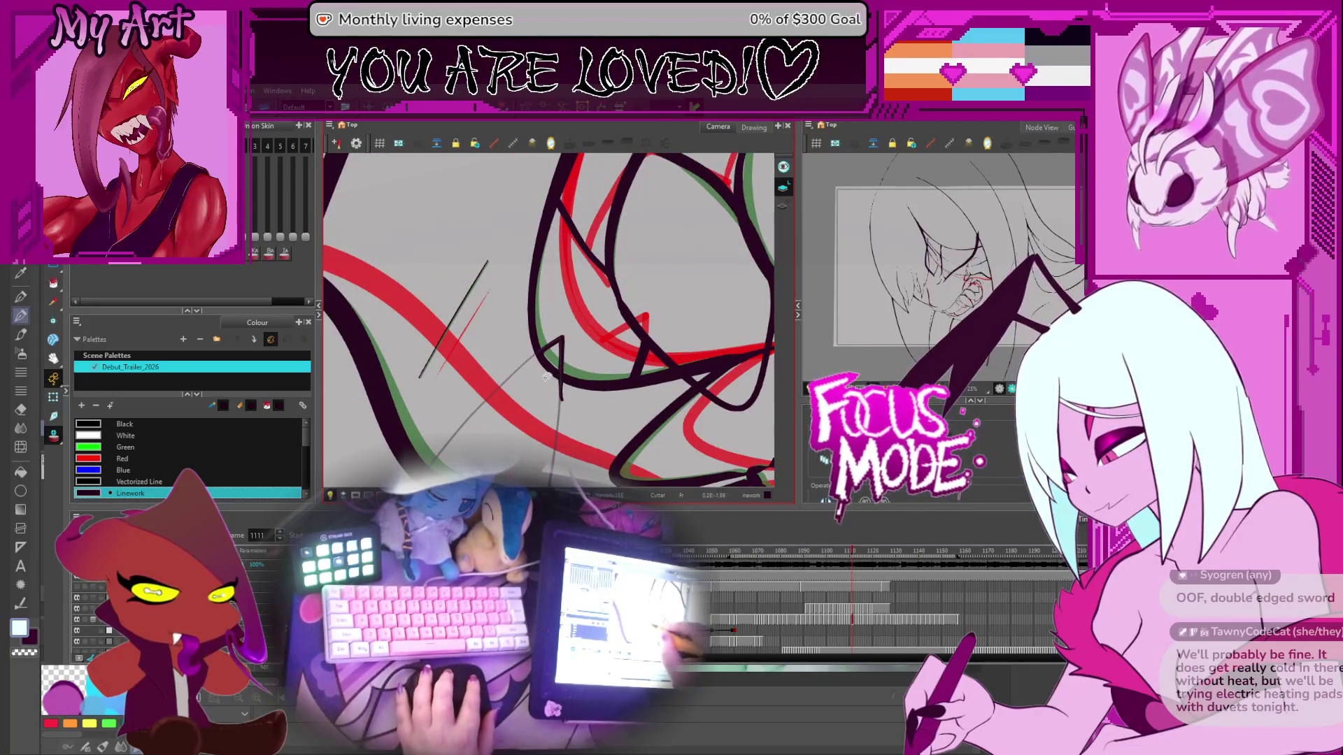
Step: Move ahead to frame 1114 and reframe the view on the fang area
key("g")
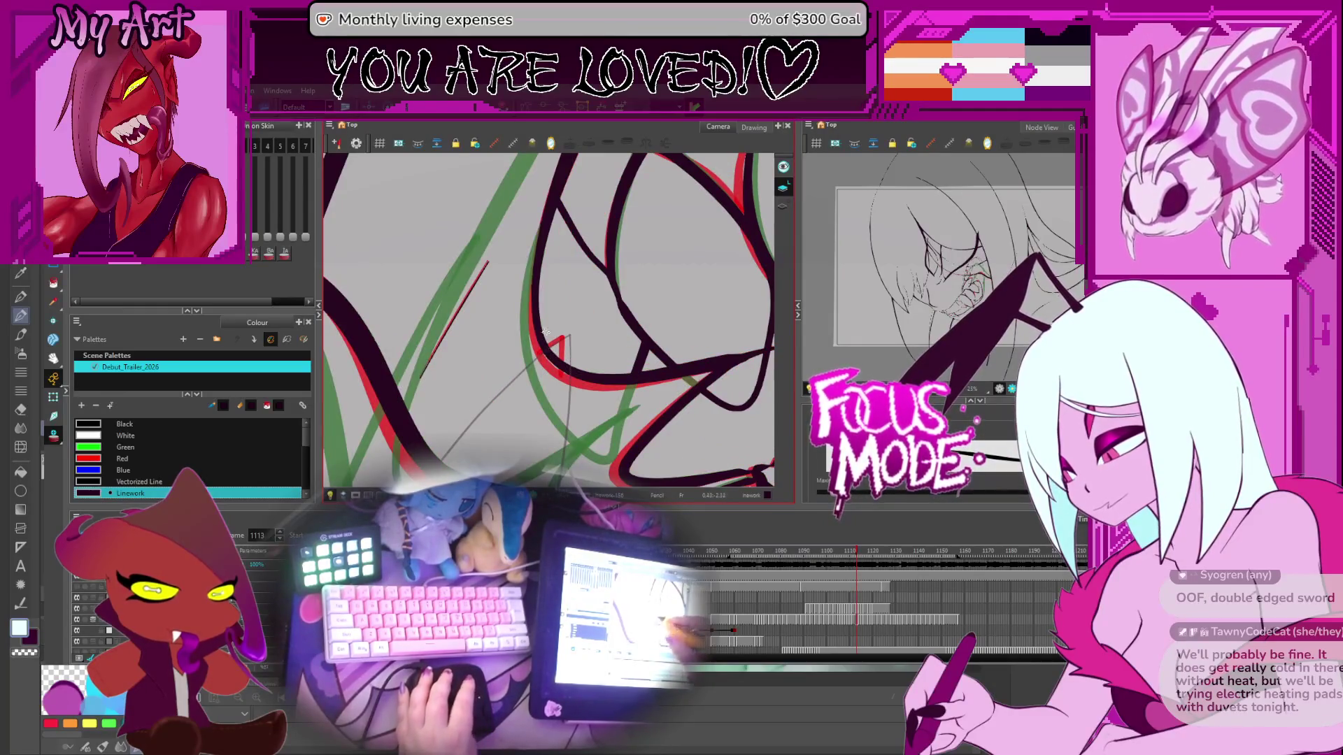
mouse_move(546, 331)
left_mouse_down()
mouse_move(534, 376)
mouse_move(577, 328)
mouse_move(540, 363)
left_mouse_up()
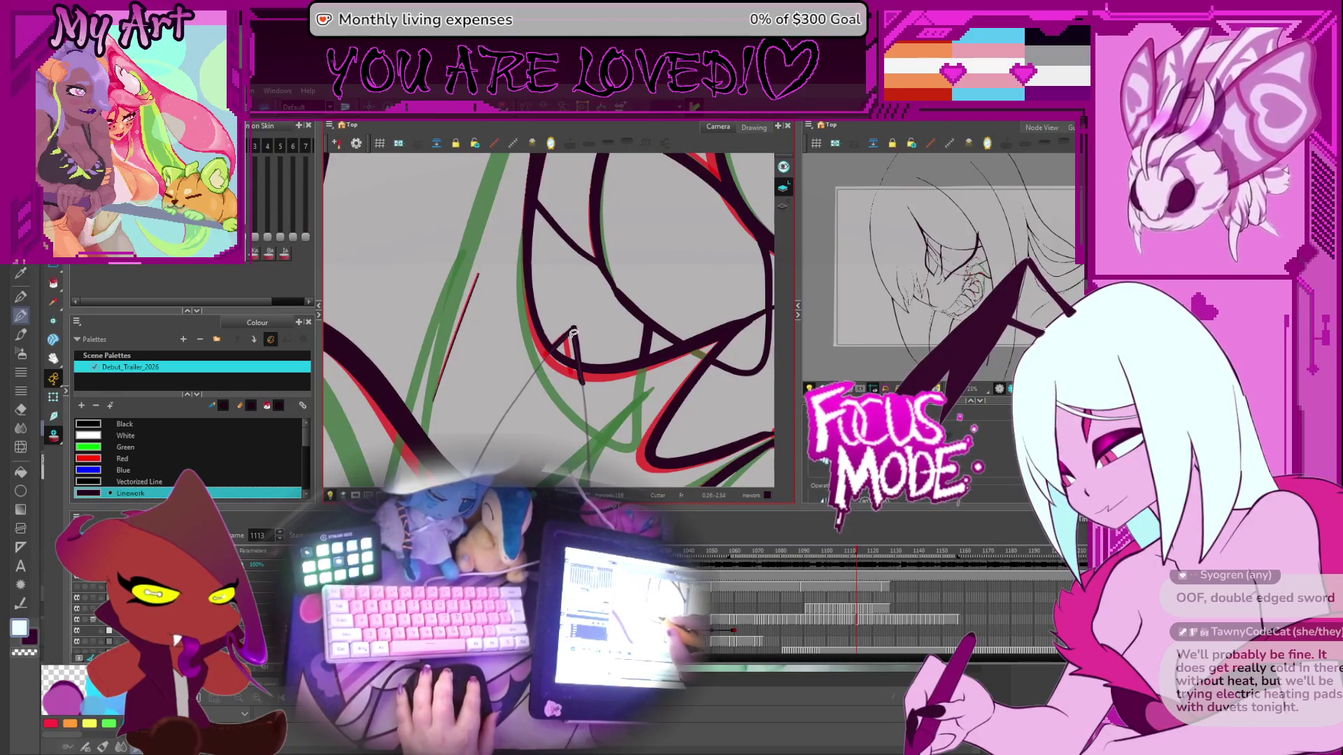
mouse_move(573, 334)
left_mouse_down()
mouse_move(613, 358)
mouse_move(601, 353)
mouse_move(623, 350)
mouse_move(576, 384)
mouse_move(536, 298)
left_mouse_up()
key("period")
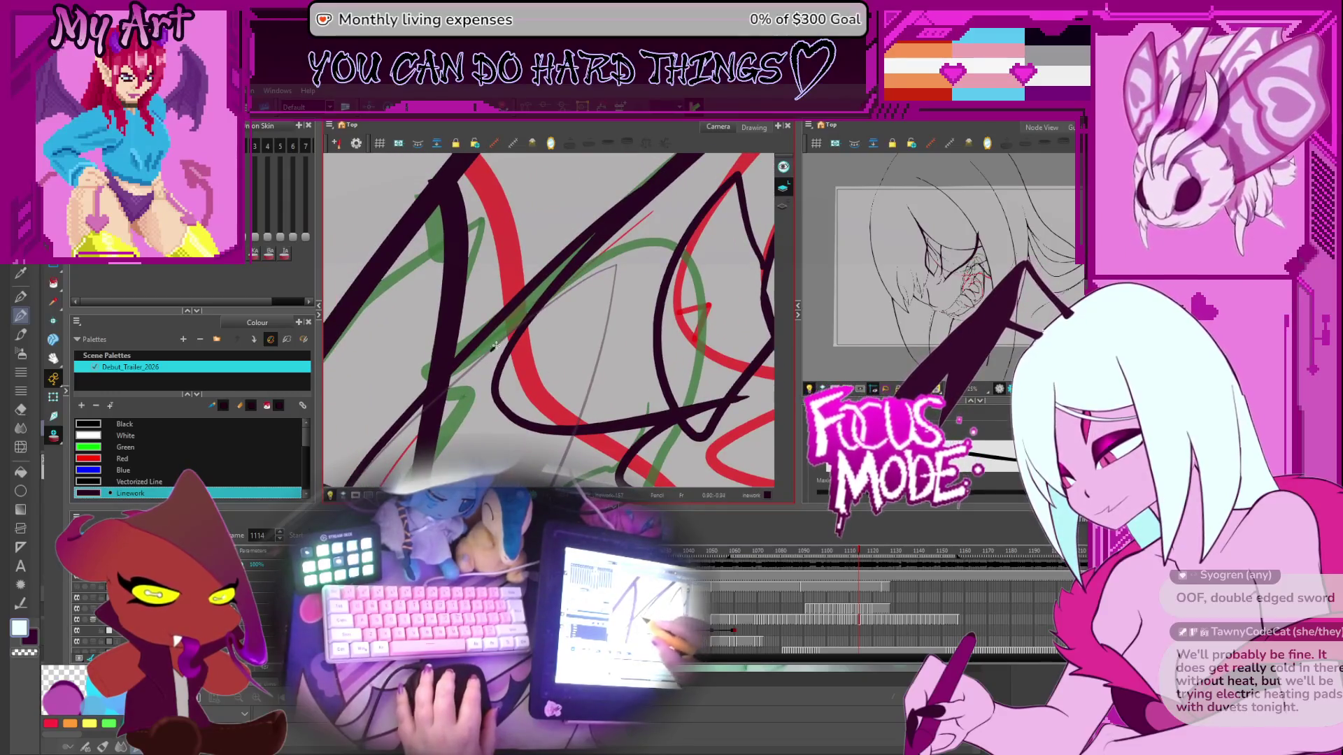
Step: Draw a thin up-right fang stroke on frame 1114, redrawing it and undoing rough short strokes
left_click_drag(494, 347, 637, 253)
left_click_drag(490, 349, 636, 252)
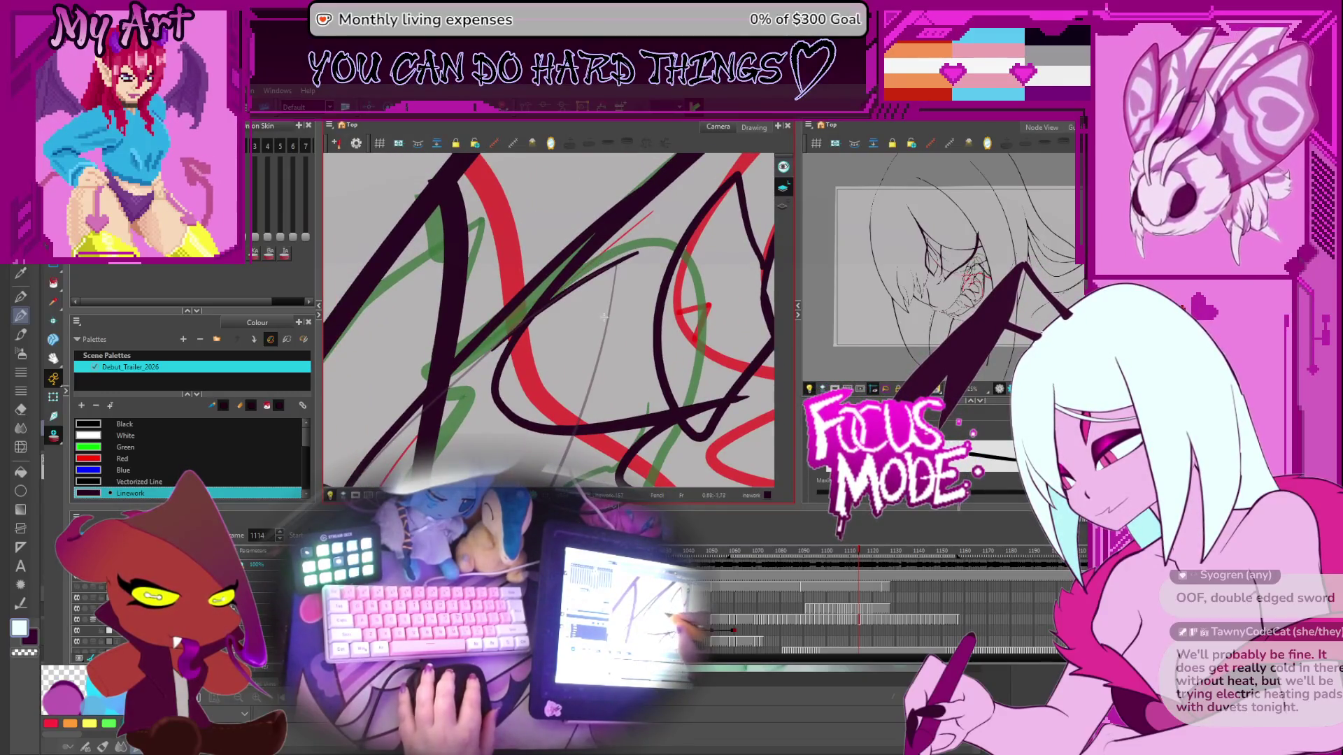
key("ctrl+z")
left_click_drag(498, 343, 629, 257)
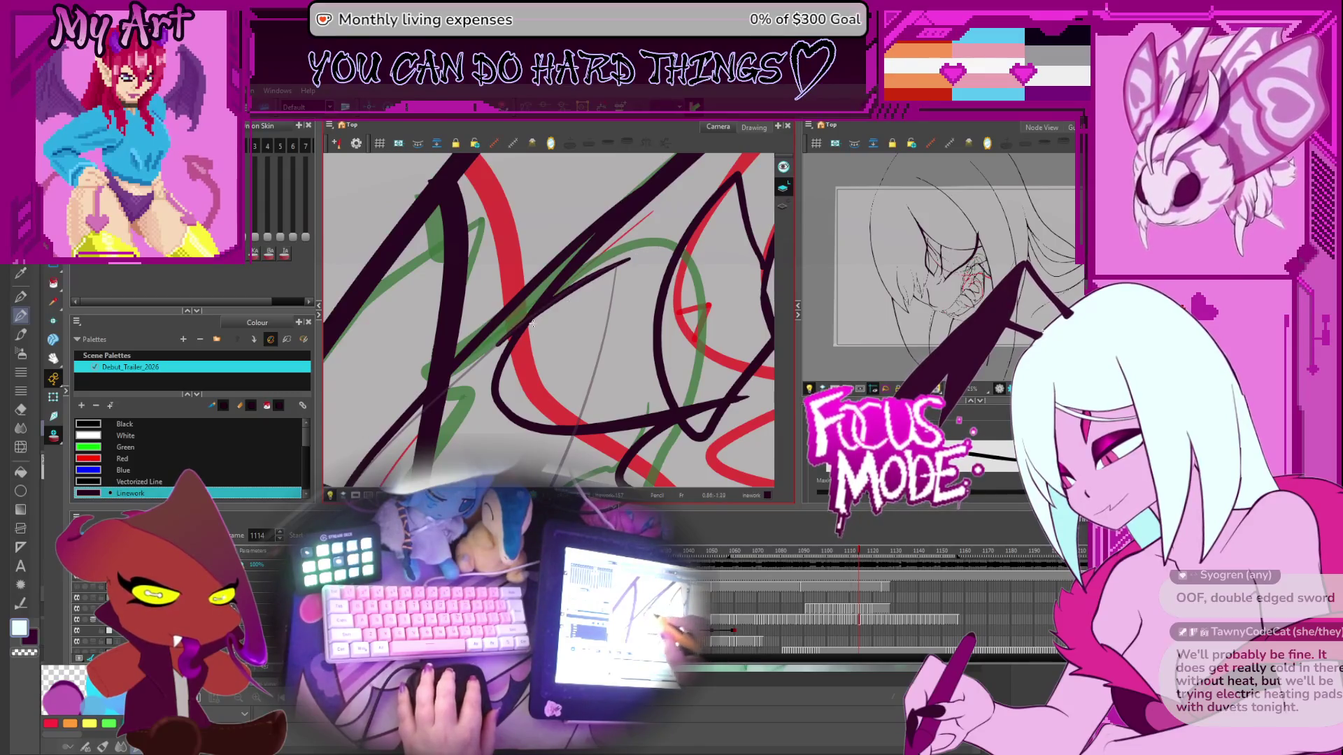
mouse_move(532, 323)
left_mouse_down()
mouse_move(522, 282)
mouse_move(518, 301)
left_mouse_up()
mouse_move(465, 394)
left_mouse_down()
mouse_move(499, 340)
mouse_move(476, 383)
left_mouse_up()
key("ctrl+z")
key("ctrl+z")
mouse_move(642, 194)
left_mouse_down()
mouse_move(474, 378)
mouse_move(635, 195)
left_mouse_up()
key("ctrl+z")
key("ctrl+z")
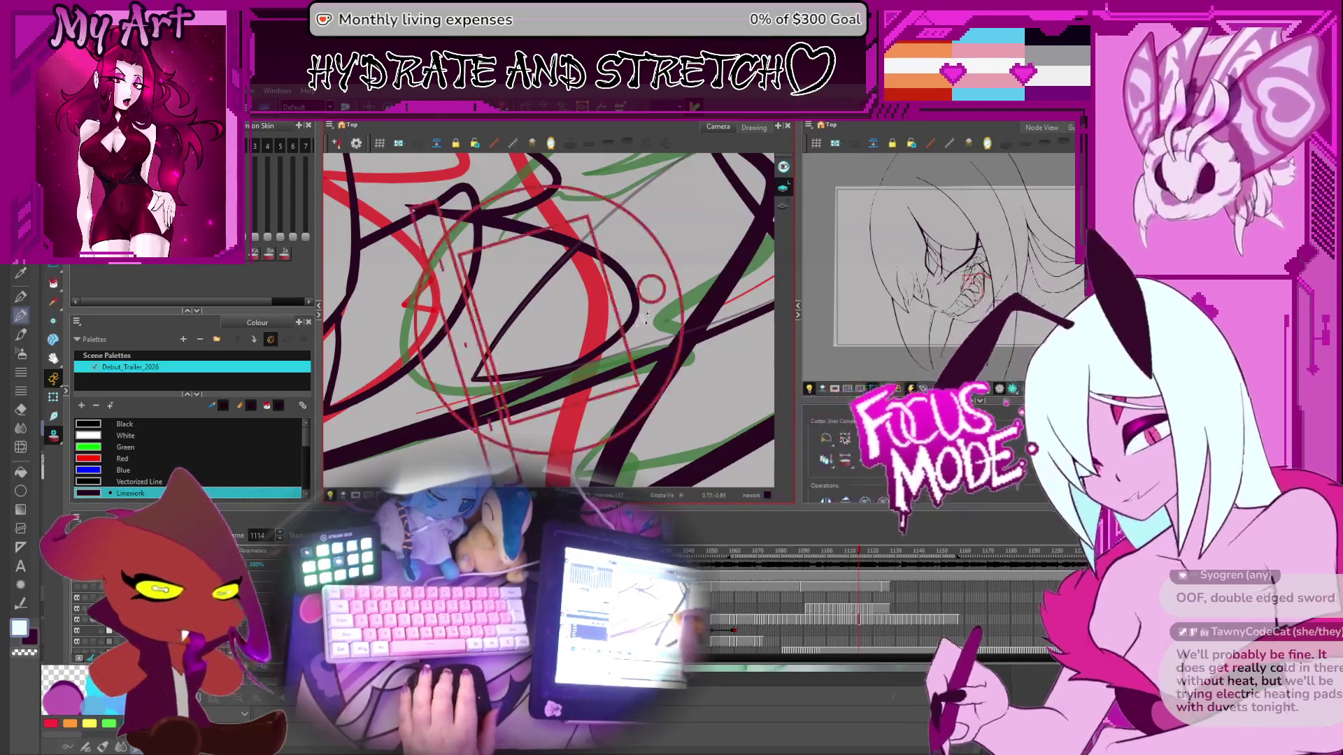
Step: Go to frame 1115 and compare its fang stroke against frame 1114
scroll(500, 350, "down", 3)
key("period")
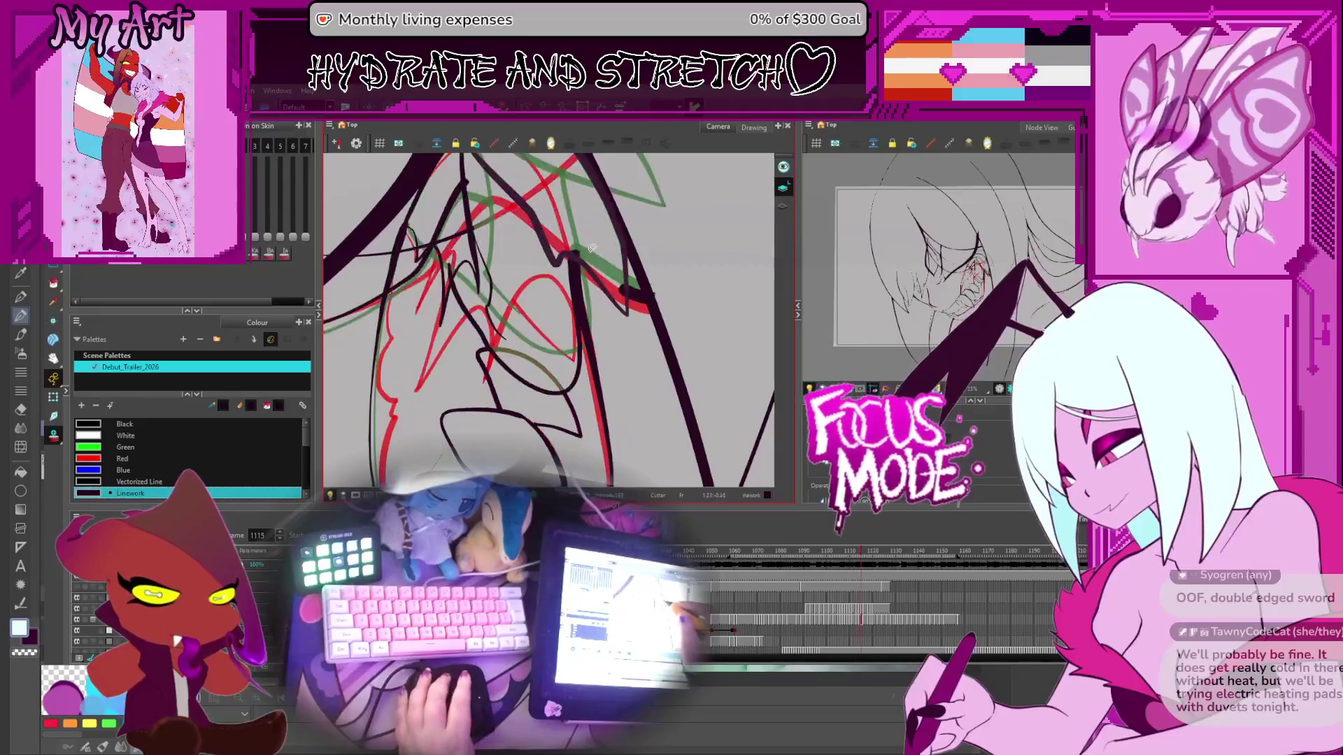
scroll(611, 244, "down", 3)
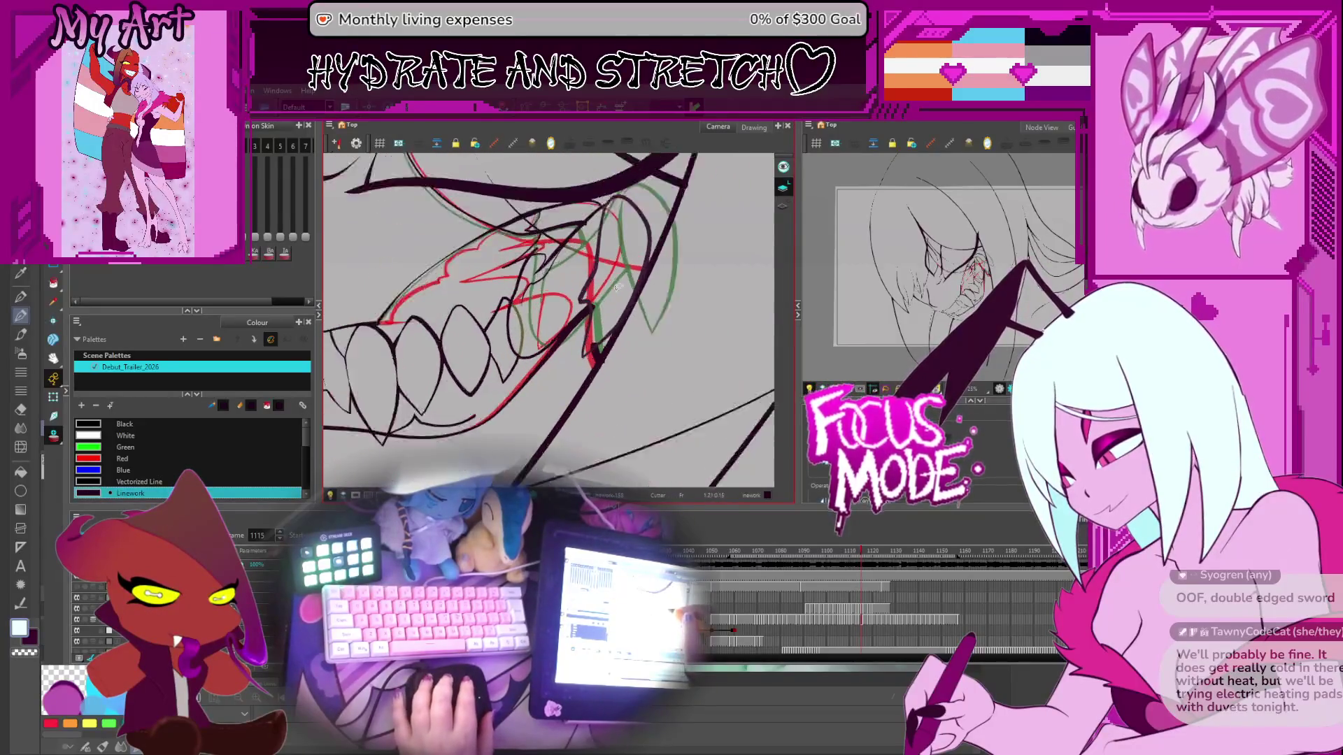
scroll(630, 250, "up", 3)
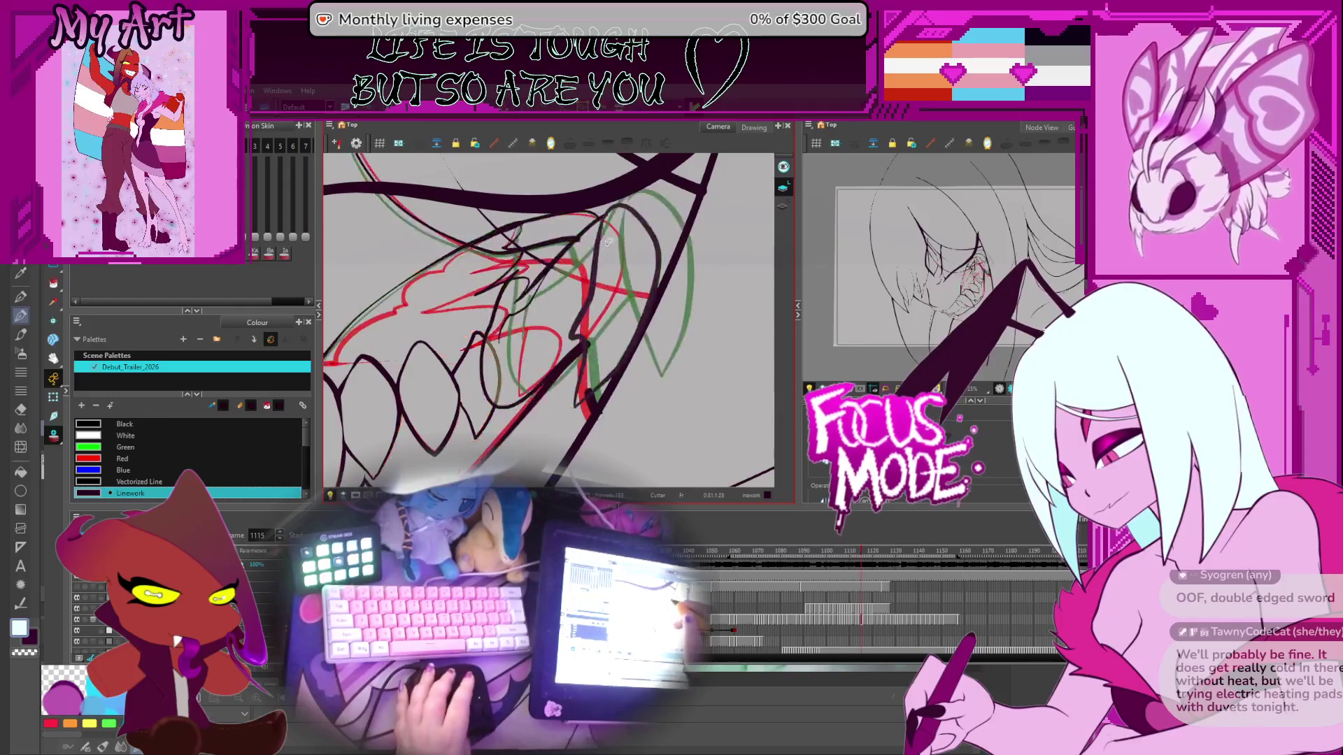
left_click_drag(613, 266, 605, 239)
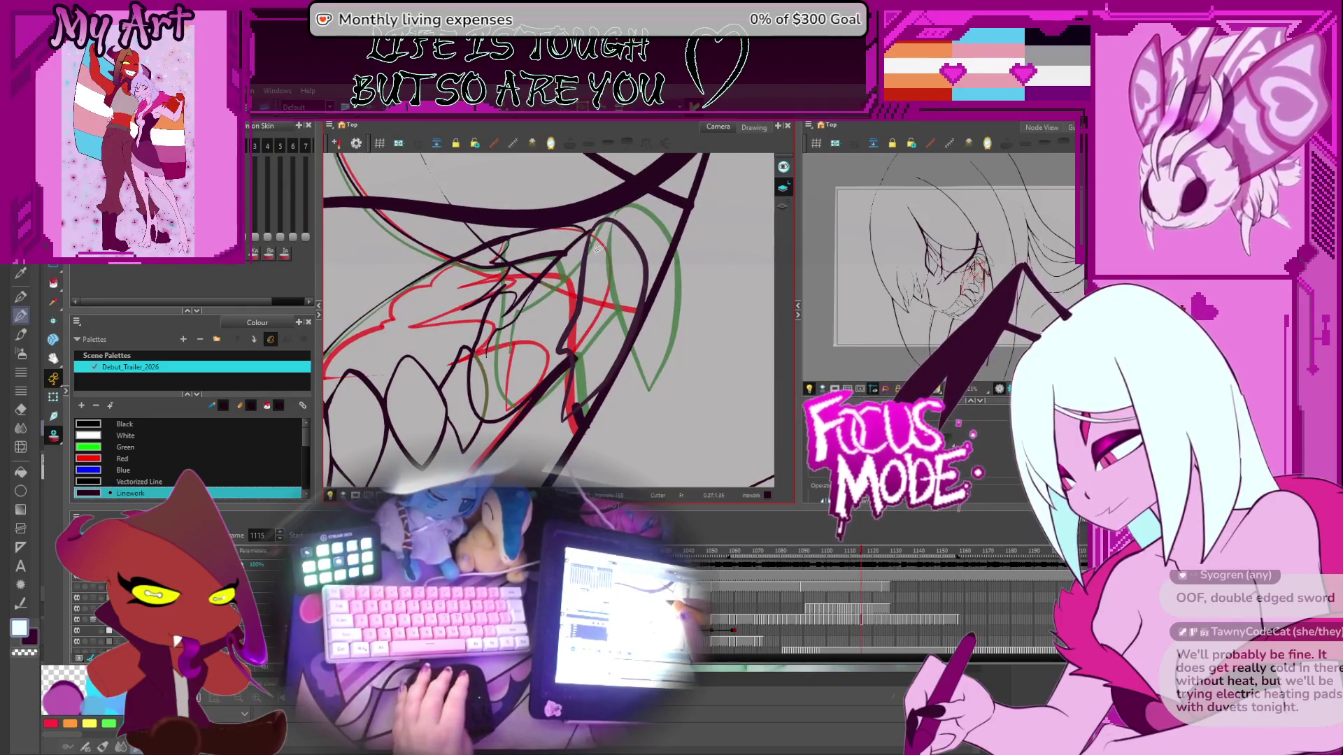
key("alt+slash")
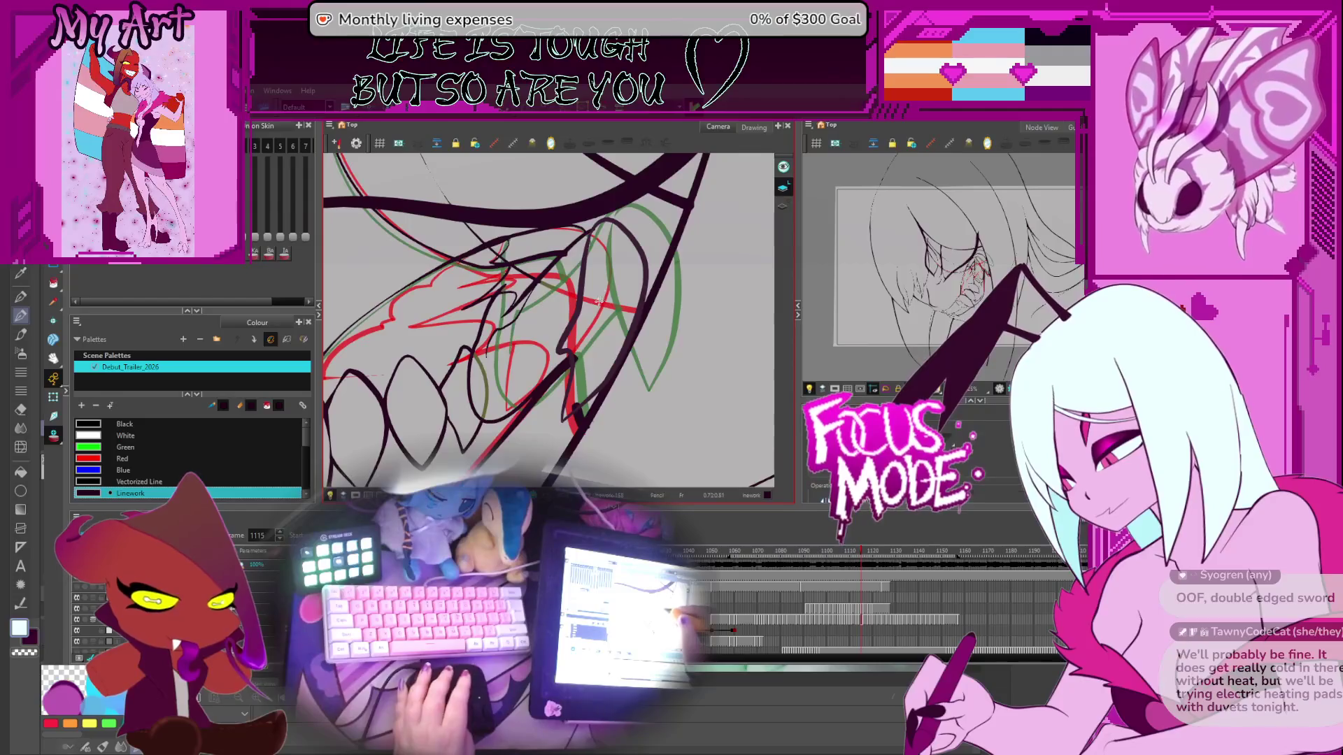
key("alt+s")
key("comma")
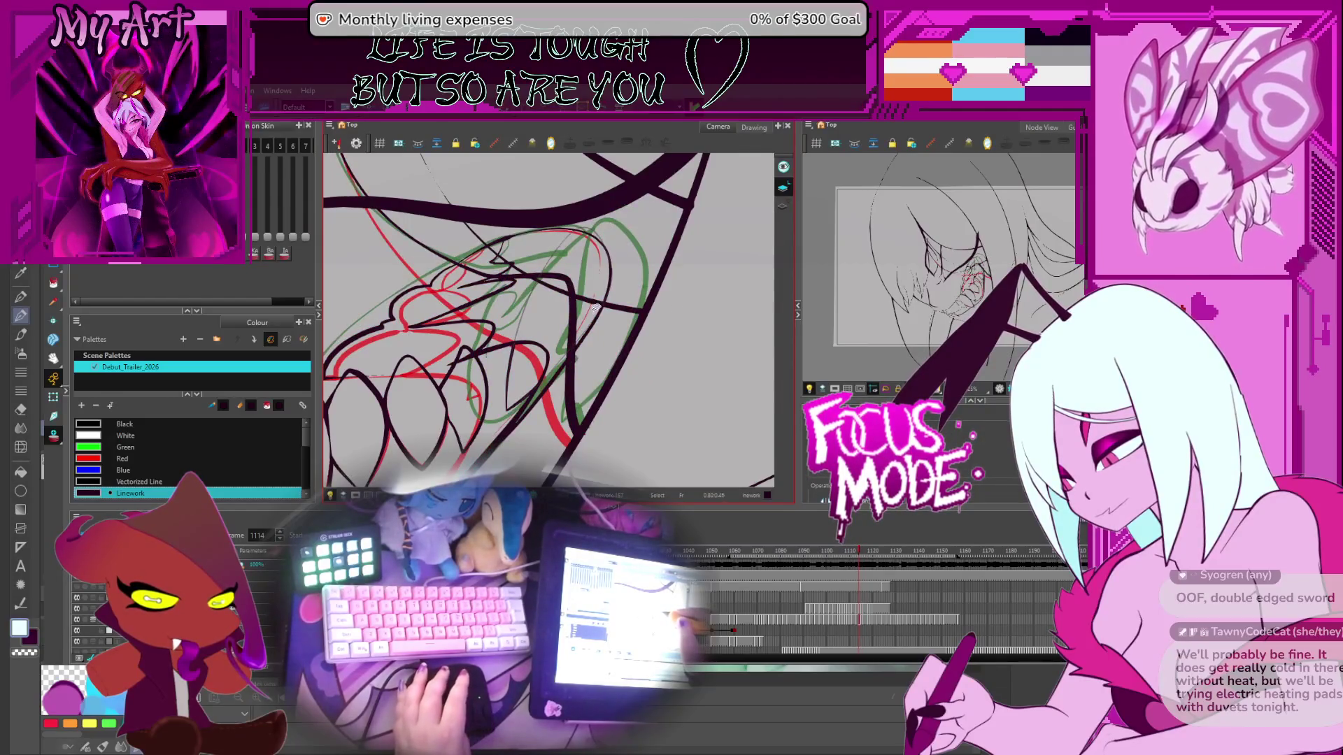
key("period")
left_click(579, 322)
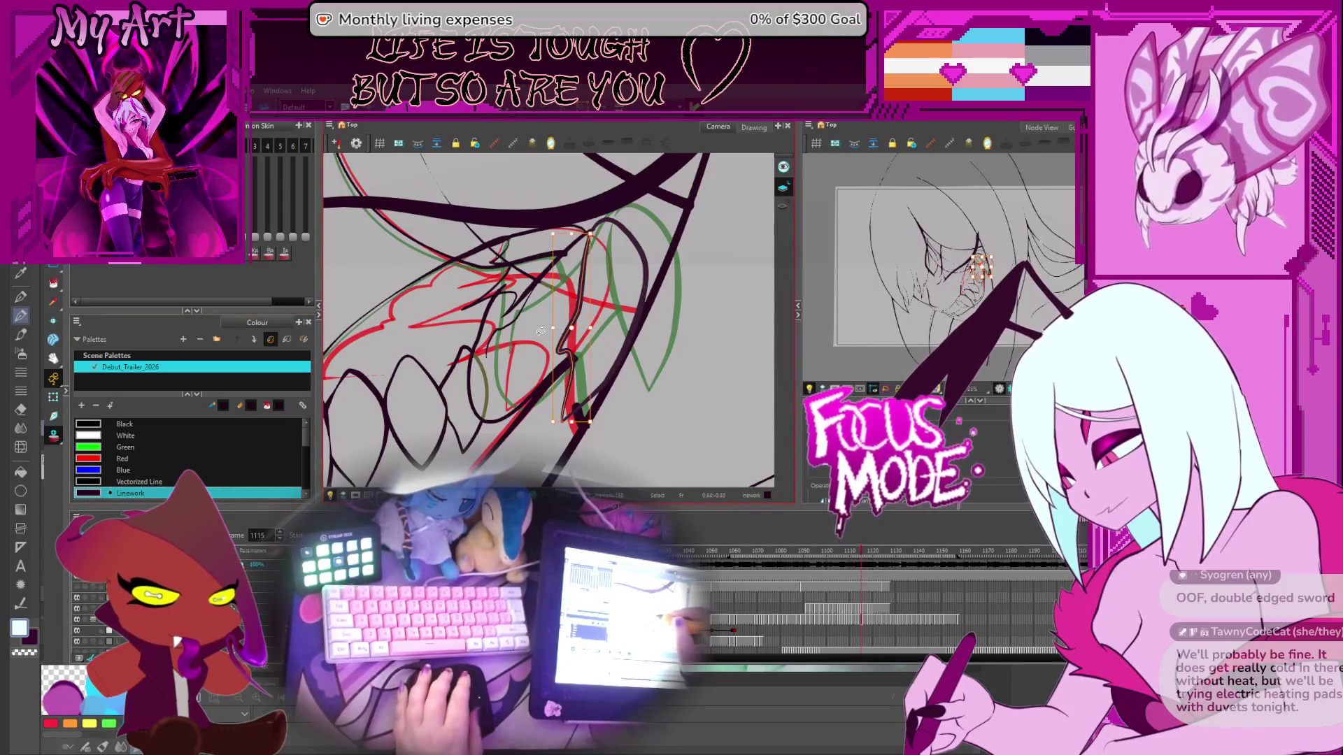
key("alt+slash")
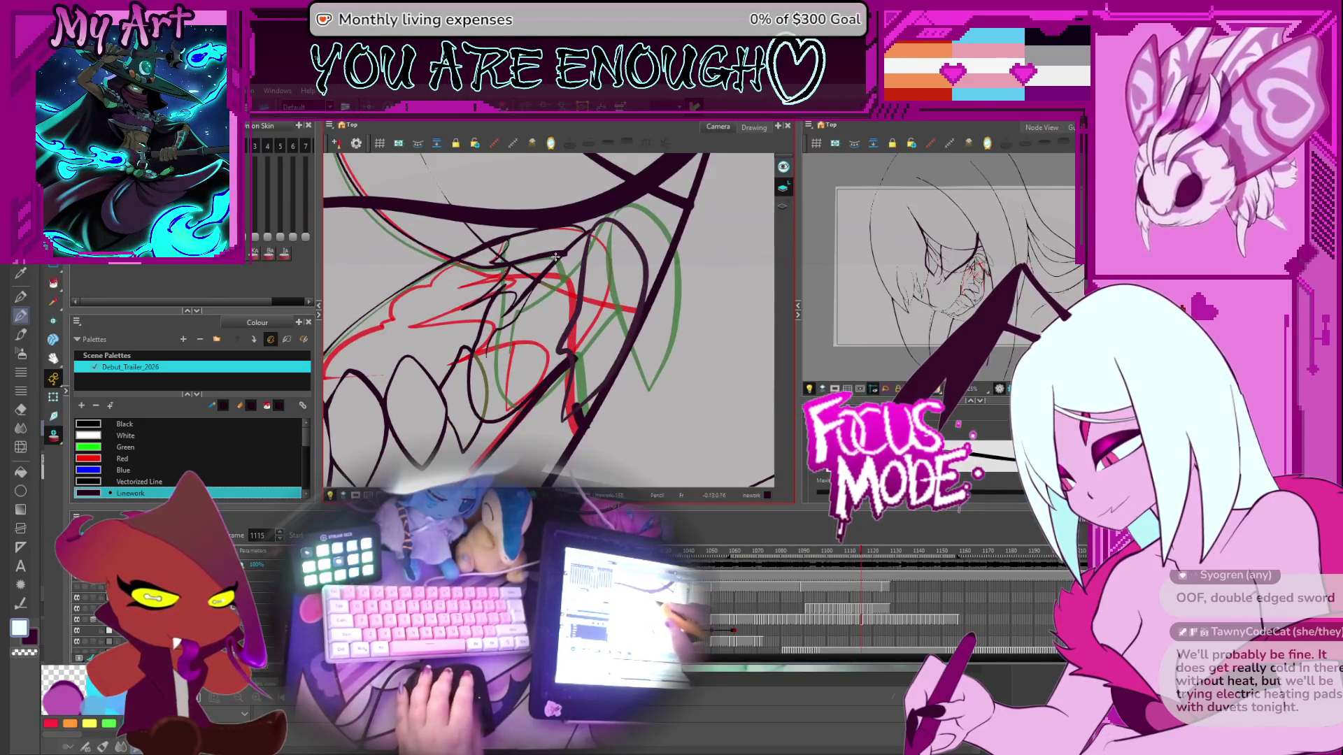
Step: Draw two dark up-right fang strokes on frame 1115 and select their lines for contour editing
left_click_drag(555, 257, 554, 286)
left_click_drag(502, 337, 540, 316)
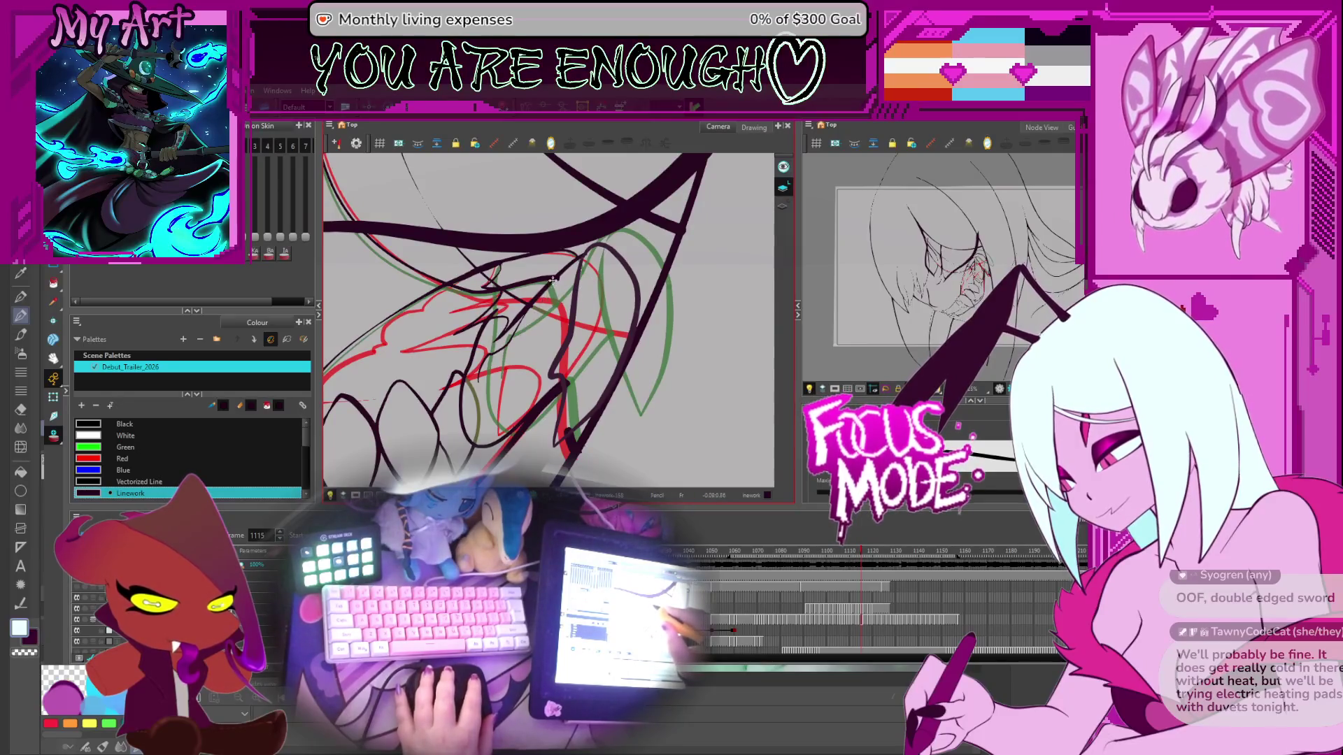
left_click_drag(505, 350, 598, 282)
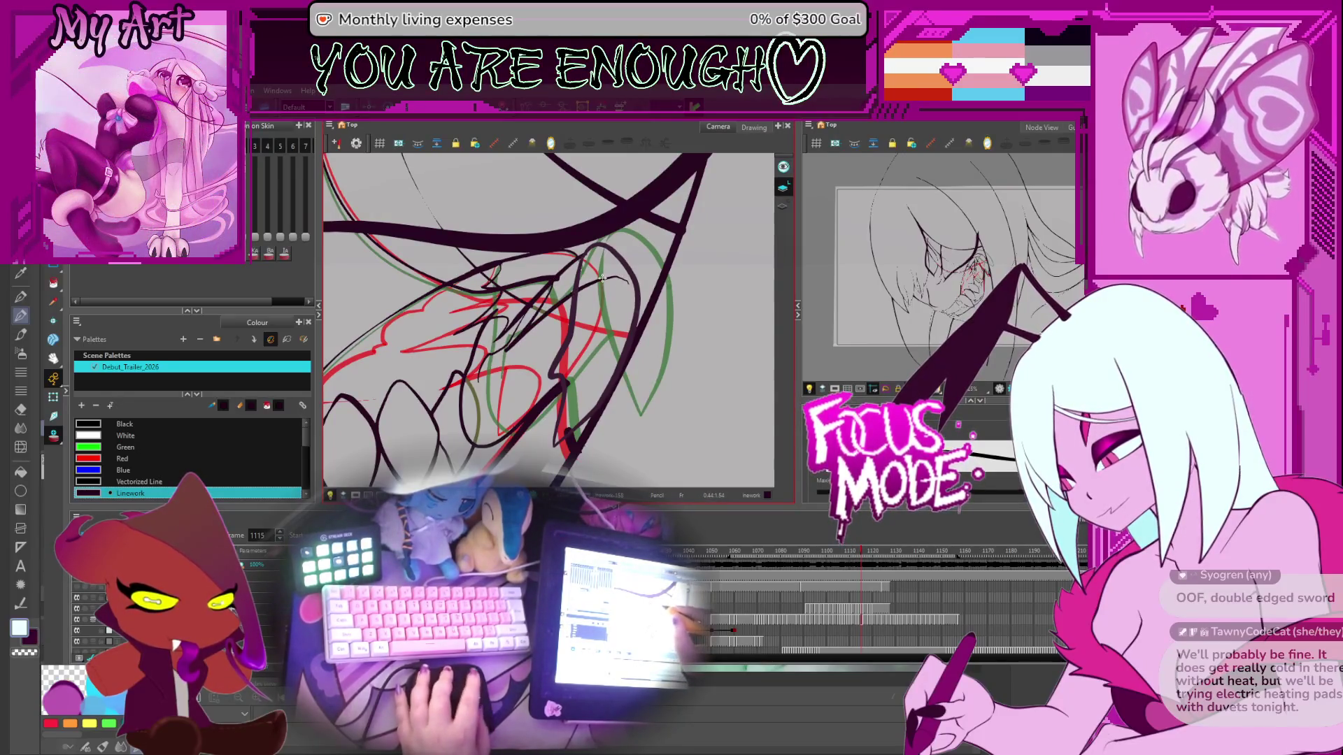
key("alt+q")
left_click(631, 295)
left_click(636, 292)
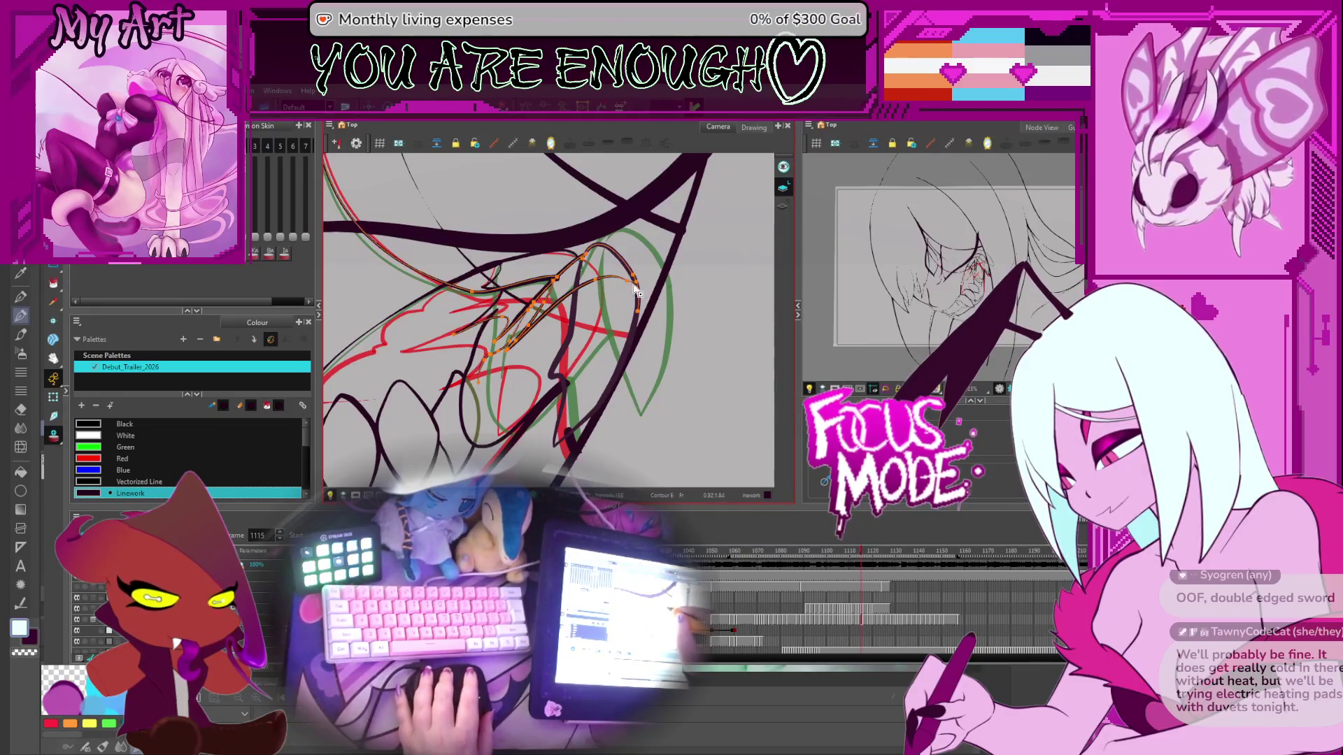
left_click(636, 289)
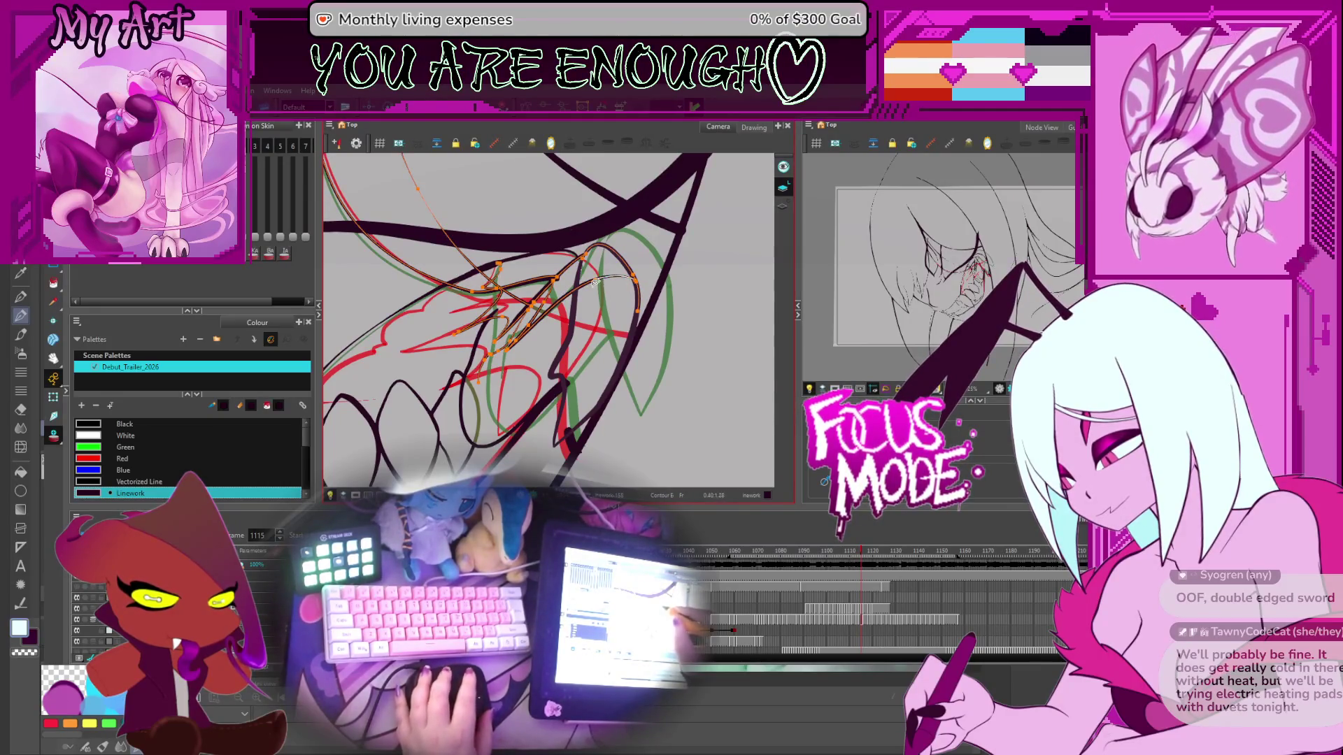
key("alt+shift+q")
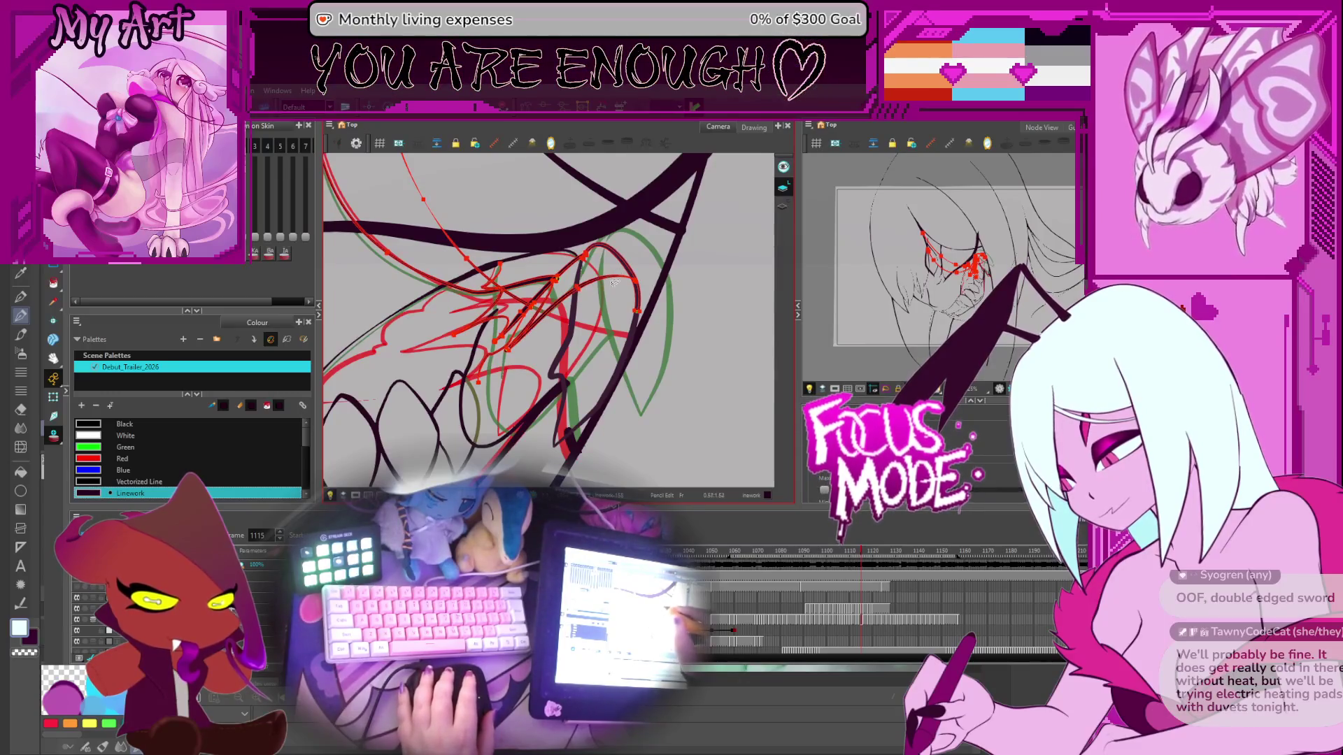
left_click(613, 299)
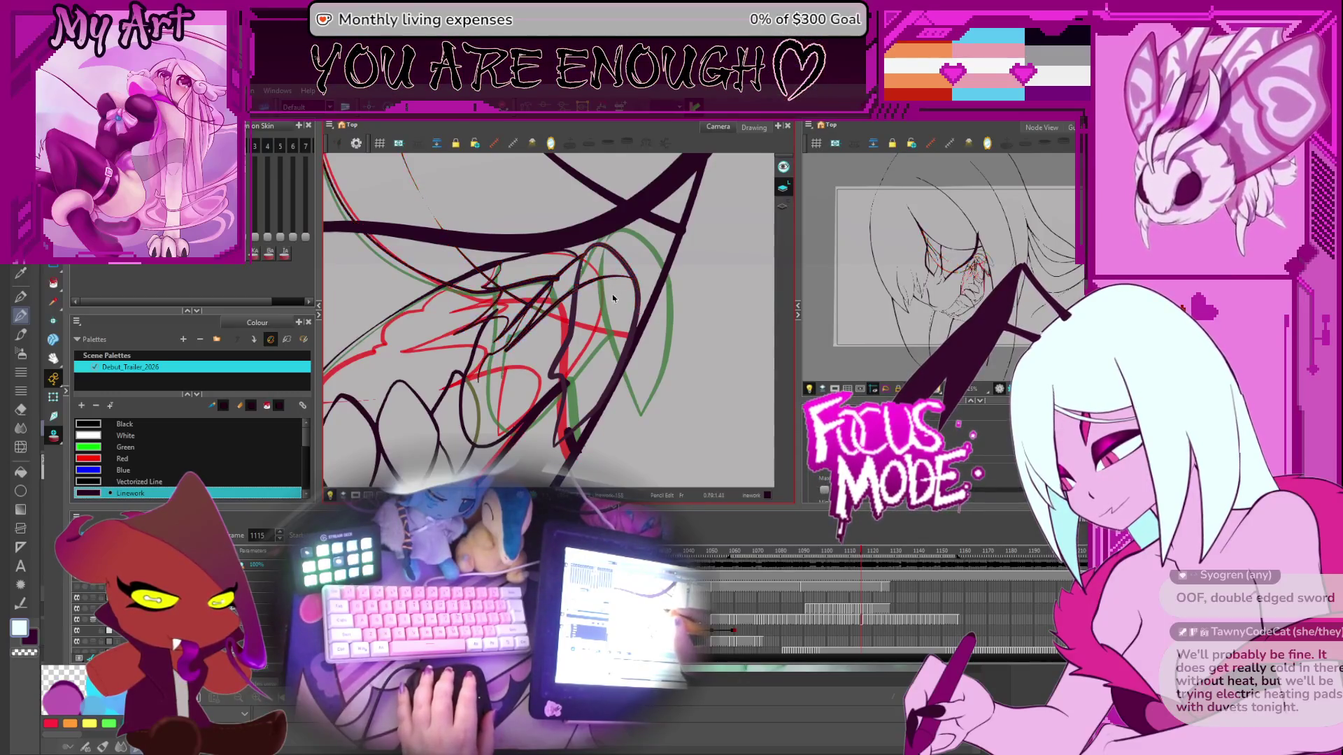
Step: Reshape the long fang stroke's curve and sharpen its end point into a corner
left_click(582, 272)
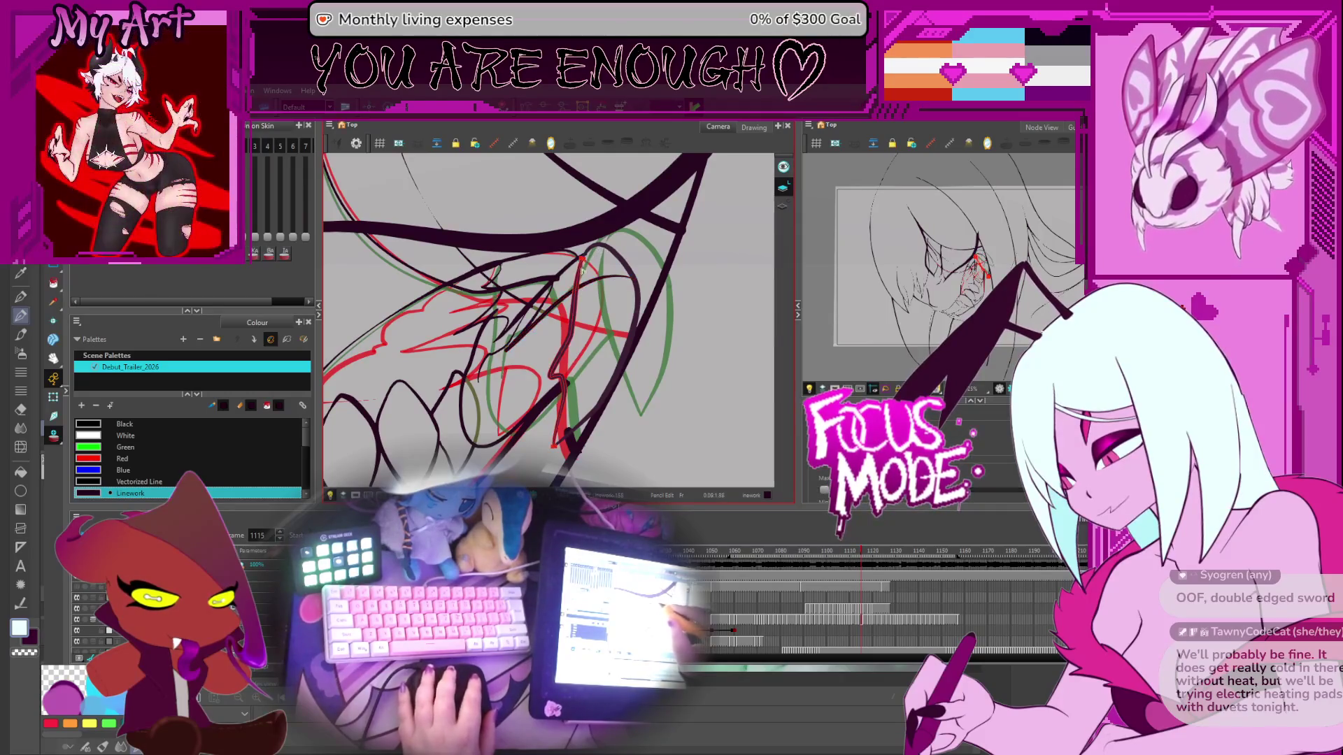
key("2")
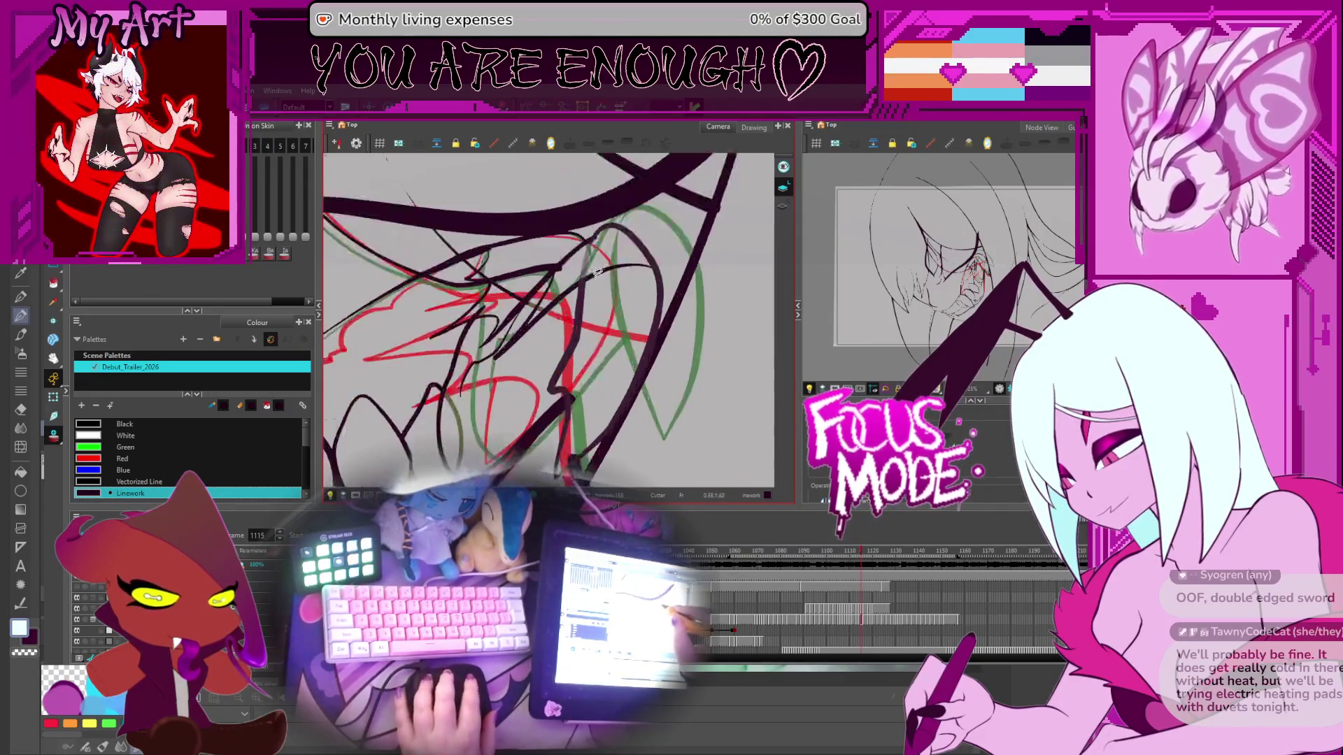
scroll(591, 285, "up", 2)
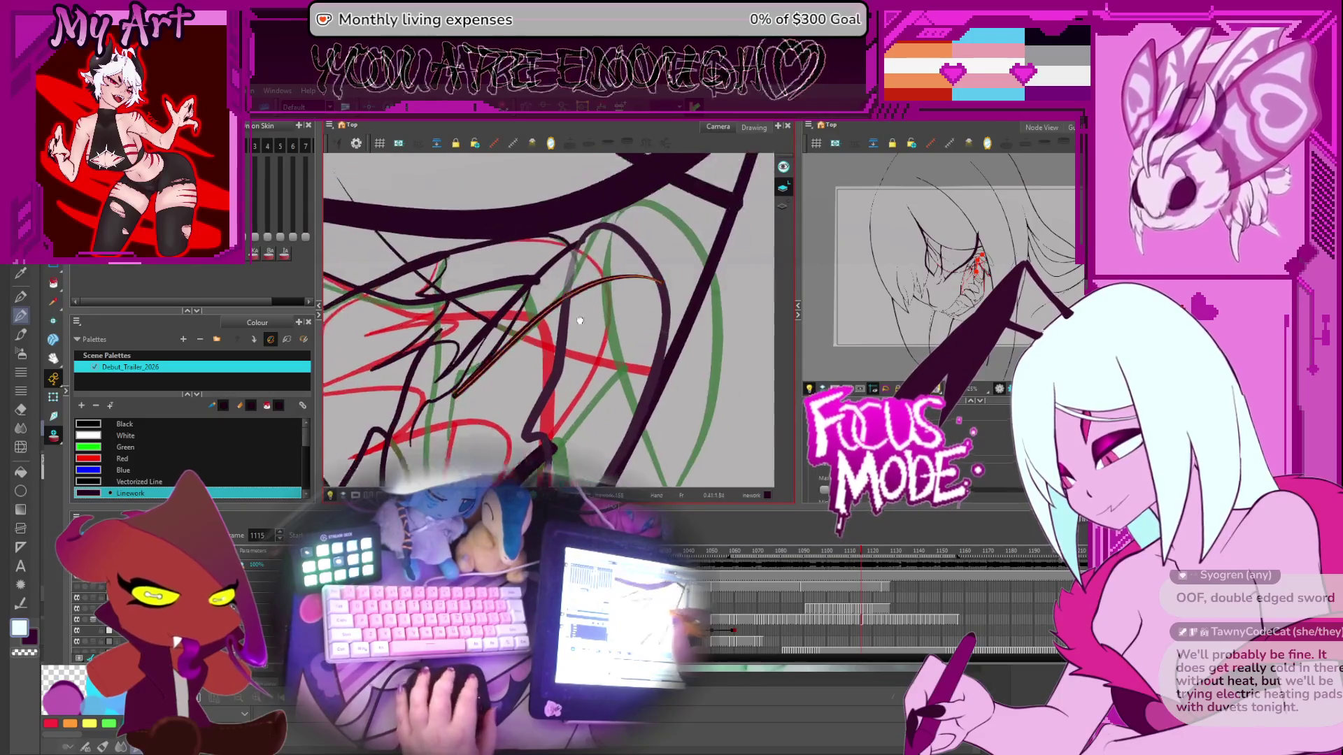
scroll(565, 347, "up", 2)
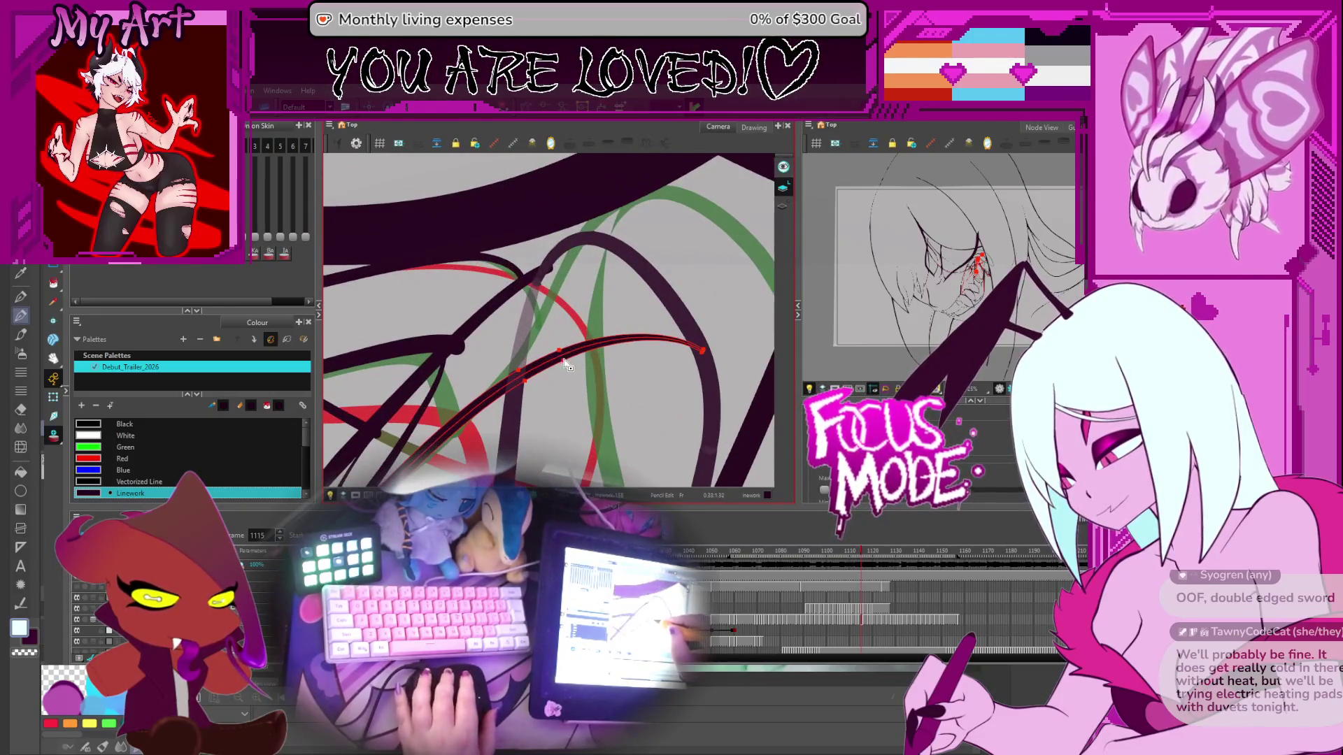
left_click_drag(562, 356, 643, 340)
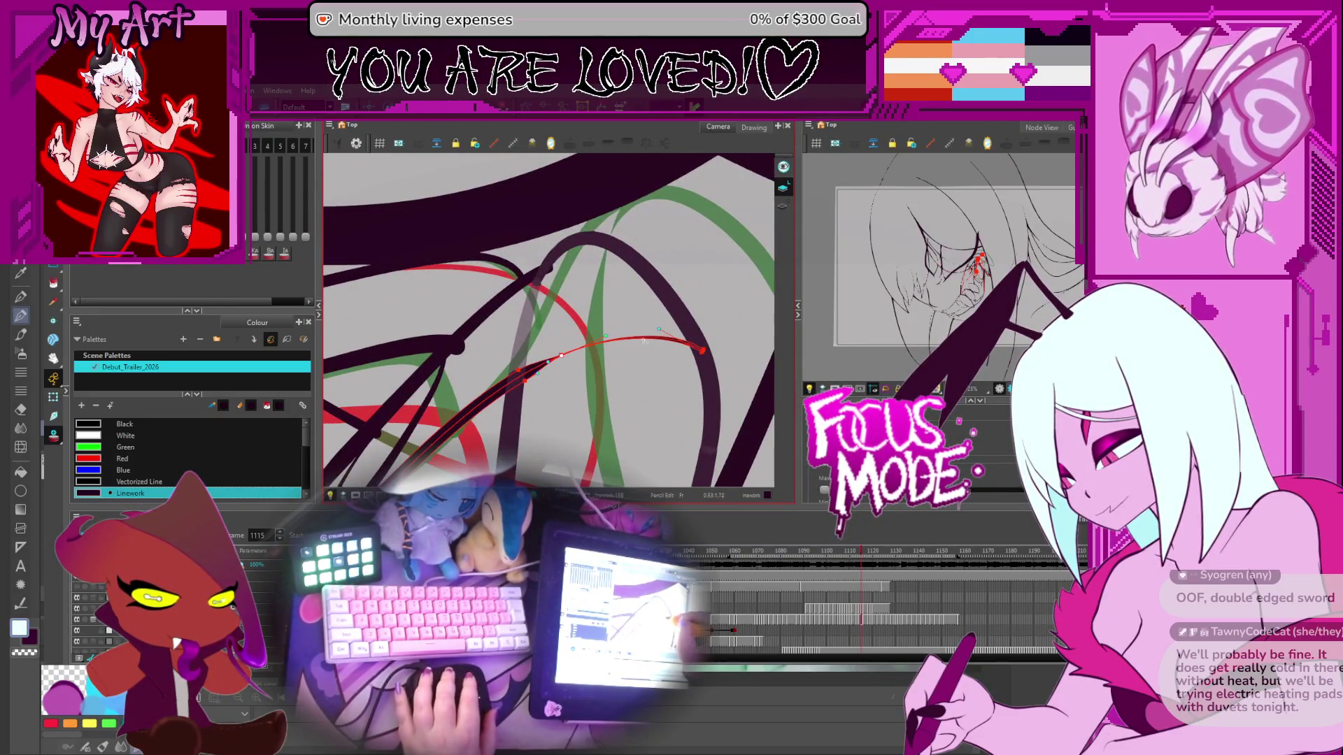
left_click(697, 349)
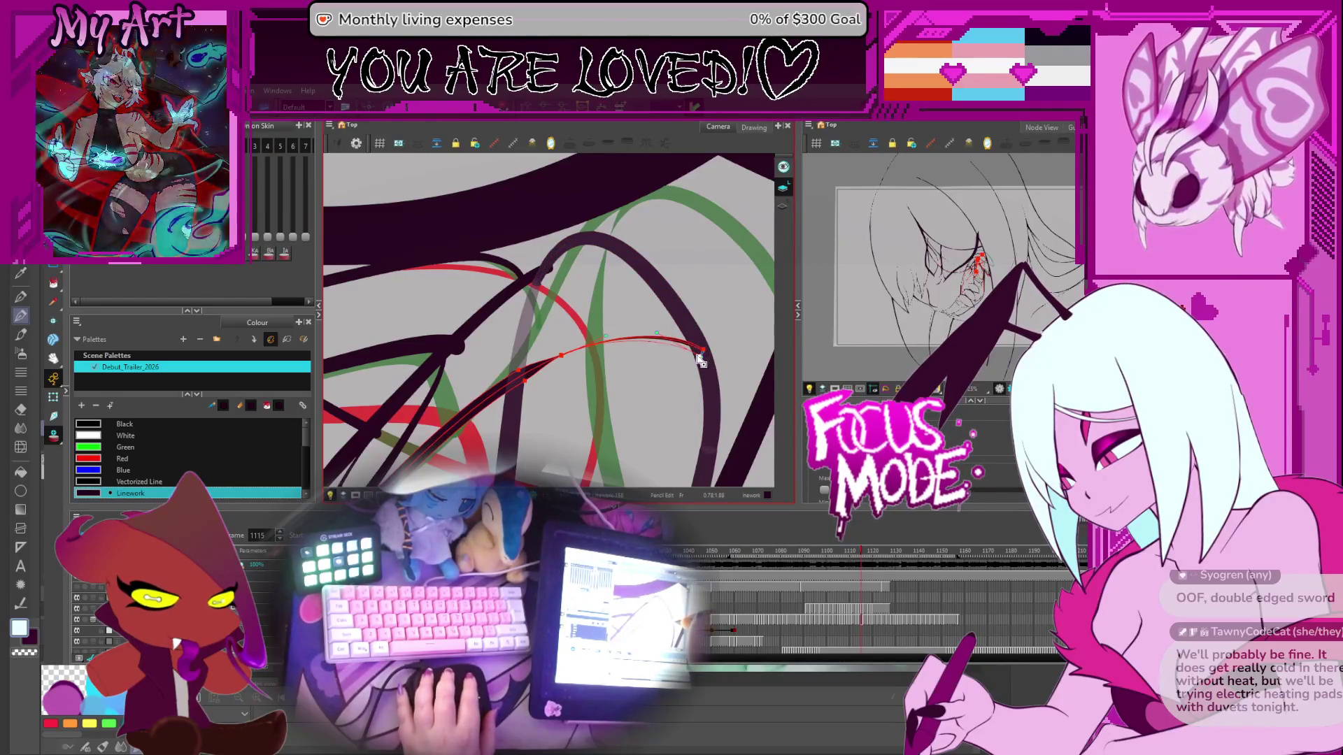
scroll(623, 373, "down", 5)
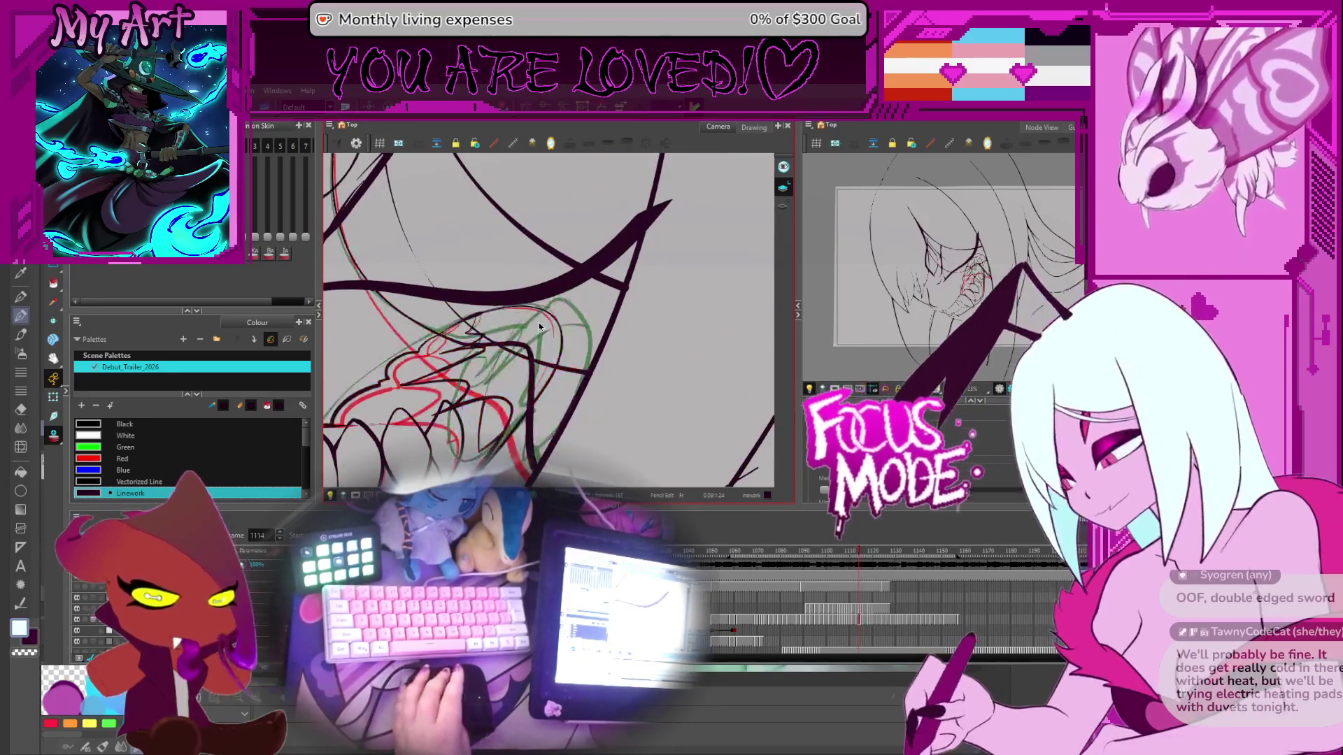
Step: Step ahead through frame 1118 to frame 1122 and zoom the view out
key("period")
key("period")
key("period")
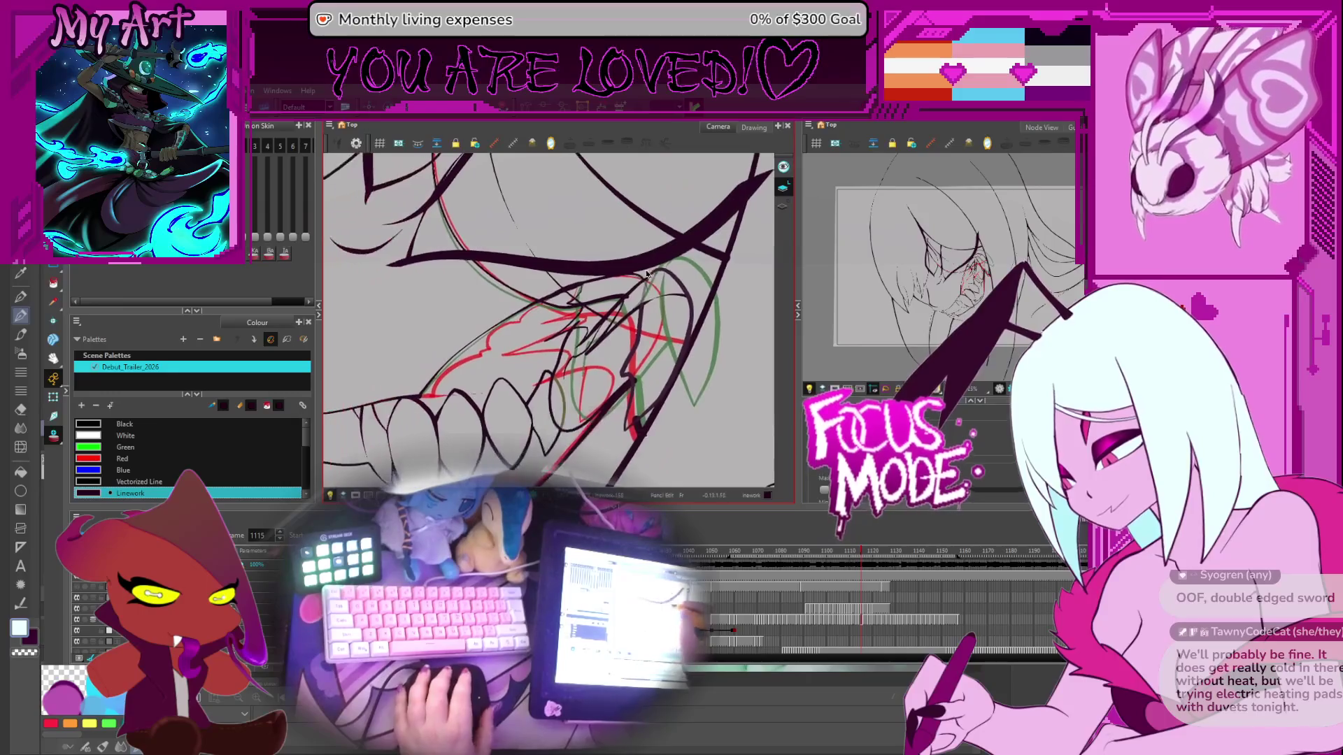
key("period")
key("period")
key("period")
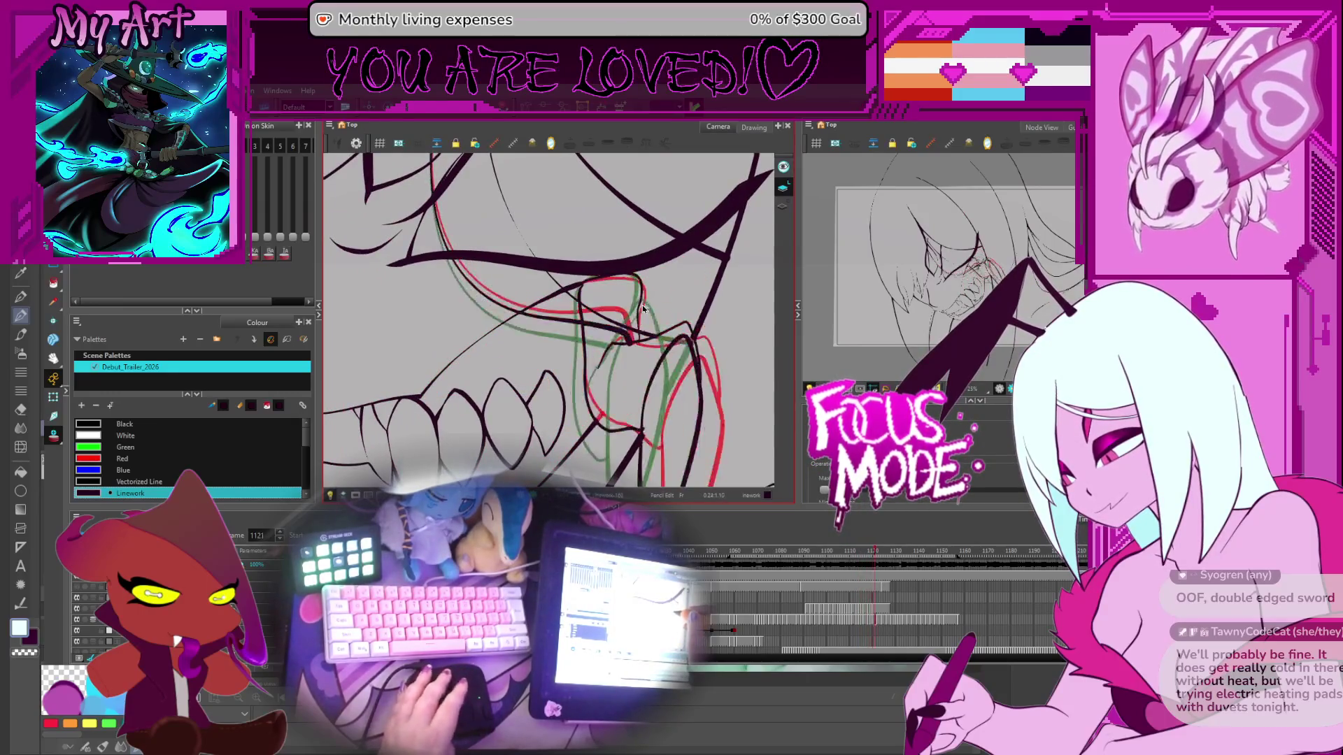
scroll(531, 361, "down", 2)
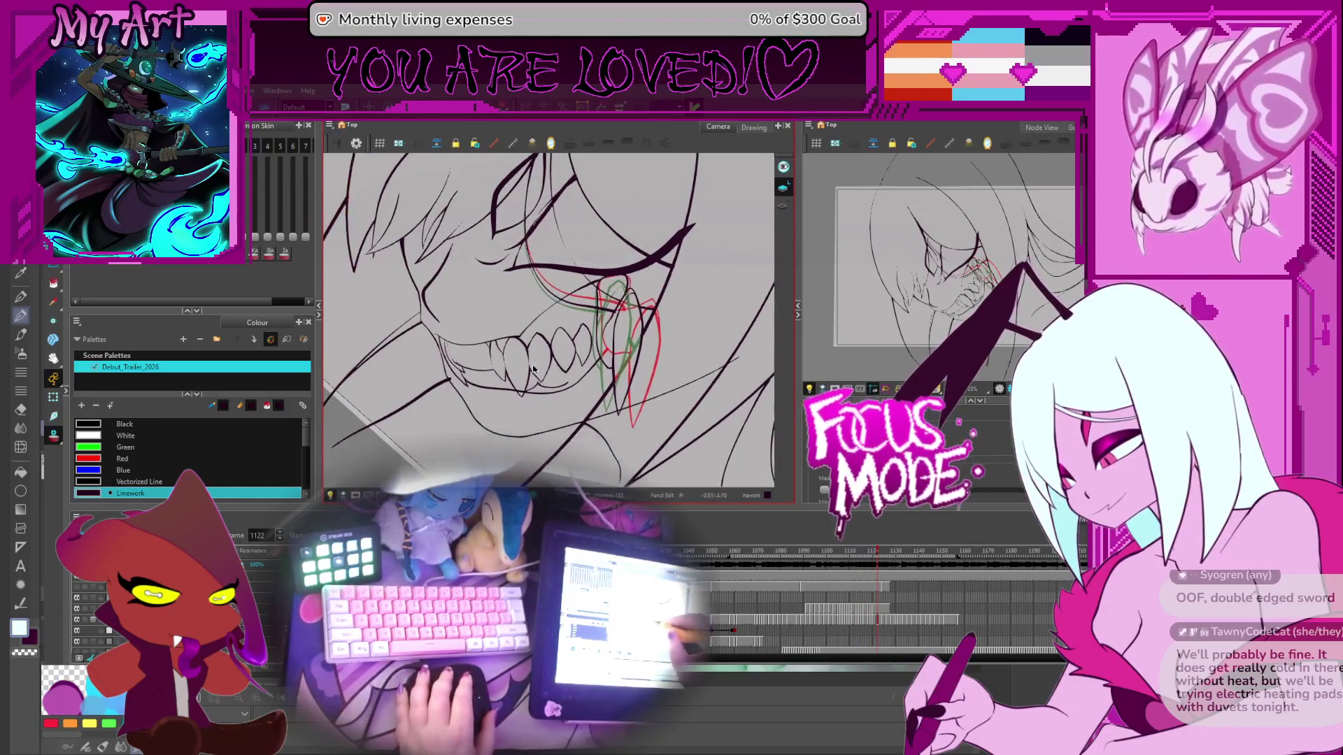
Step: Play the fang animation back from frame 1069, stopping at frame 1066
left_click_drag(532, 361, 580, 315)
left_click(756, 551)
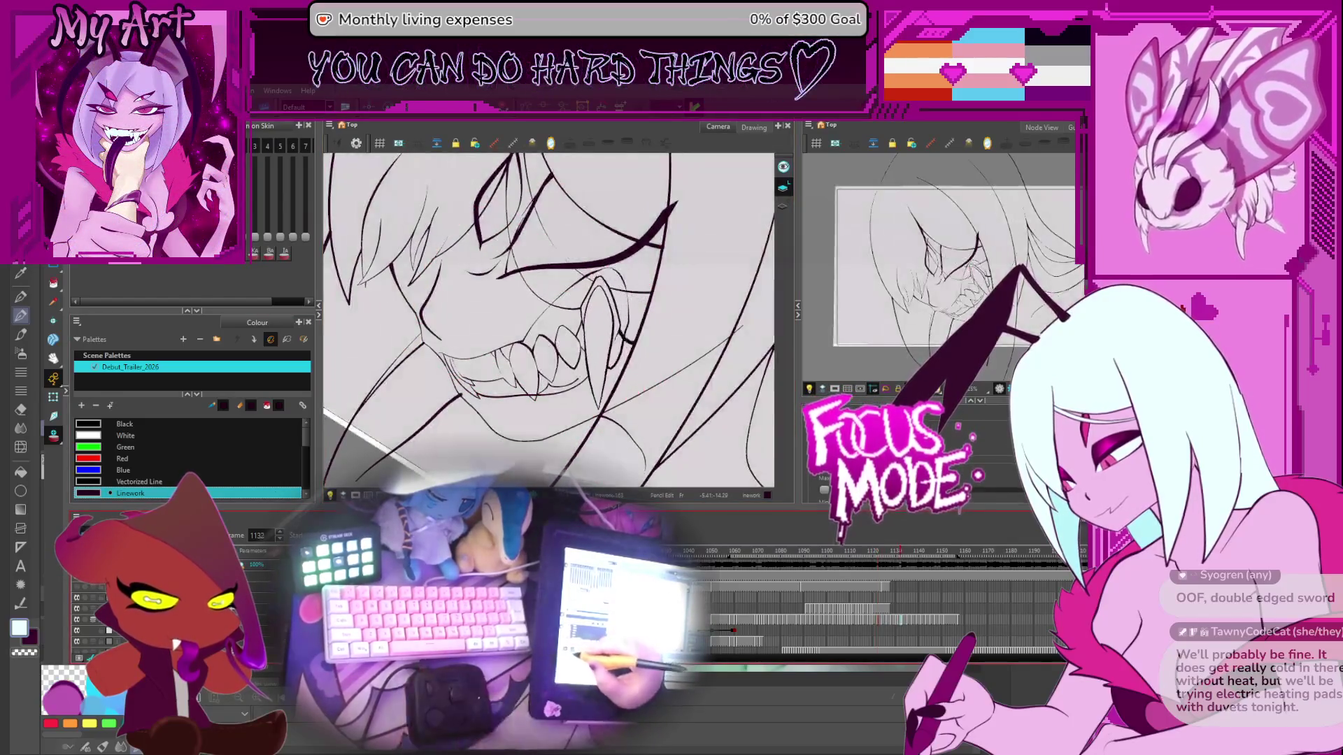
key("space")
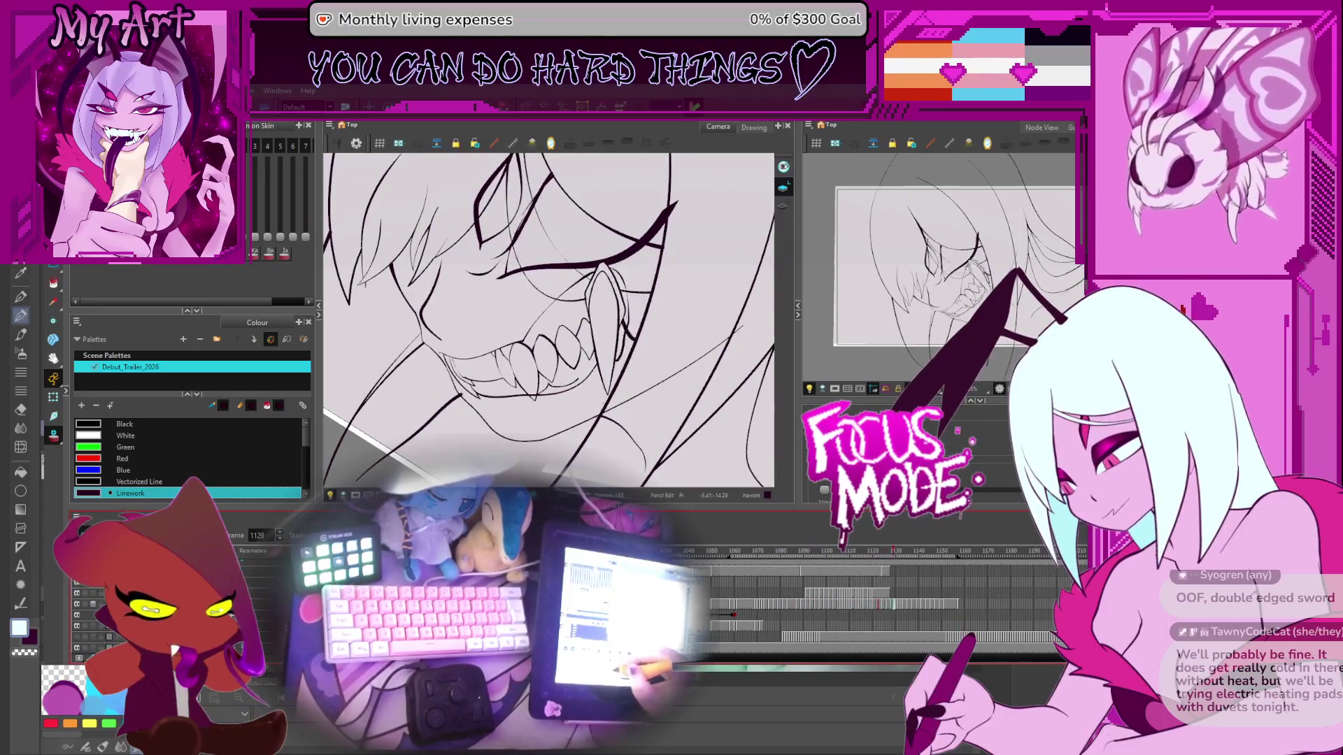
left_click(747, 551)
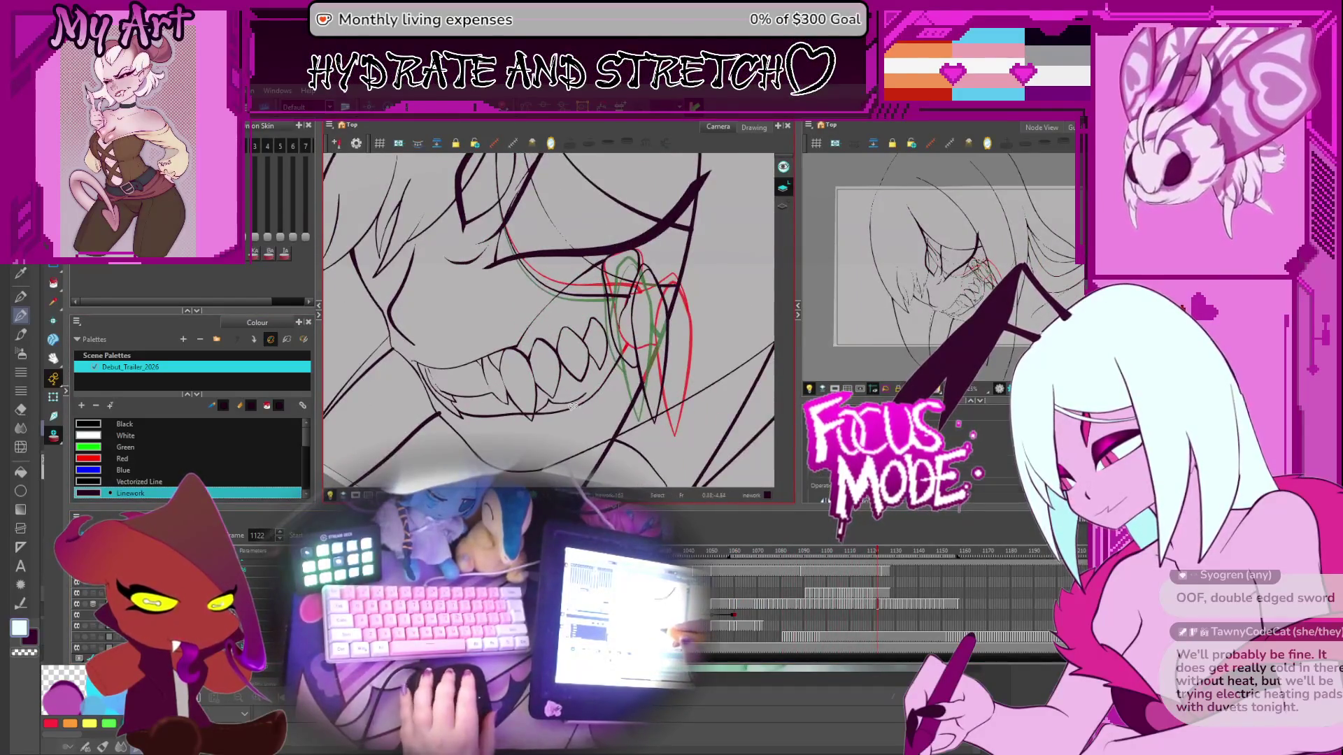
Step: Inspect and select the lower-lip strokes on frames 1139 through 1143
key("alt+s")
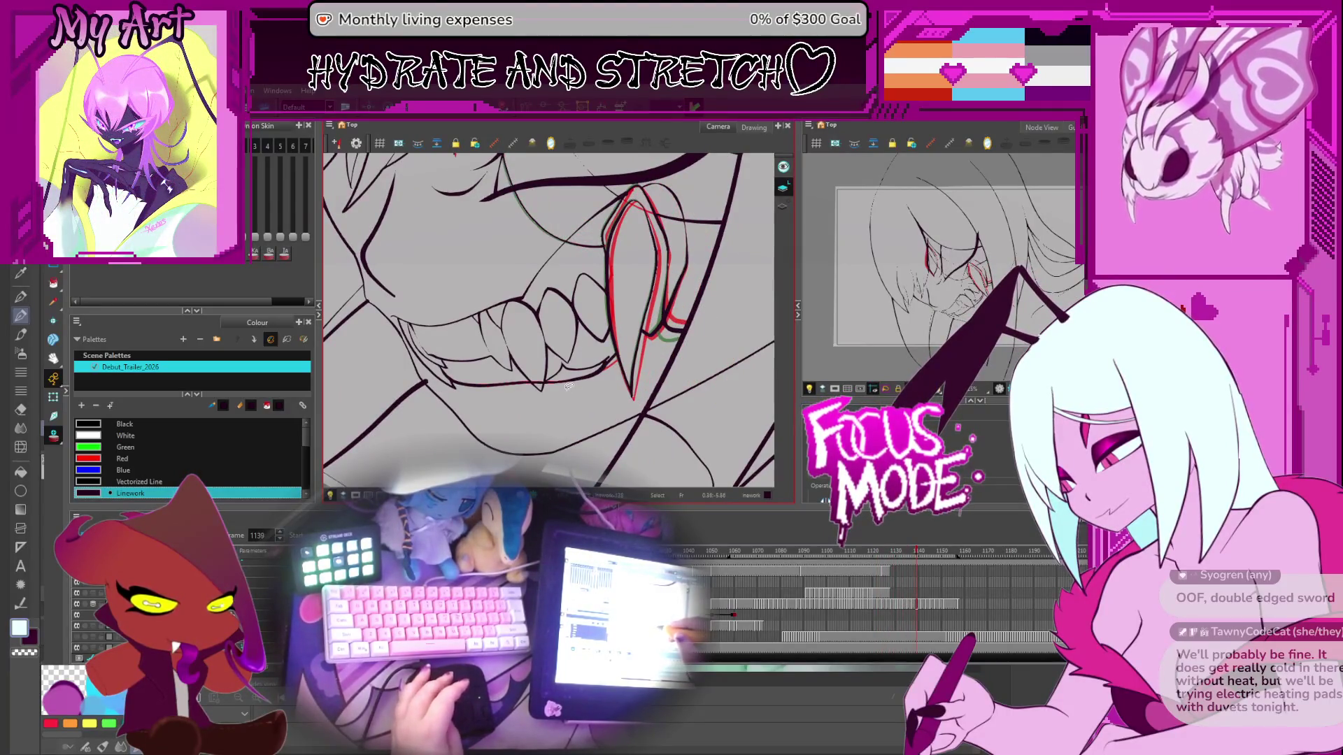
key("comma")
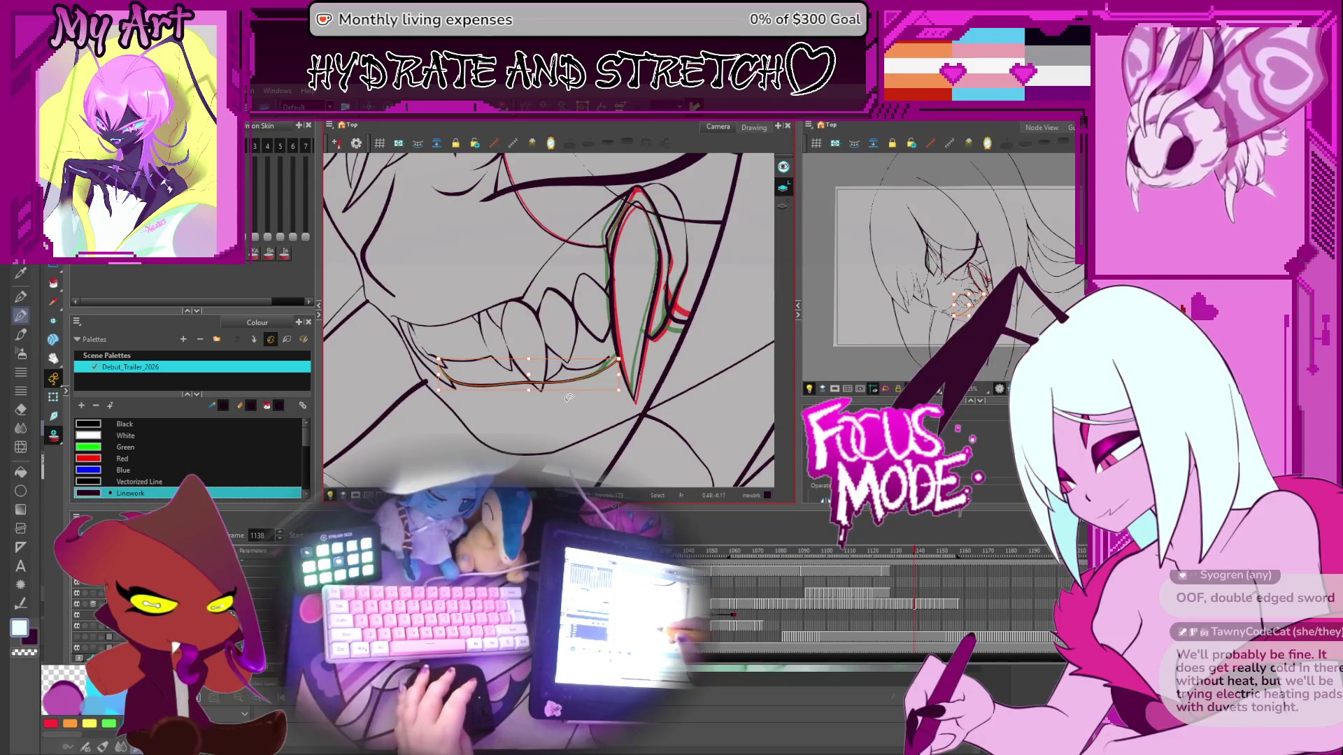
key("period")
left_click(595, 371)
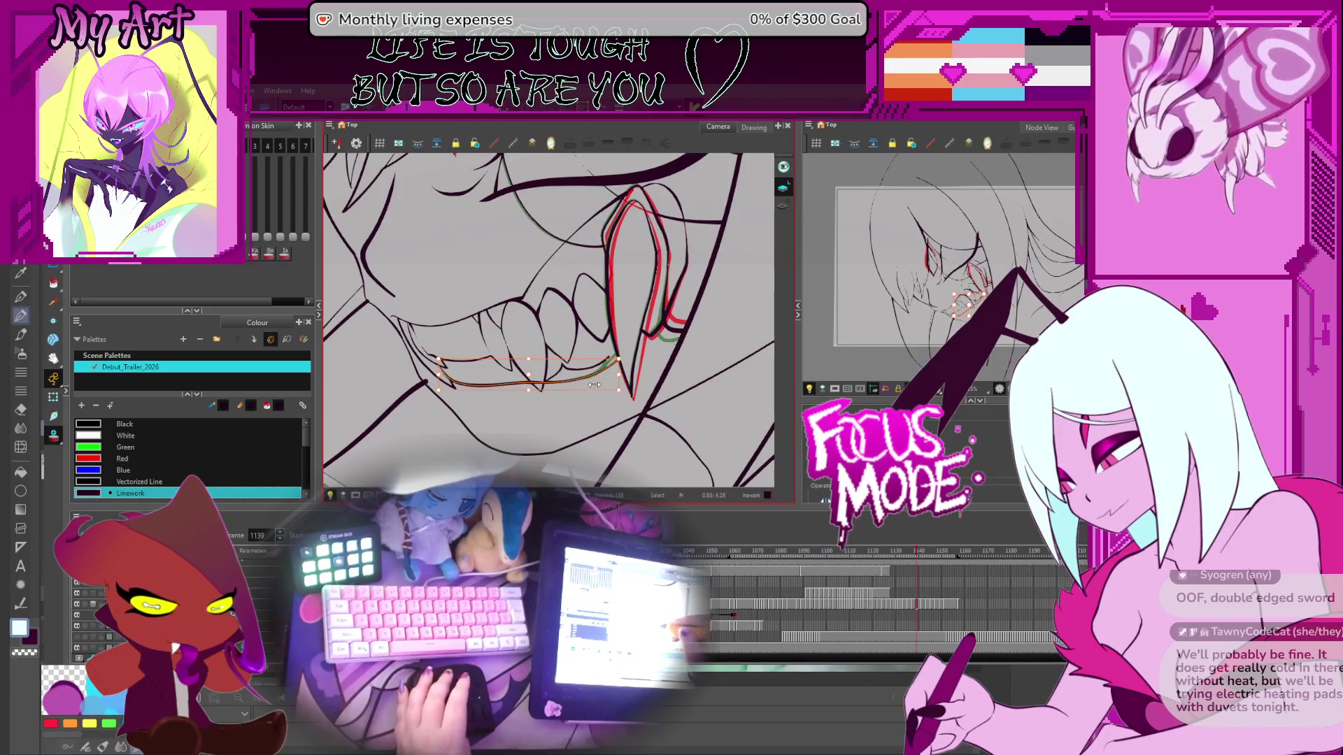
key("period")
key("period")
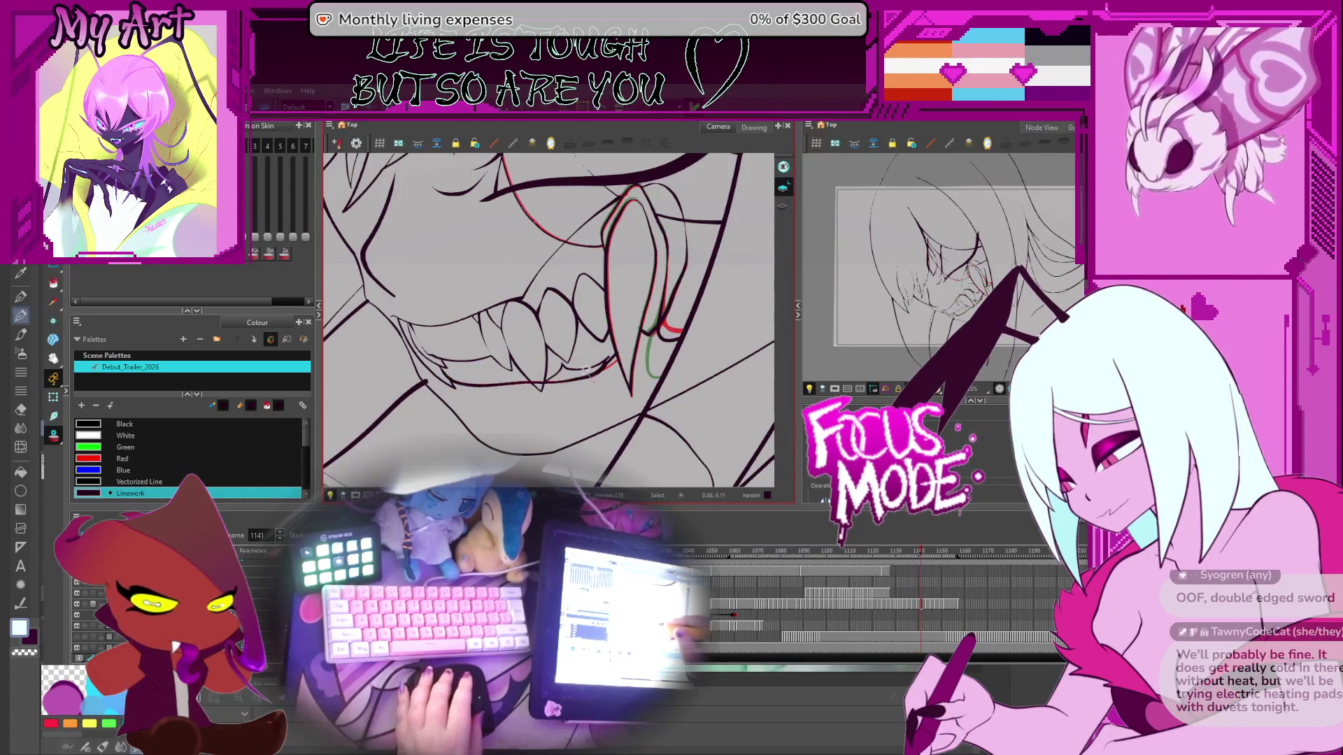
left_click(589, 372)
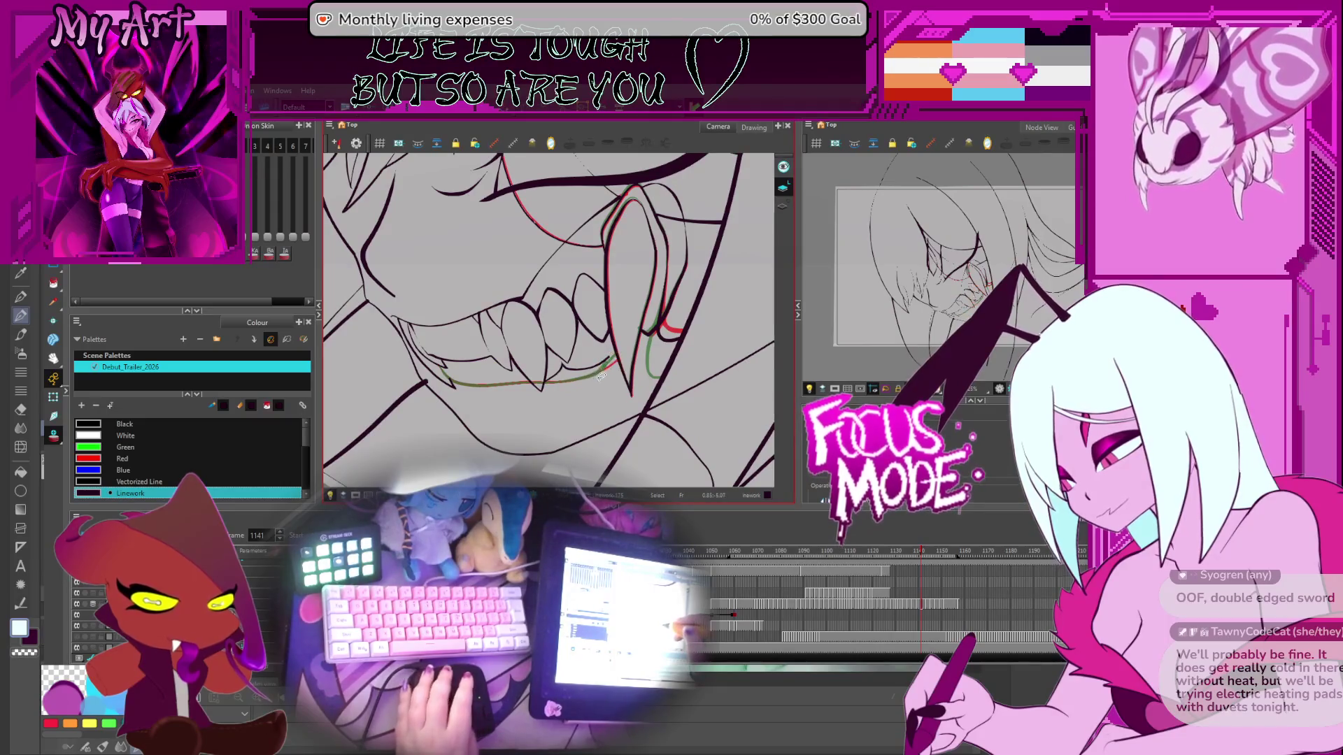
left_click(600, 378)
key("period")
left_click(596, 378)
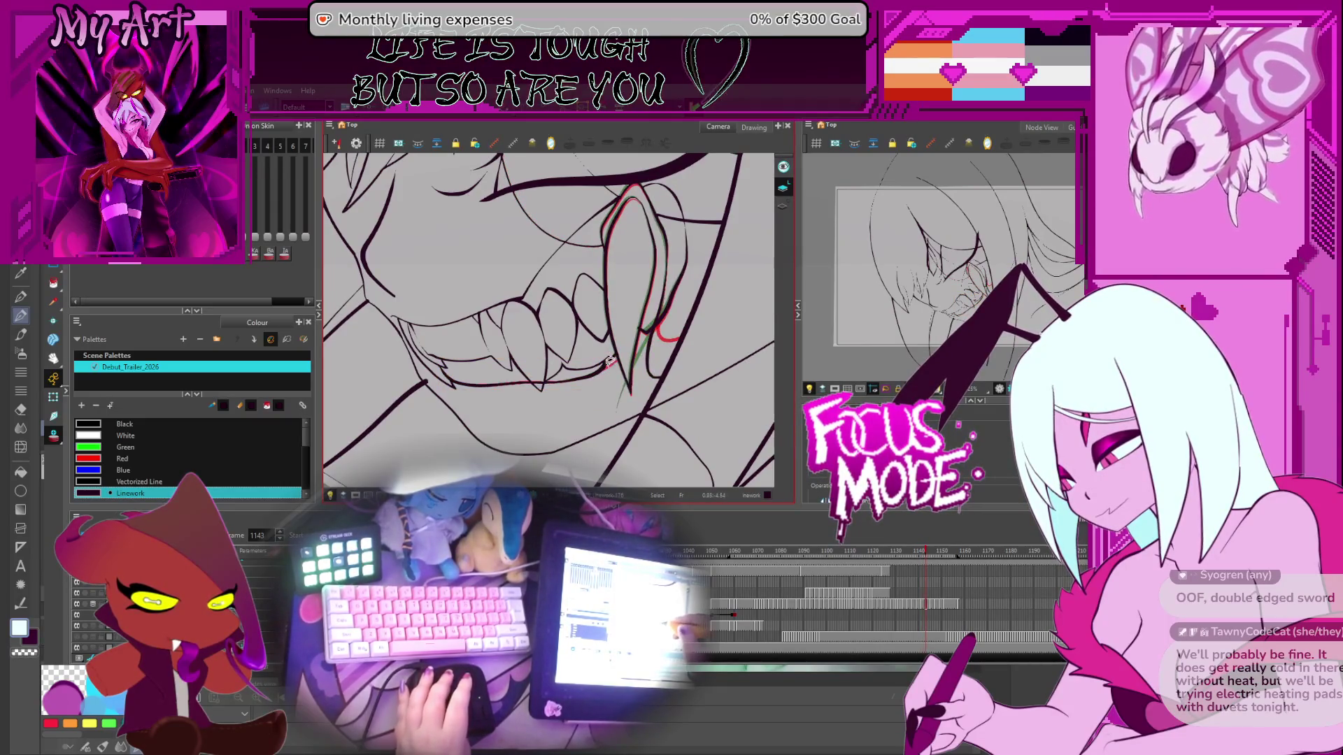
Step: Check the lower-lip strokes on frames 1145 through 1151, clearing the selection
key("period")
key("period")
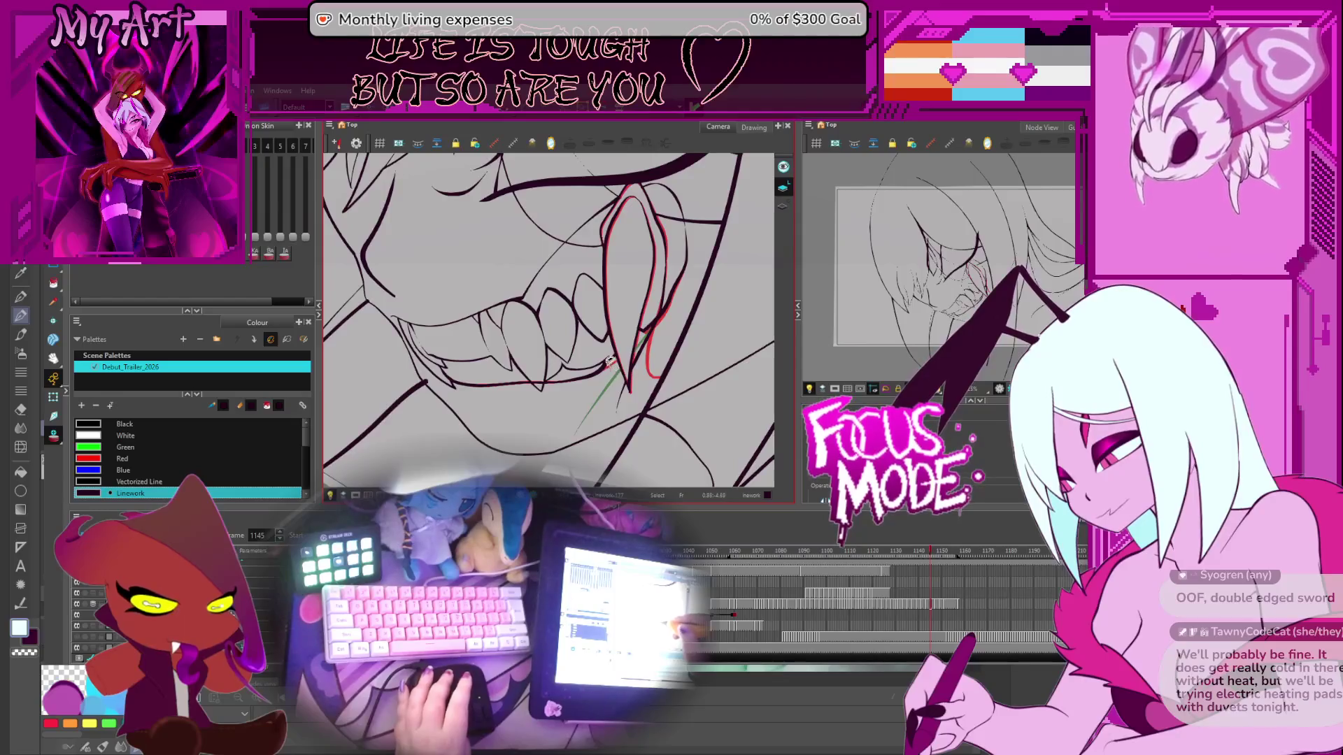
left_click(601, 380)
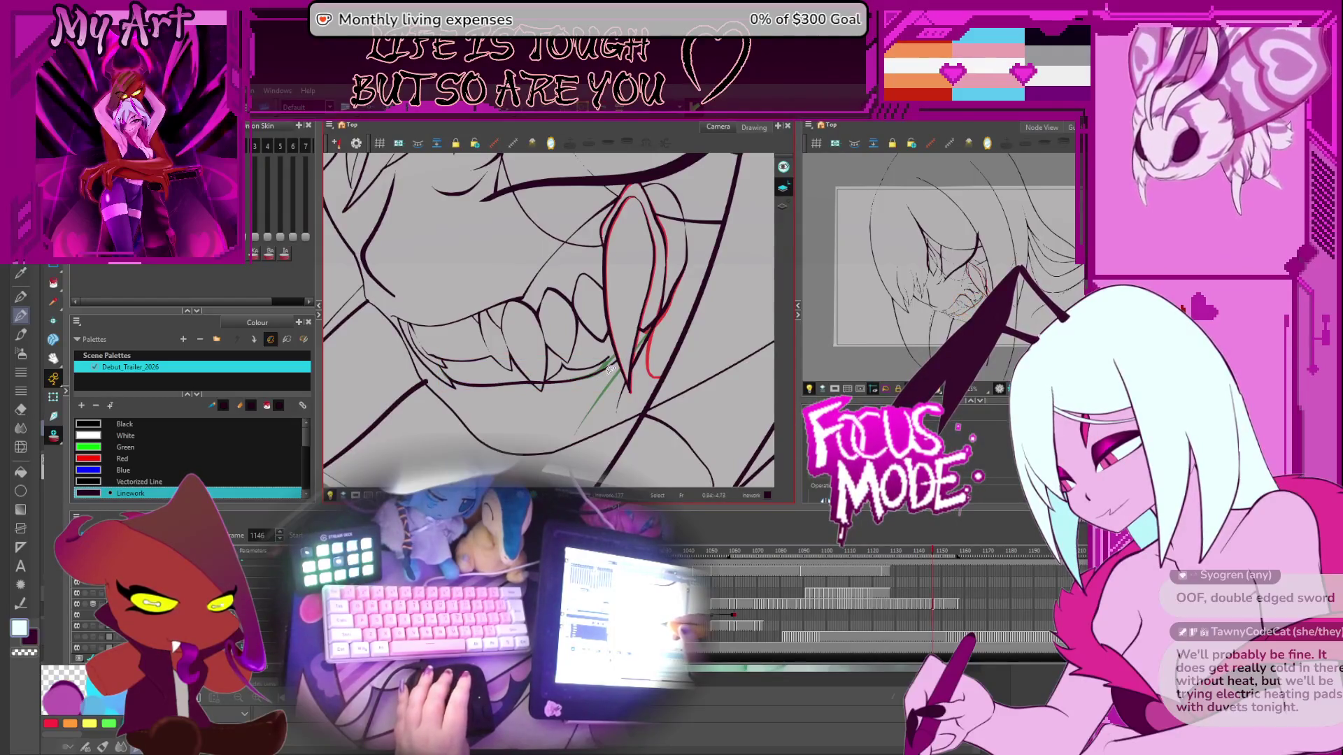
key("period")
key("period")
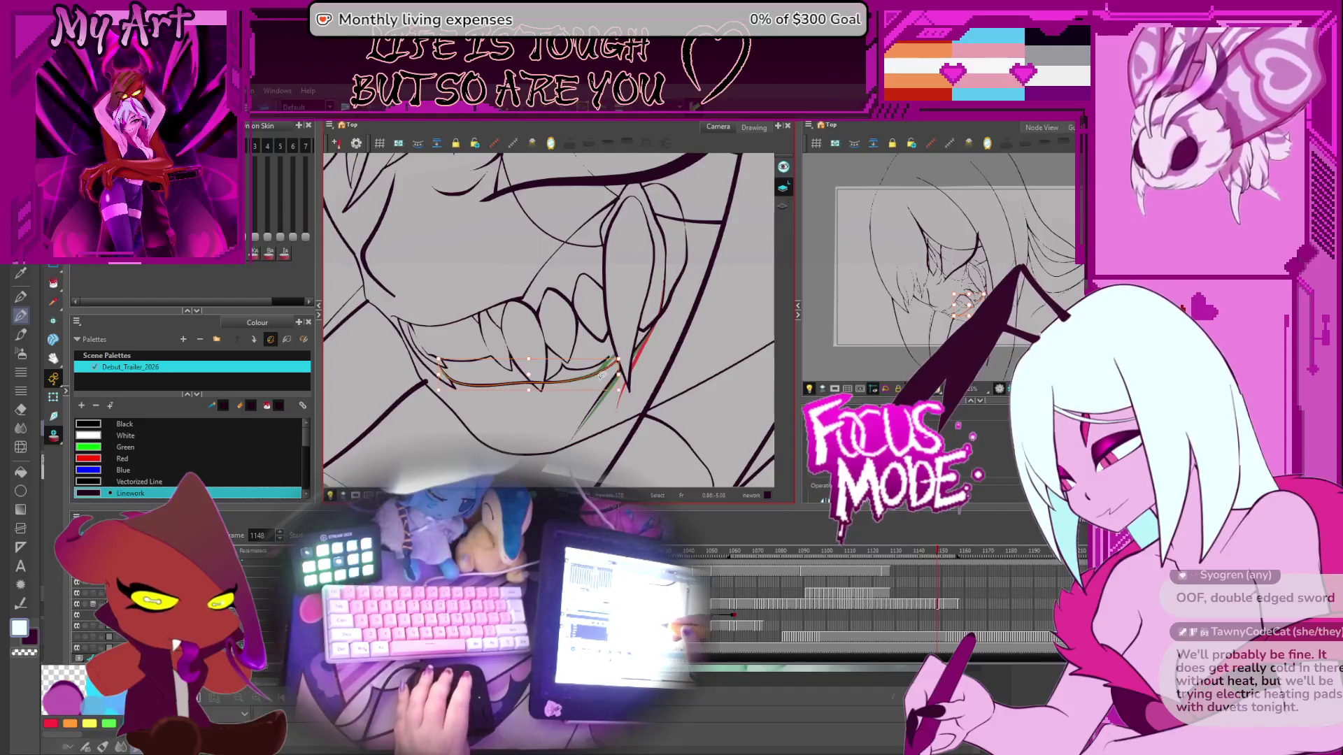
key("period")
left_click(599, 378)
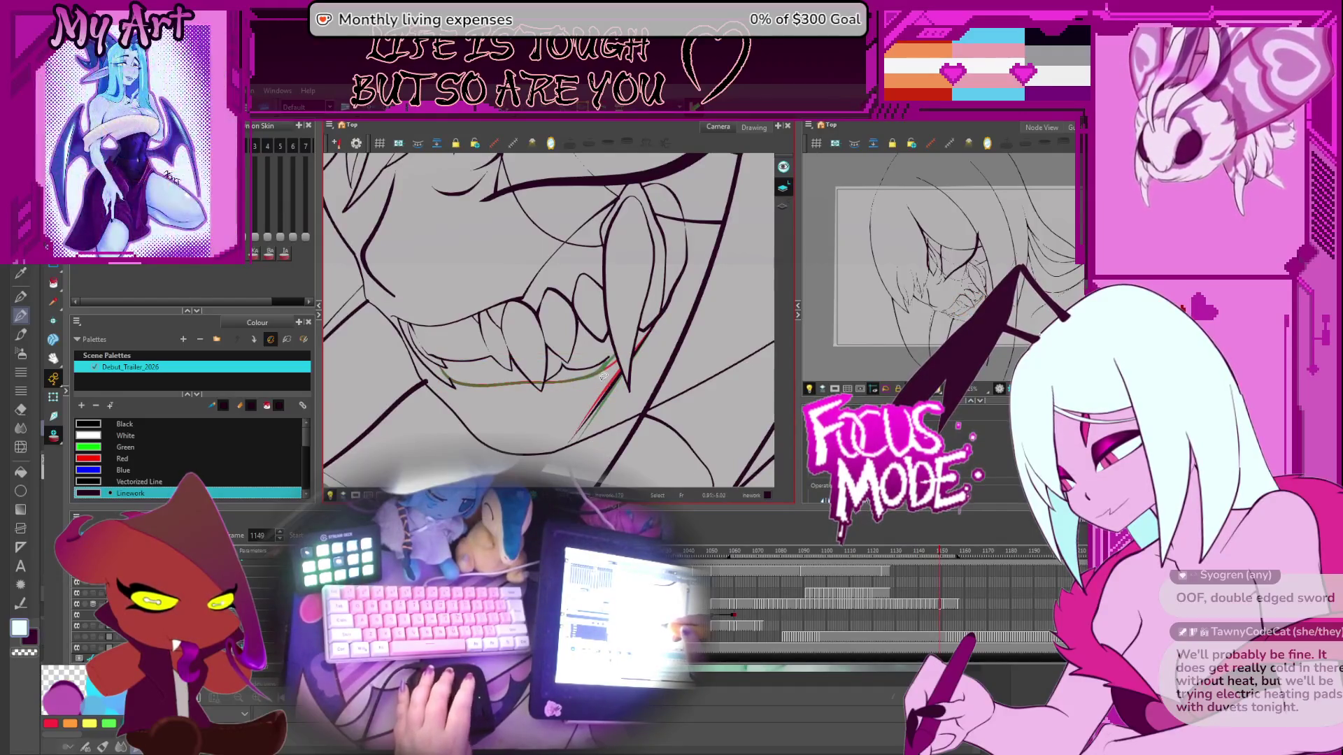
key("period")
key("period")
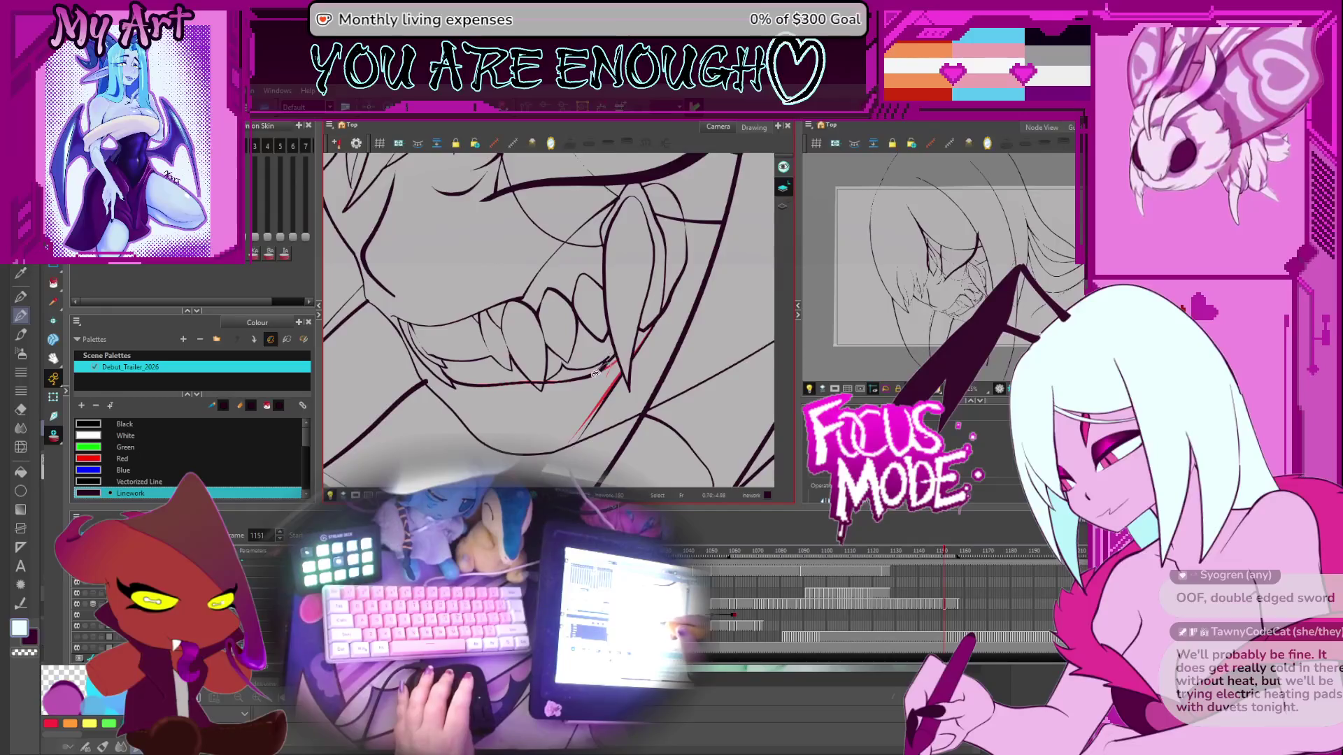
Step: Return to frame 1119, level the view on the mouth, and draw a short line beside the fang
key("comma")
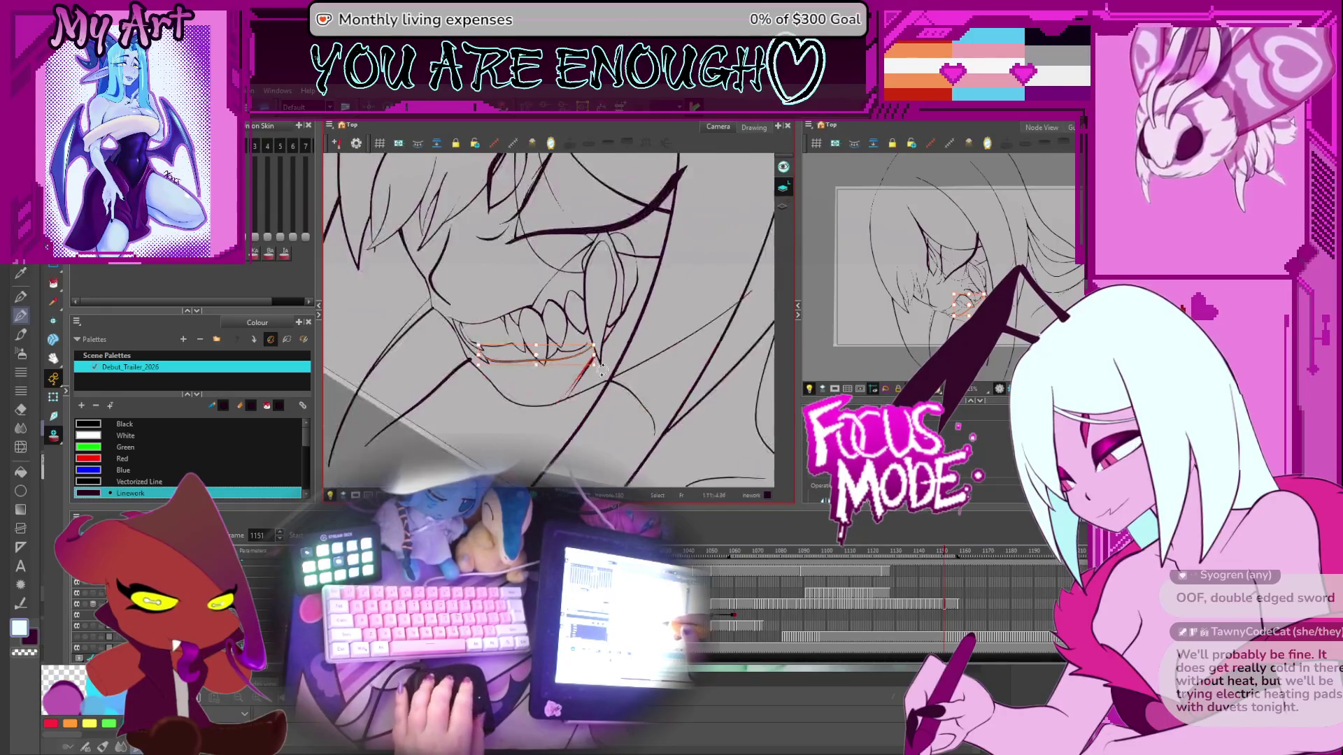
key("comma")
key("comma")
key("comma")
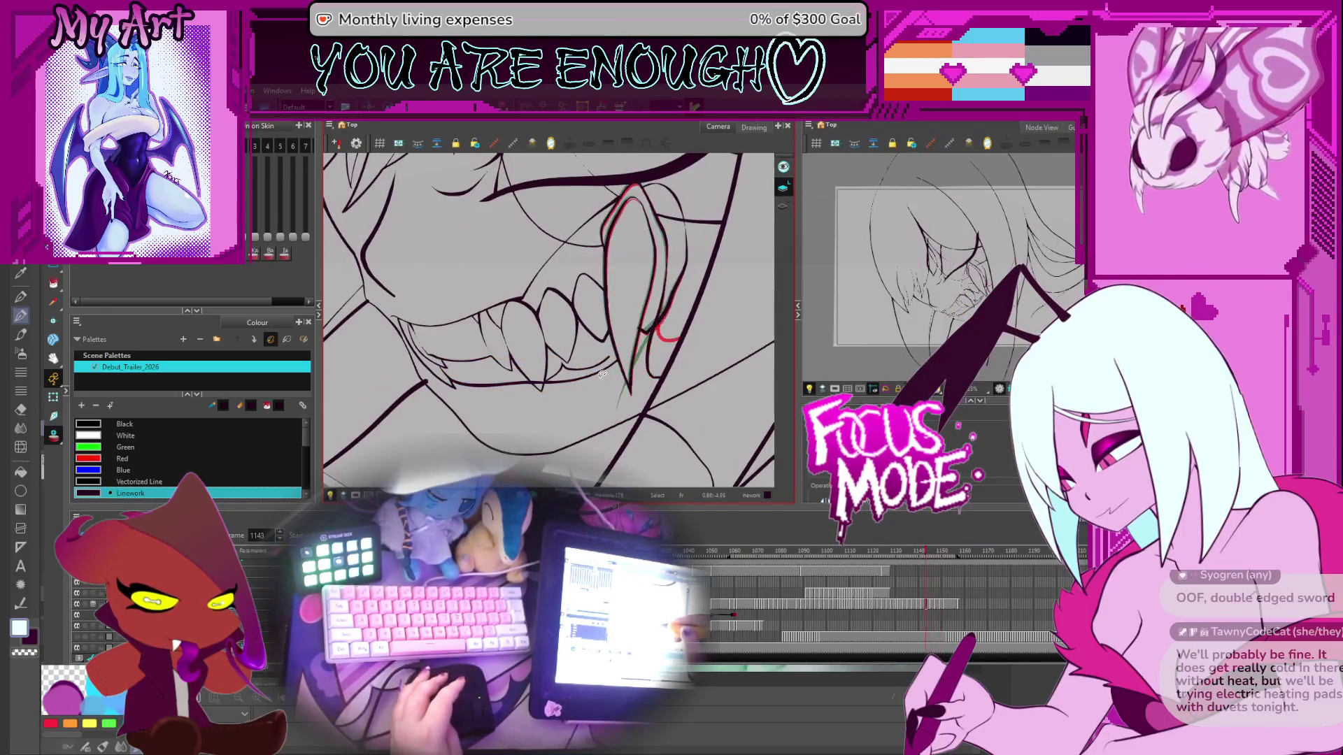
key("comma")
key("comma")
key("comma")
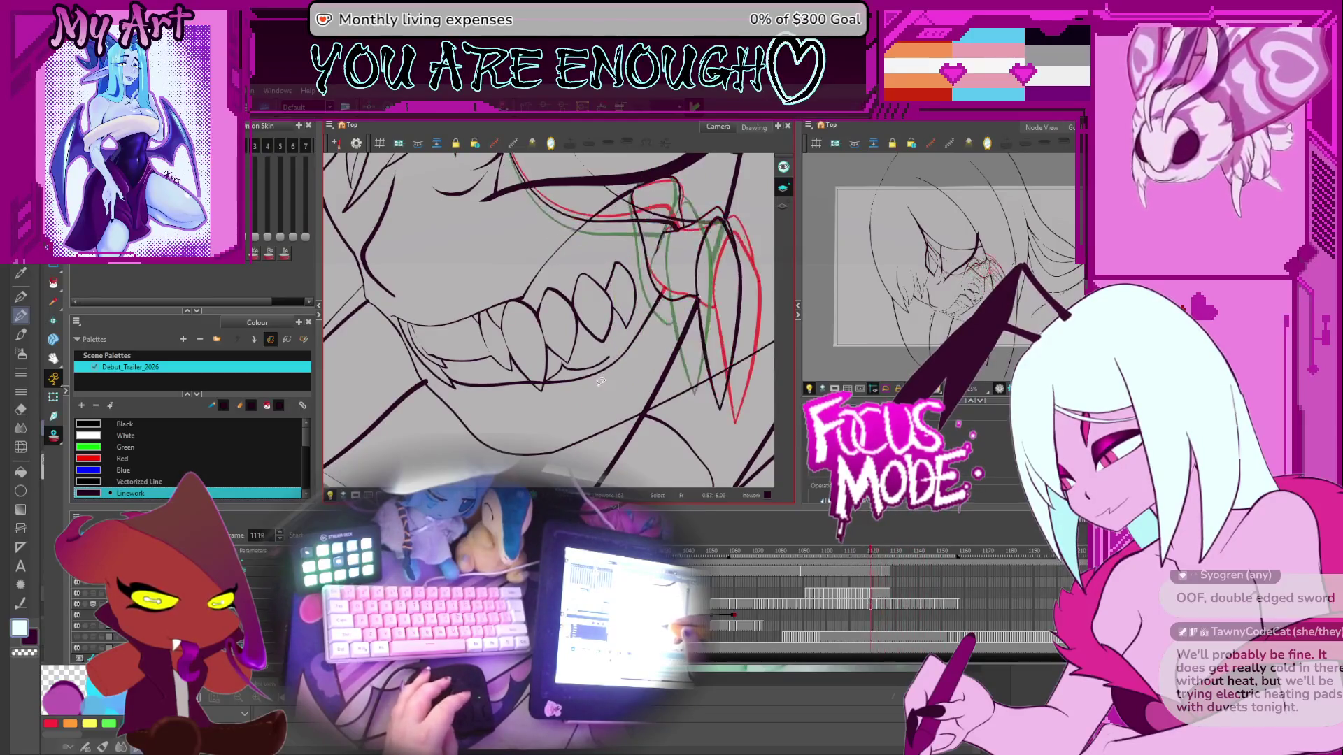
mouse_move(695, 289)
left_mouse_down()
mouse_move(625, 340)
mouse_move(508, 384)
left_mouse_up()
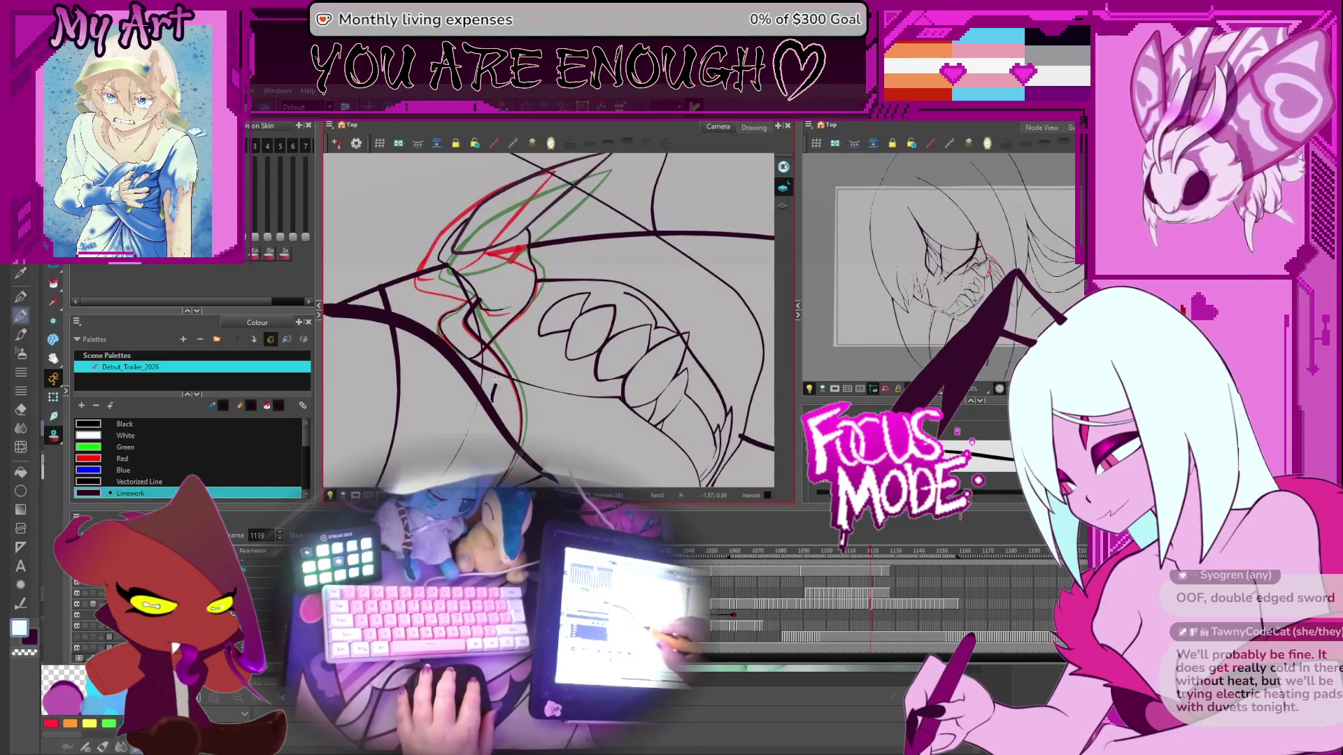
left_click_drag(527, 371, 515, 368)
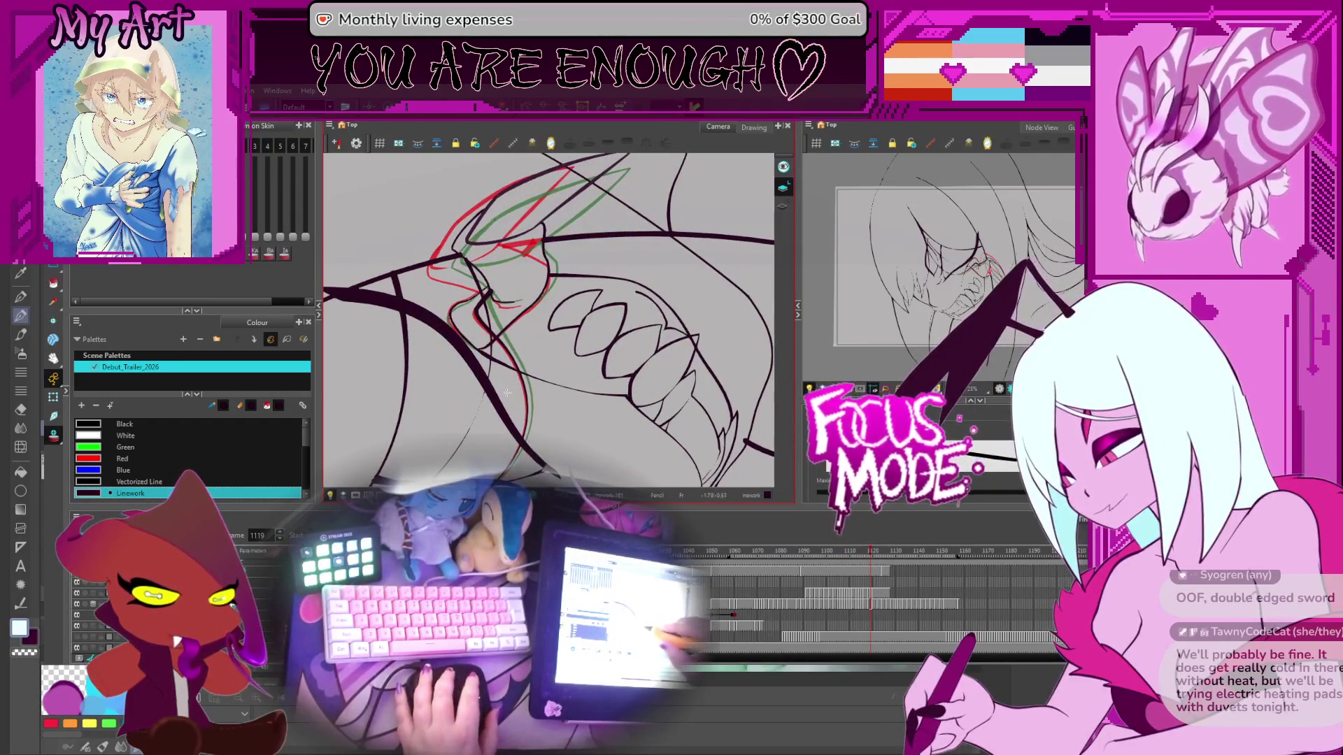
mouse_move(599, 275)
left_mouse_down()
mouse_move(631, 254)
mouse_move(533, 378)
mouse_move(590, 273)
left_mouse_up()
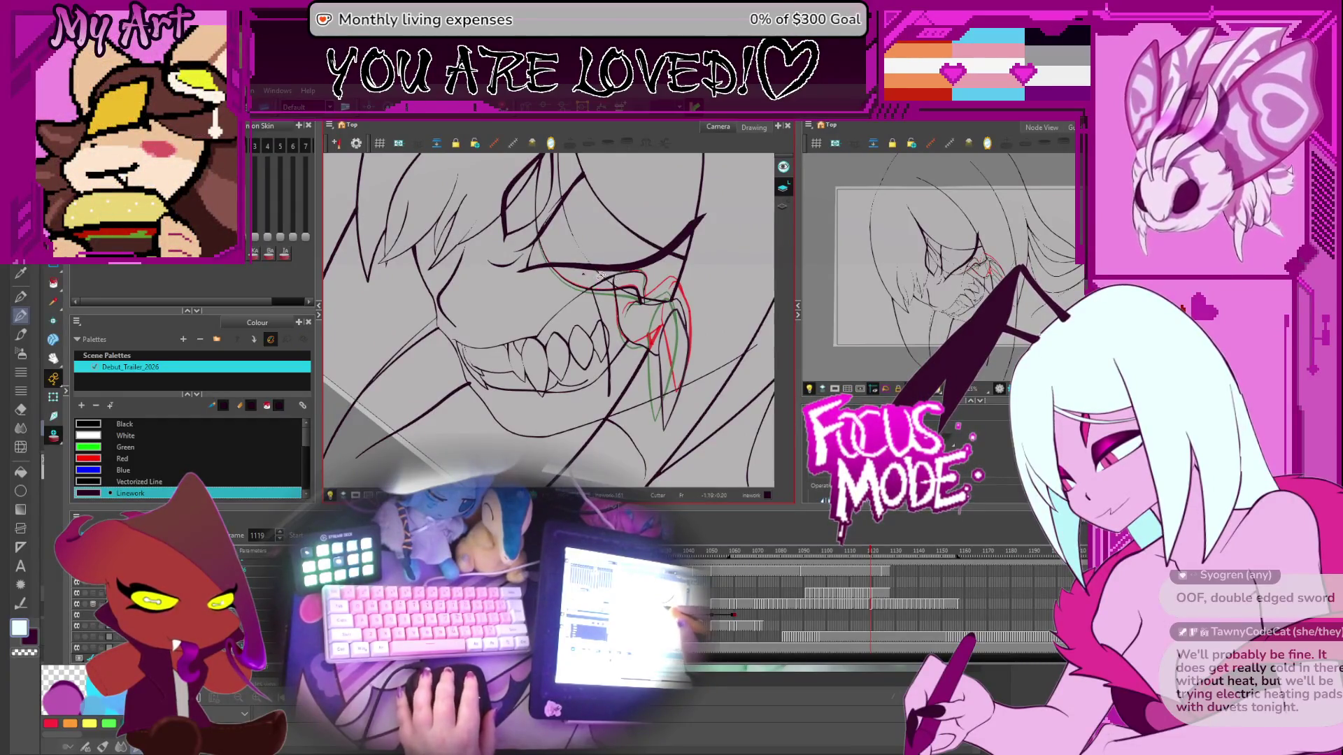
Step: Toggle the onion skin off and back on to compare the linework
scroll(600, 275, "up", 2)
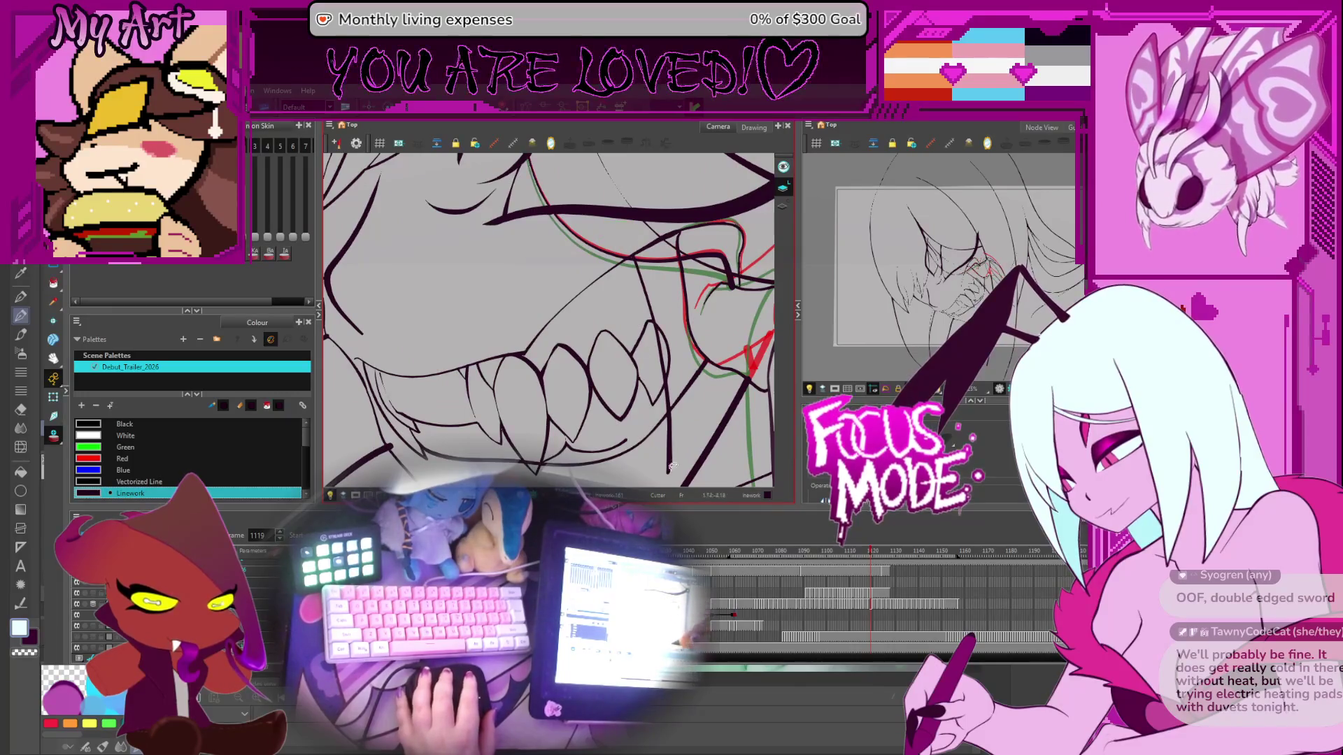
scroll(676, 410, "down", 3)
scroll(613, 300, "up", 1)
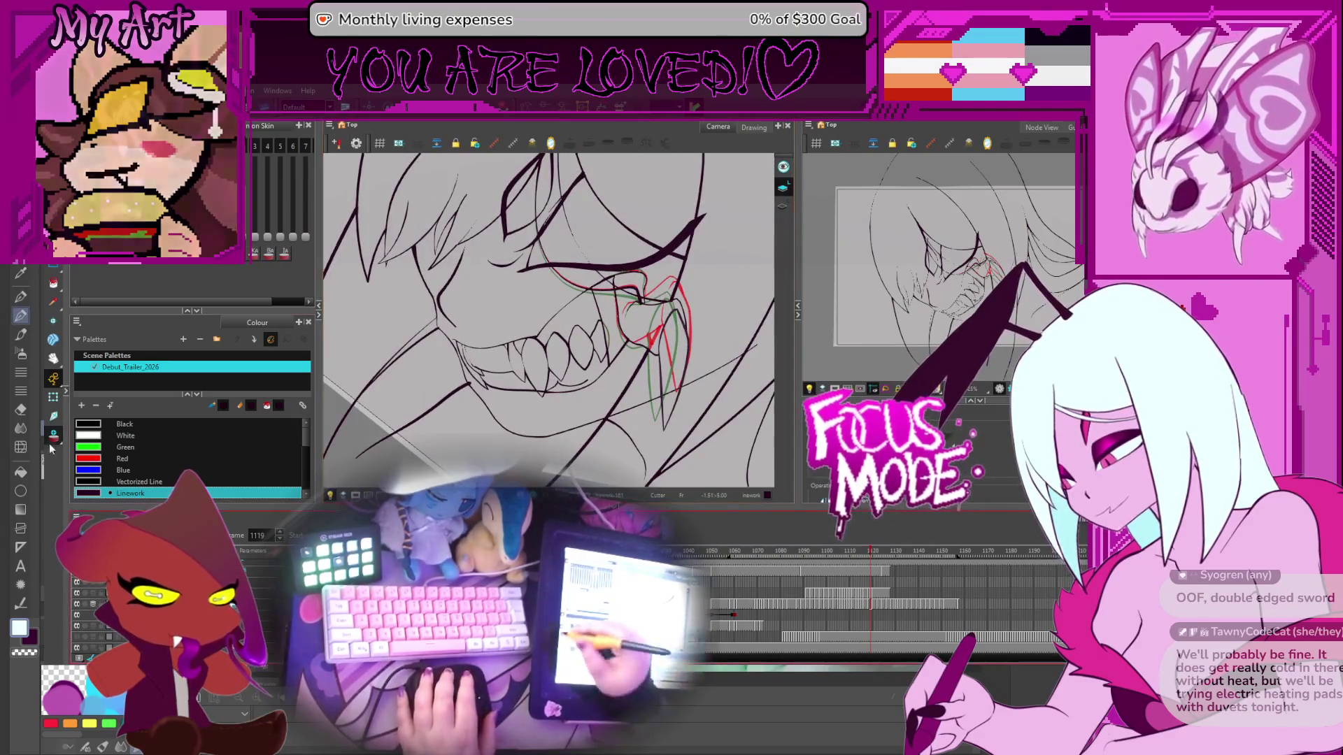
key("alt+o")
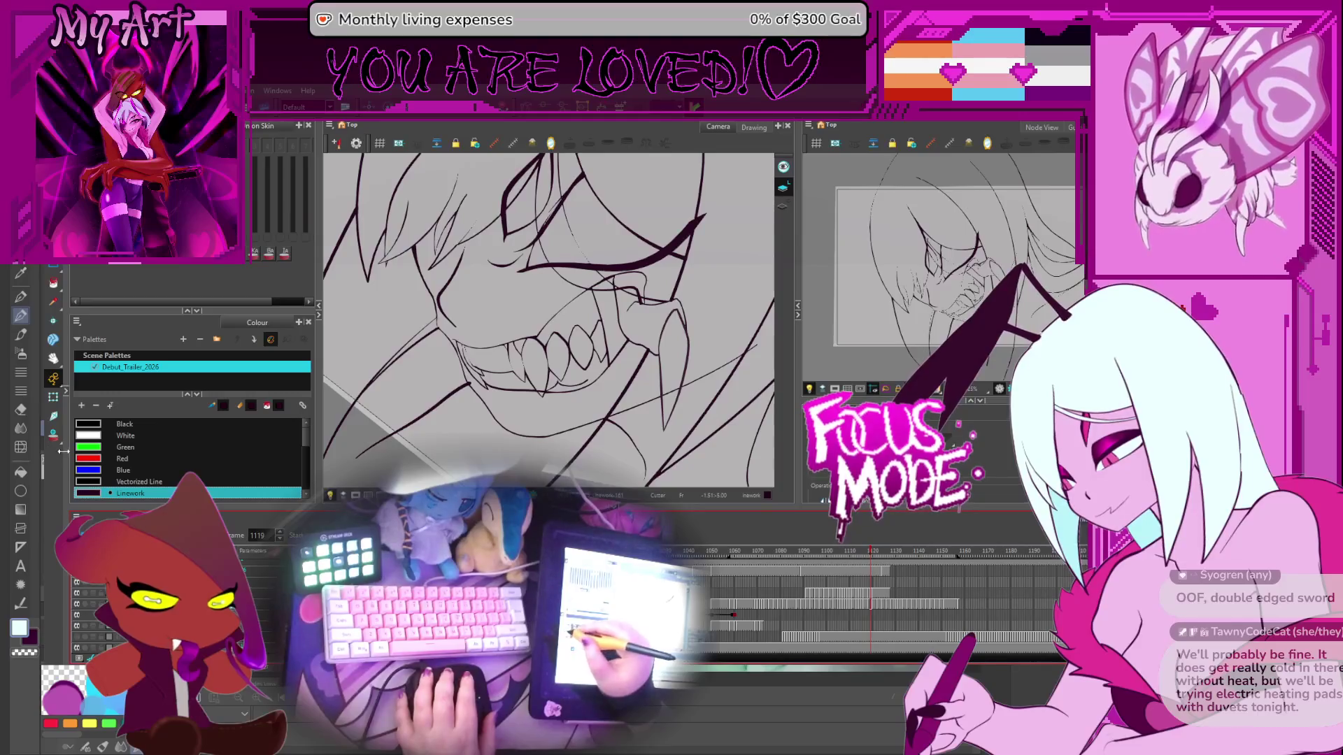
key("alt+o")
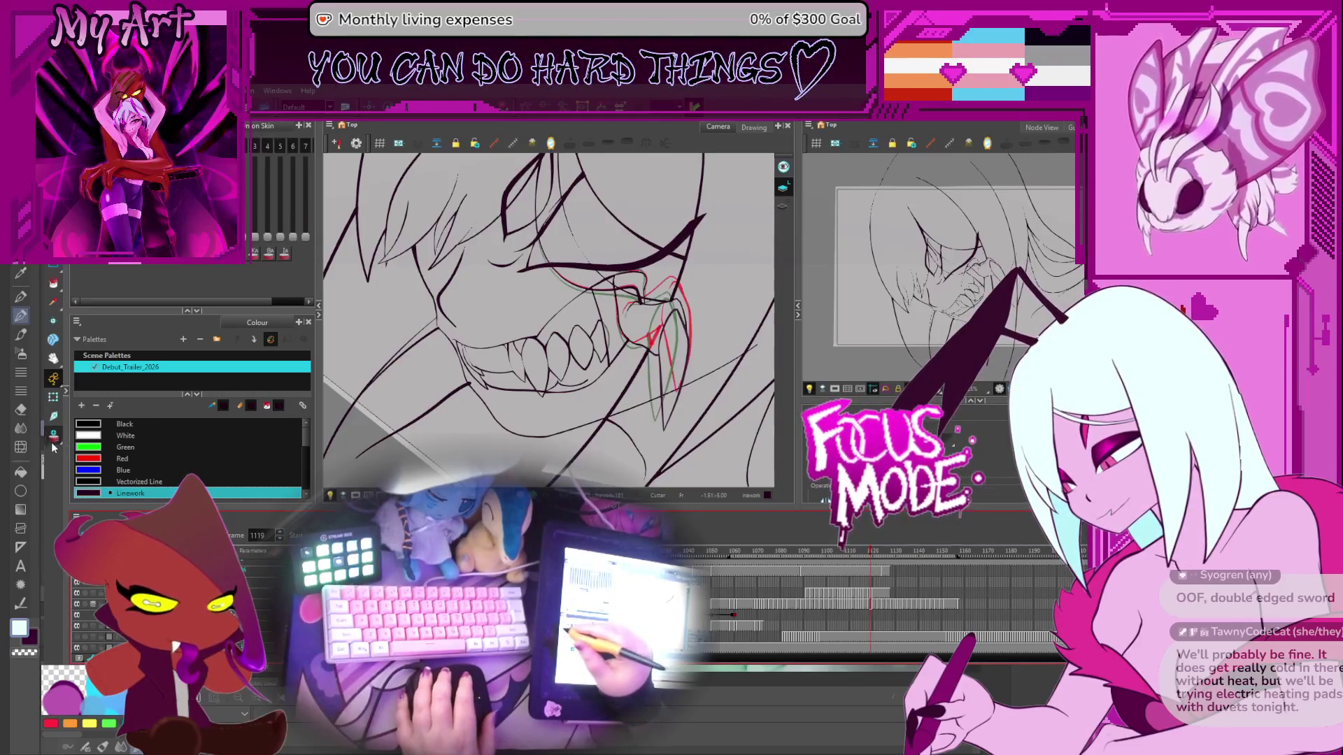
Step: Select the vertical stroke and the larger fang stroke beside the teeth
scroll(617, 313, "up", 2)
left_click(617, 313)
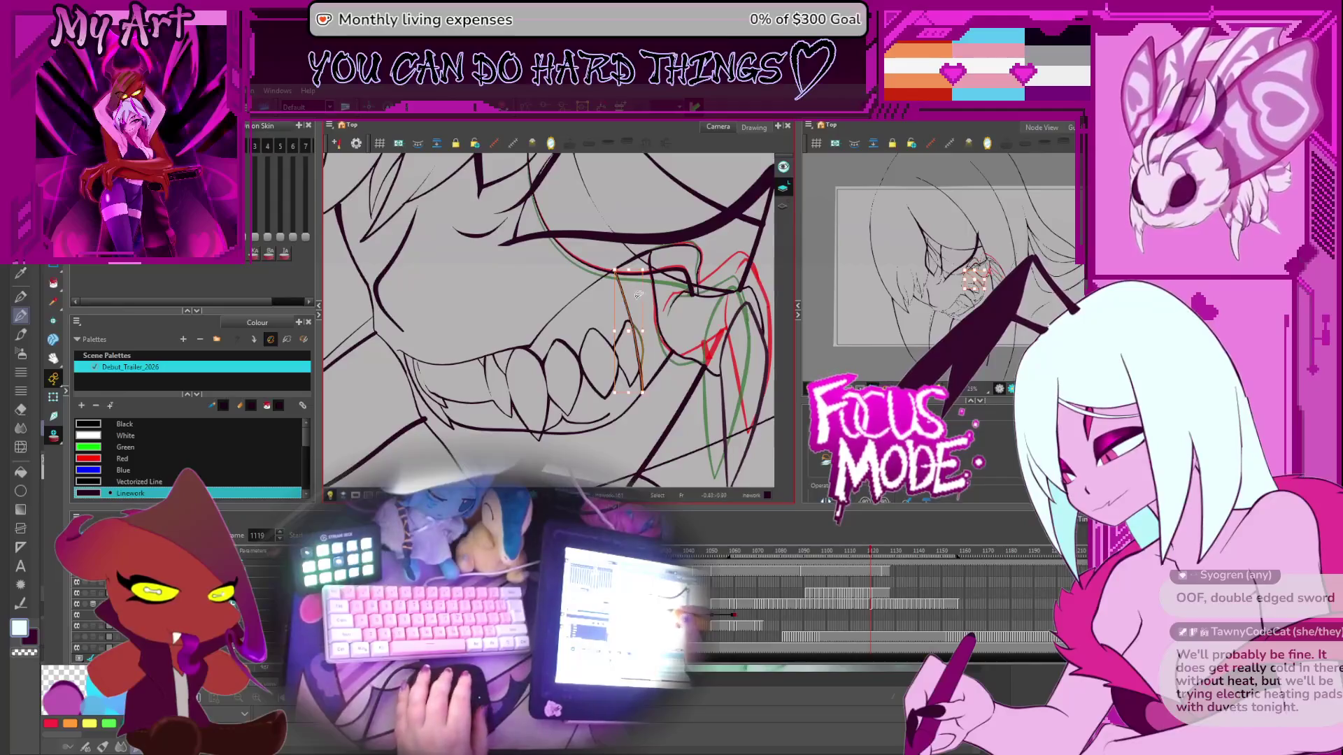
left_click_drag(628, 303, 547, 303)
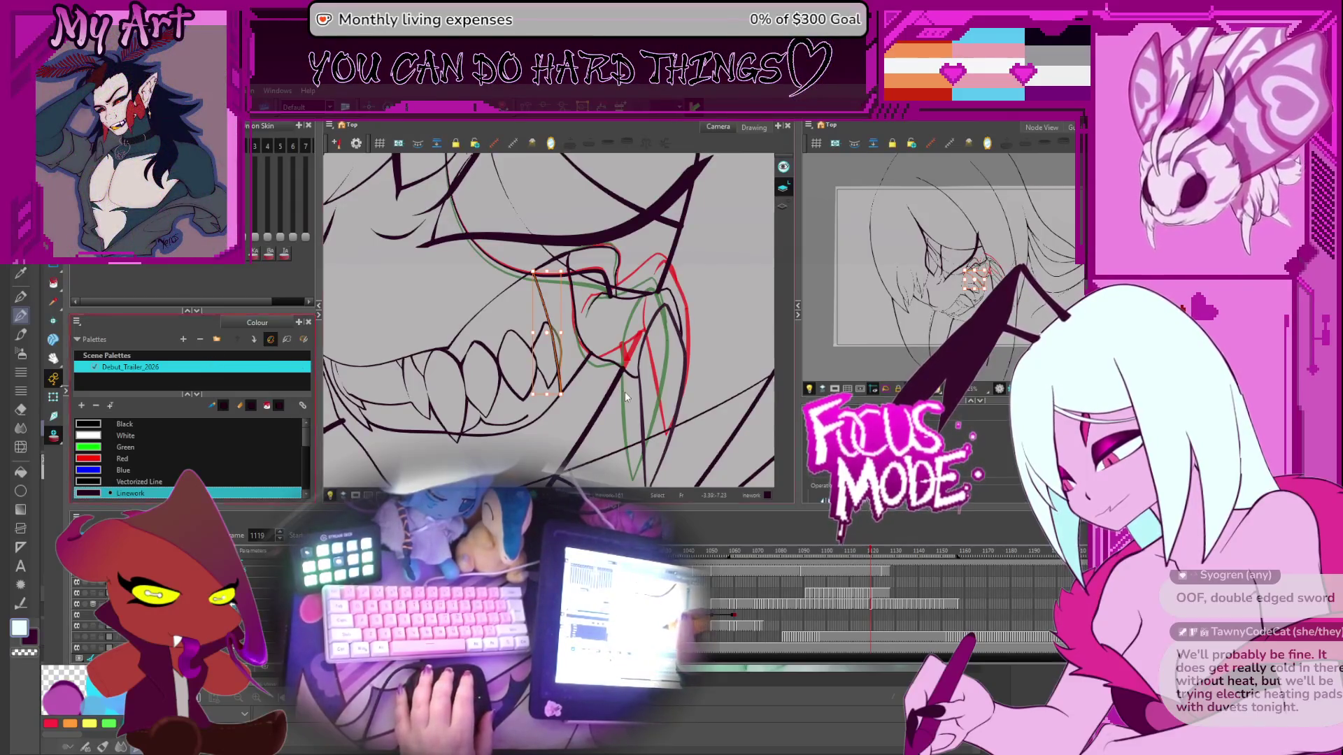
left_click(571, 307)
left_click(550, 310)
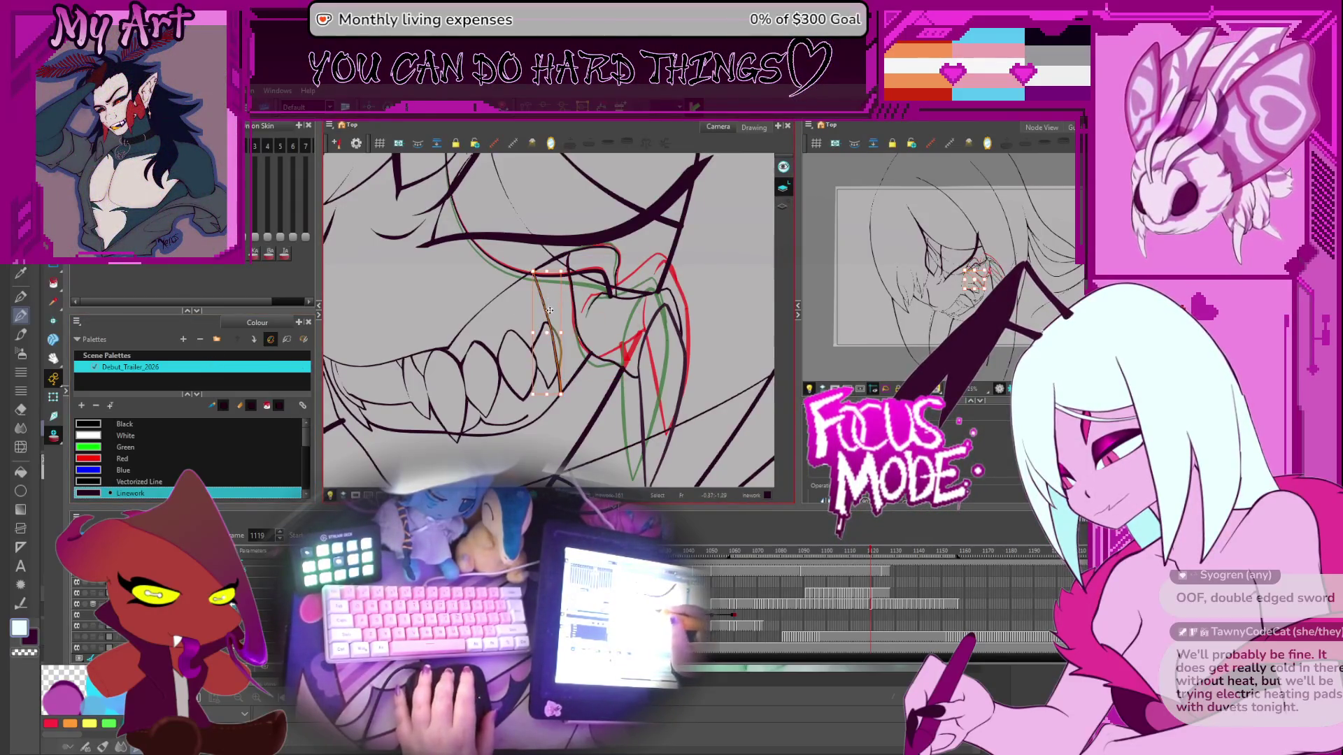
Step: Sketch rough red lines over the mouth and teeth, undoing the last one
left_click_drag(587, 280, 462, 350)
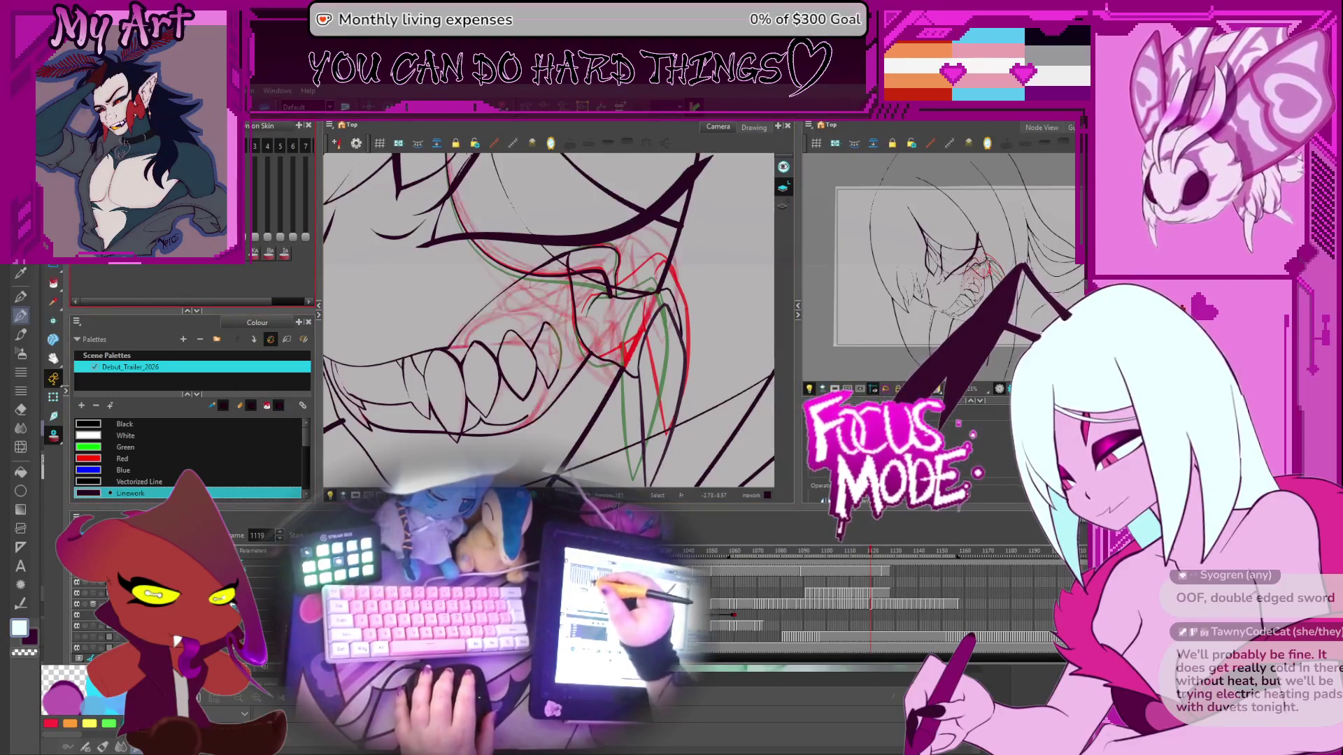
left_click_drag(664, 238, 489, 392)
left_click_drag(620, 321, 599, 349)
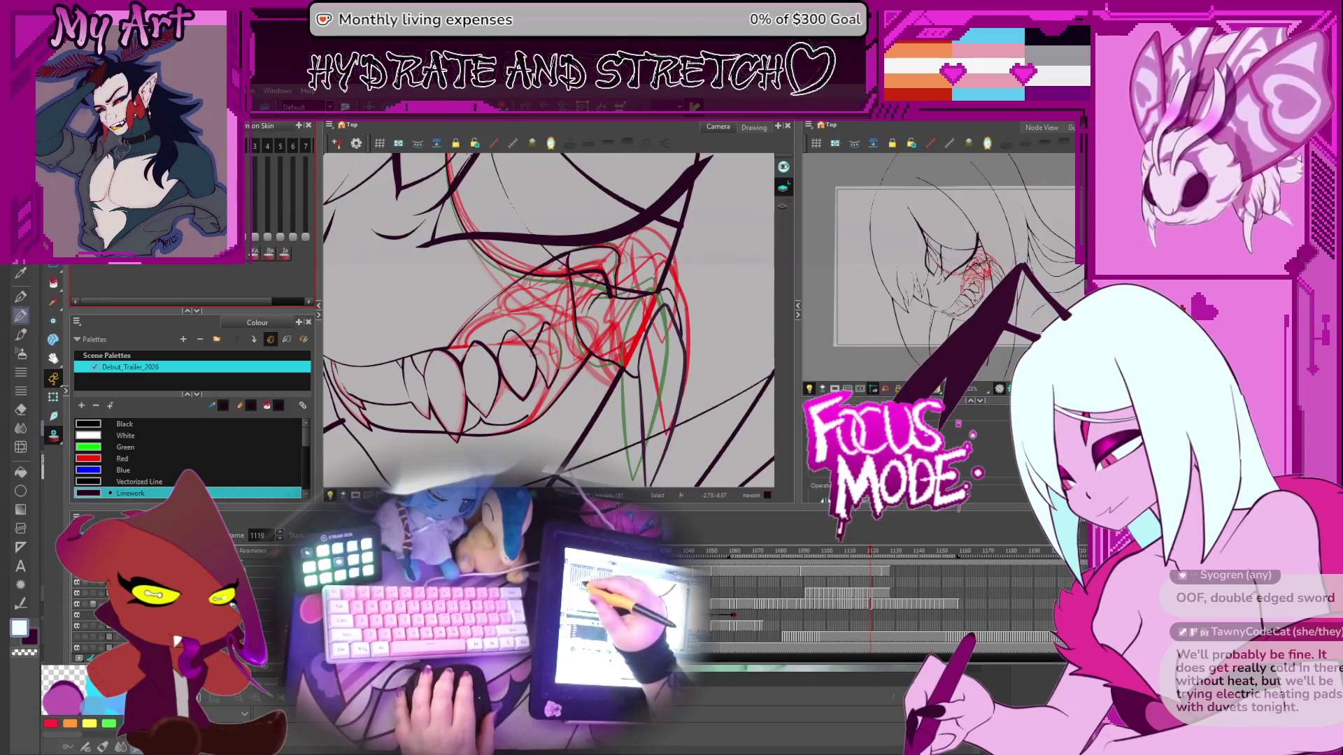
key("ctrl+z")
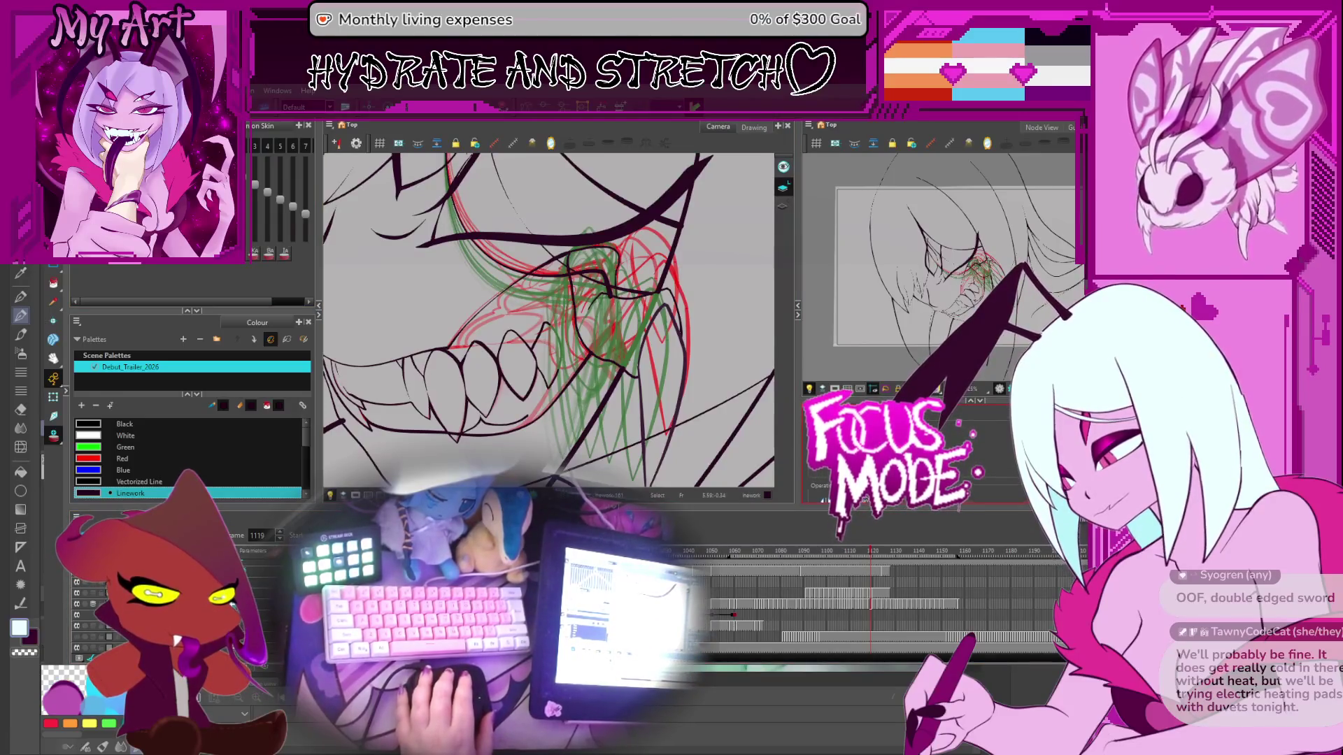
Step: Fade the onion-skin lines down to their minimum strength
left_click(549, 332)
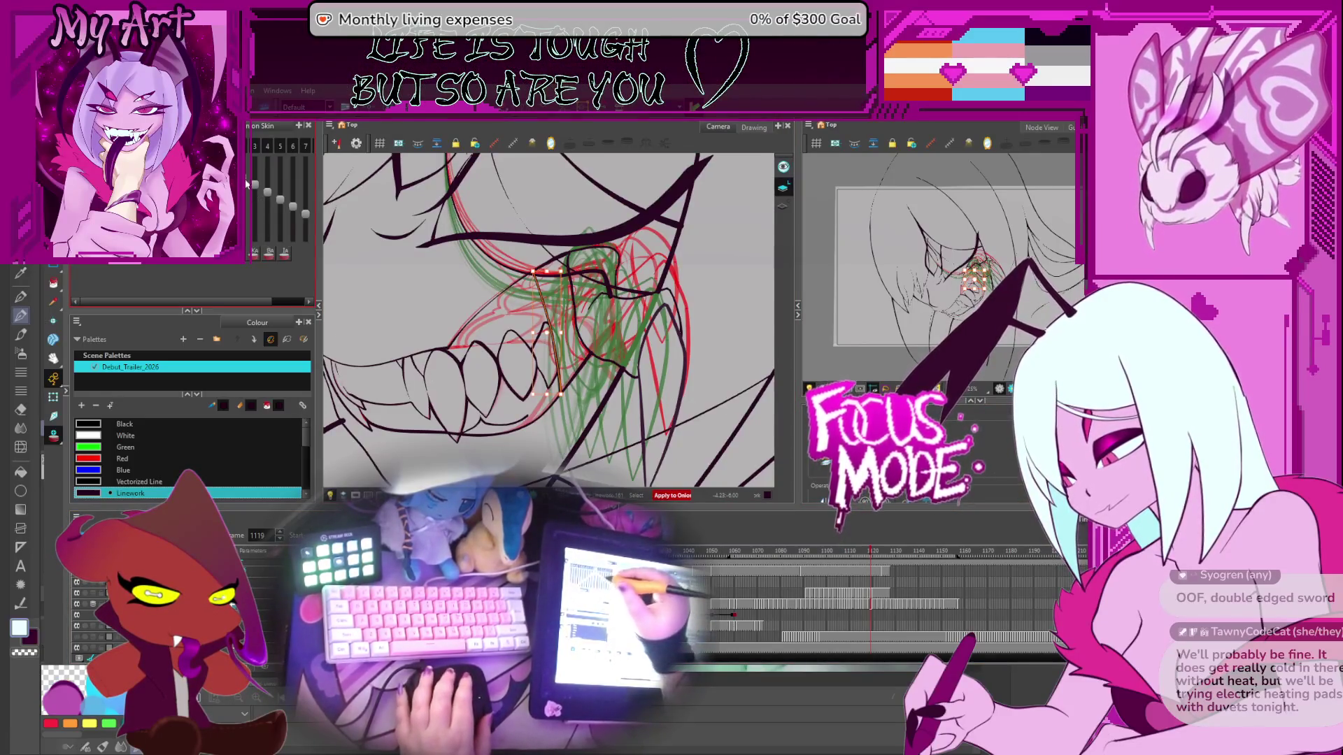
left_click(306, 255)
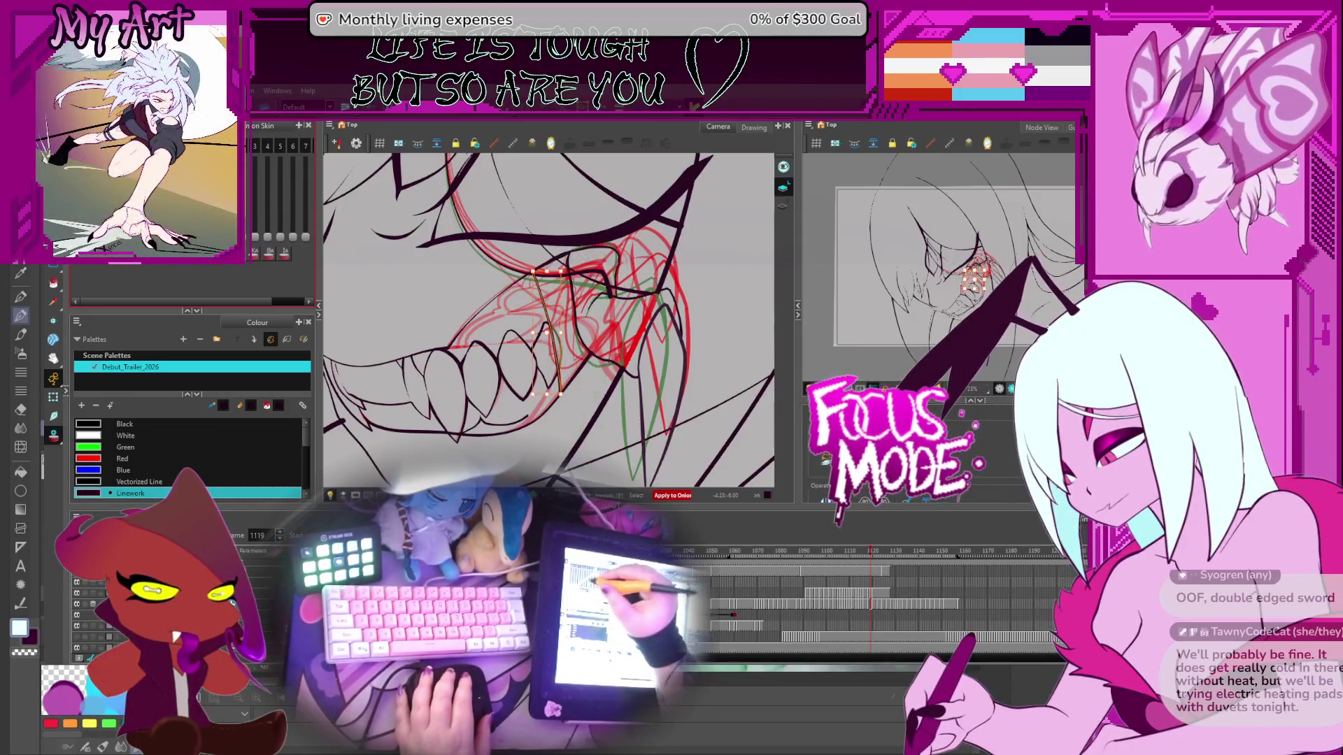
left_click_drag(305, 238, 255, 238)
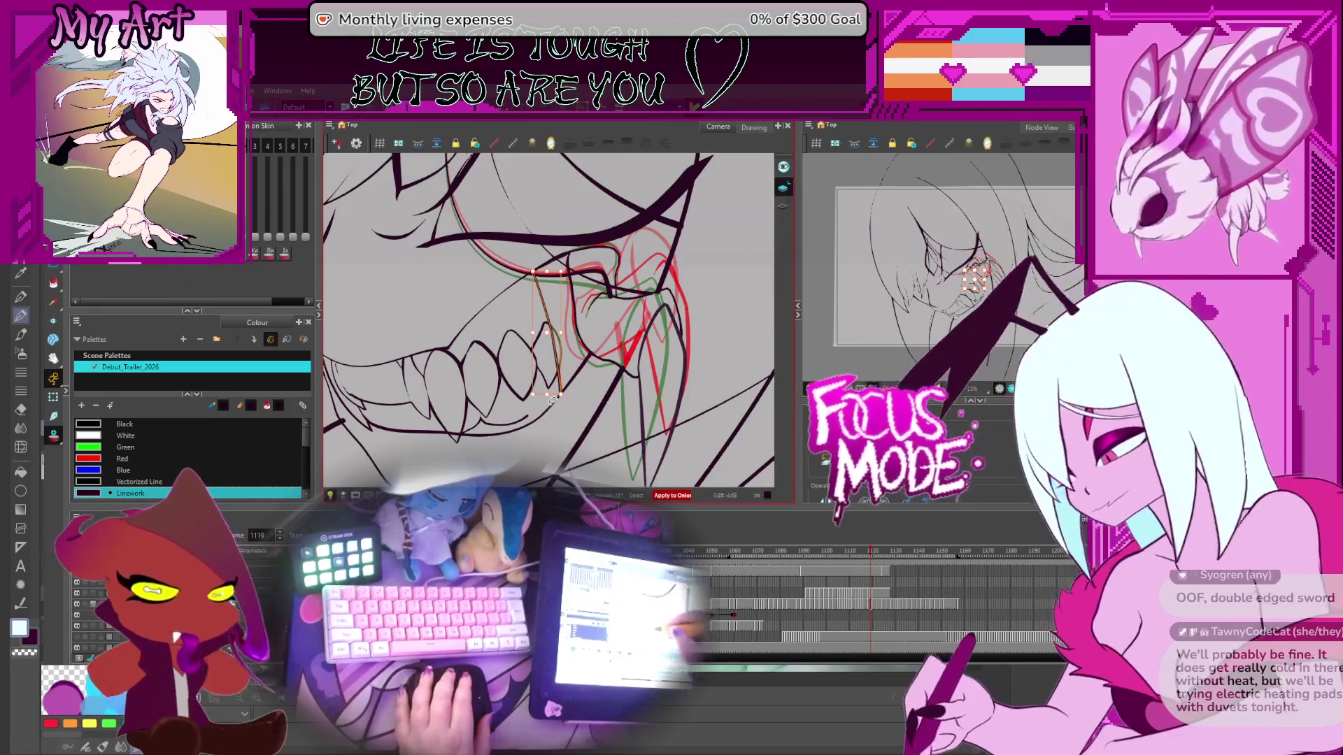
Step: Switch to the Cutter and step forward from frame 1120 to frame 1128
key("2")
key("2")
key("2")
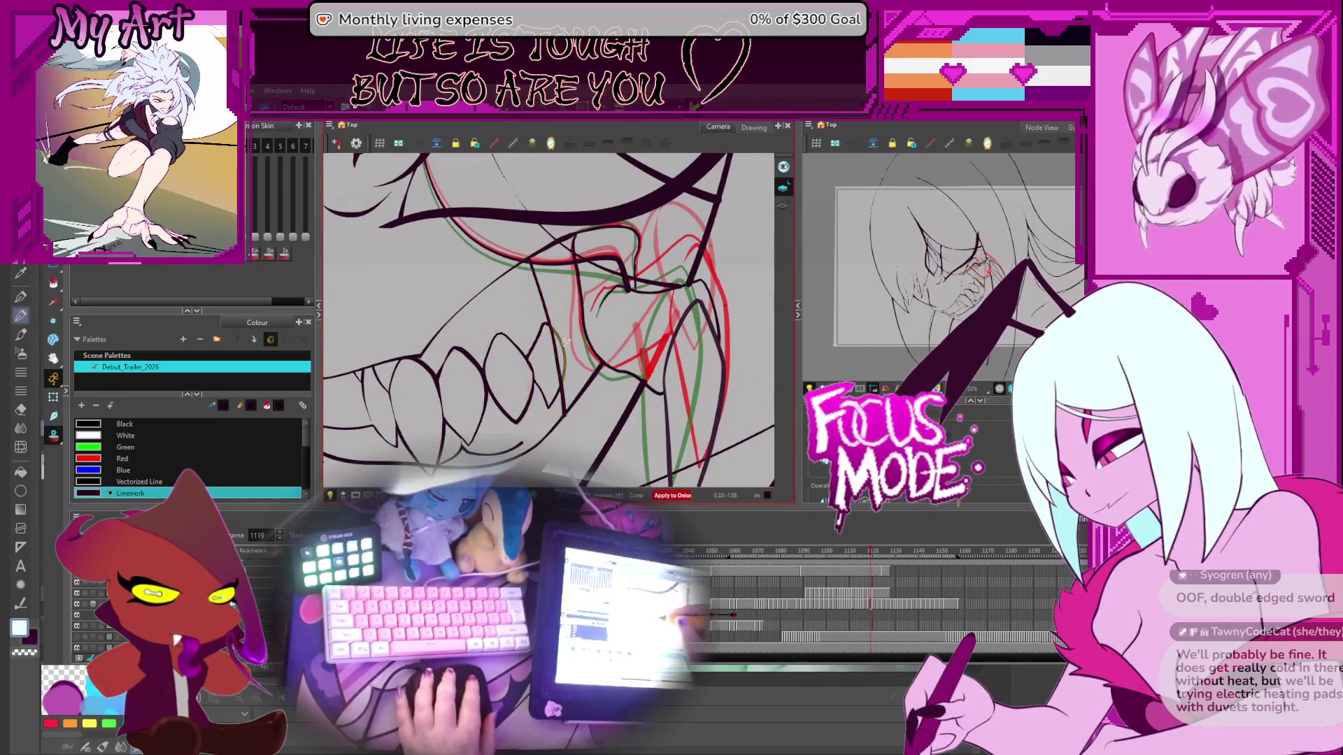
key("alt+t")
key("period")
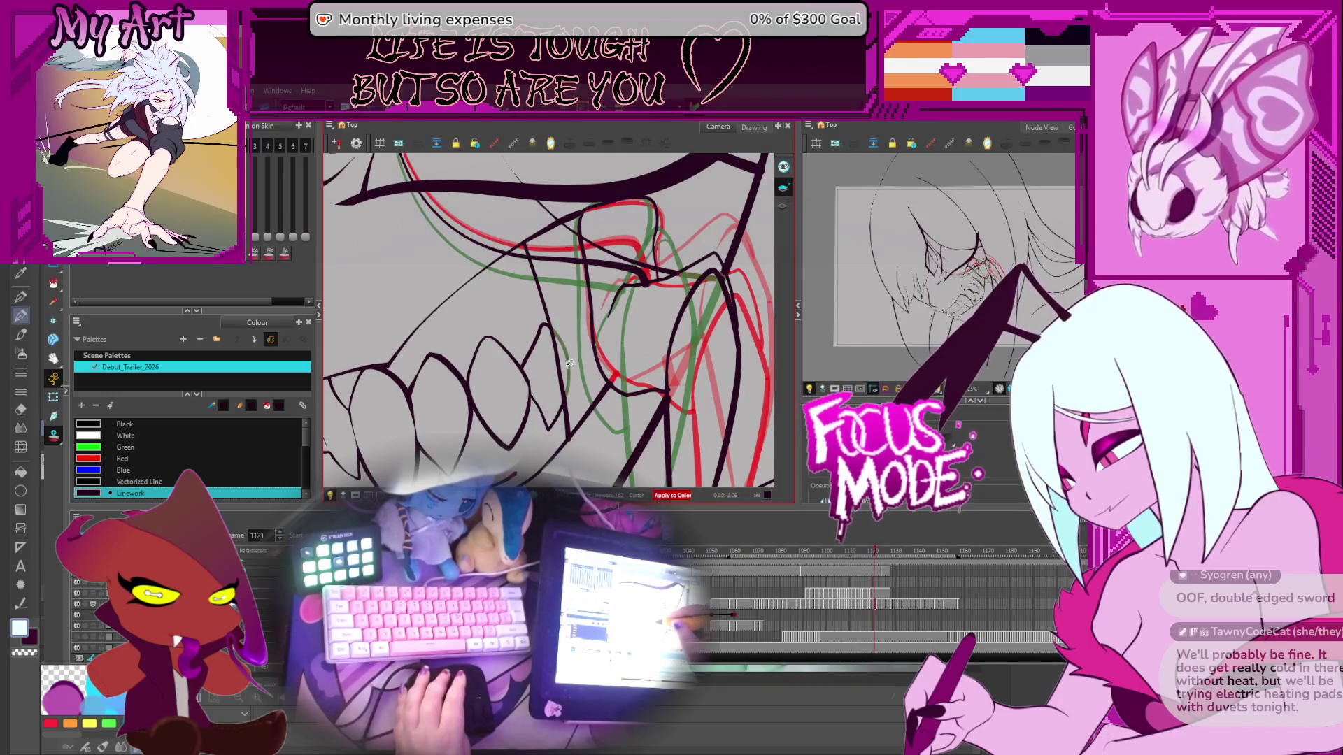
key("period")
key("period")
key("period")
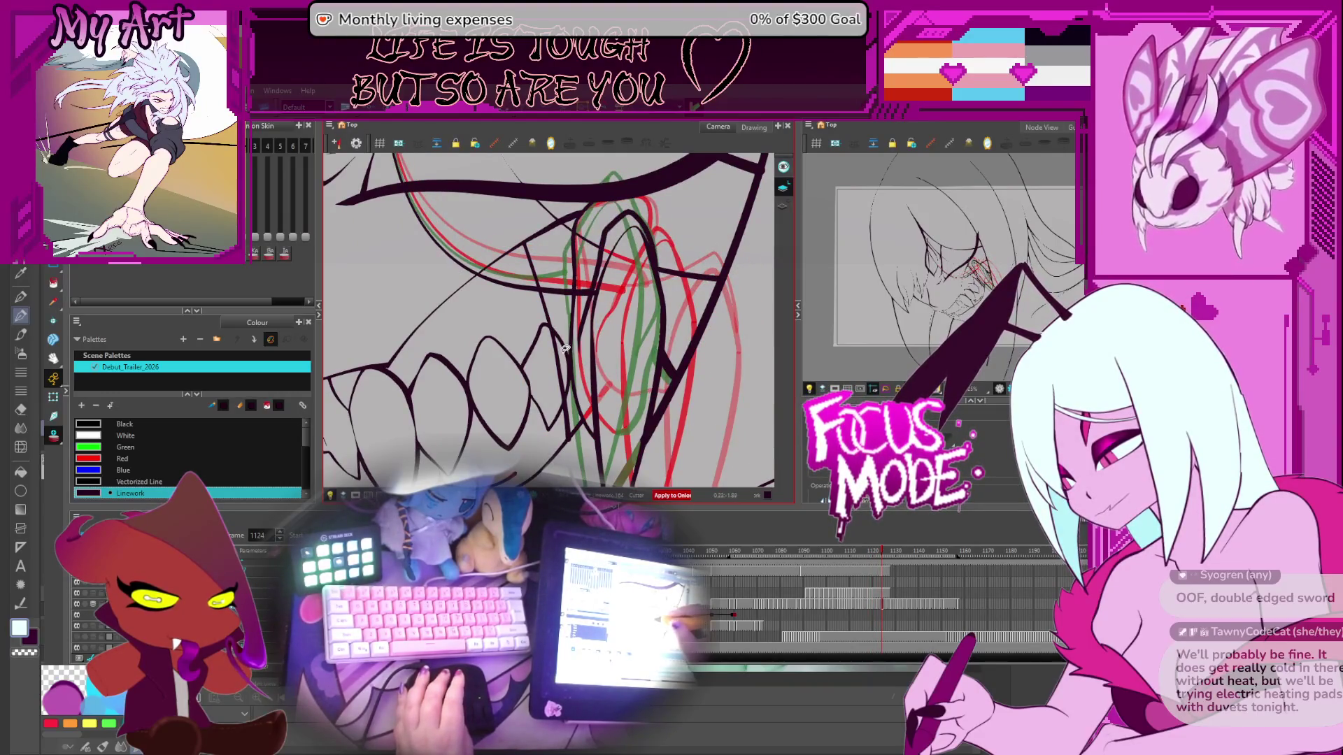
key("period")
key("period")
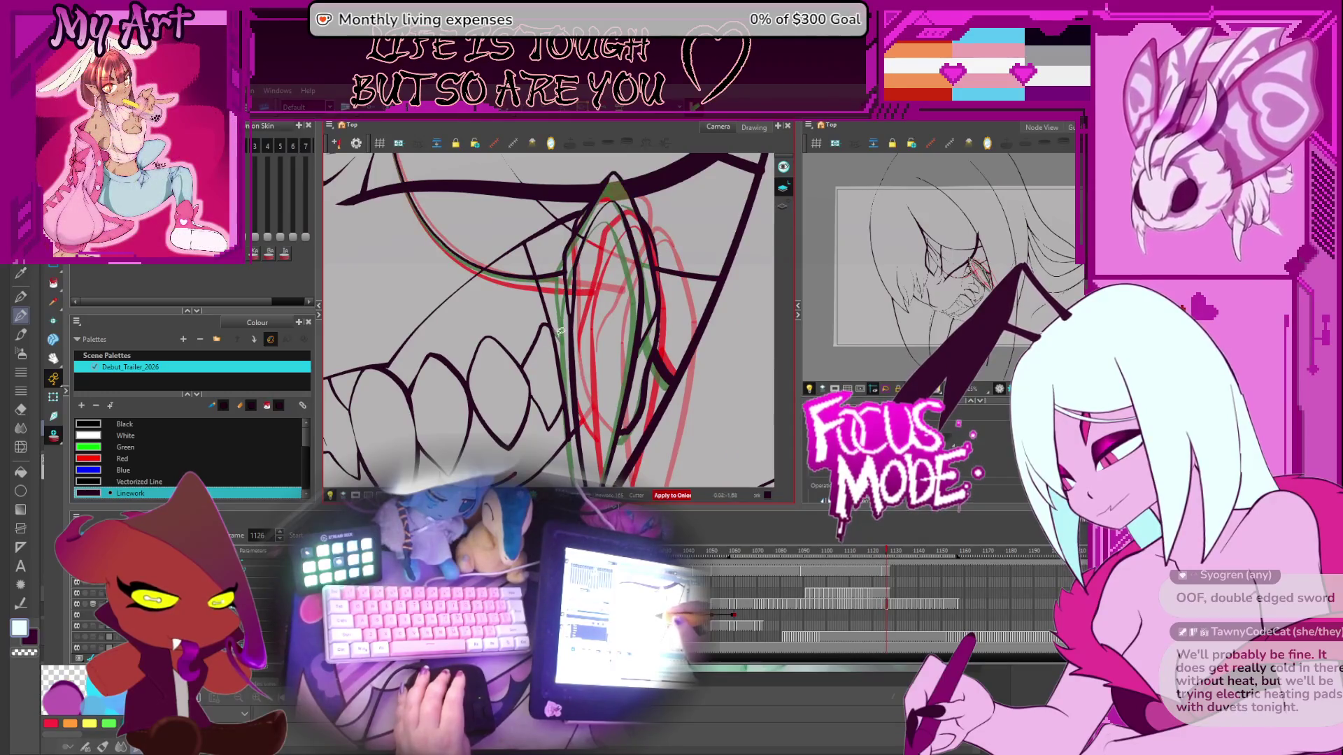
key("period")
key("period")
key("period")
key("period")
Step: Flip back and forth around frame 1129 to compare the fang drawings, then advance to 1133
key("comma")
key("comma")
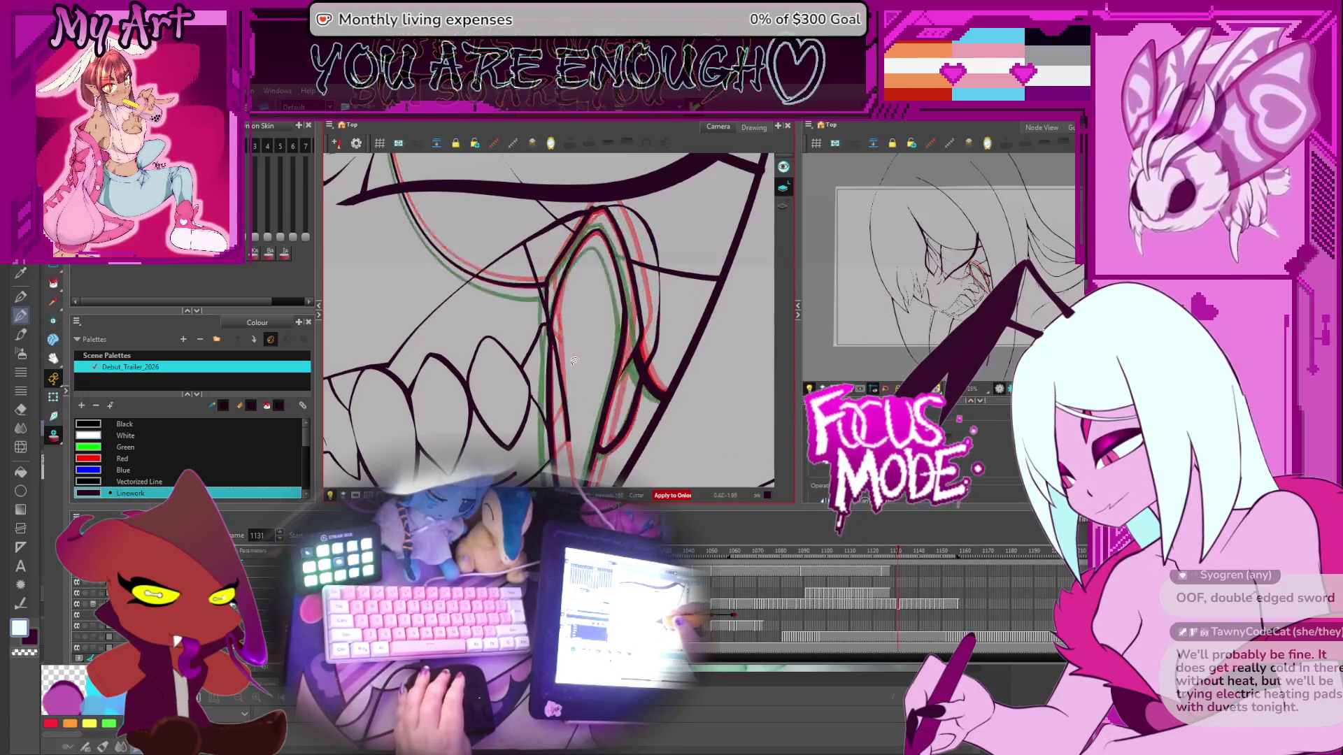
key("period")
key("period")
key("comma")
key("period")
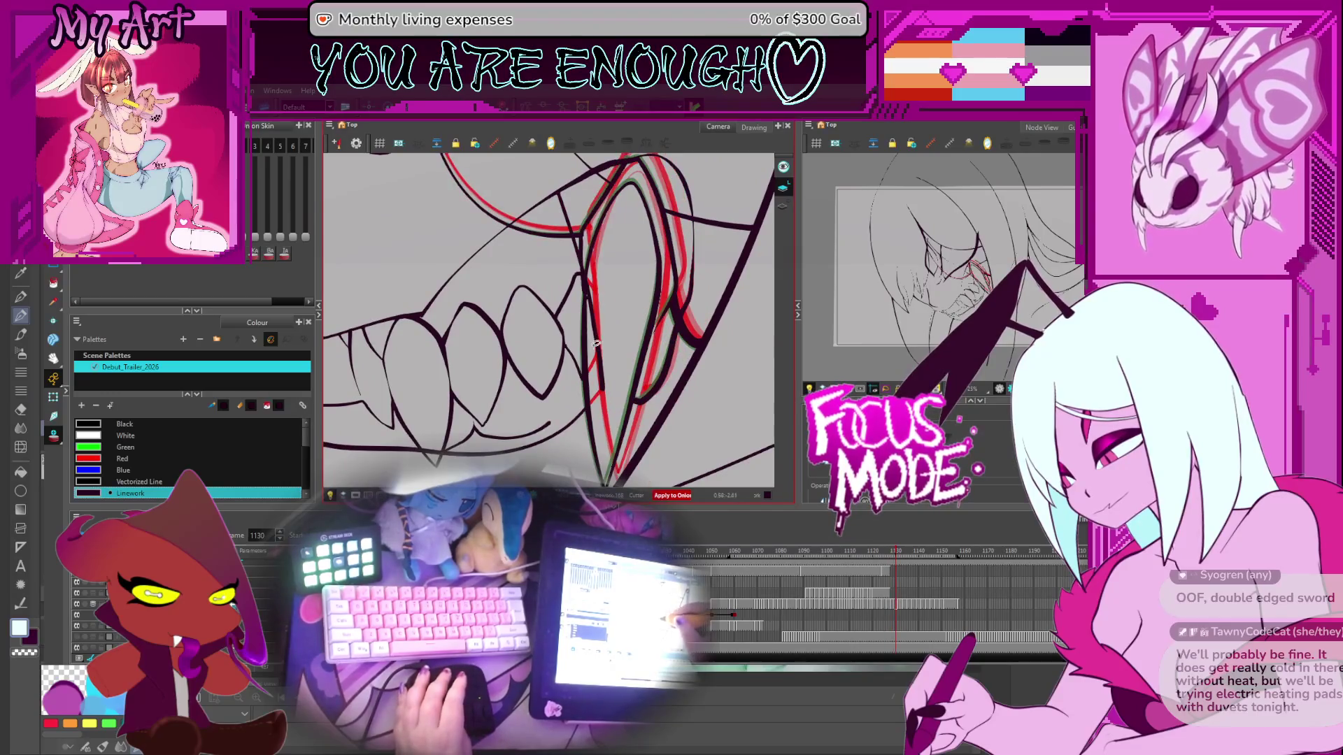
key("comma")
key("period")
key("period")
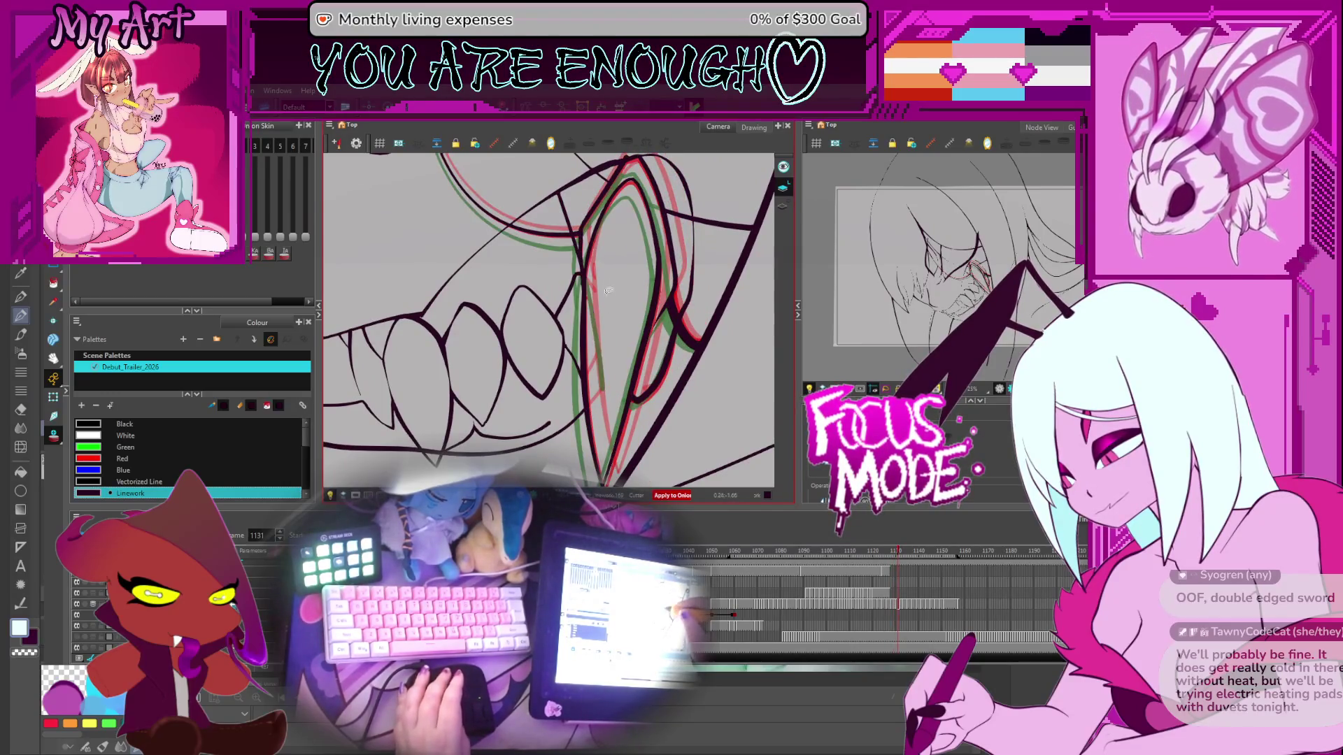
key("period")
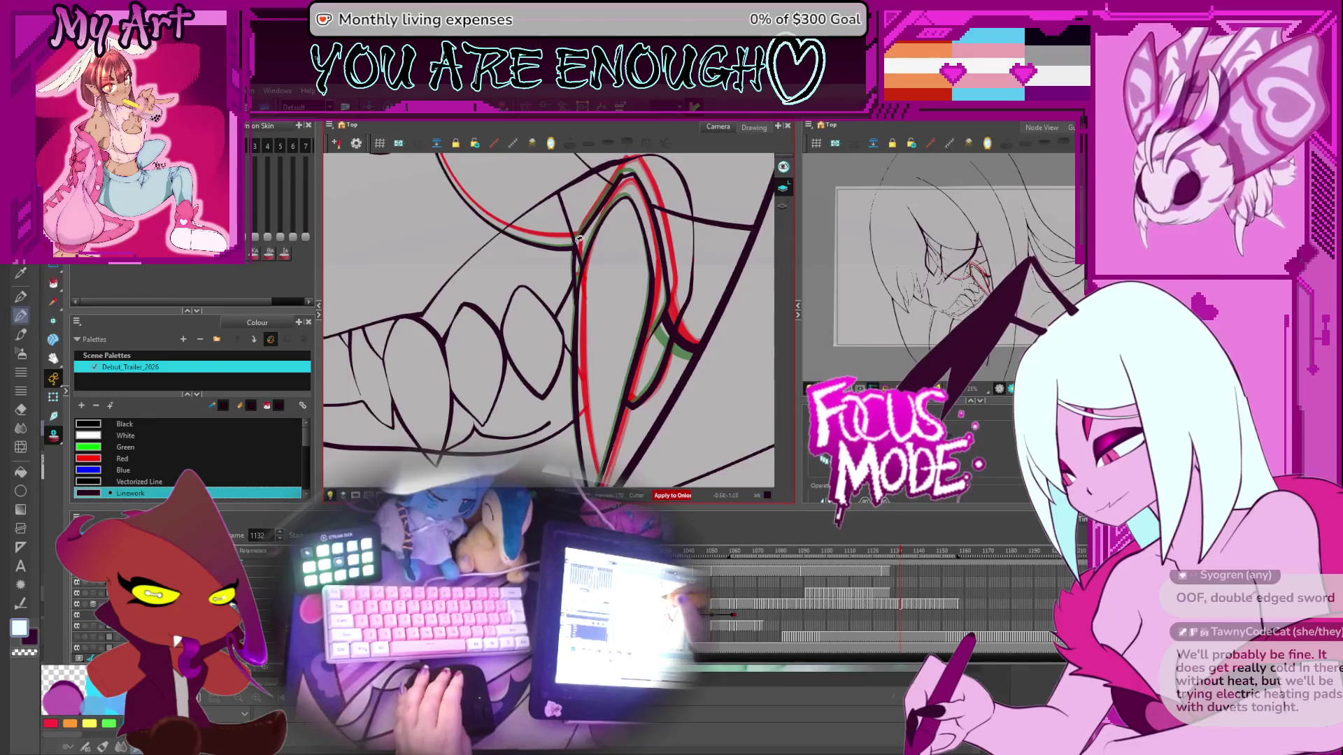
key("period")
Step: Inspect the fang strokes on frames 1133, 1135 and 1137
left_click(606, 235)
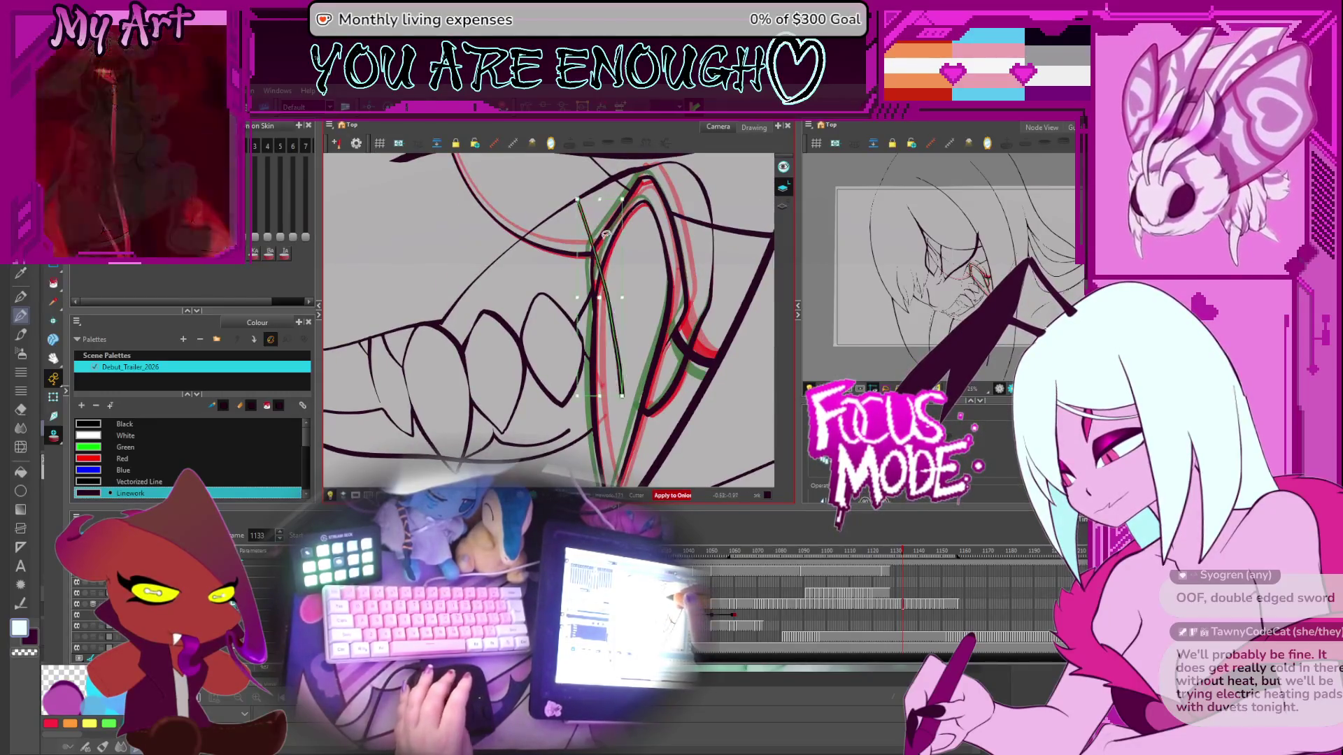
key("Escape")
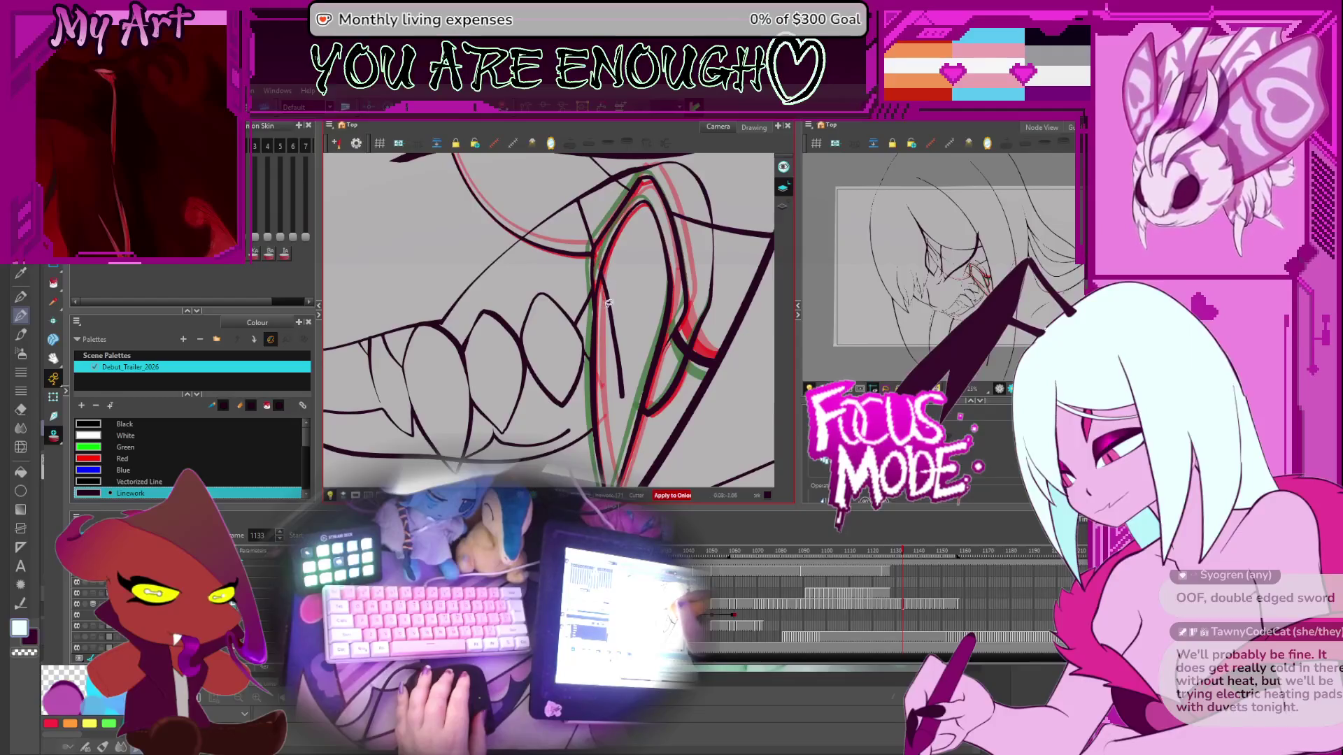
key("period")
key("period")
left_click(617, 277)
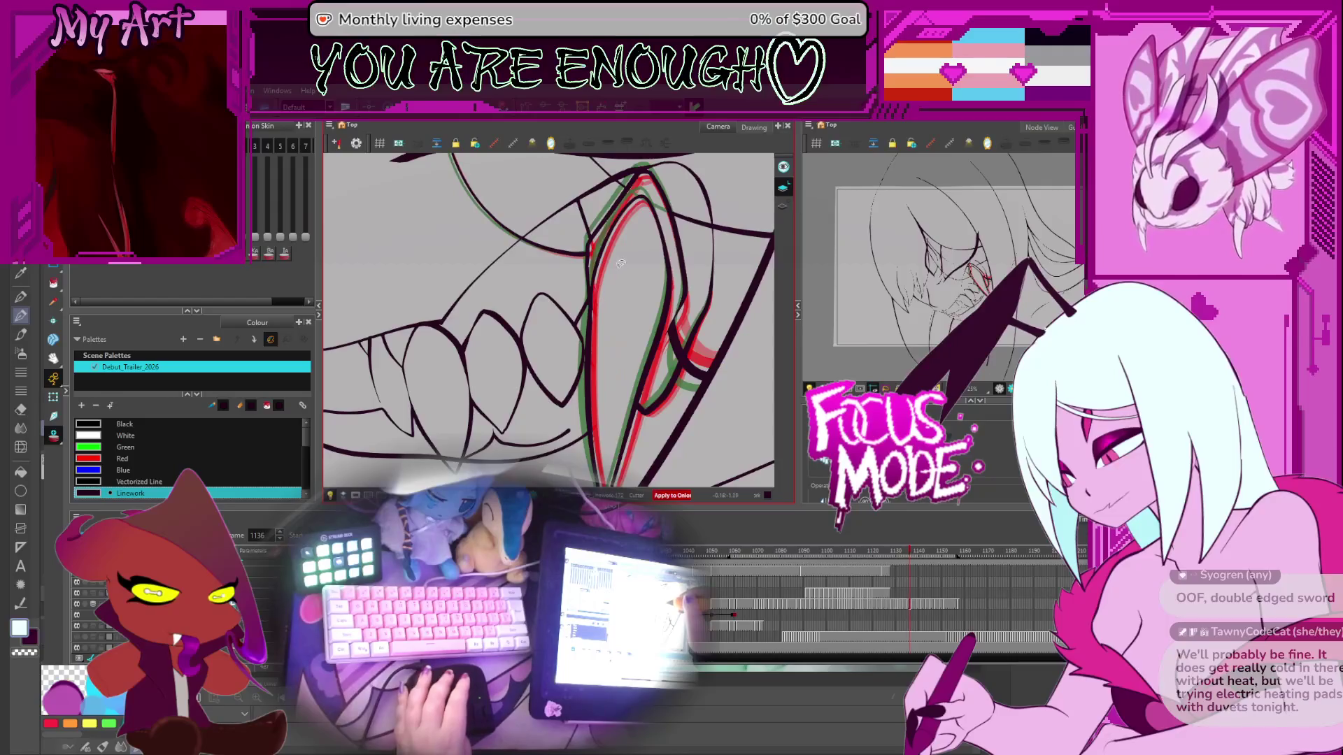
key("period")
left_click(595, 239)
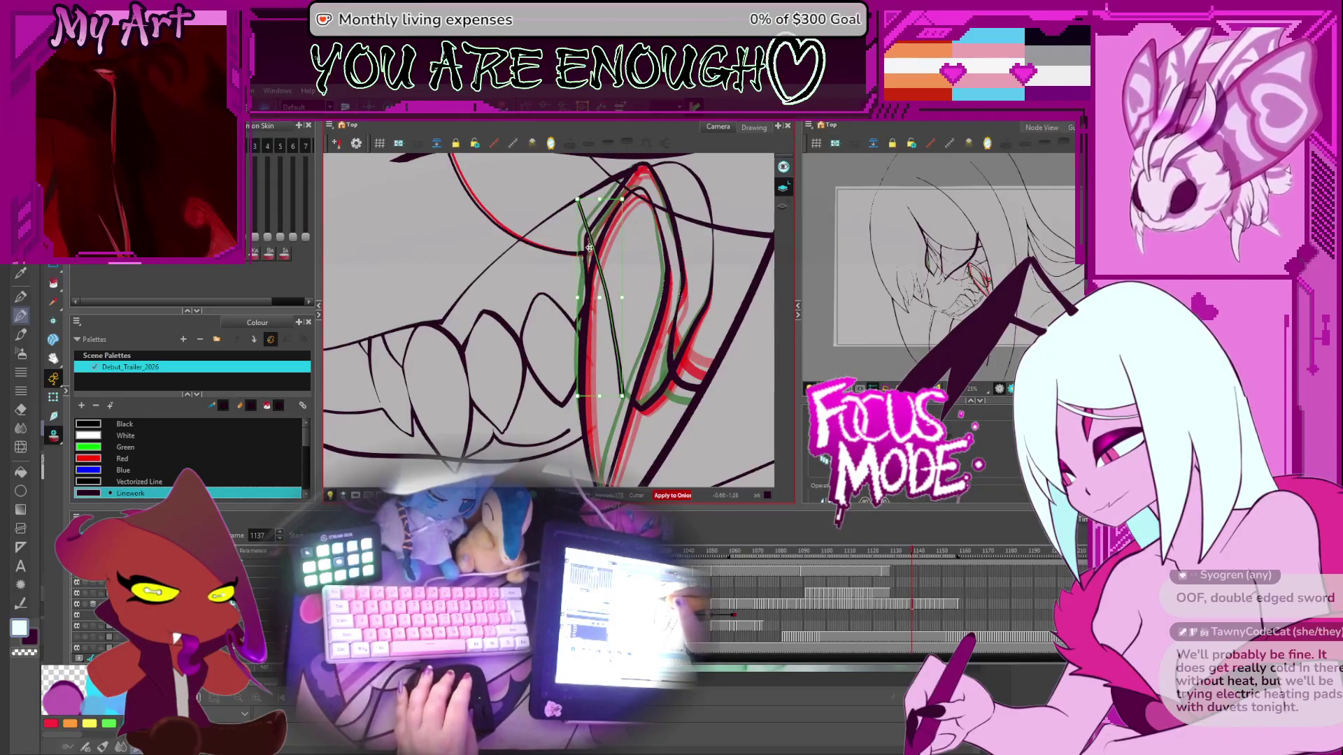
Step: Delete the stray fang strokes on frames 1139 and 1143
key("period")
key("period")
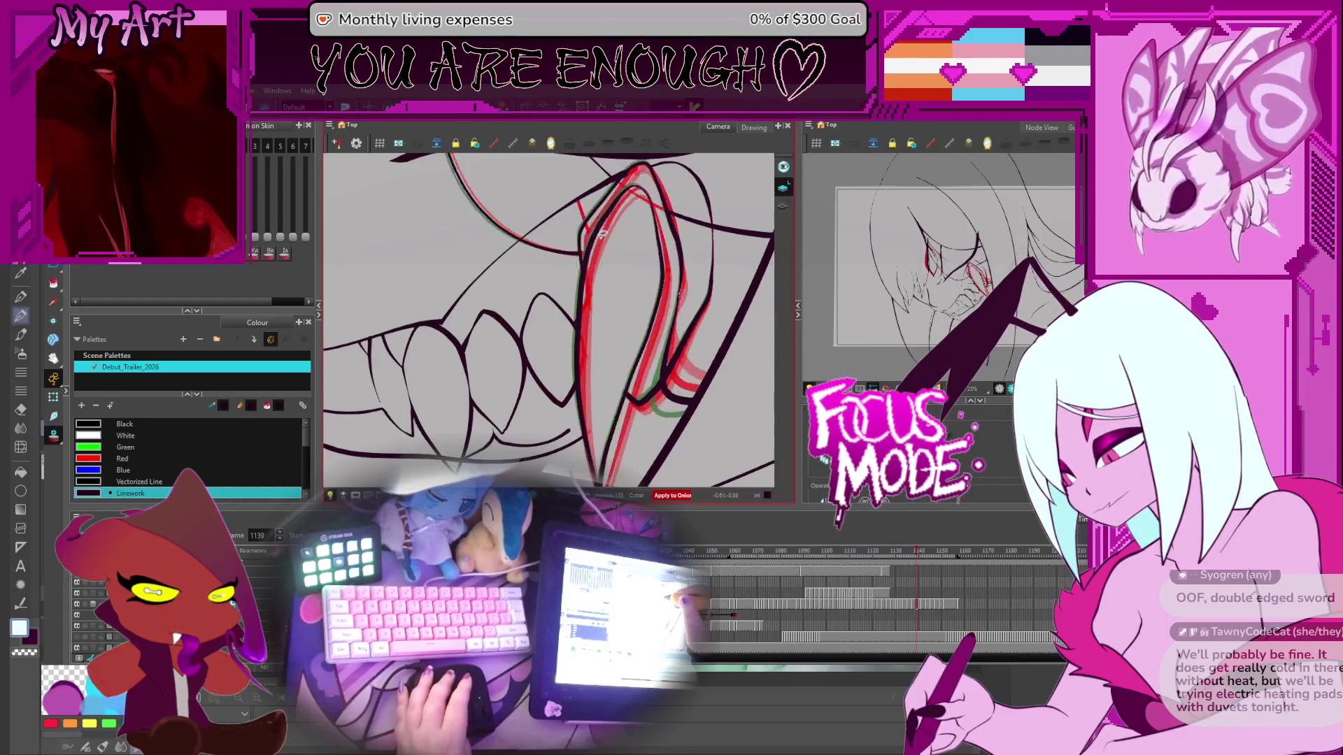
left_click(598, 266)
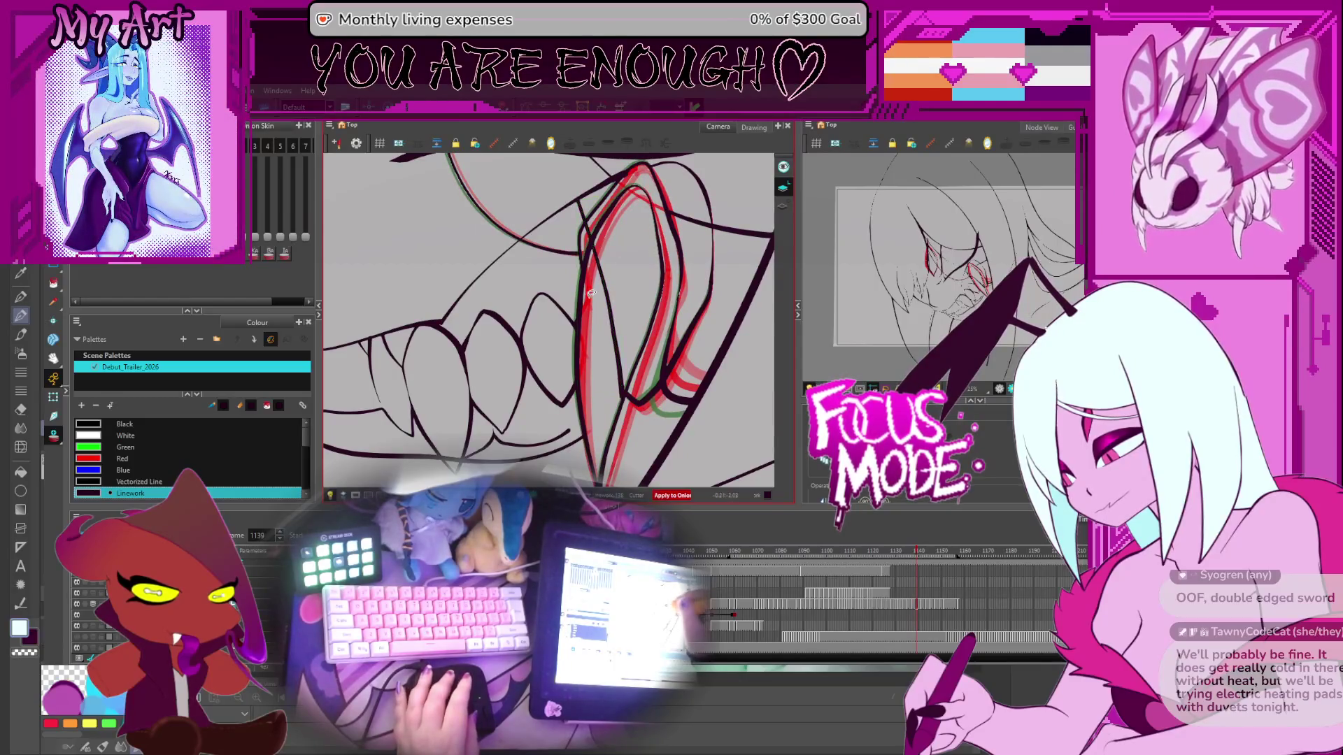
key("Delete")
key("period")
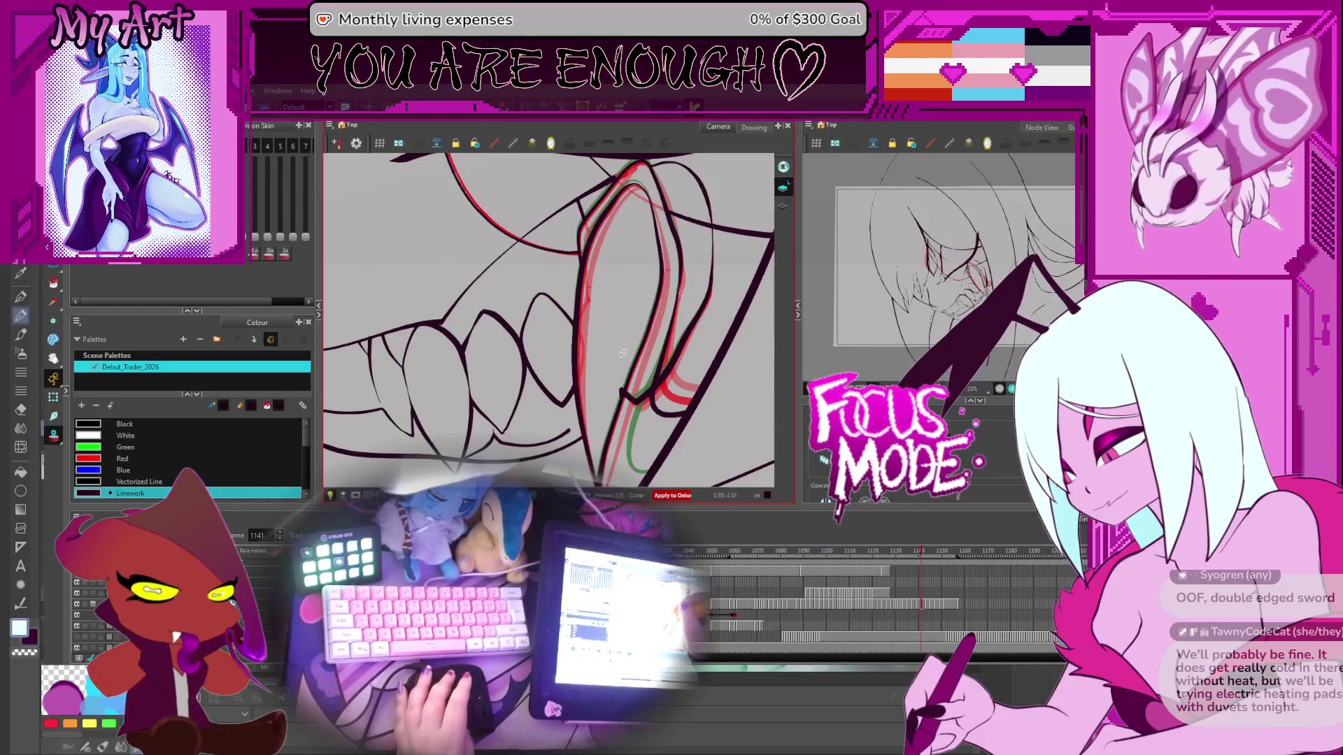
key("period")
key("period")
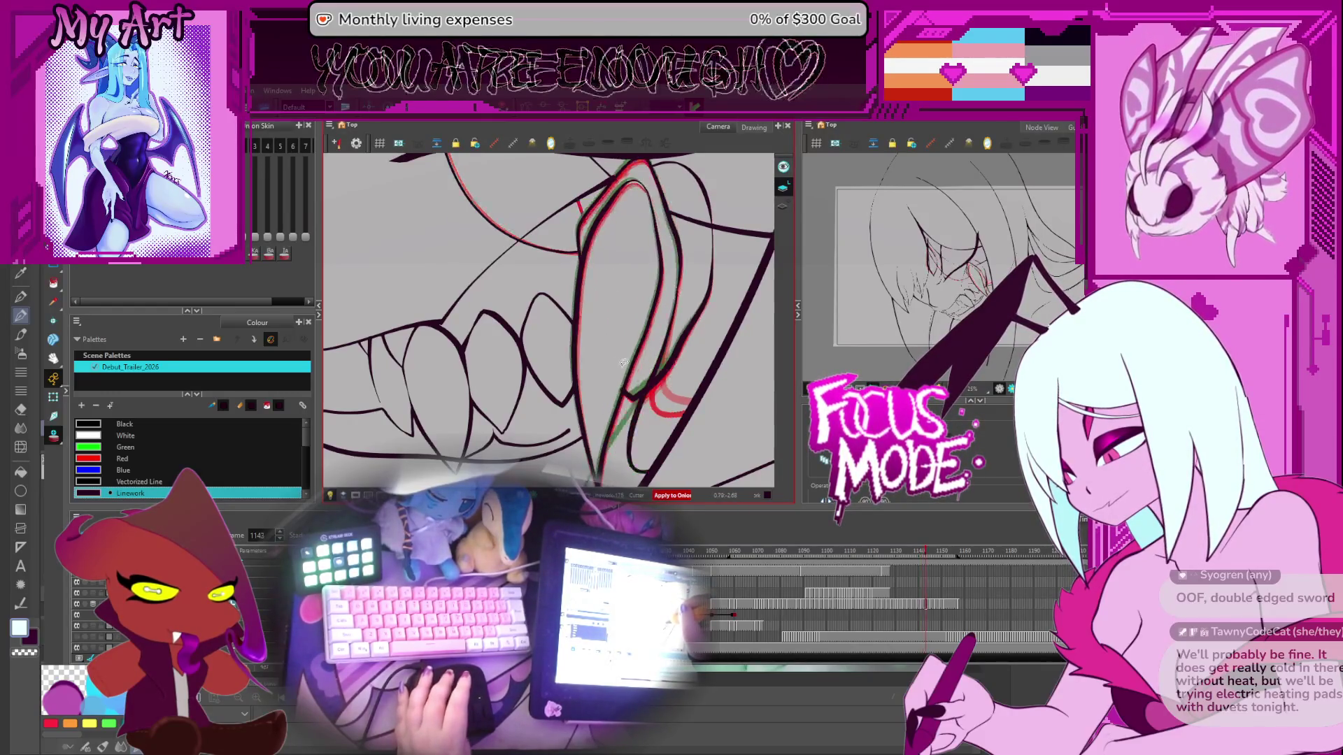
left_click(611, 323)
key("Delete")
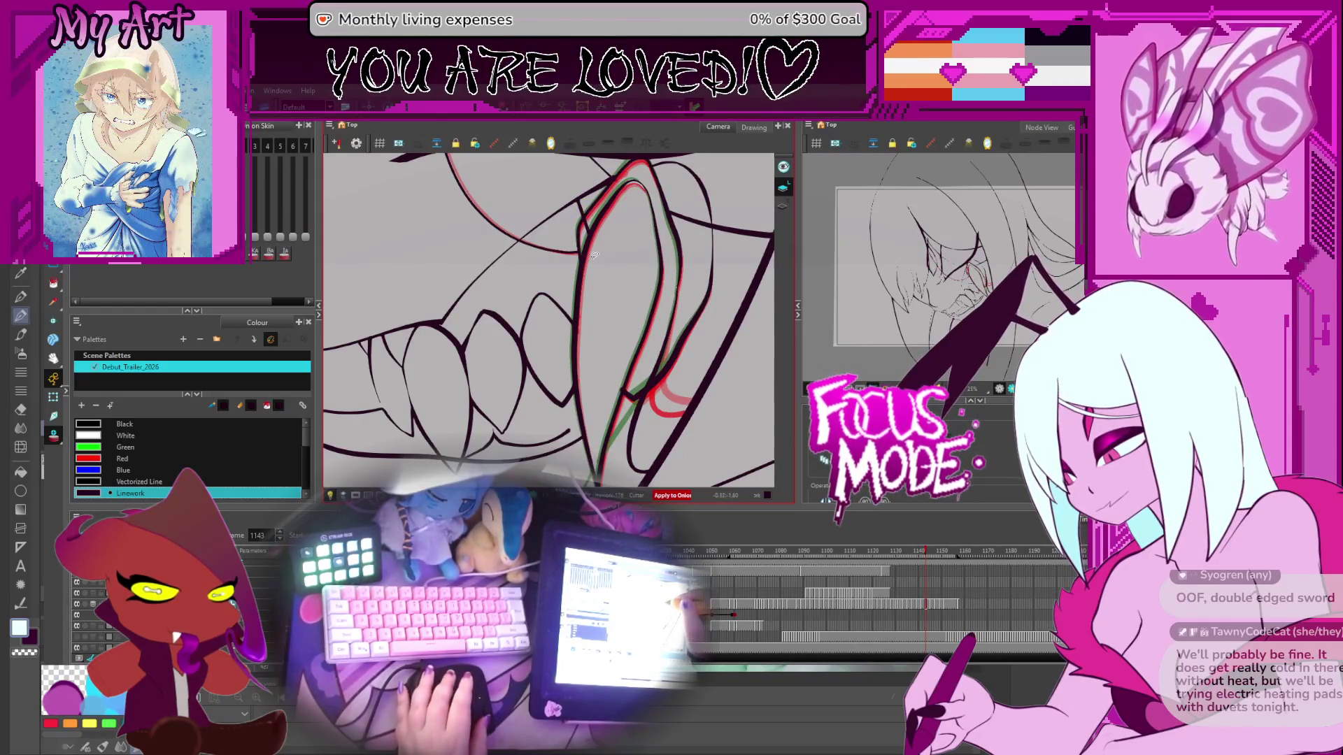
Step: Try tracing a thin line along the fang edge on frame 1145, then undo it
key("period")
key("period")
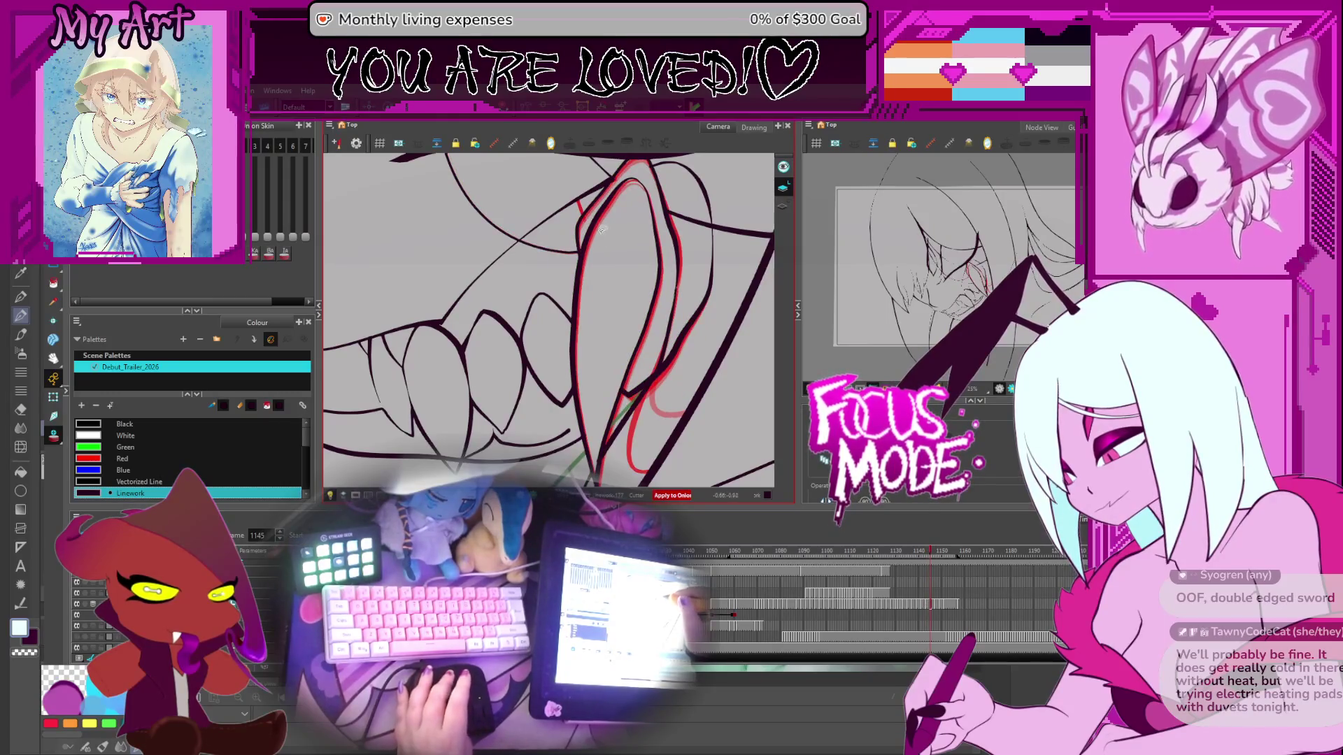
left_click_drag(578, 201, 622, 395)
key("ctrl+z")
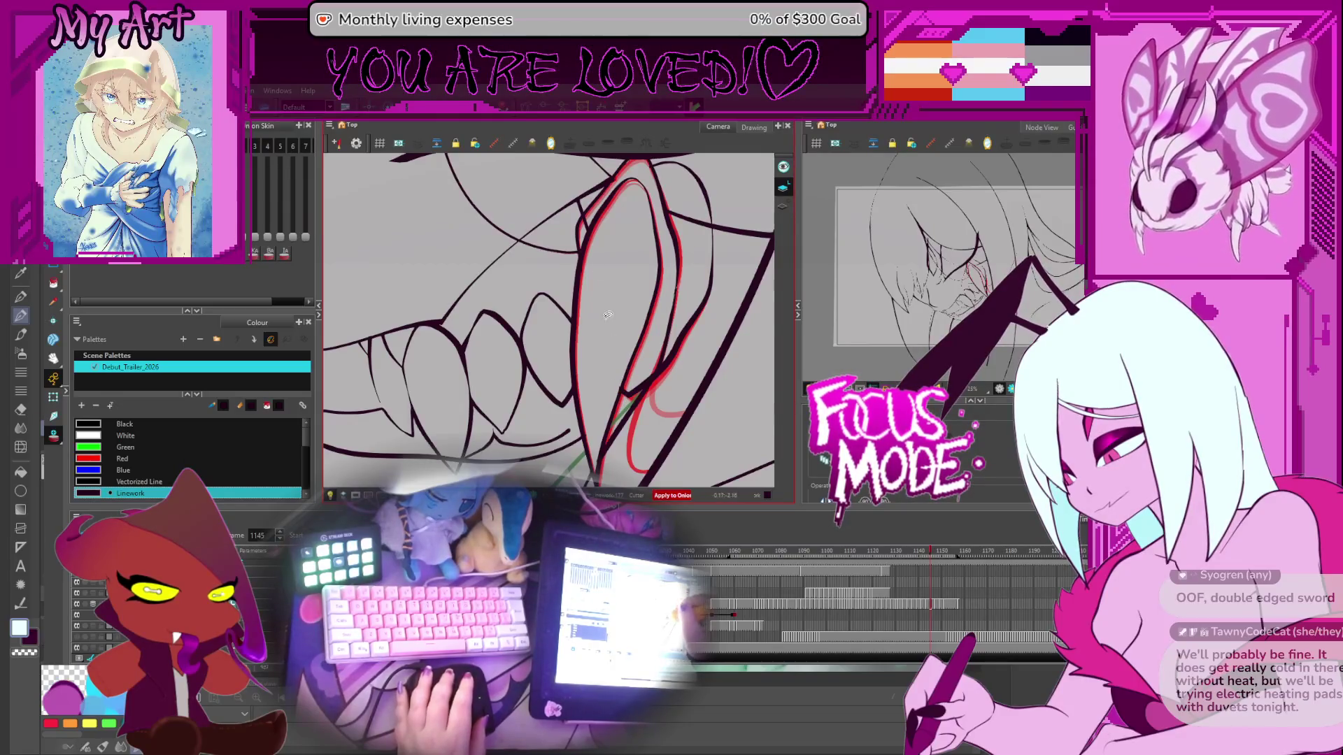
left_click_drag(609, 187, 609, 190)
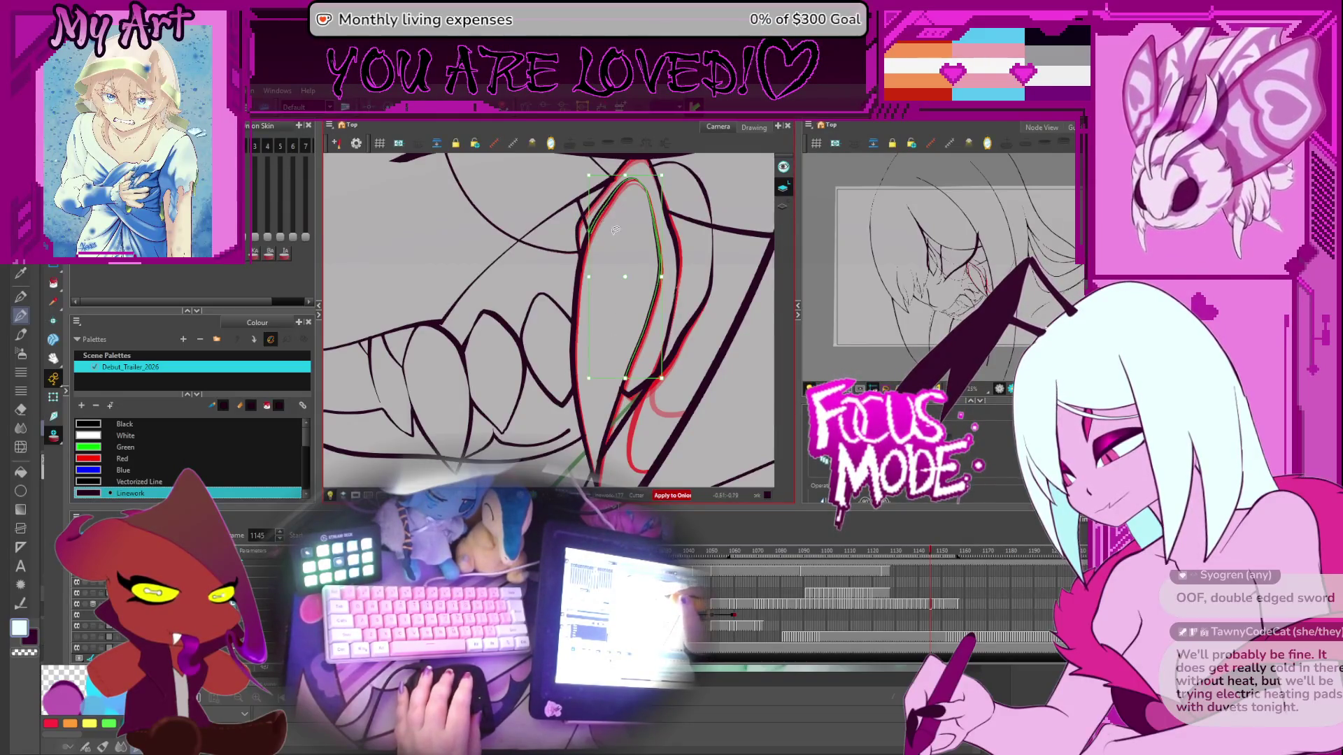
key("ctrl+z")
key("period")
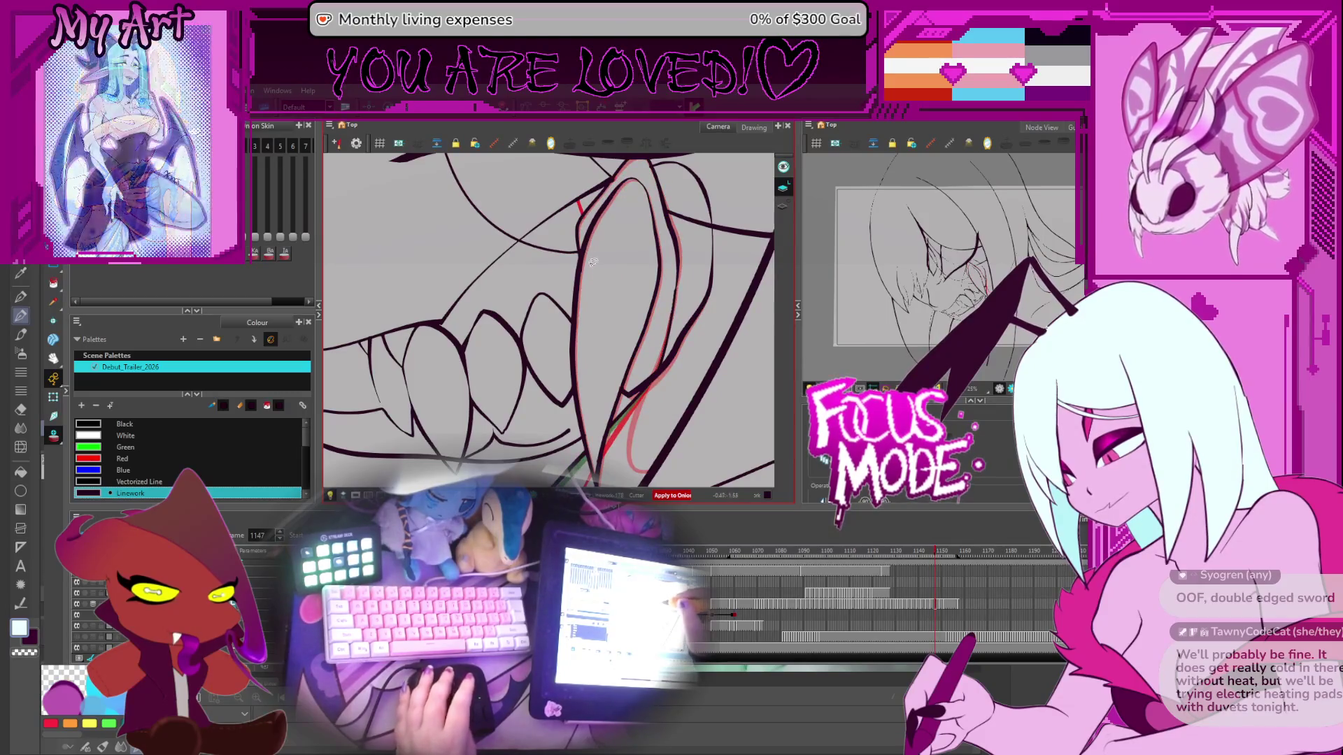
Step: Step through frames 1147 to 1151 and back to 1148 with the Select tool
key("alt+s")
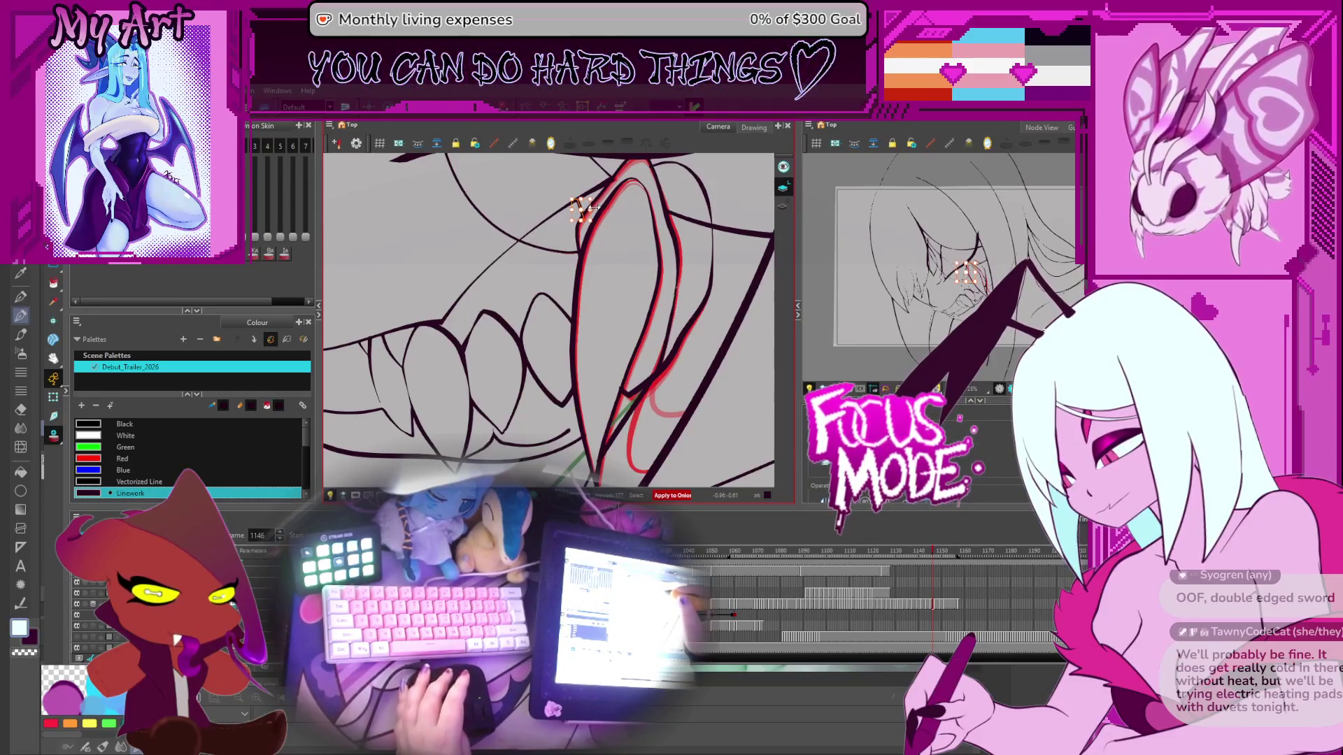
key("period")
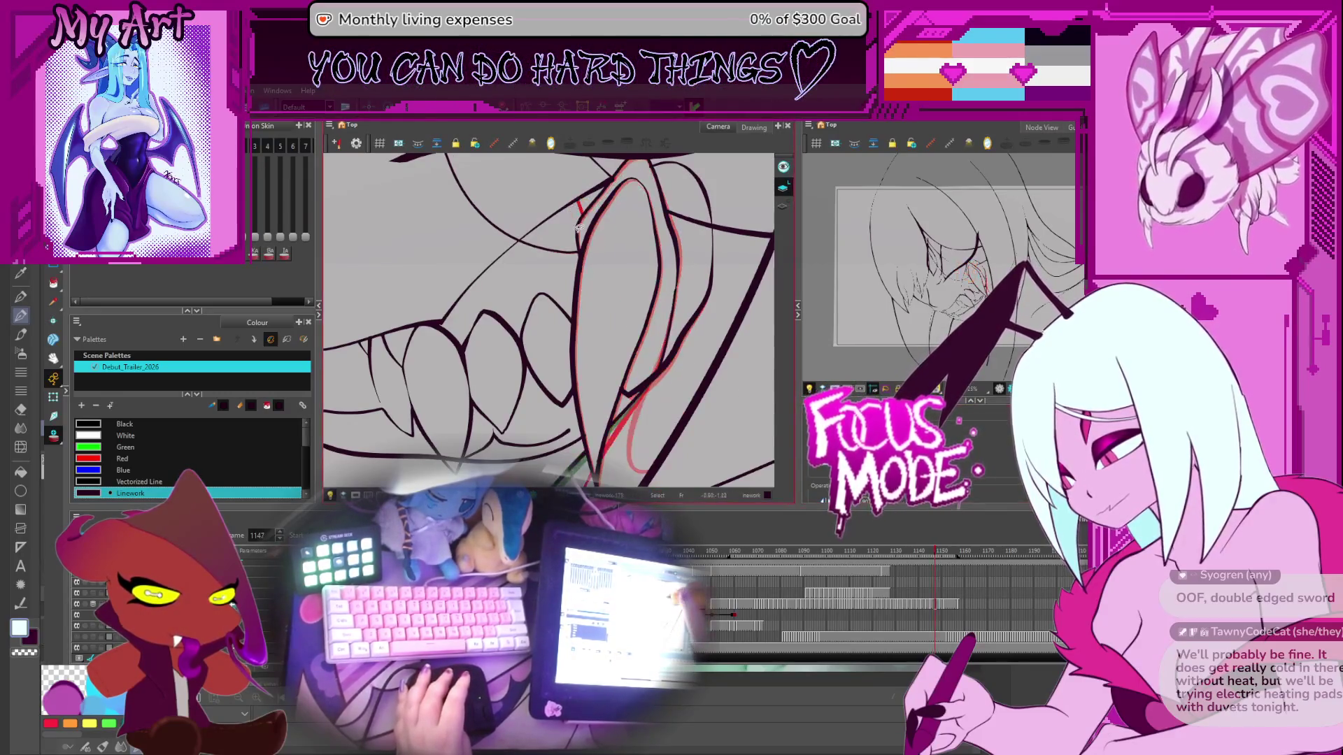
key("period")
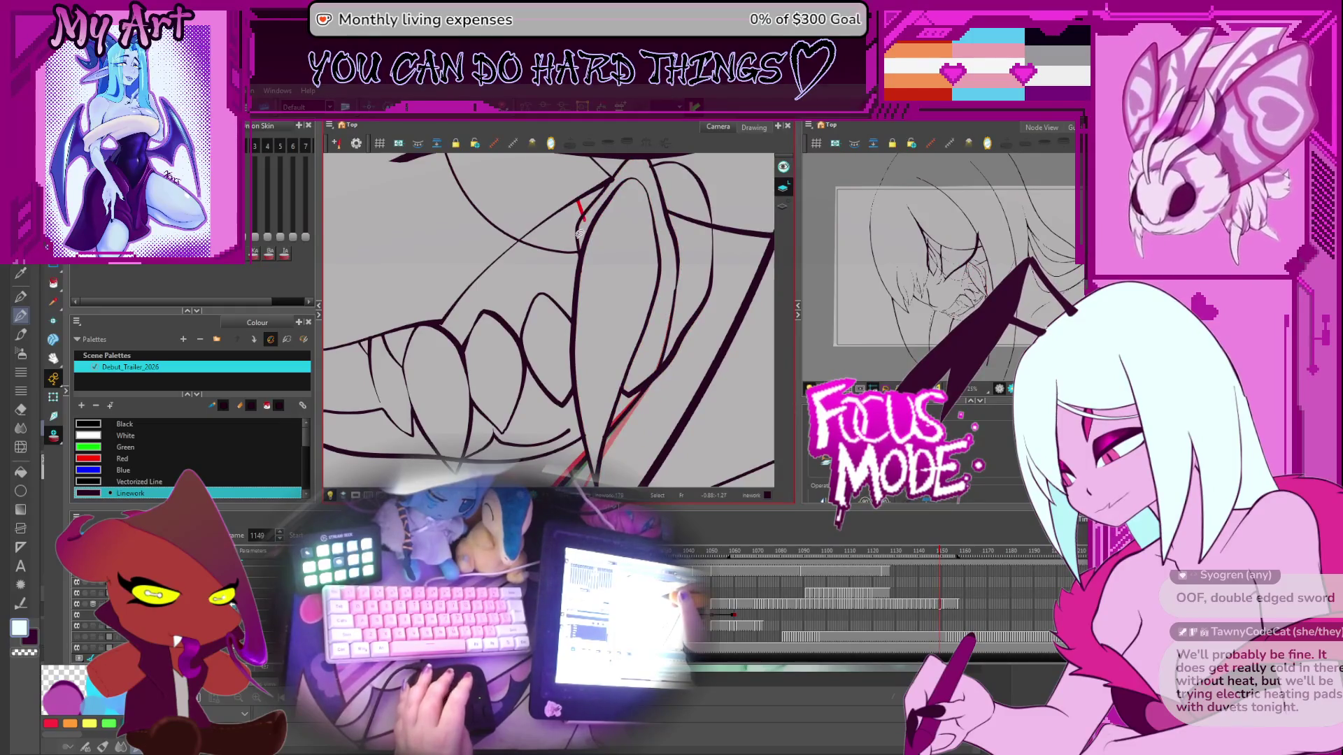
key("period")
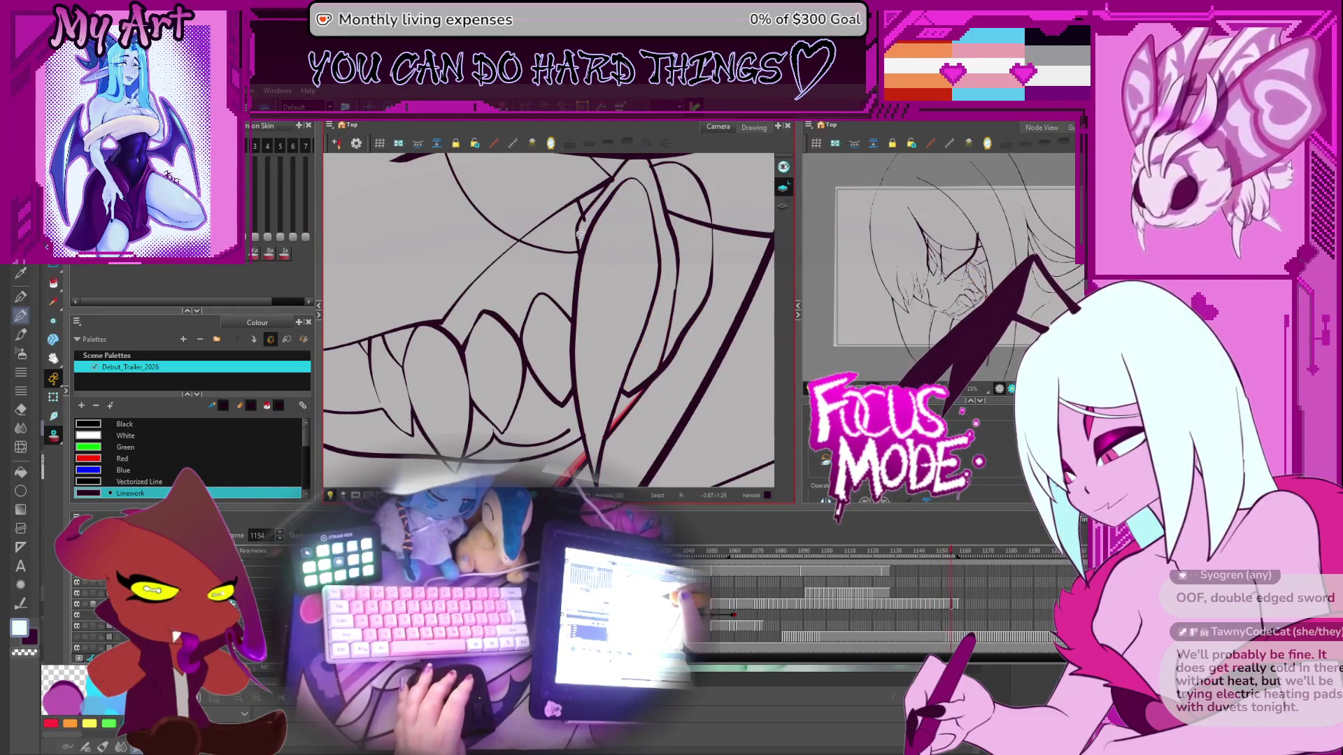
key("comma")
key("comma")
key("comma")
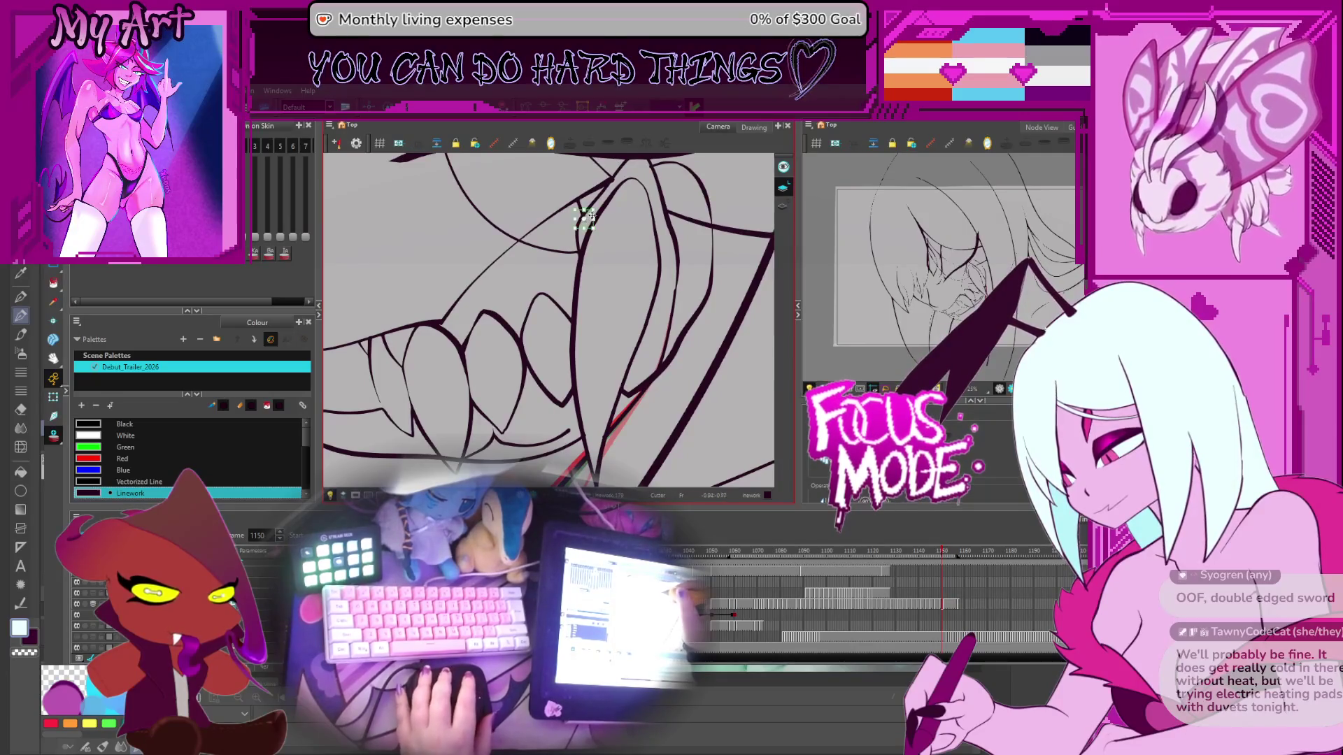
key("comma")
key("comma")
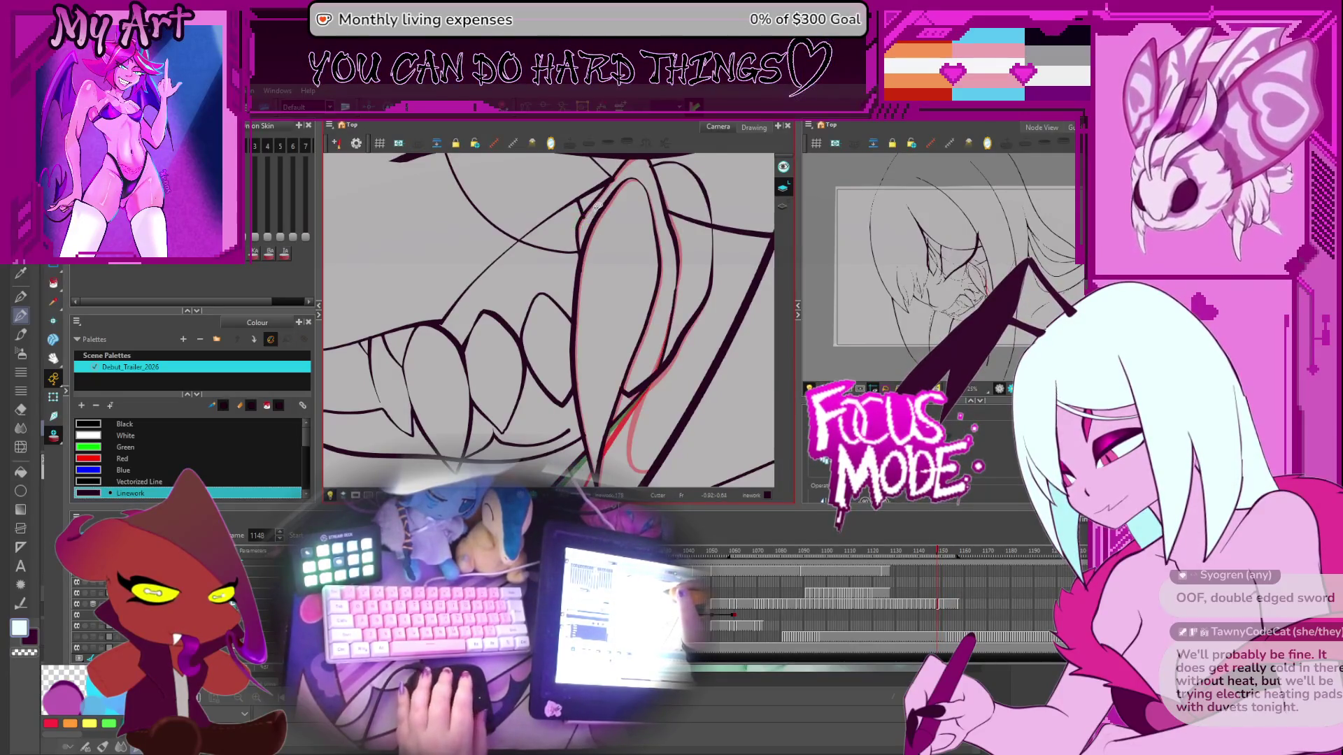
scroll(598, 205, "up", 2)
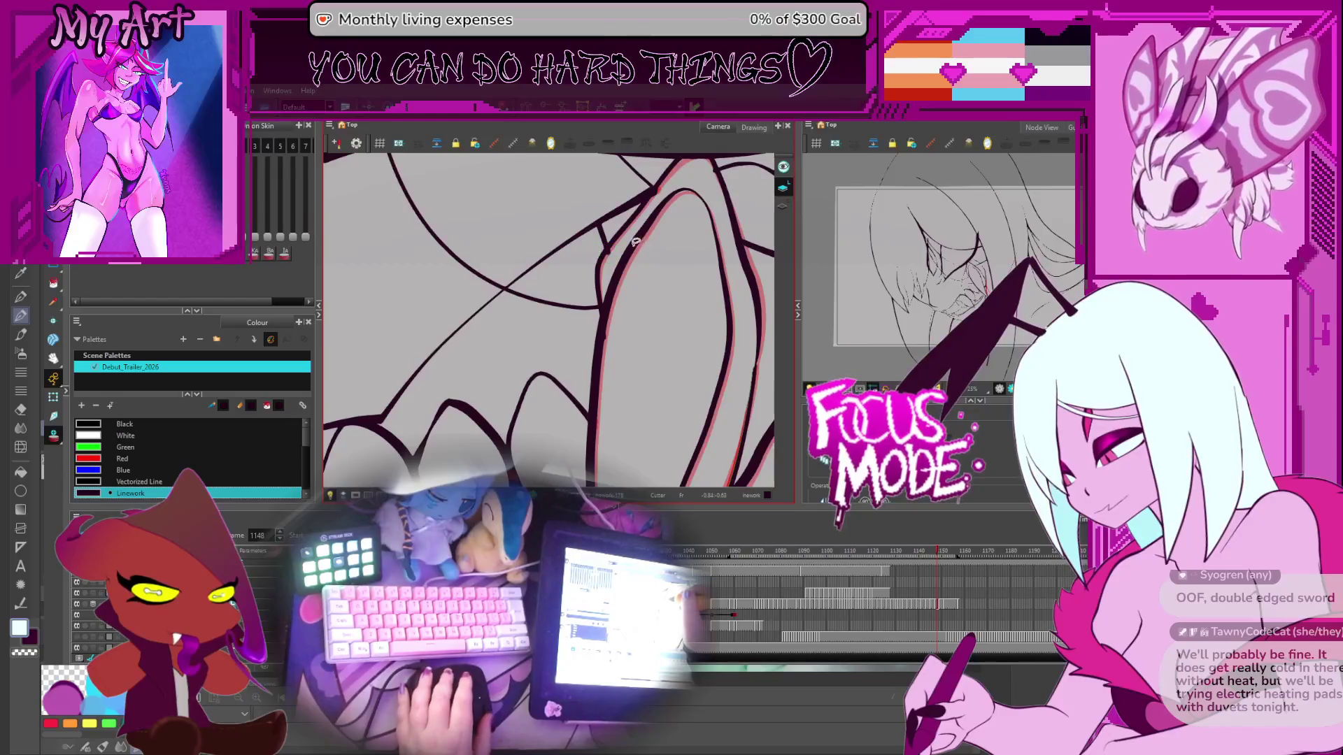
Step: Step back through earlier frames to frame 1136 and zoom the canvas out
key("period")
key("period")
key("period")
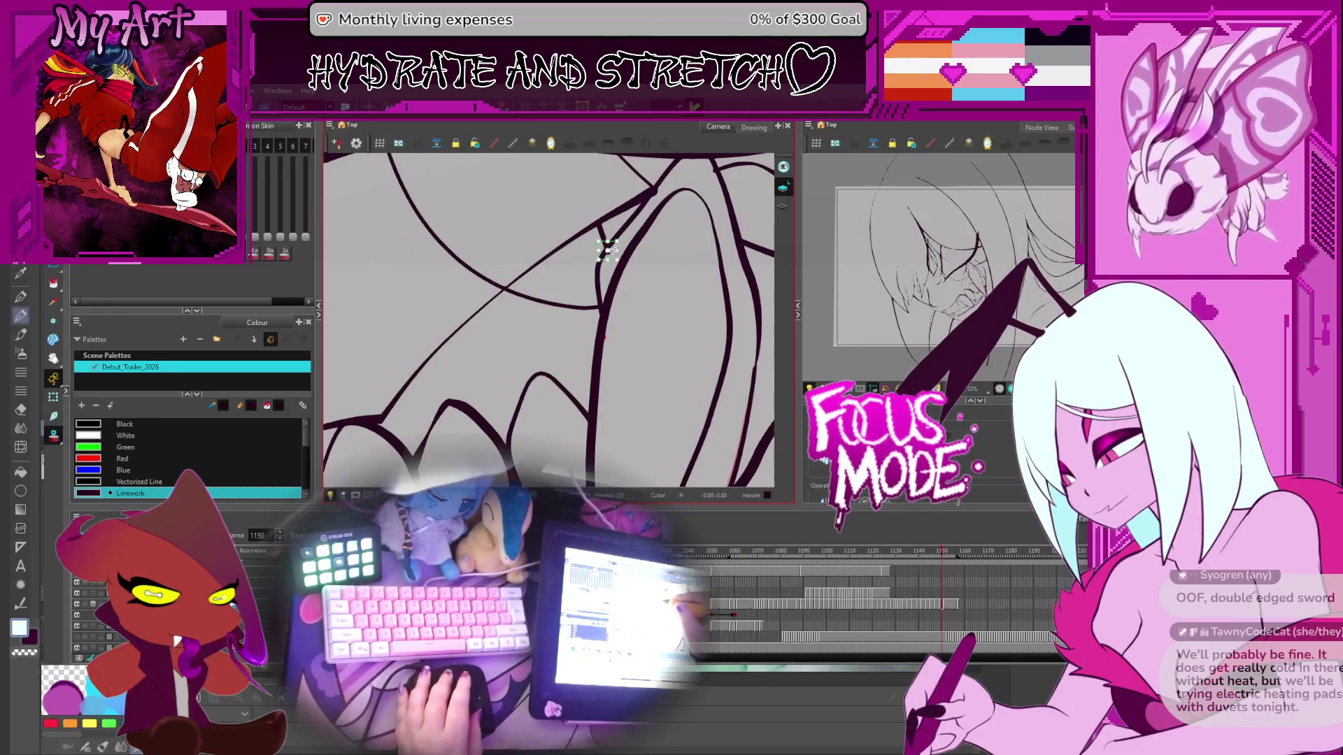
key("comma")
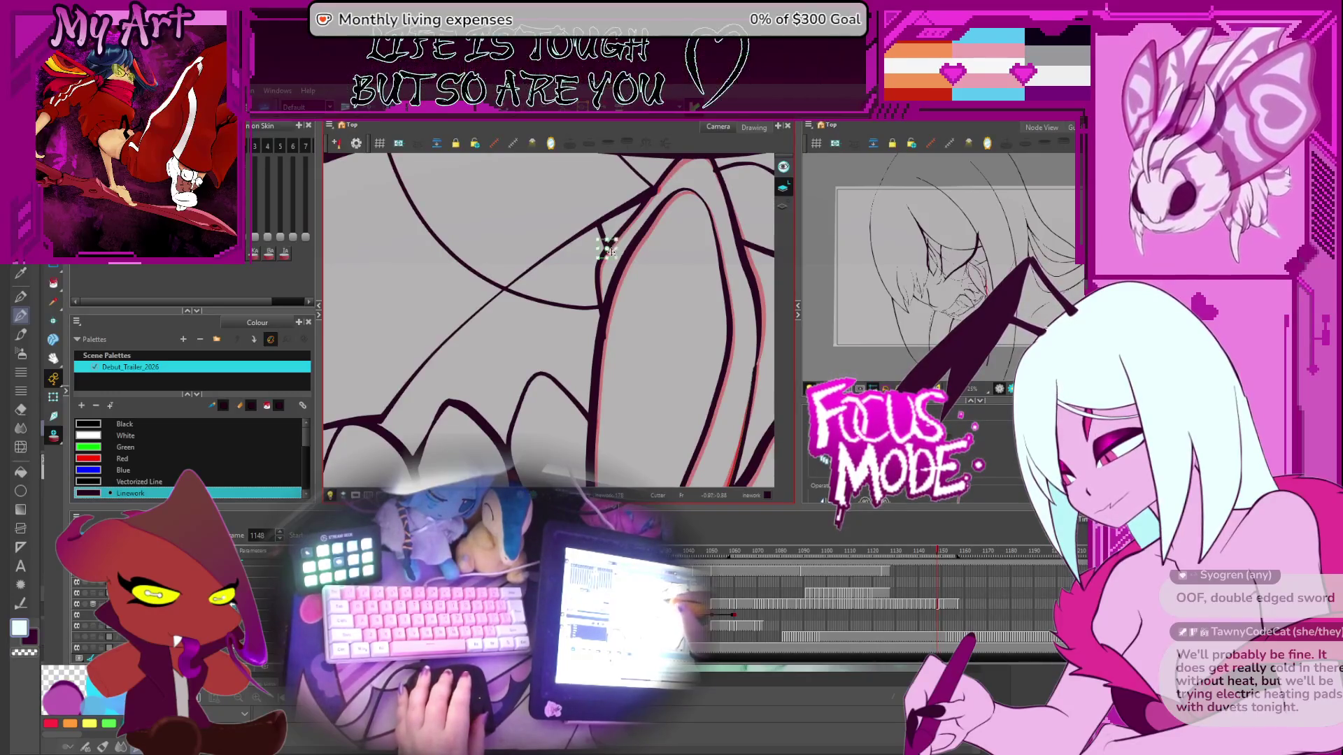
key("comma")
key("comma")
key("comma")
key("comma")
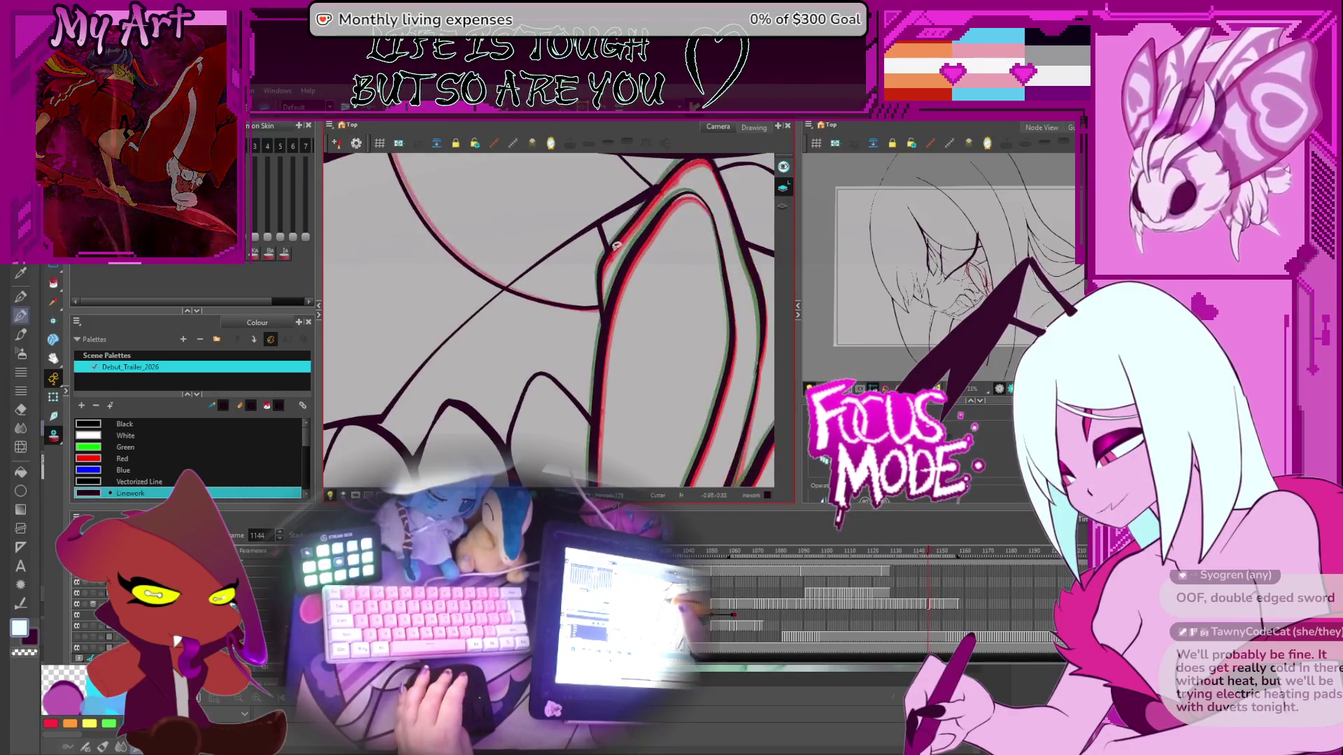
key("comma")
key("comma")
key("comma")
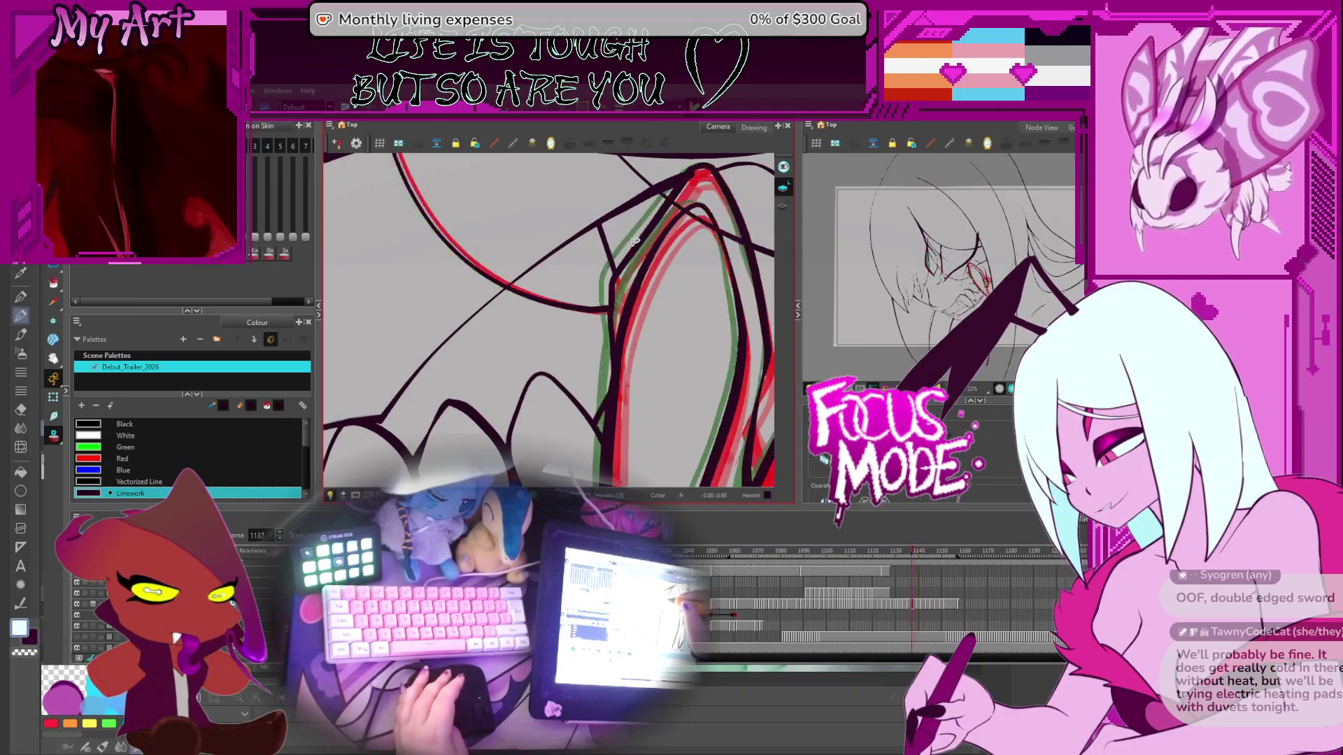
scroll(619, 228, "down", 3)
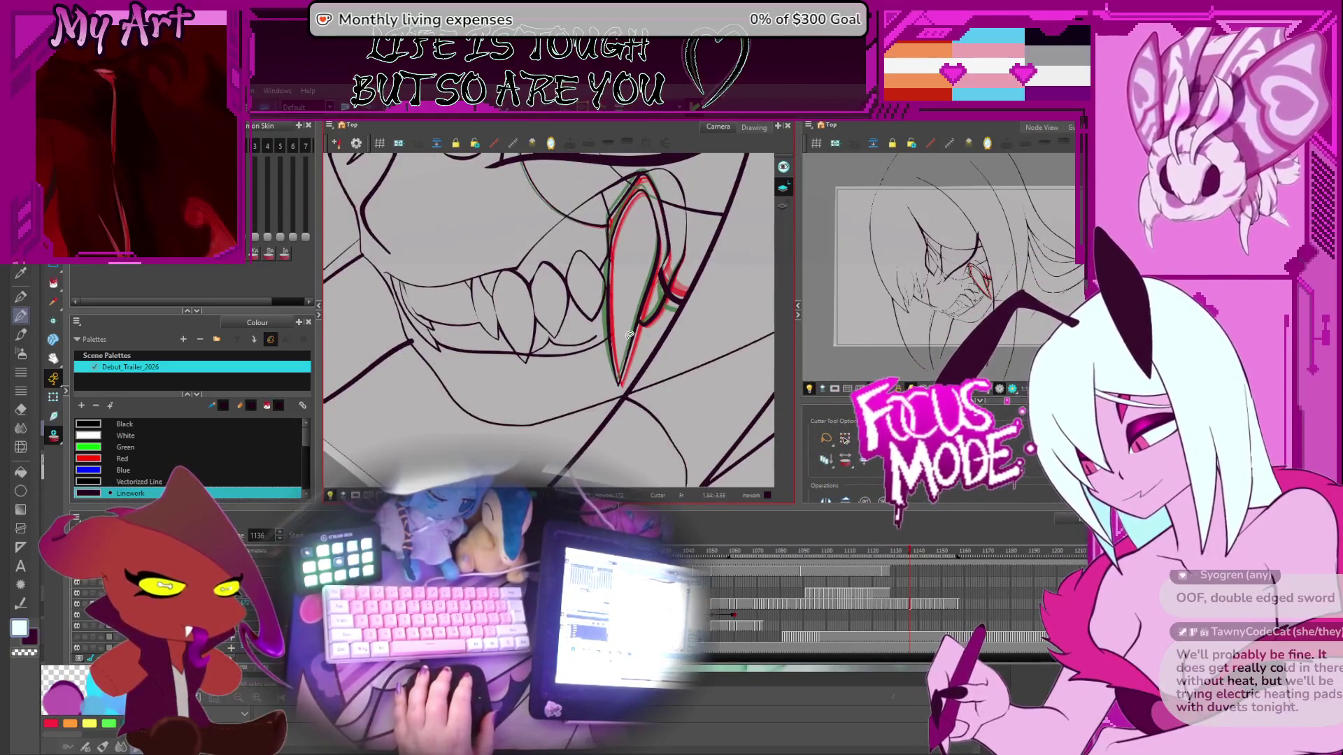
Step: Flip back and forth through frames 1113–1119 to compare the teeth and fang drawings
key("comma")
key("comma")
key("comma")
key("comma")
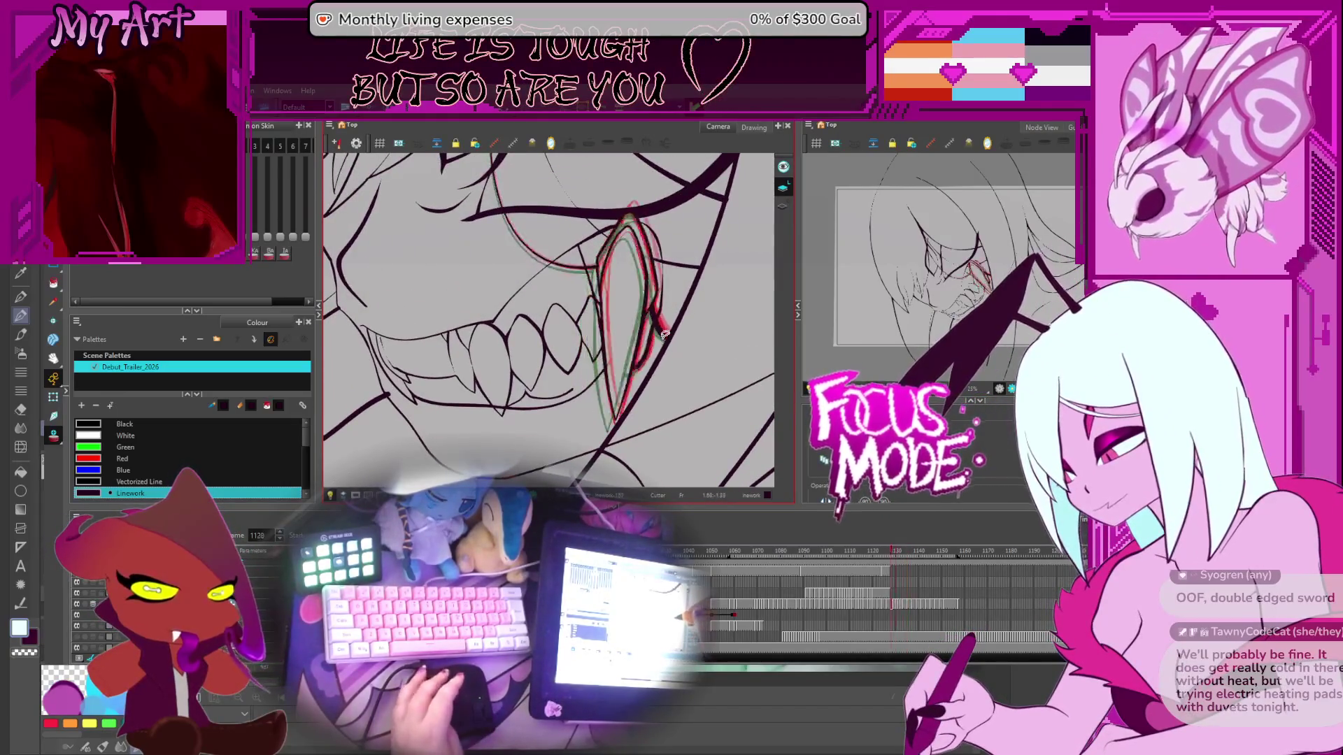
key("period")
key("period")
key("period")
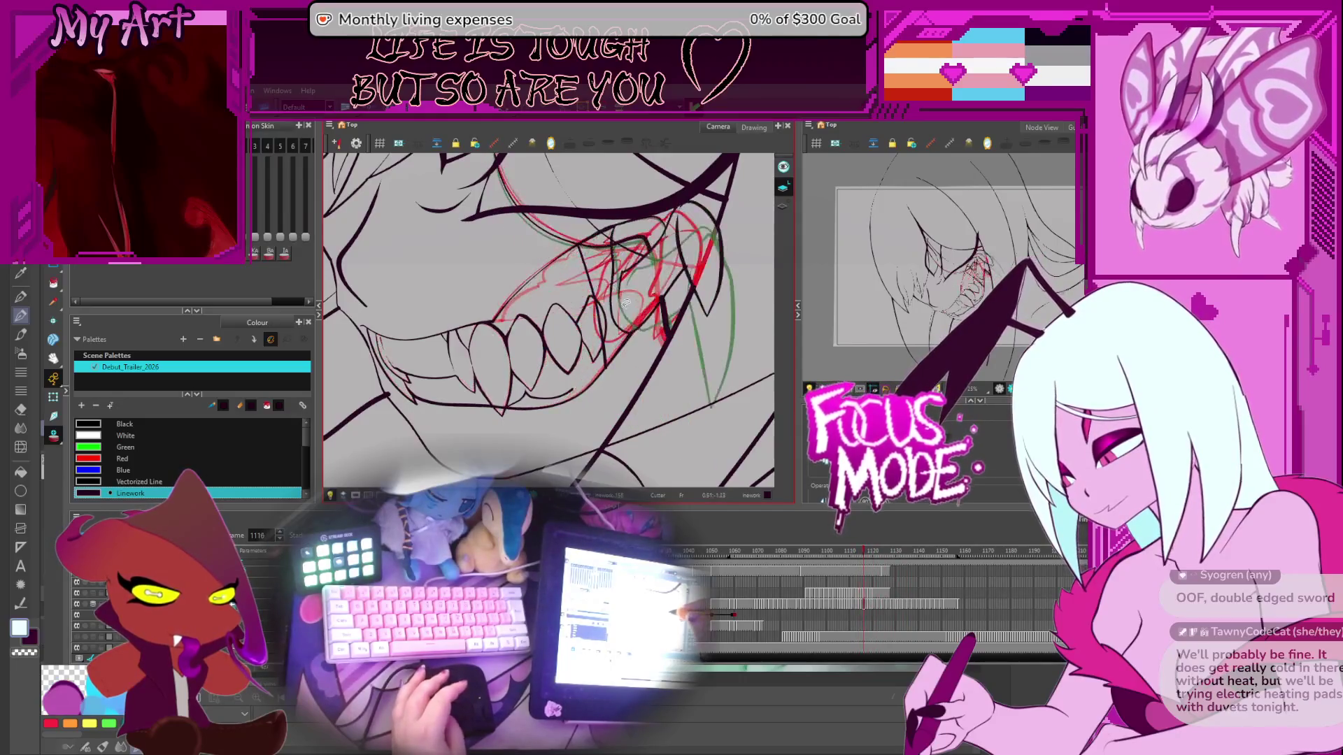
key("comma")
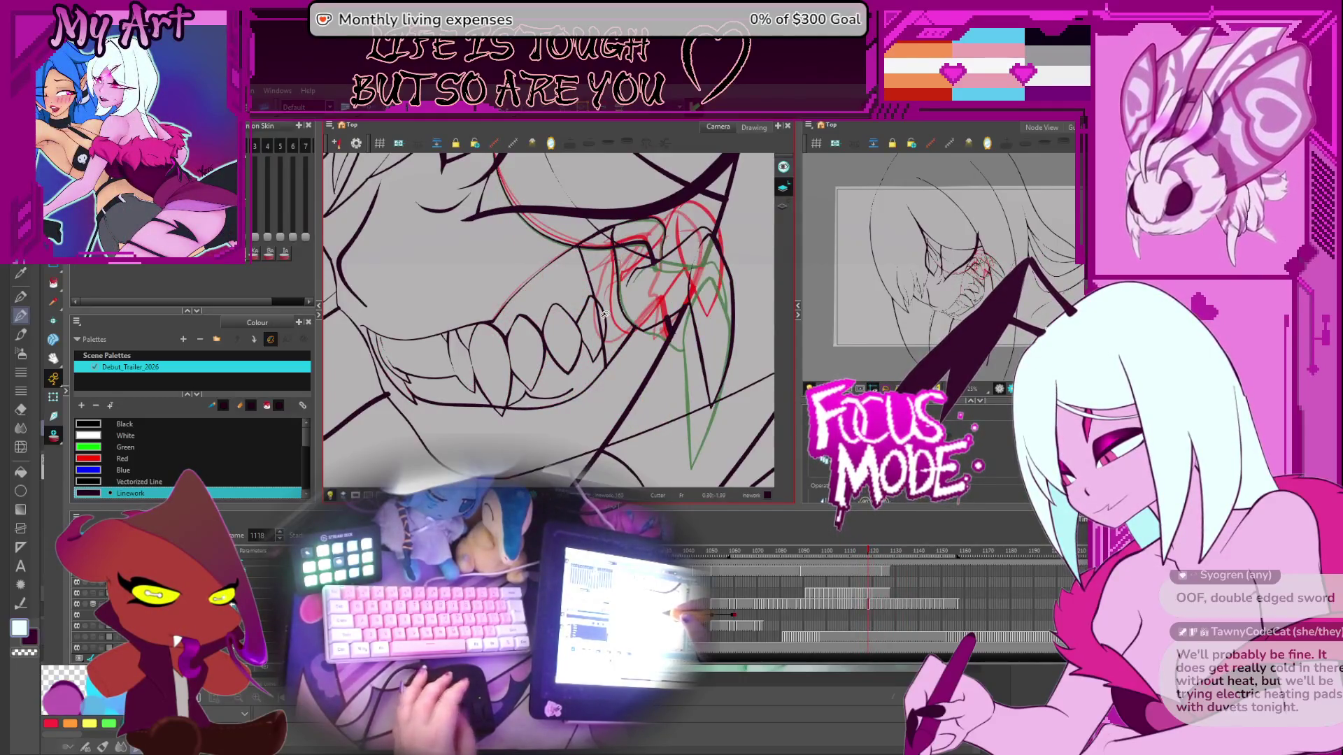
key("comma")
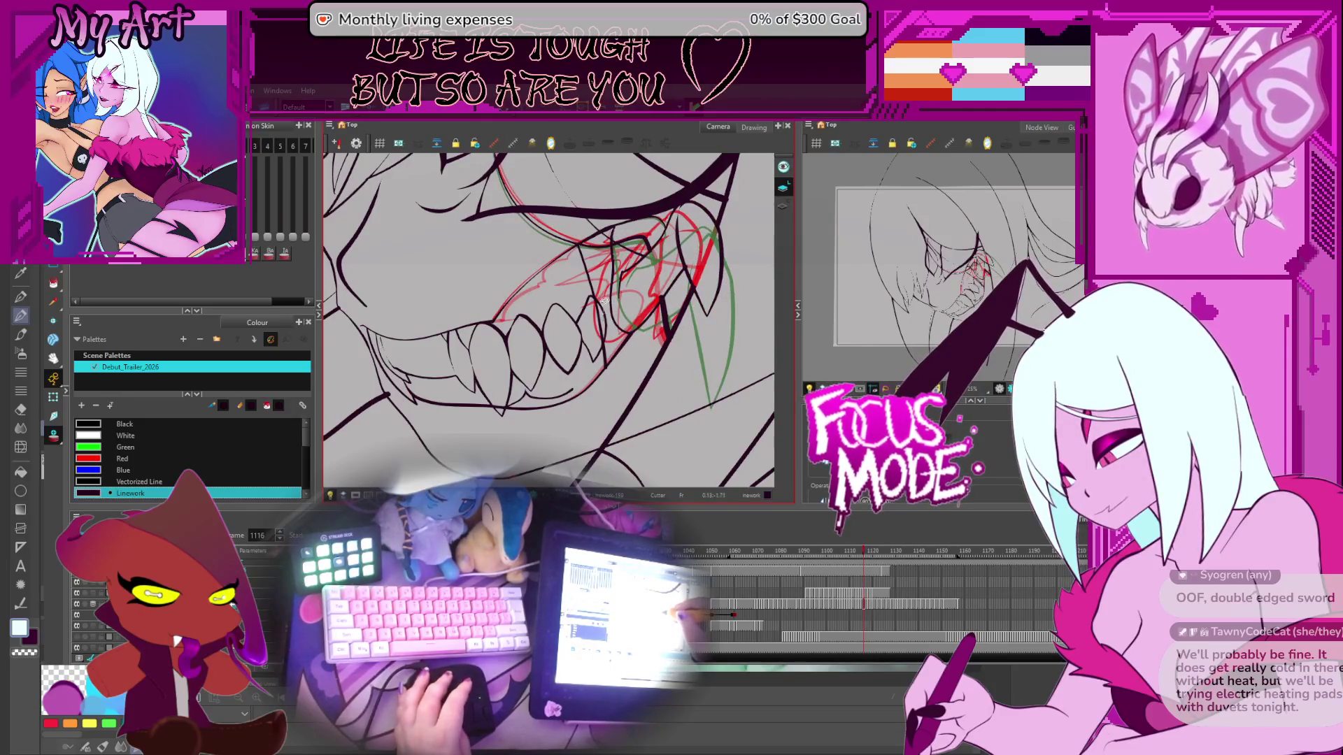
key("comma")
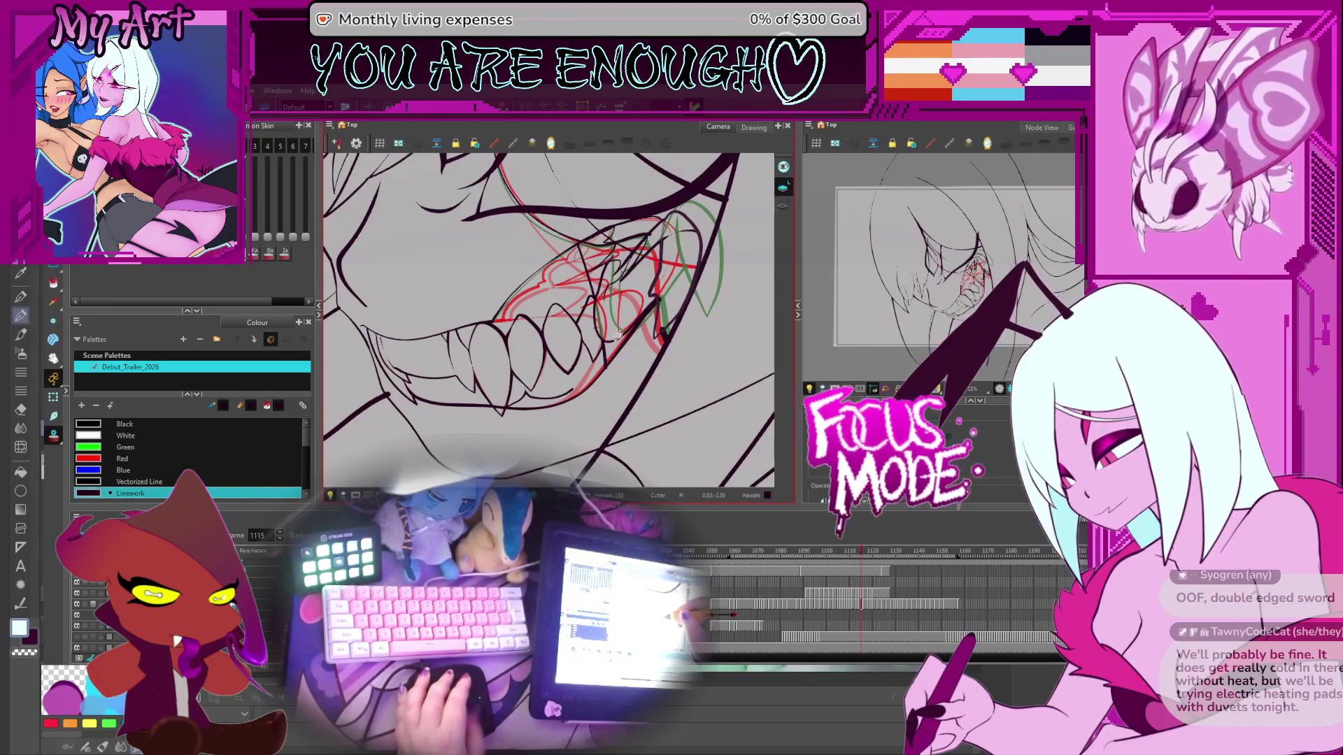
key("comma")
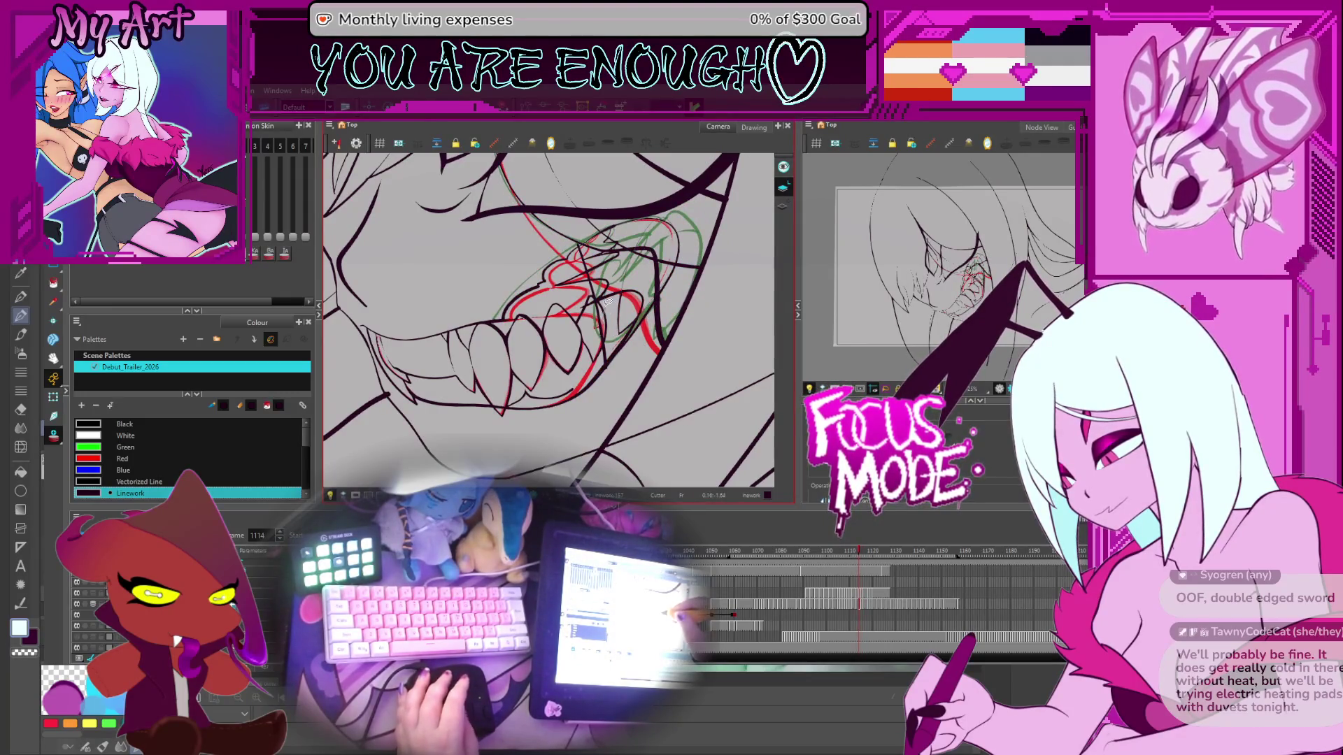
scroll(604, 265, "up", 3)
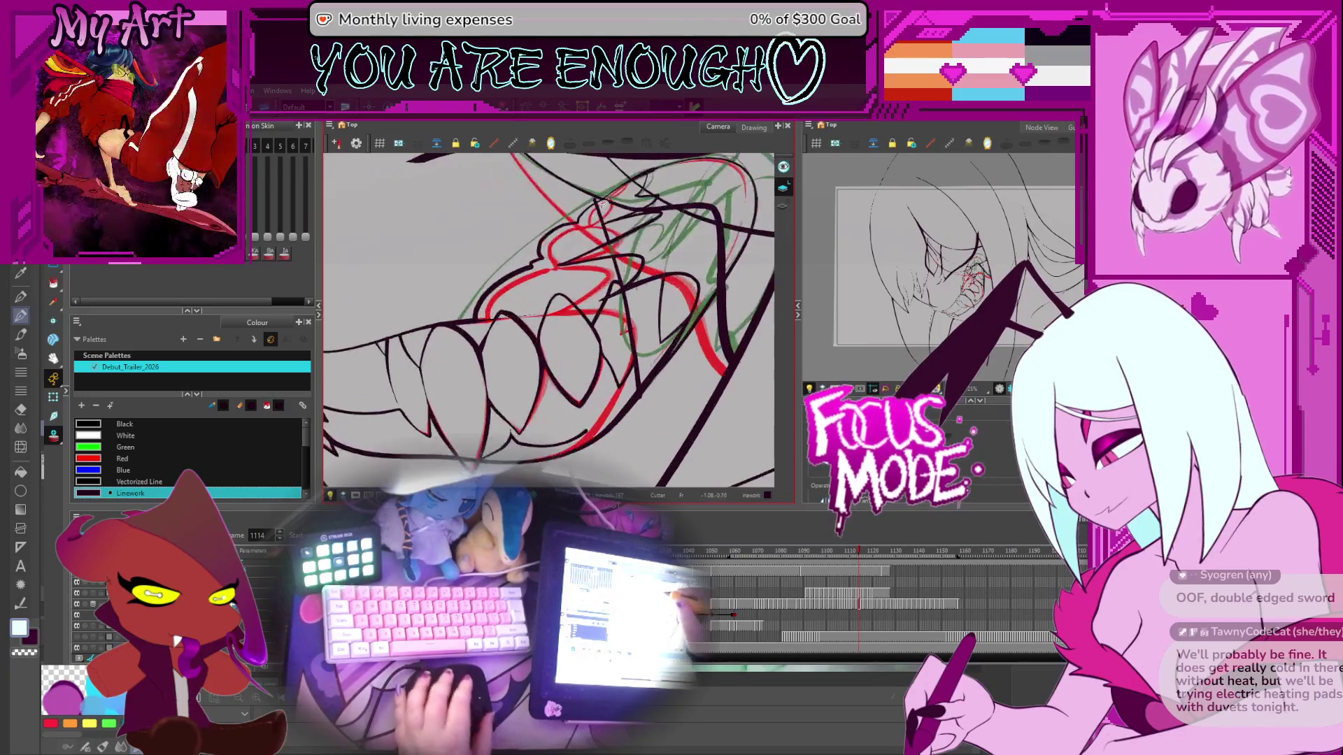
key("period")
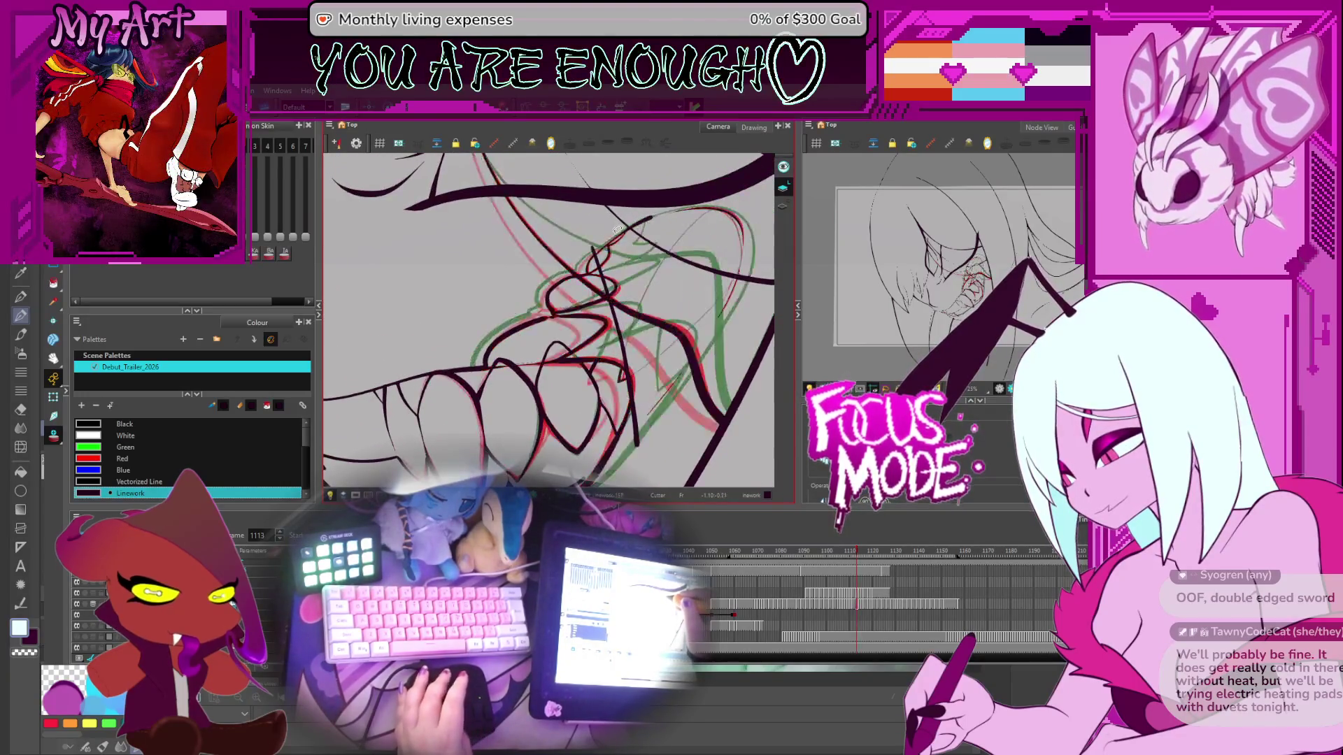
key("period")
key("comma")
key("period")
key("comma")
key("comma")
key("comma")
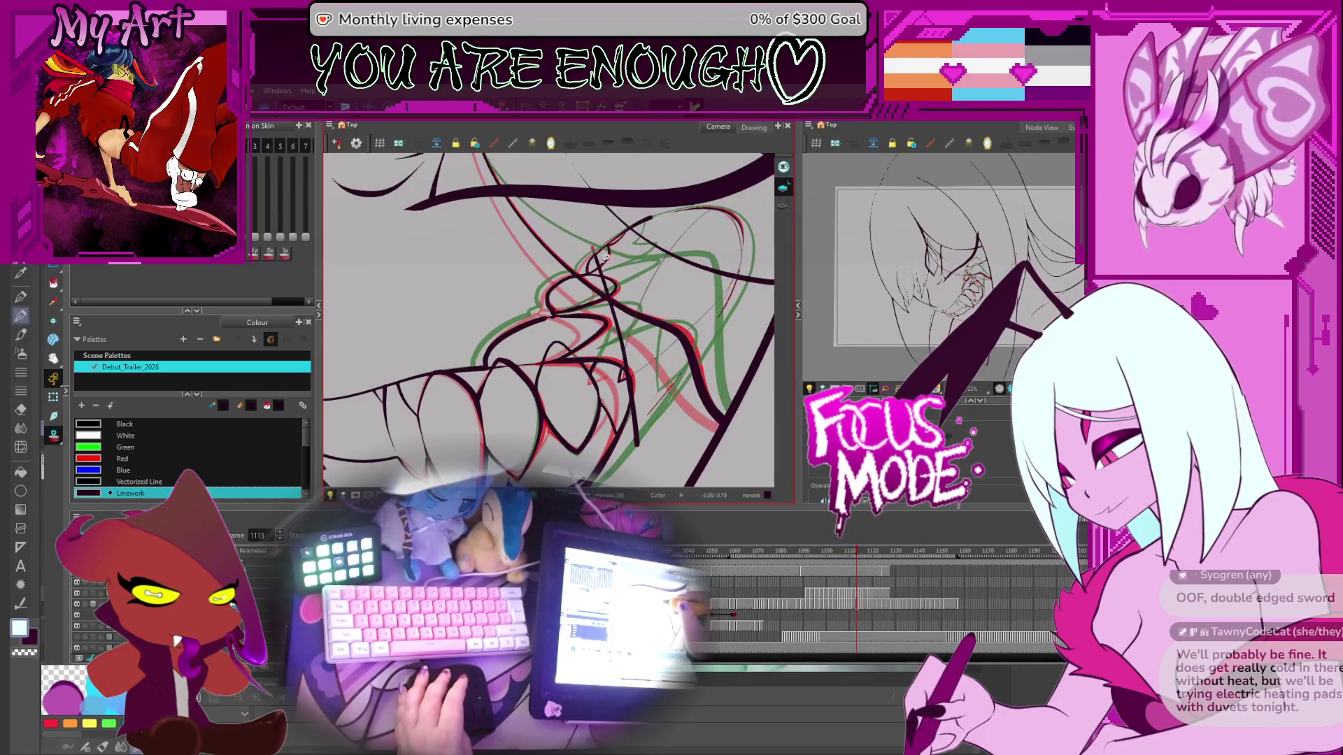
key("period")
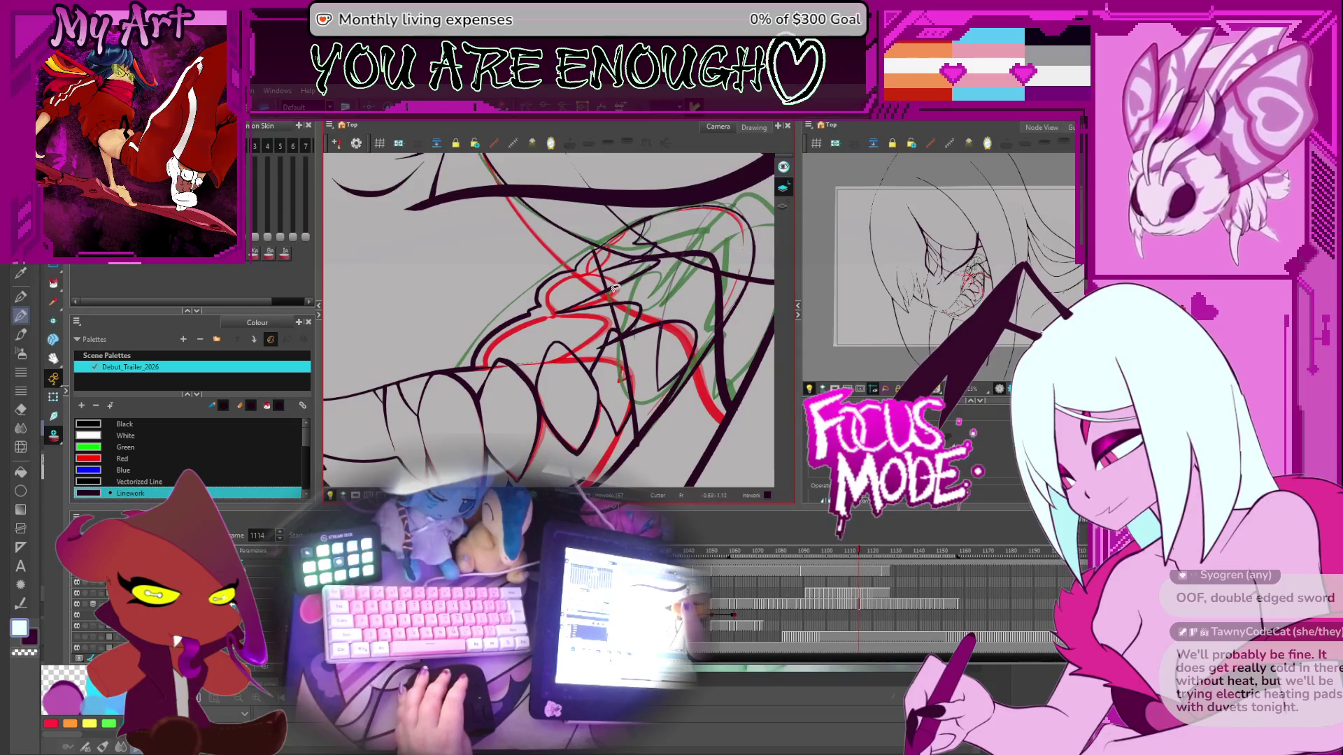
key("comma")
Step: Bring the upper teeth and lip into view and select a small lineart piece near the teeth
left_click_drag(631, 354, 623, 277)
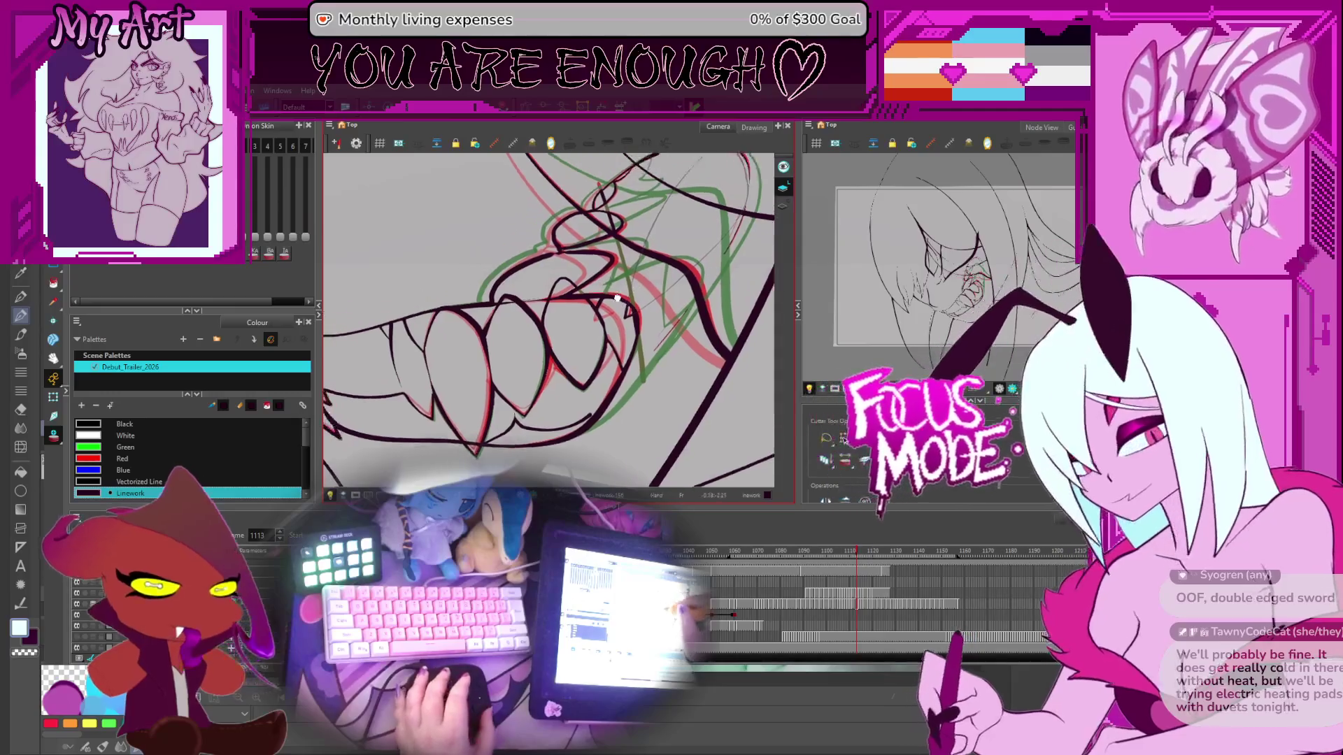
key("comma")
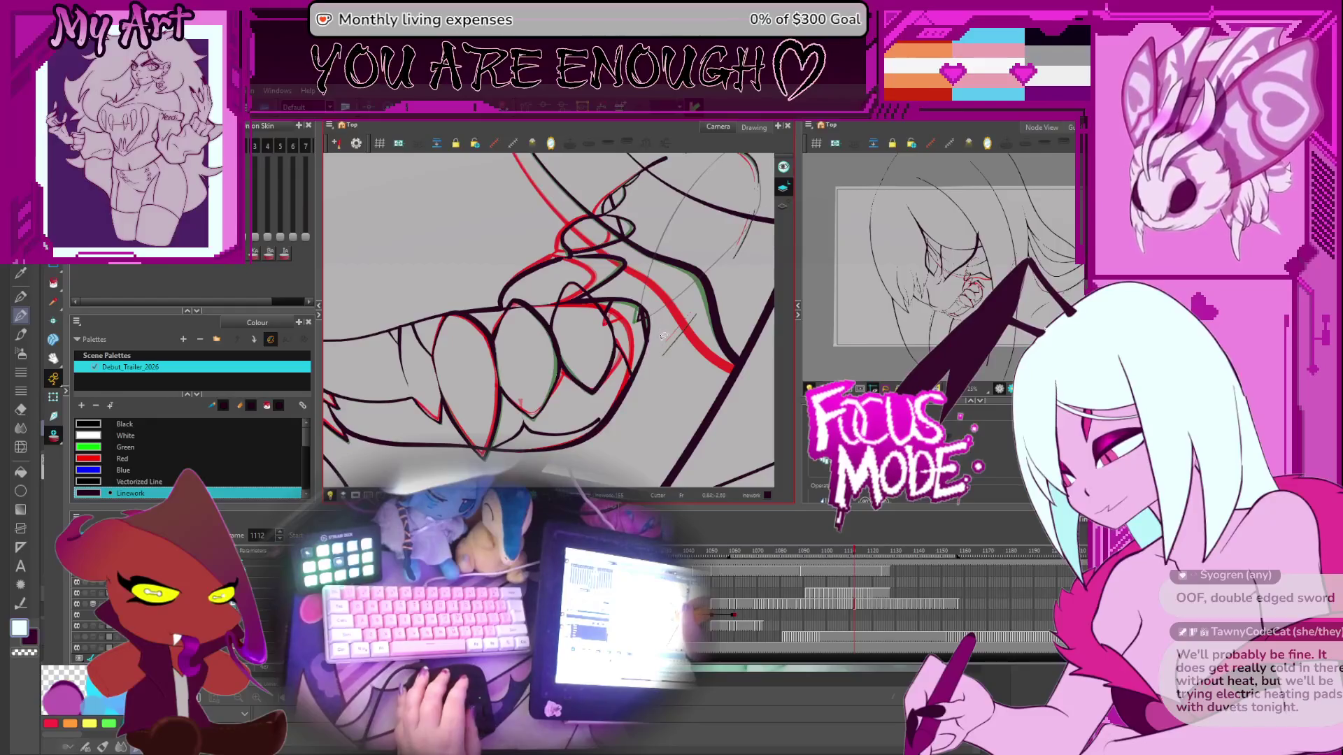
mouse_move(633, 305)
left_mouse_down()
mouse_move(658, 322)
mouse_move(657, 345)
left_mouse_up()
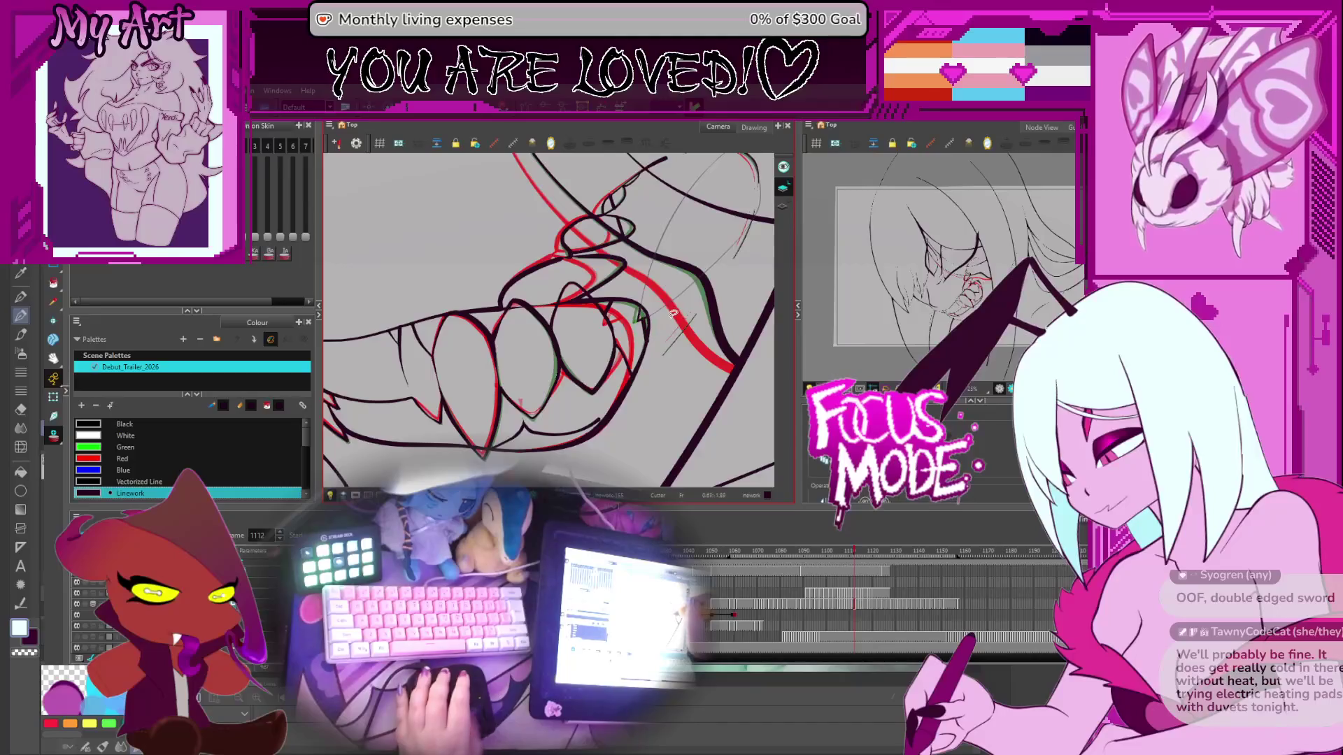
key("comma")
key("comma")
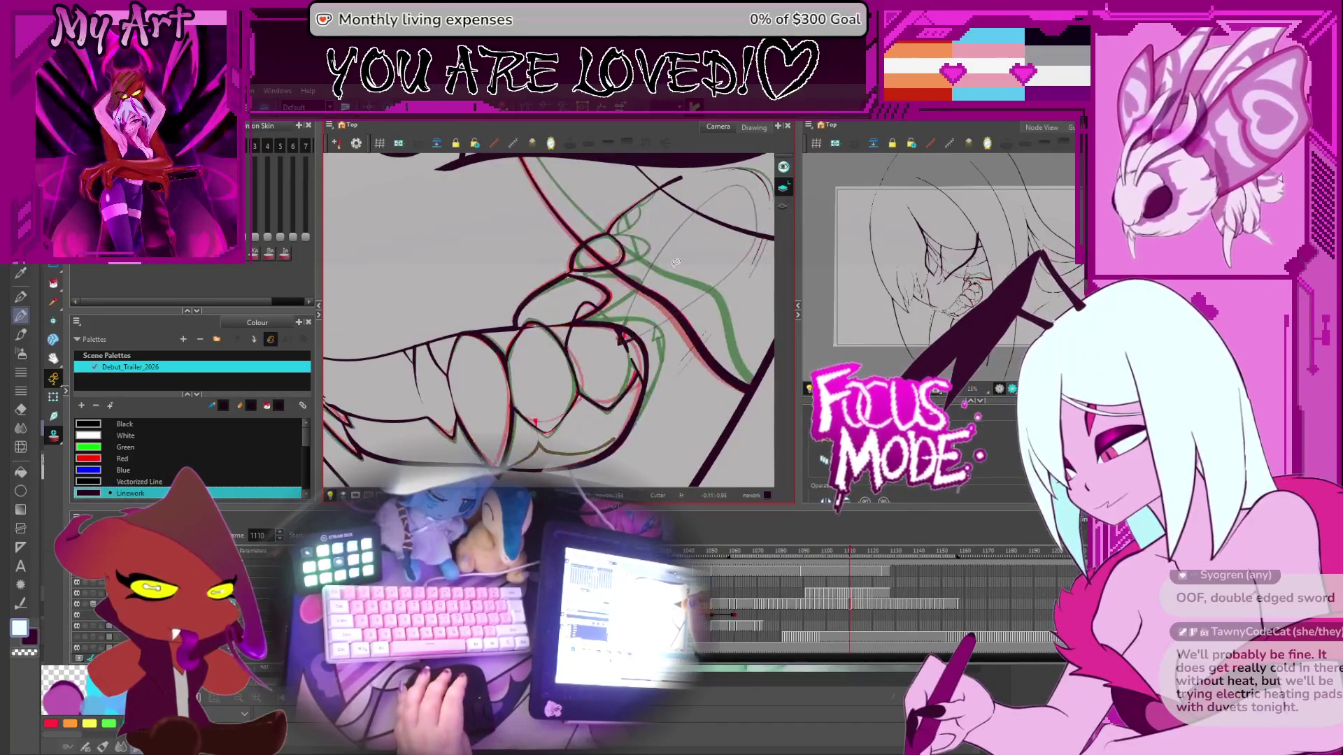
key("period")
key("period")
key("period")
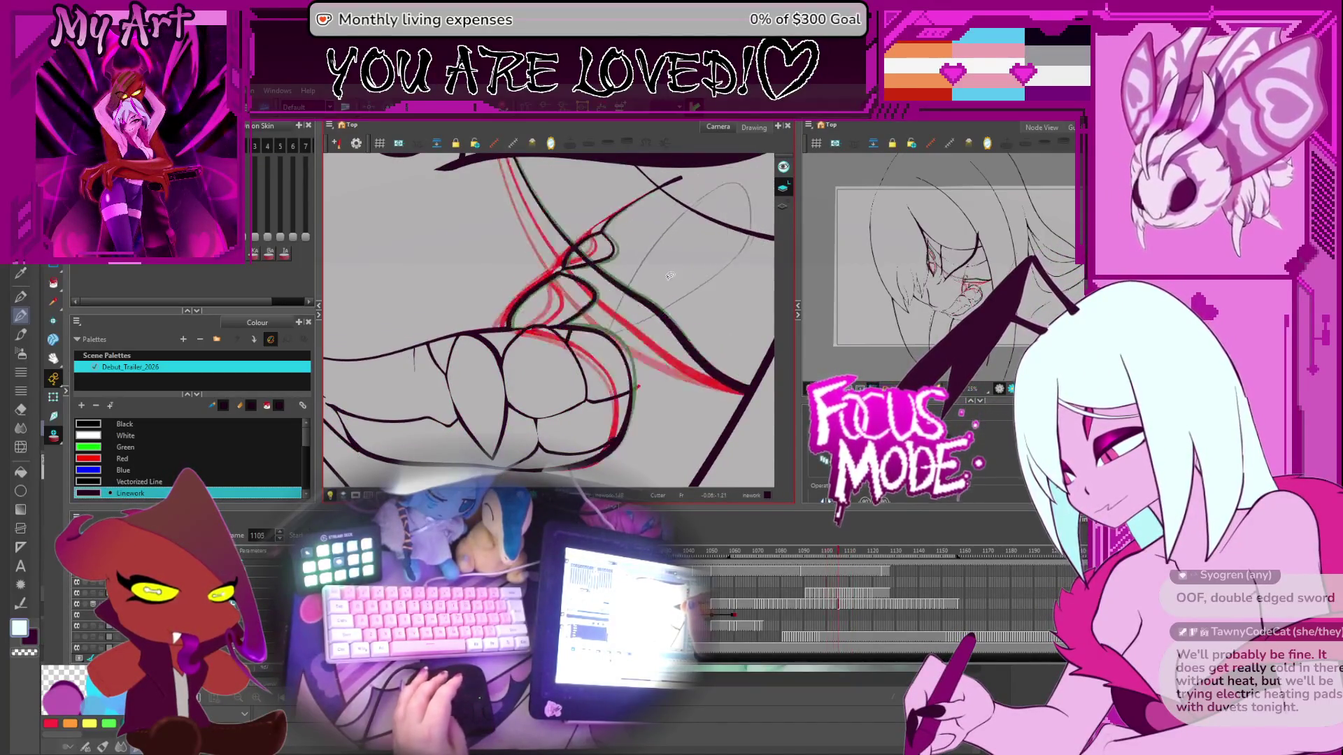
Step: Step forward through frames 1127–1130, then jump ahead to frame 1145
key("period")
key("period")
key("period")
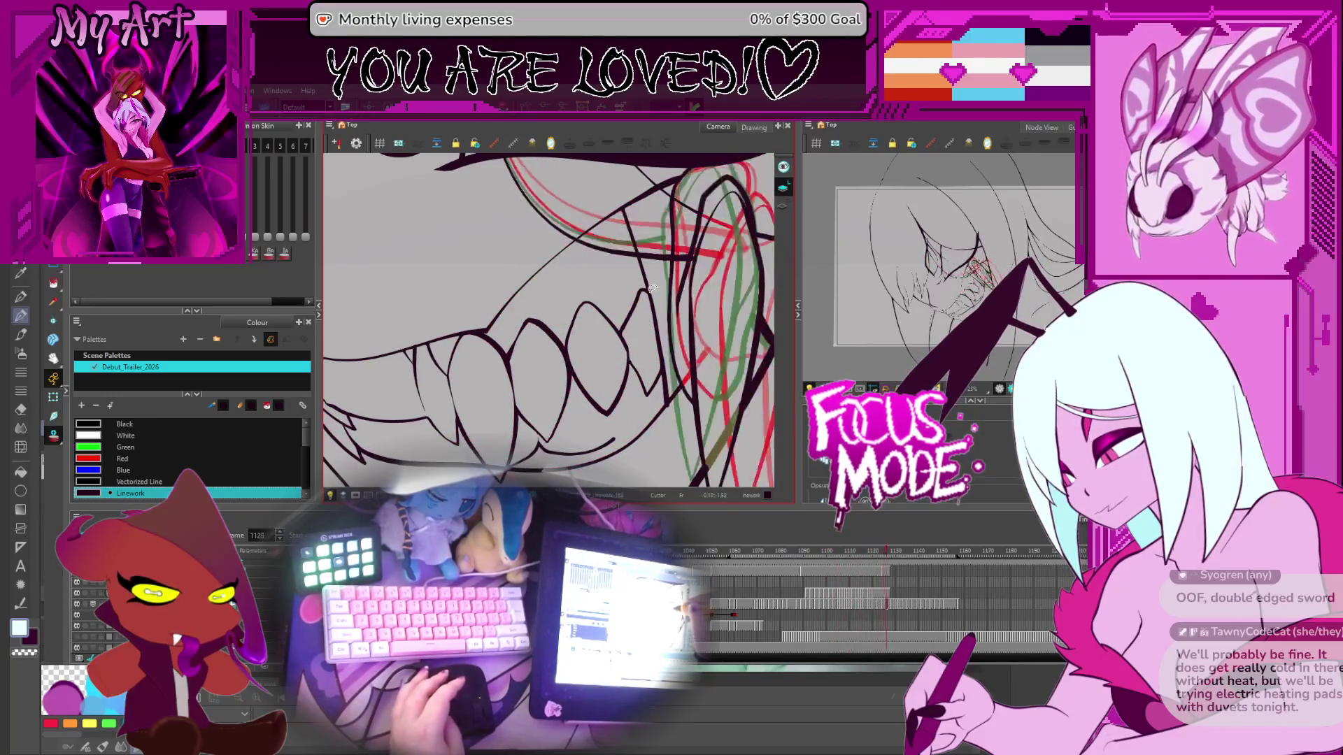
key("period")
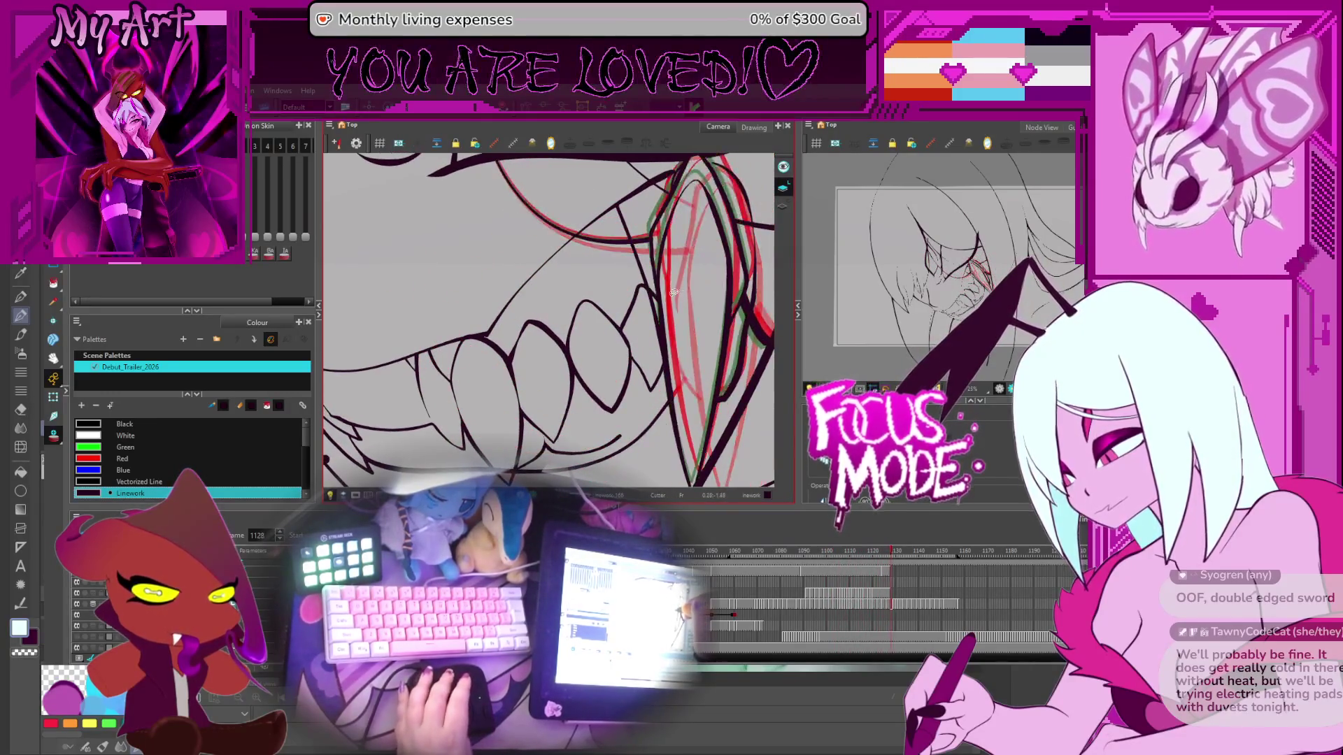
key("period")
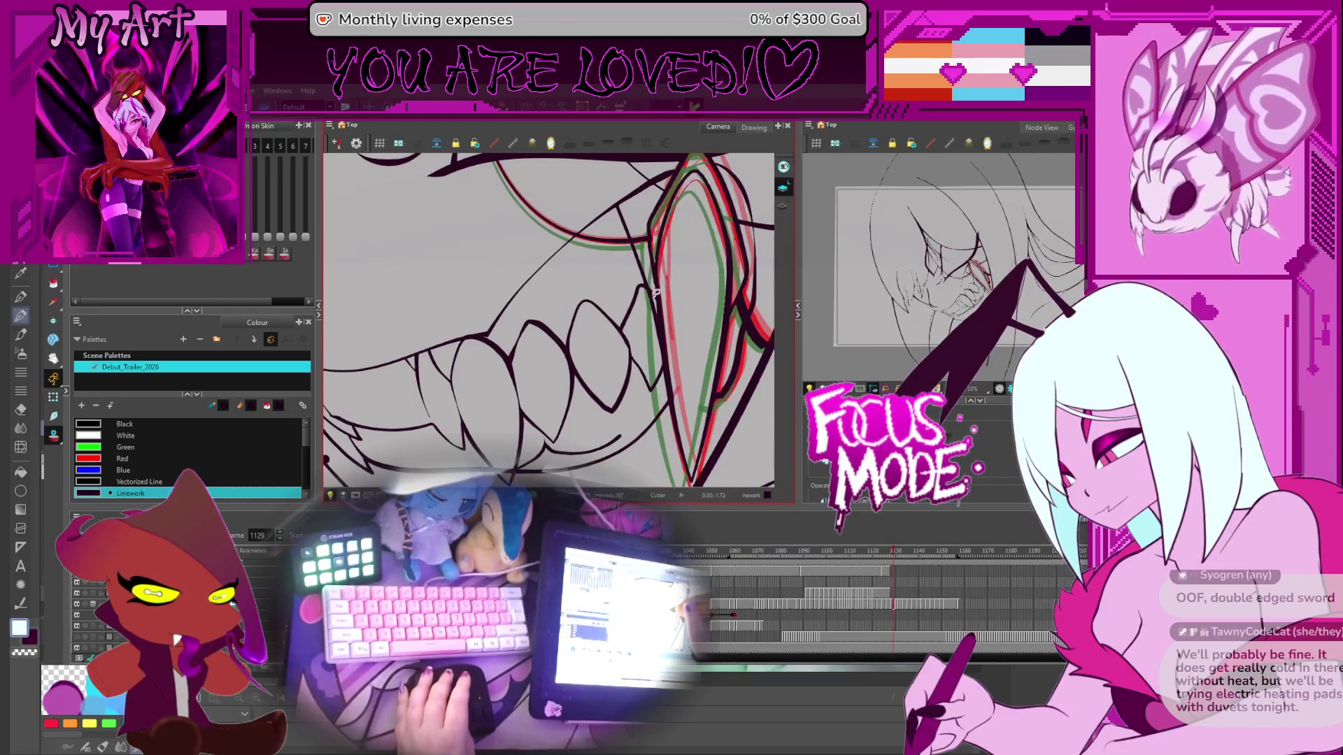
key("period")
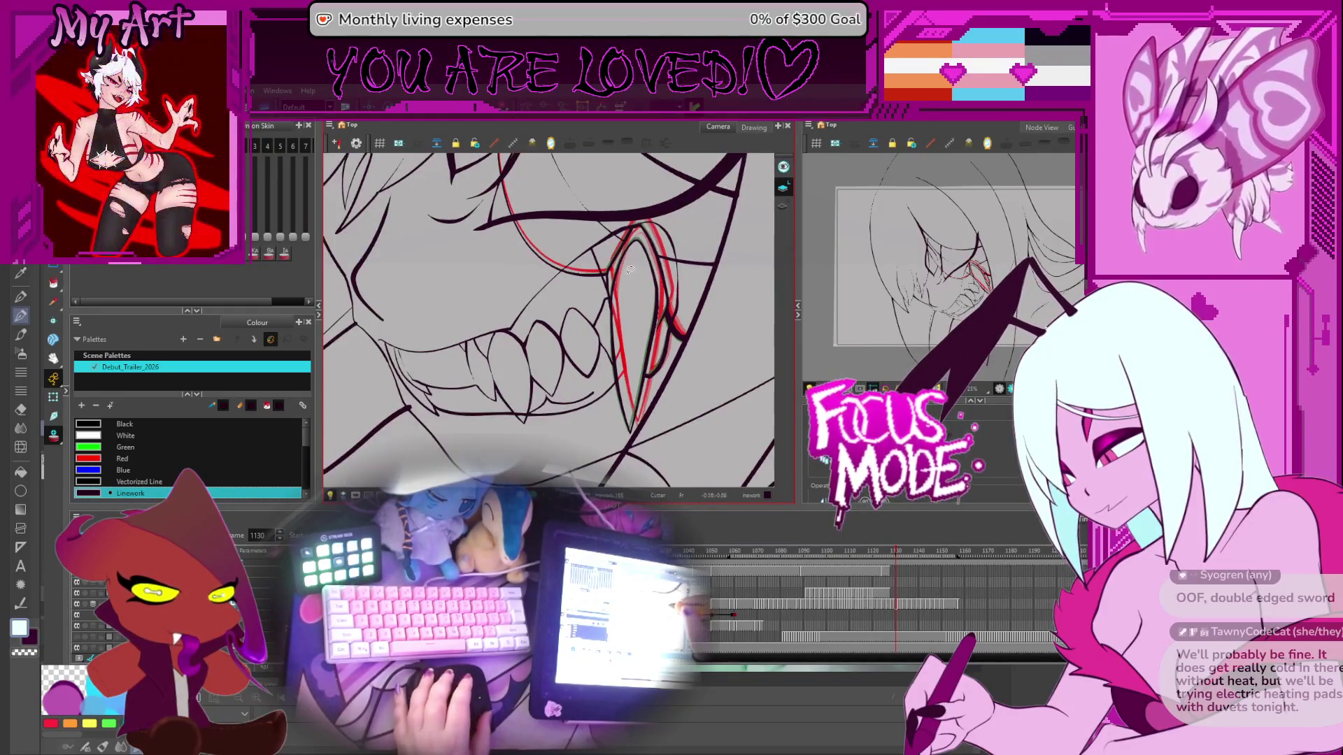
left_click(931, 605)
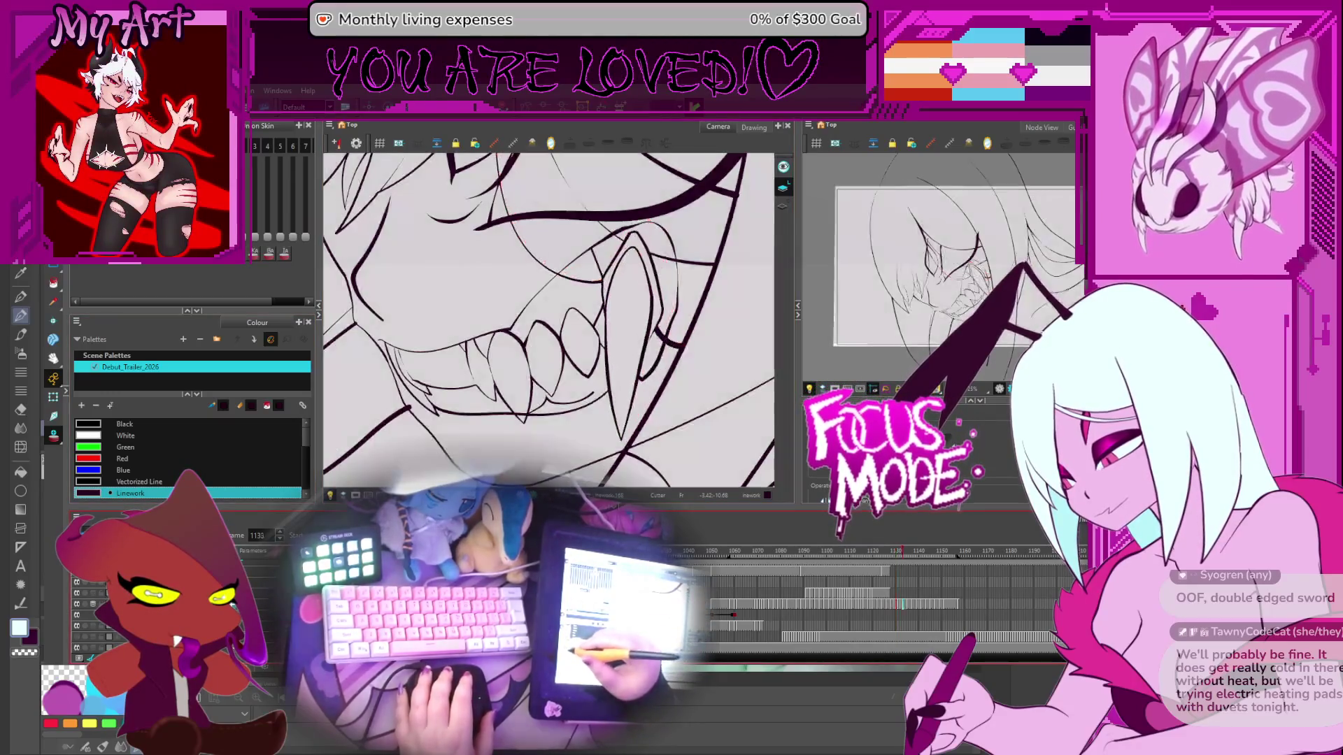
Step: Play the fang animation from around frame 1094, then advance to frame 1136
left_click(813, 605)
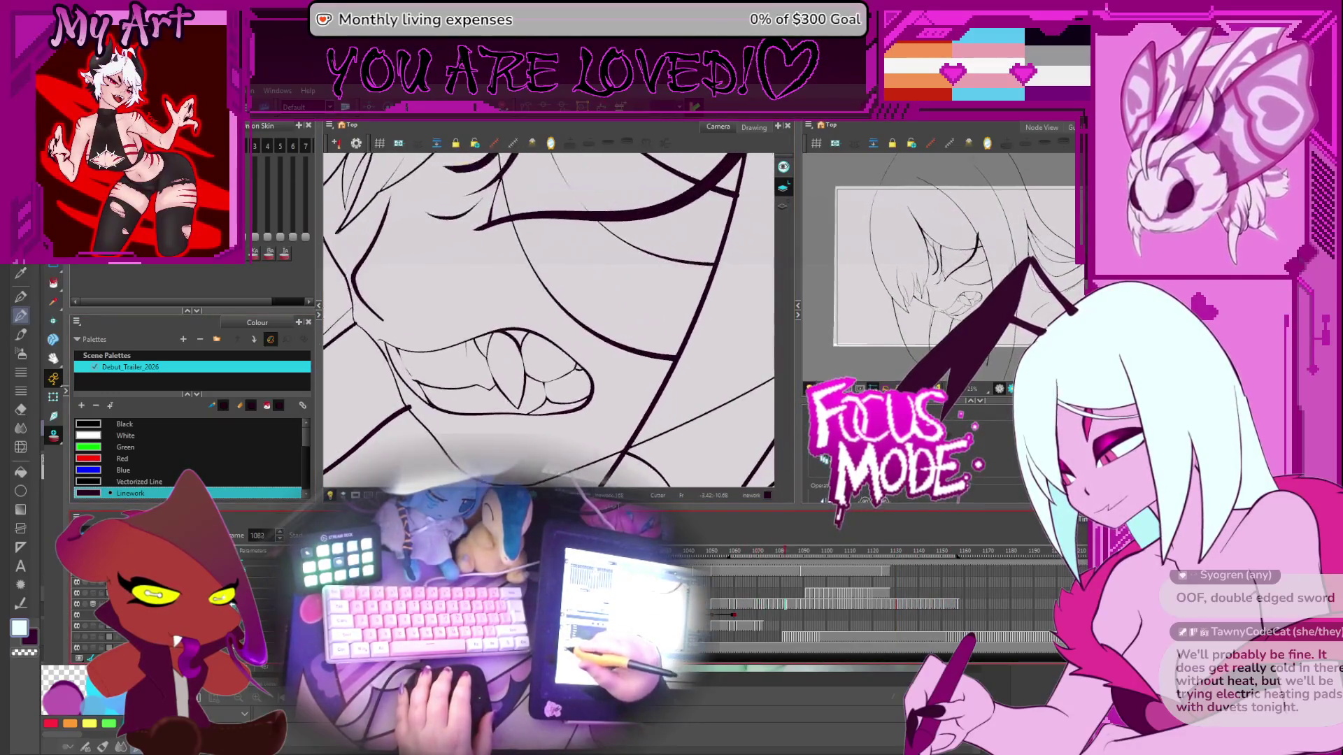
key("Return")
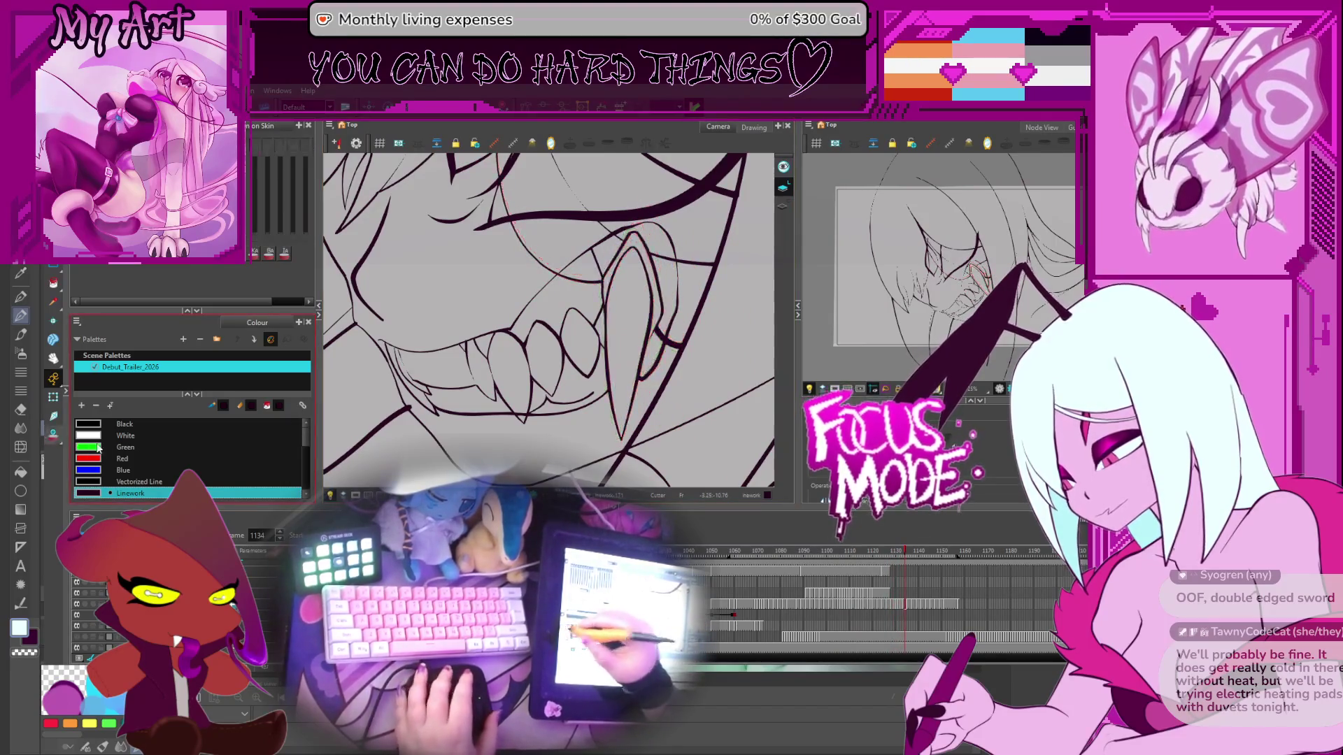
key("period")
key("period")
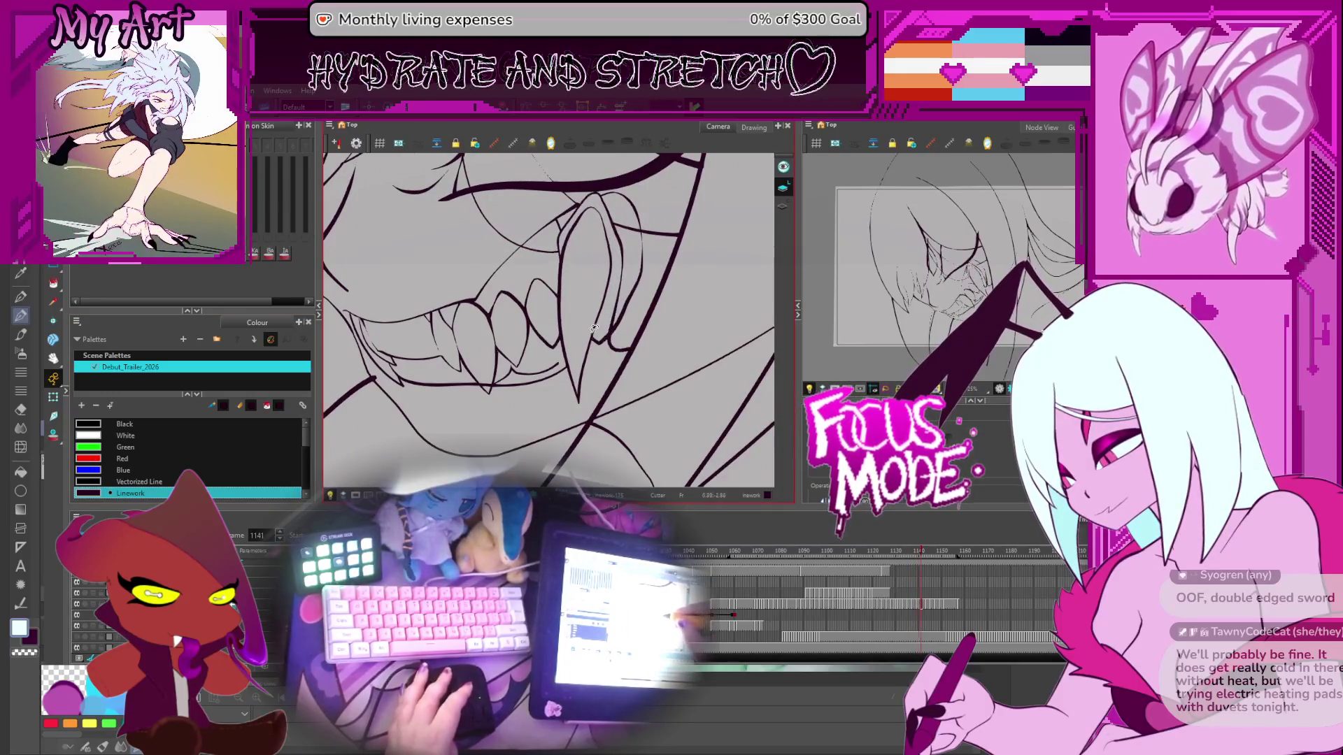
Step: Advance through the later fang frames from around 1140 to 1153
key("period")
key("period")
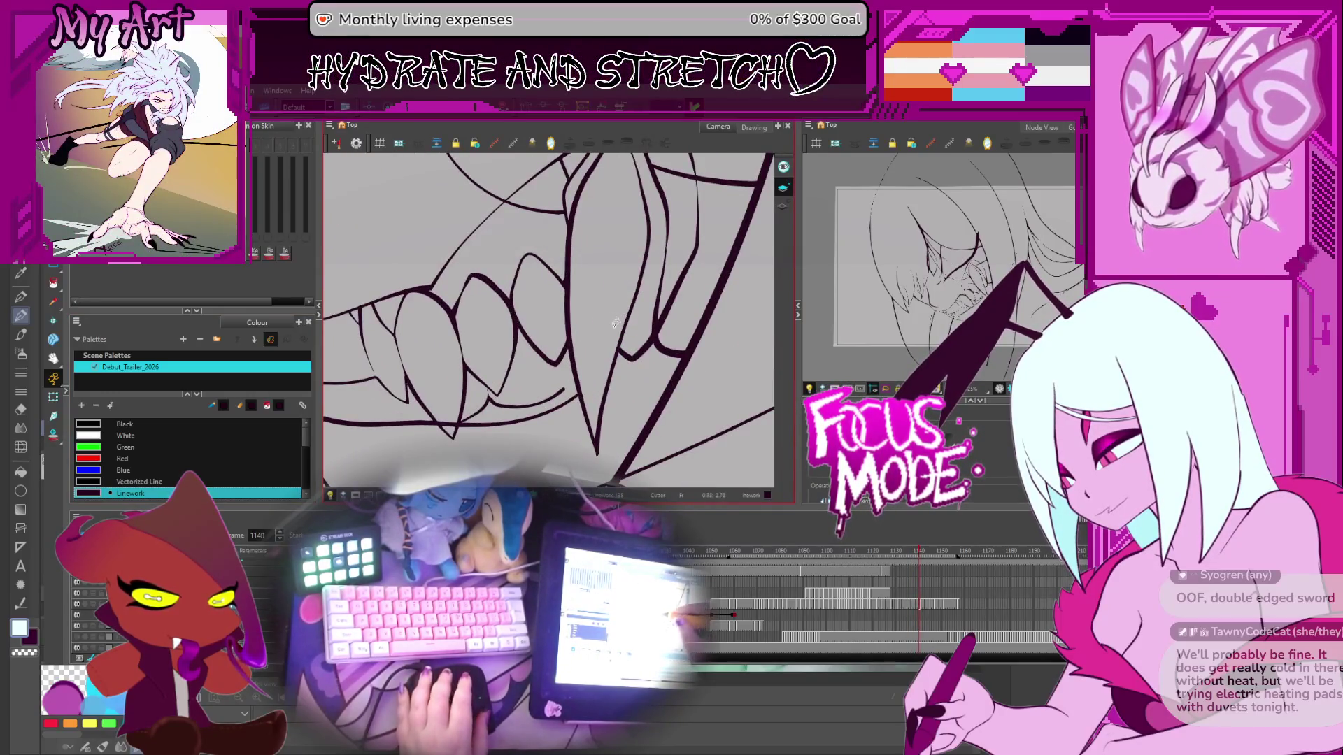
key("period")
key("period")
key("period")
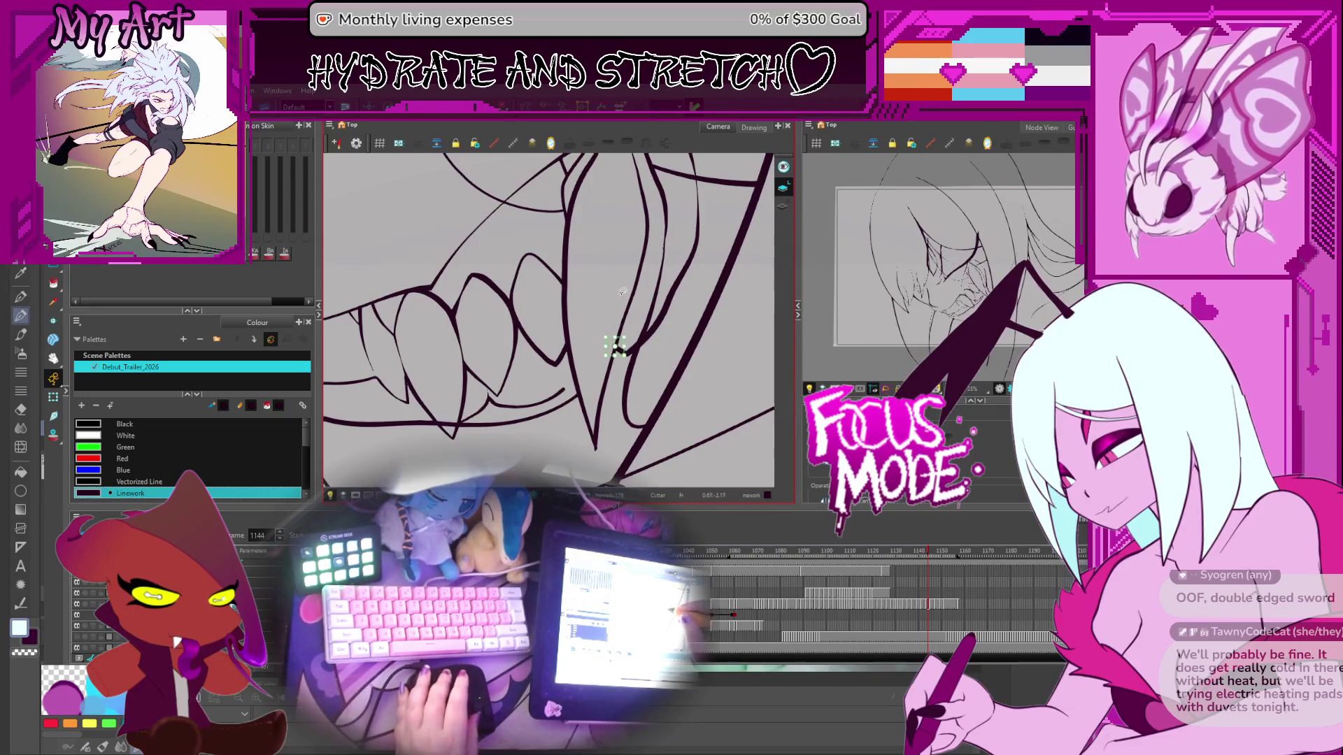
key("period")
key("period")
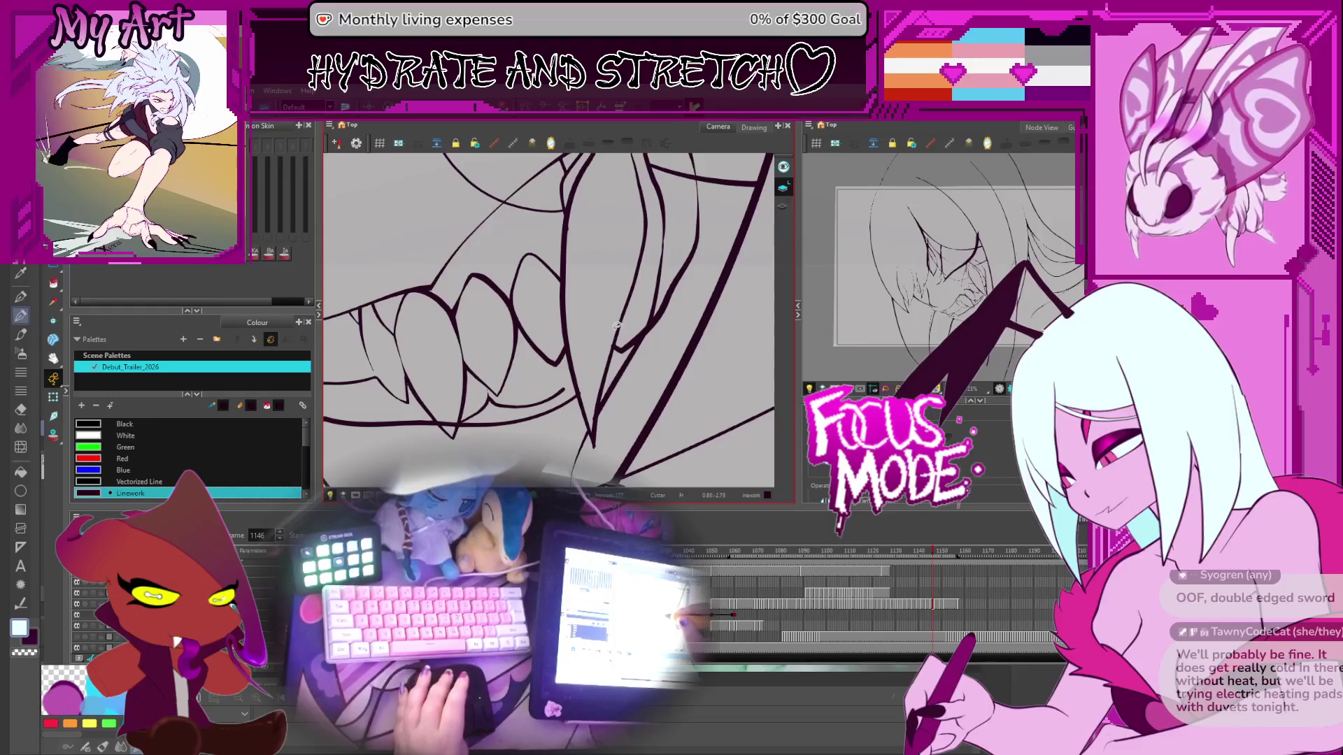
key("period")
key("period")
key("period")
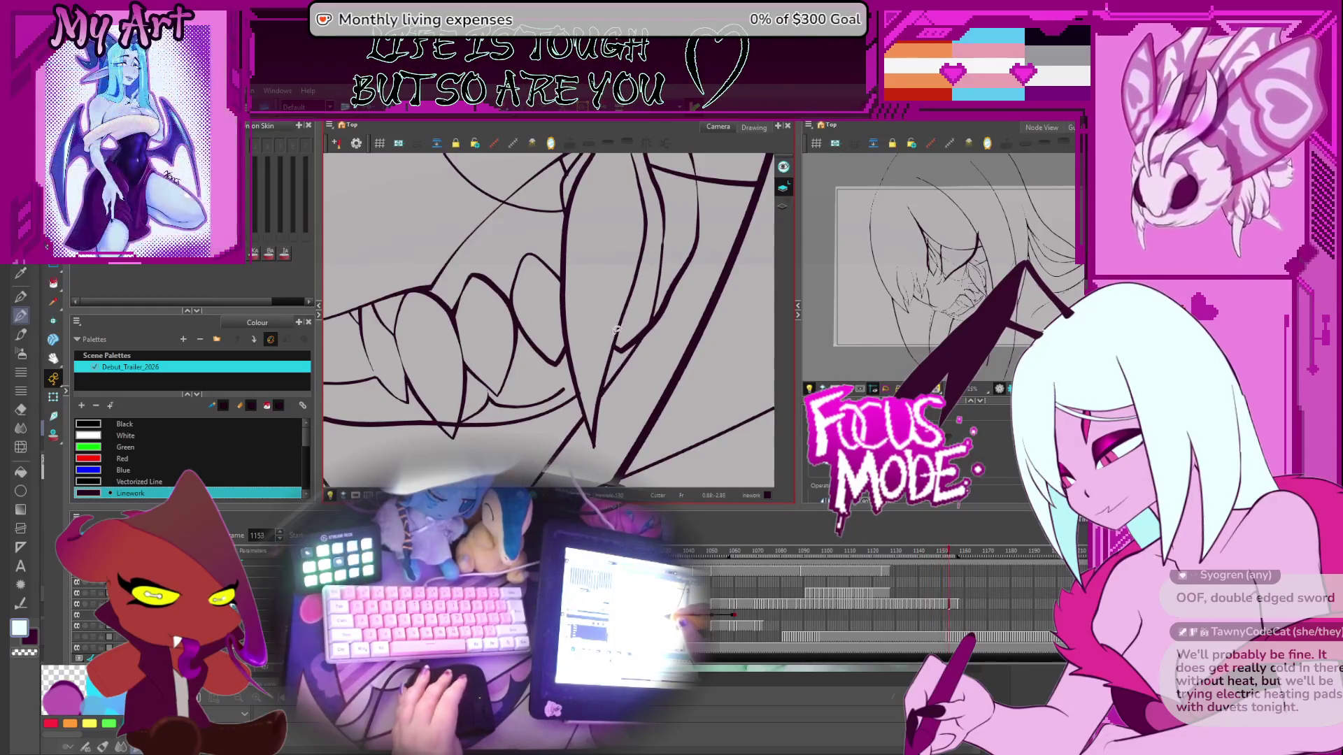
Step: Flip back through earlier teeth drawings to frame 1106, then forward to 1109
key("comma")
key("comma")
key("comma")
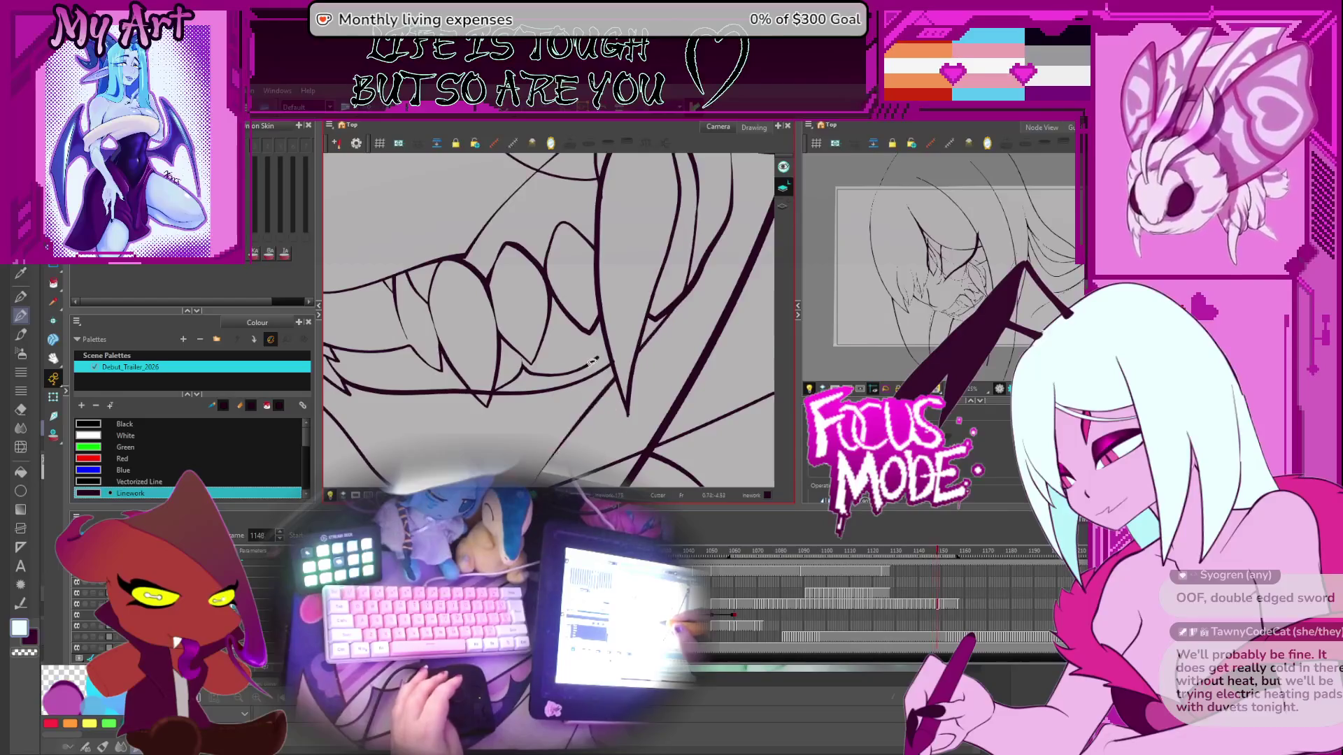
key("period")
key("period")
key("period")
key("comma")
key("comma")
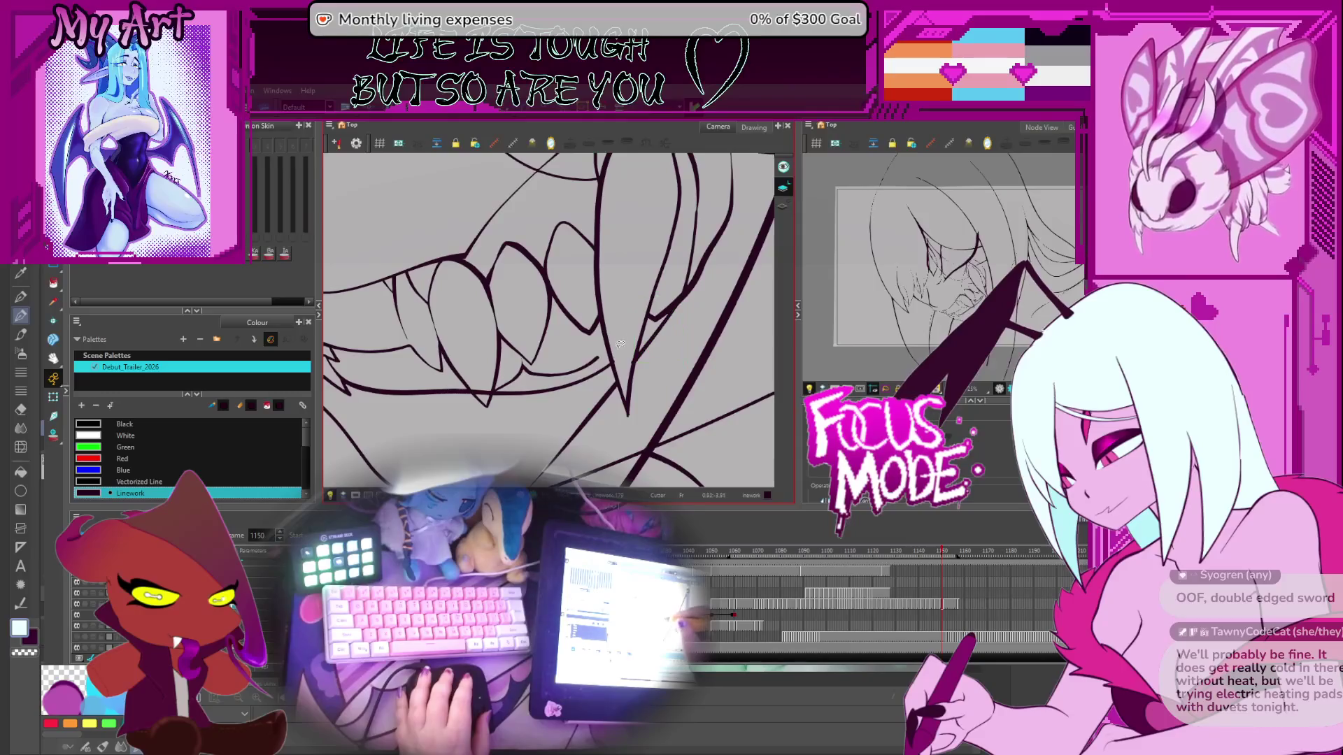
key("period")
key("period")
key("period")
key("comma")
key("comma")
key("comma")
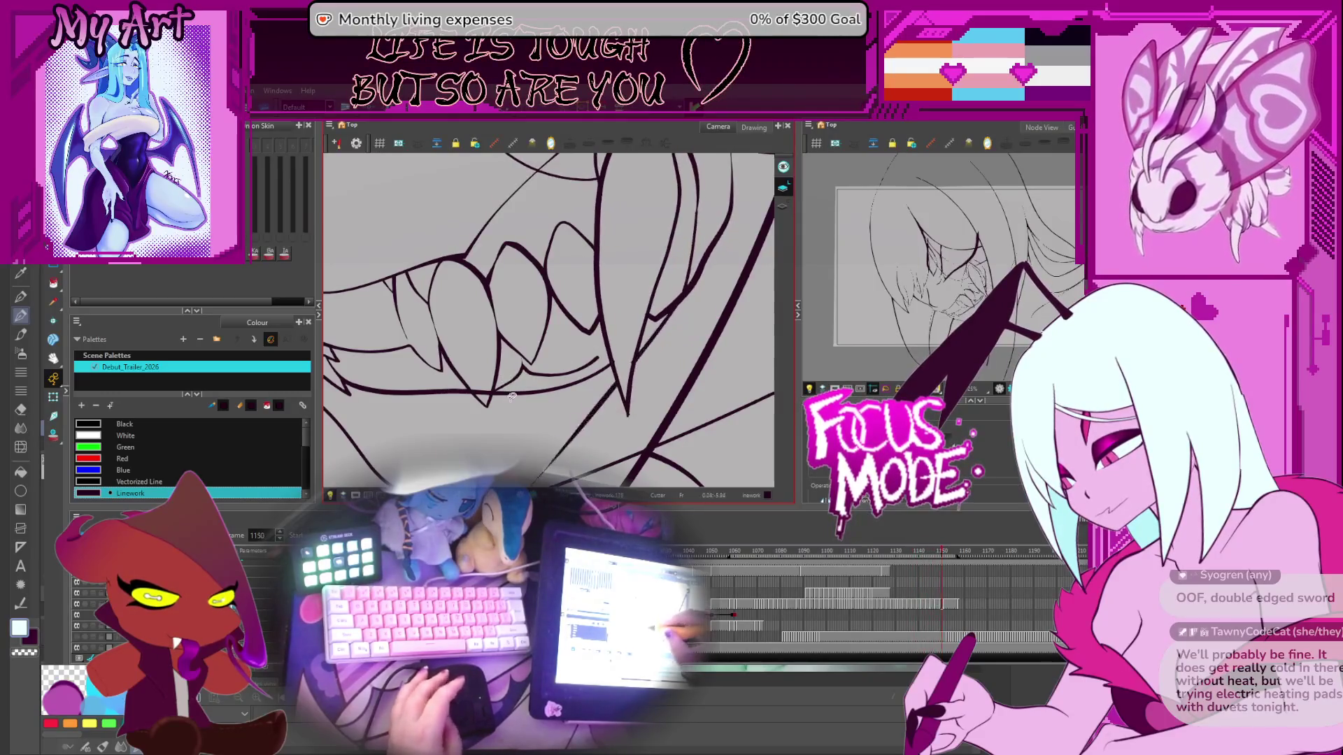
key("comma")
key("comma")
key("comma")
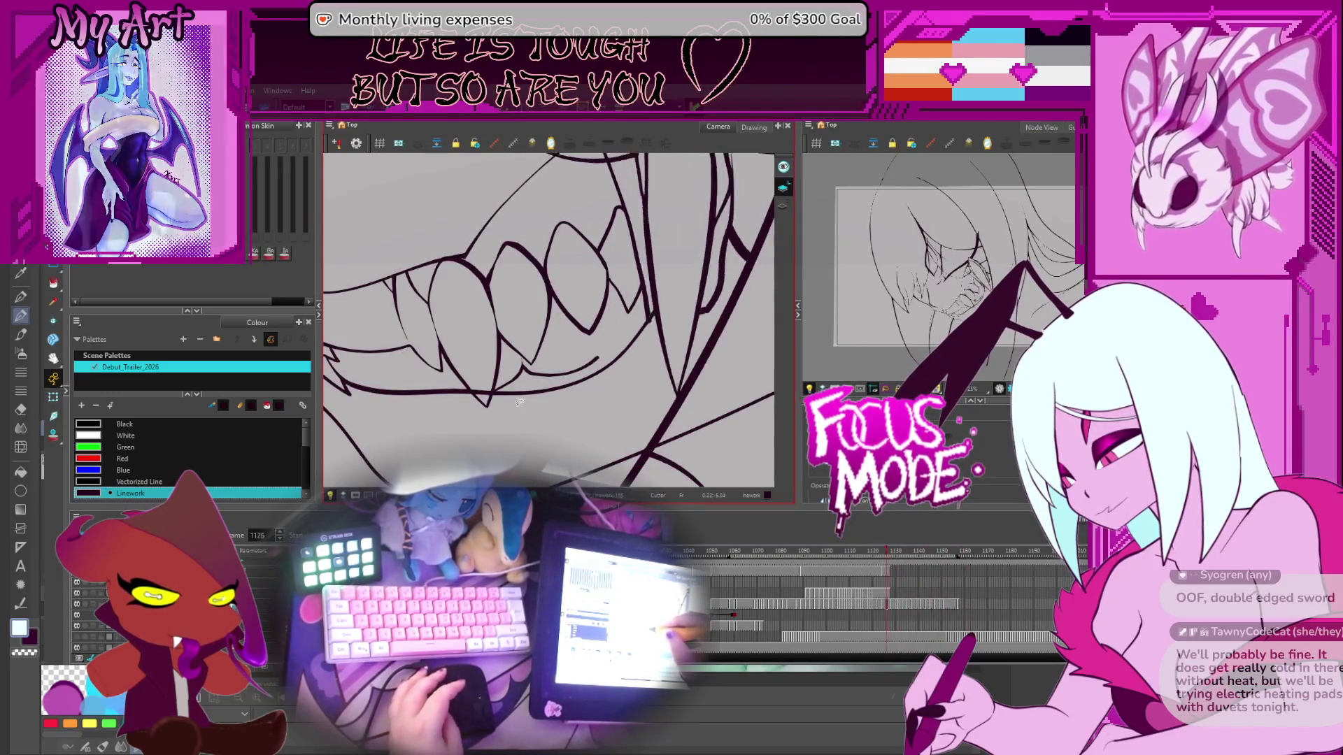
key("comma")
key("comma")
key("comma")
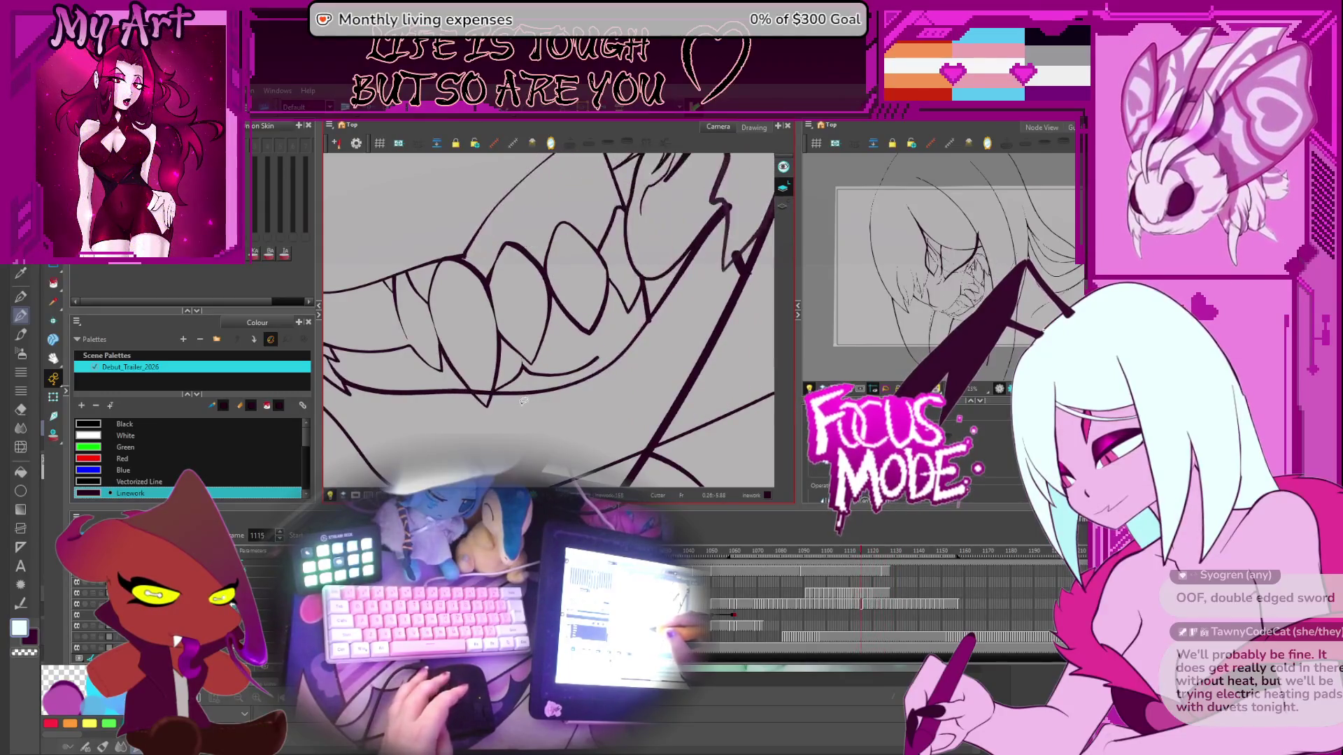
key("comma")
key("comma")
key("comma")
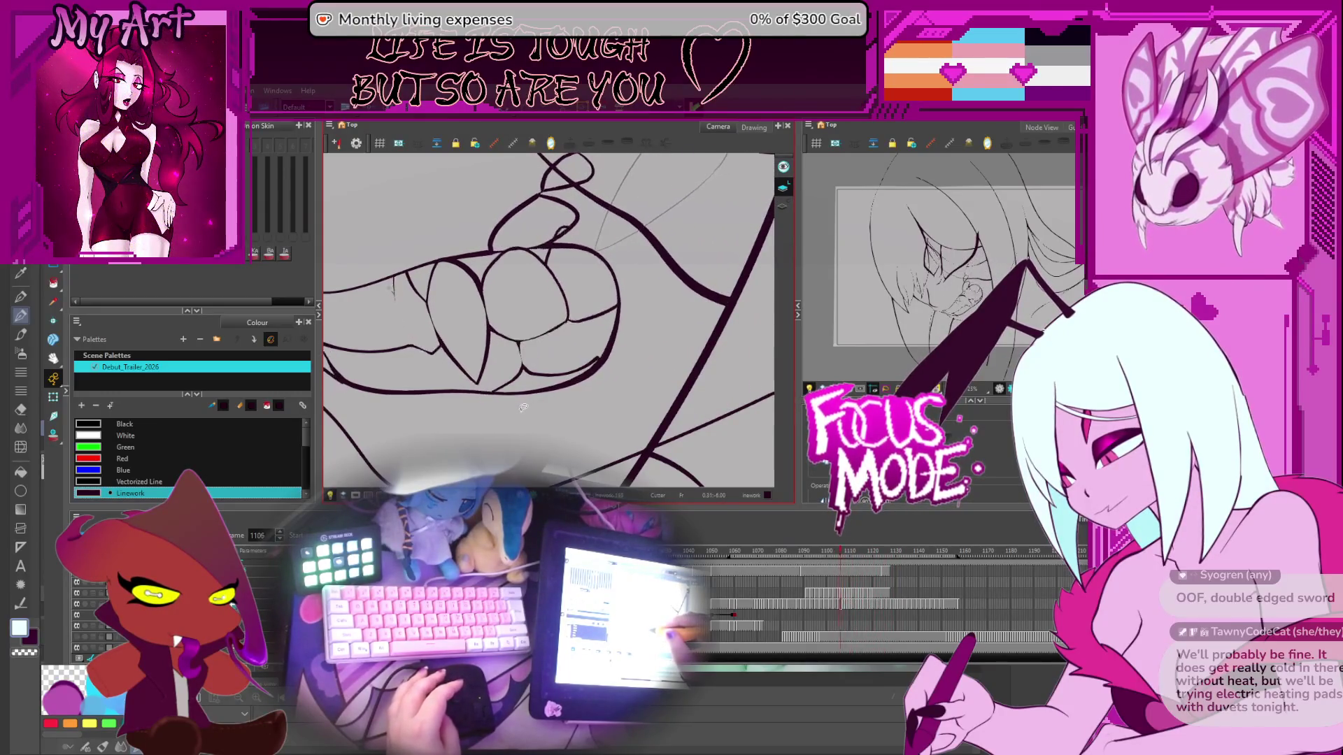
key("period")
key("period")
key("period")
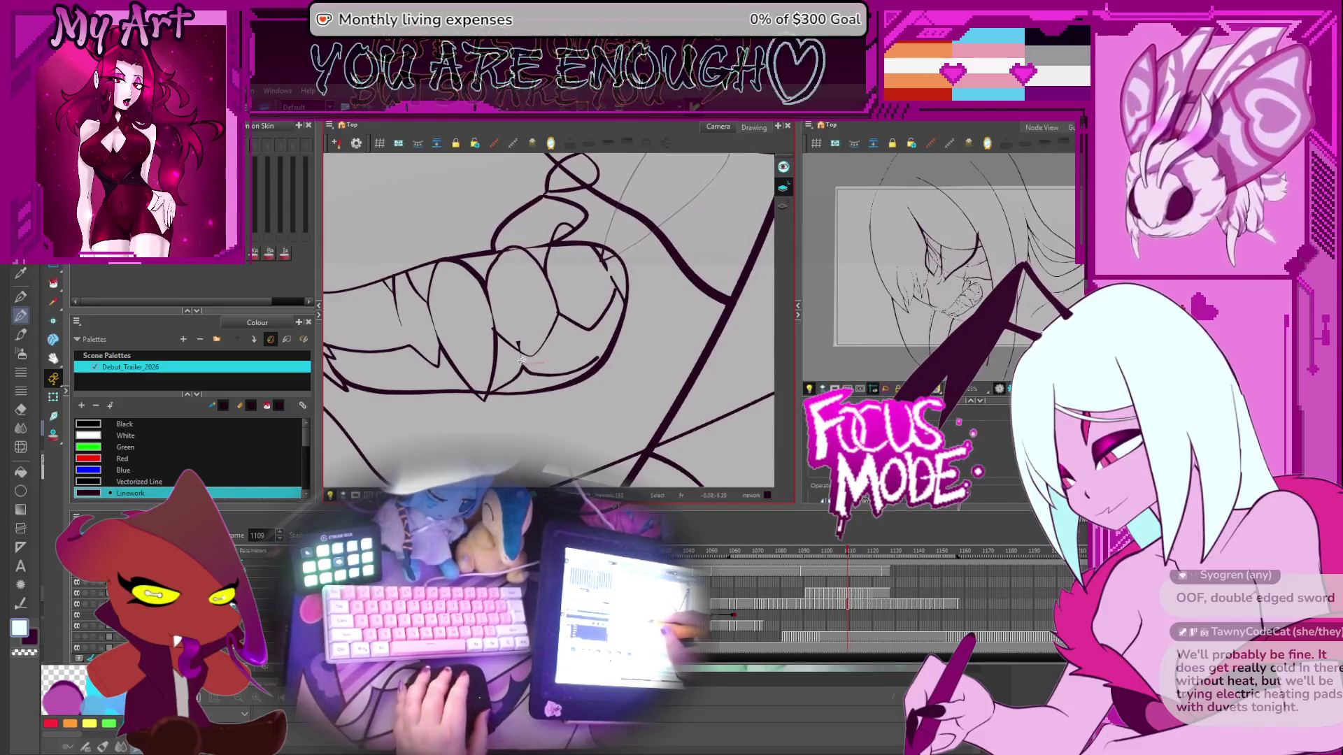
Step: Check the curved stroke under the teeth, then flip frames to return to frame 1115
left_click_drag(520, 360, 536, 369)
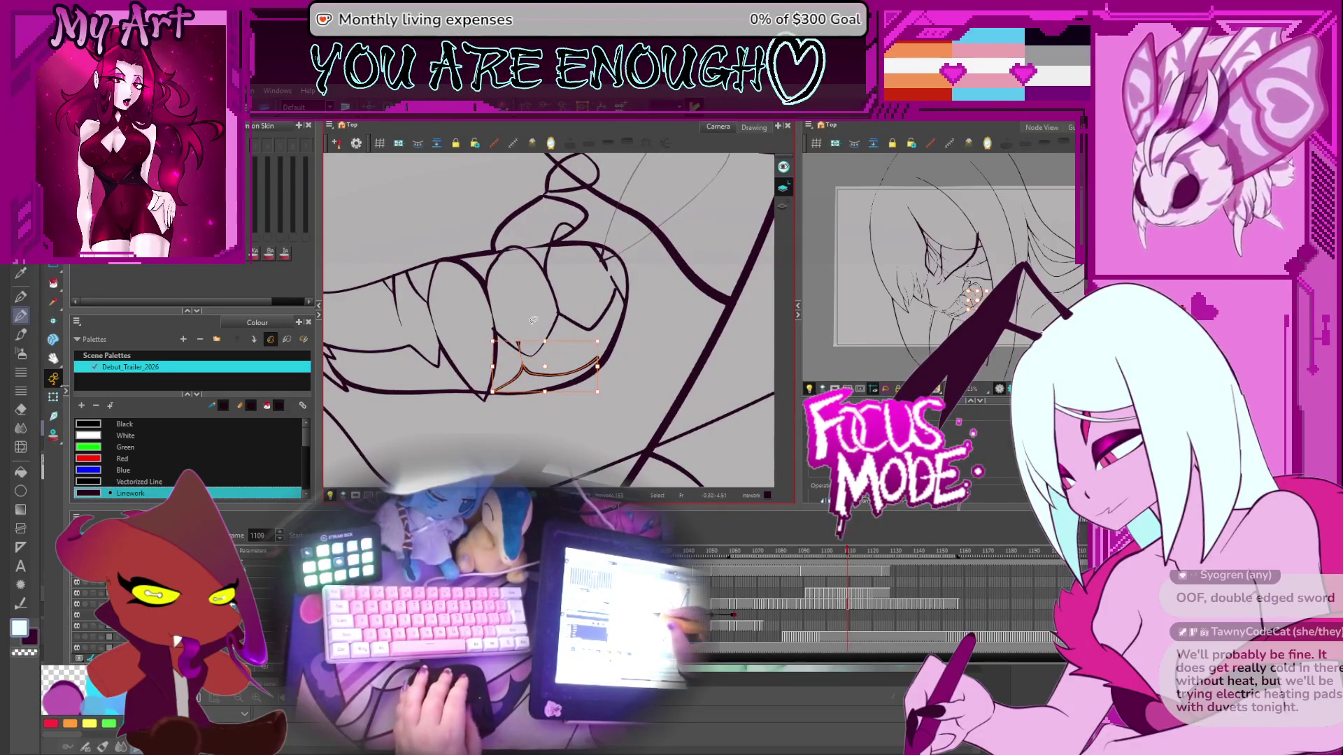
left_click(529, 340)
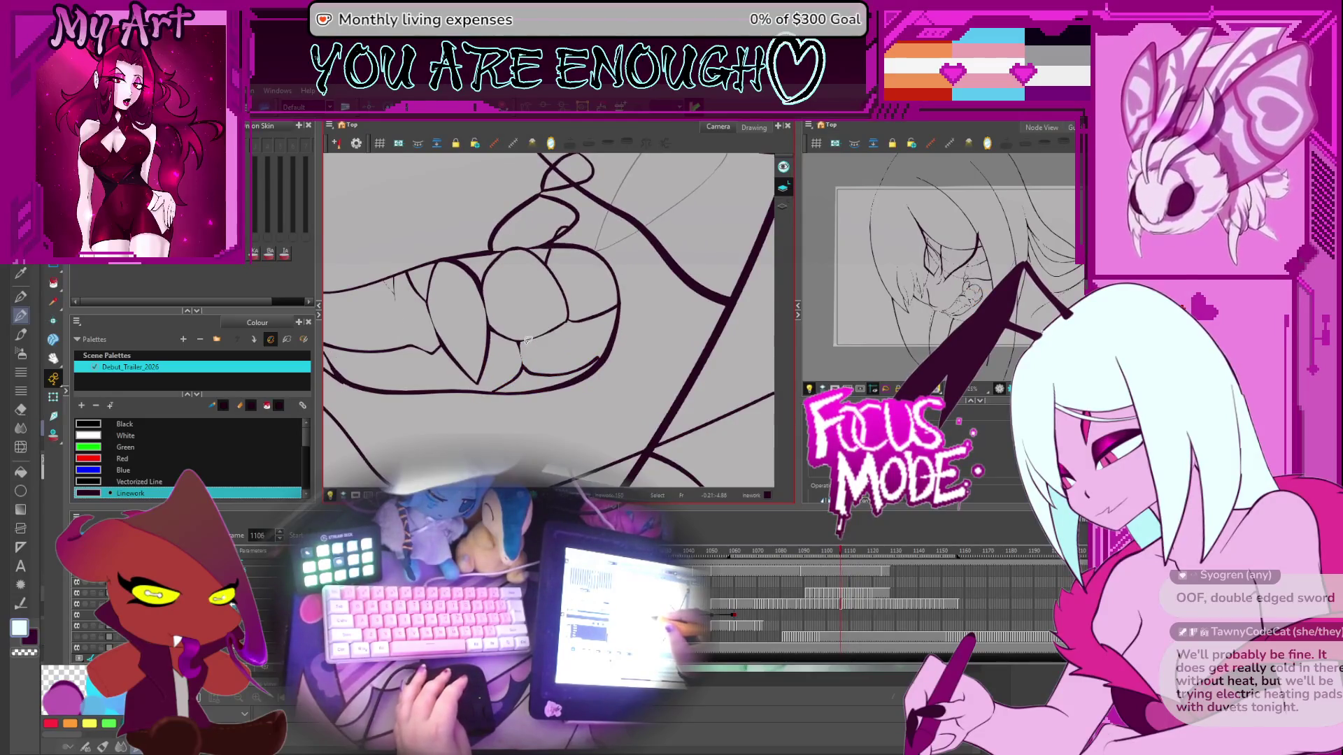
key("period")
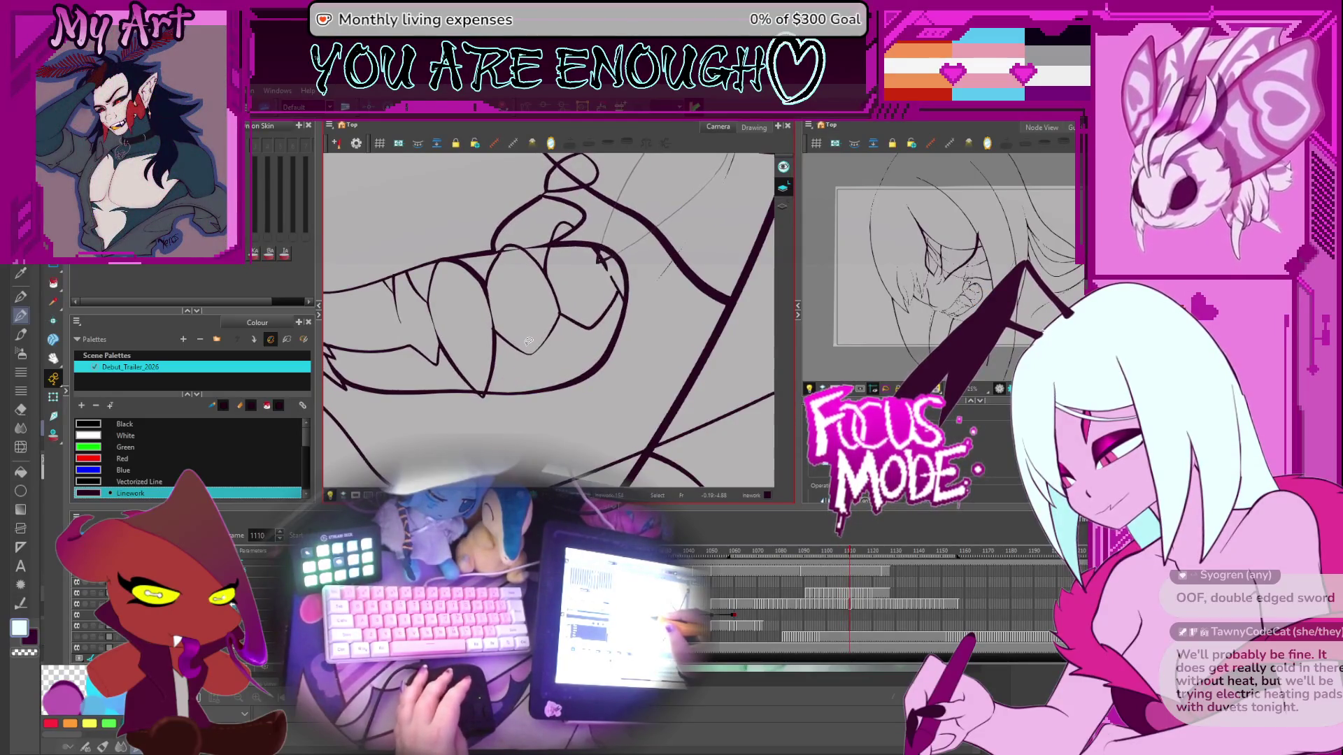
key("period")
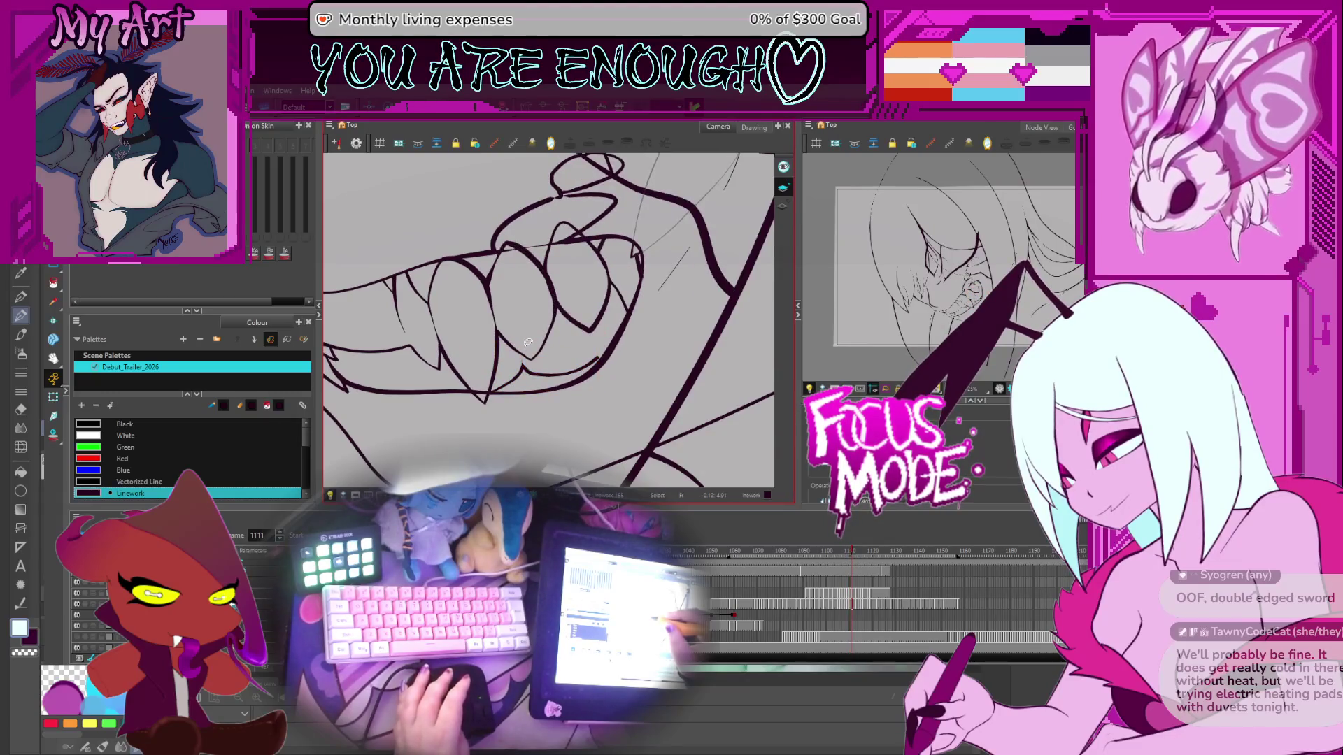
key("comma")
key("period")
key("period")
key("period")
key("period")
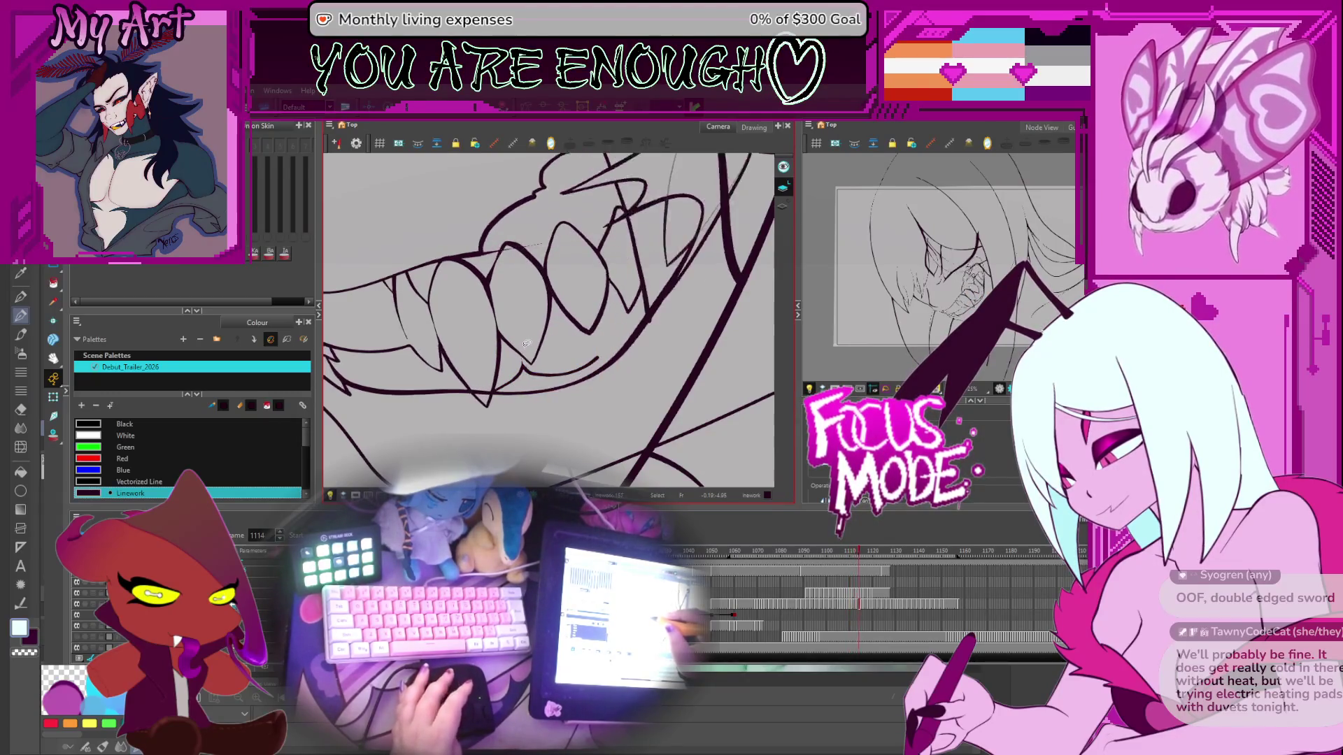
key("comma")
key("comma")
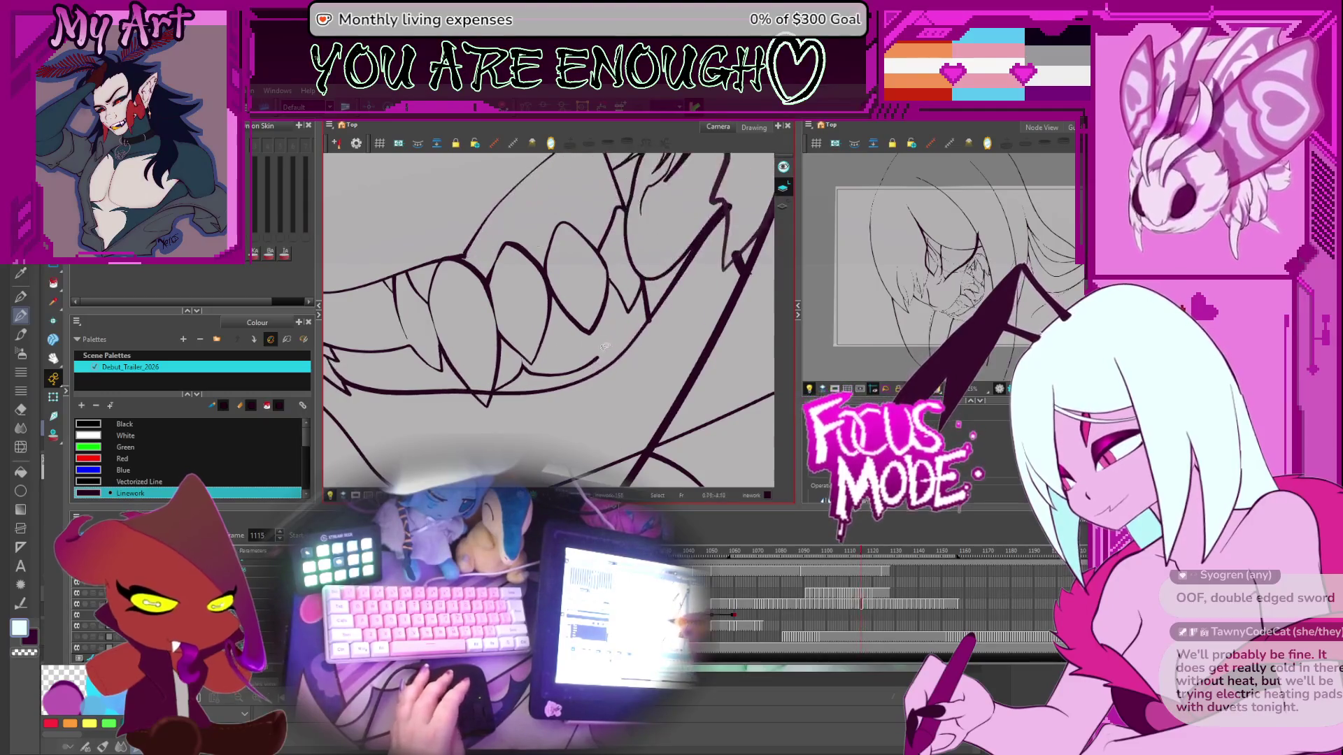
Step: Undo and redraw the short fang stroke on frame 1115 with the Pencil
left_click(615, 357)
left_click_drag(616, 354, 625, 331)
key("alt+x")
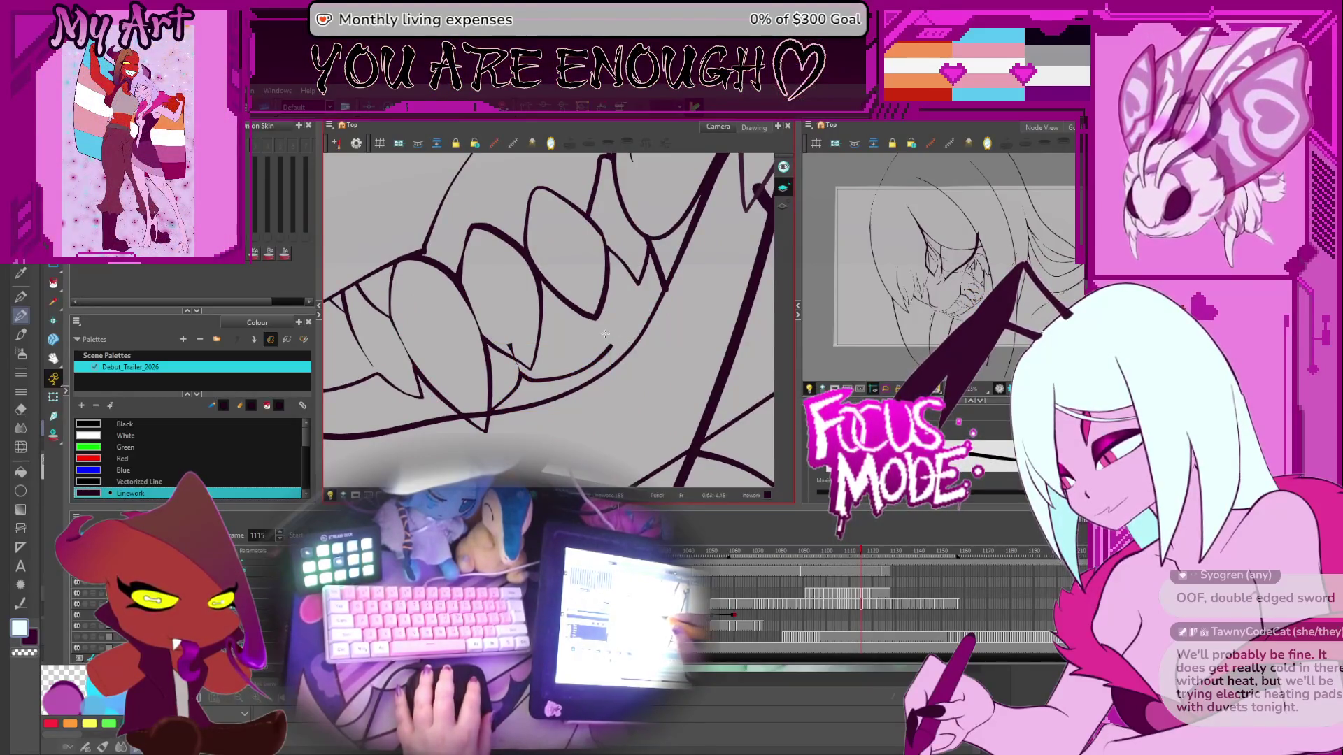
left_click_drag(645, 325, 518, 375)
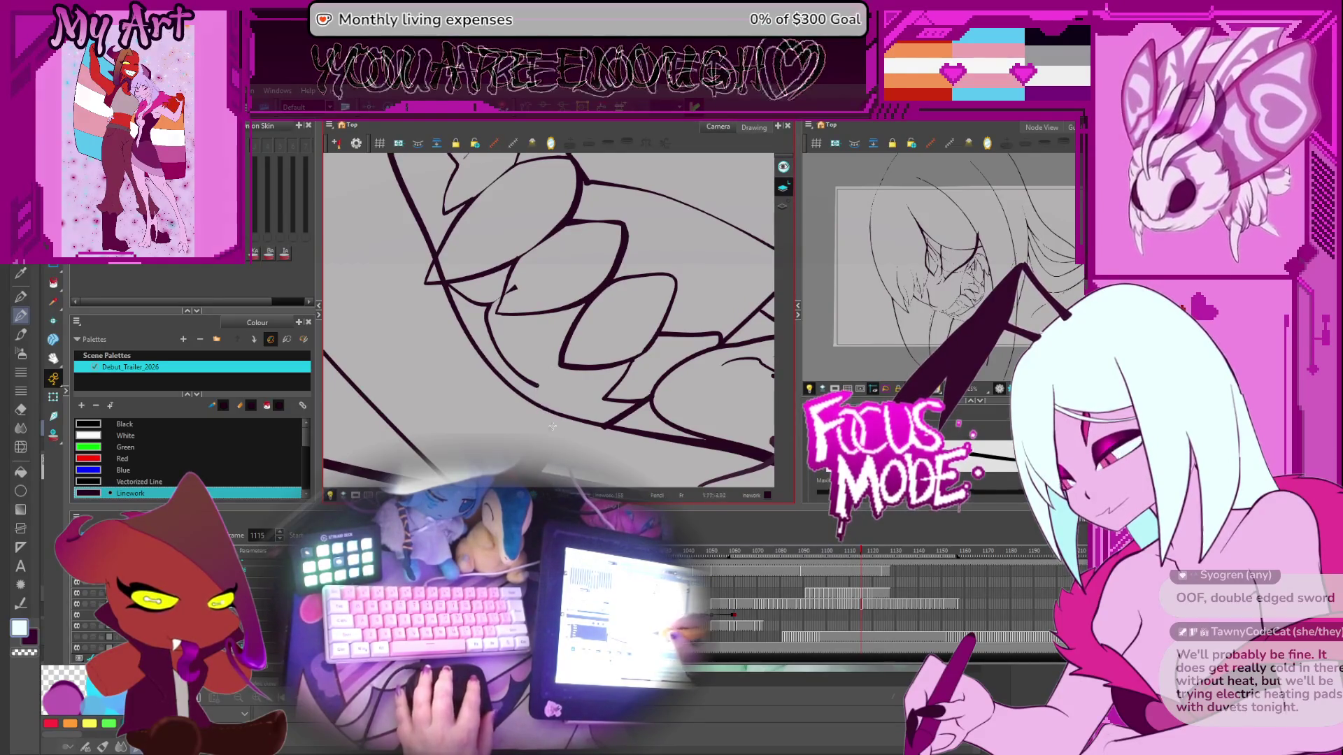
key("ctrl+z")
mouse_move(556, 430)
left_mouse_down()
mouse_move(544, 375)
mouse_move(598, 369)
left_mouse_up()
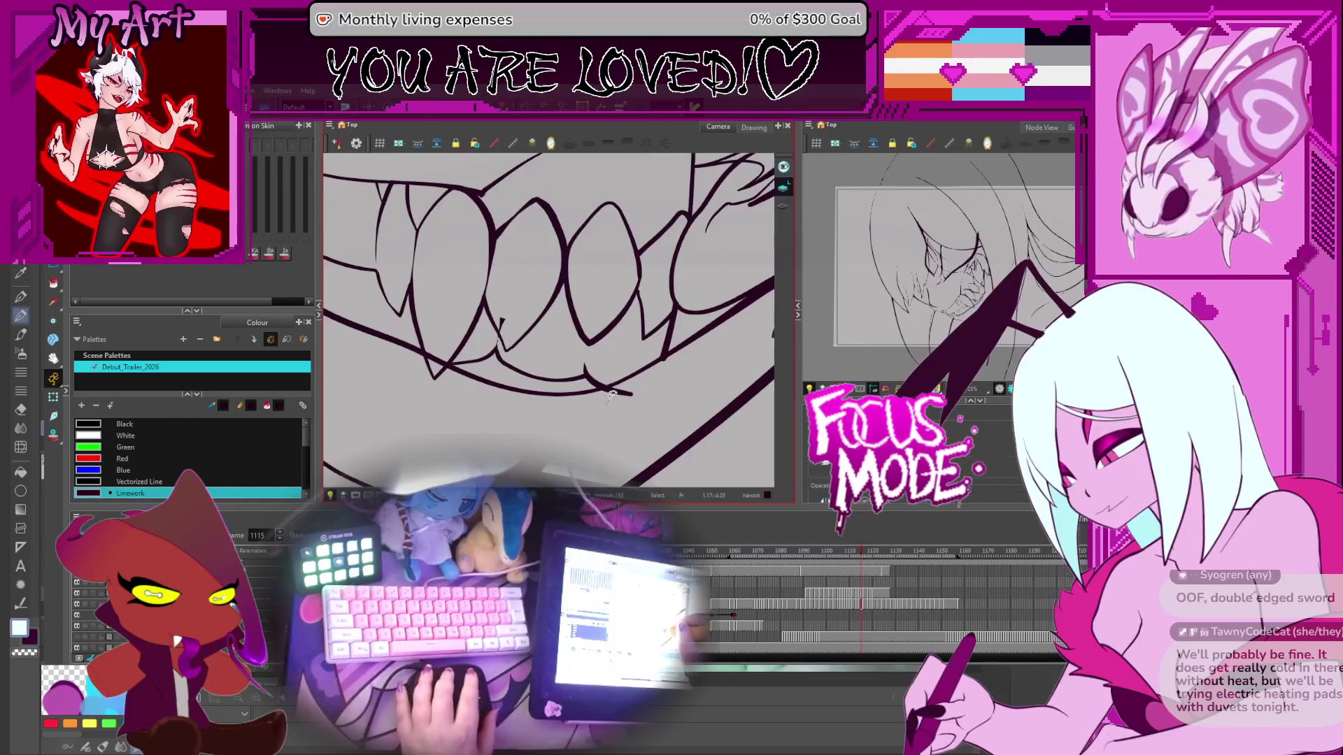
Step: Compare frames 1115 and 1116 and select the short stroke under the teeth
key("period")
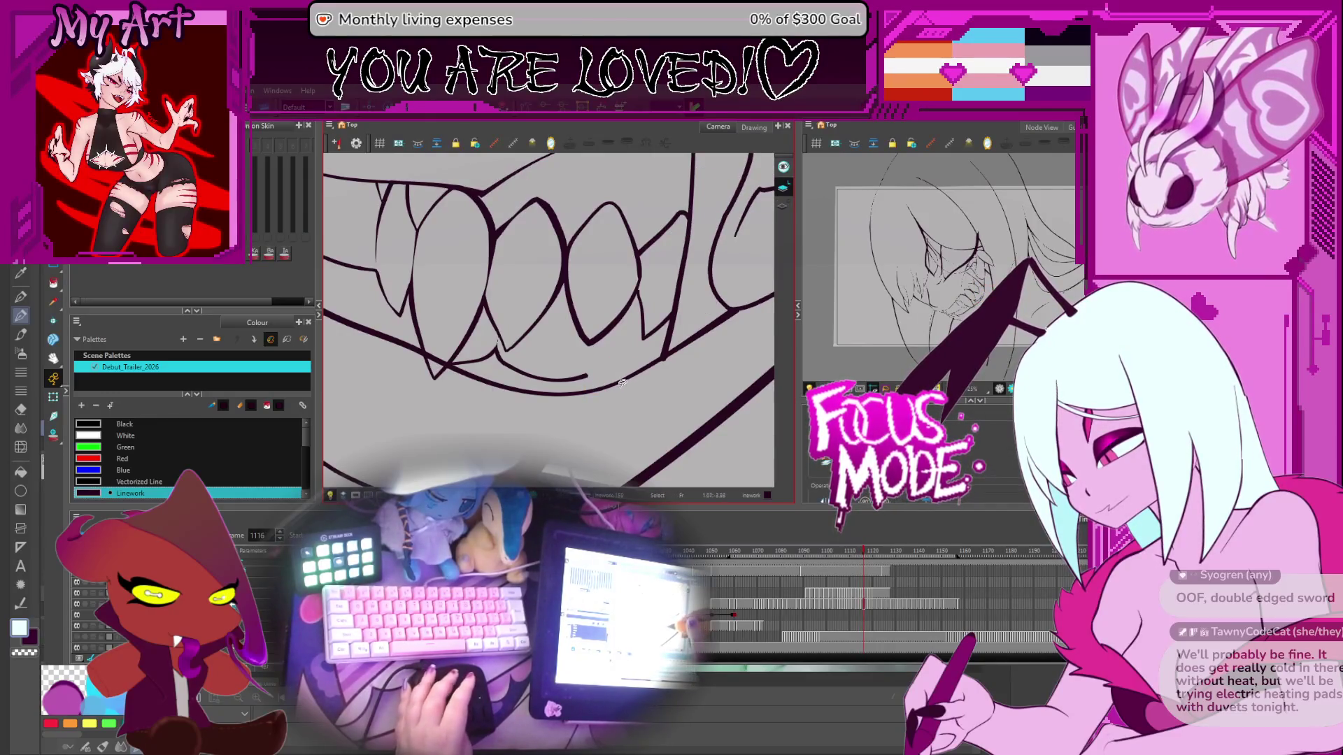
key("comma")
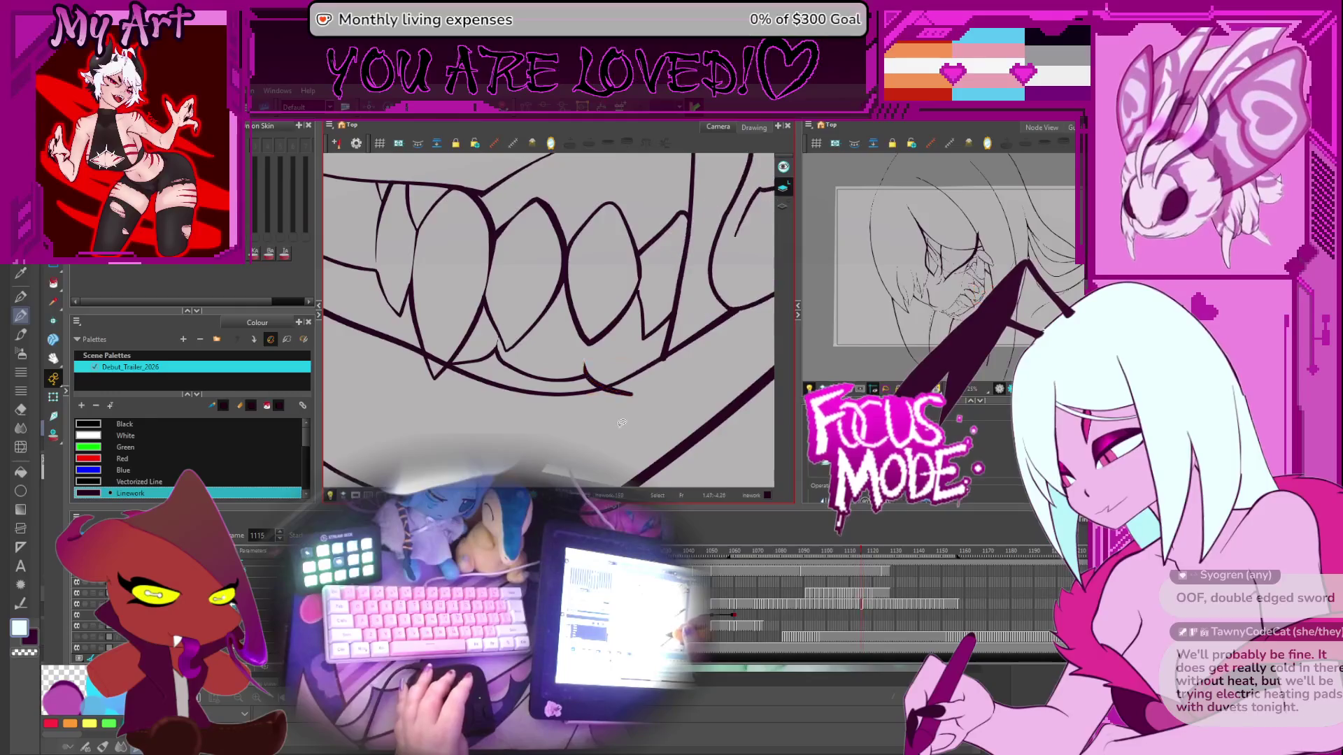
left_click(618, 411)
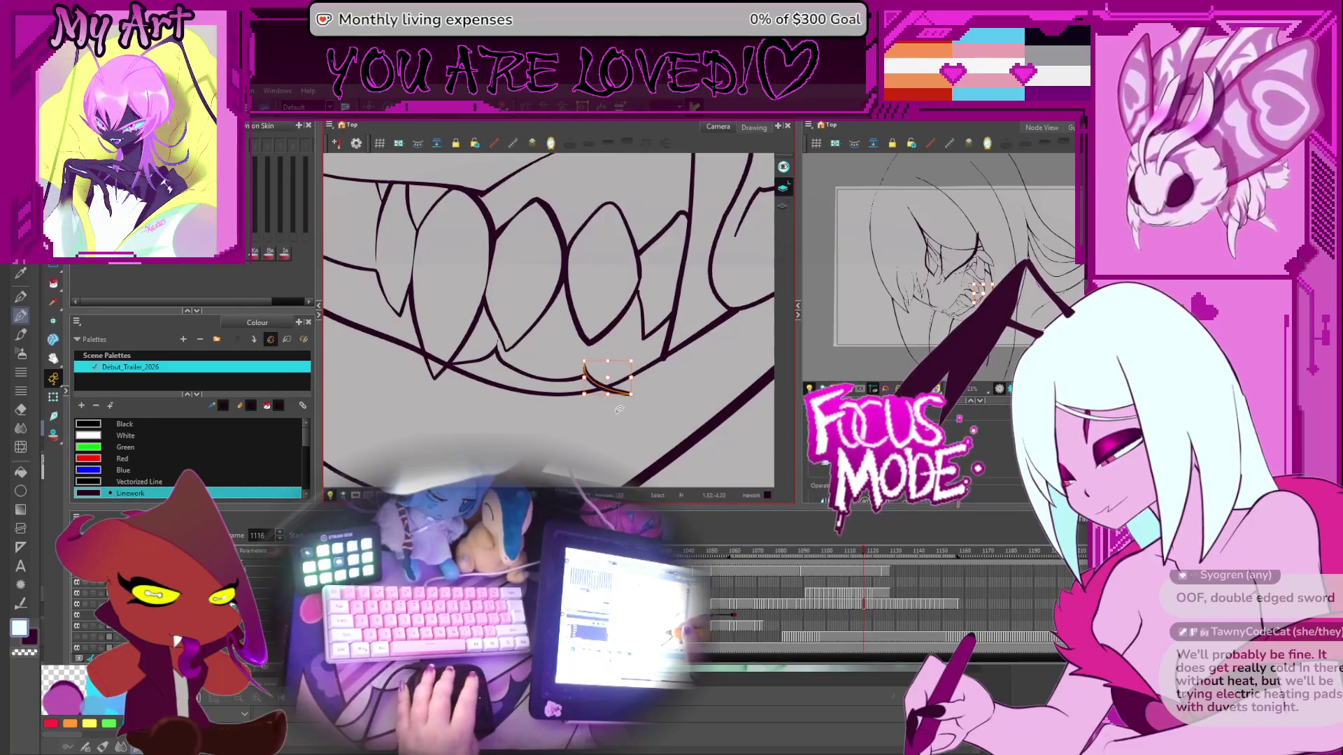
key("alt+t")
key("comma")
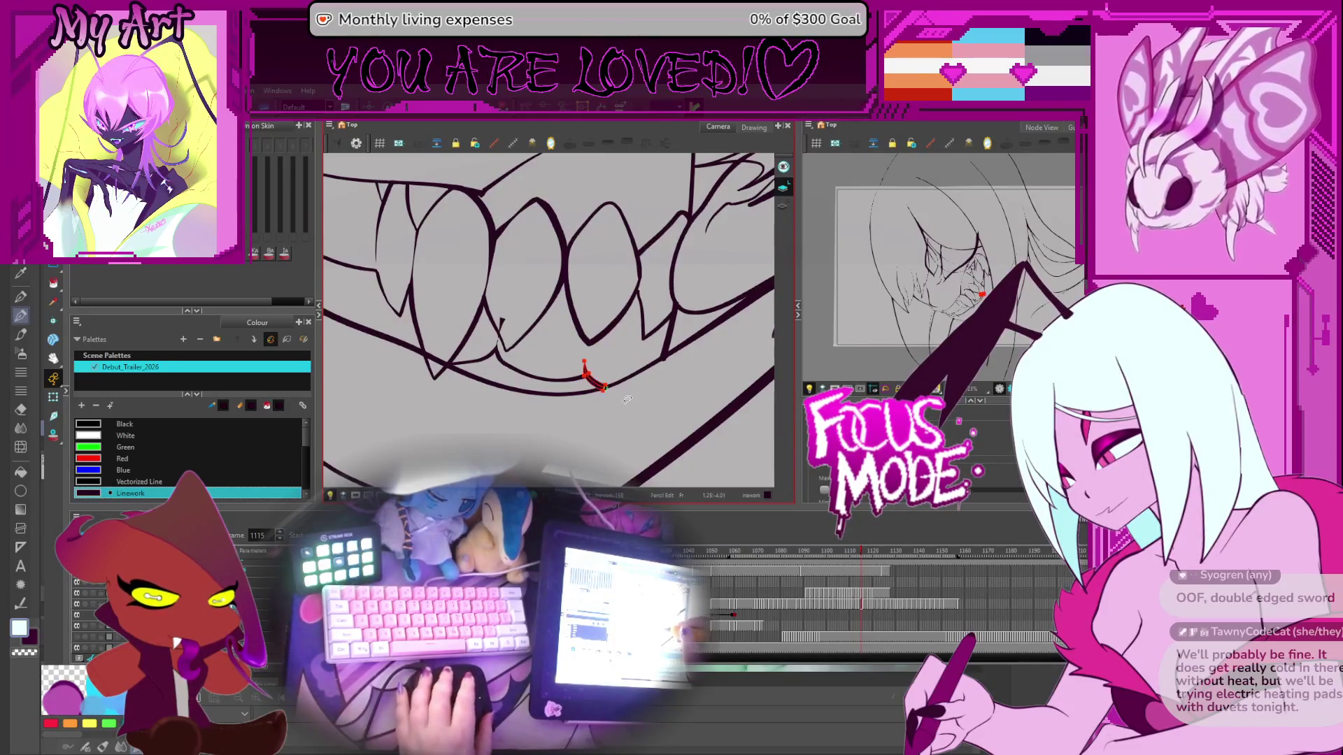
scroll(627, 399, "up", 2)
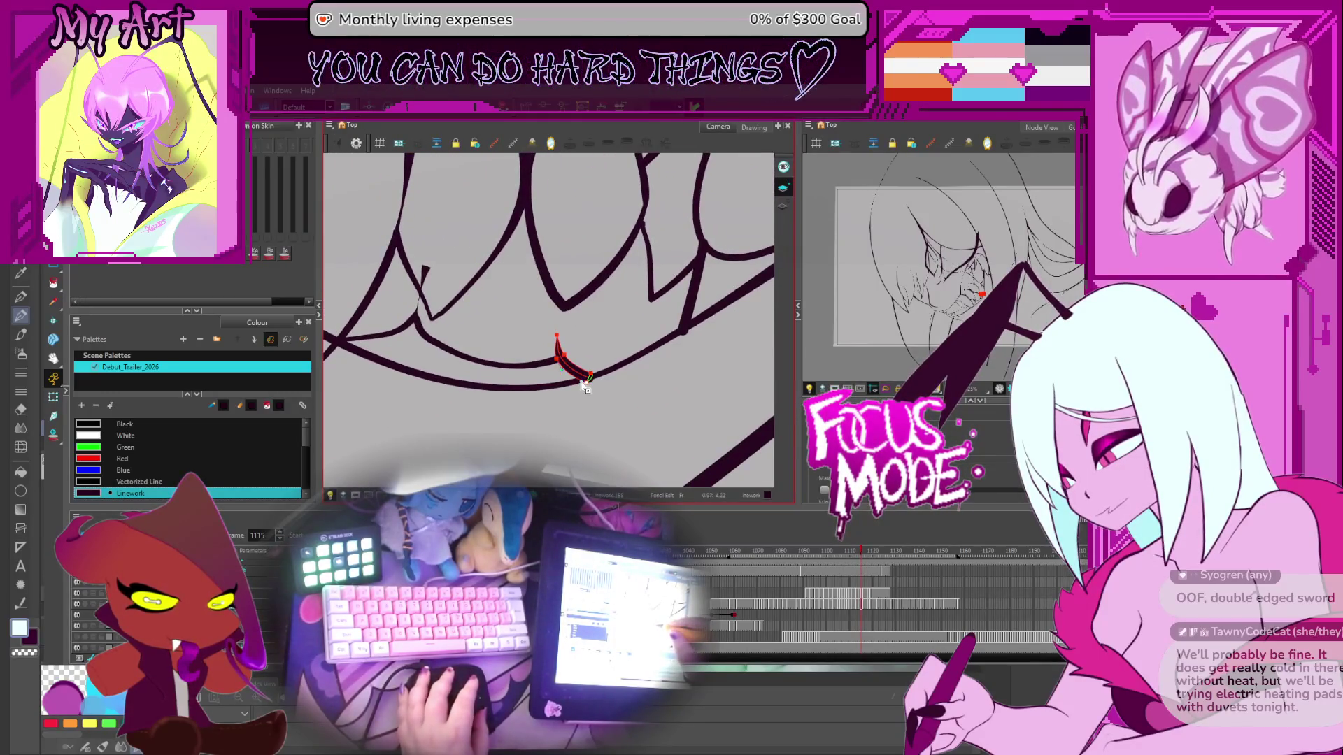
Step: Delete the stray curved hook stroke on frame 1116
key("alt+s")
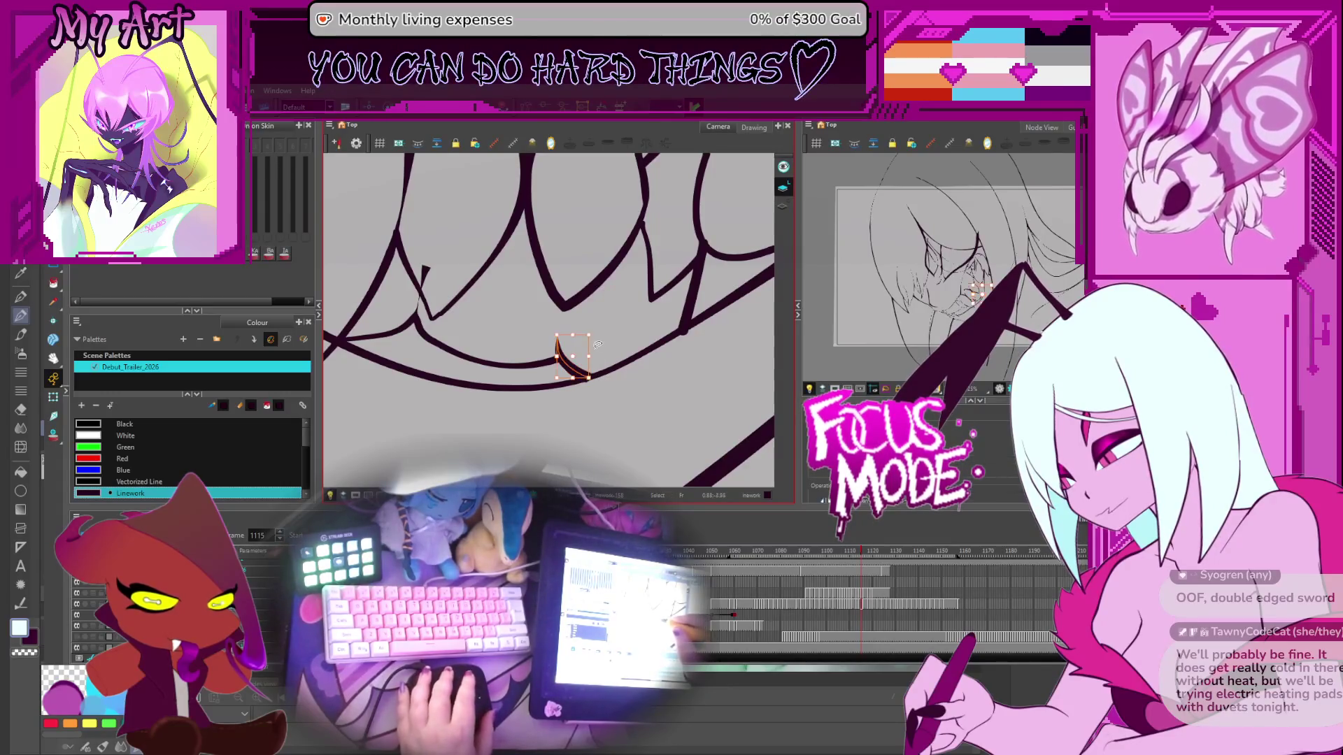
scroll(610, 393, "up", 1)
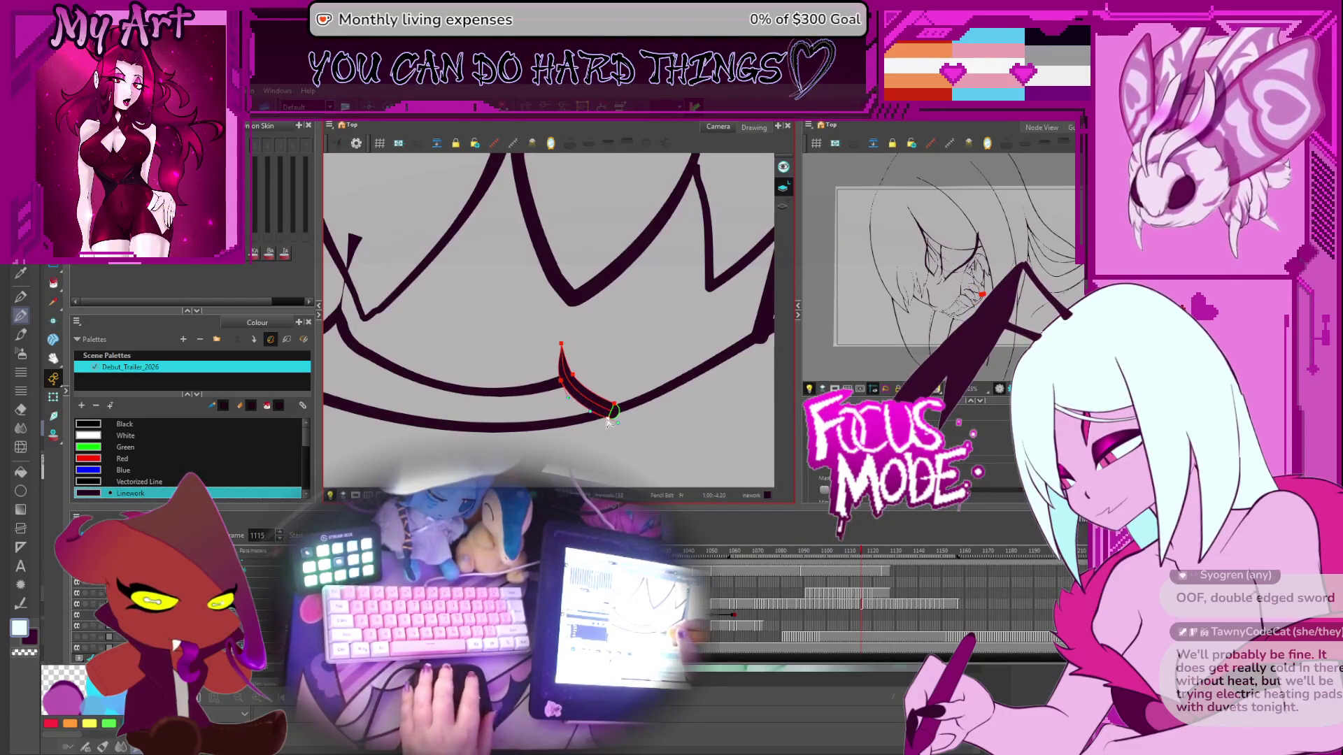
key("period")
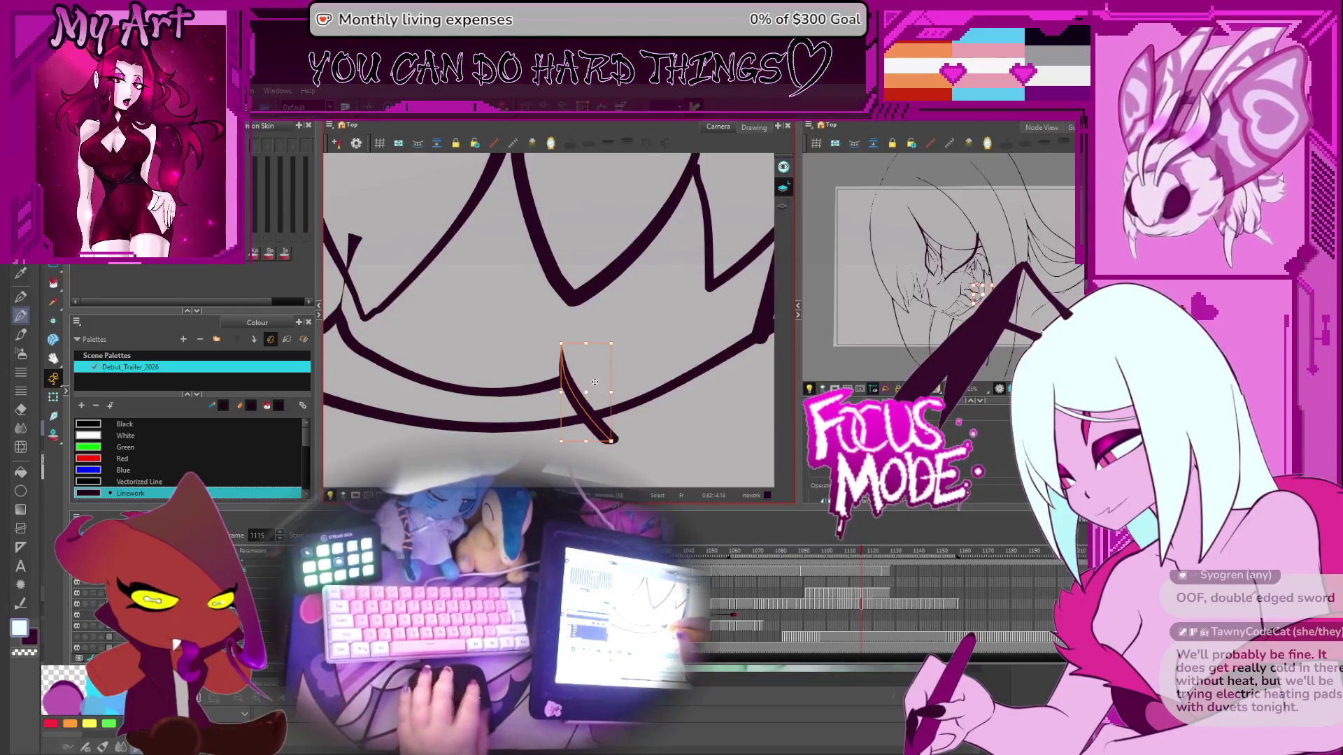
left_click(573, 402)
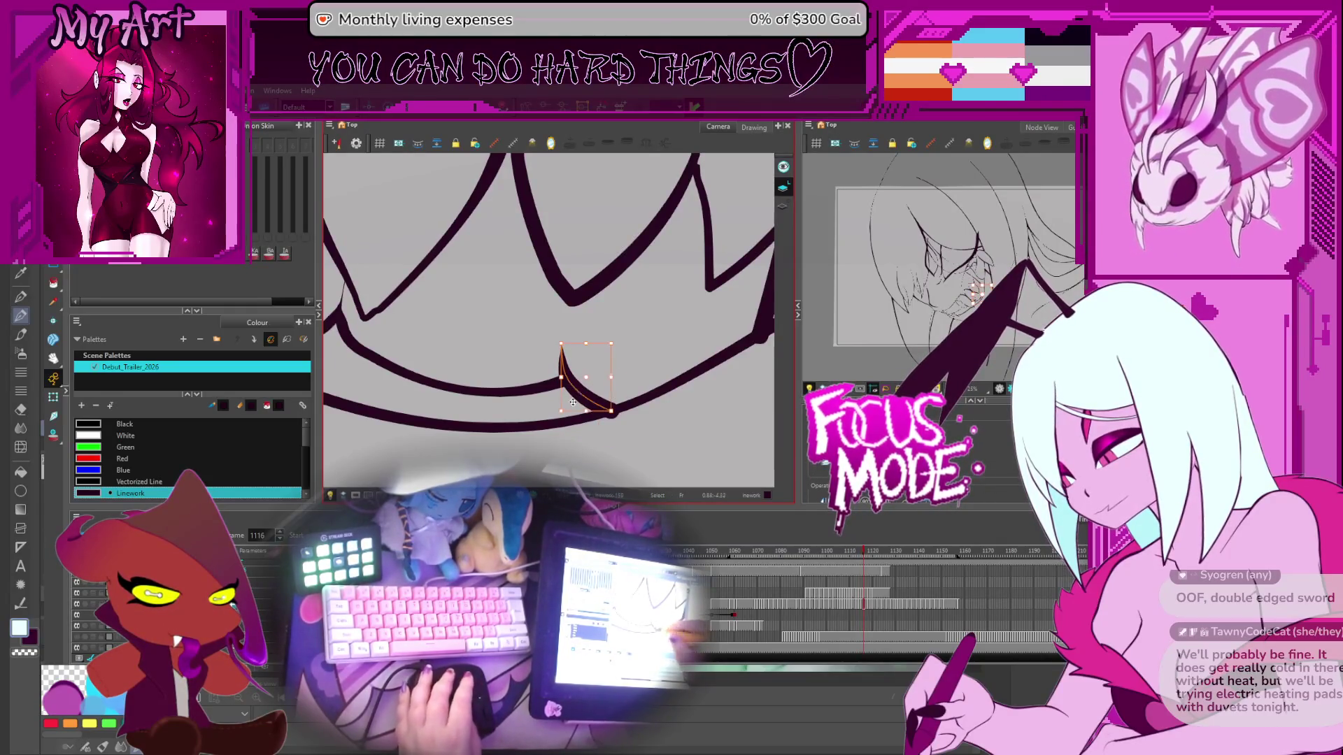
key("Delete")
Step: Zoom out and review frames 1118–1126 to confirm the hook is gone
key("period")
key("period")
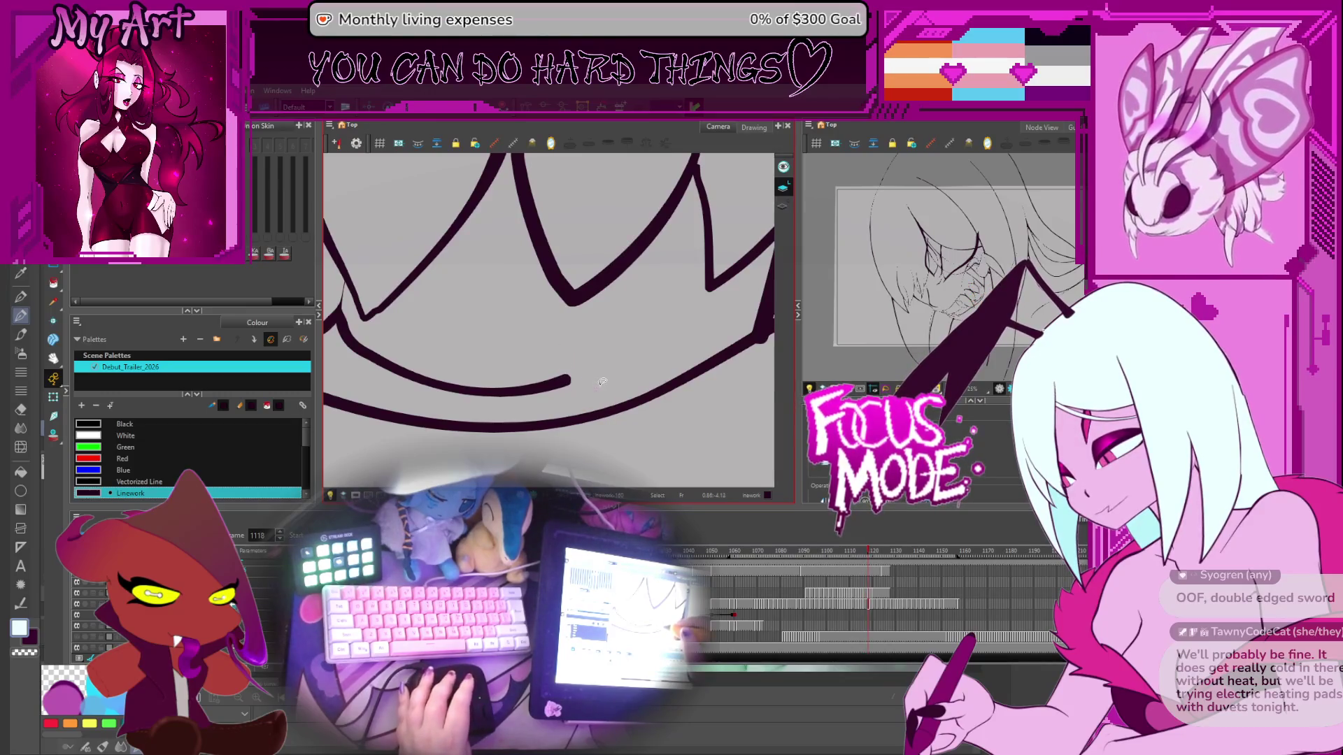
key("2")
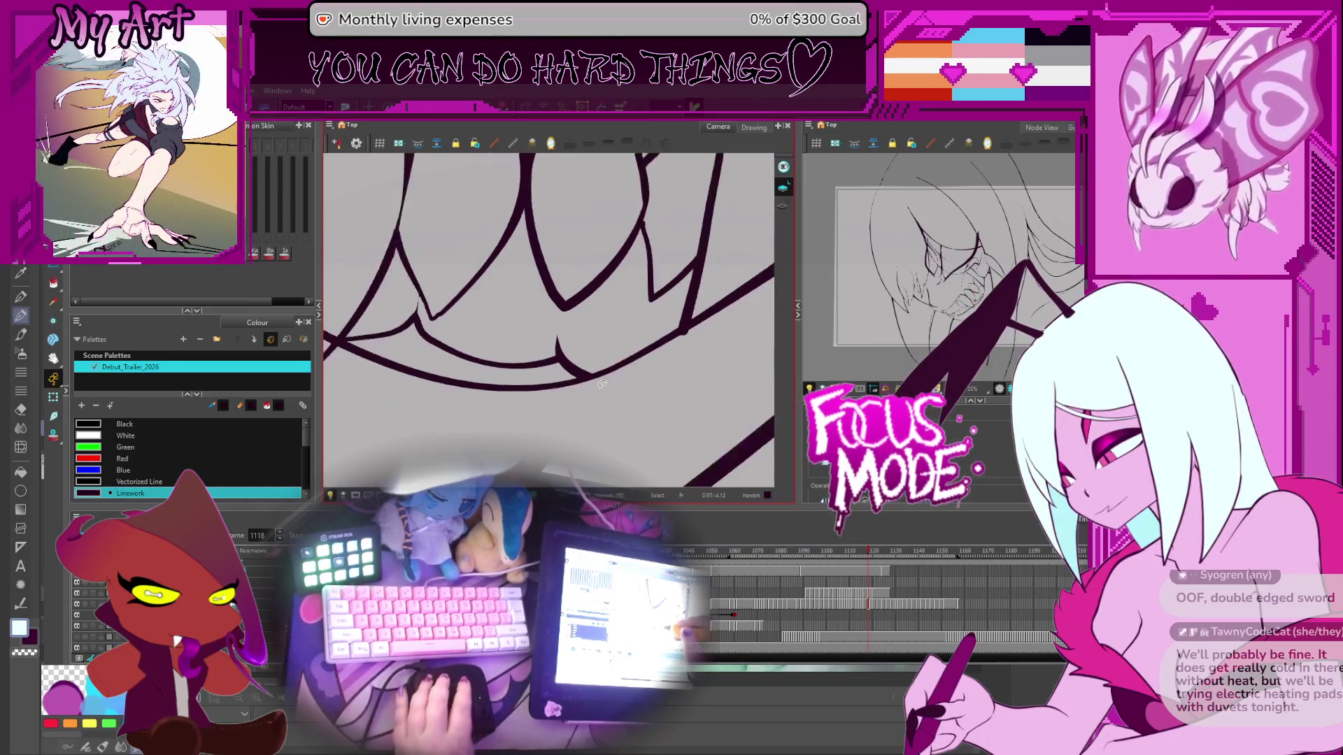
key("period")
key("period")
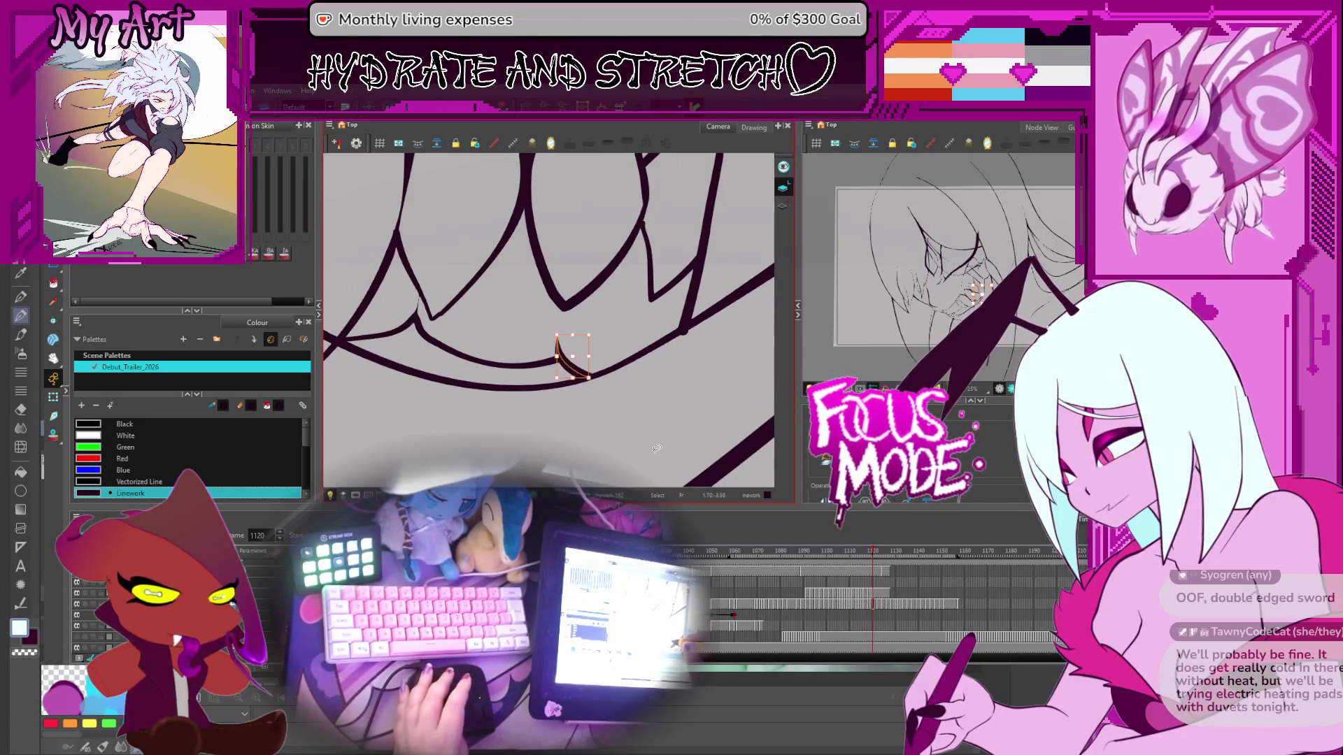
key("period")
key("period")
key("period")
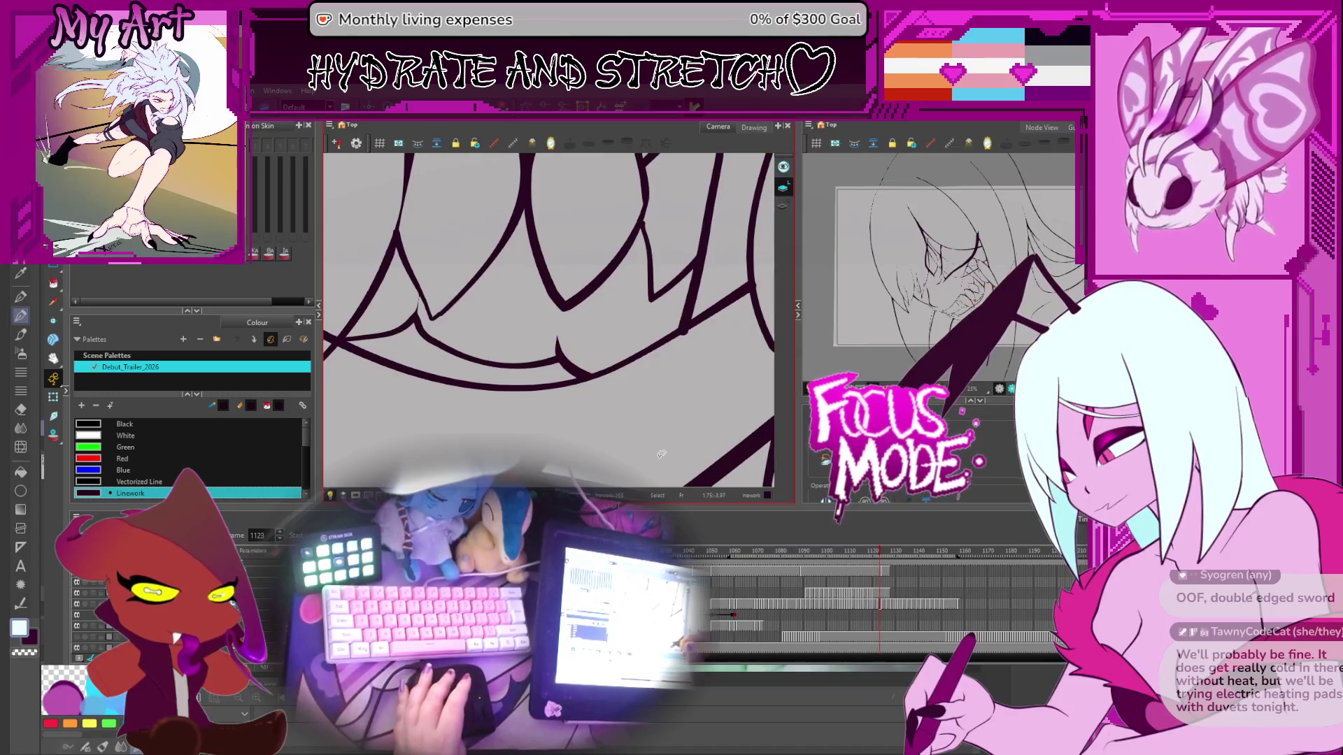
key("period")
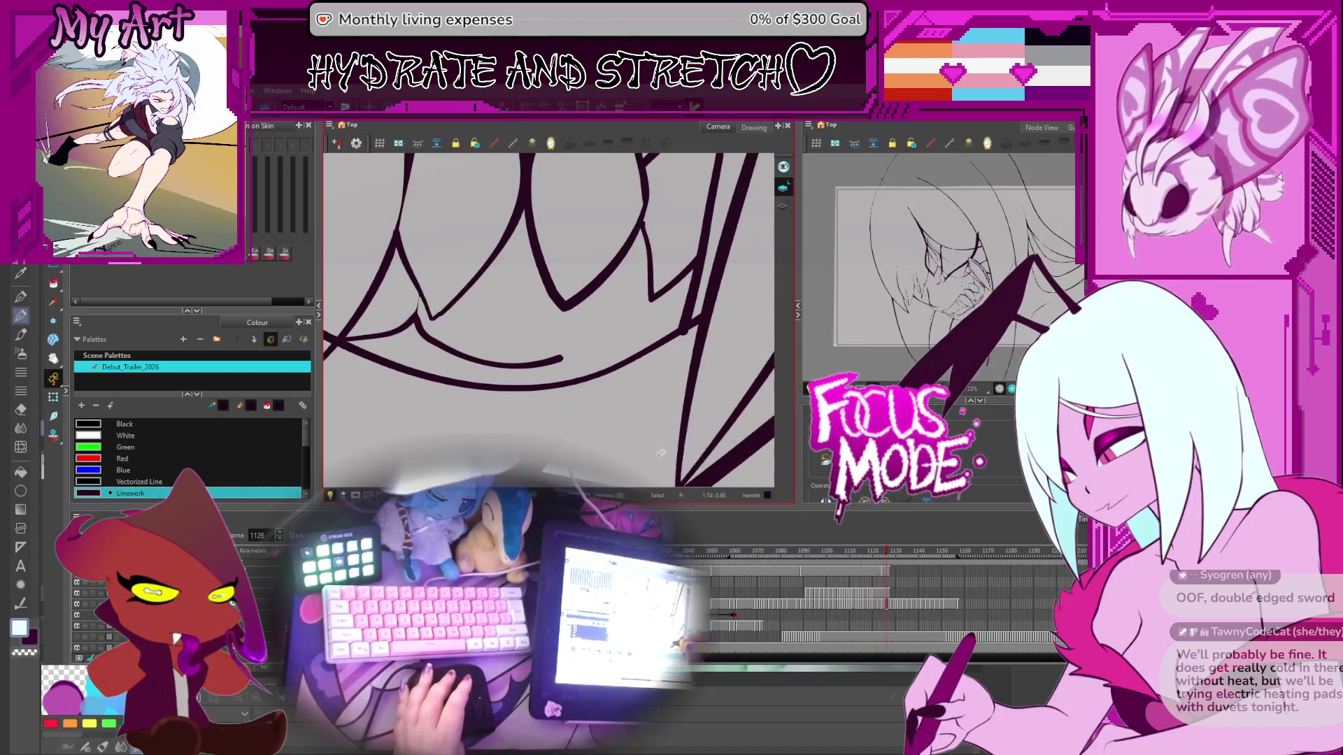
key("period")
key("period")
key("period")
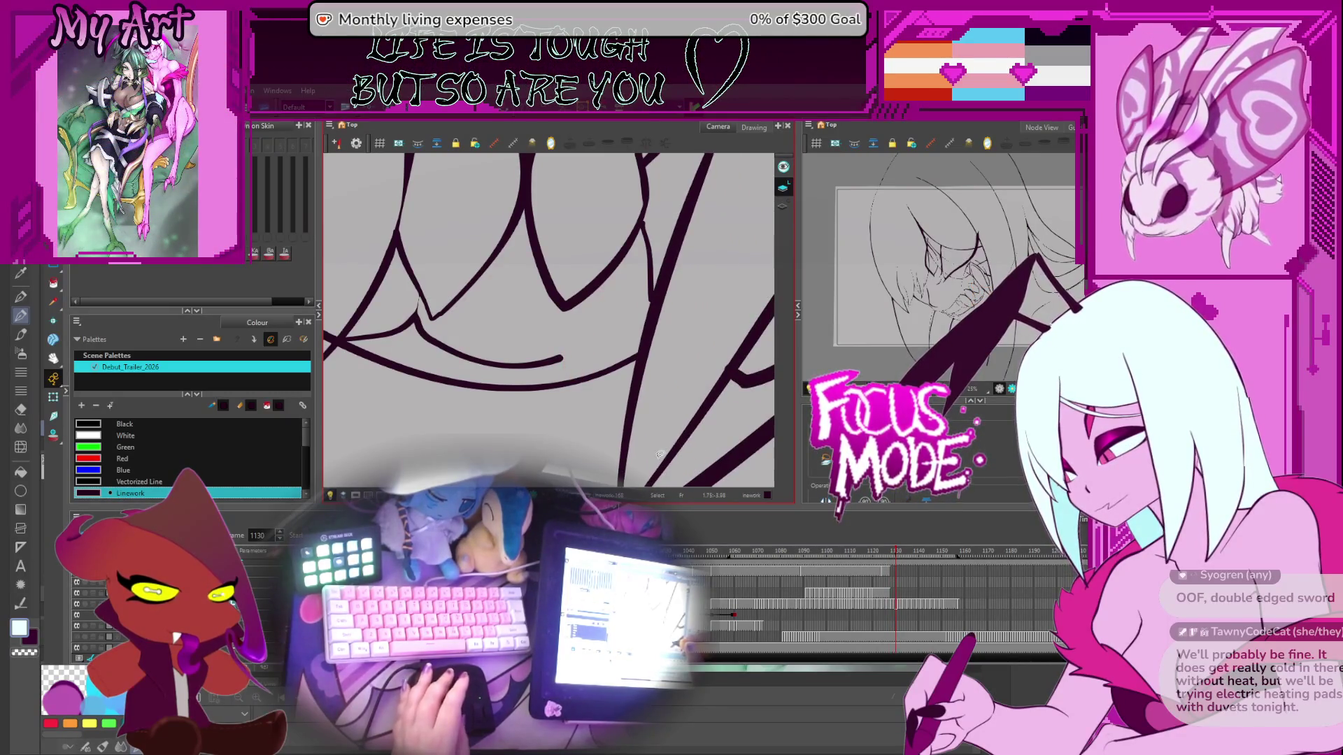
Step: Step forward from frame 1131 through the later fang drawings
key("period")
key("period")
key("period")
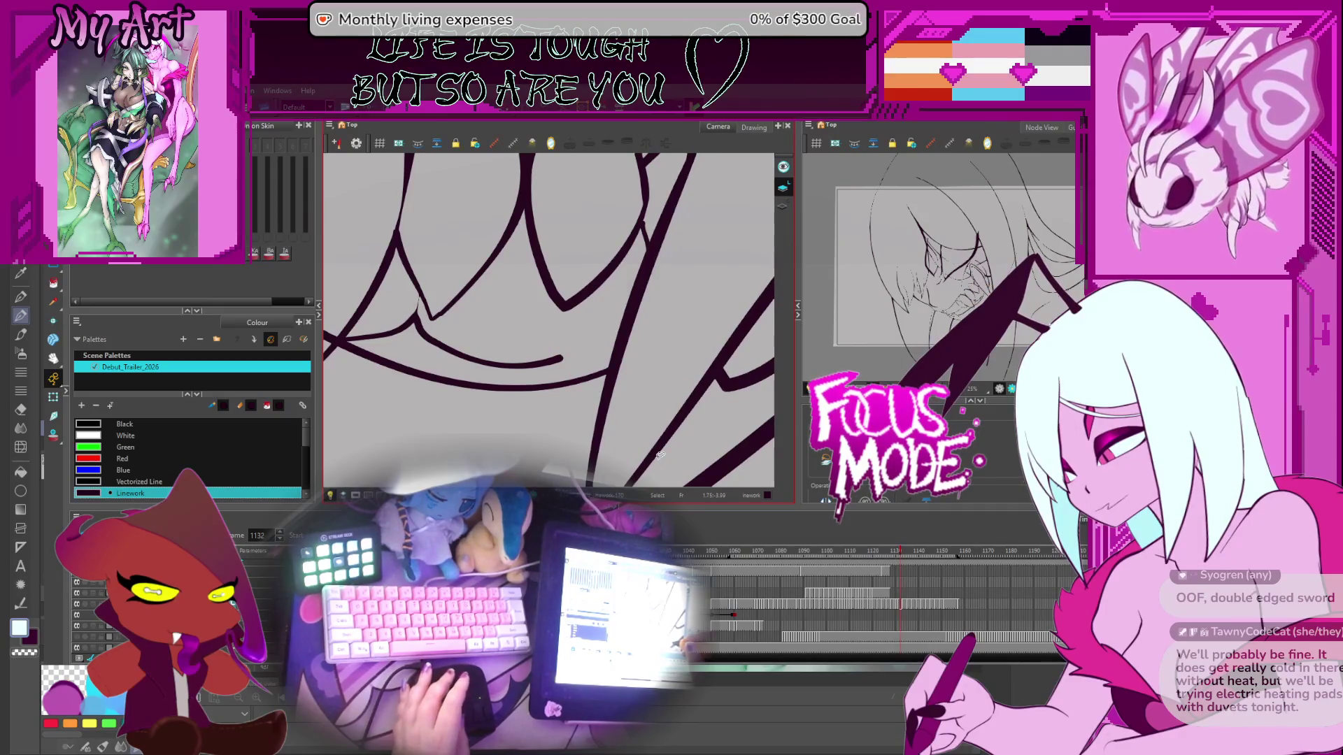
key("period")
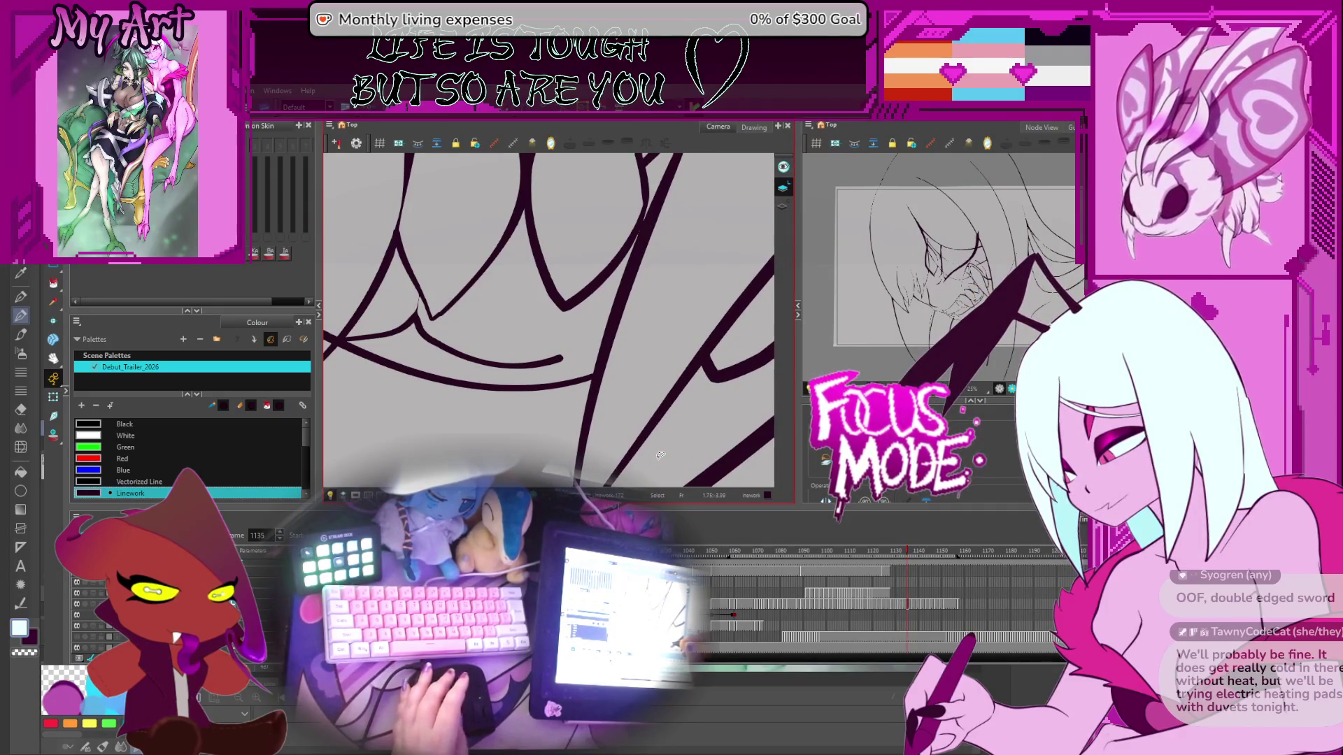
key("period")
key("period")
key("period")
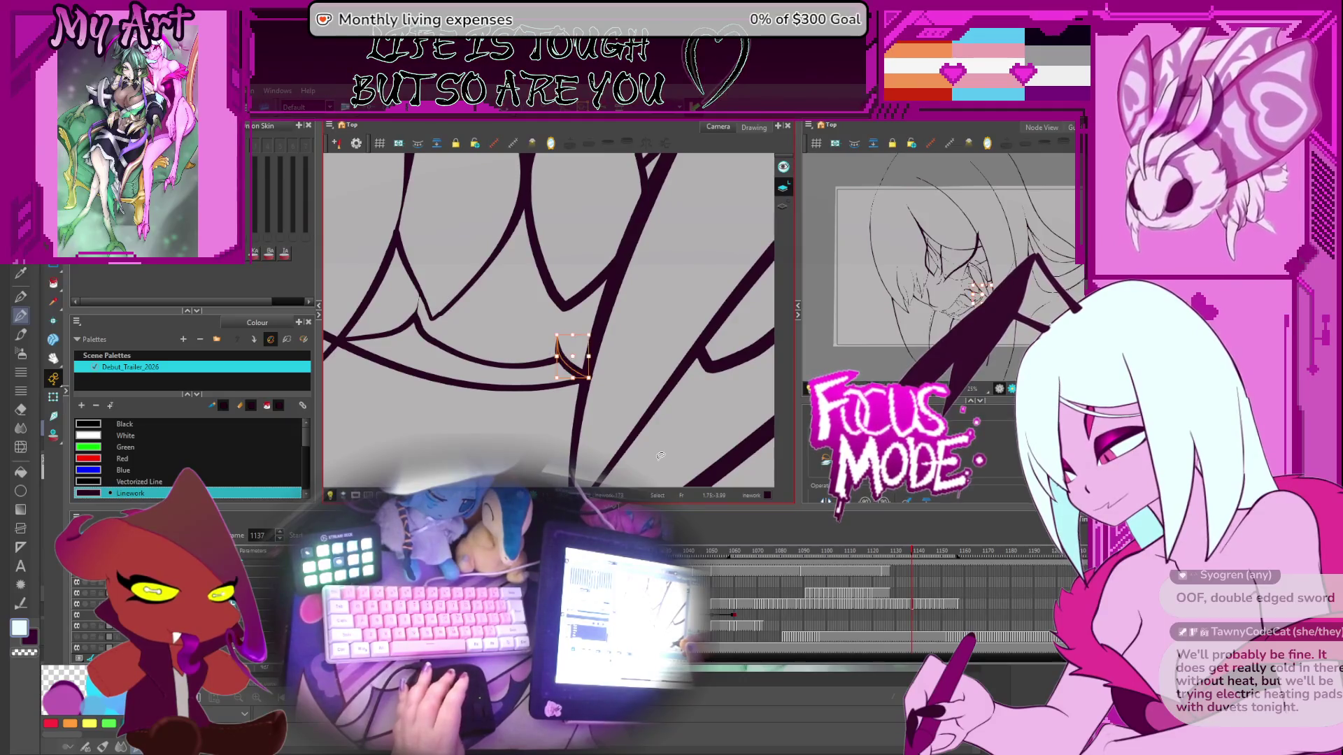
key("period")
key("period")
key("period")
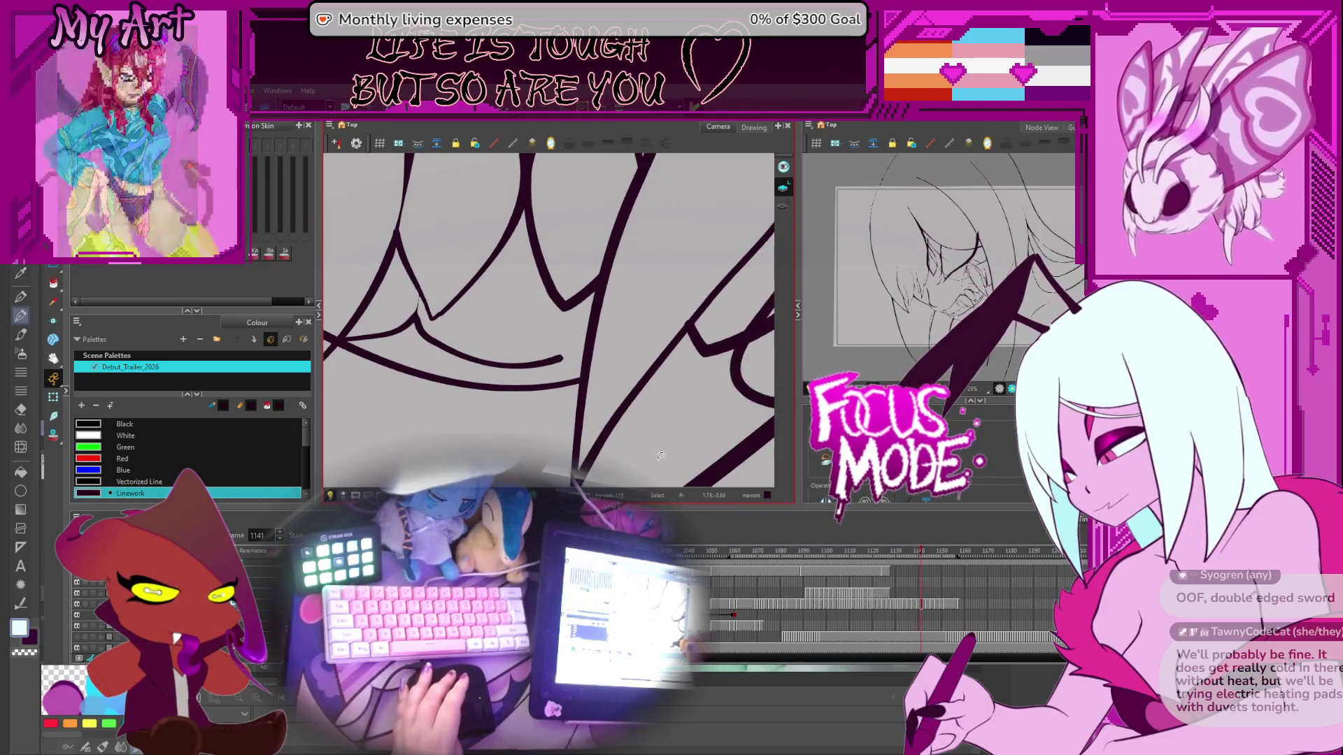
key("period")
key("period")
key("period")
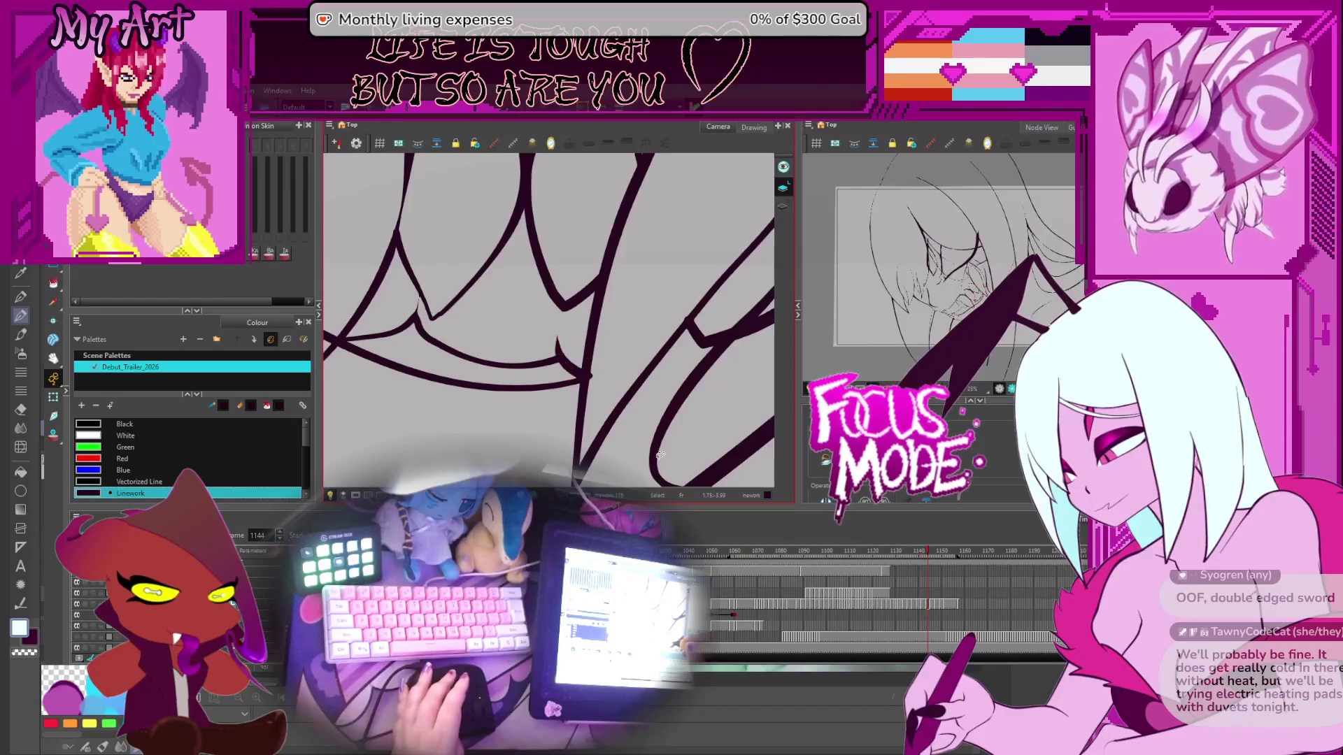
key("period")
key("period")
key("period")
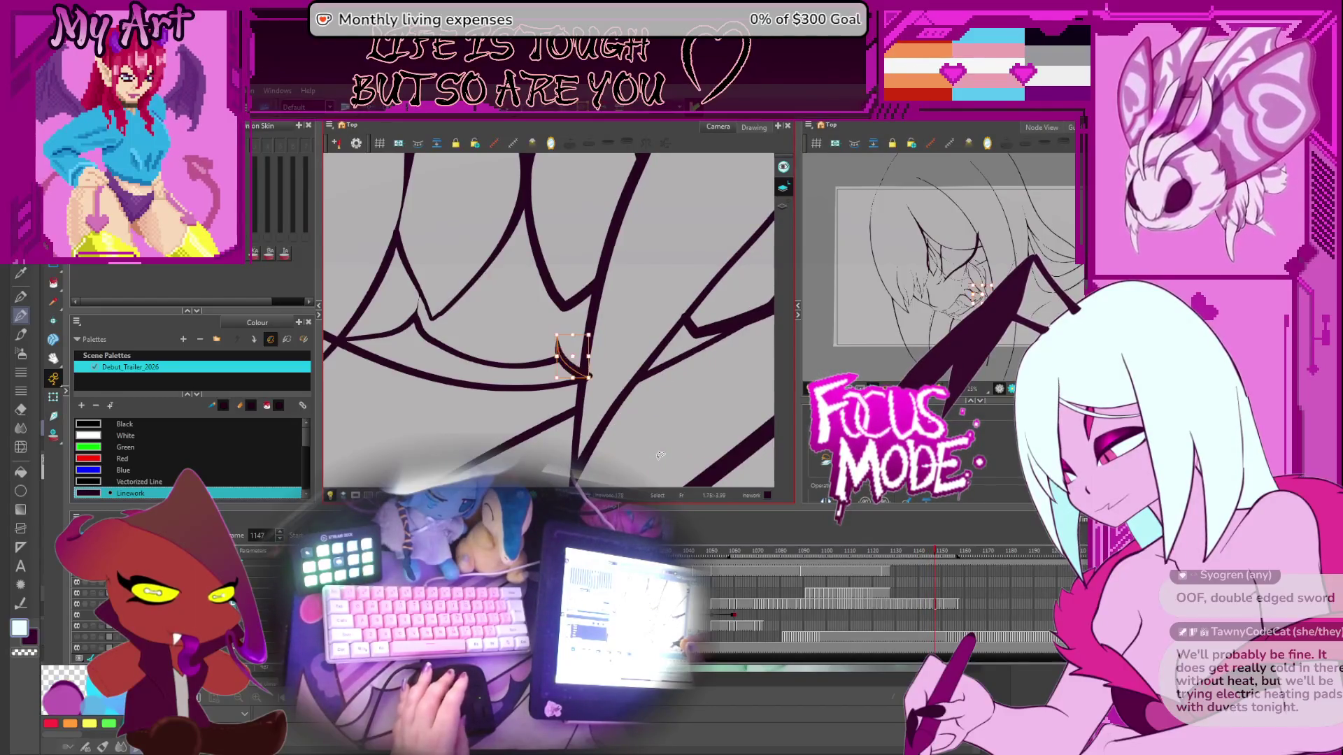
key("period")
key("period")
key("period")
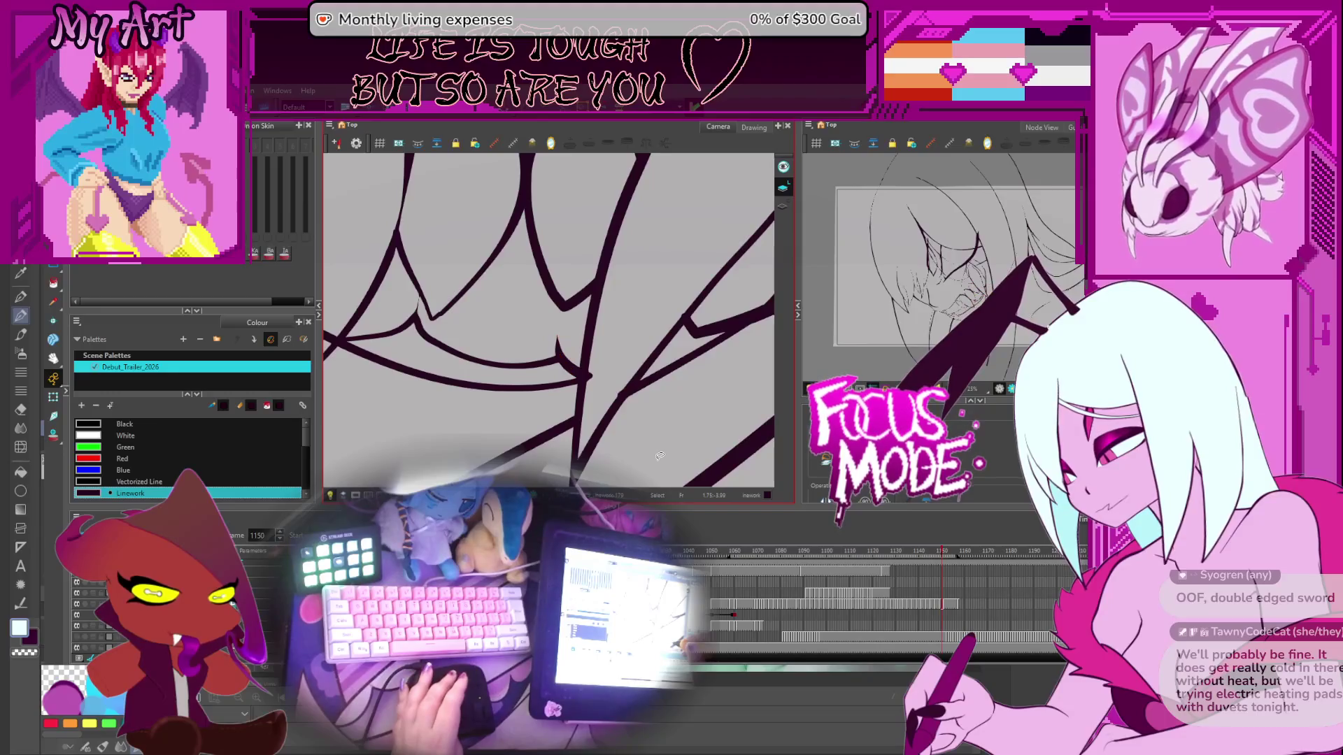
key("period")
key("period")
key("period")
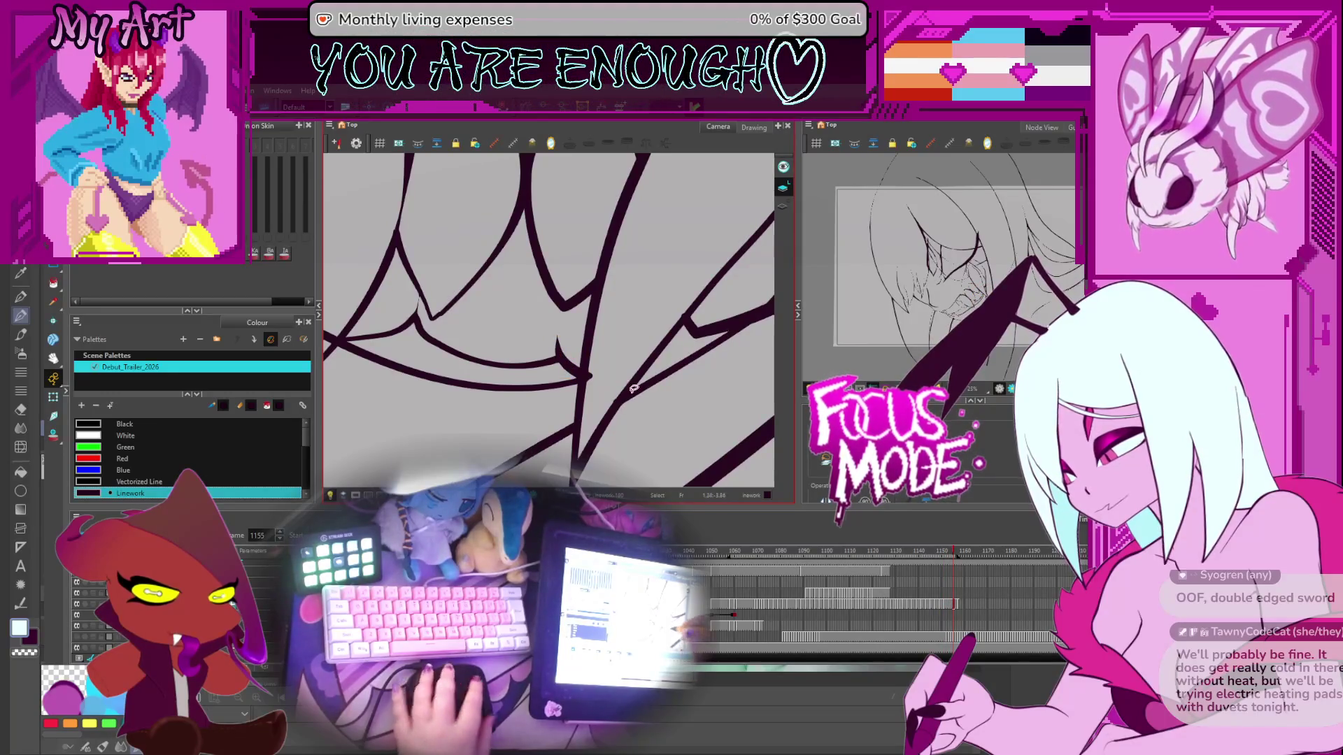
Step: Trim the overlapping line end at the fang tip with the Cutter, then step back to earlier mouth frames
key("alt+t")
key("comma")
key("comma")
key("comma")
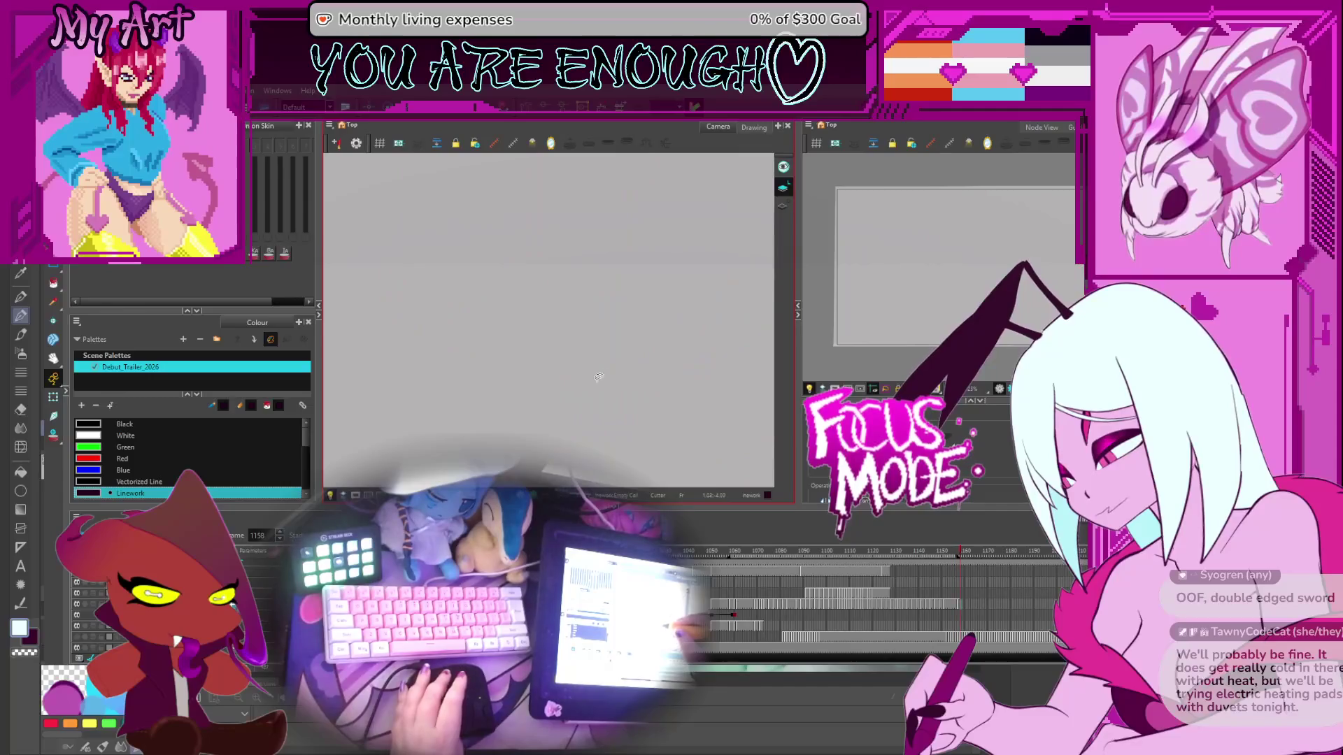
key("period")
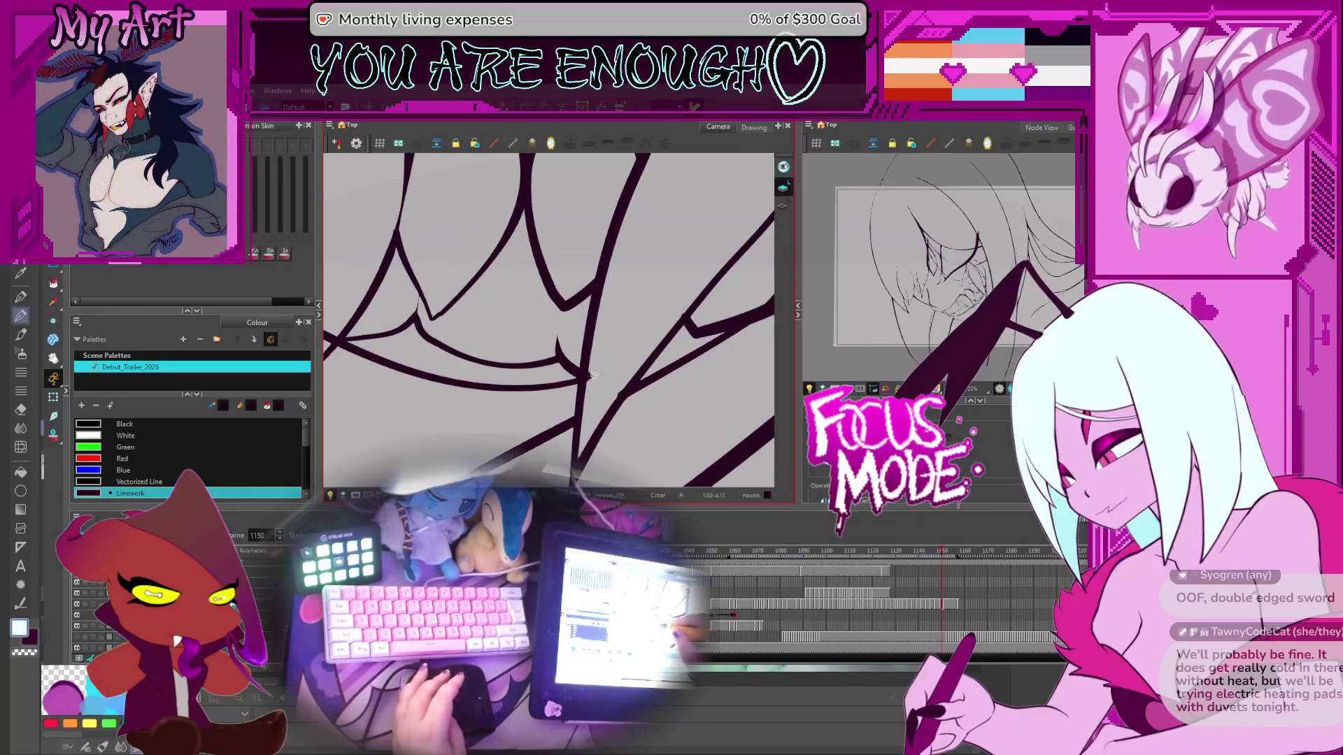
key("period")
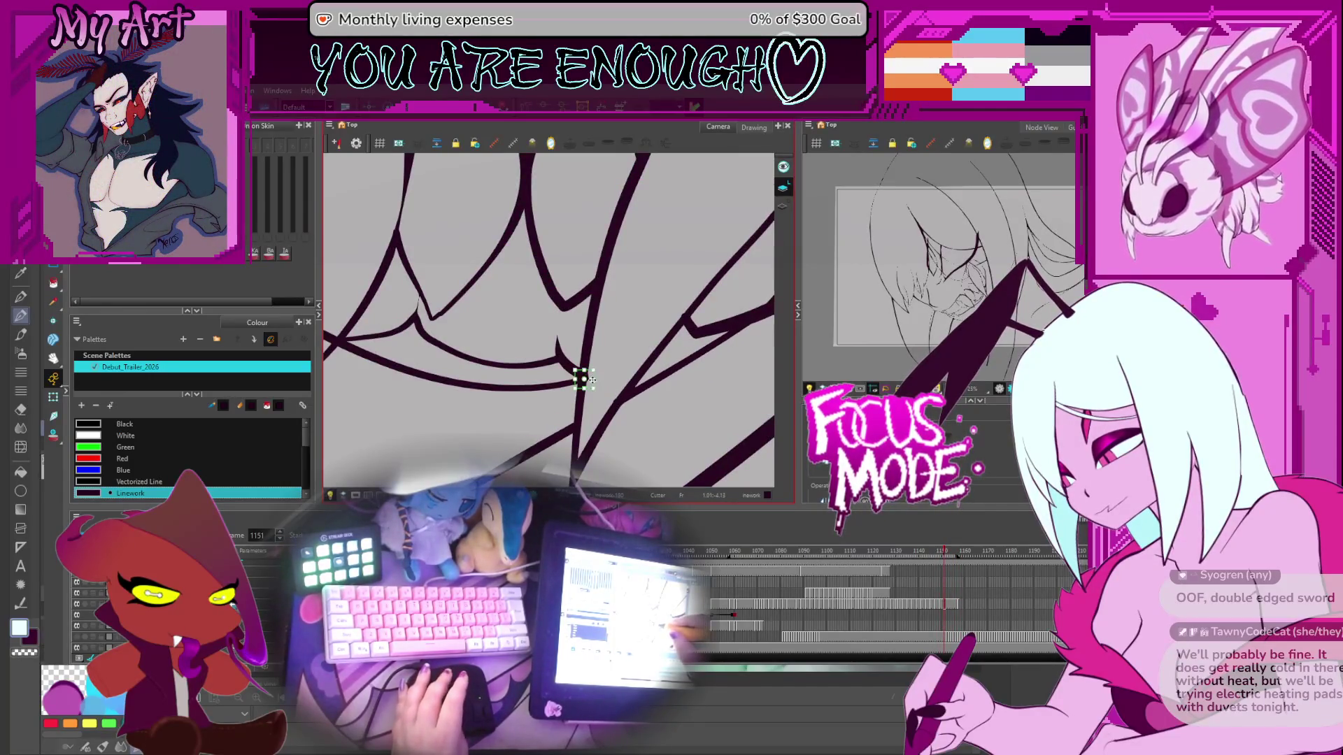
key("comma")
key("comma")
key("comma")
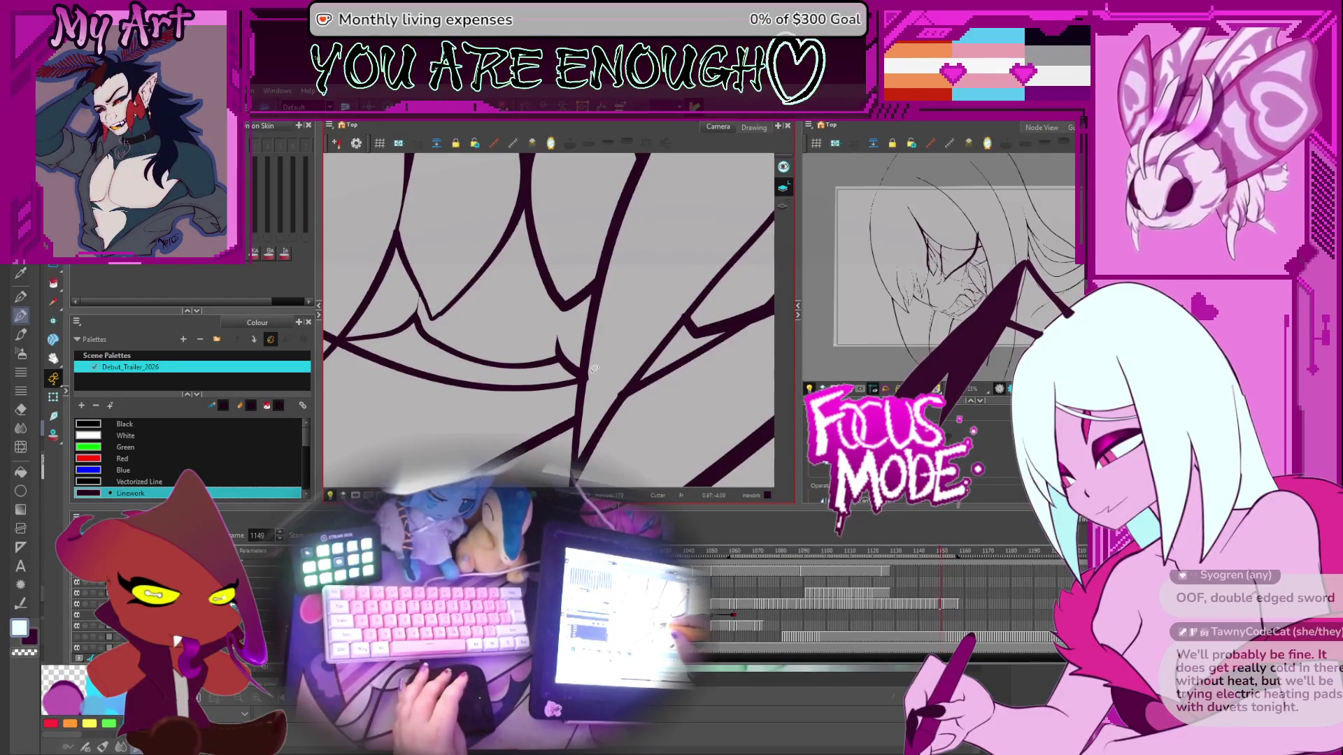
key("comma")
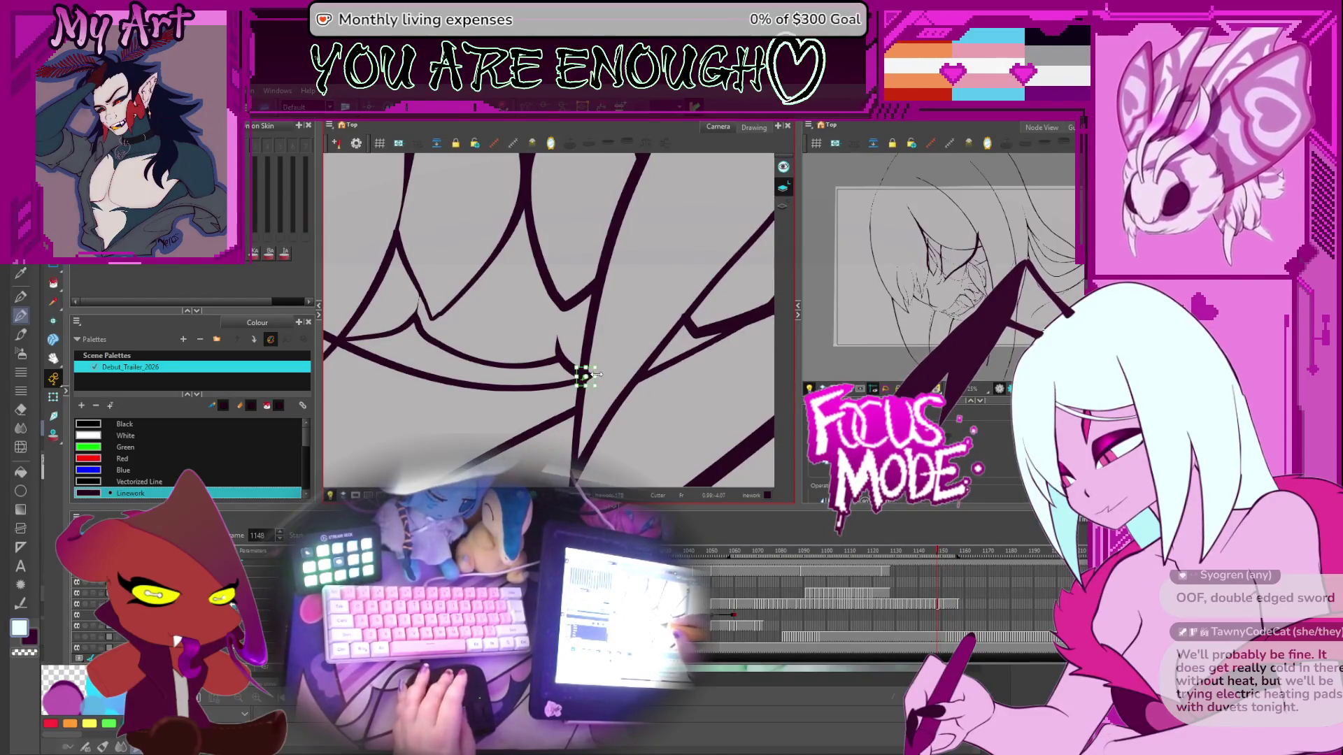
key("comma")
key("comma")
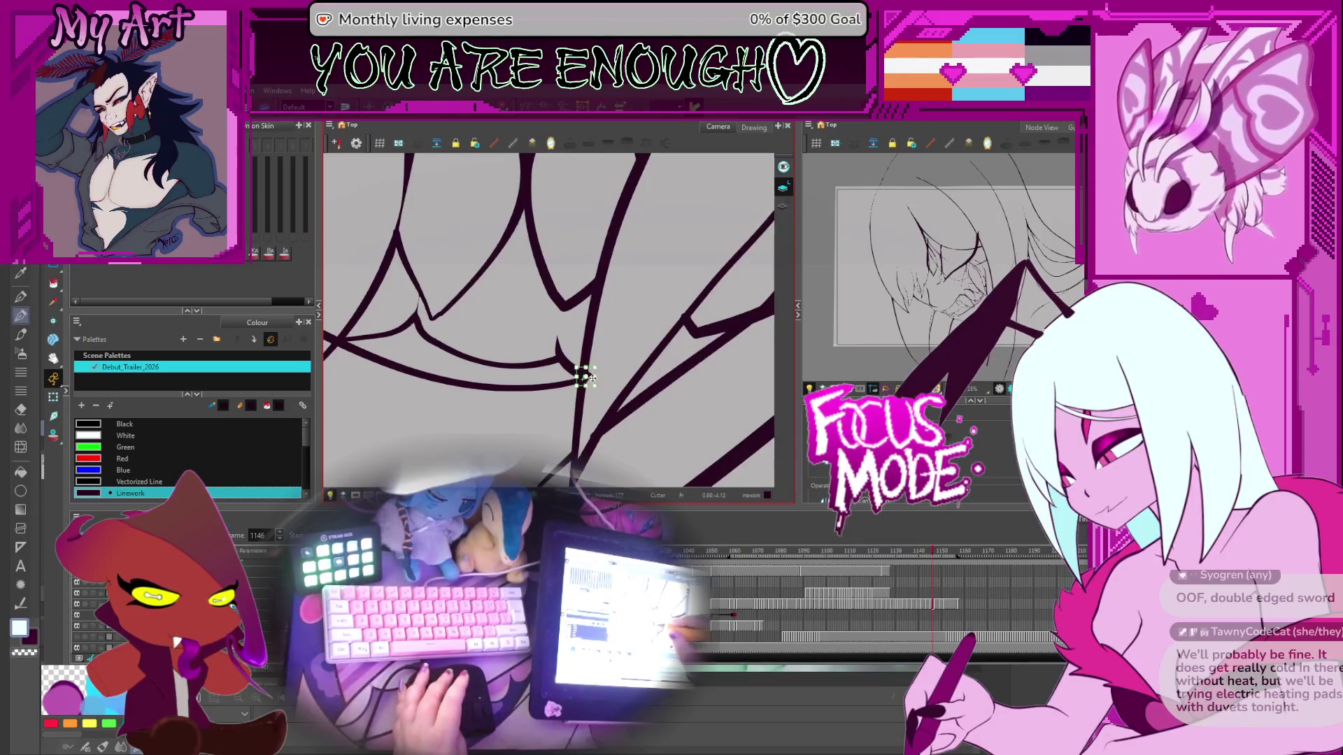
key("comma")
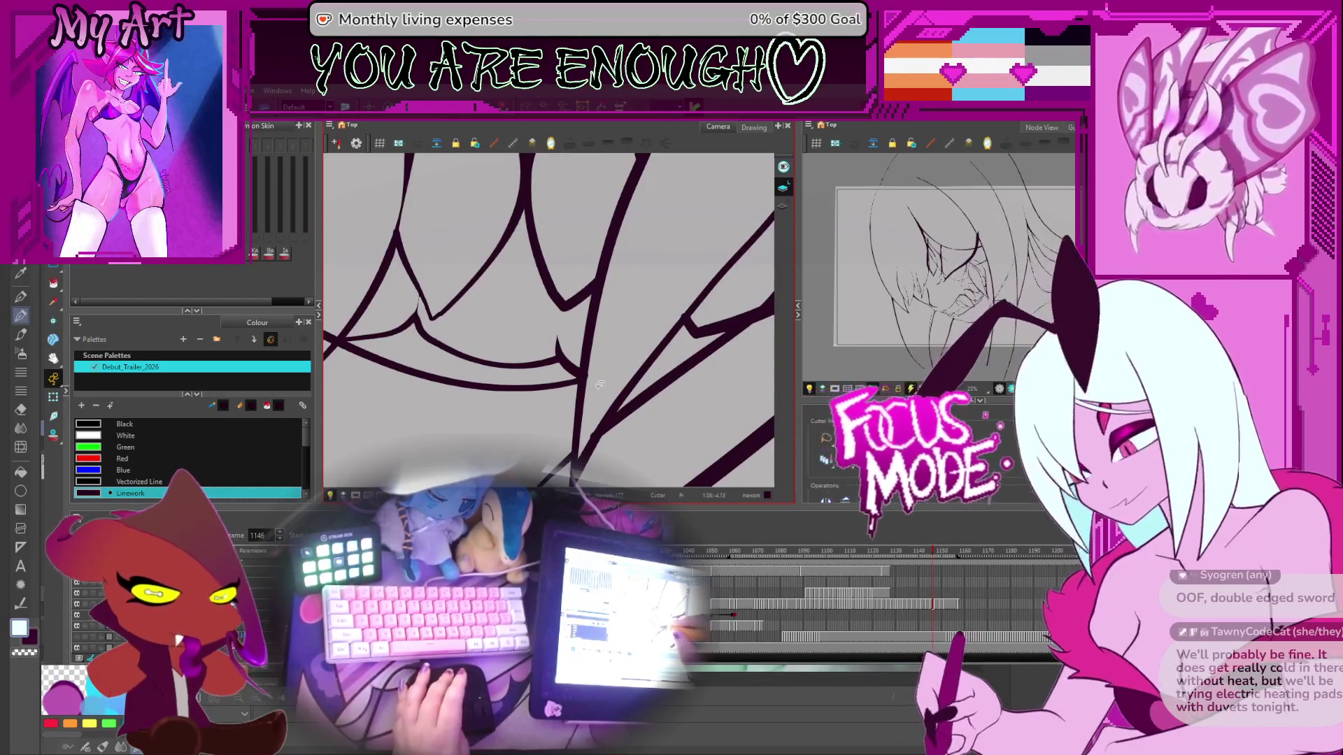
key("comma")
key("comma")
key("comma")
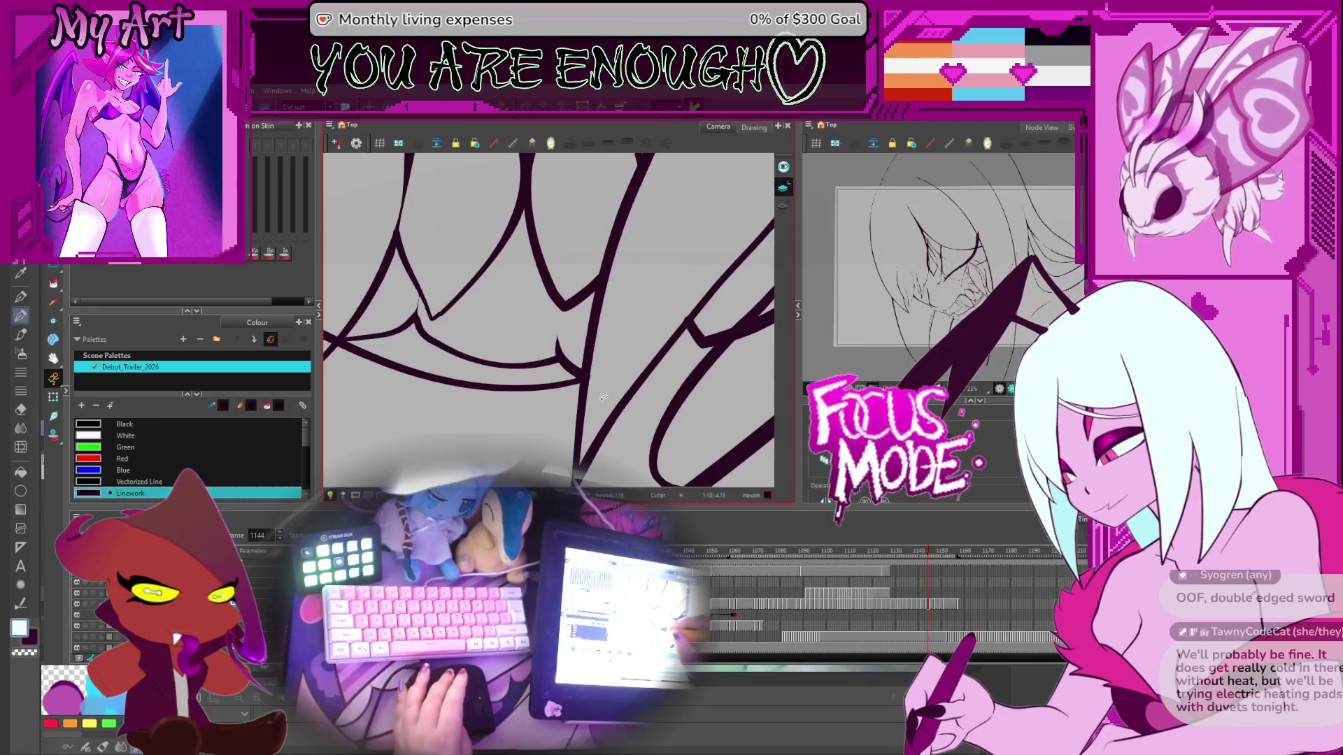
left_click_drag(578, 366, 599, 384)
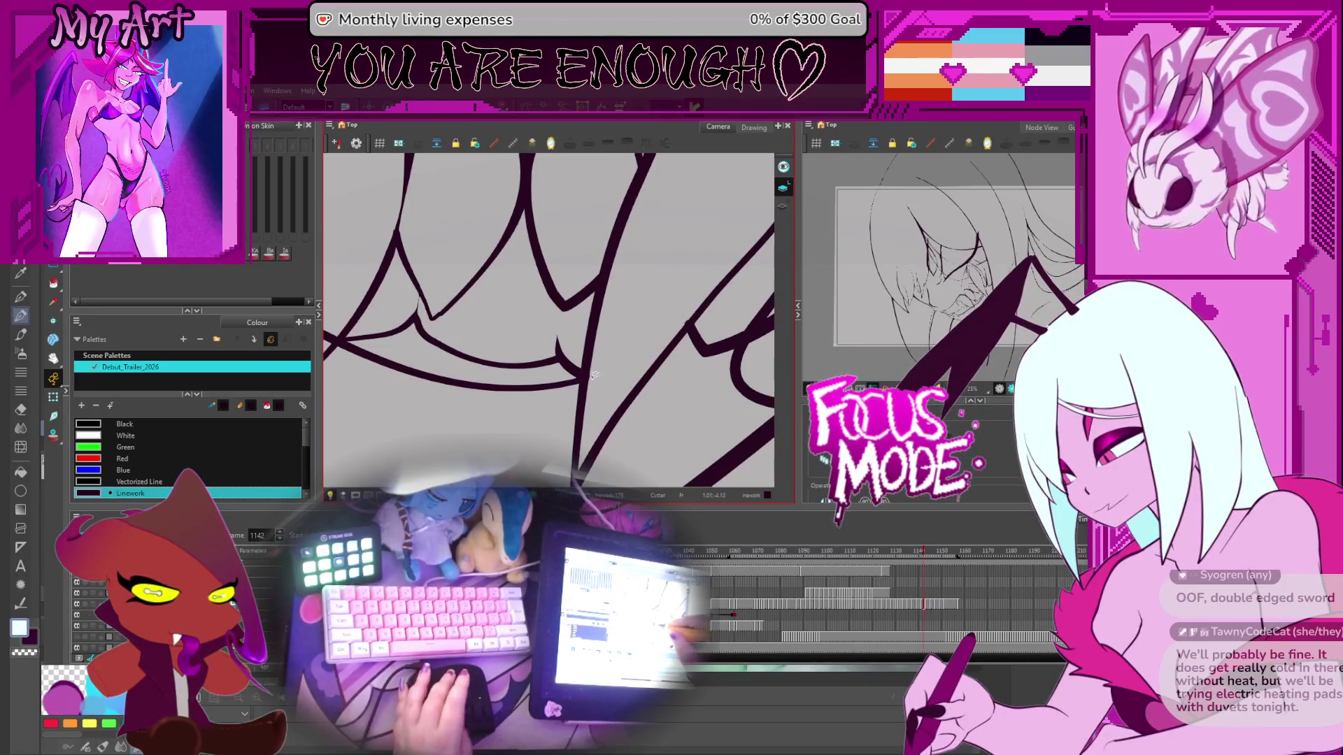
key("comma")
key("comma")
key("comma")
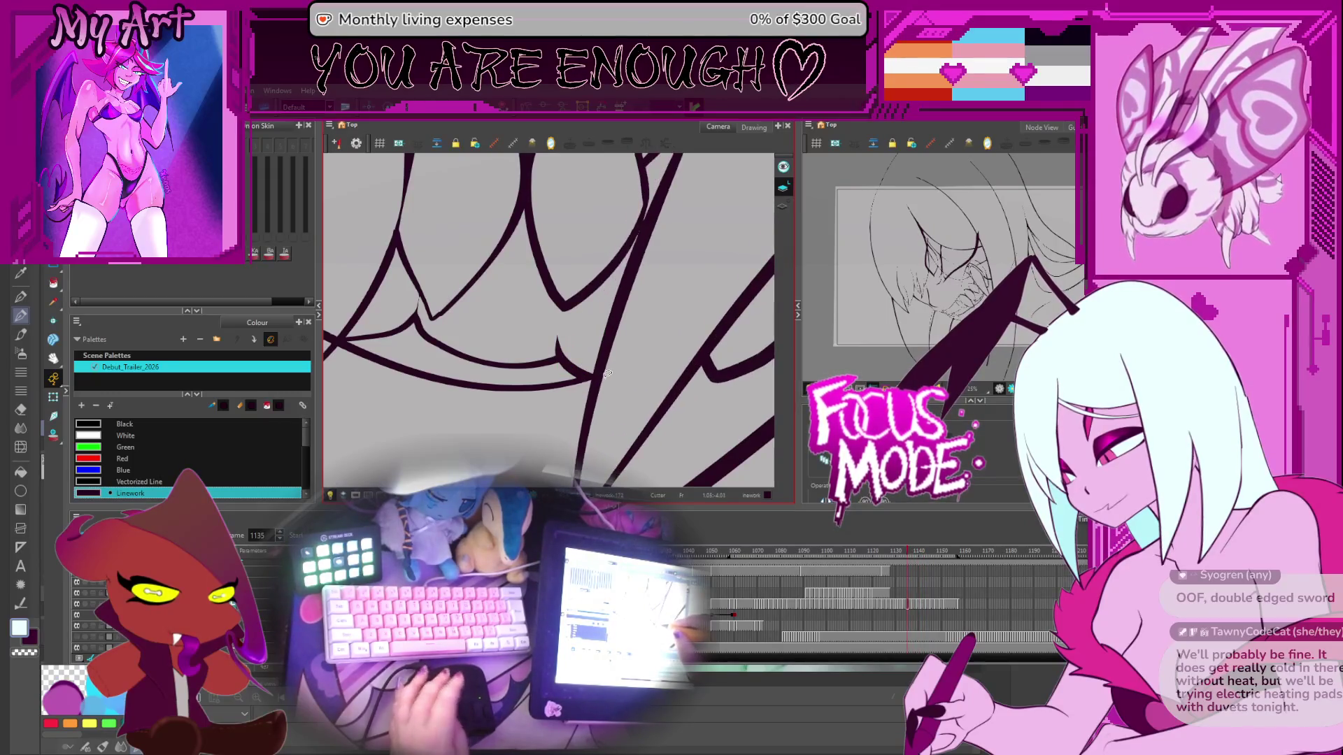
key("comma")
key("comma")
key("comma")
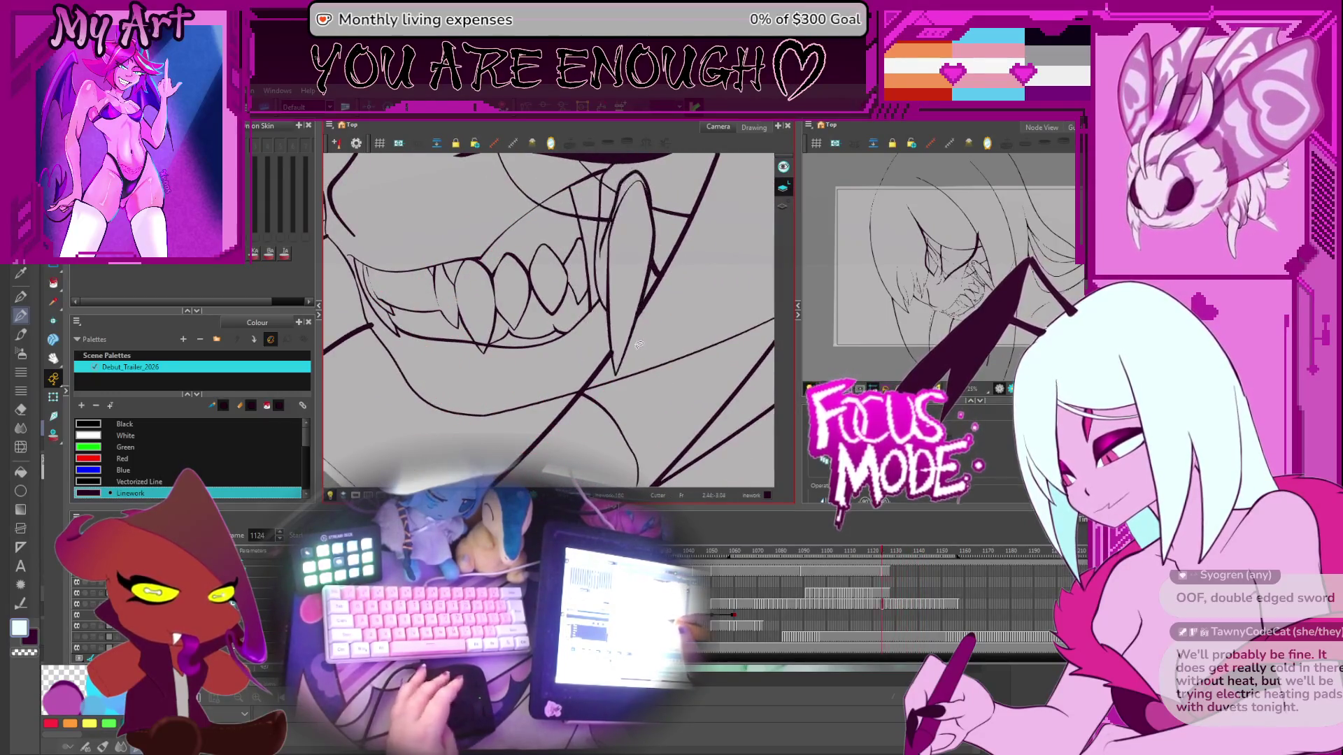
Step: Step back through earlier tooth drawings, panning and zooming in on the teeth
key("comma")
key("comma")
key("comma")
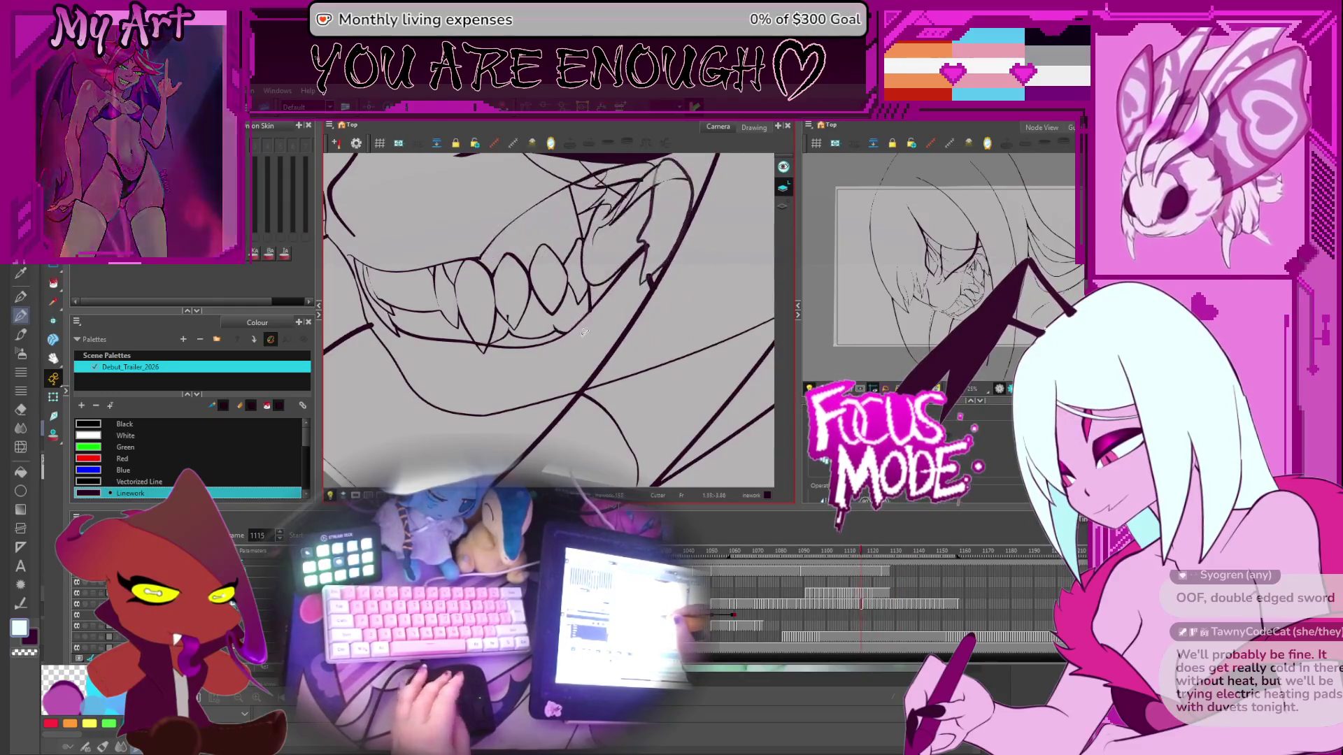
key("comma")
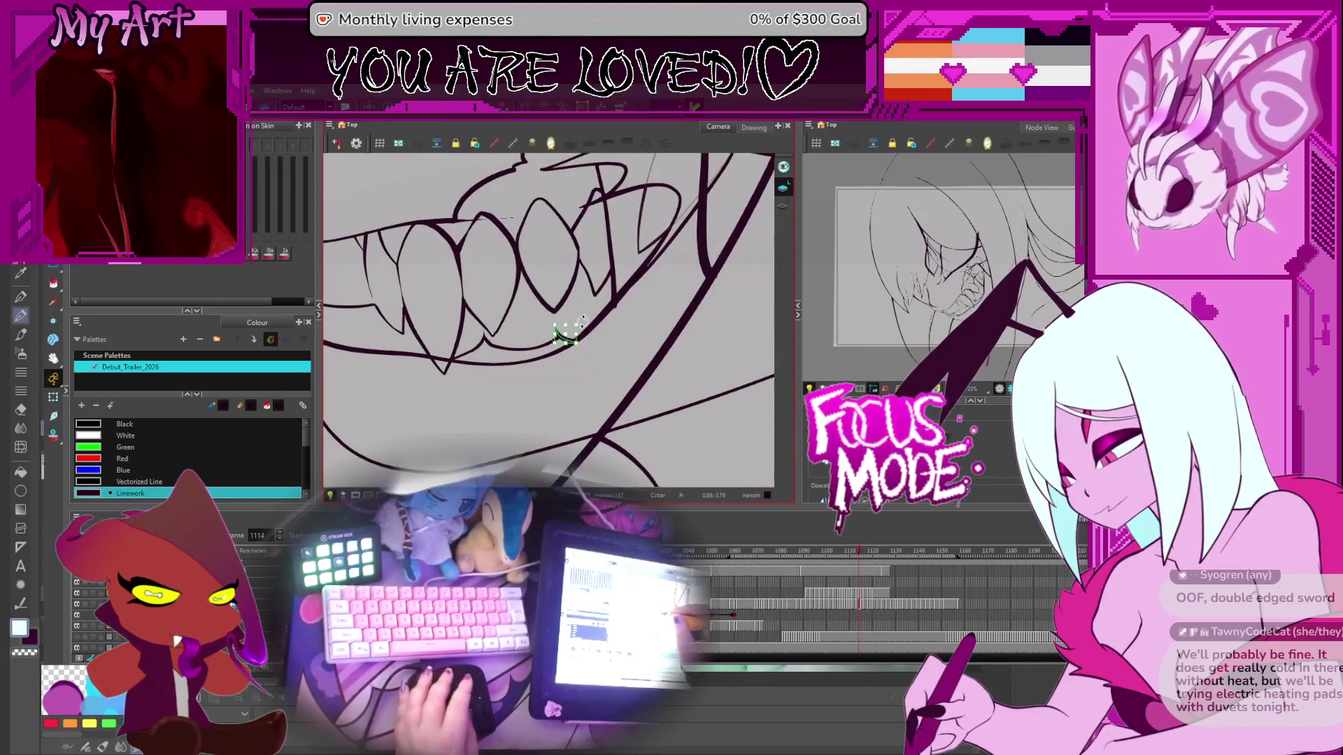
key("comma")
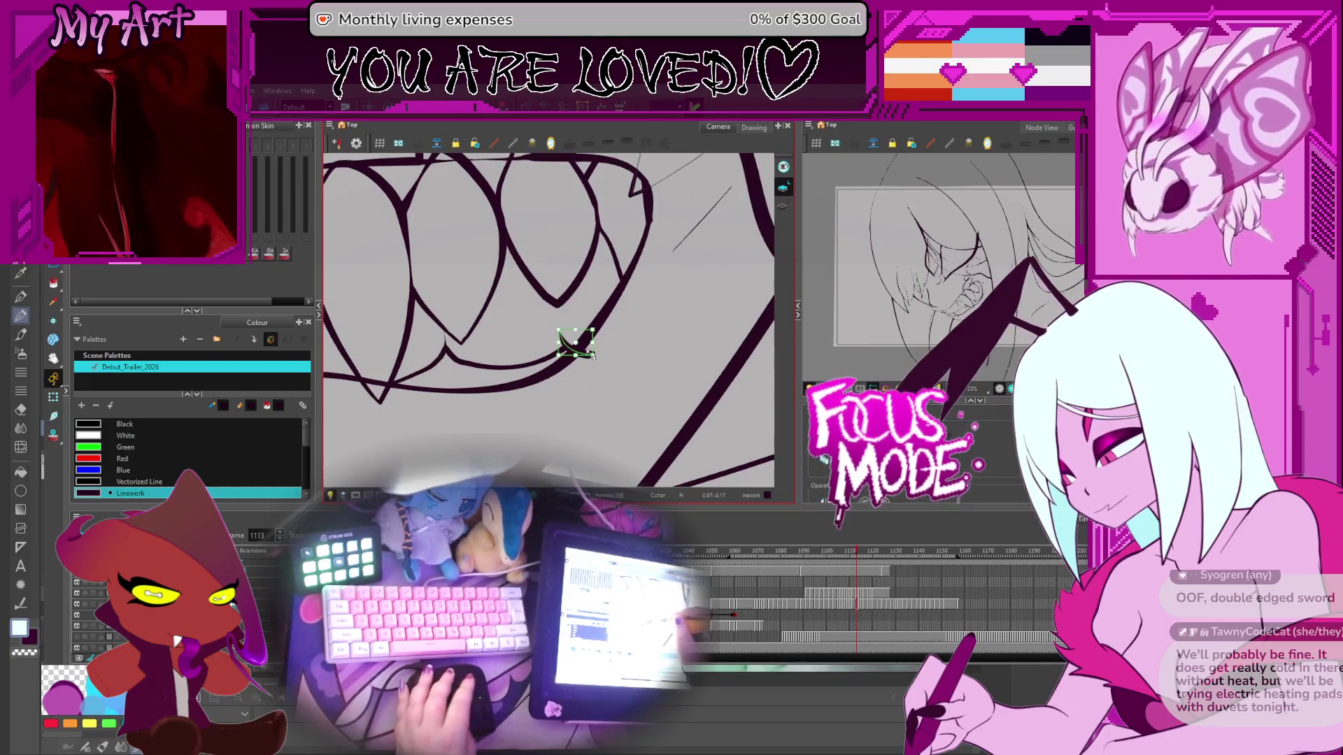
left_click_drag(574, 345, 607, 347)
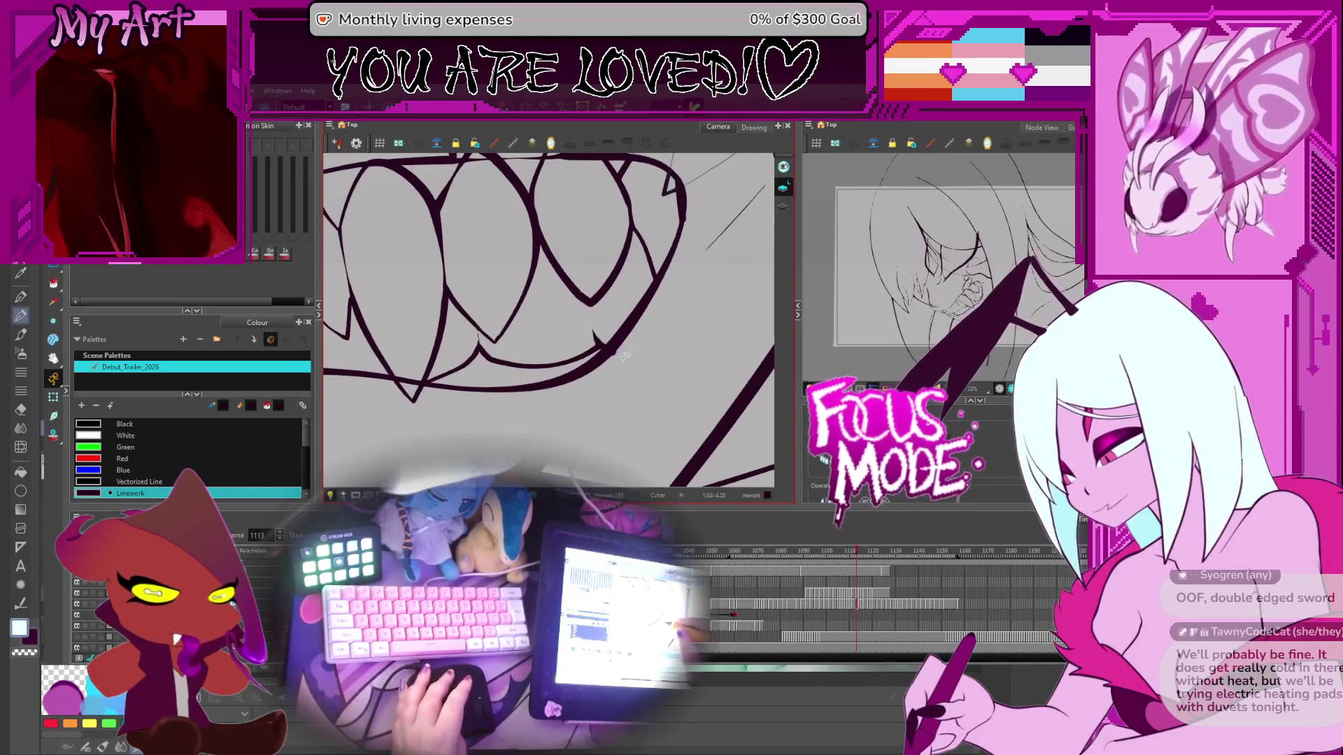
key("x")
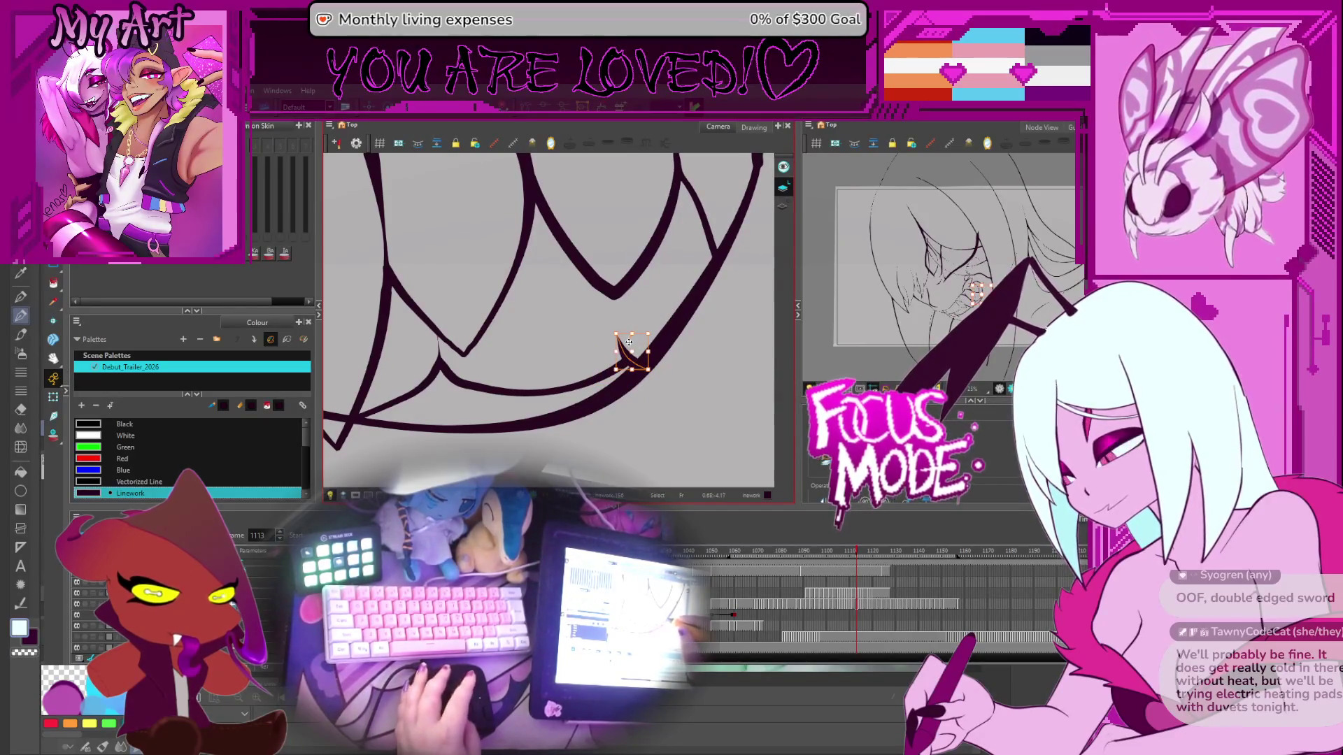
key("comma")
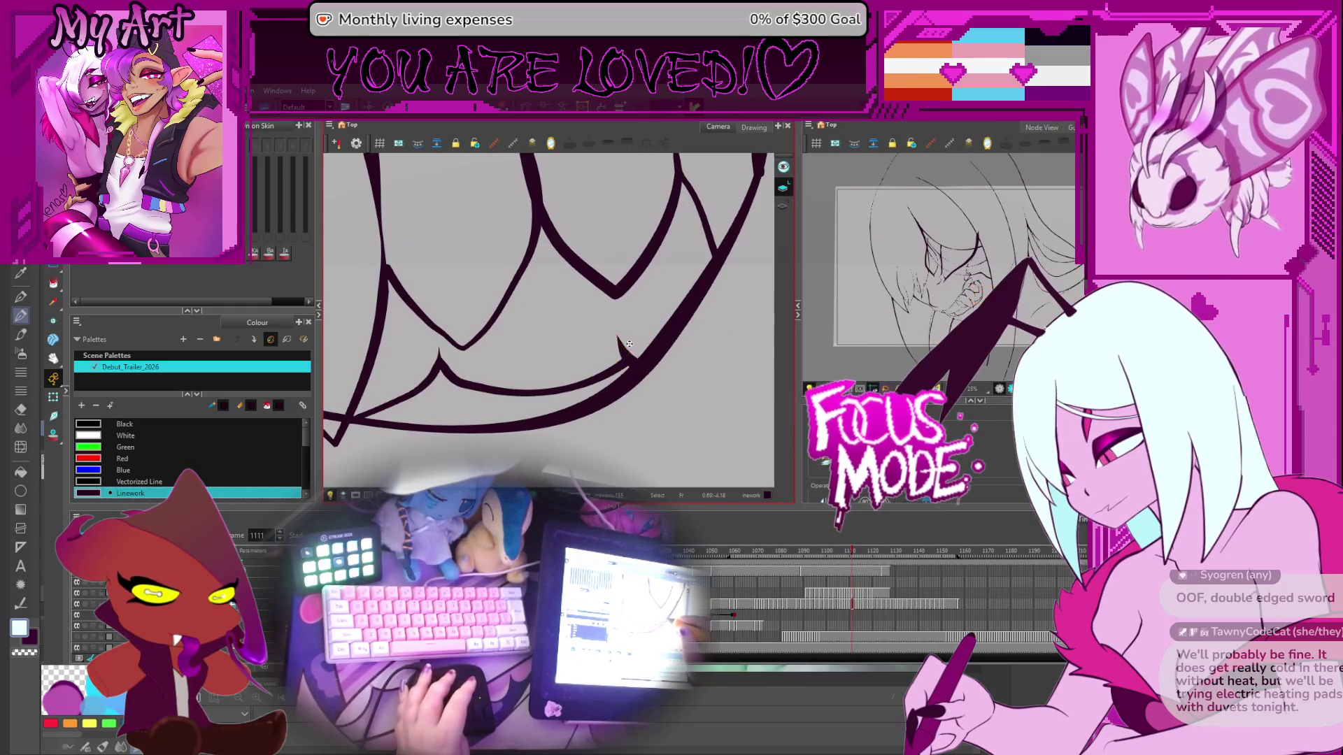
key("comma")
key("comma")
key("comma")
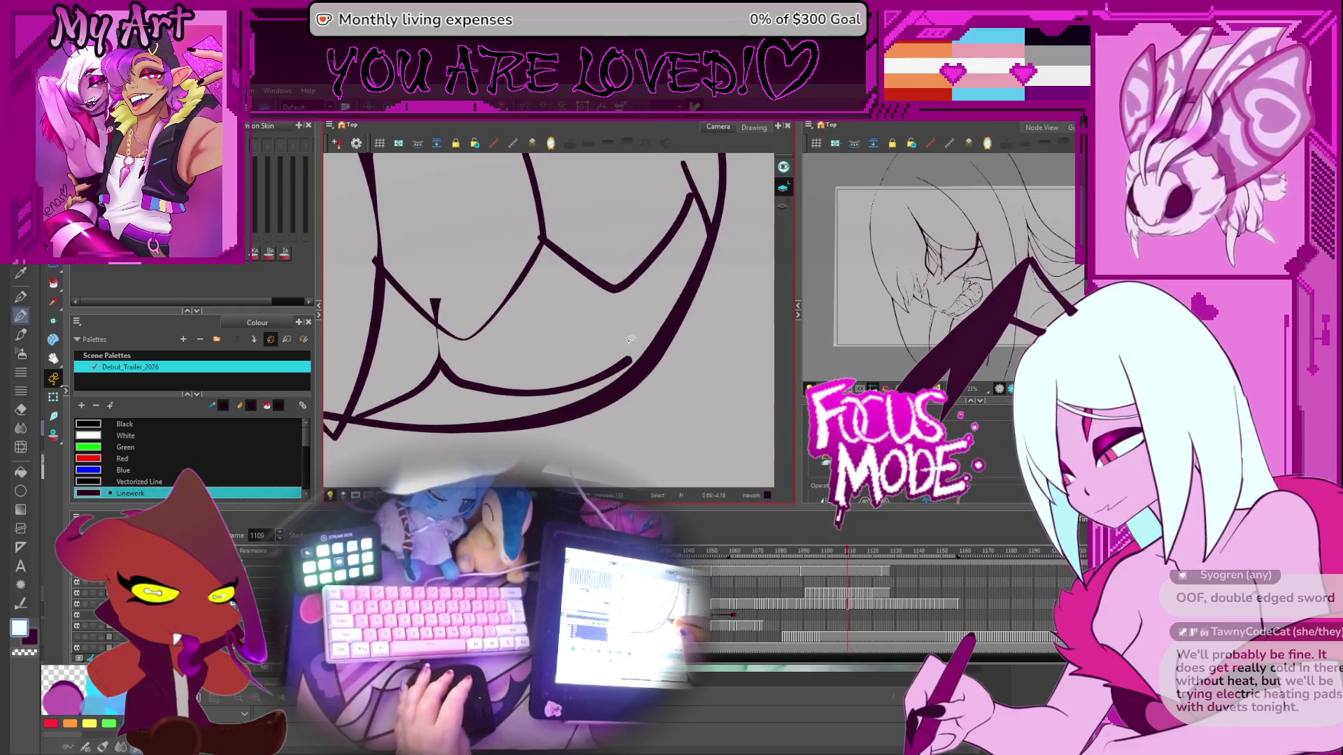
key("comma")
key("comma")
key("comma")
key("comma")
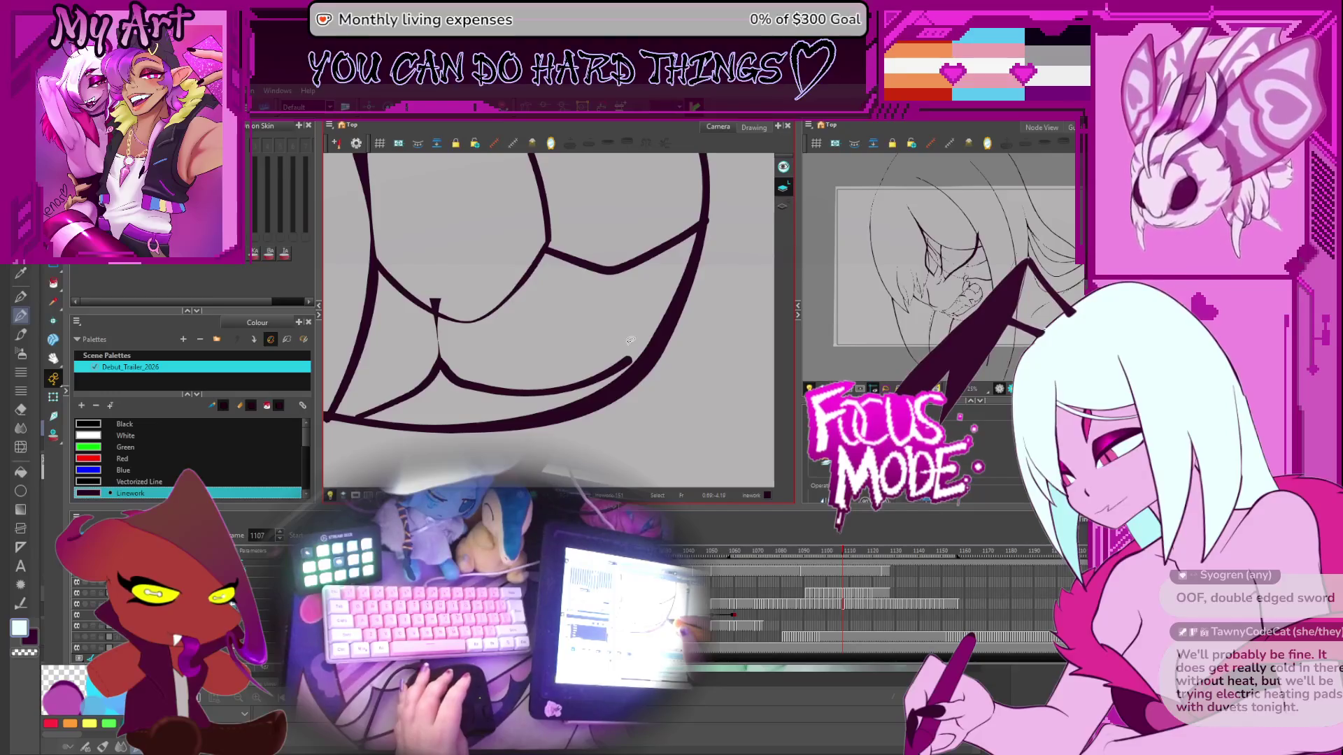
key("comma")
key("comma")
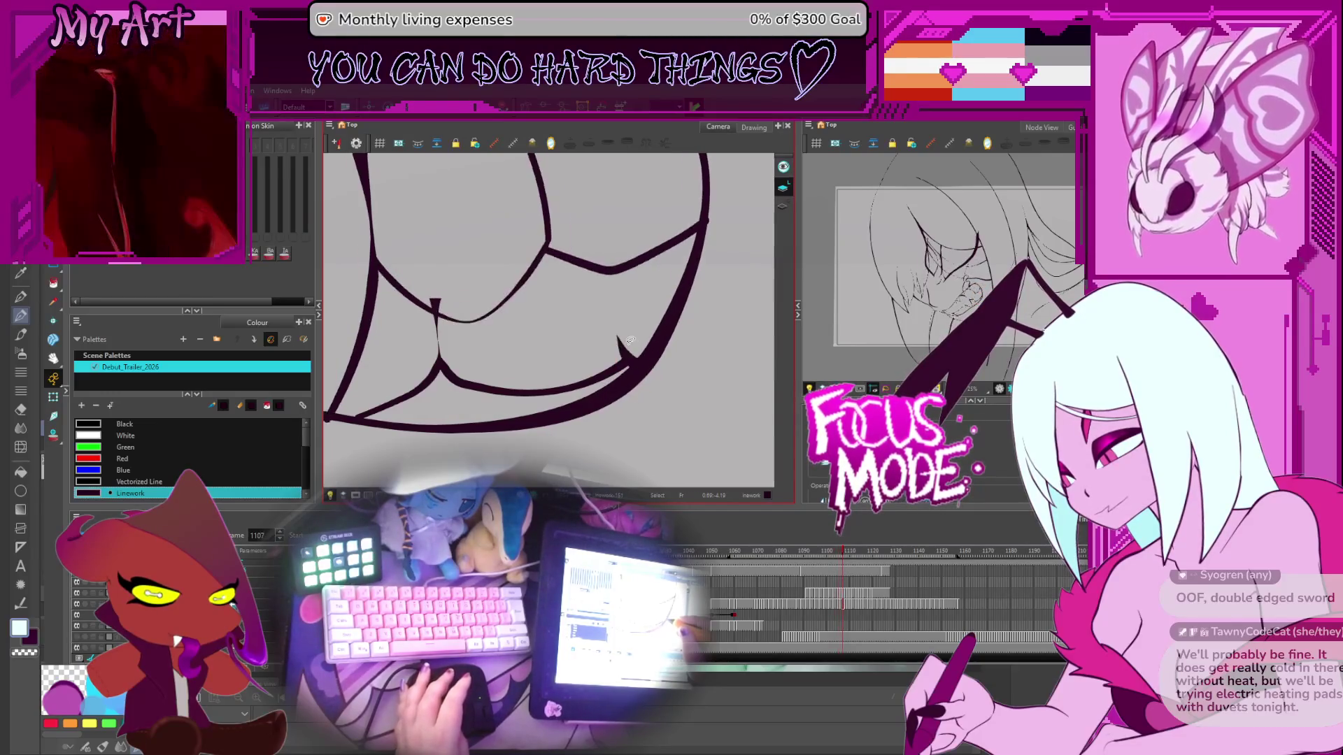
Step: Flip back and forth among nearby frames to compare the tooth drawings
key("period")
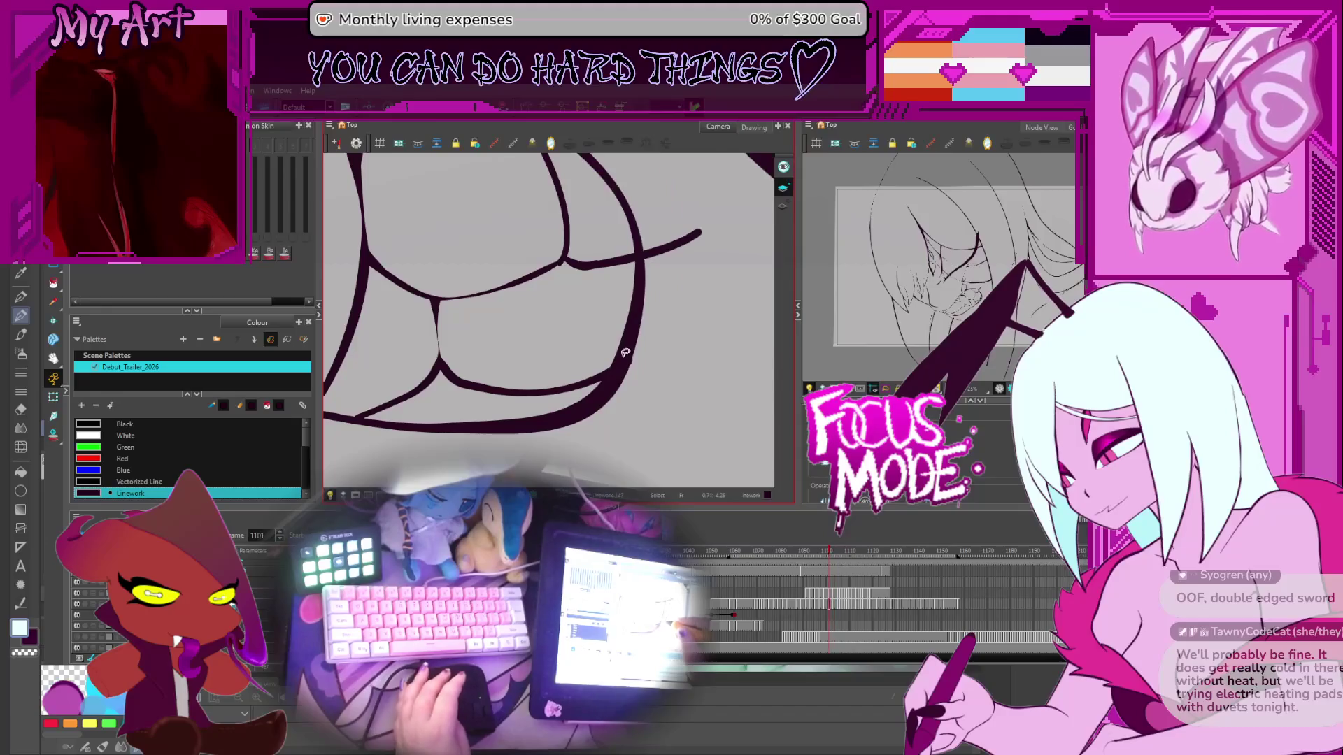
key("period")
key("comma")
key("comma")
key("period")
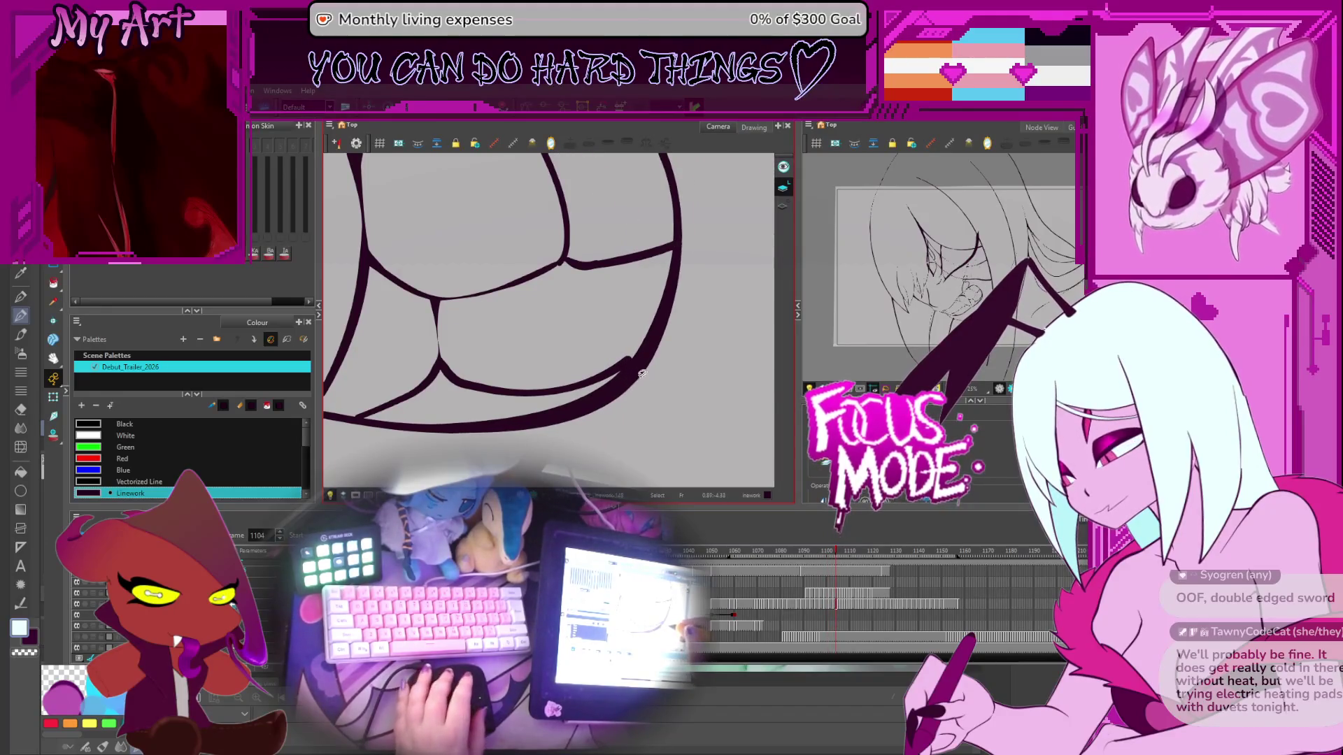
key("period")
key("period")
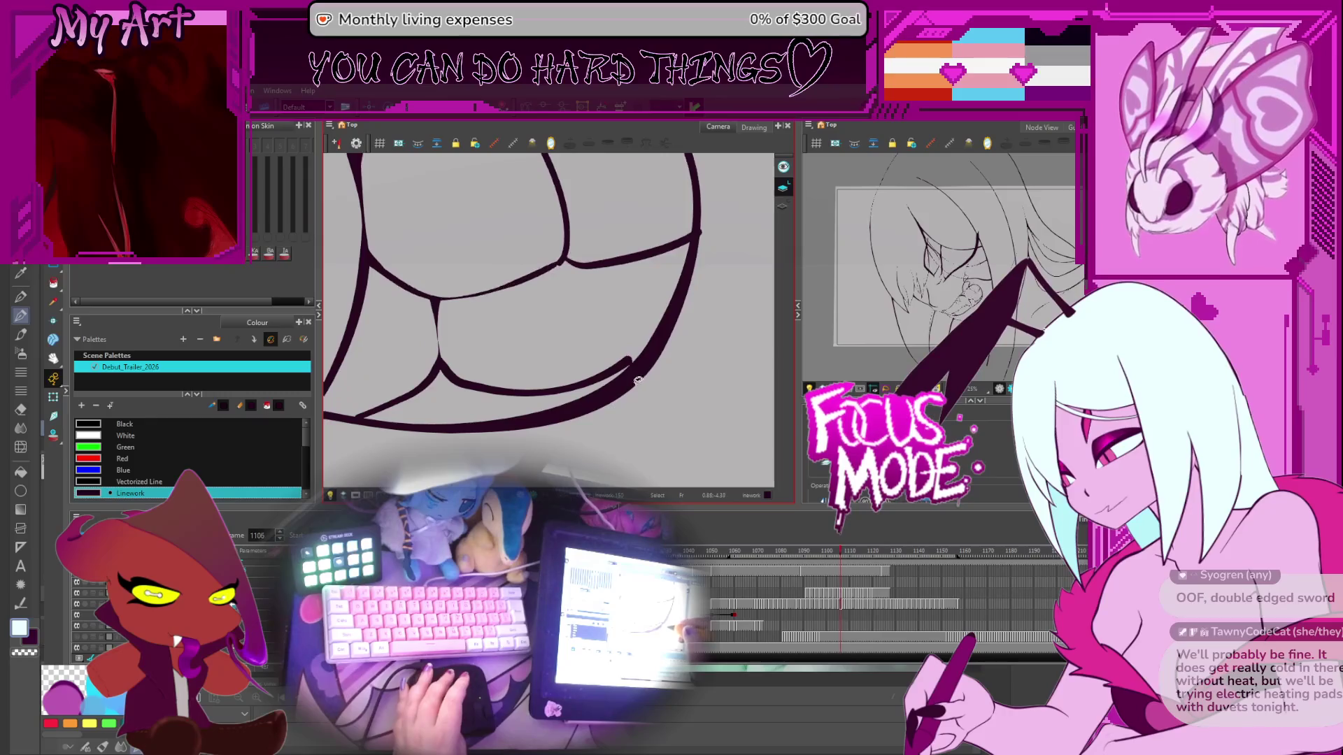
key("period")
key("comma")
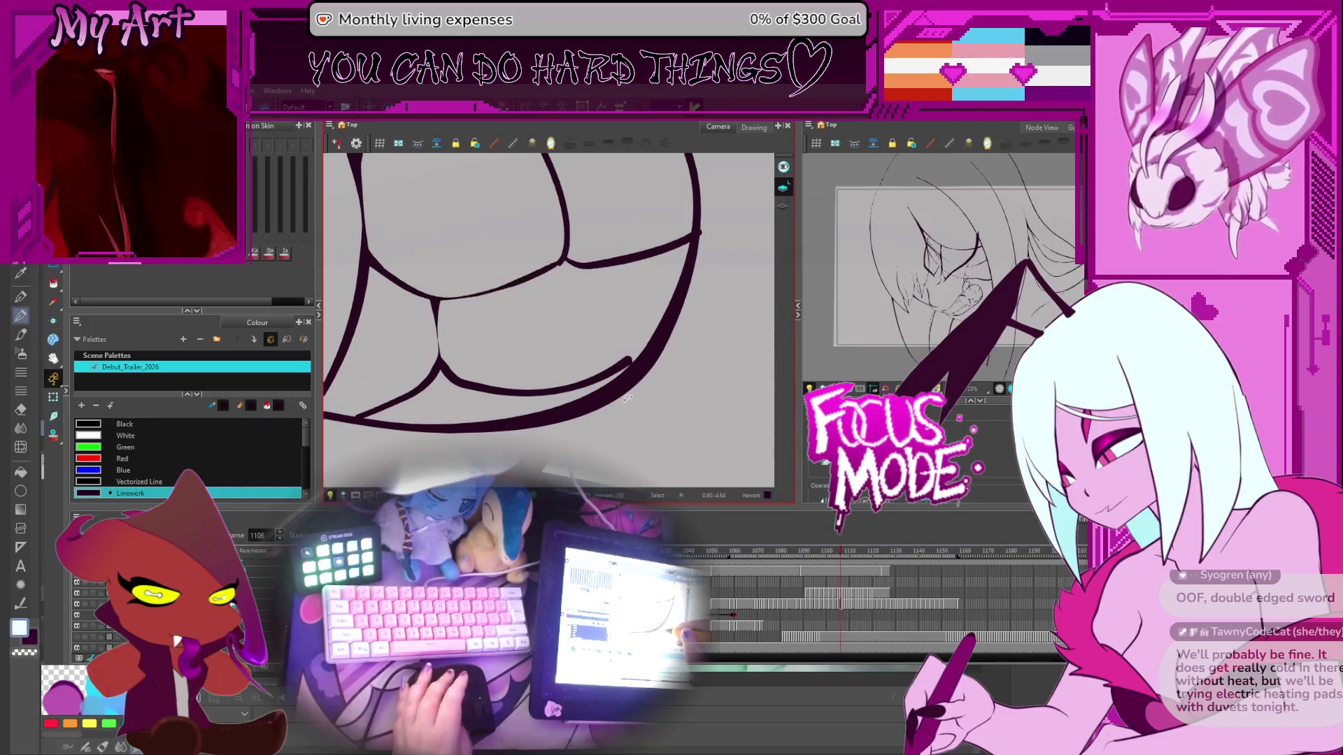
key("comma")
Step: Draw a short tapered stroke at the teeth's right corner and compare it across neighboring frames
left_click_drag(638, 362, 618, 338)
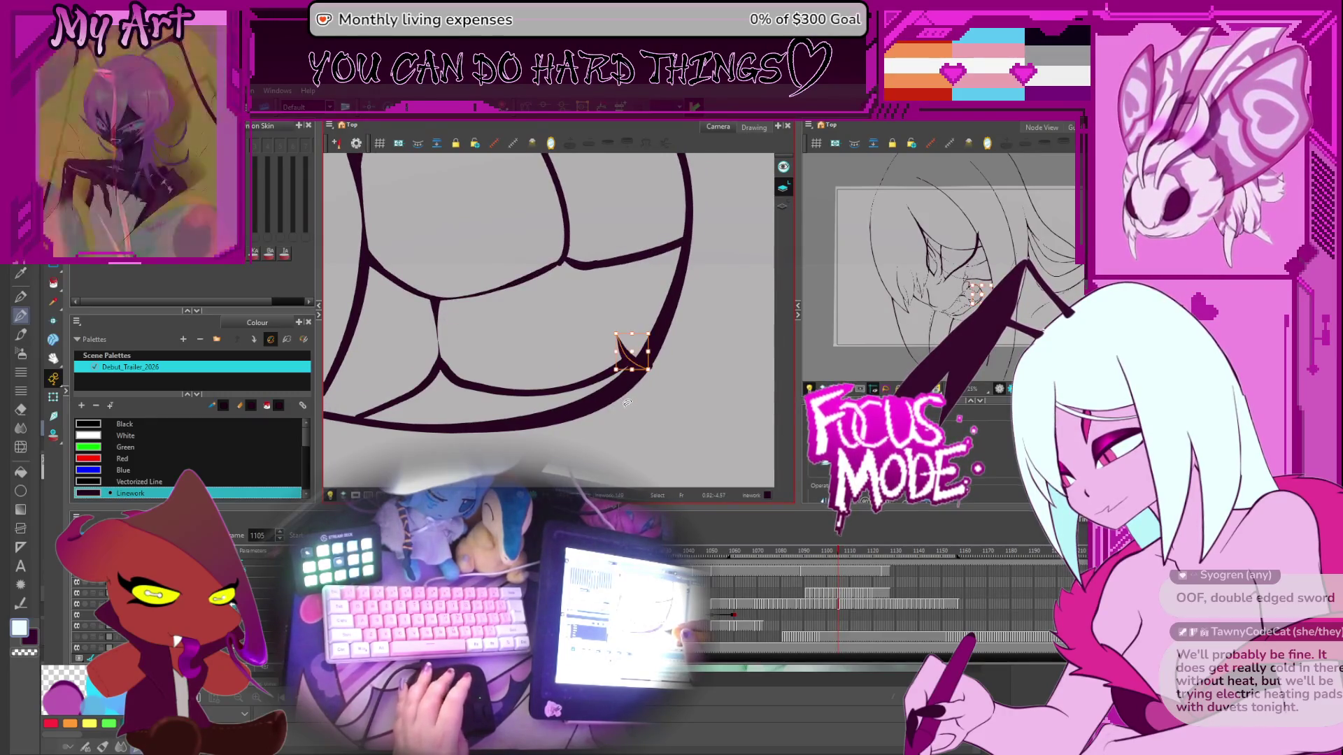
key("alt+shift+q")
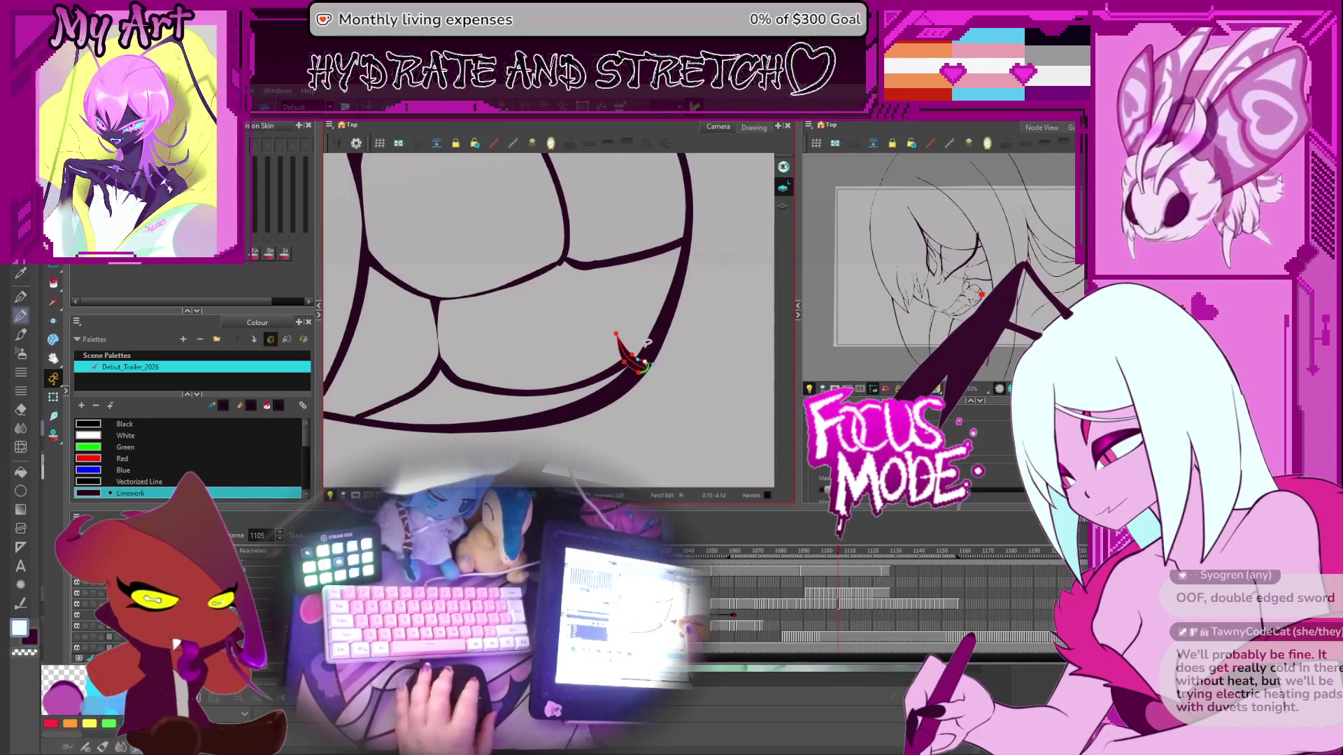
key("alt+s")
key("comma")
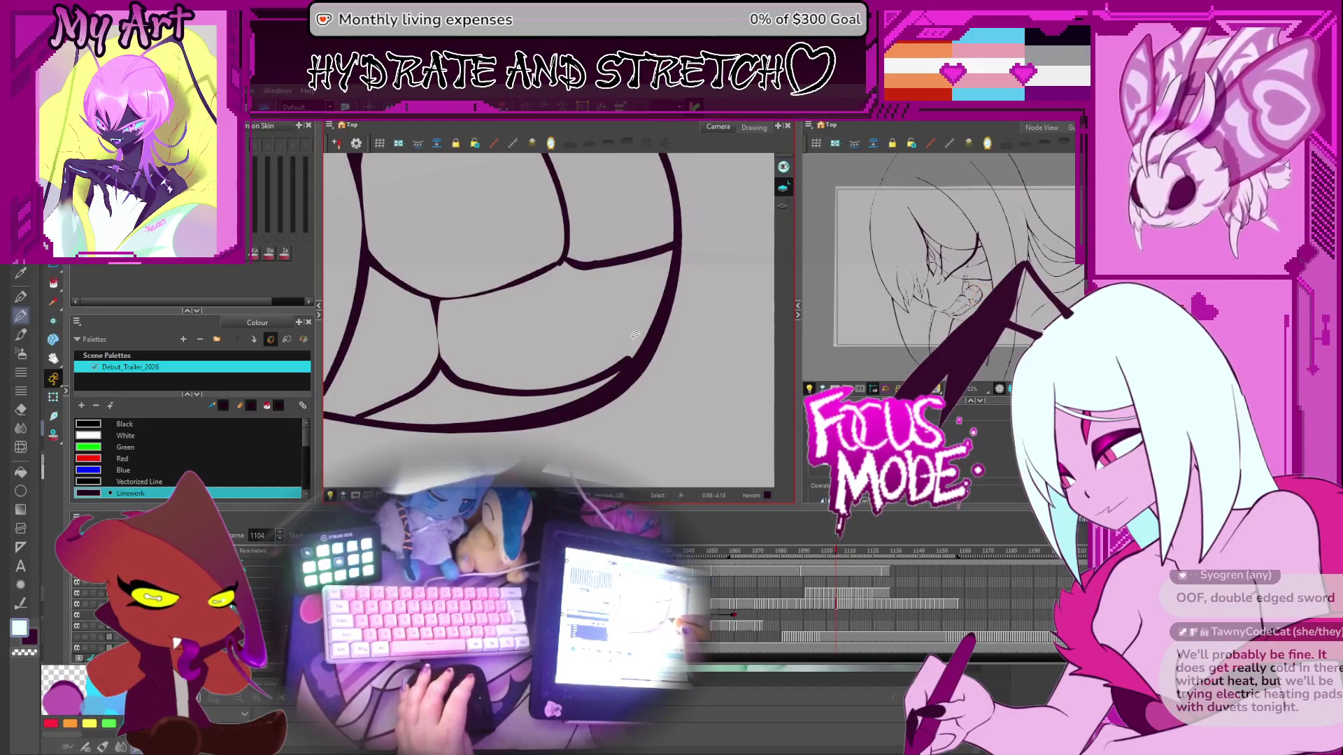
key("comma")
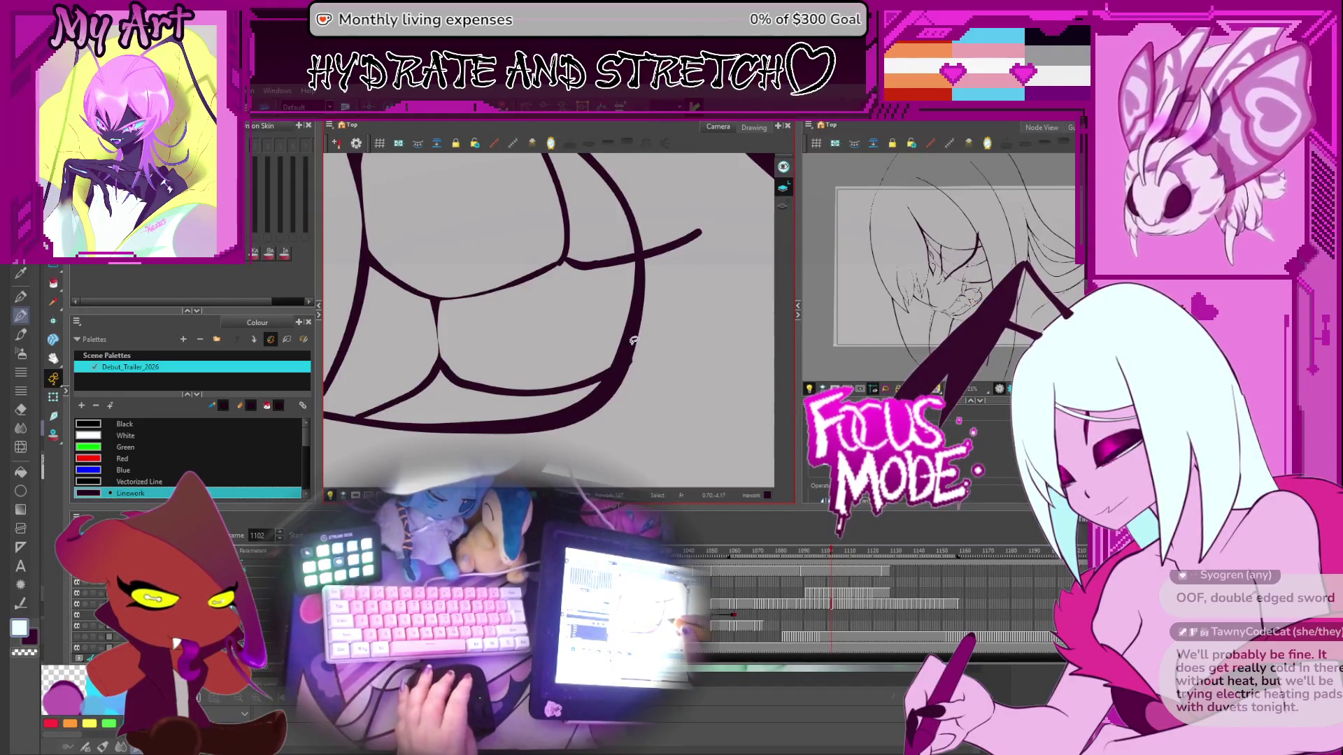
key("period")
key("comma")
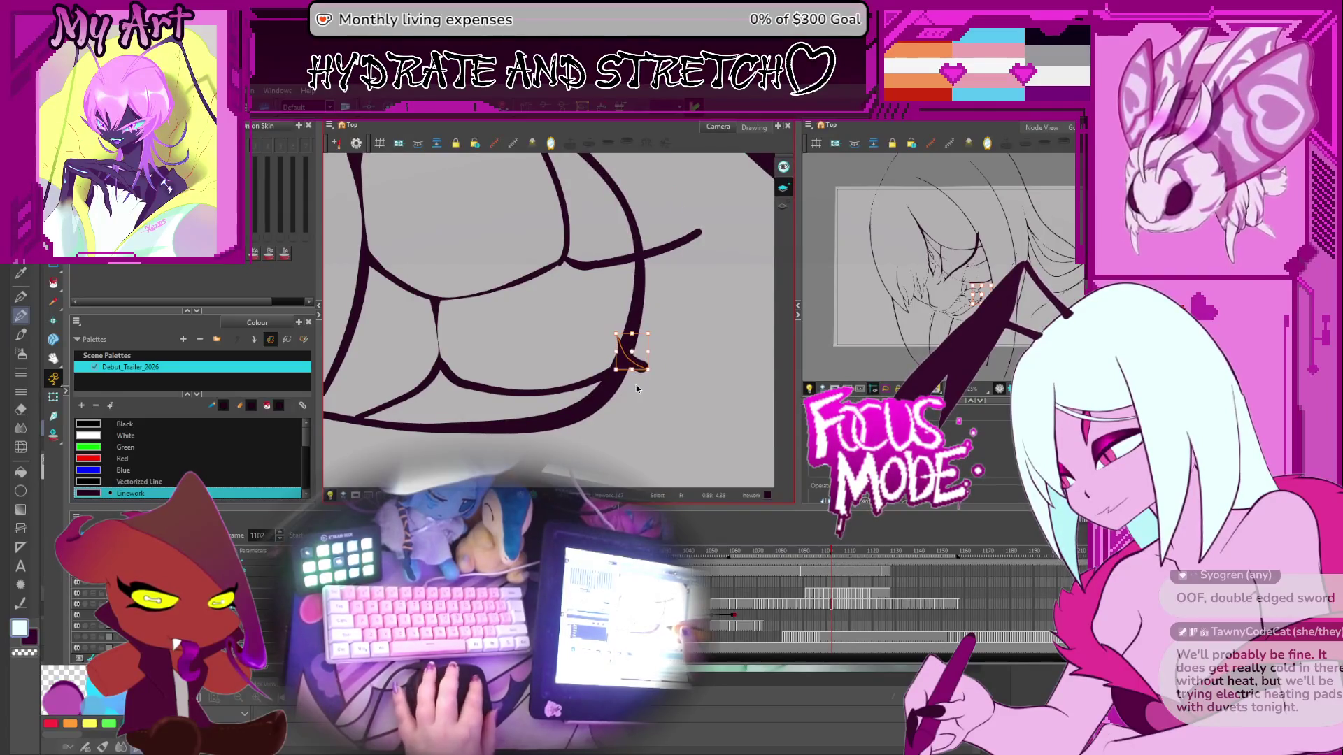
key("alt+t")
scroll(710, 400, "down", 3)
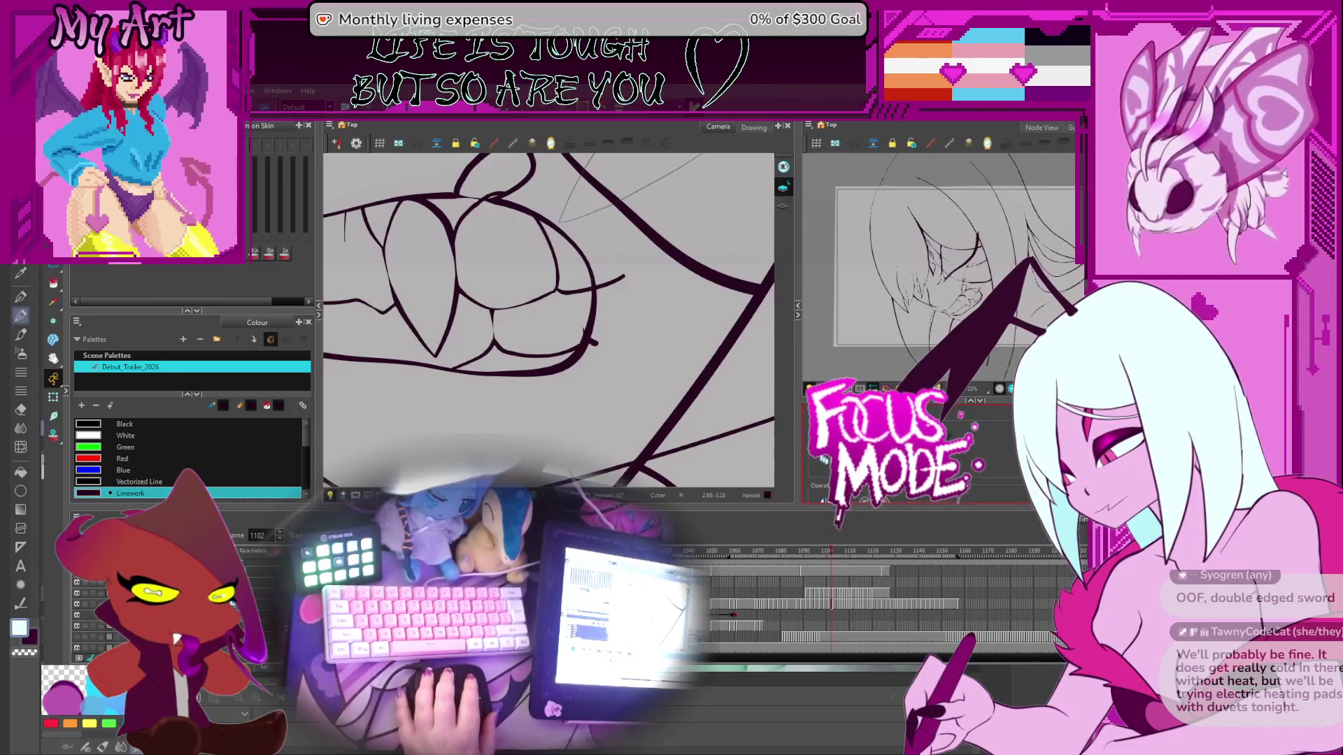
Step: Cut off the line tip sticking out right of the teeth, then step through frames 1090–1095
scroll(619, 308, "up", 1)
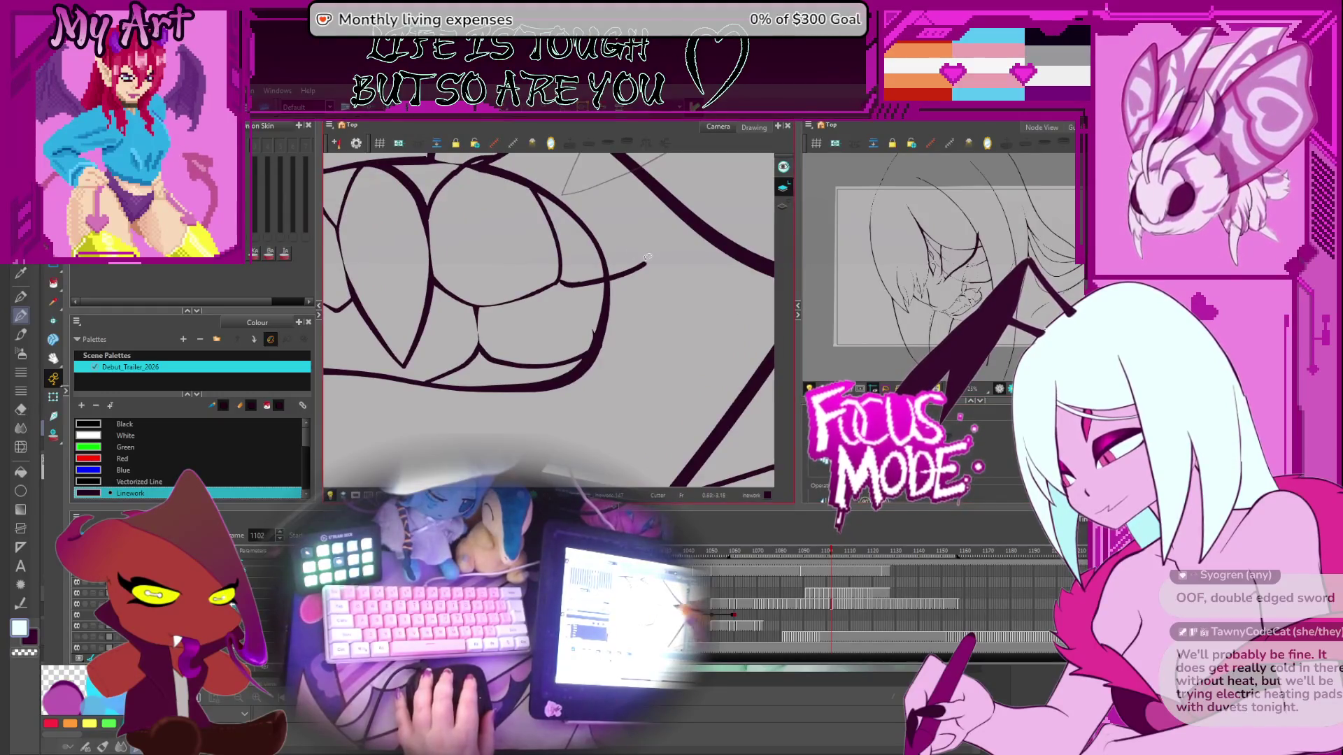
left_click_drag(629, 274, 643, 260)
key("comma")
key("comma")
key("comma")
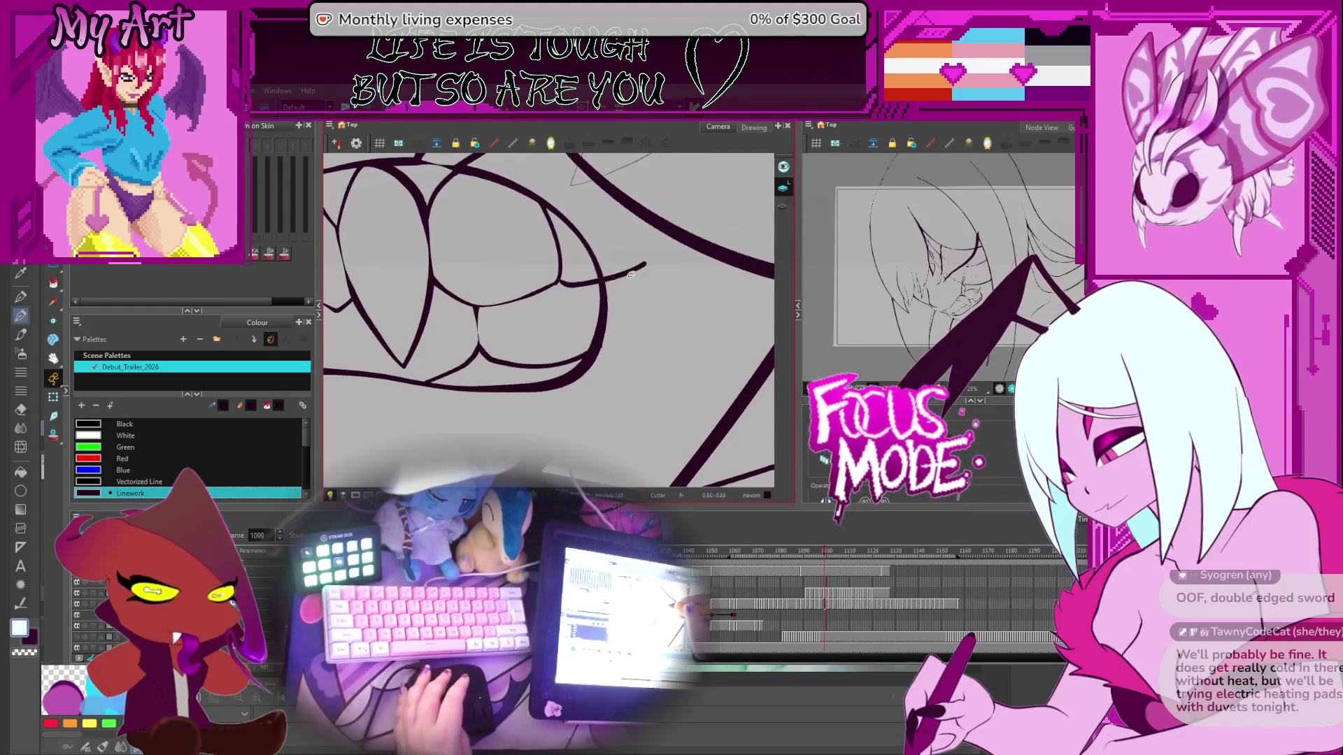
key("comma")
key("comma")
key("comma")
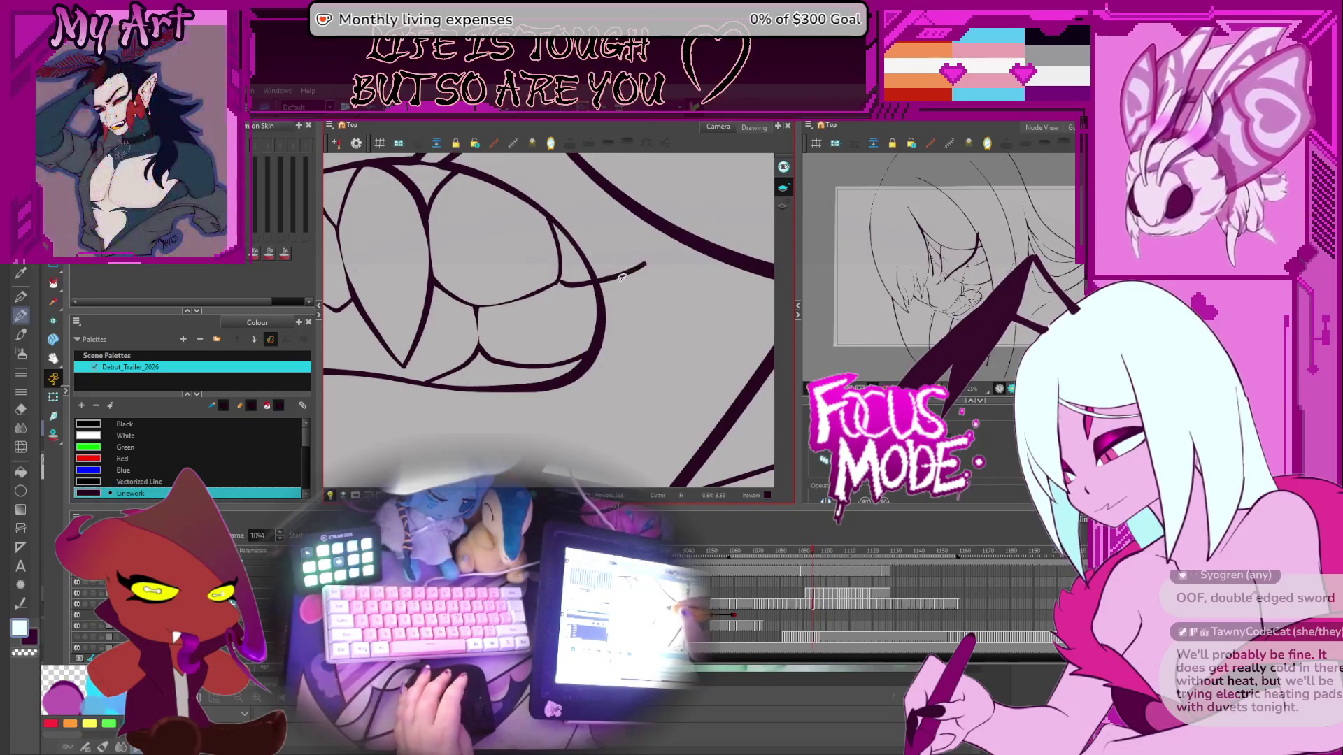
key("period")
key("period")
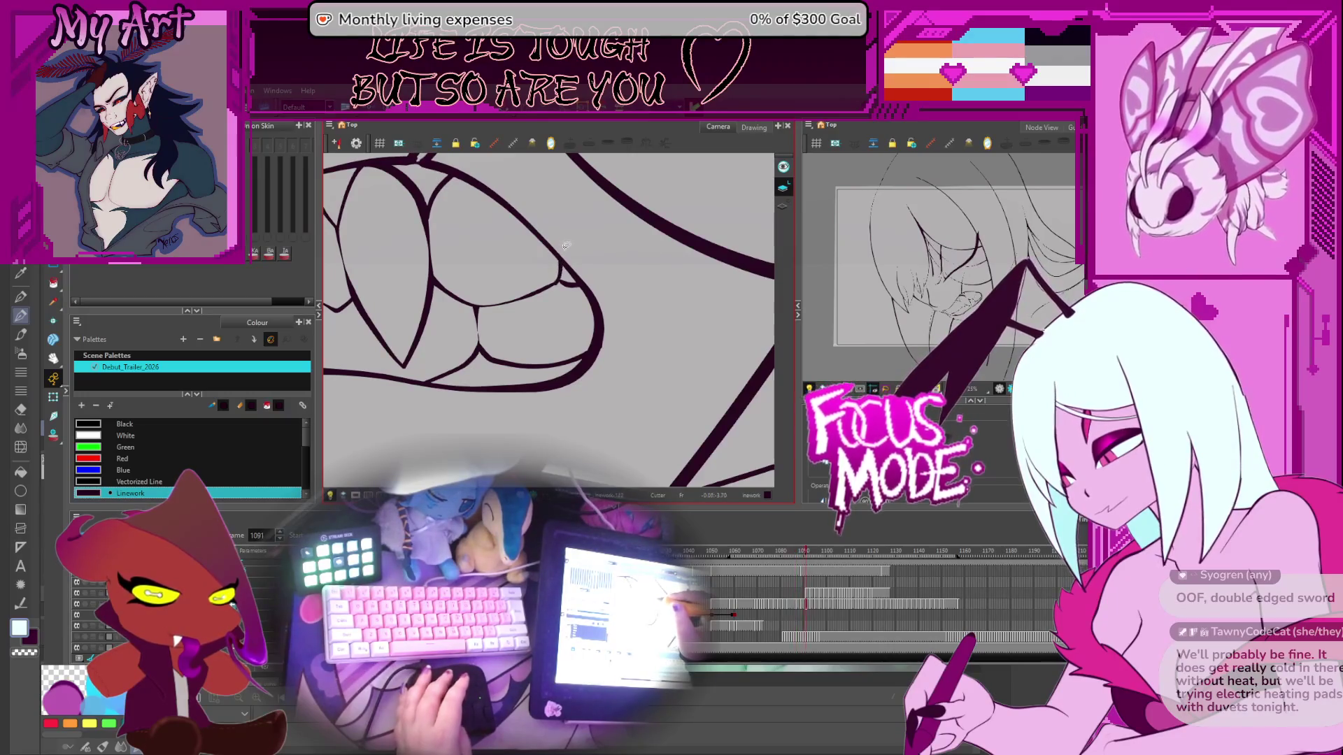
key("period")
key("period")
key("period")
key("period")
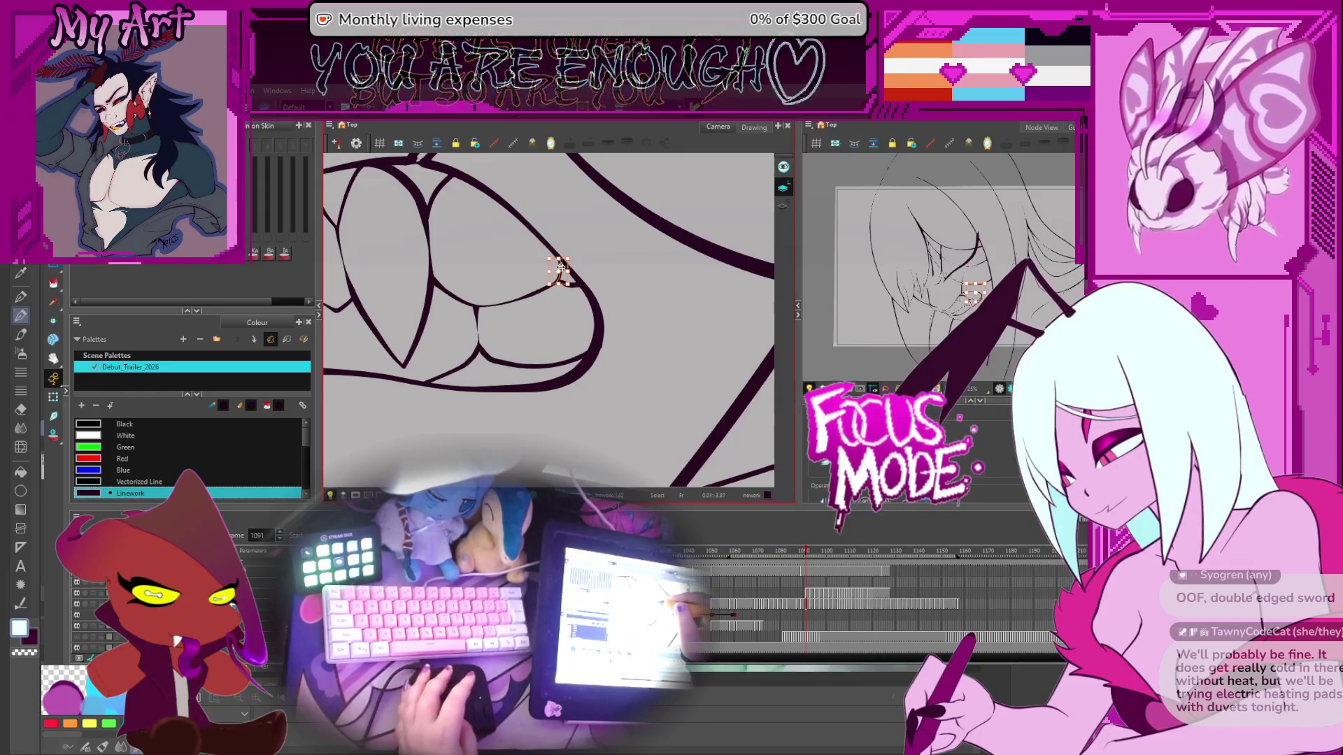
key("comma")
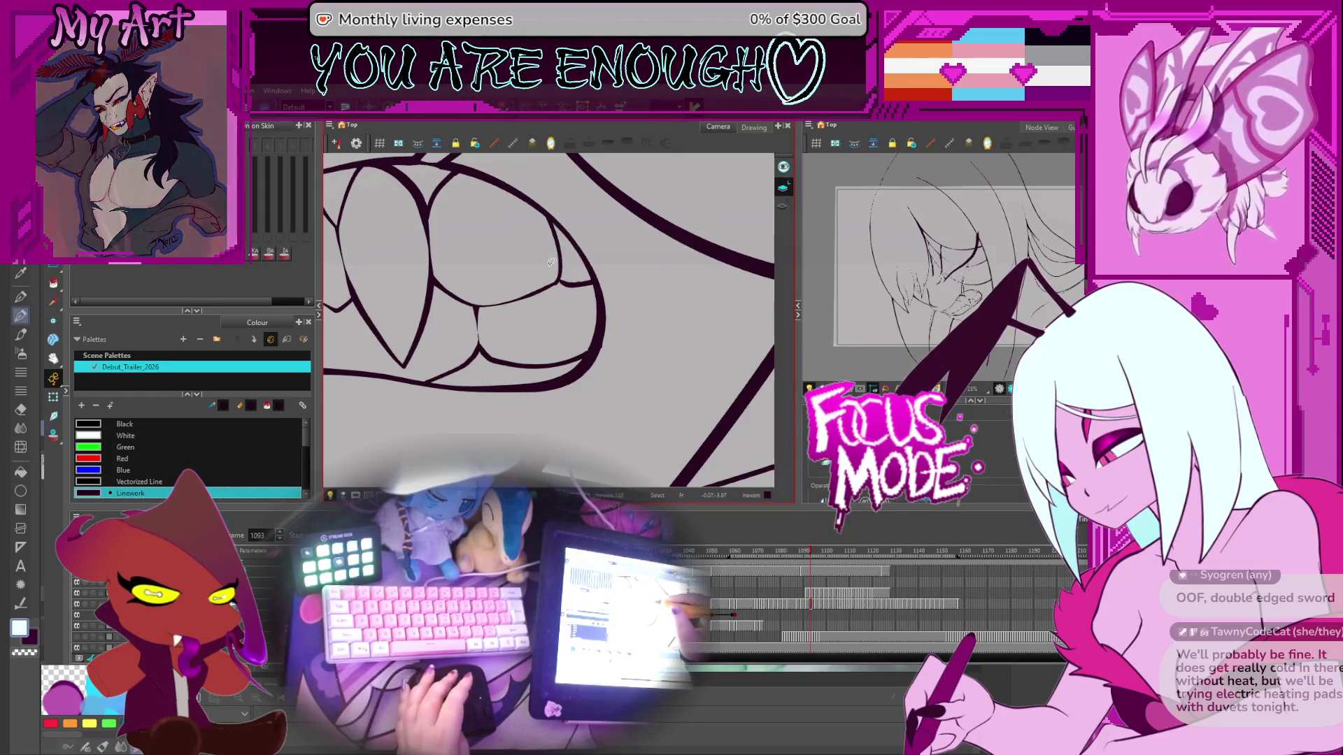
Step: Select and inspect the small stroke tip on the tooth edge around frames 1089–1091
left_click(559, 266)
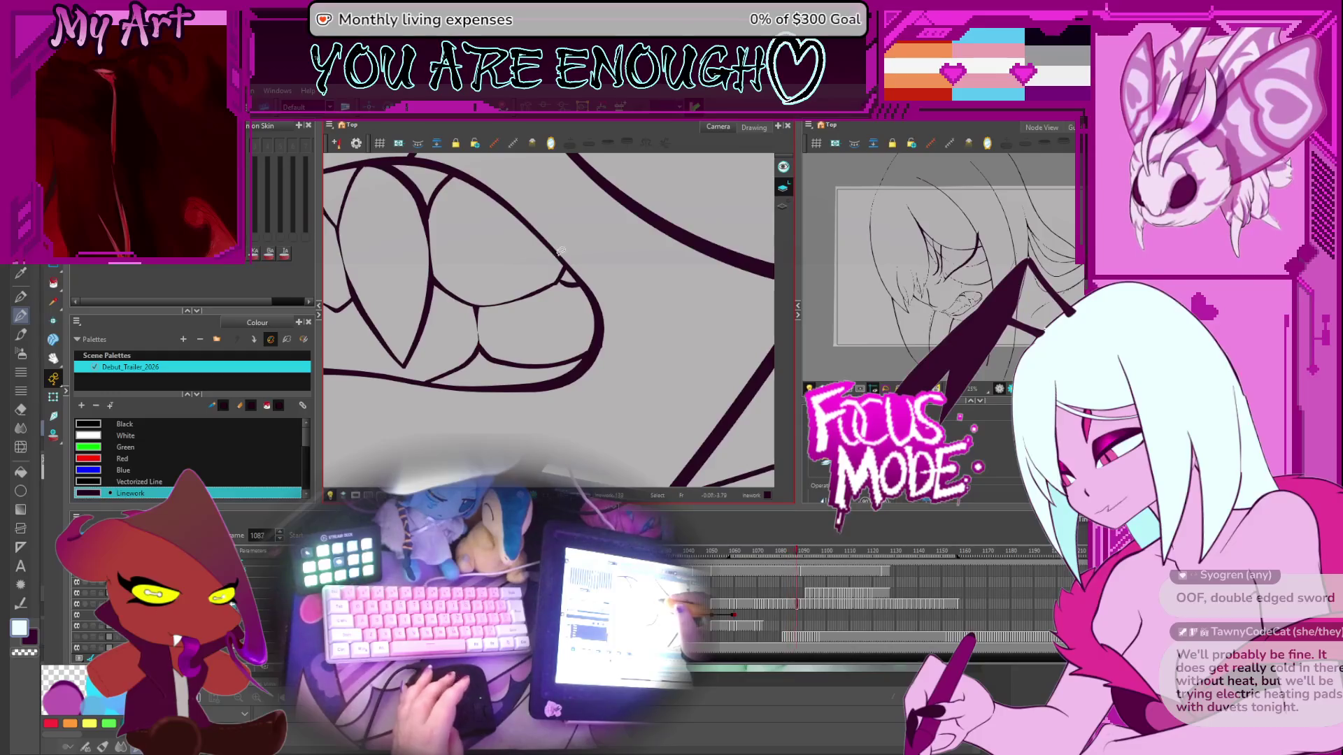
key("comma")
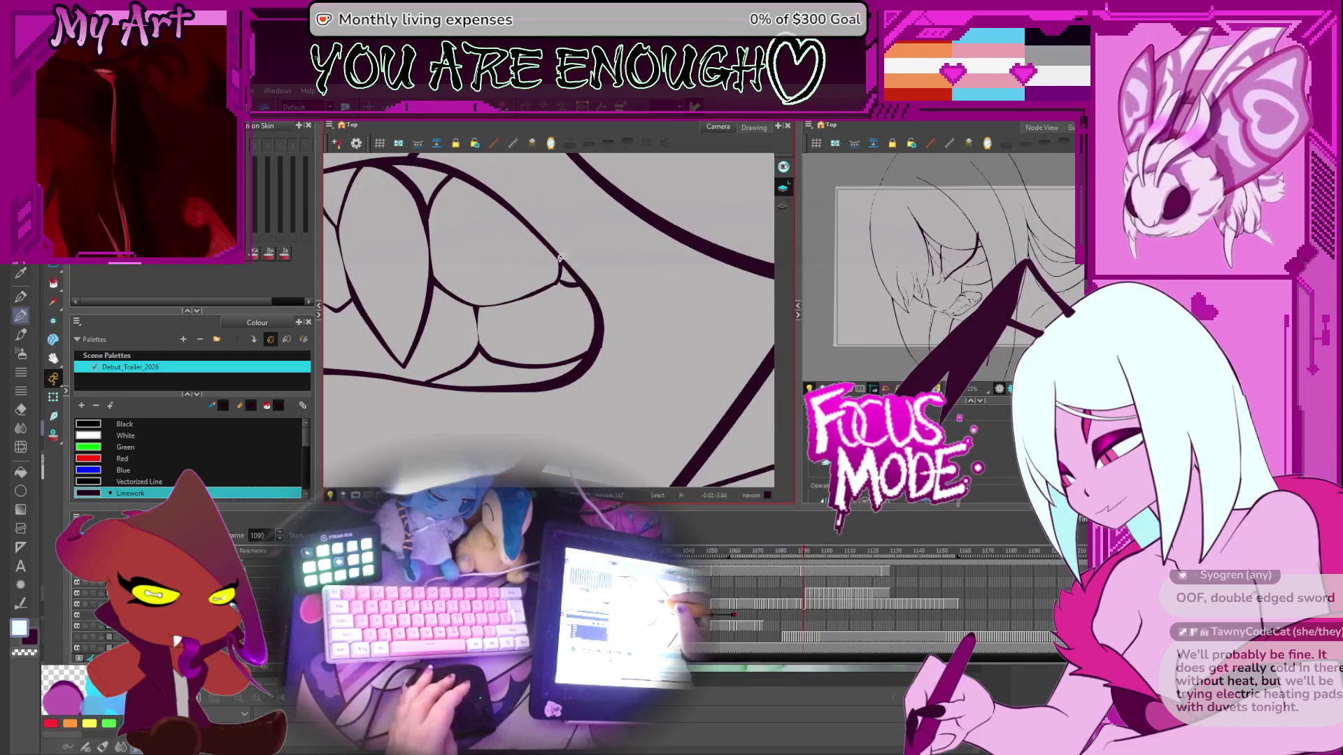
key("period")
key("period")
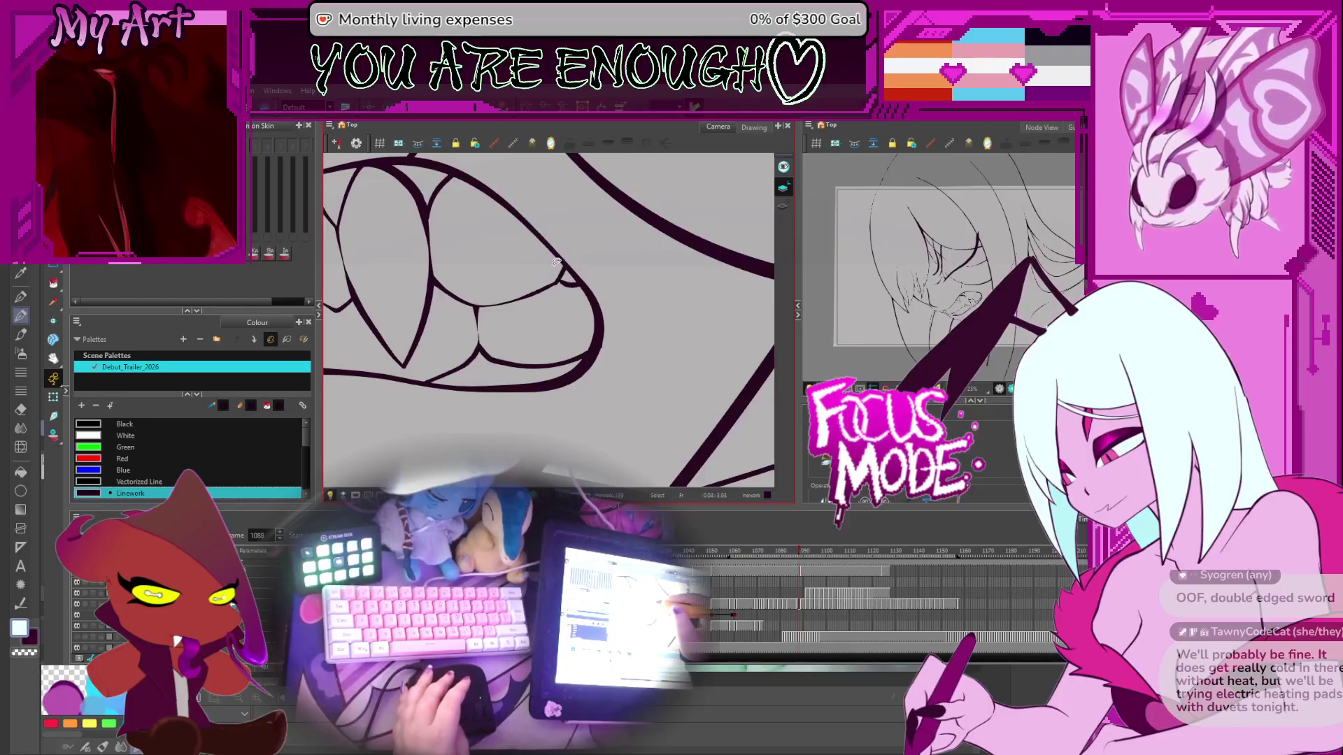
left_click(560, 272)
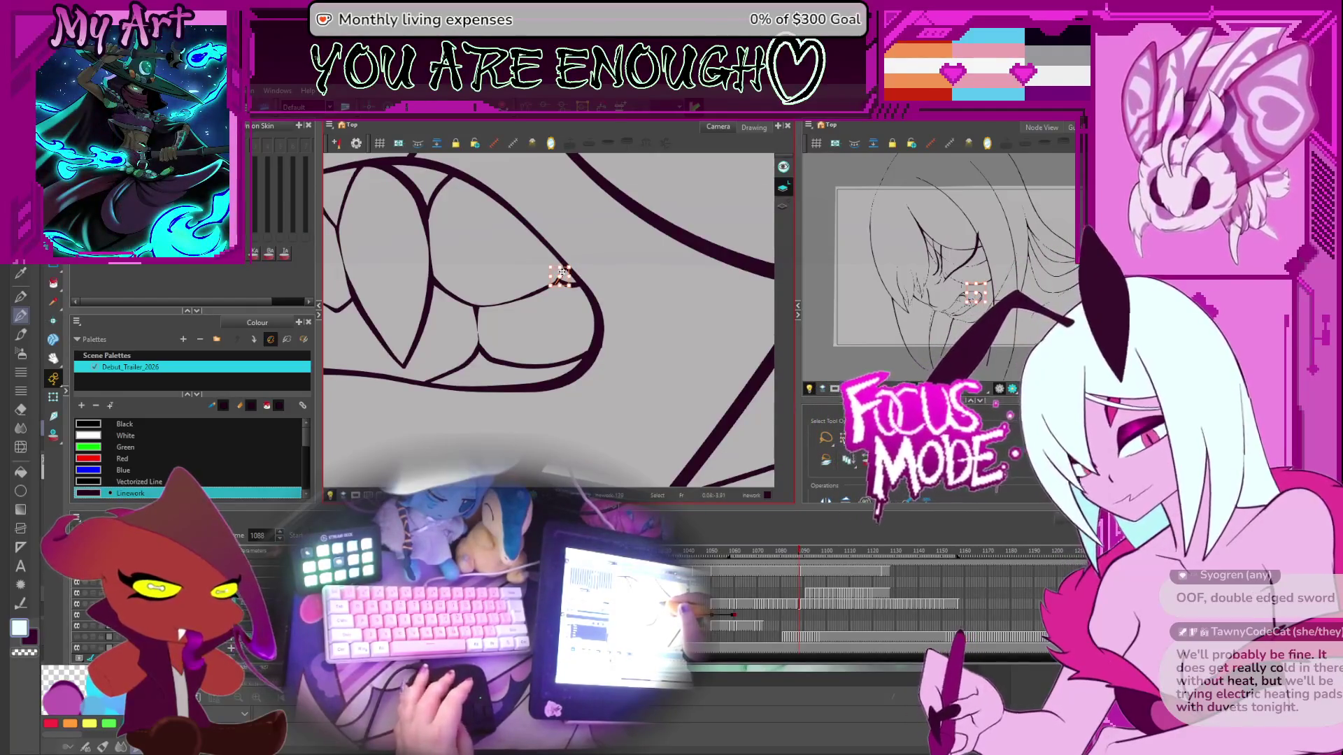
key("period")
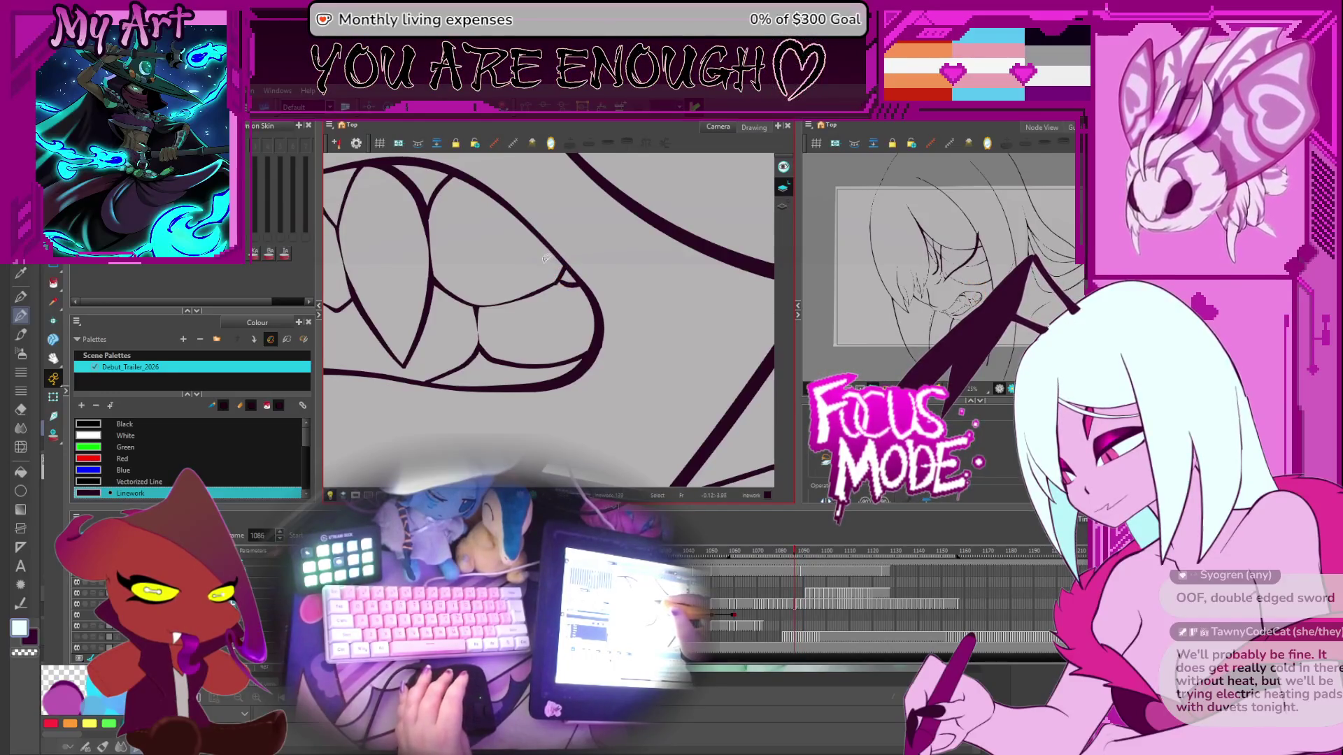
left_click(548, 260)
Step: Step through frames 1090–1093 to review the trimmed lineart
key("period")
key("period")
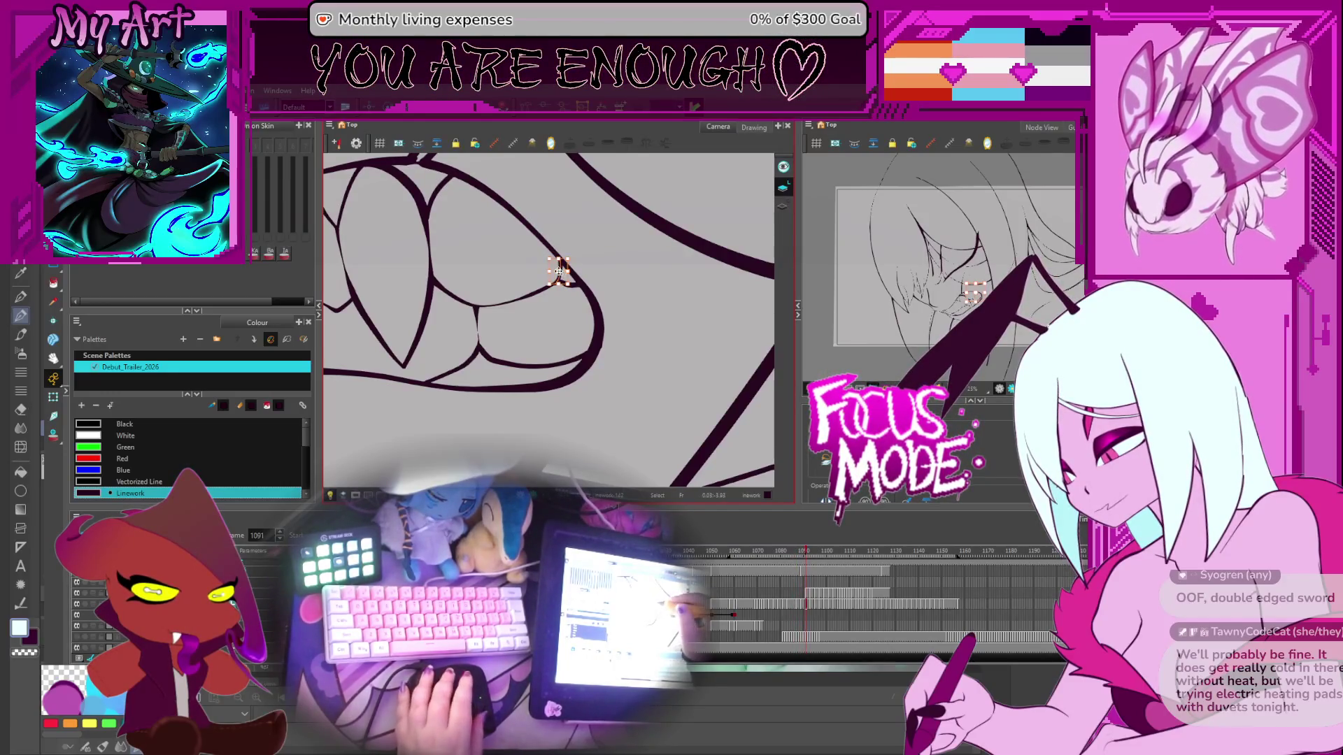
key("period")
key("period")
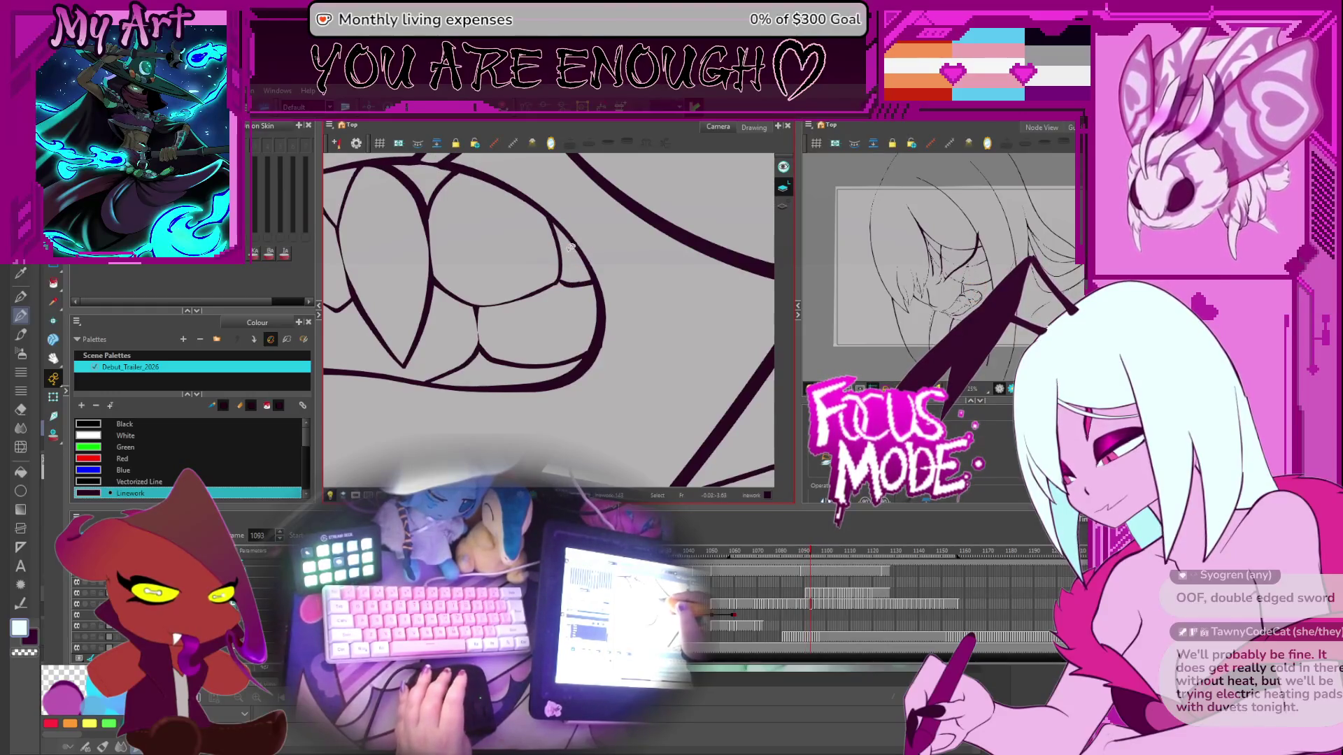
key("comma")
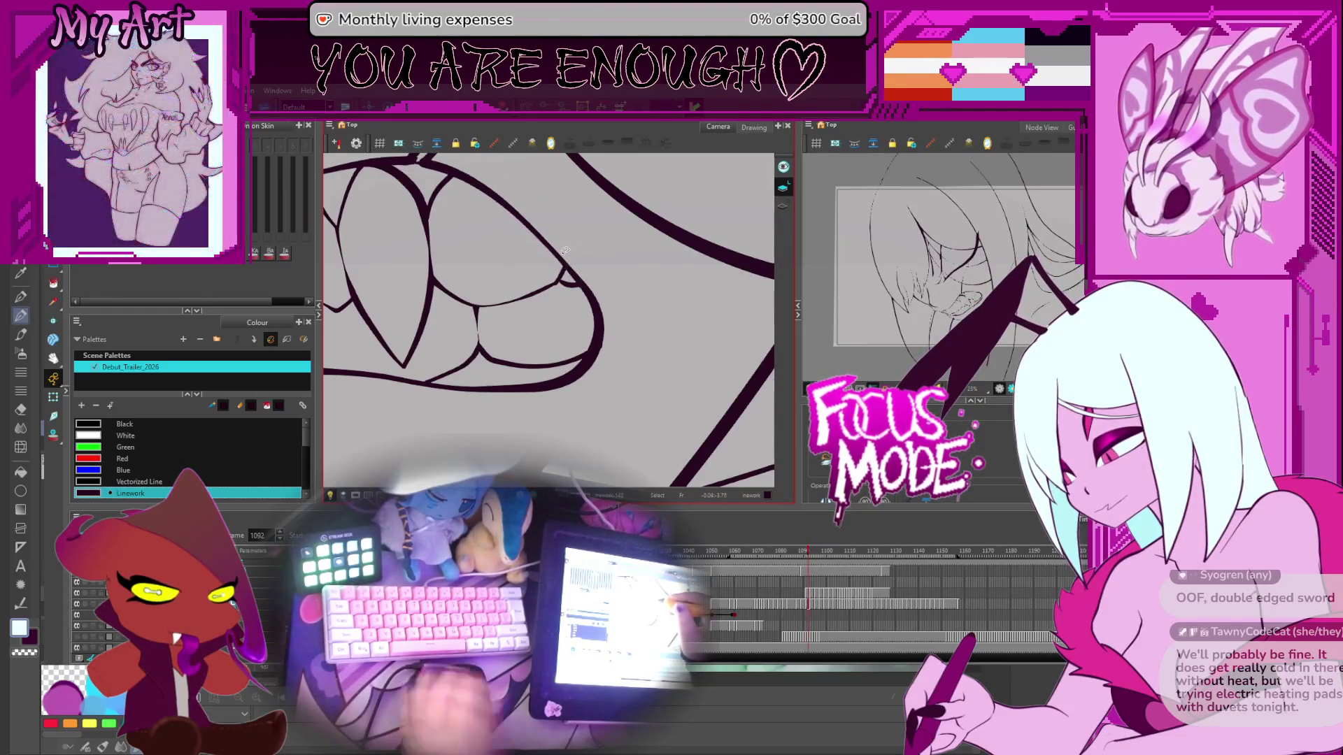
key("comma")
key("comma")
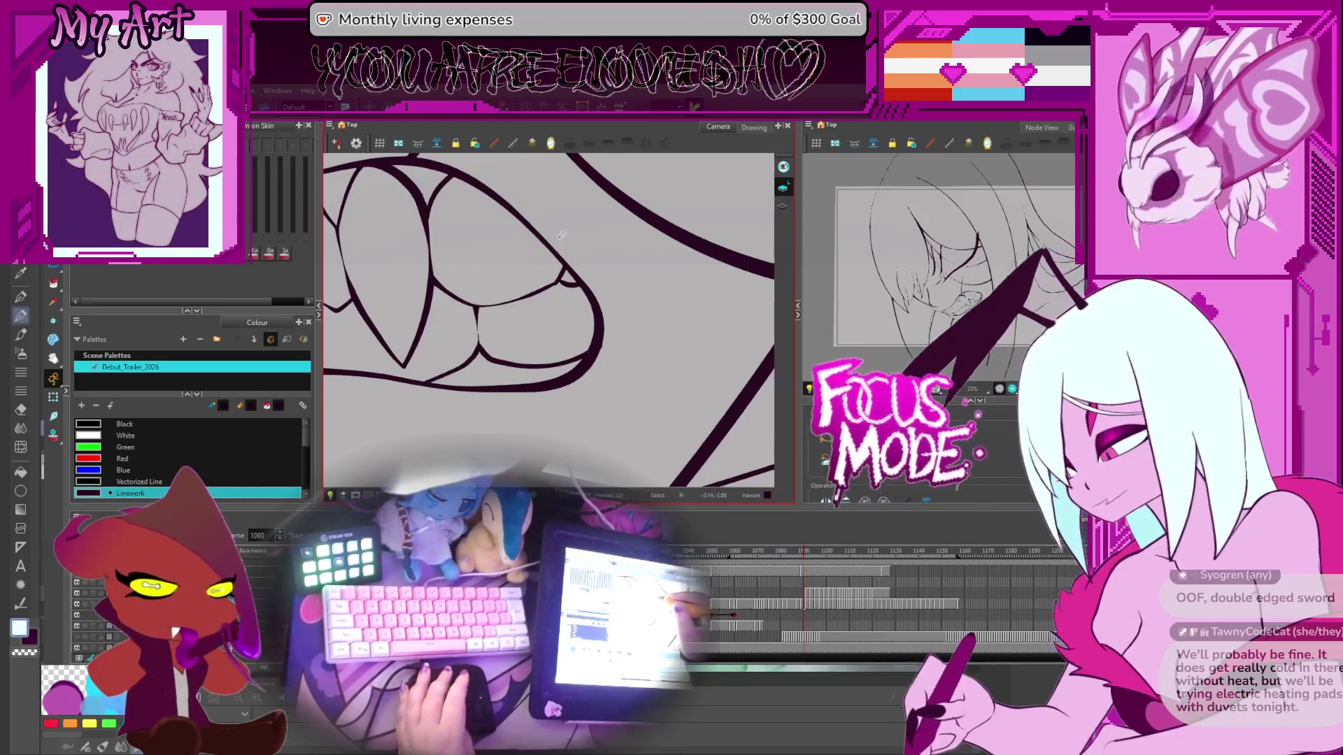
key("period")
key("period")
key("period")
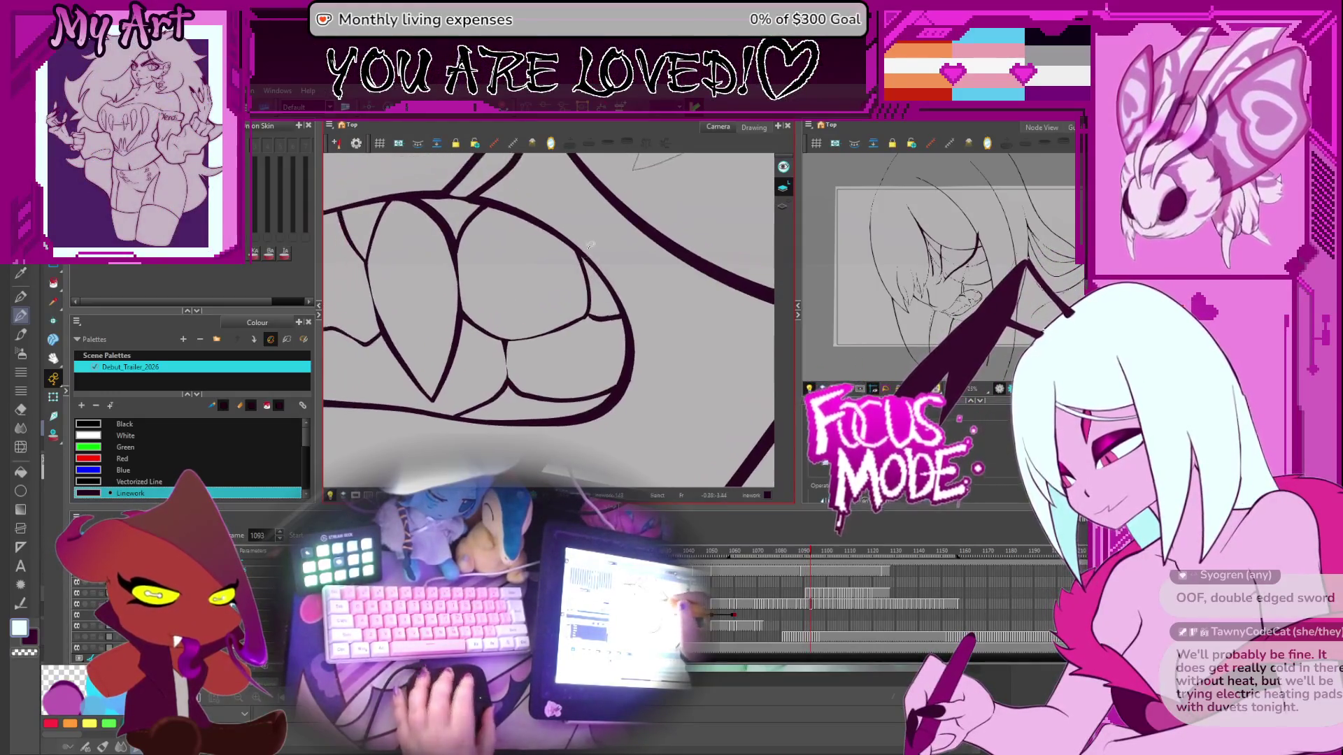
Step: Jump to frame 1112, return to frame 1107, and pan and zoom to reposition the teeth
key("period")
key("period")
key("period")
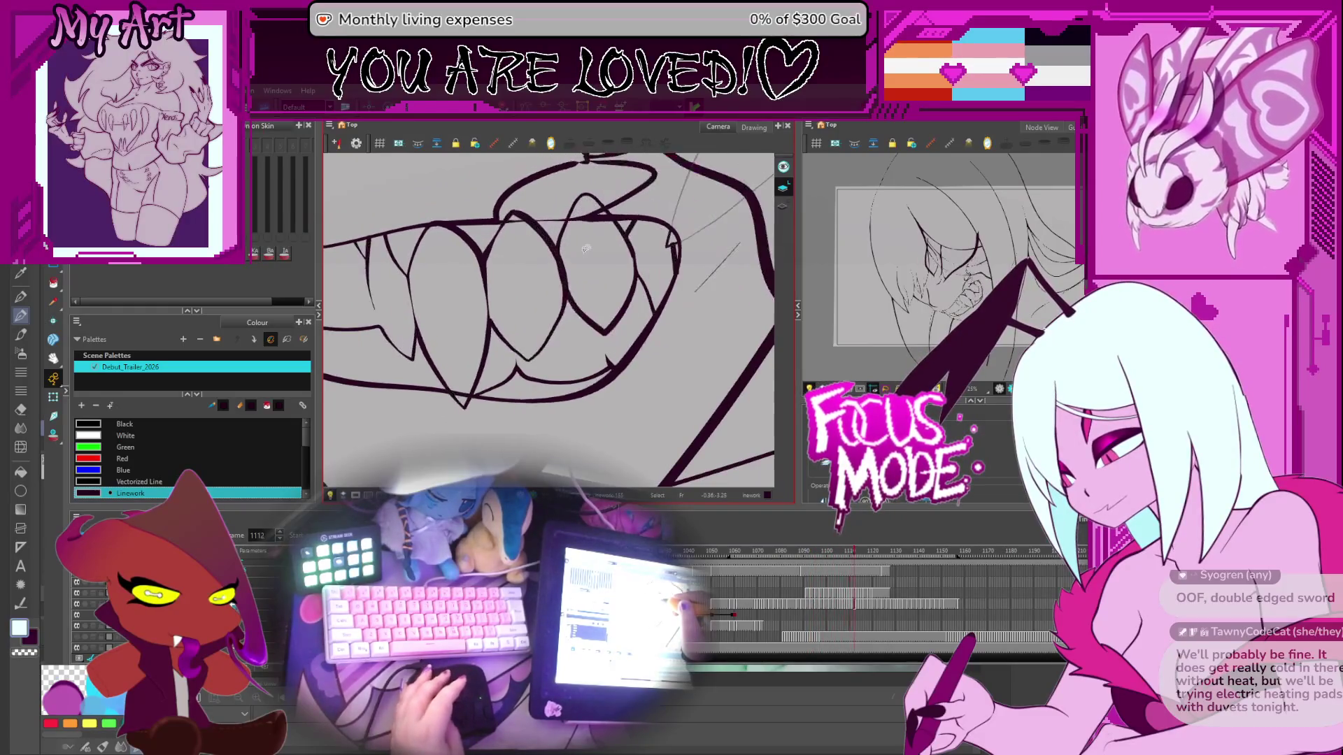
key("comma")
key("comma")
key("comma")
key("period")
key("comma")
key("comma")
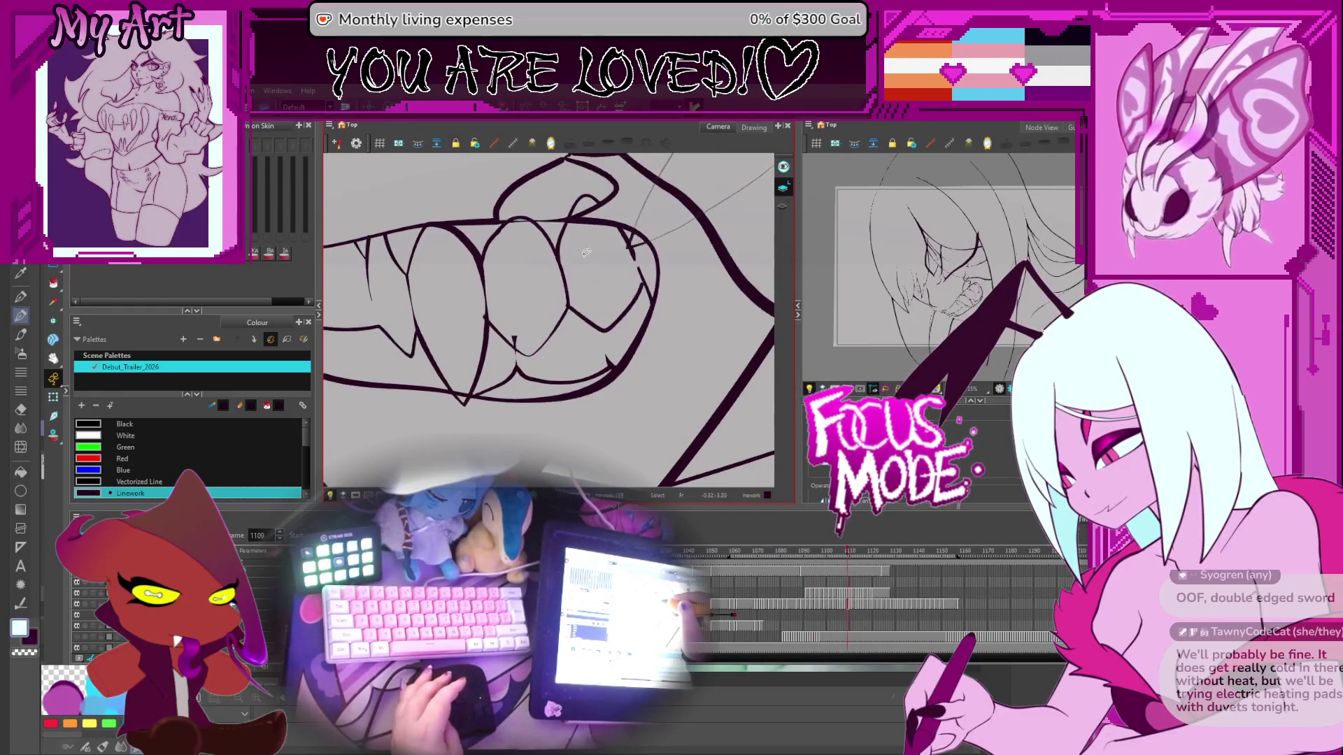
mouse_move(558, 277)
left_mouse_down()
mouse_move(577, 266)
mouse_move(567, 293)
left_mouse_up()
scroll(556, 318, "up", 1)
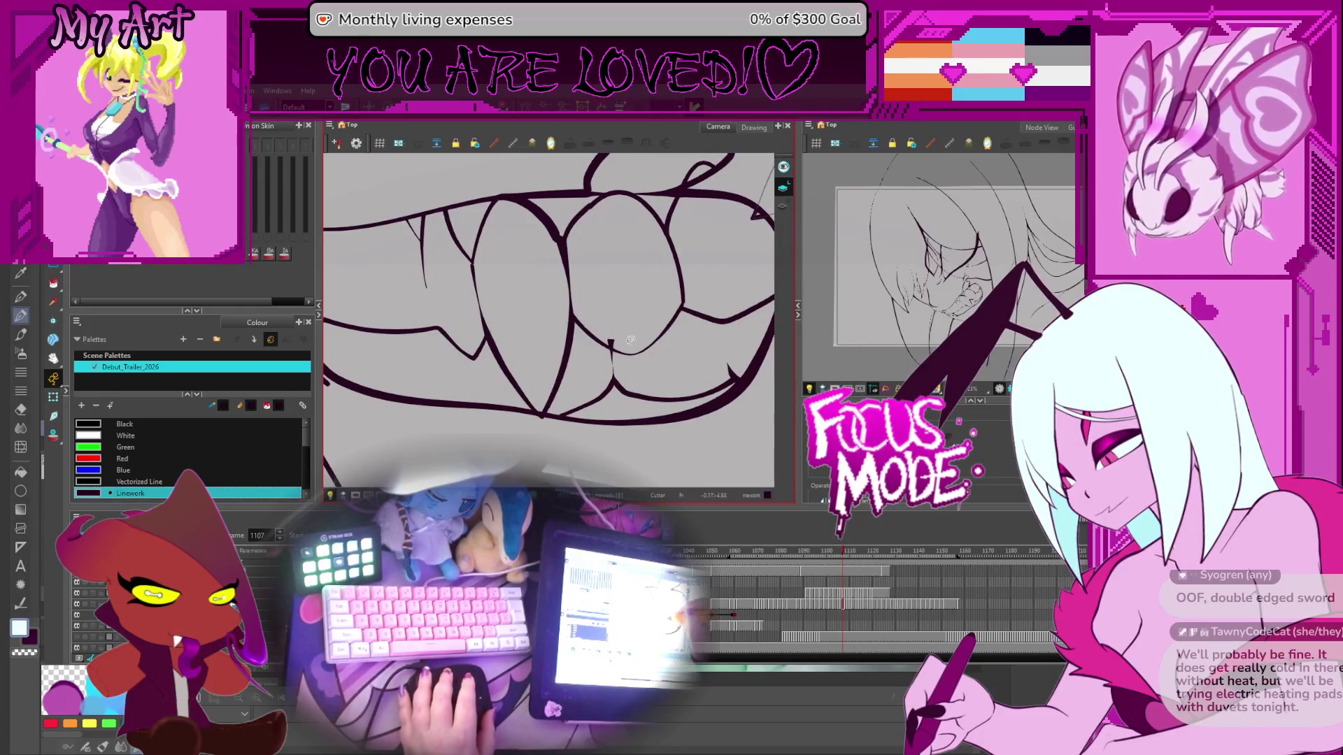
scroll(616, 346, "down", 1)
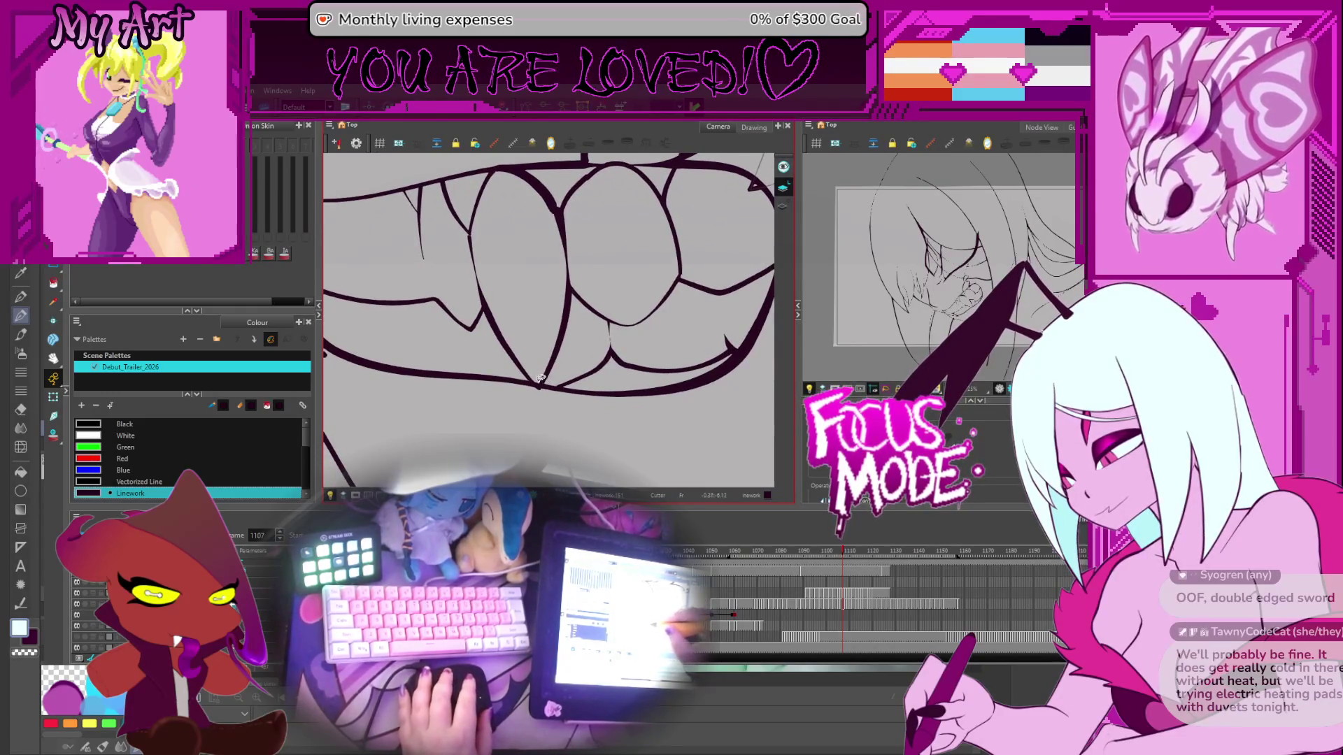
Step: Advance to frame 1109 and reframe the grinning teeth in view
key("period")
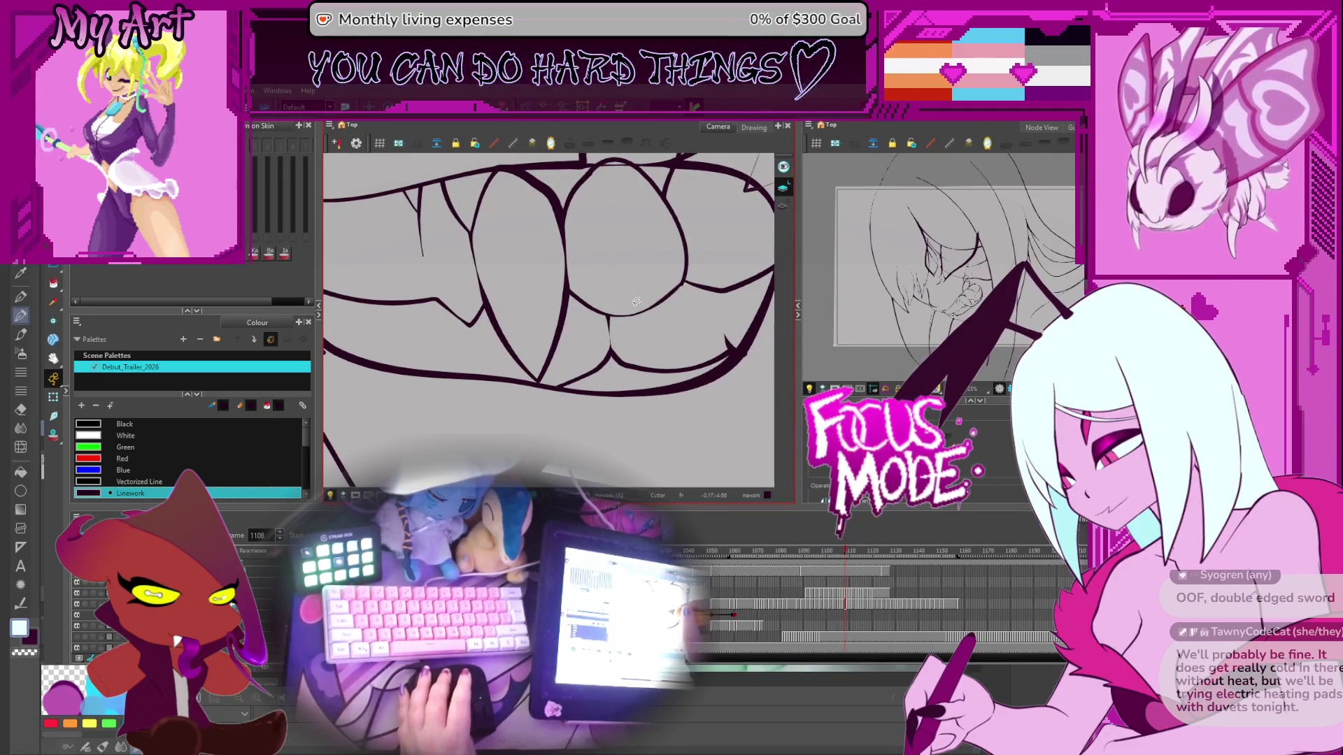
key("period")
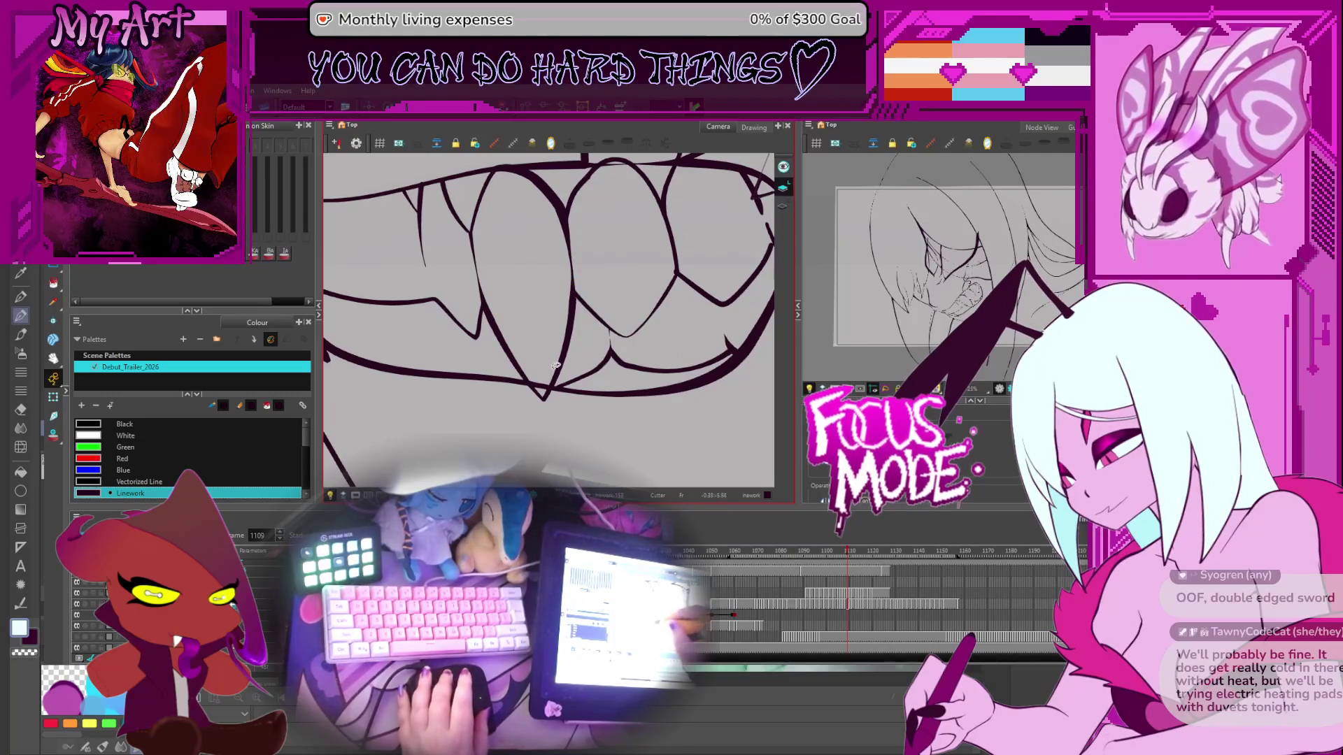
left_click_drag(539, 345, 695, 237)
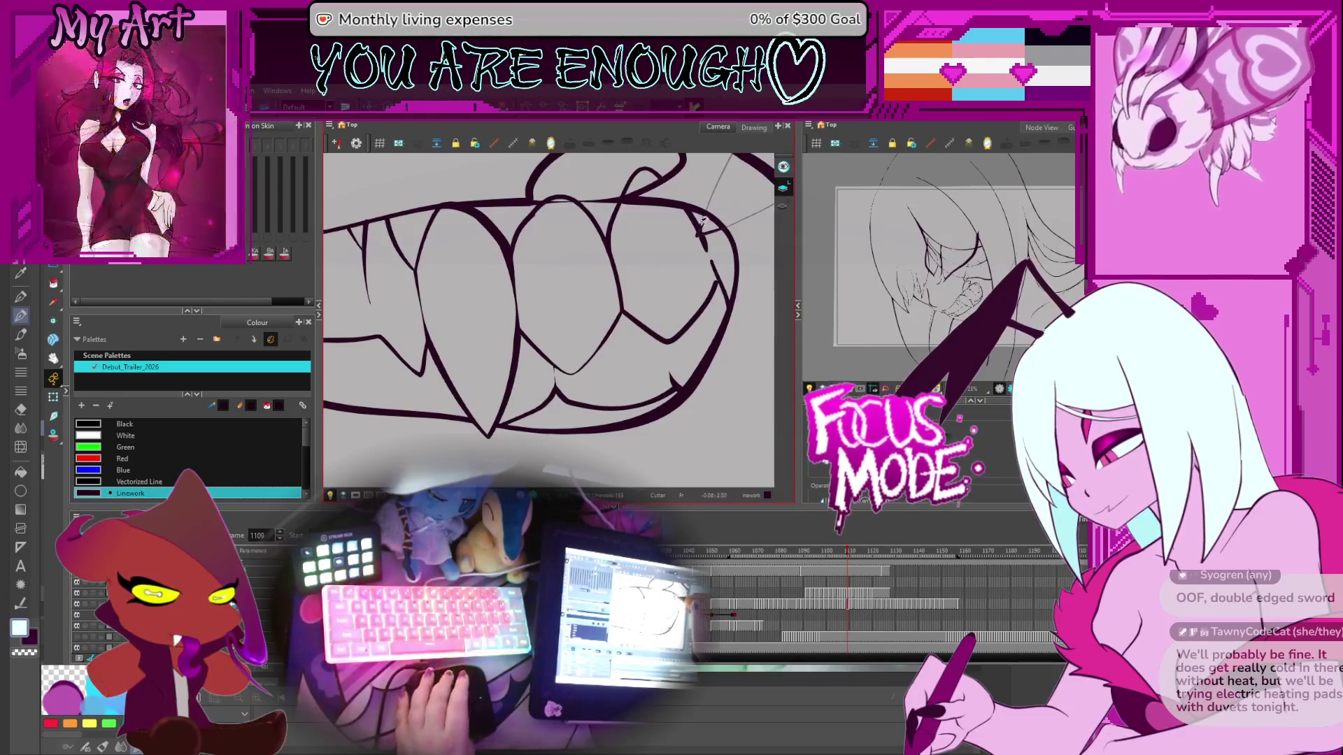
Step: Mark the right line end for trimming, then move to frame 1111 with the mouth shifted up
left_click_drag(702, 219, 700, 231)
key("period")
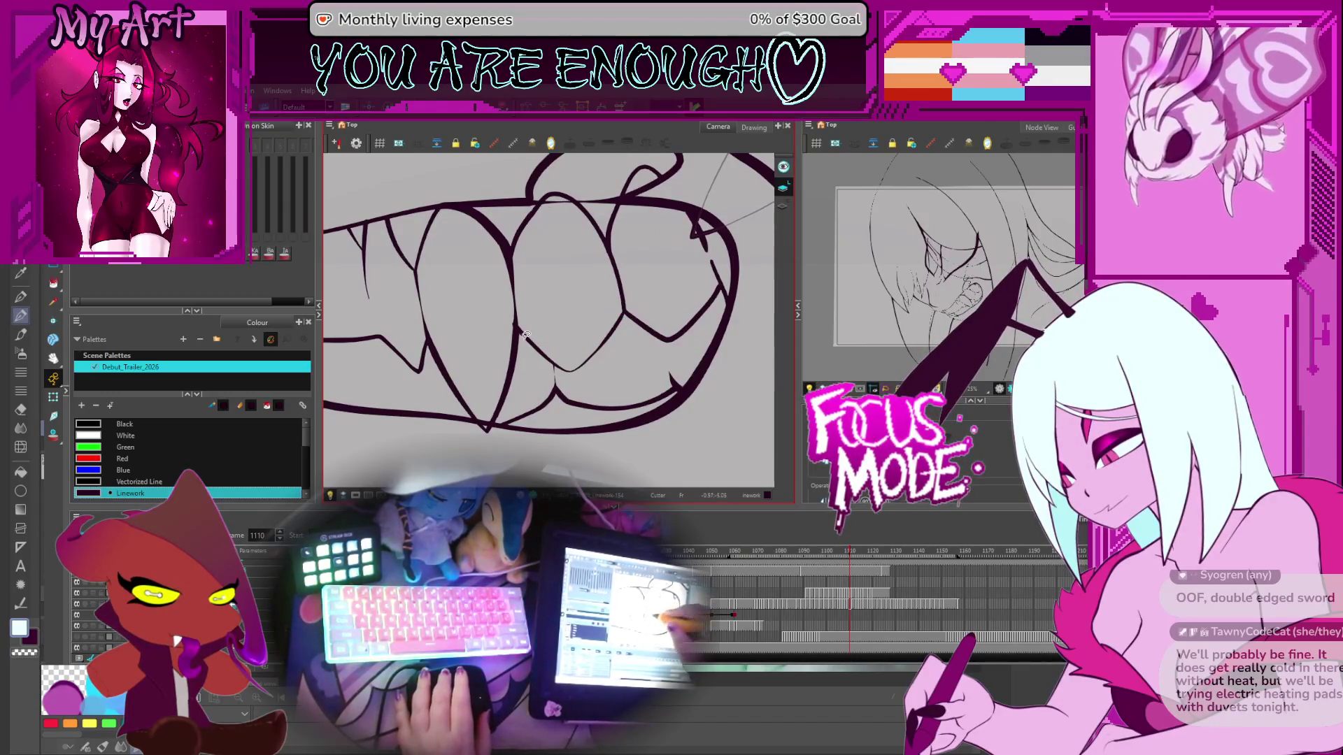
left_click_drag(488, 416, 516, 397)
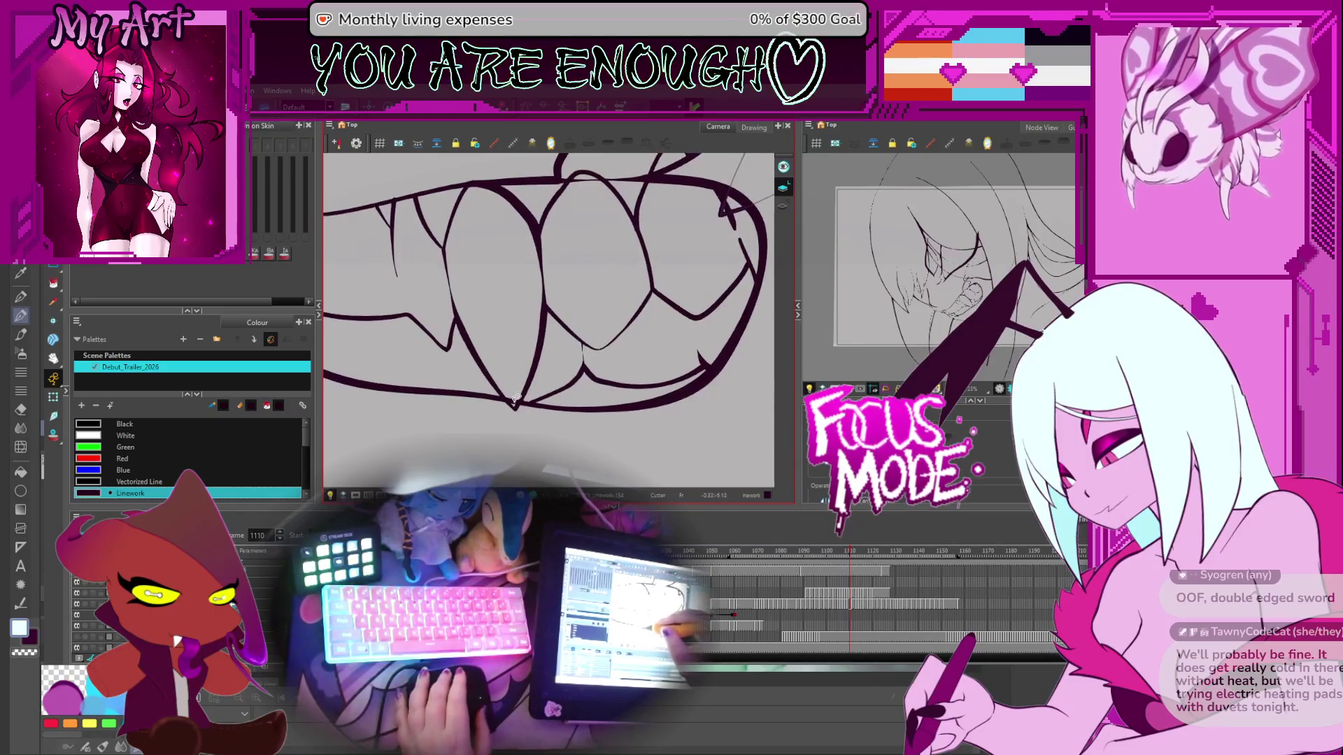
key("period")
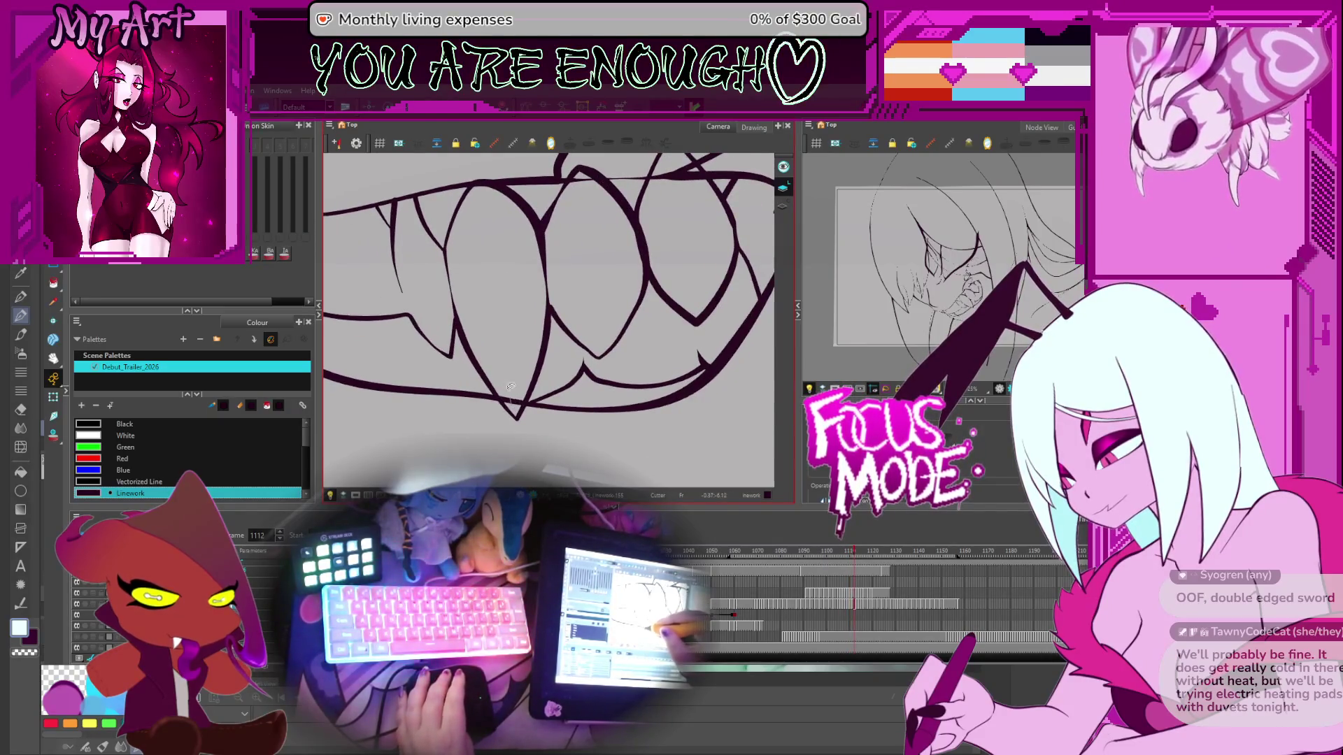
Step: Review the teeth animation from frame 1114 through 1150, then jump back to frame 1125
key("period")
key("period")
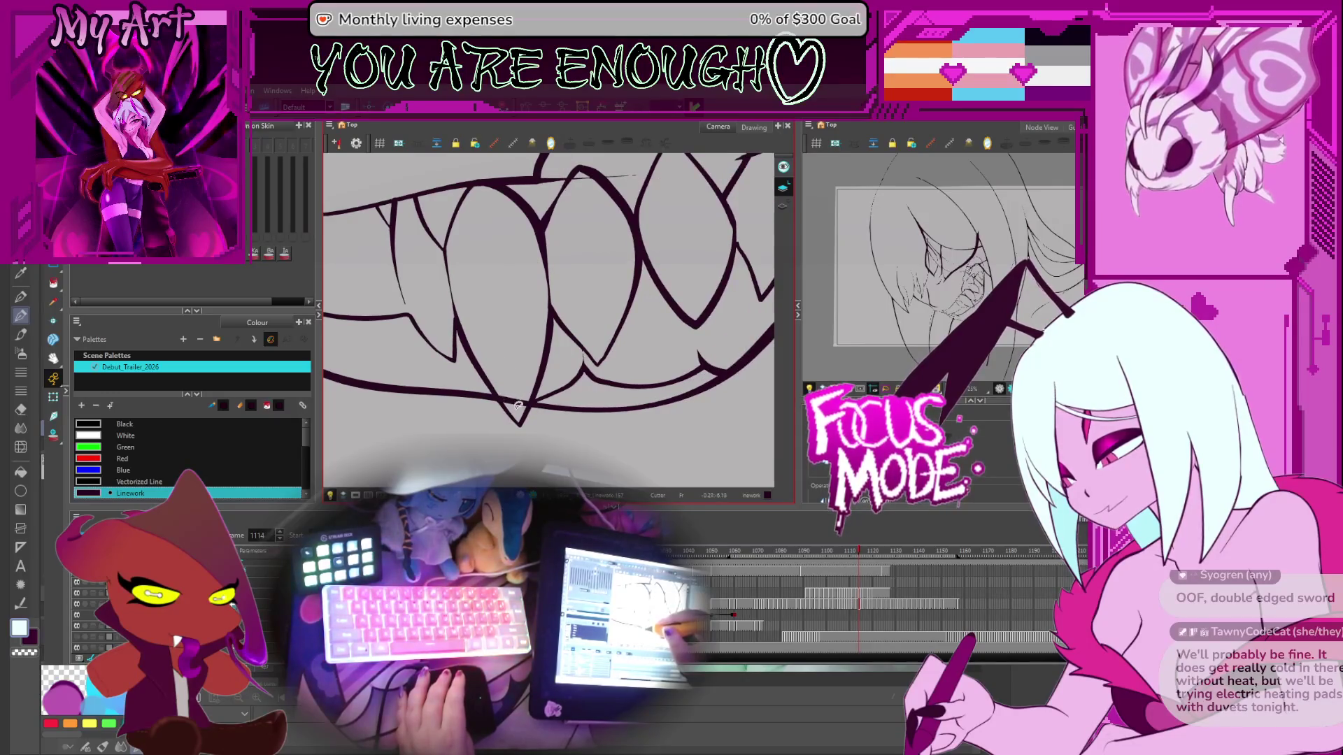
key("period")
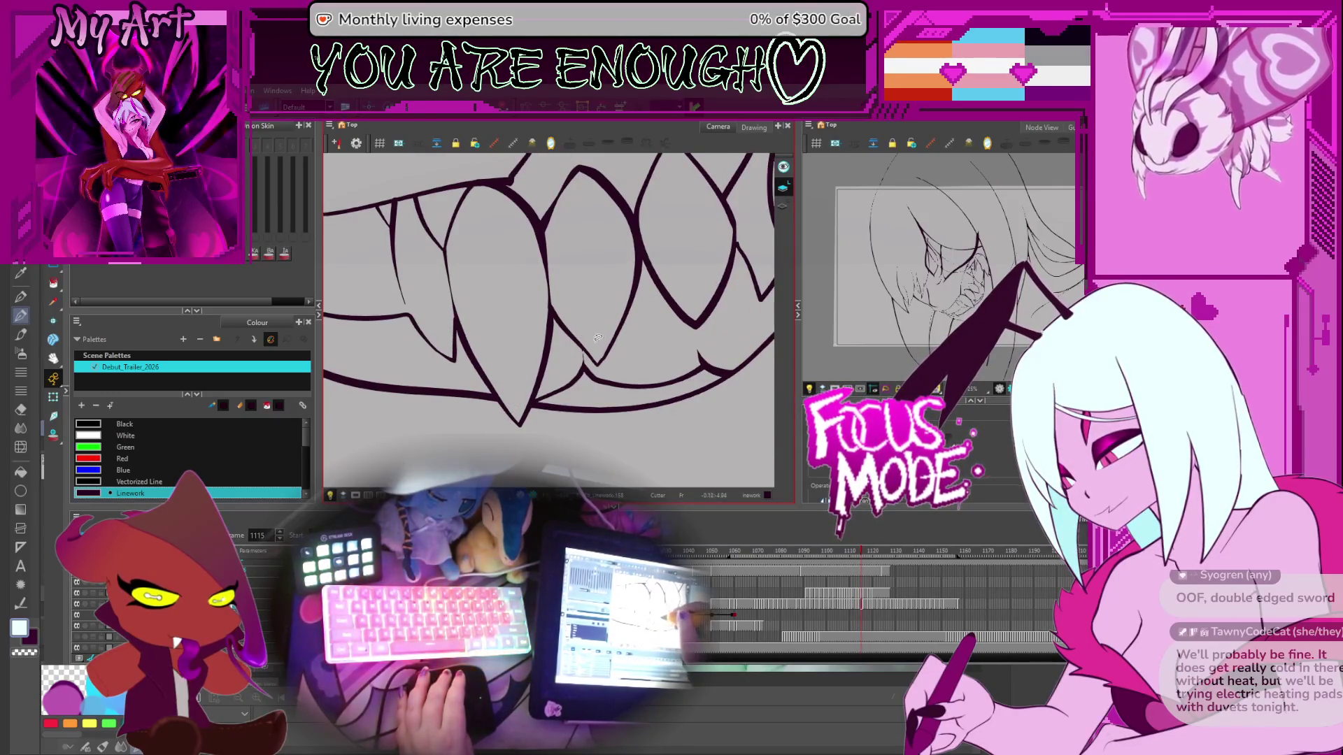
key("period")
key("period")
key("period")
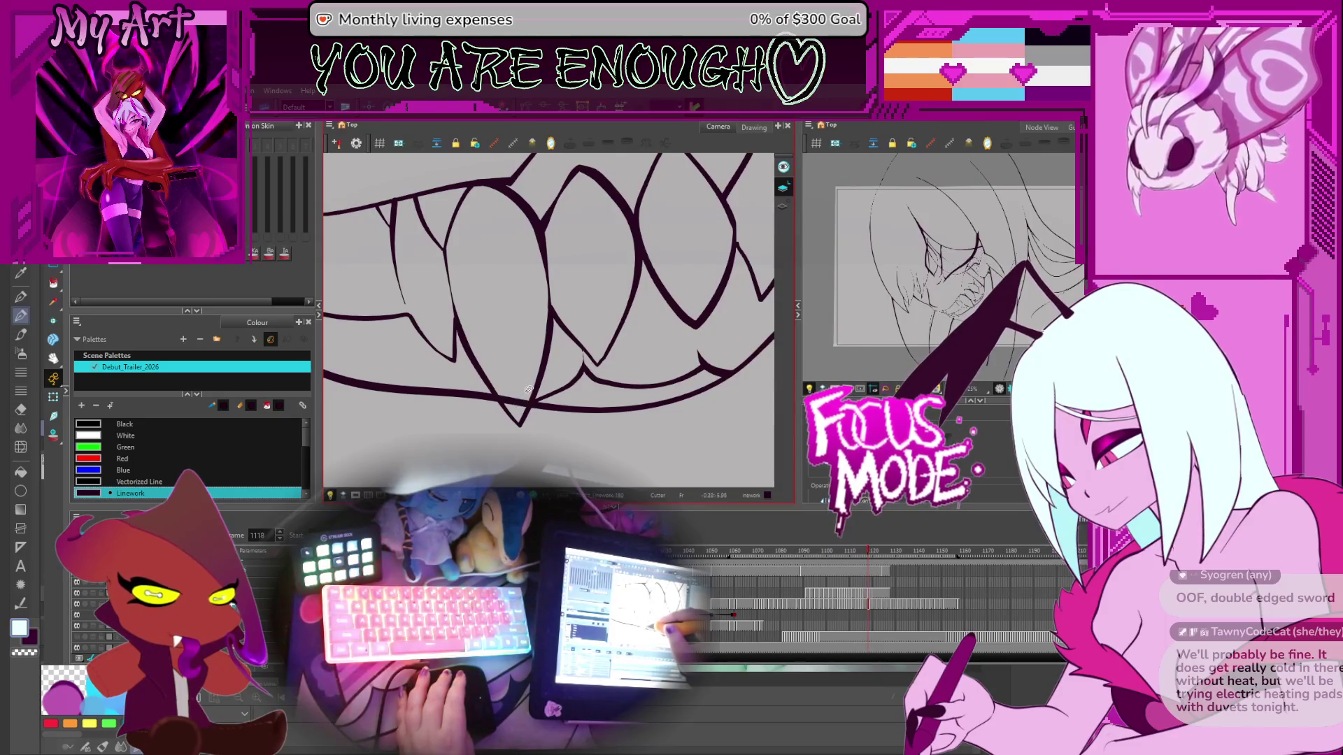
key("period")
key("period")
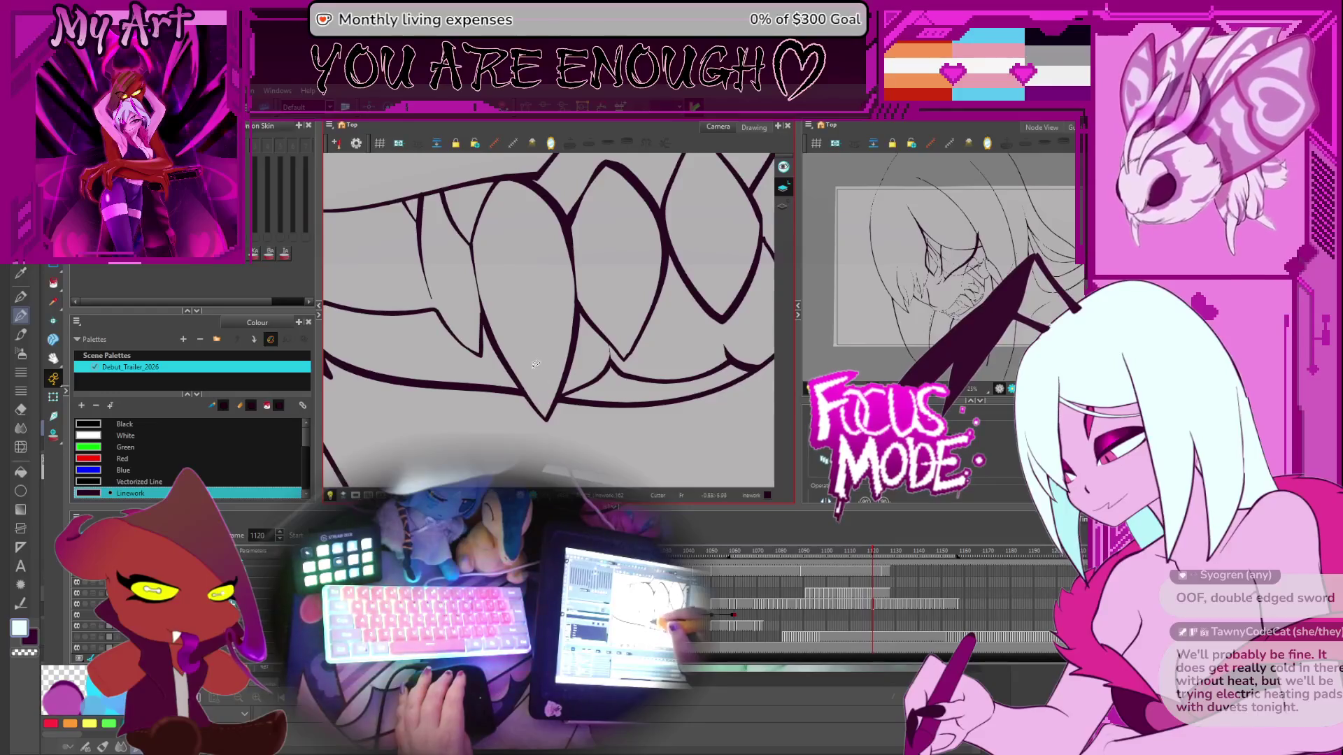
key("period")
key("period")
key("period")
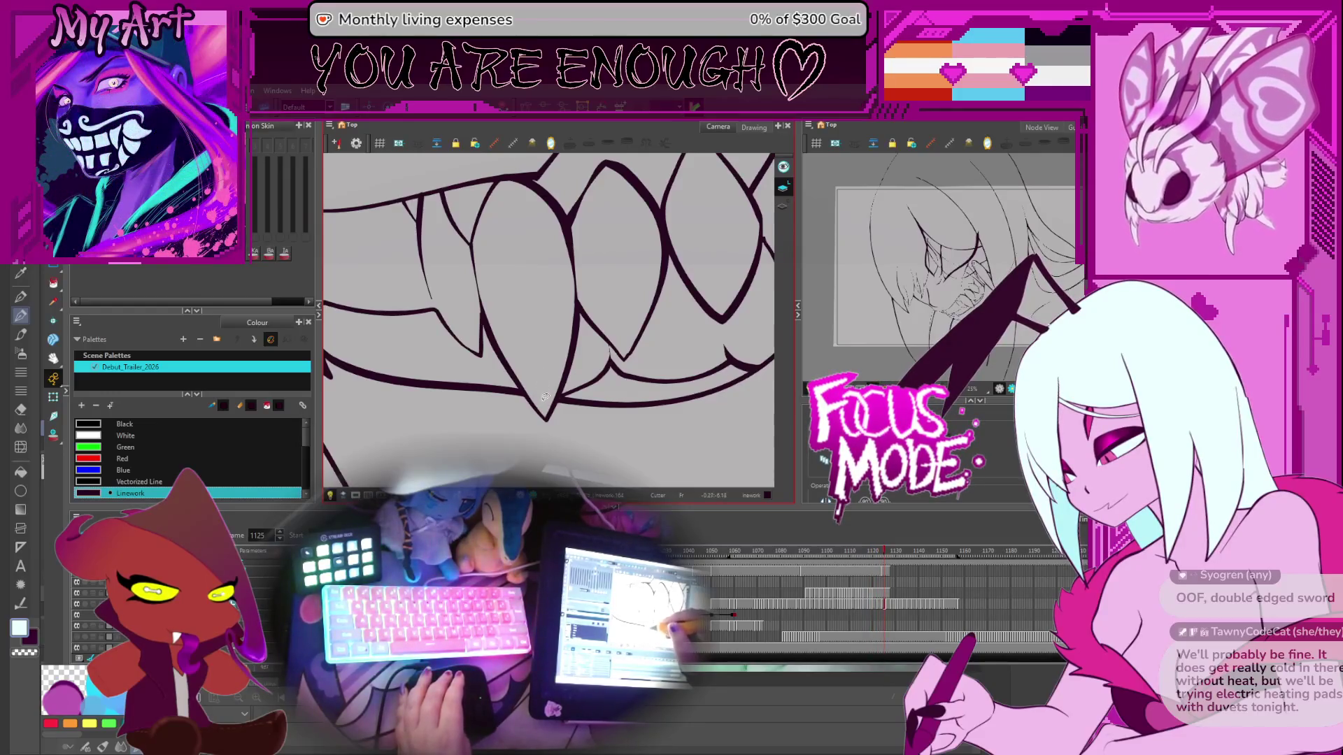
key("period")
key("period")
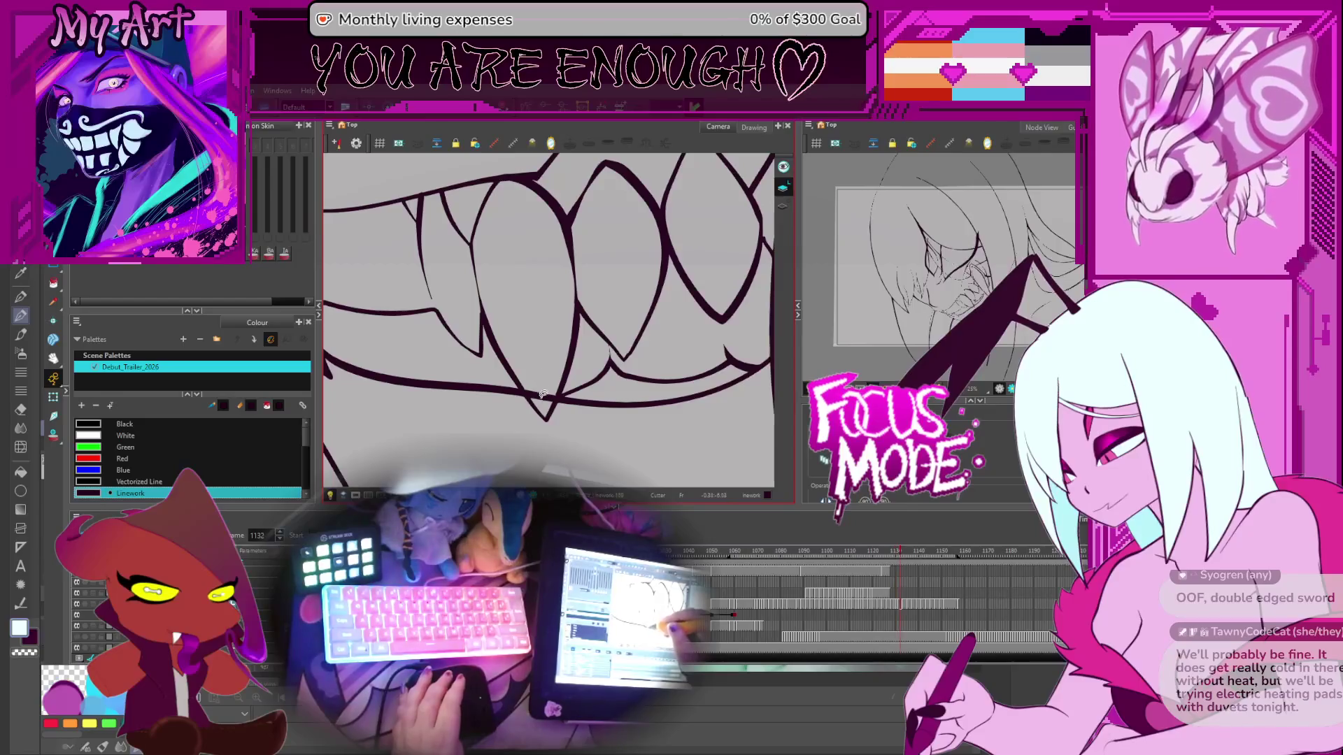
key("period")
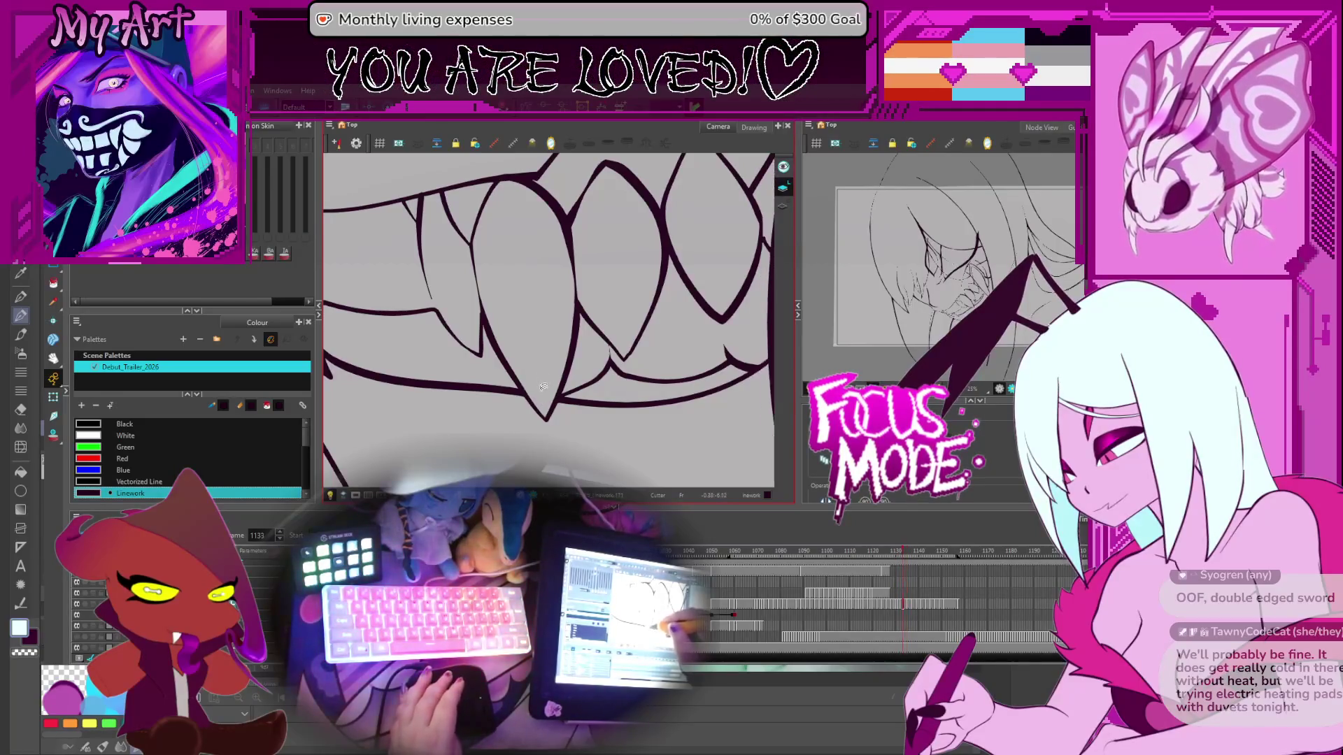
key("period")
key("period")
key("period")
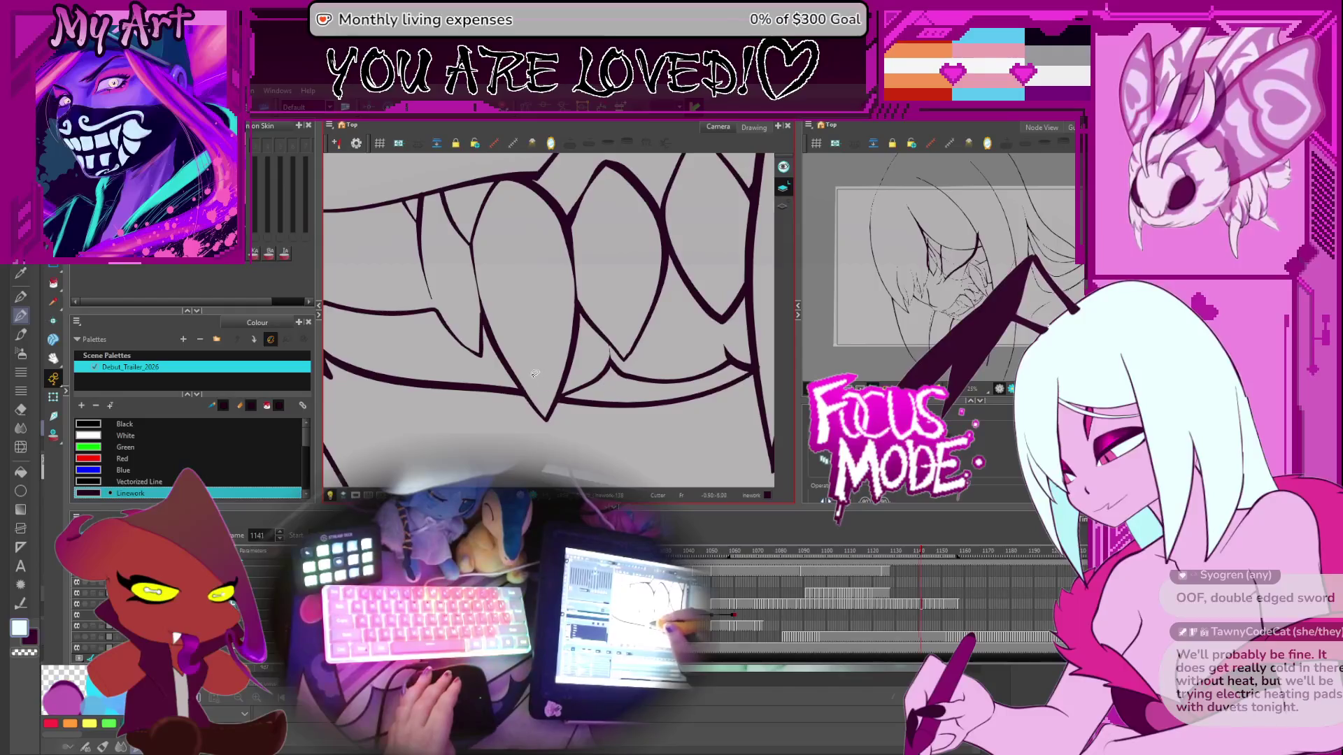
key("period")
key("period")
key("period")
key("period")
key("period")
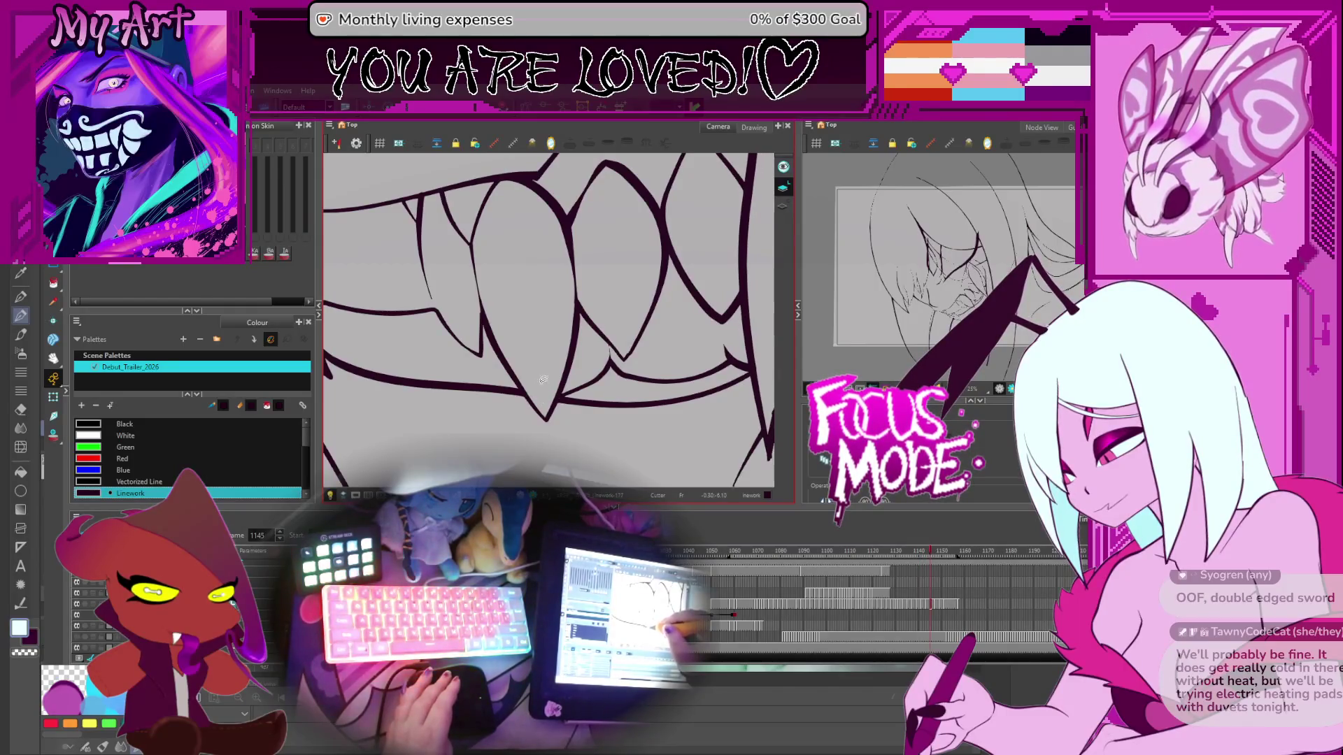
key("period")
key("period")
key("period")
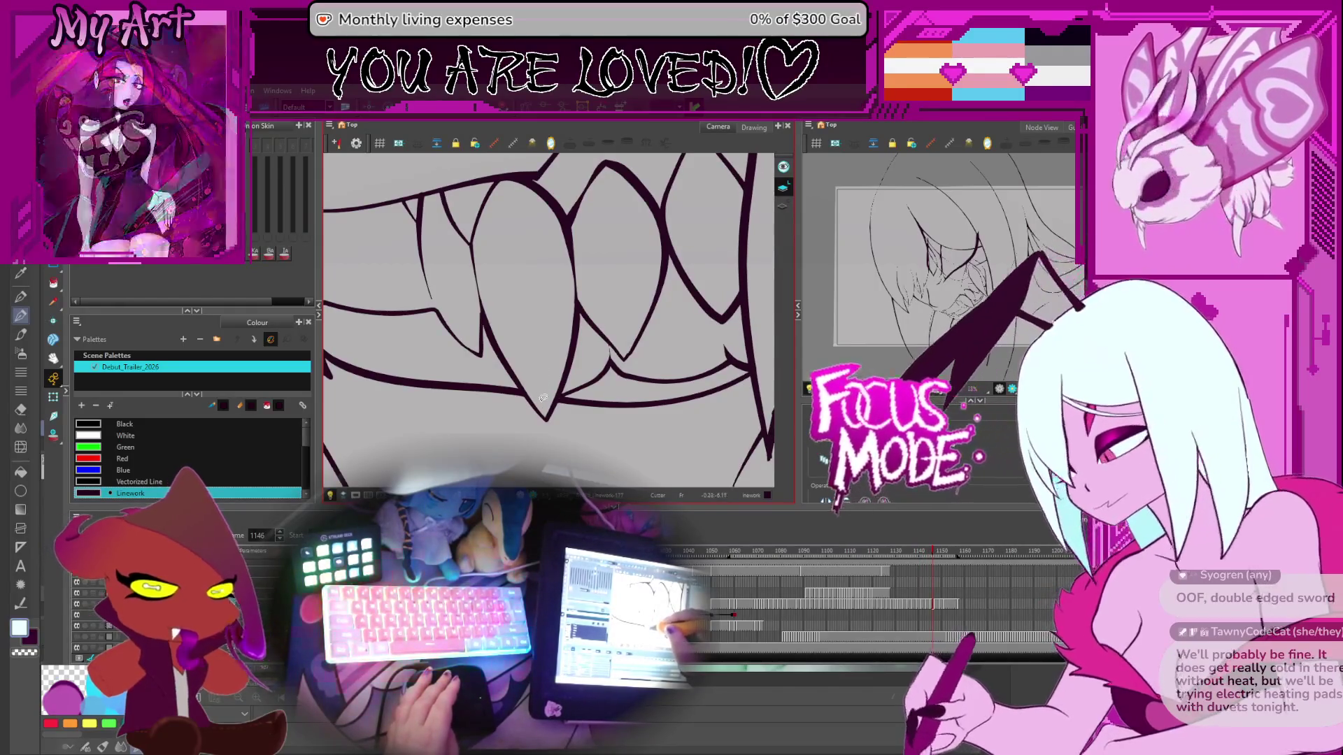
key("period")
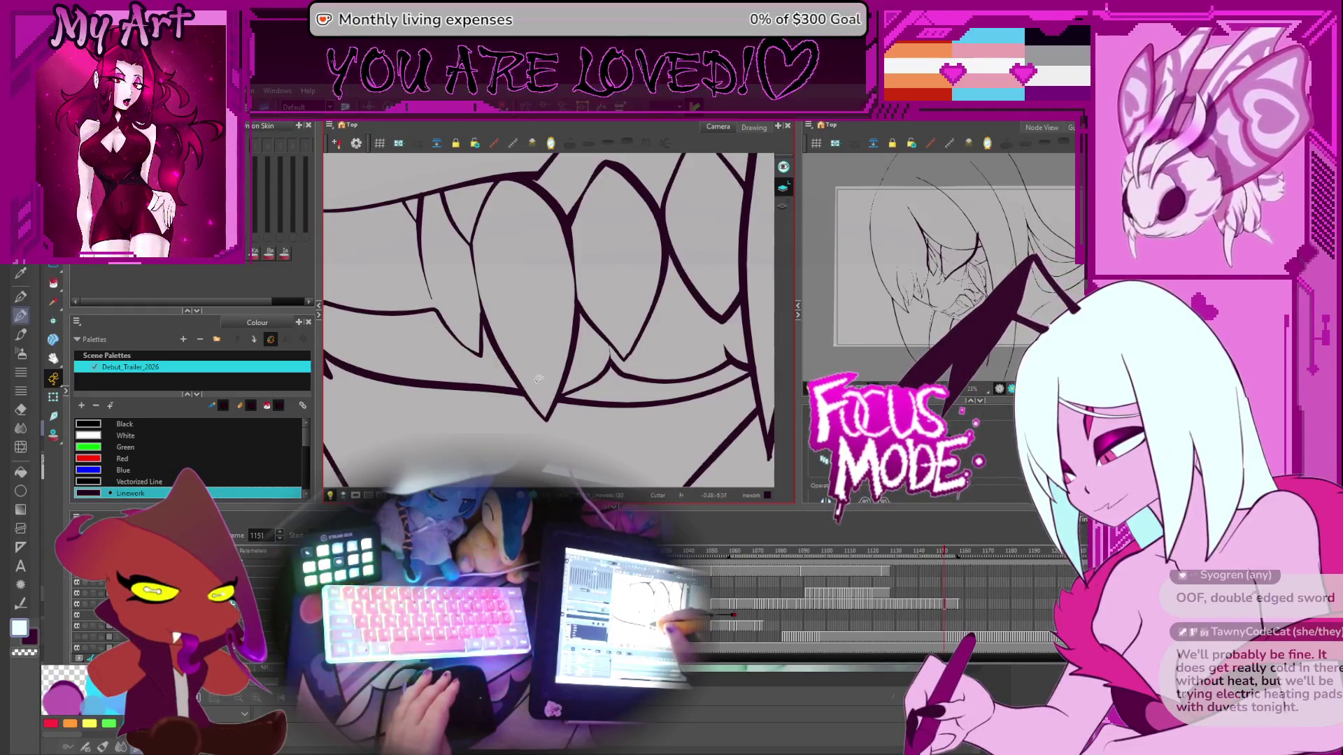
key("Return")
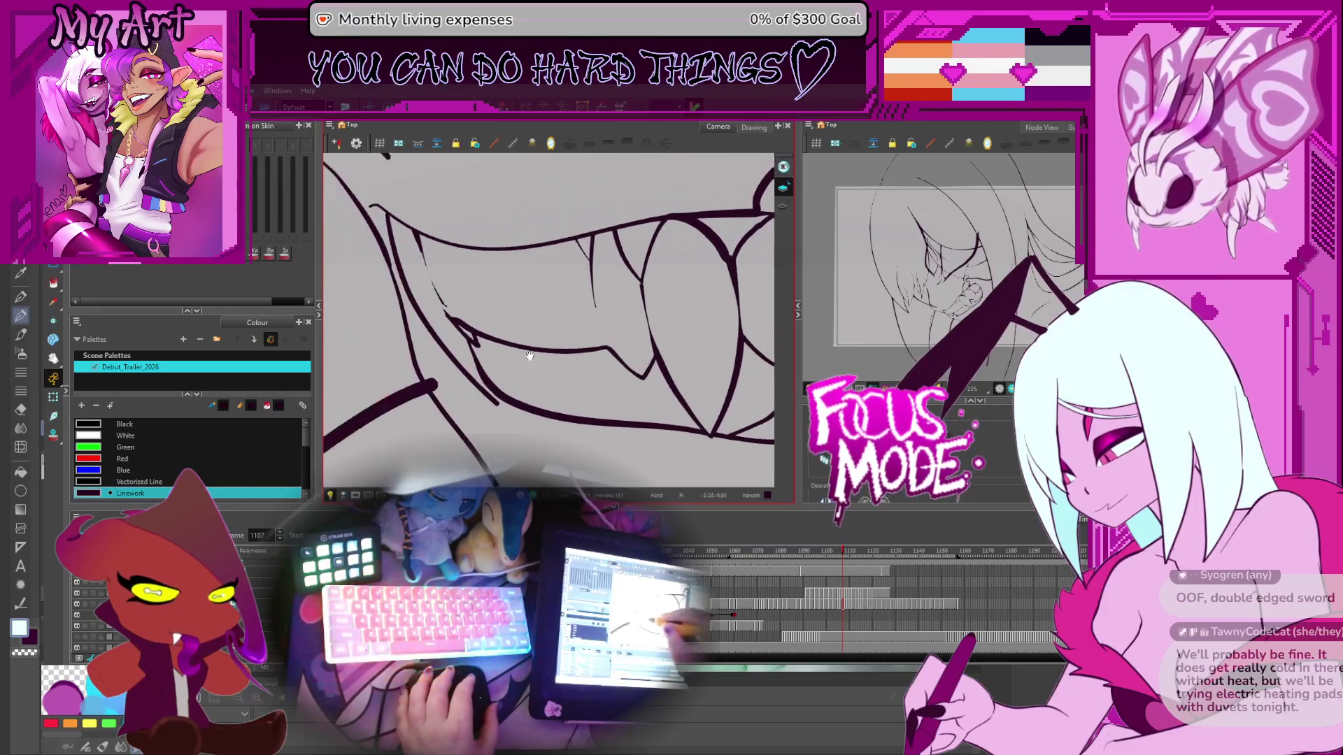
Step: Tilt the canvas and flip between frames 1104–1113, comparing the fang lines on 1107 and 1108
key("ctrl+alt")
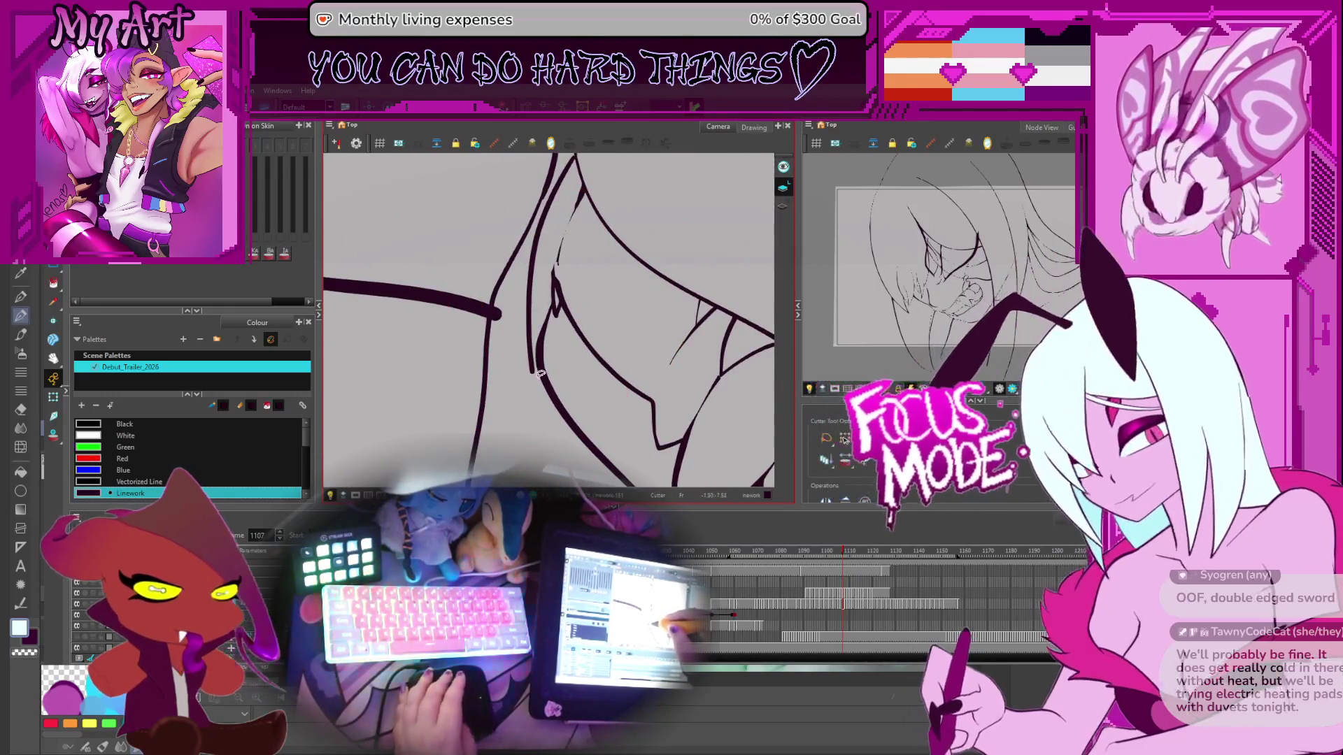
key("comma")
key("comma")
key("comma")
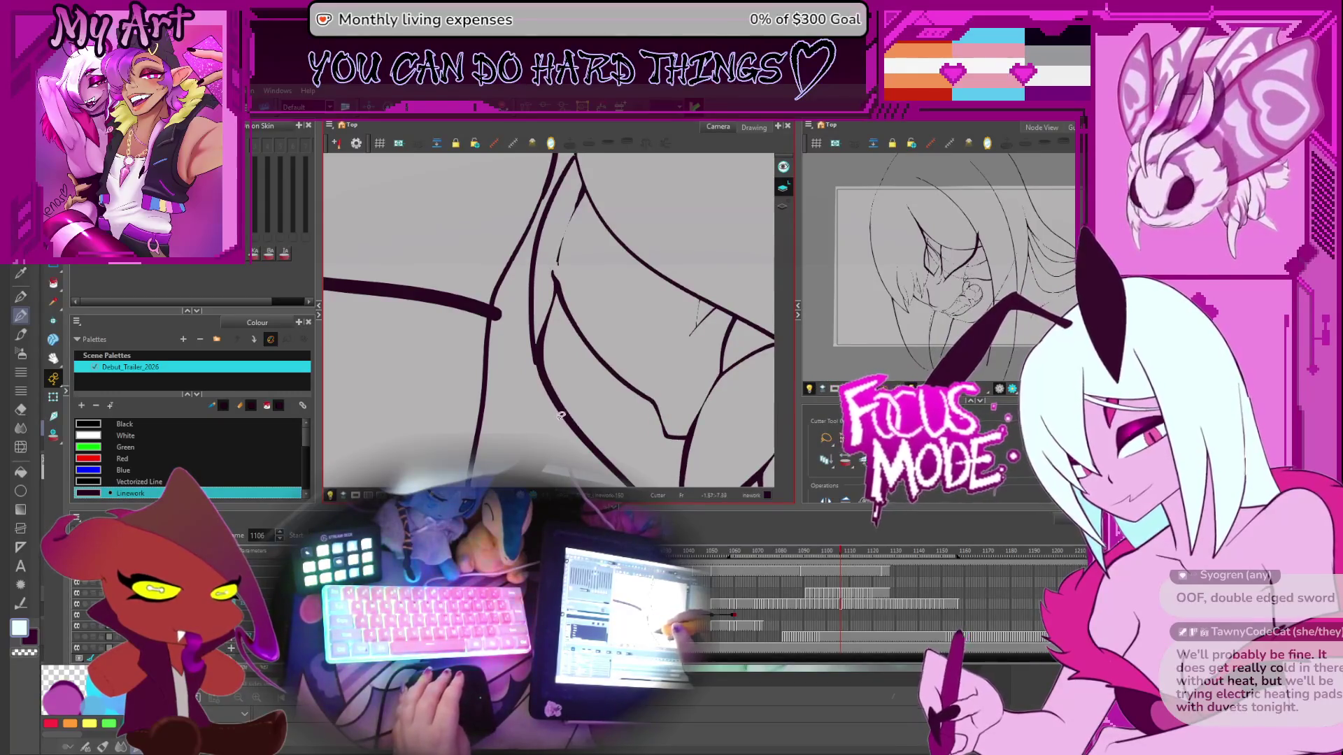
key("period")
key("period")
key("period")
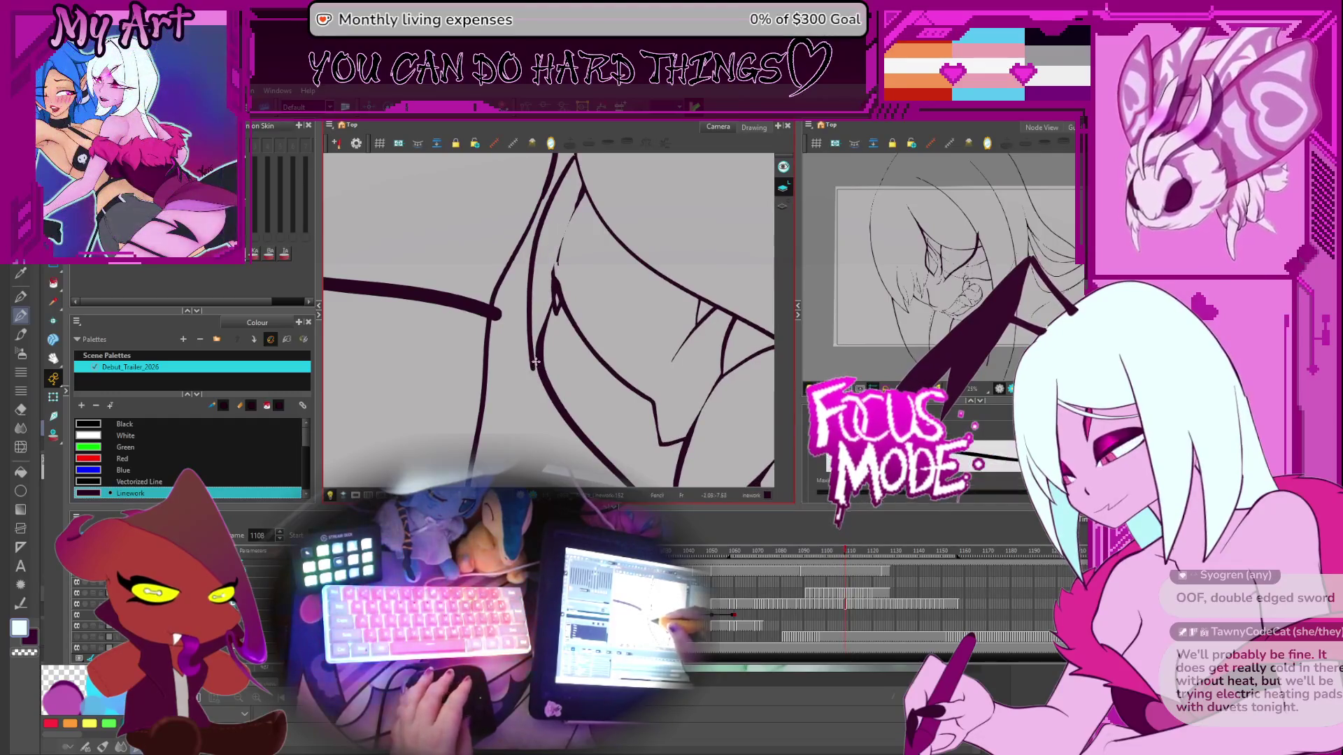
key("comma")
key("comma")
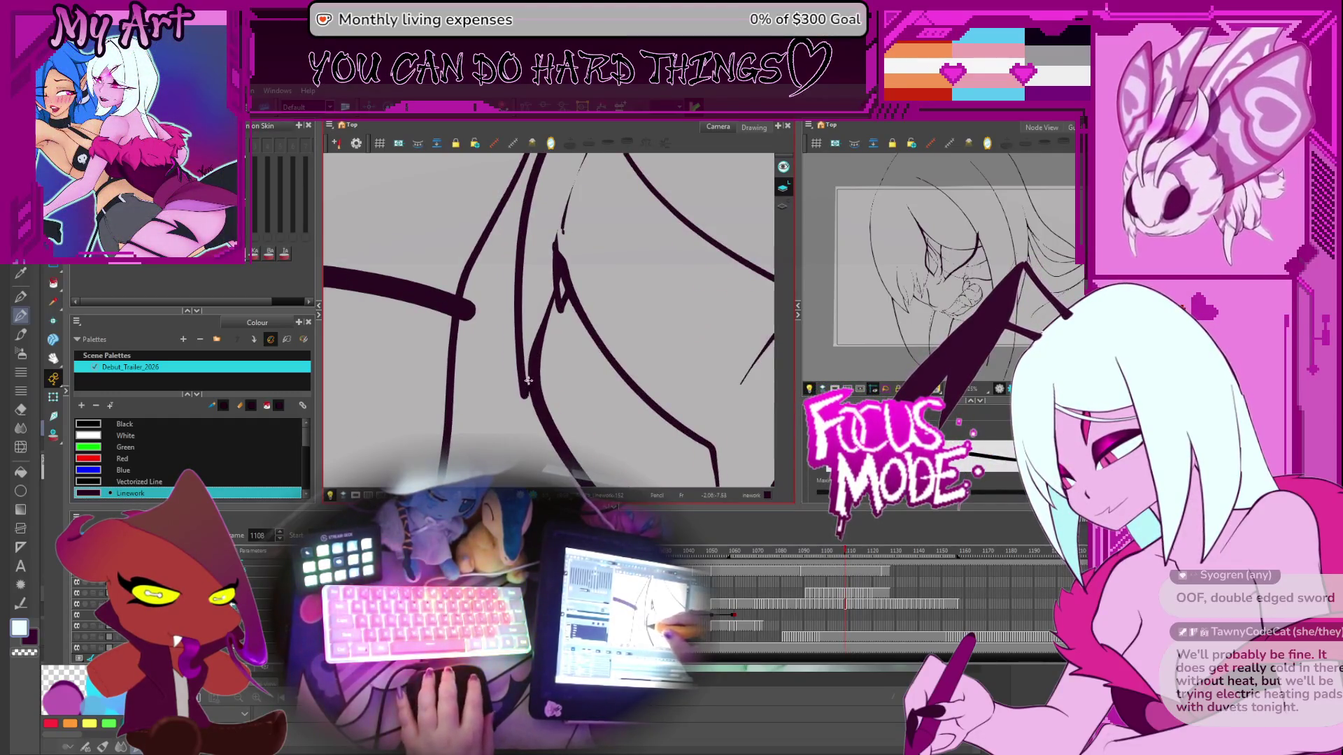
key("comma")
key("period")
key("comma")
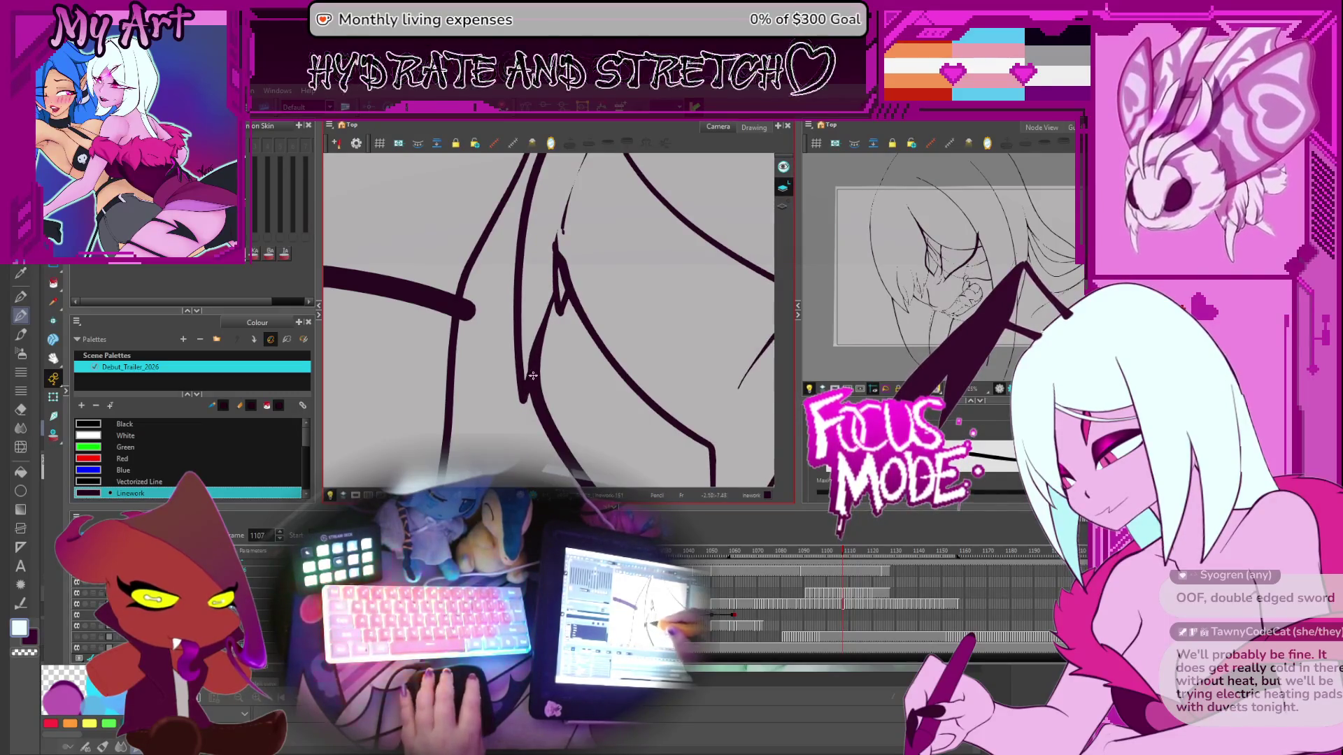
key("comma")
key("period")
key("period")
key("period")
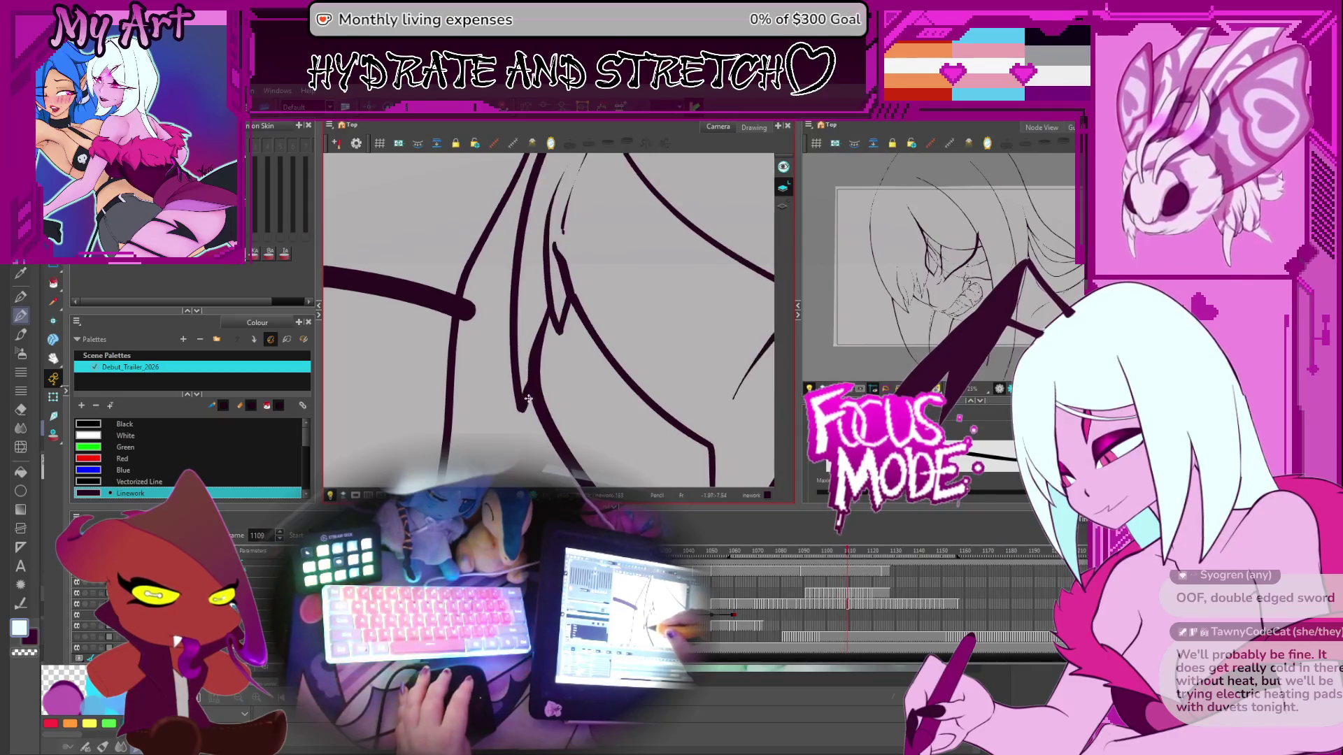
key("comma")
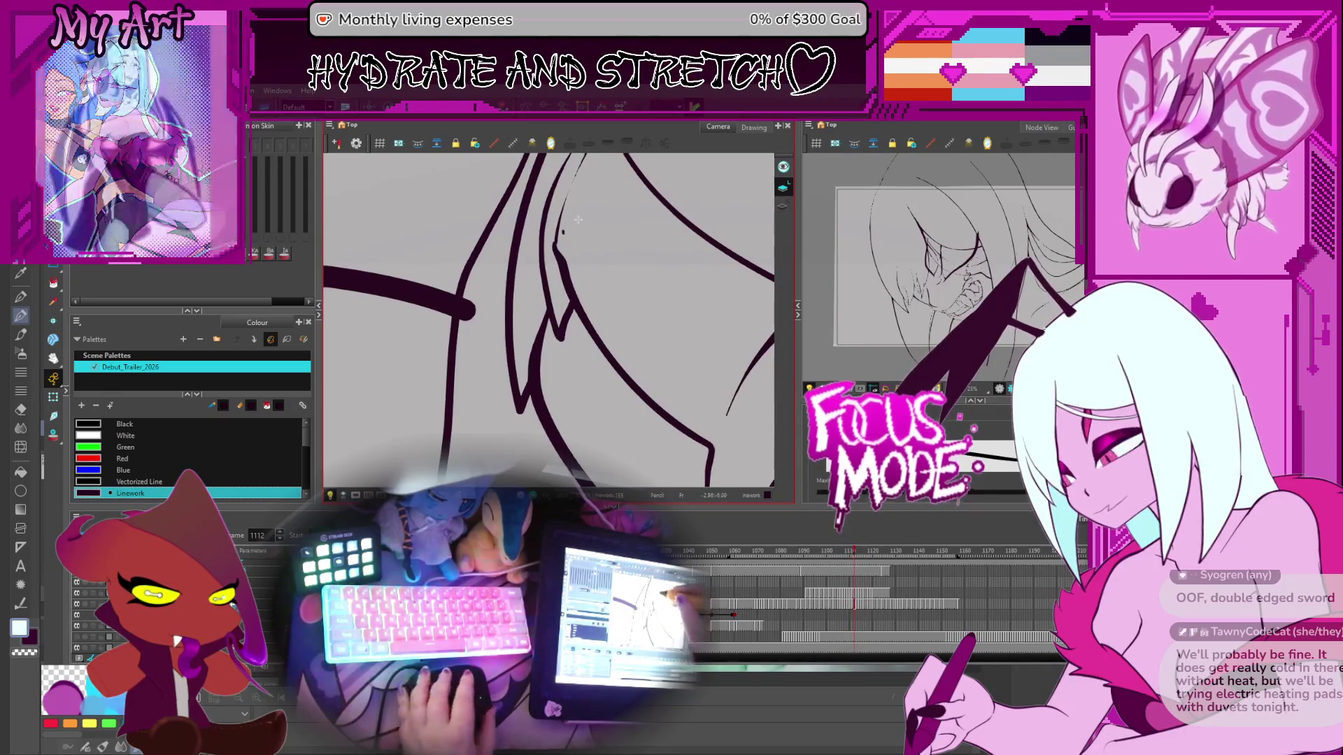
Step: Select the small stray dot on frame 1112, then advance to frame 1116
key("alt+s")
left_click(563, 231)
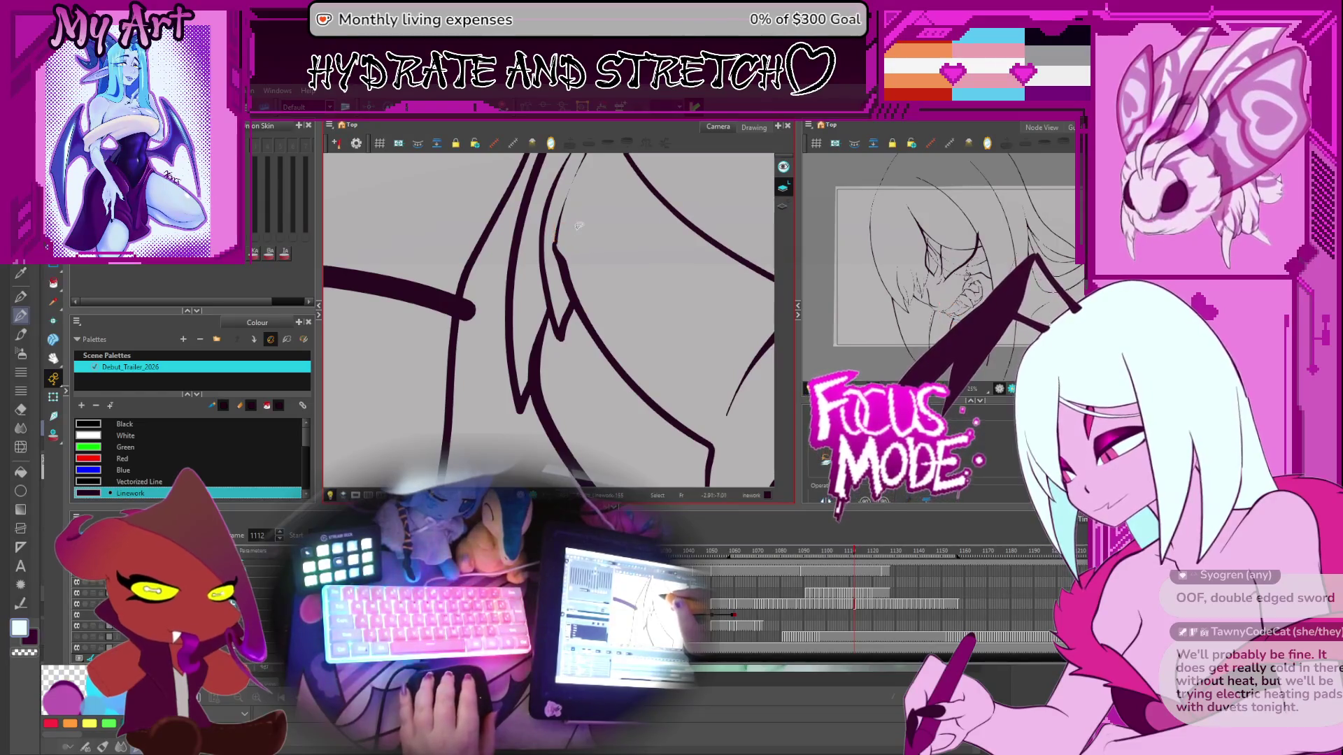
key("period")
key("period")
key("period")
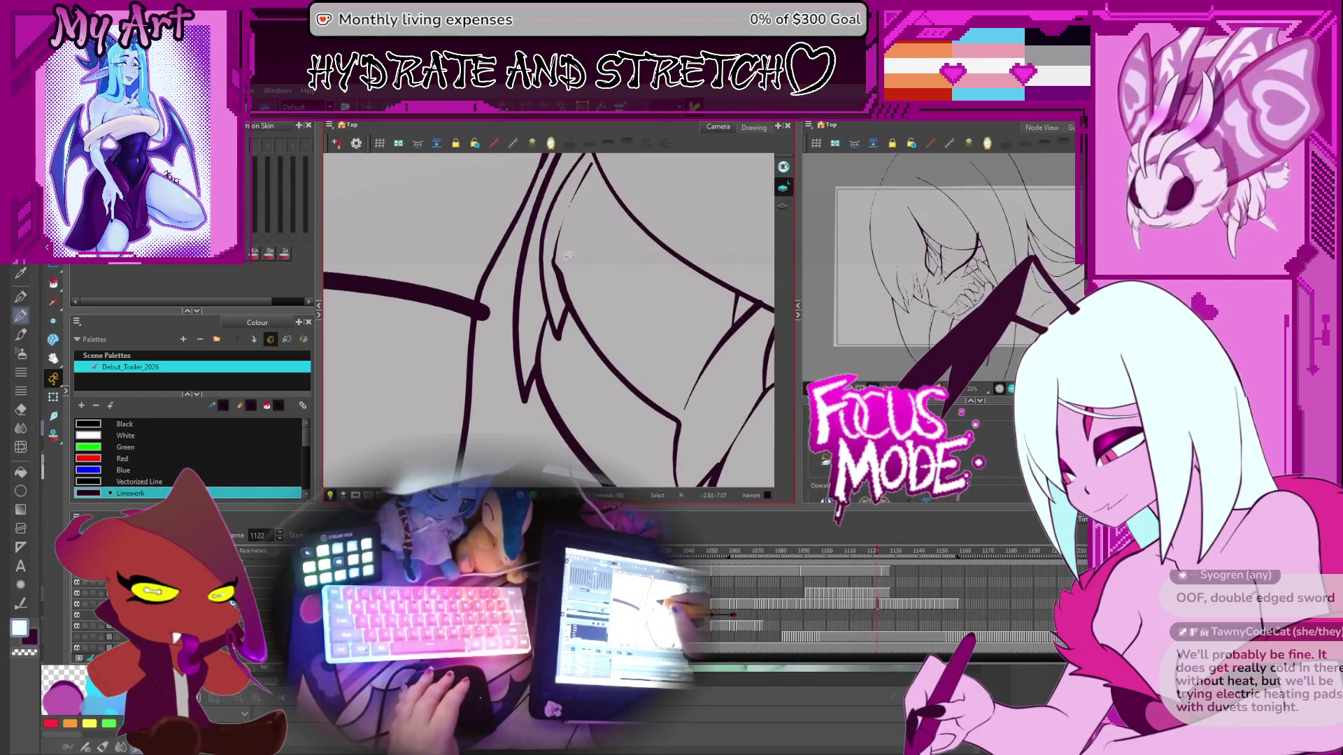
Step: Step back through the grin drawings from frame 1107 to frame 1071
key("comma")
key("comma")
key("comma")
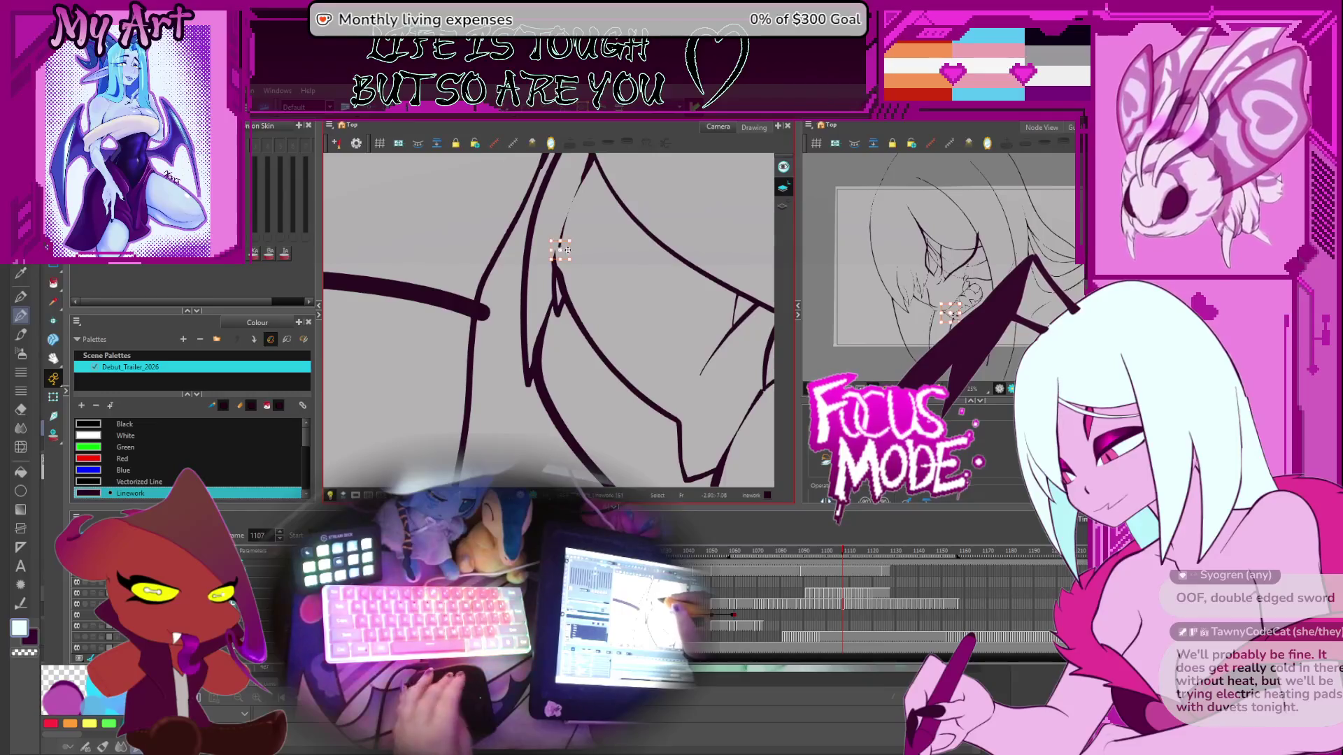
key("comma")
key("comma")
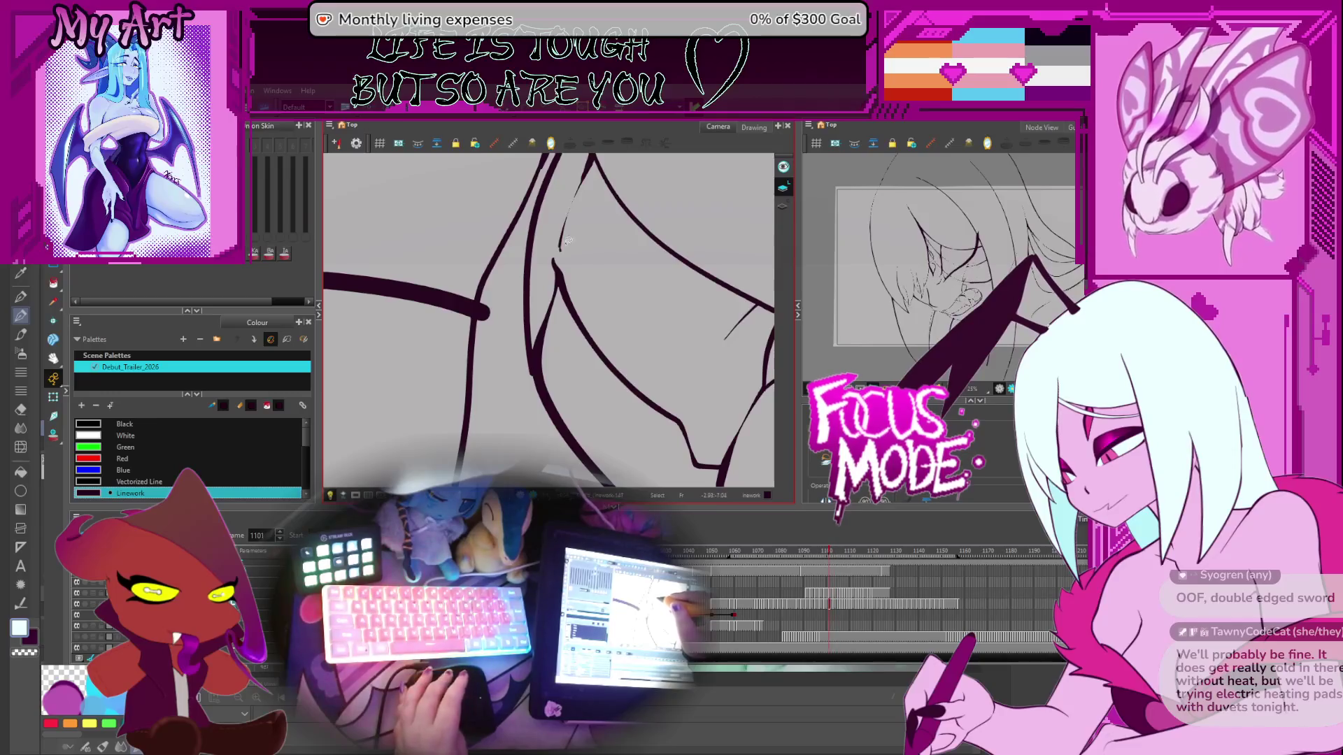
key("comma")
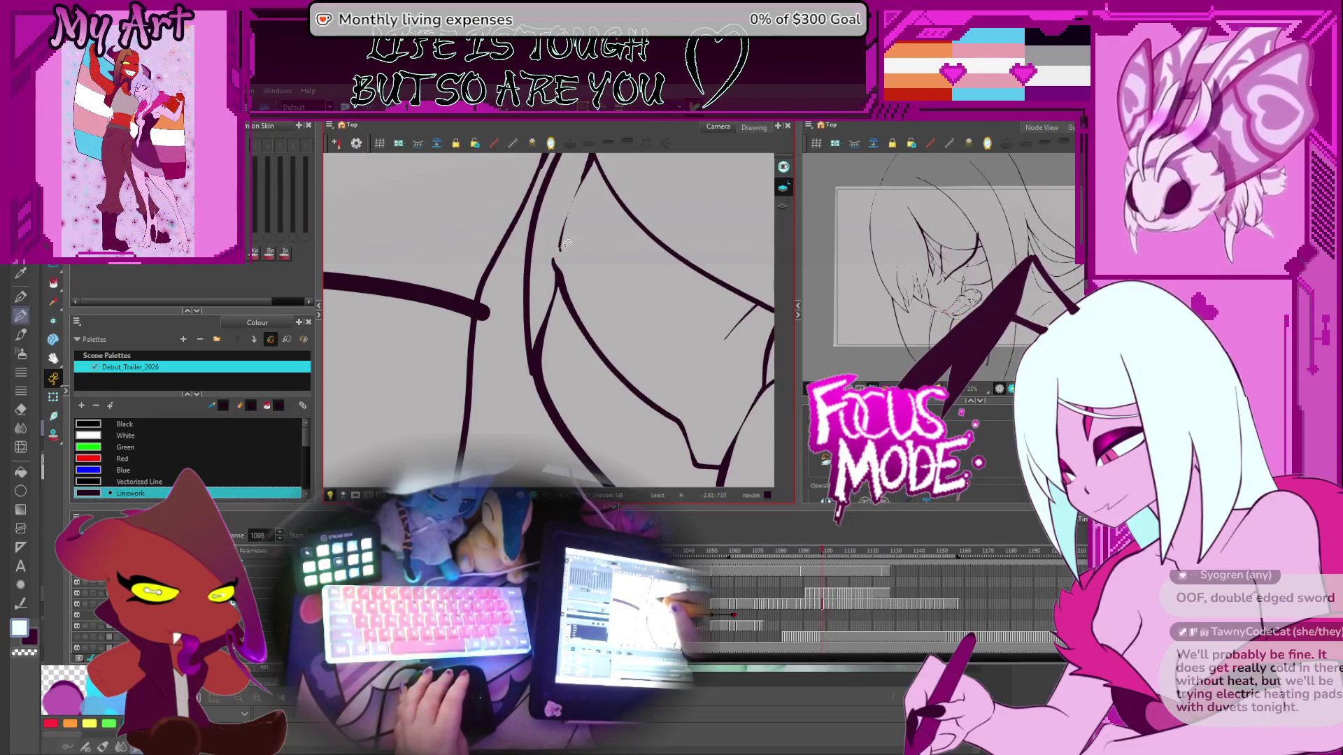
key("comma")
key("comma")
key("comma")
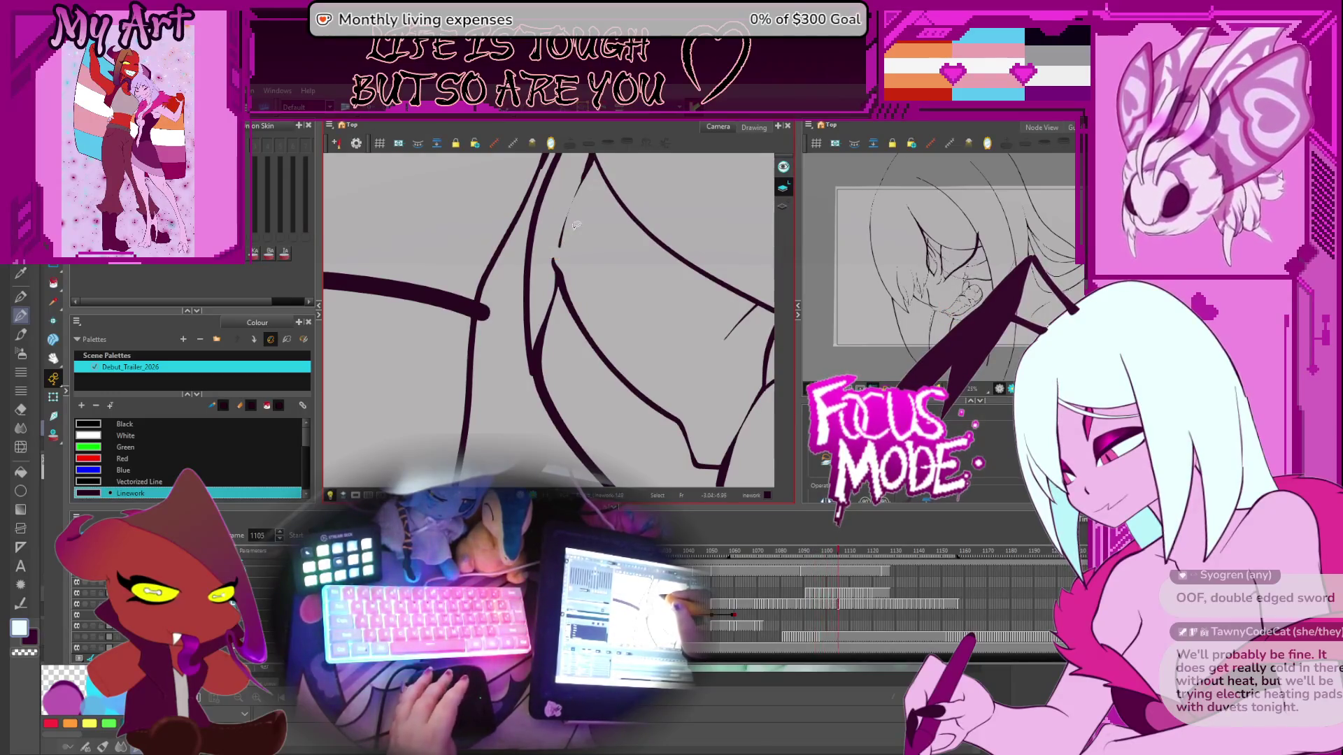
key("comma")
key("comma")
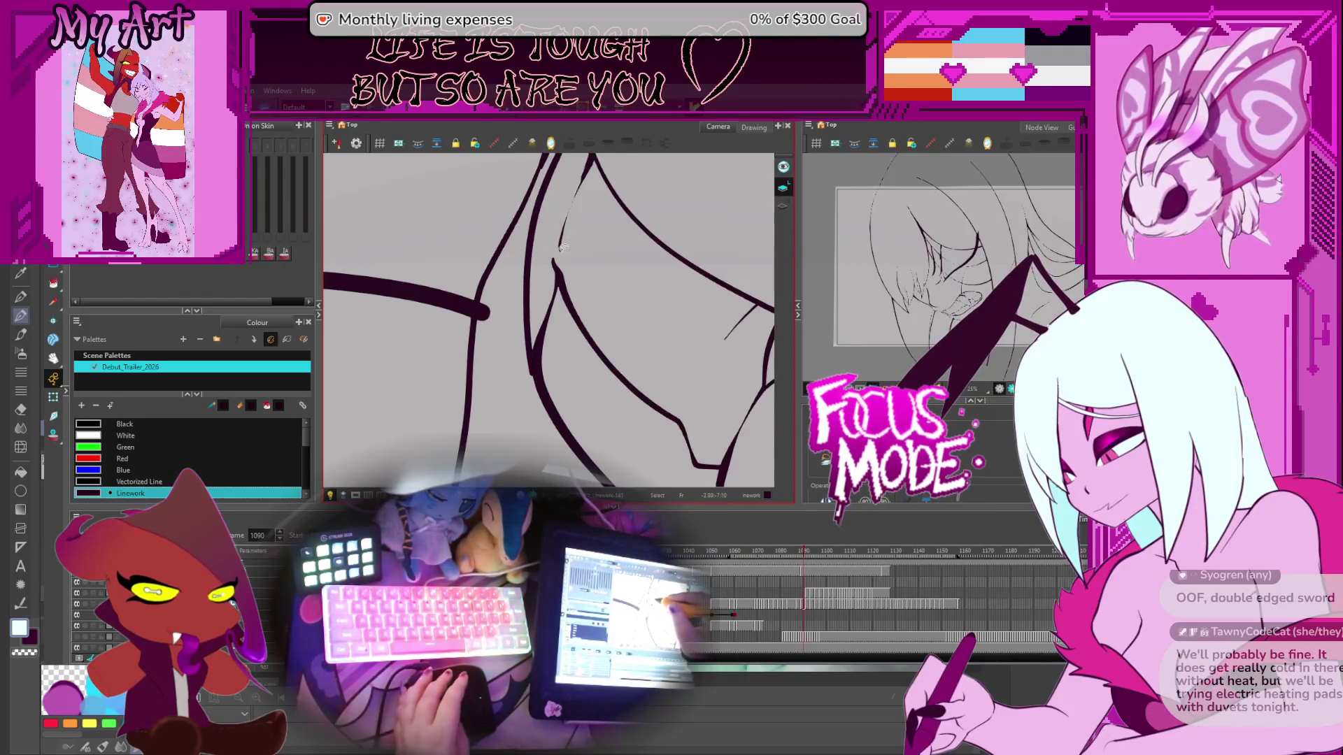
key("comma")
key("comma")
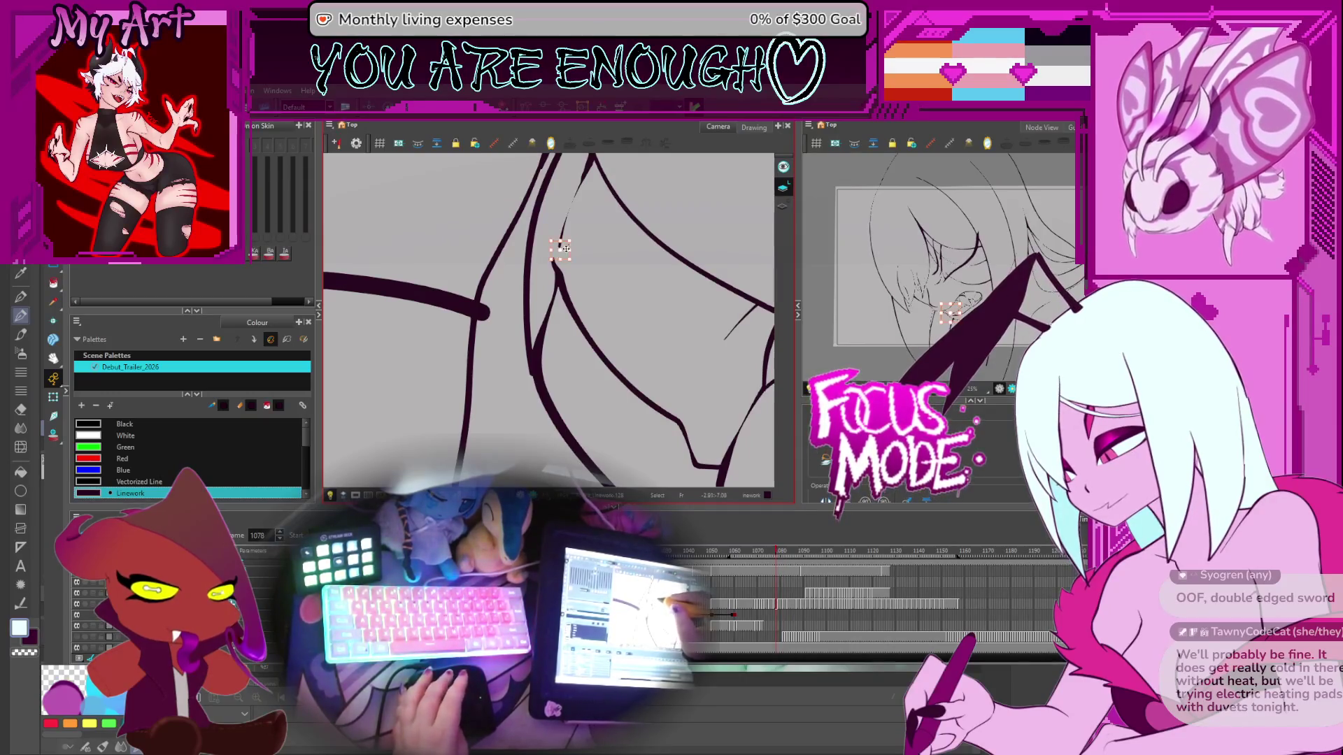
key("comma")
key("comma")
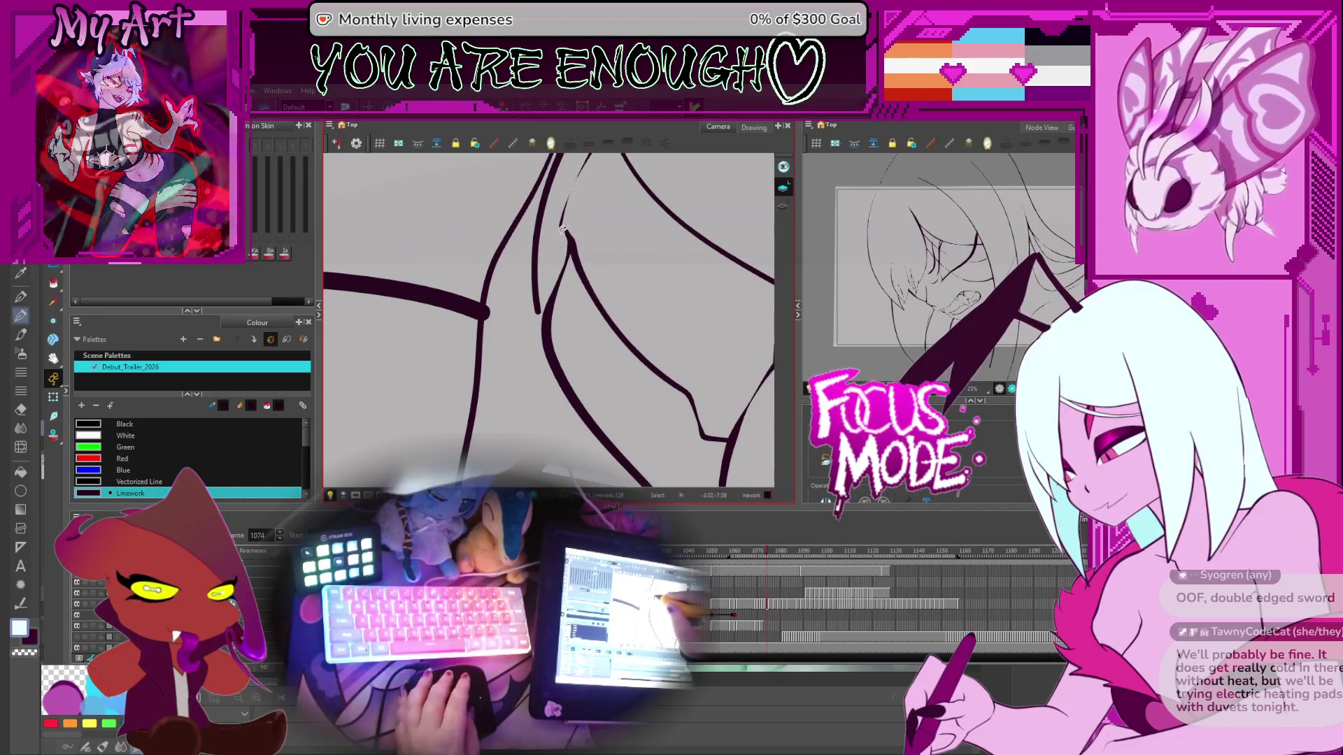
key("comma")
key("comma")
key("comma")
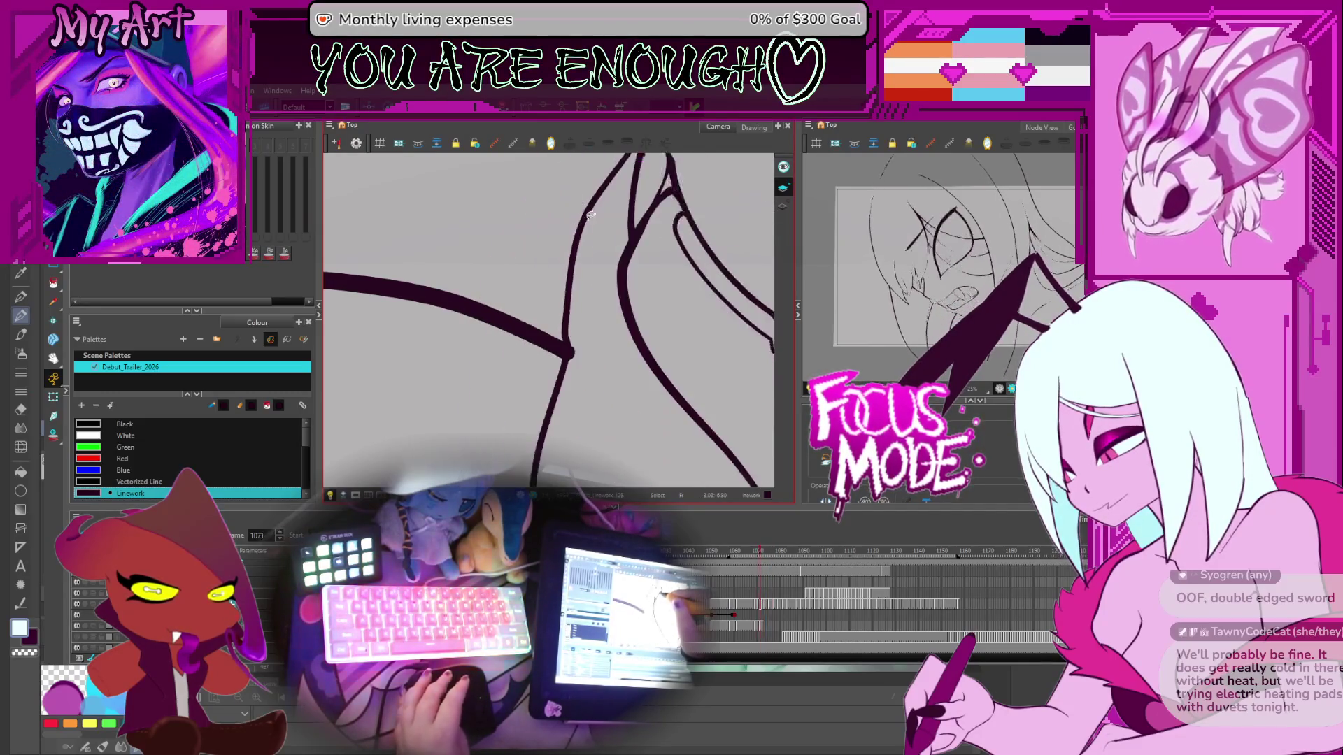
Step: On frame 1074 and the next drawing, select the thin fang-edge stroke and fang linework
key("period")
key("period")
key("period")
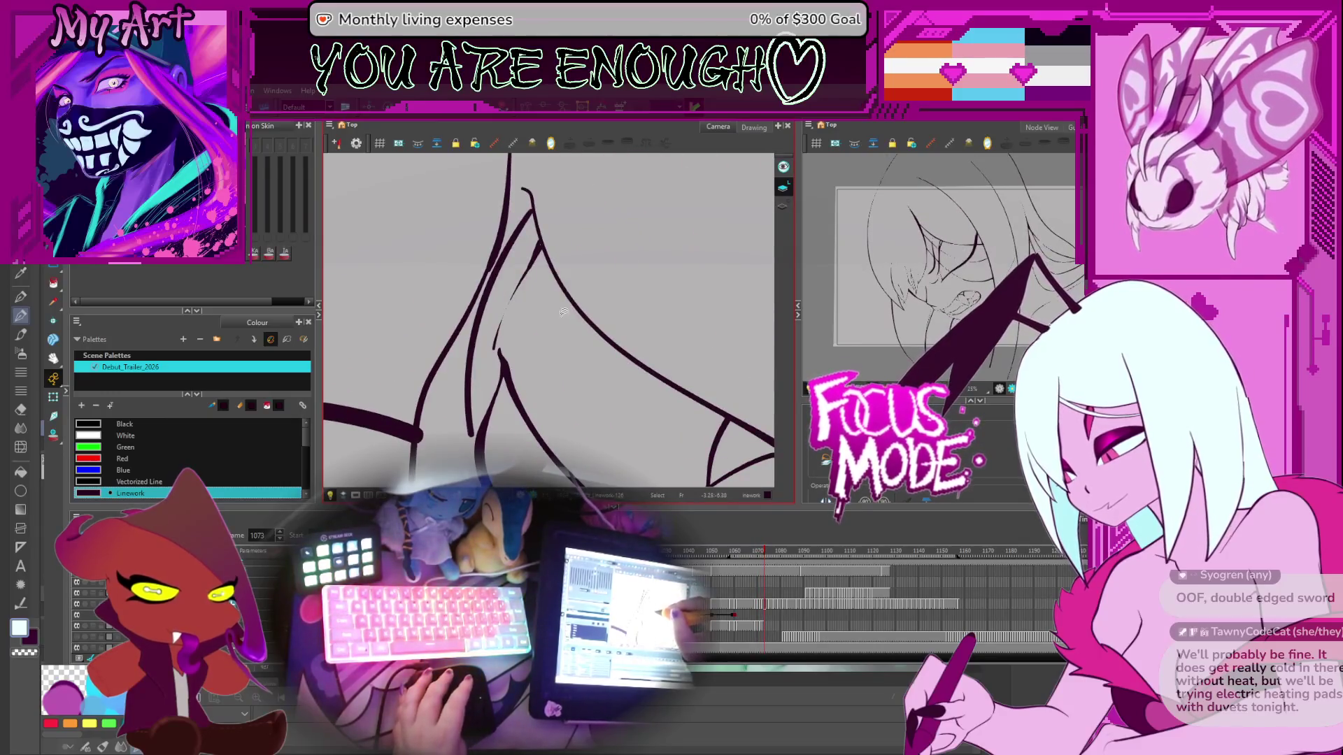
key("comma")
key("period")
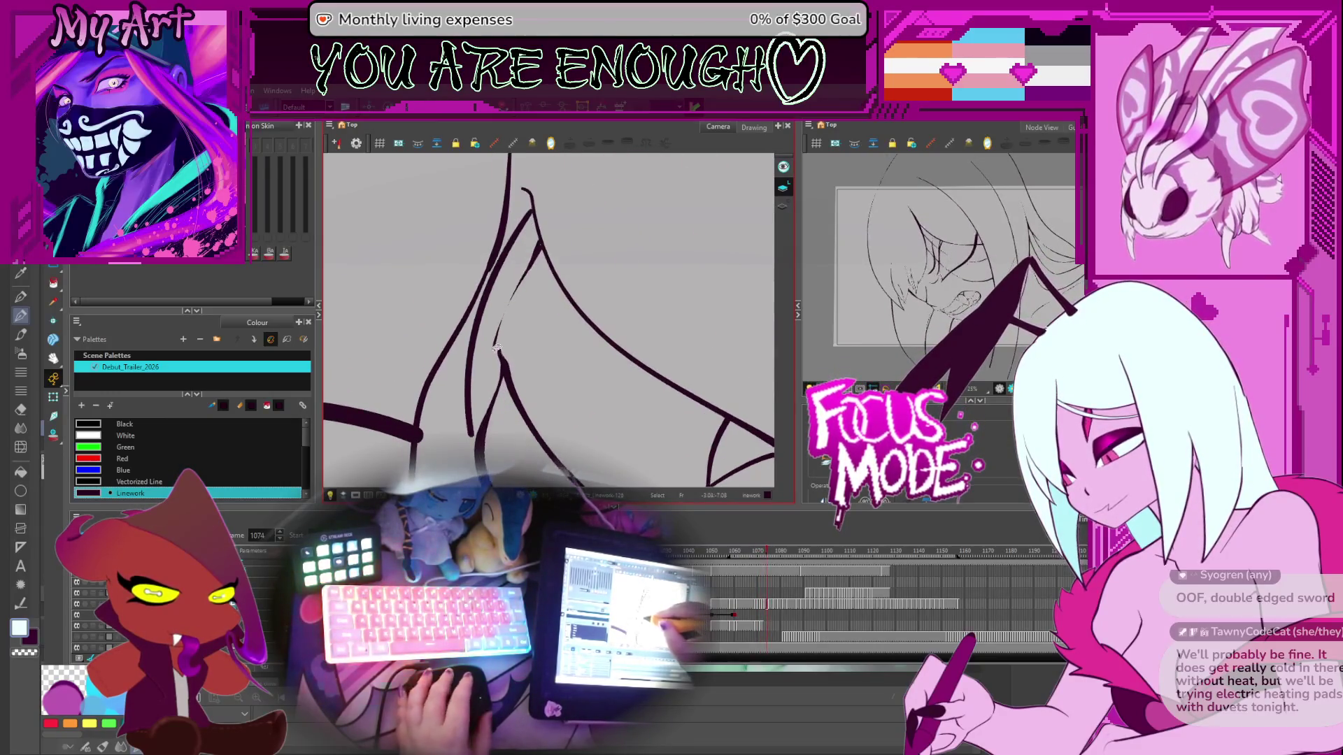
left_click(495, 341)
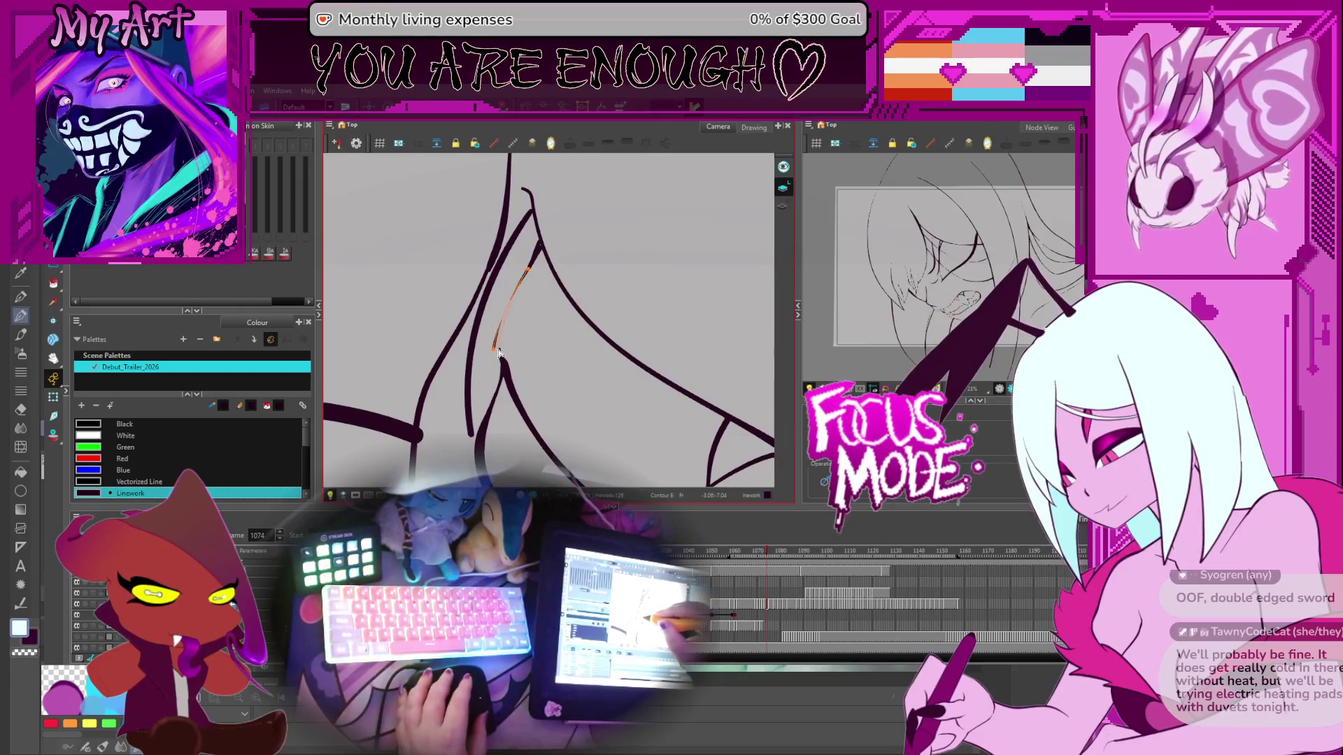
key("period")
key("period")
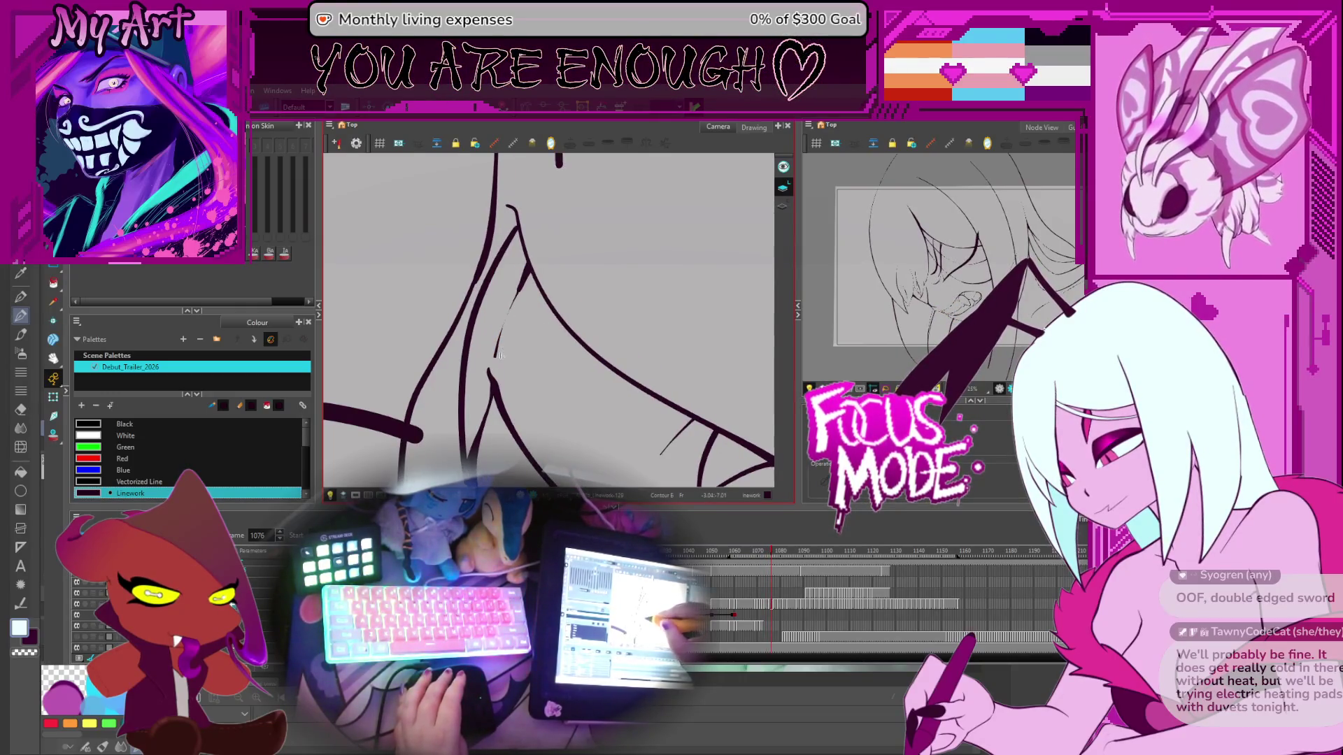
left_click(493, 361)
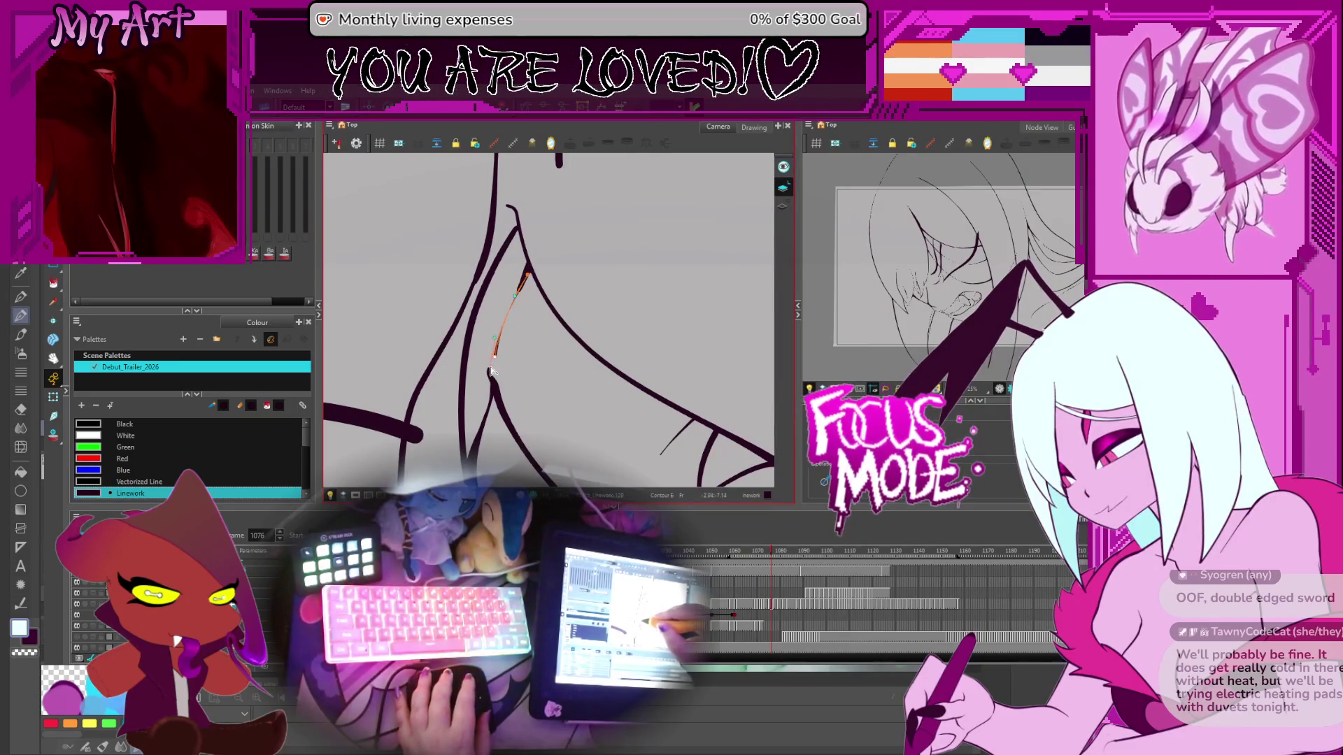
Step: Step forward through later drawings, comparing frames, and select the short fang stroke
key("period")
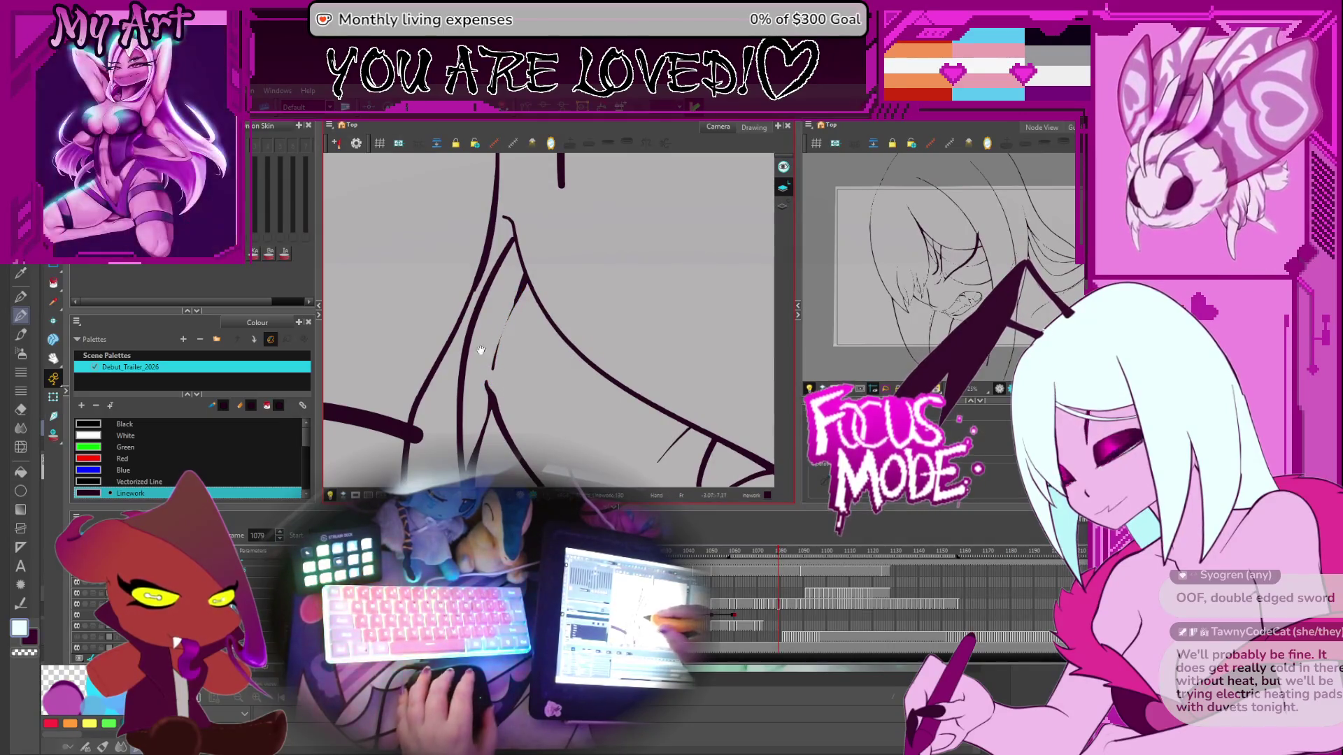
key("period")
key("comma")
key("comma")
key("comma")
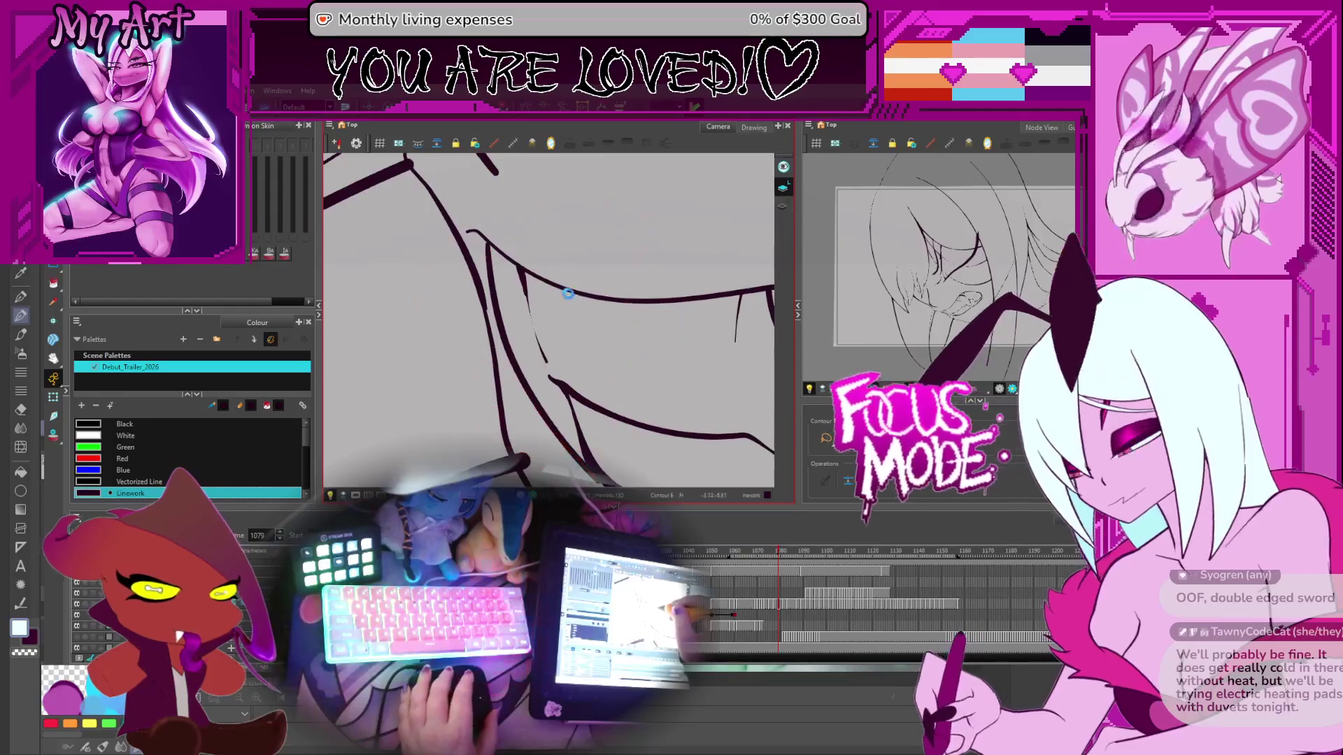
key("period")
key("period")
key("period")
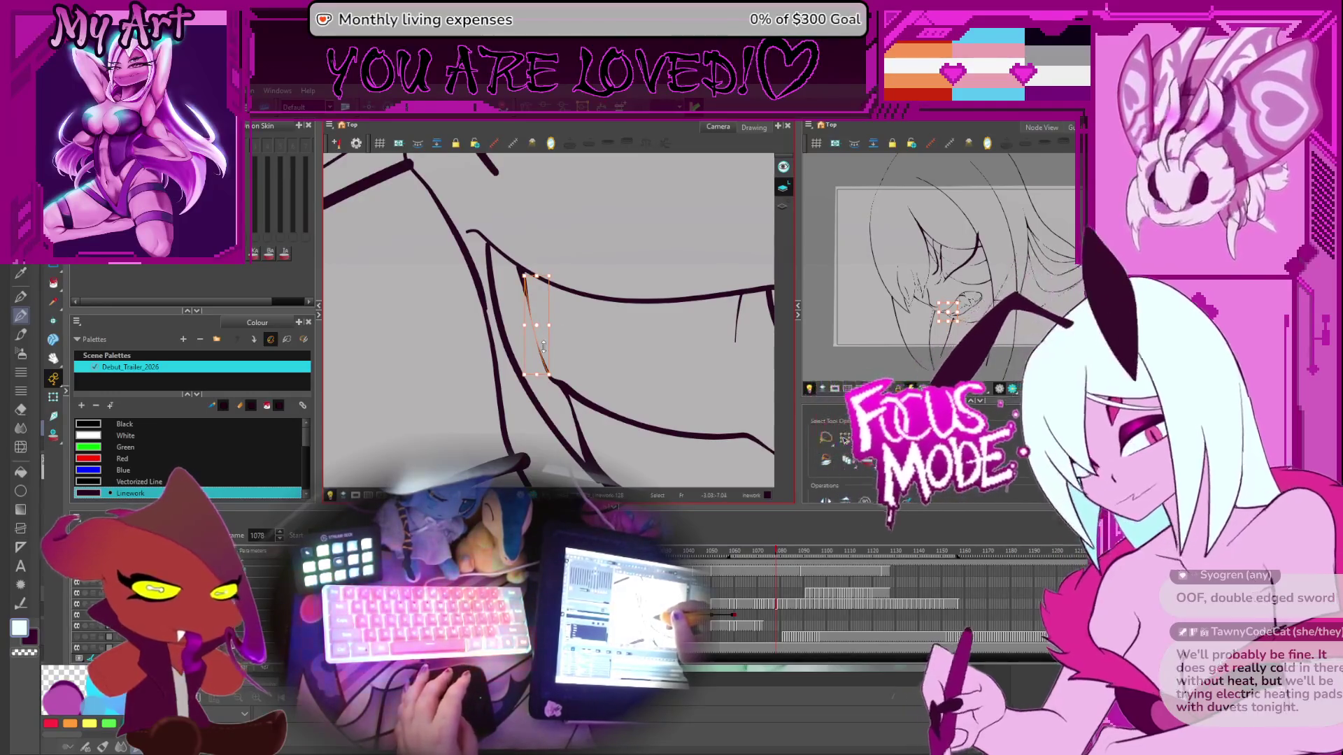
key("period")
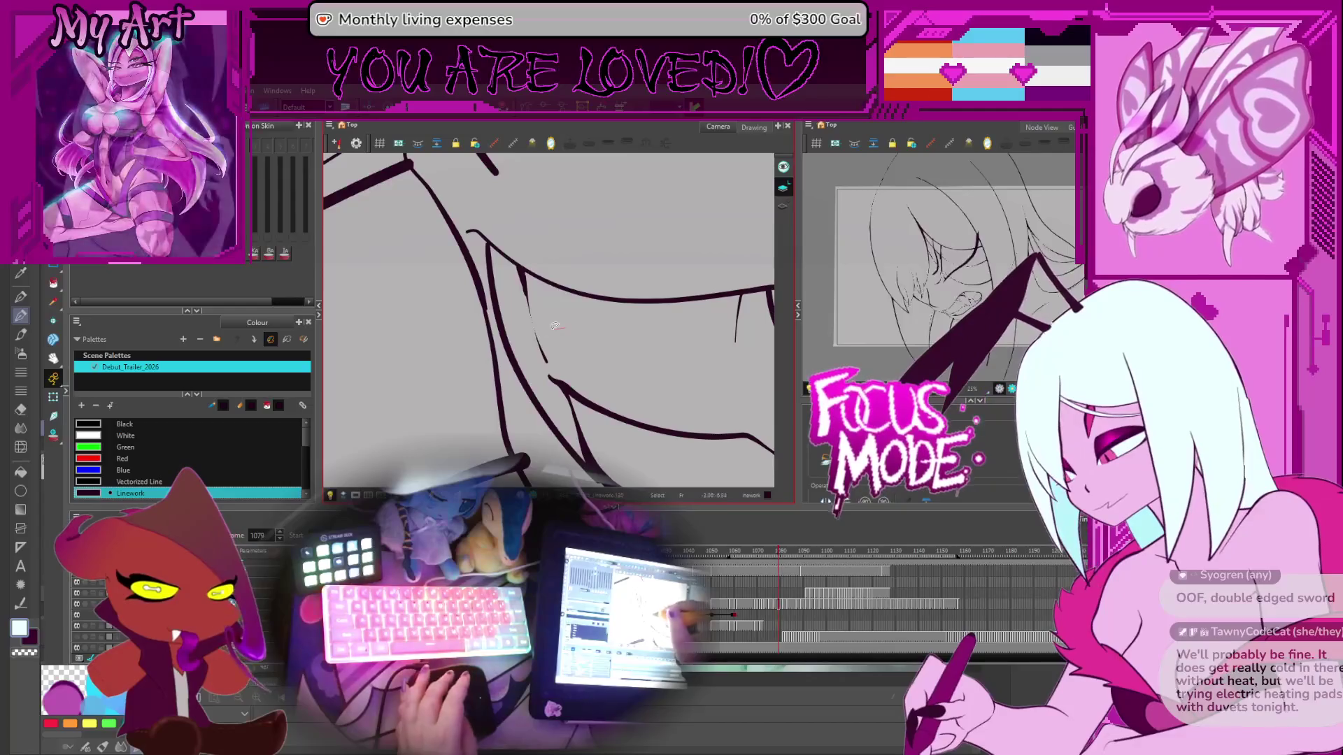
key("period")
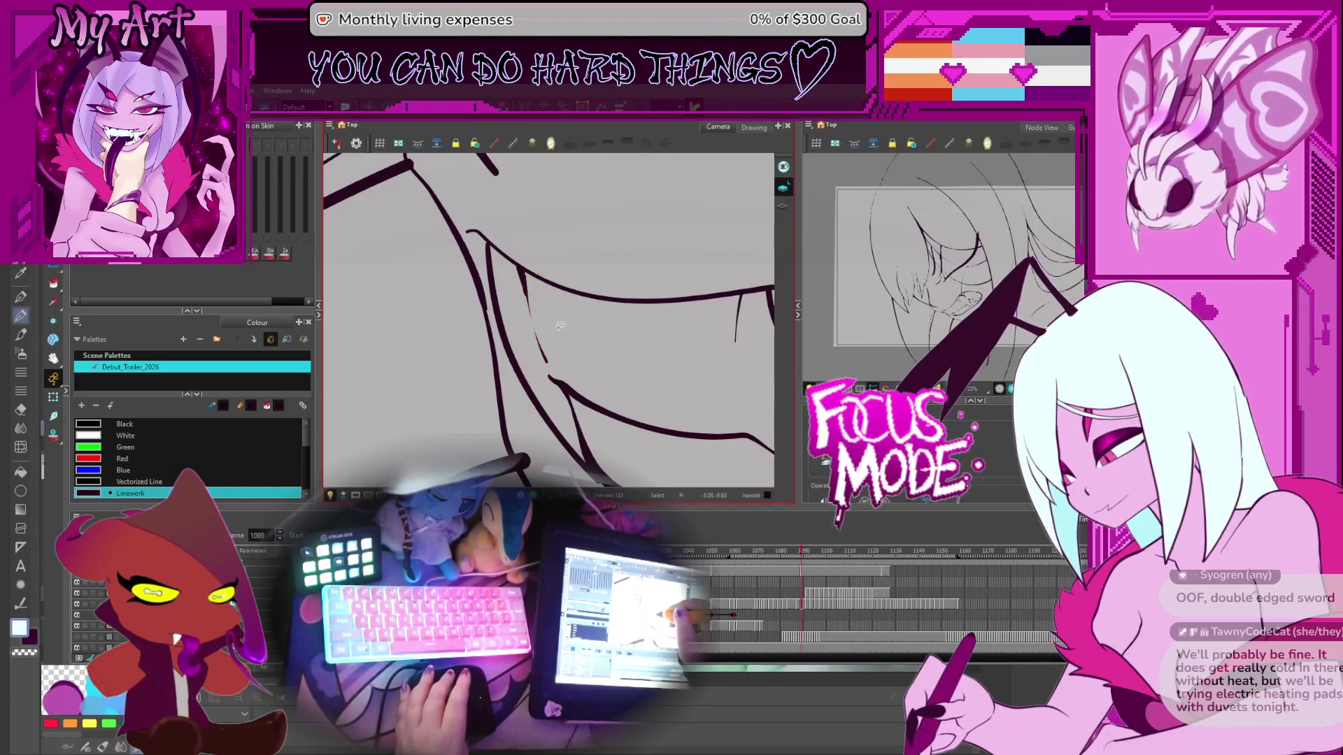
key("period")
key("period")
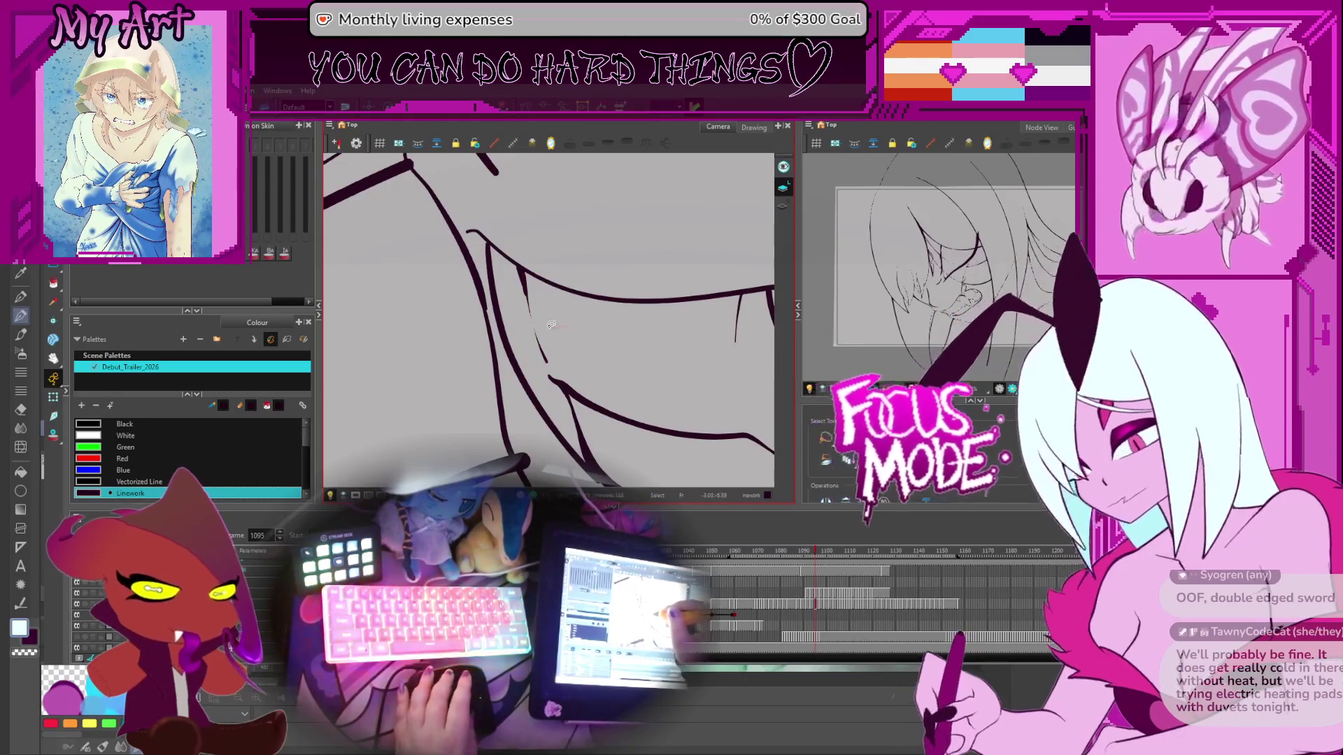
left_click(565, 330)
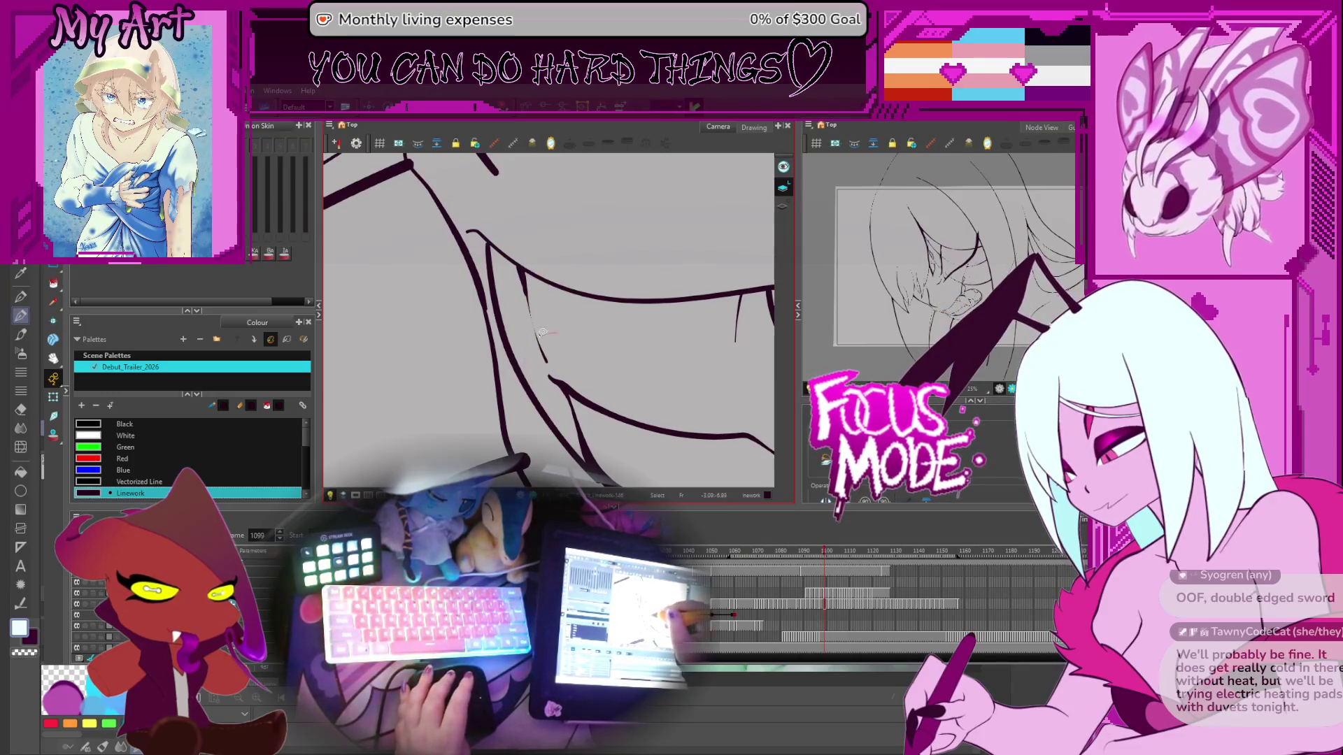
Step: Remove the thin fang stroke and redraw the fang edge as a short thick Brush stroke
key("period")
key("period")
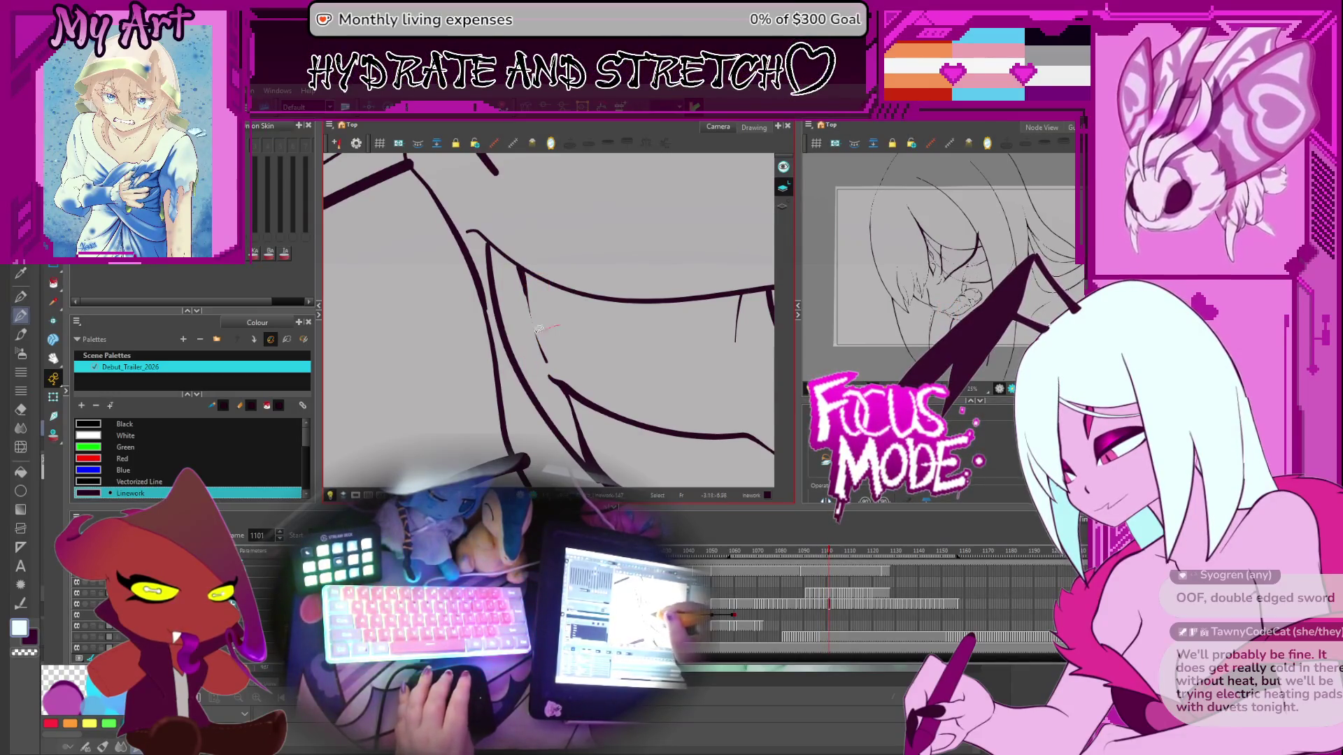
key("period")
key("period")
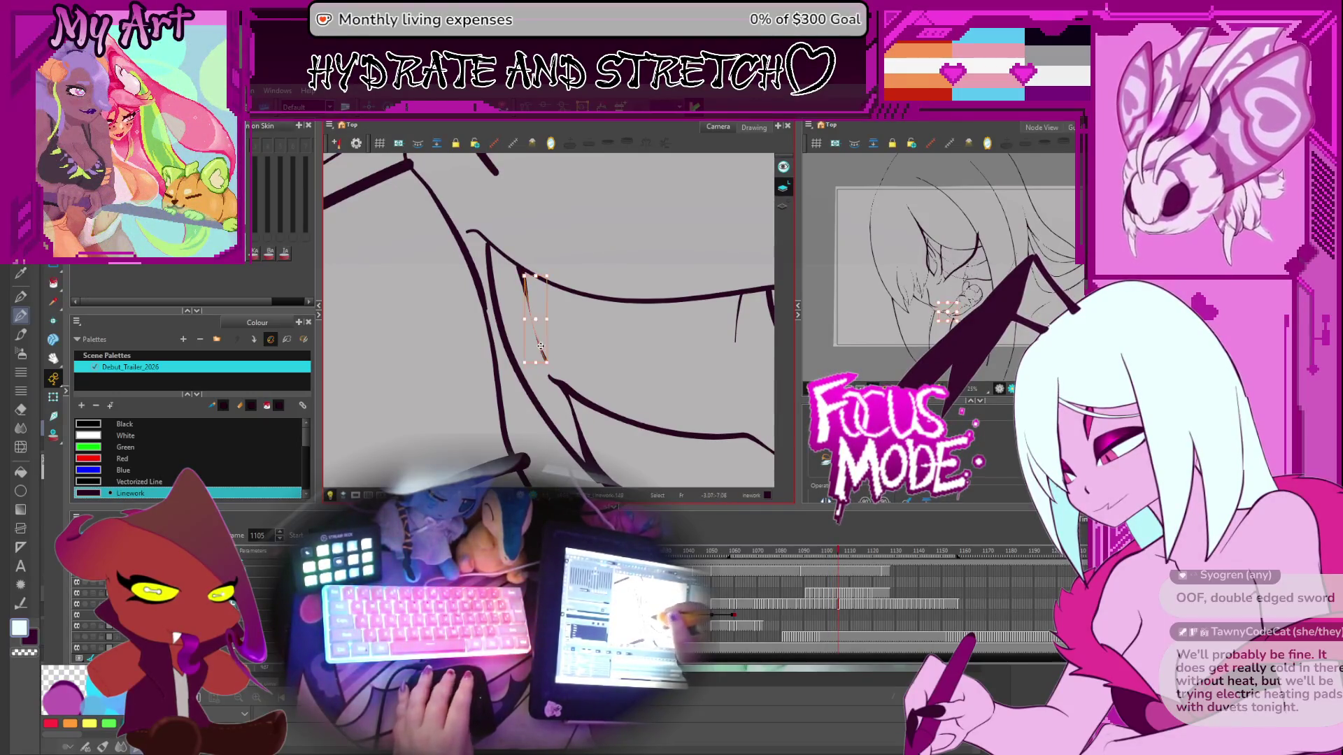
key("period")
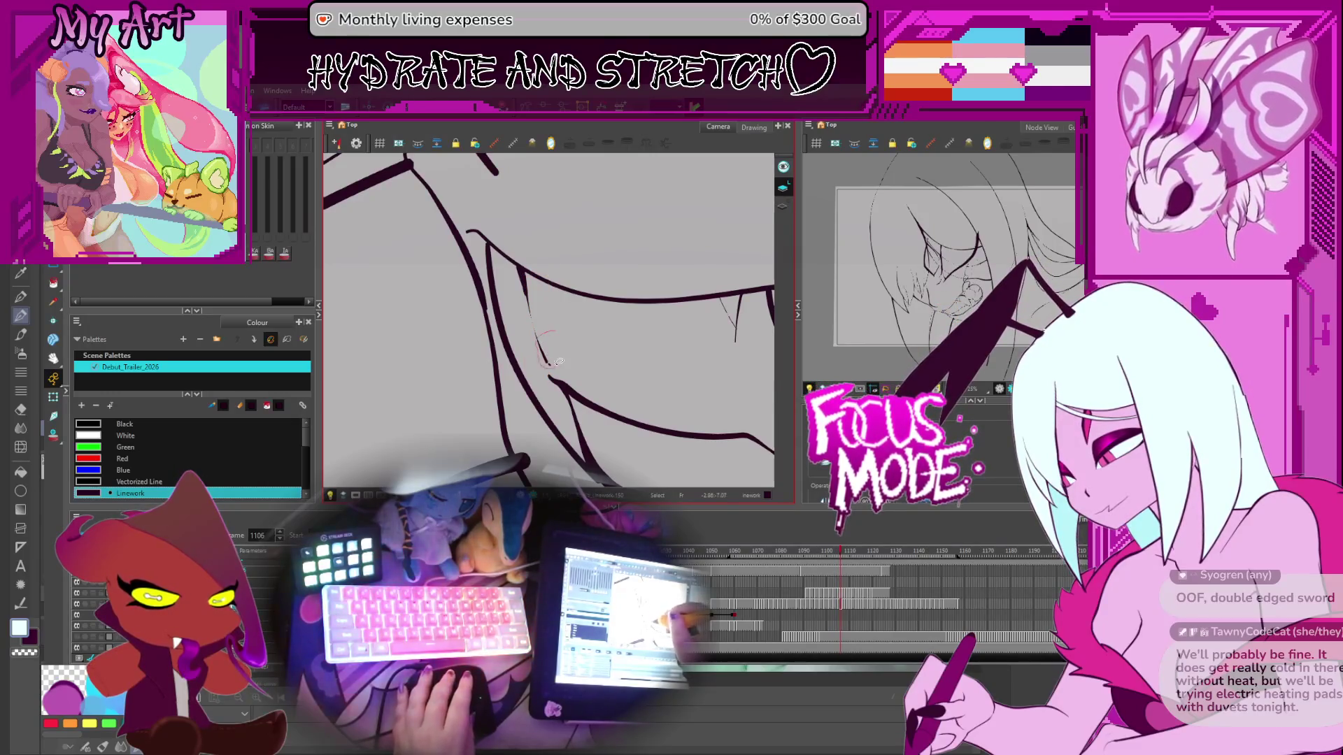
left_click(554, 343)
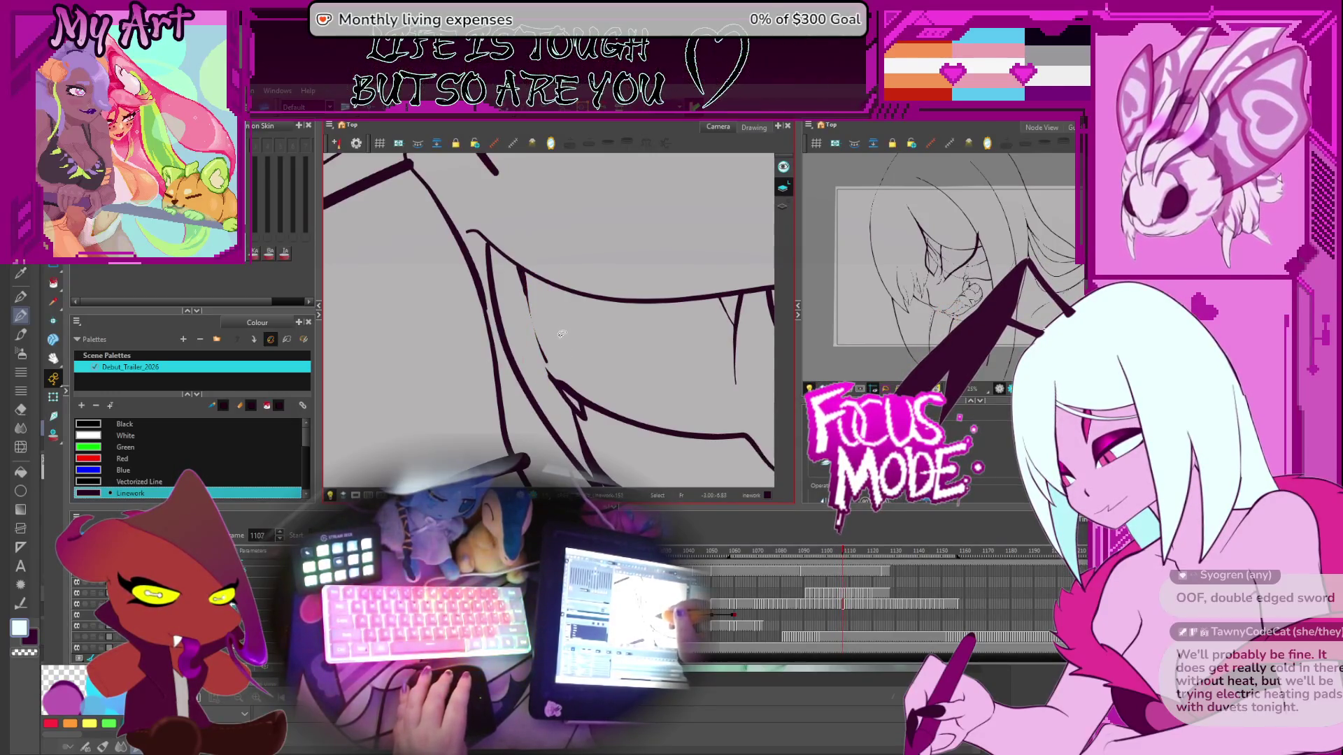
key("period")
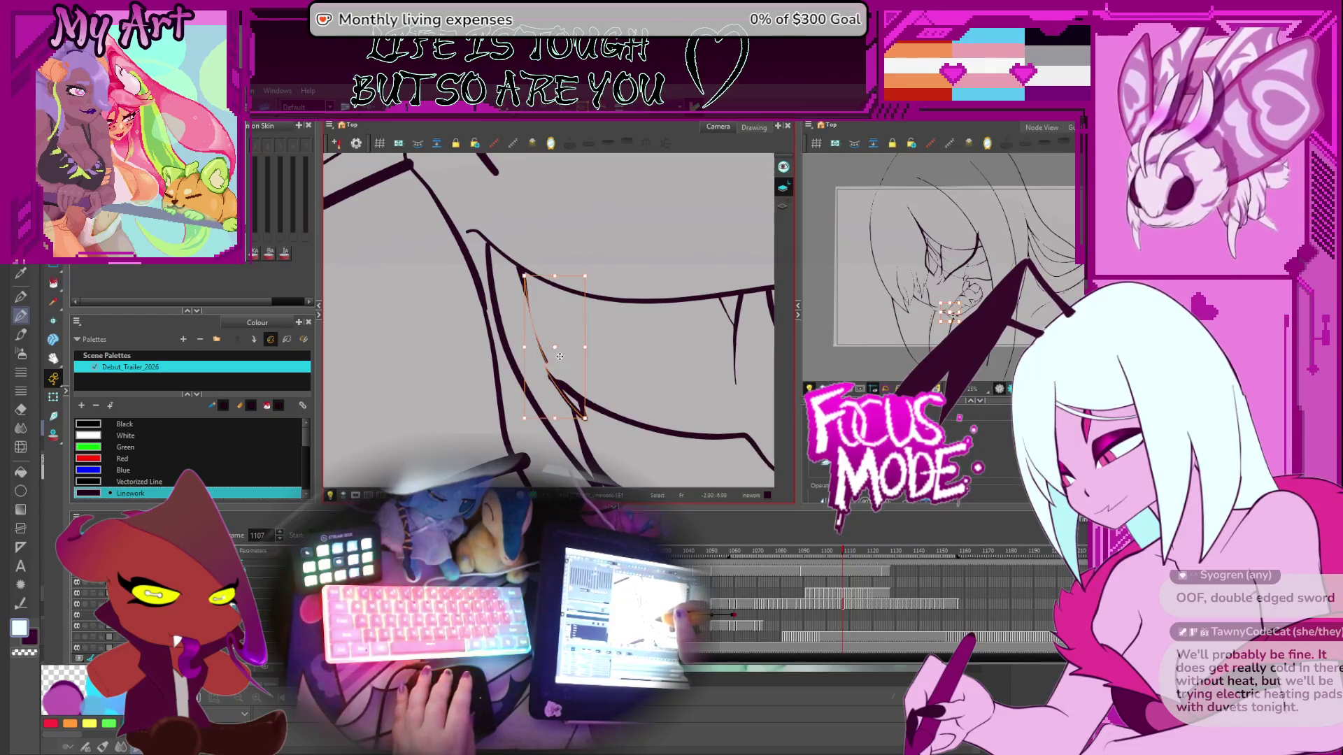
key("ctrl+z")
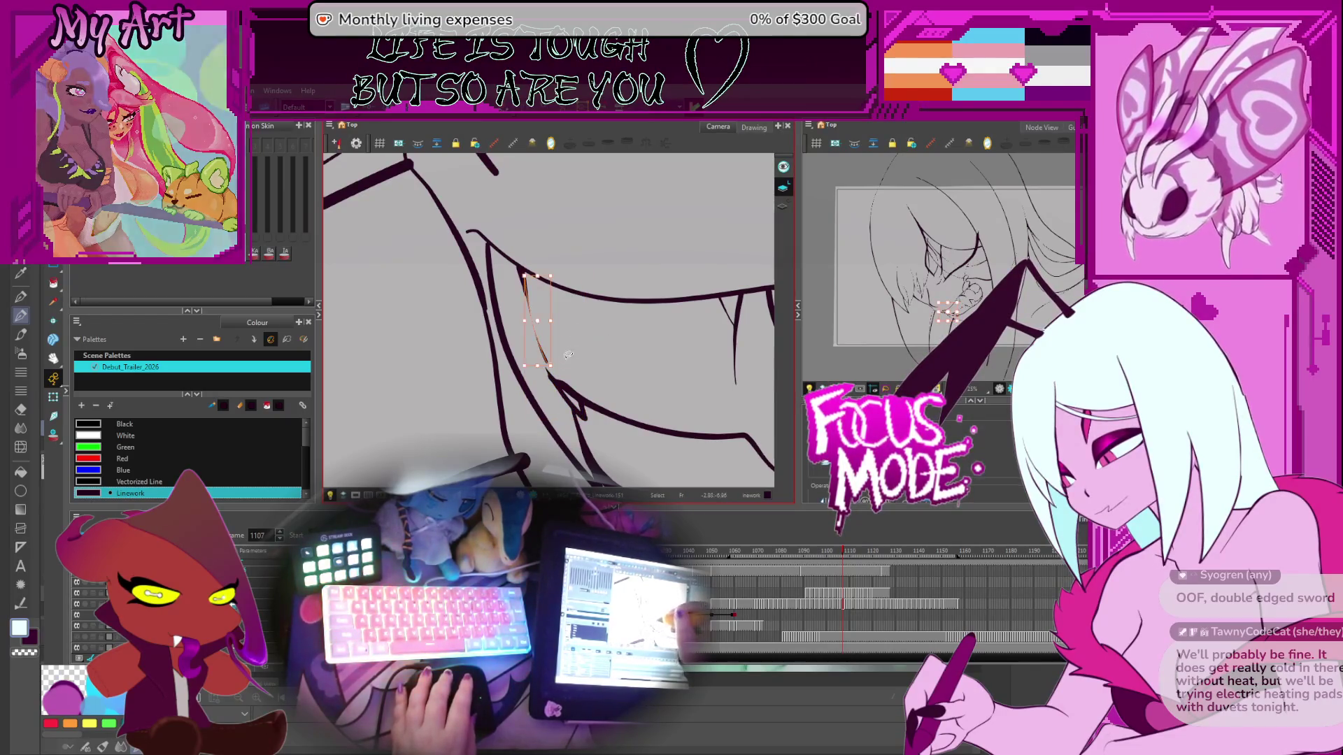
left_click_drag(521, 271, 526, 294)
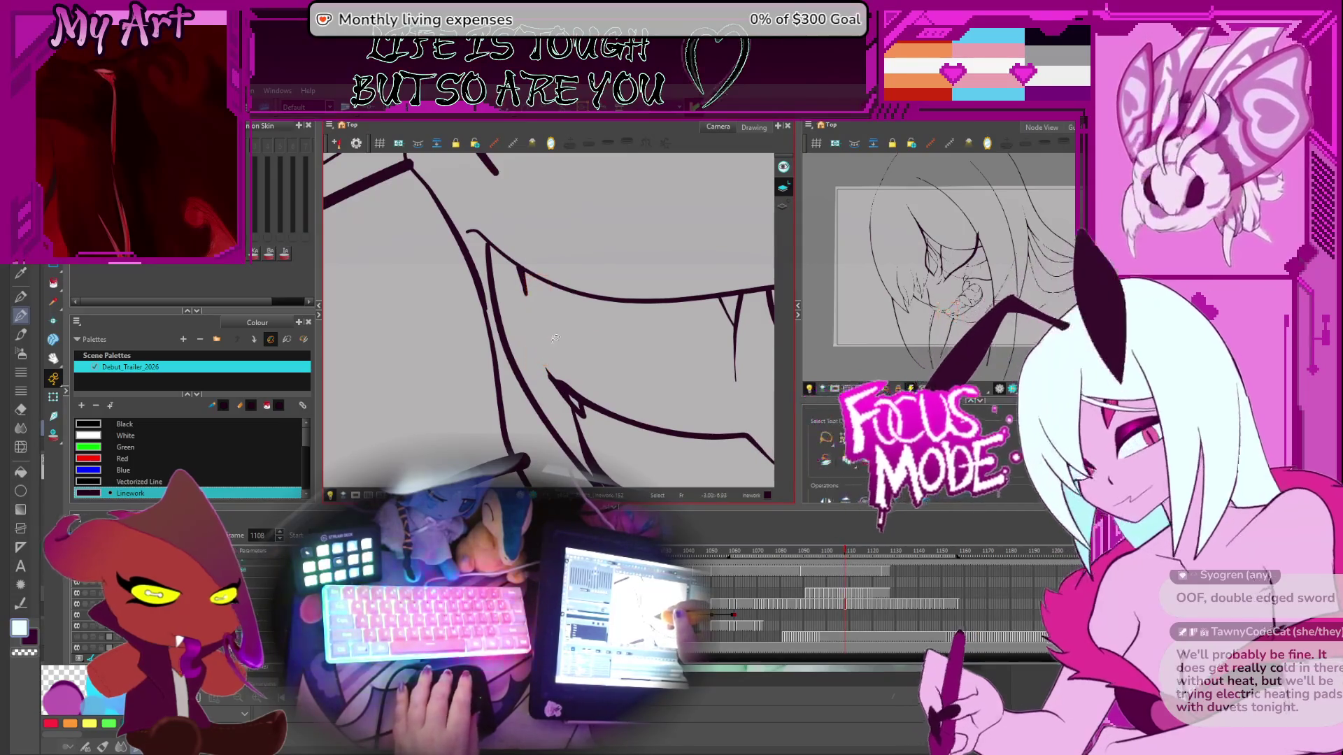
Step: Skip ahead to the toothy grin drawing around frame 1118
key("period")
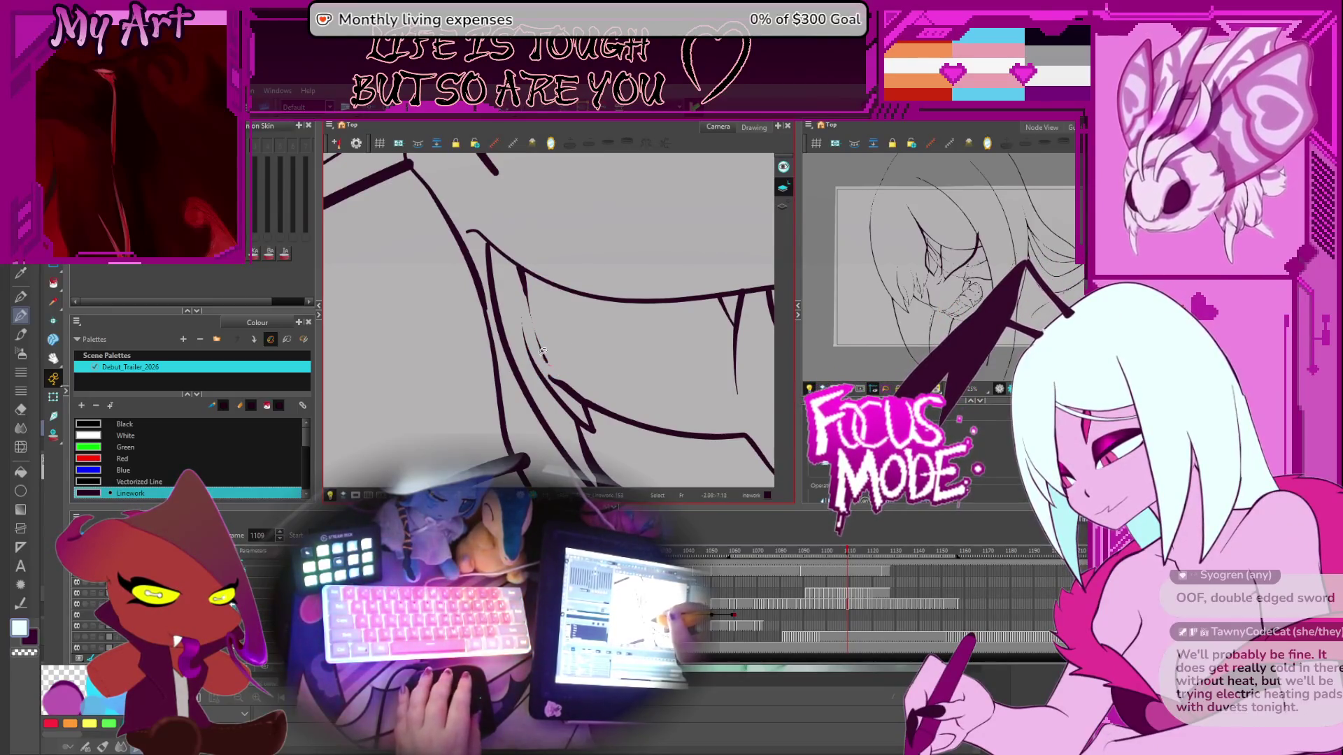
key("period")
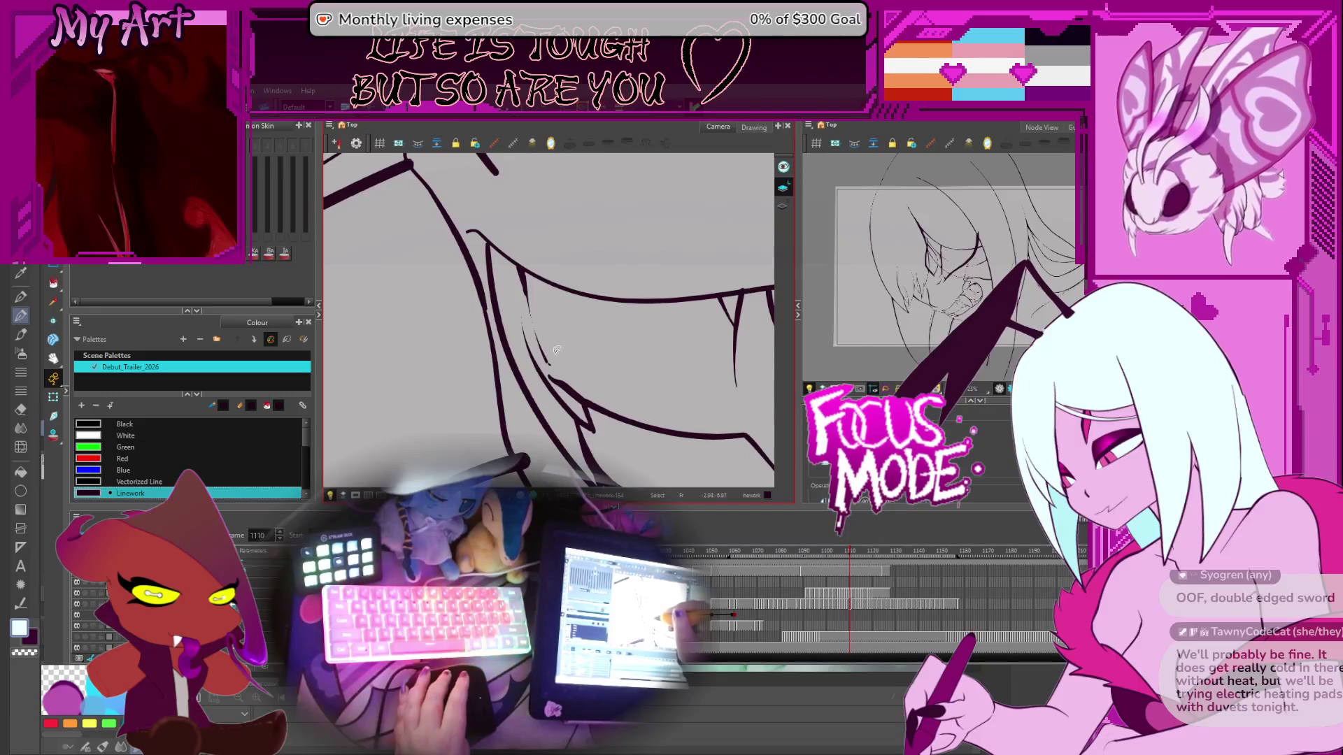
key("period")
key("period")
key("period")
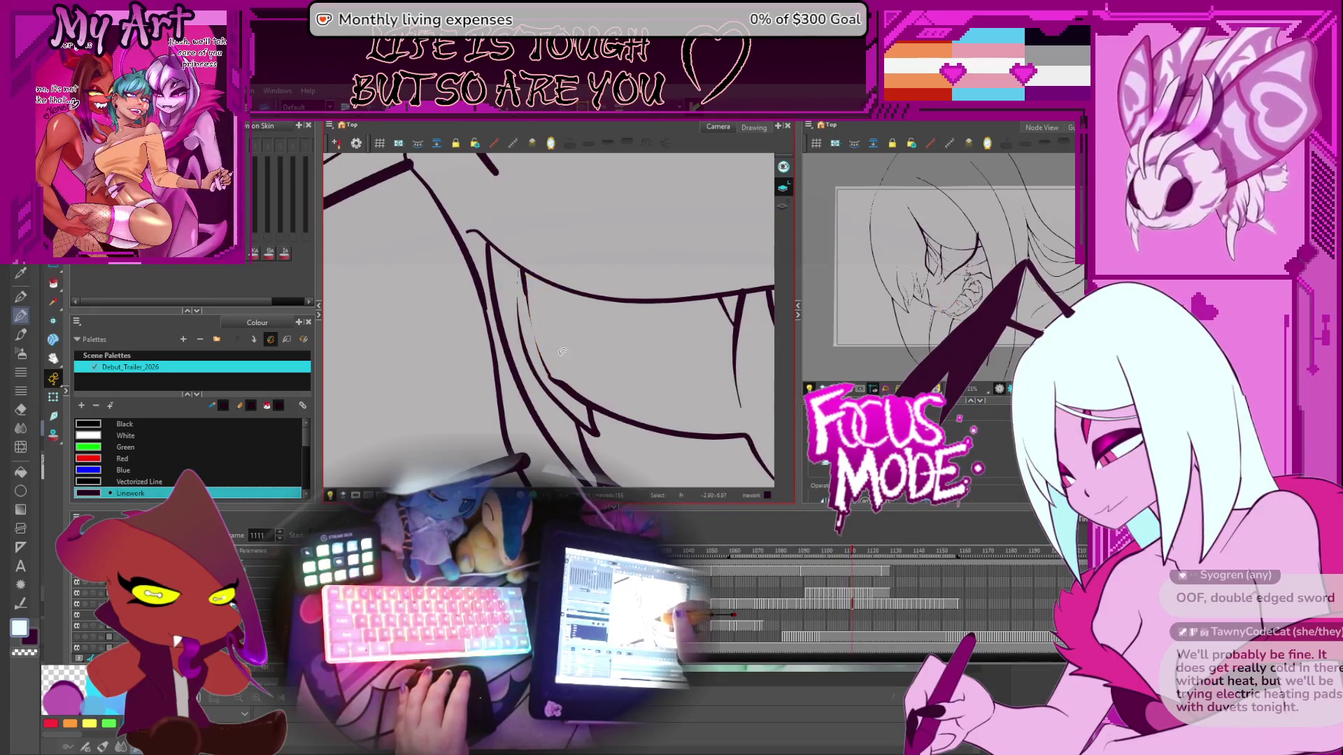
key("period")
key("period")
key("period")
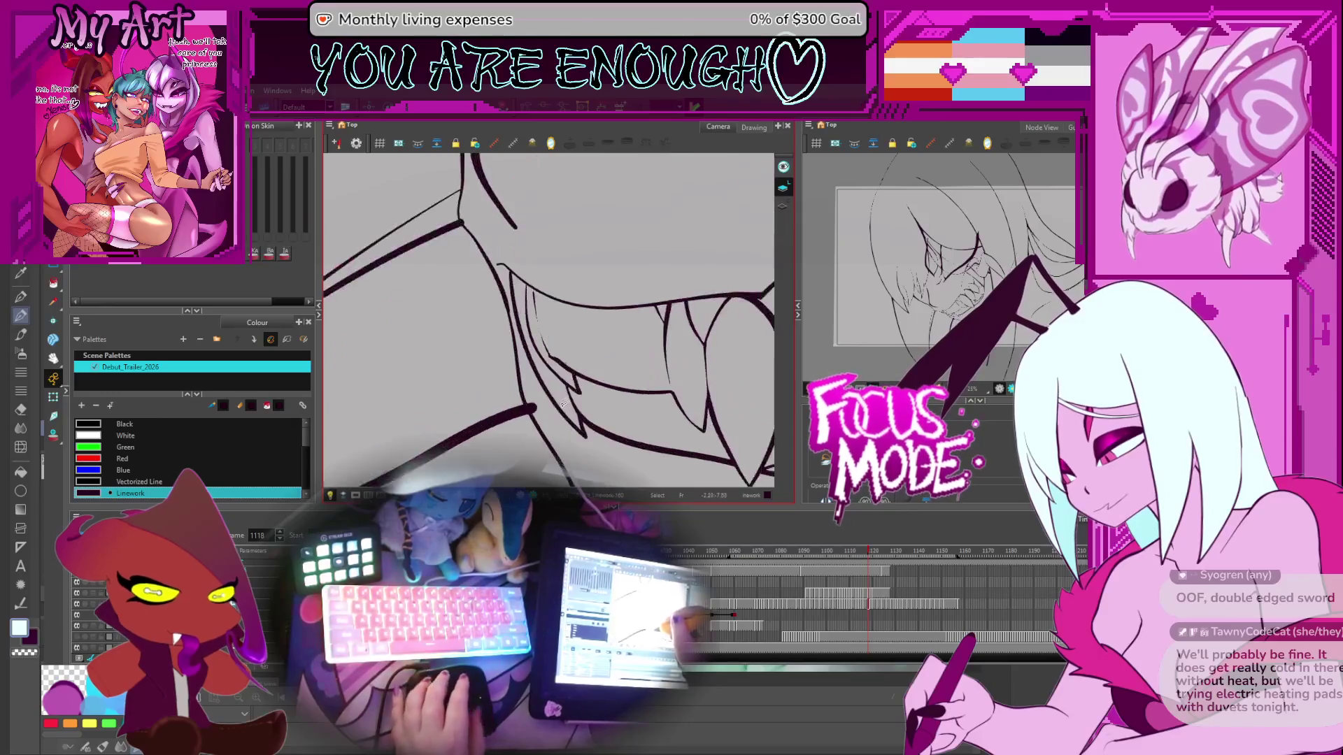
left_click_drag(607, 291, 567, 303)
left_click_drag(630, 361, 529, 379)
scroll(635, 349, "down", 3)
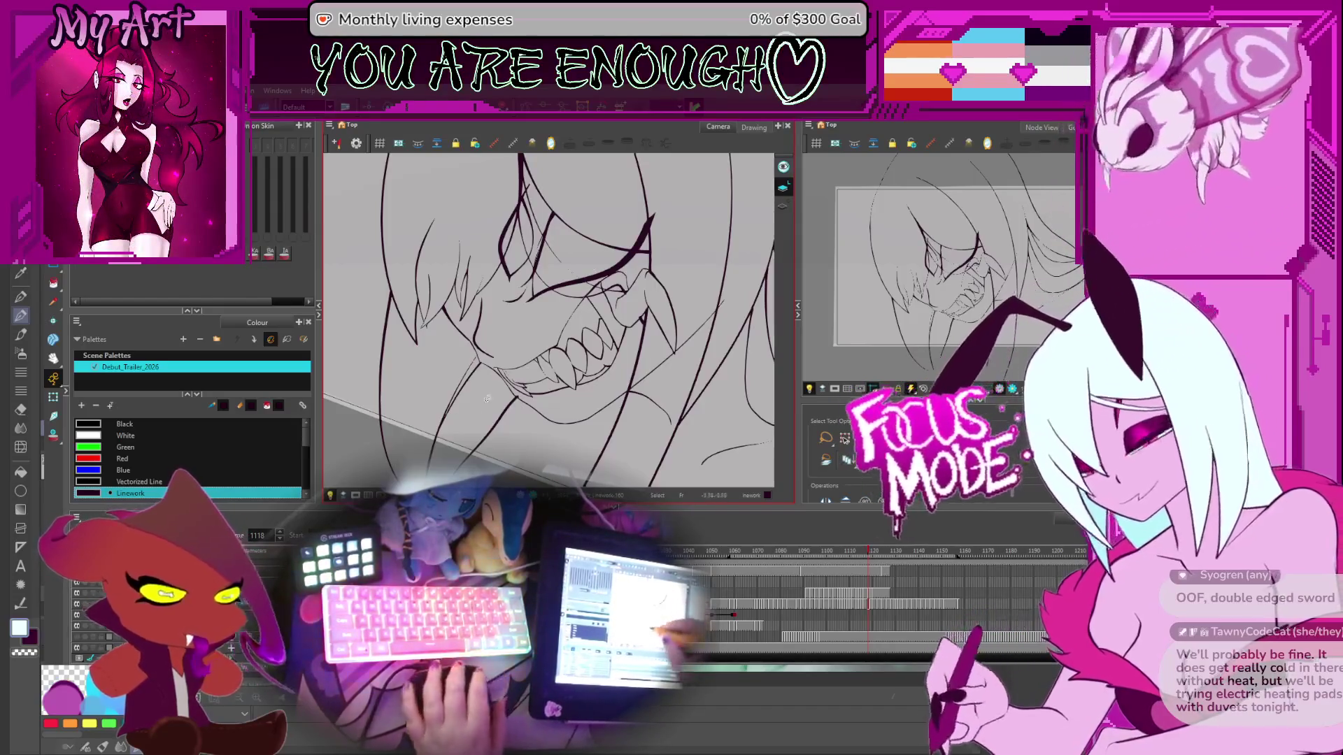
key("g")
key("g")
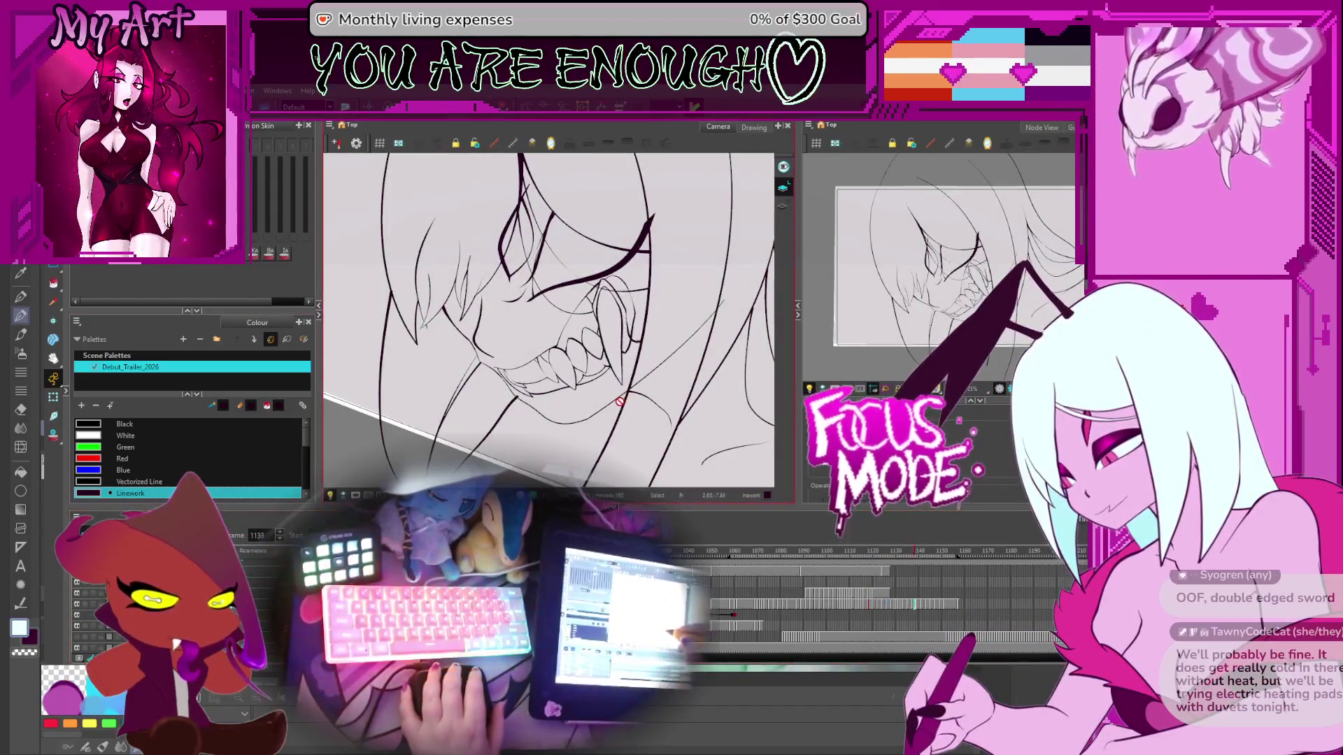
key("f")
key("f")
key("f")
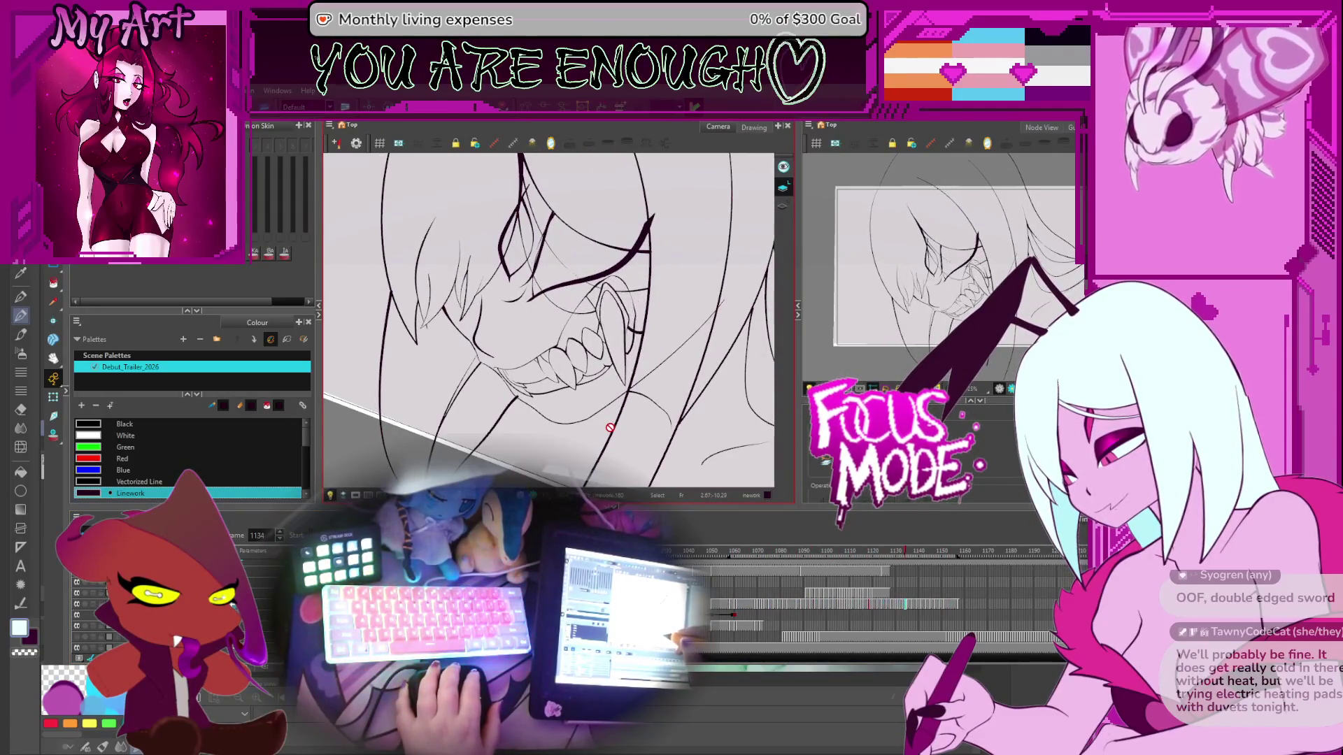
key("f")
key("g")
key("g")
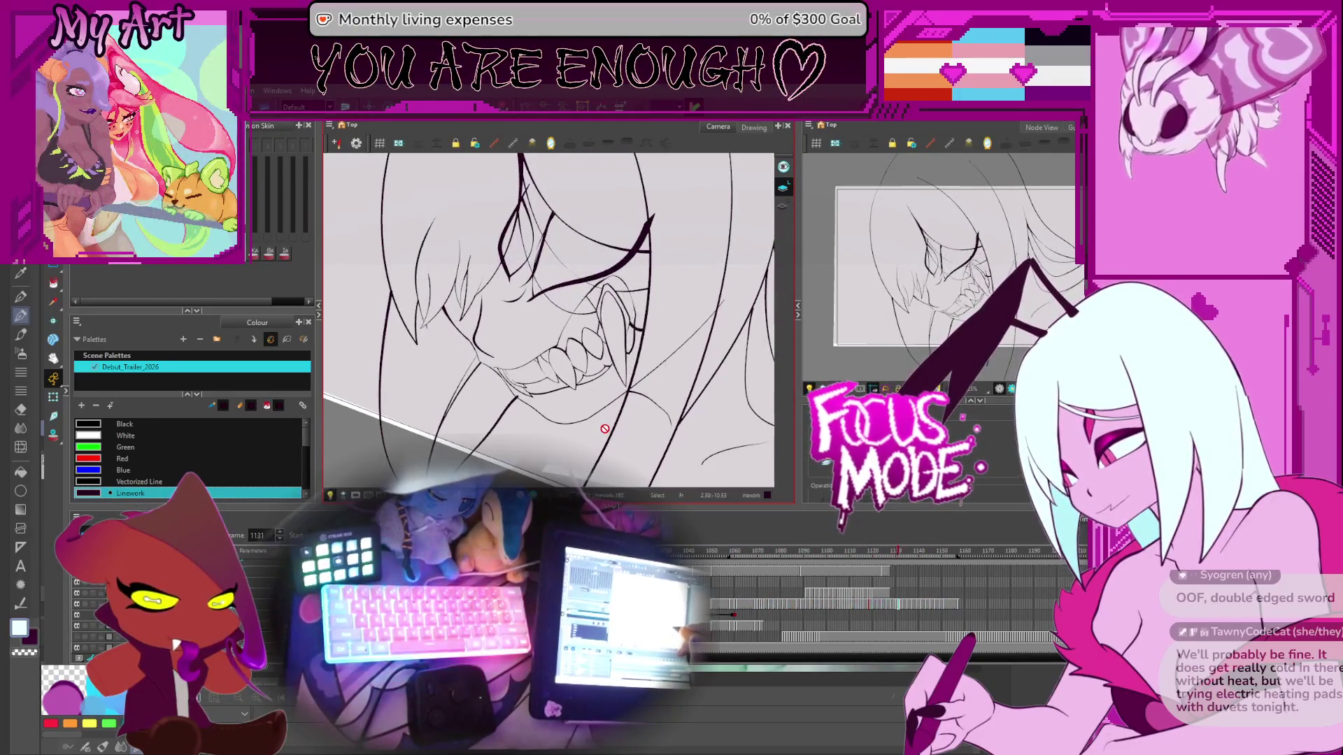
key("f")
key("f")
key("f")
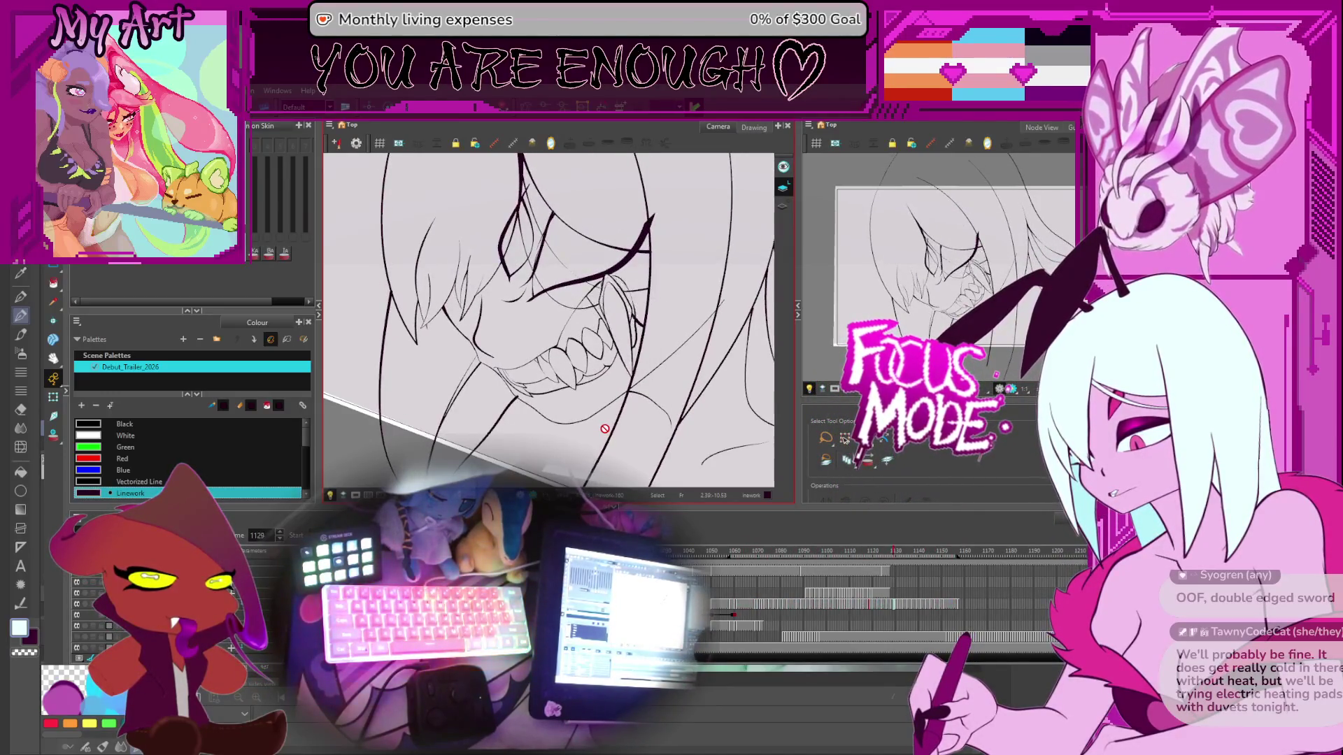
key("f")
key("f")
key("f")
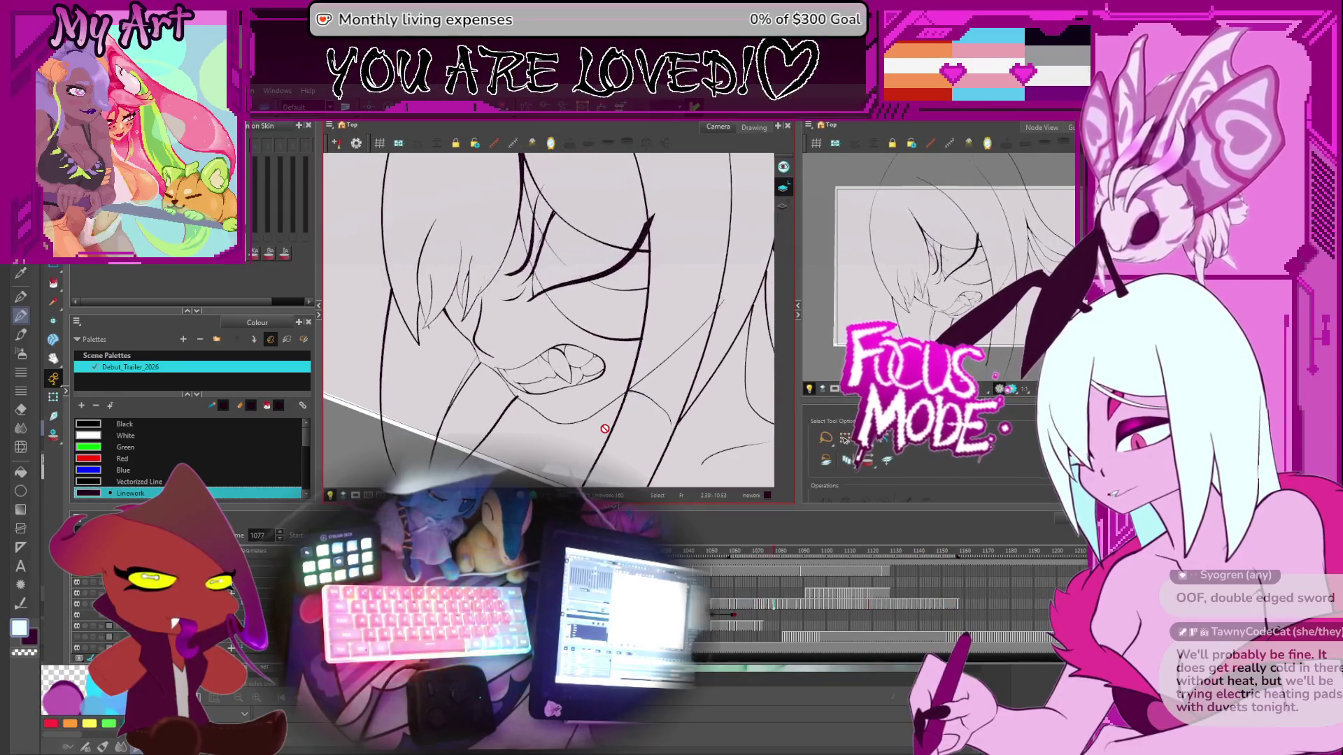
key("g")
key("g")
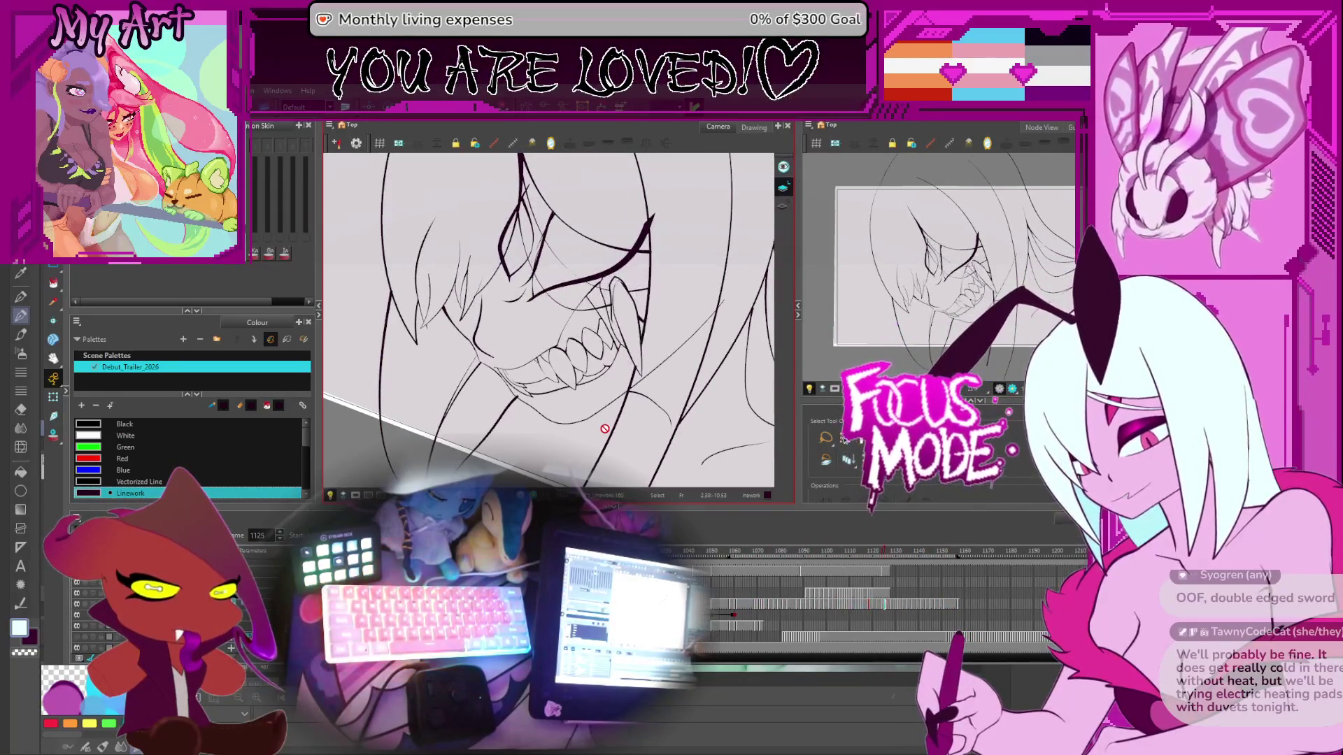
key("f")
key("f")
key("f")
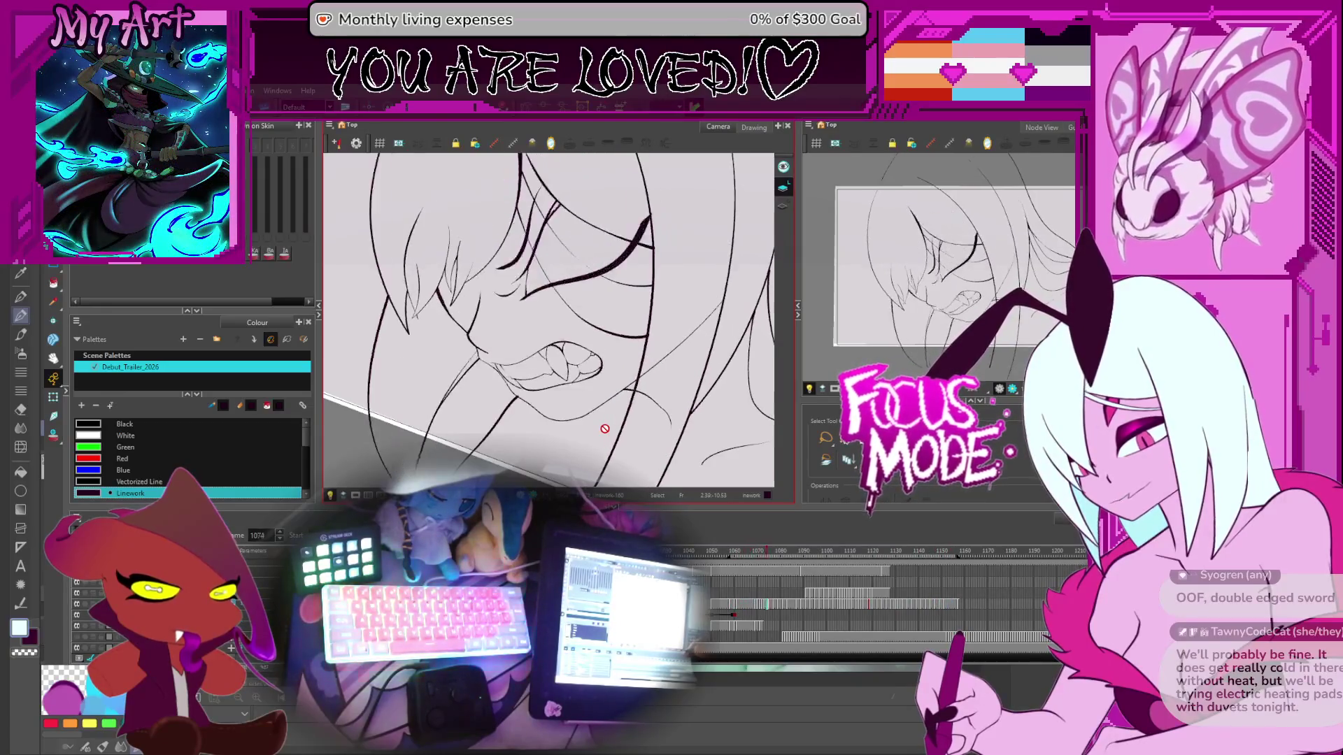
key("g")
key("g")
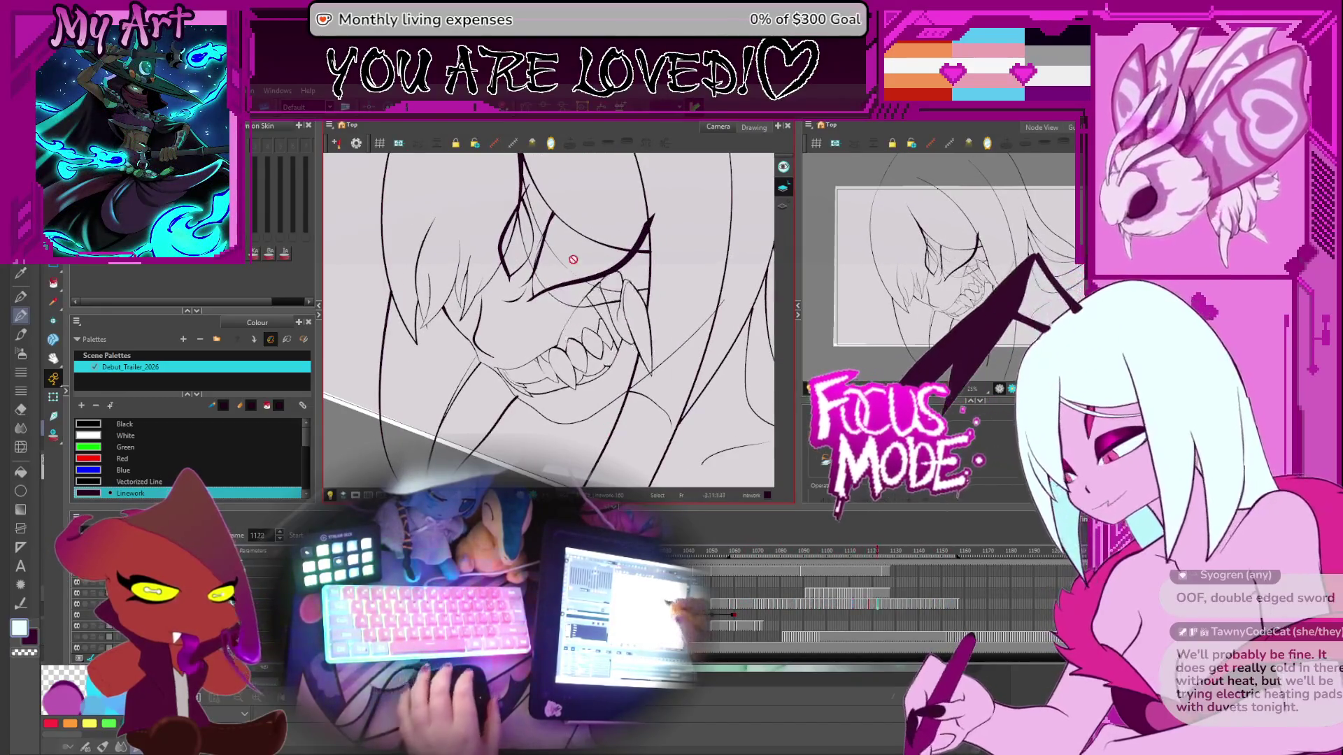
key("f")
key("f")
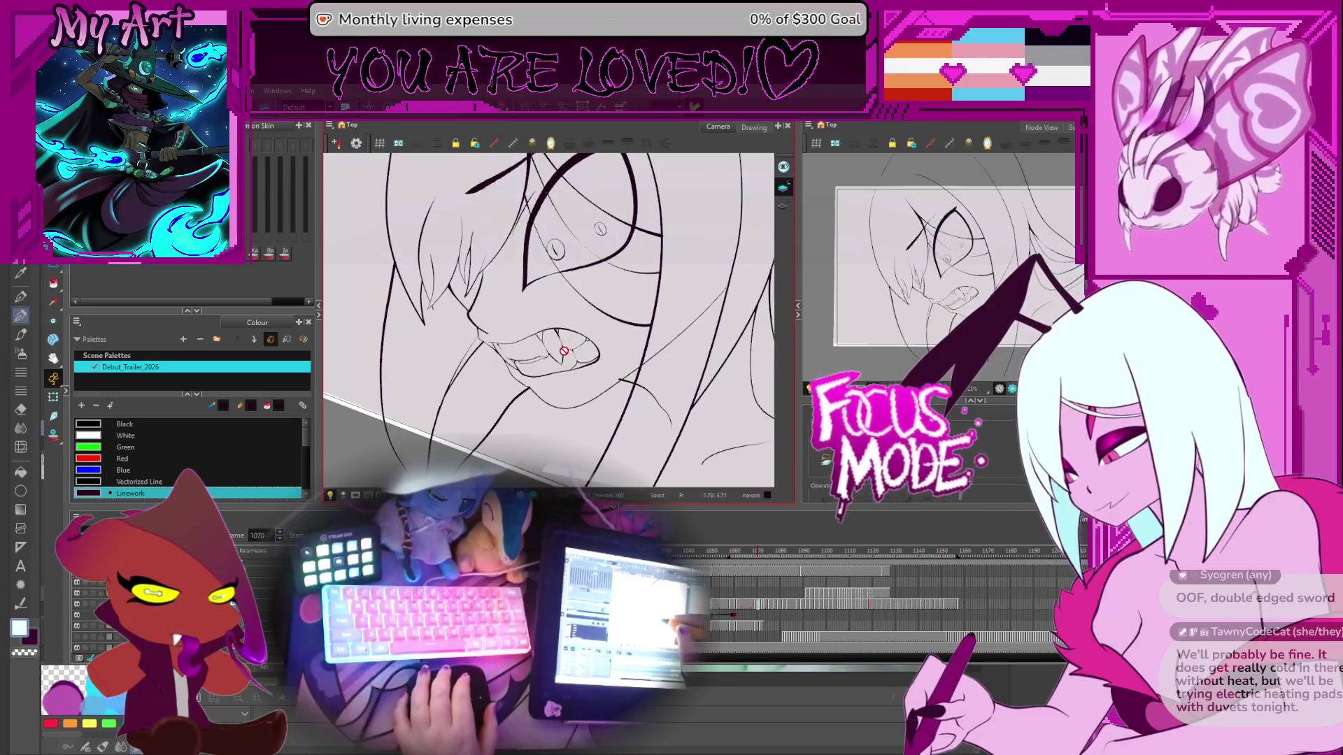
key("g")
key("g")
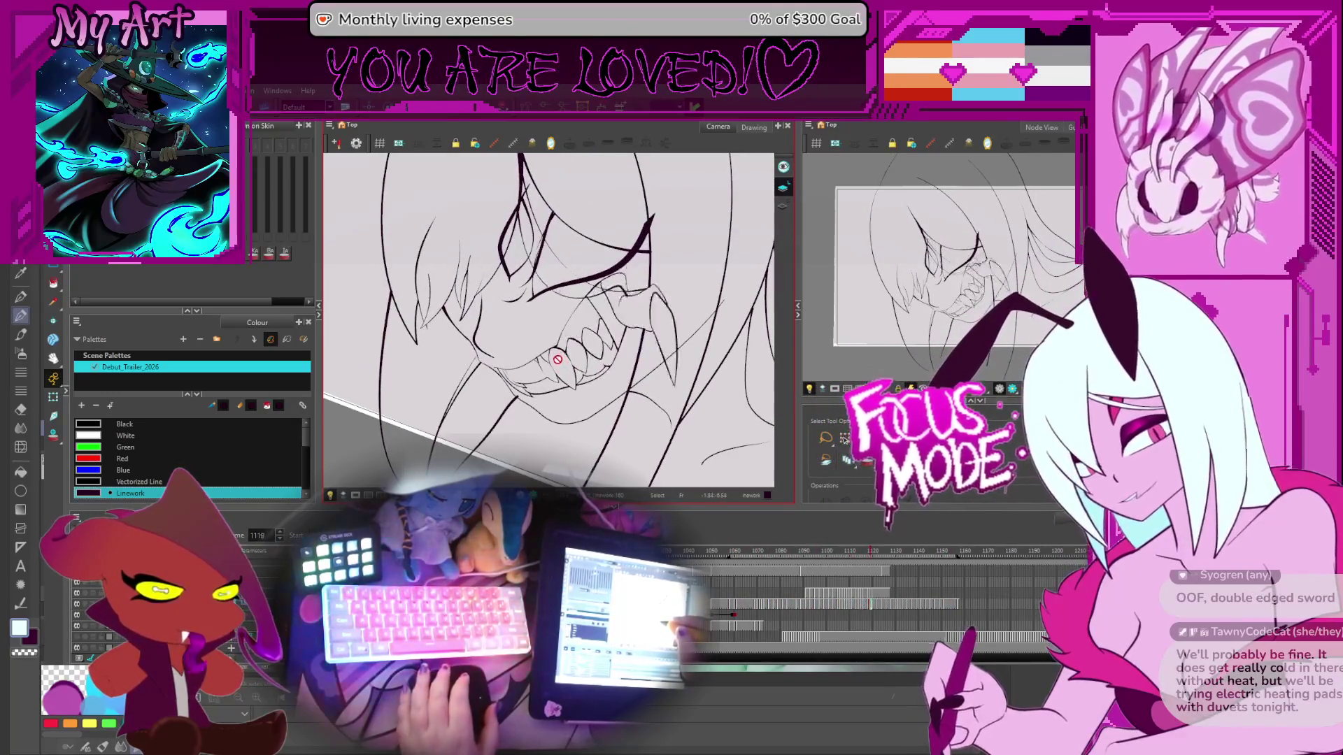
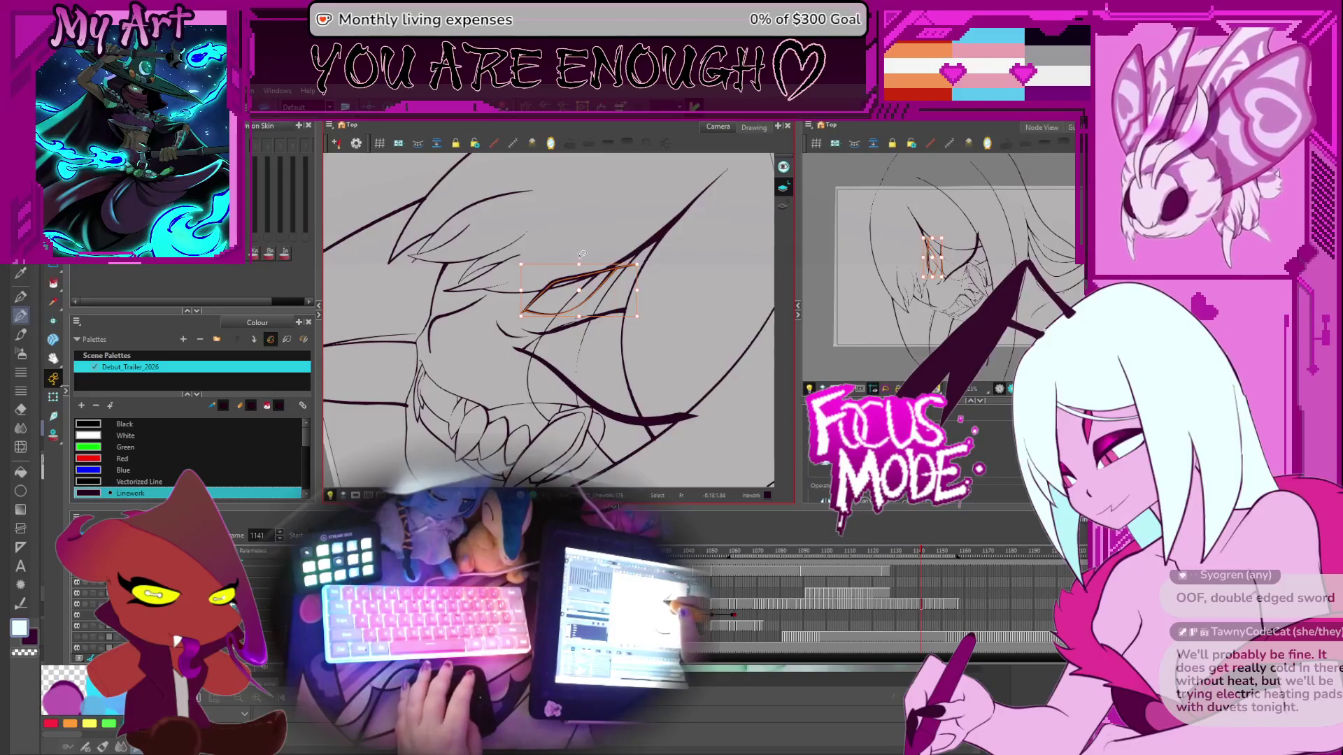
Step: Turn on onion skinning while stepping between the eye drawings
key("comma")
key("comma")
key("comma")
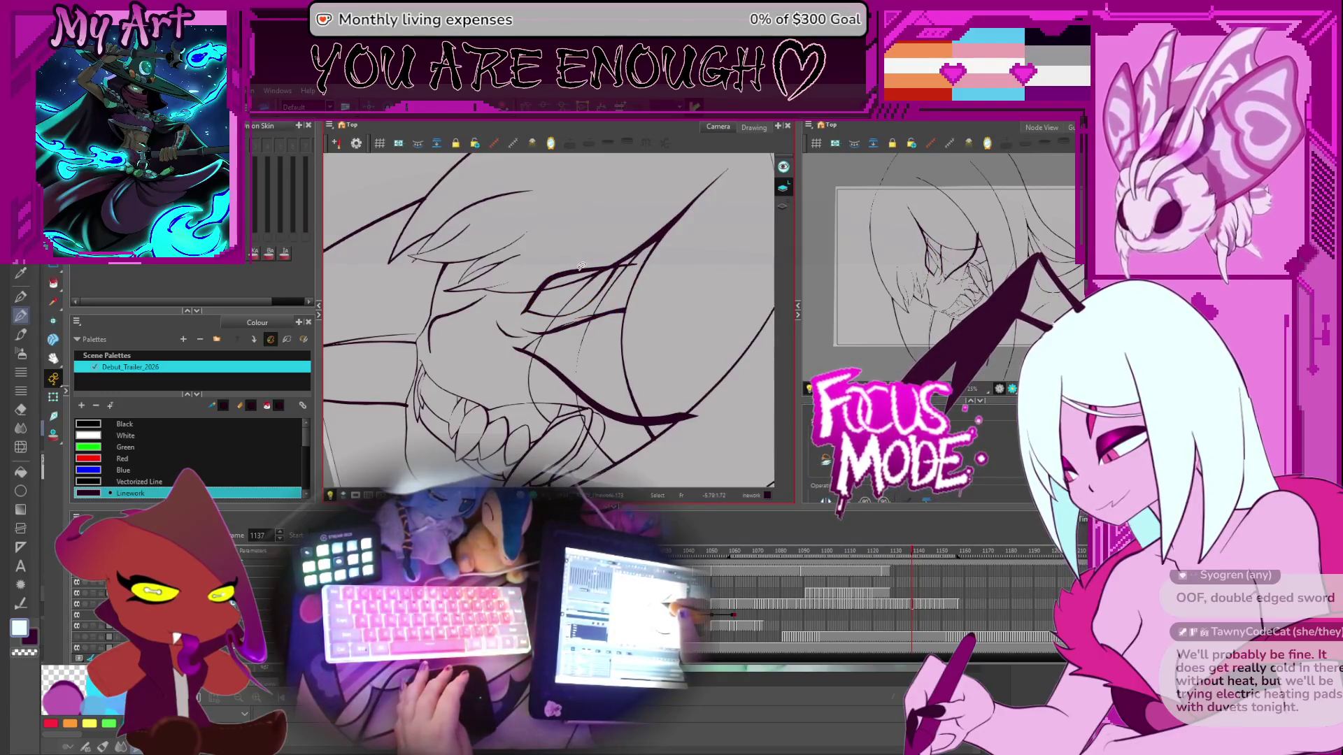
left_click(54, 433)
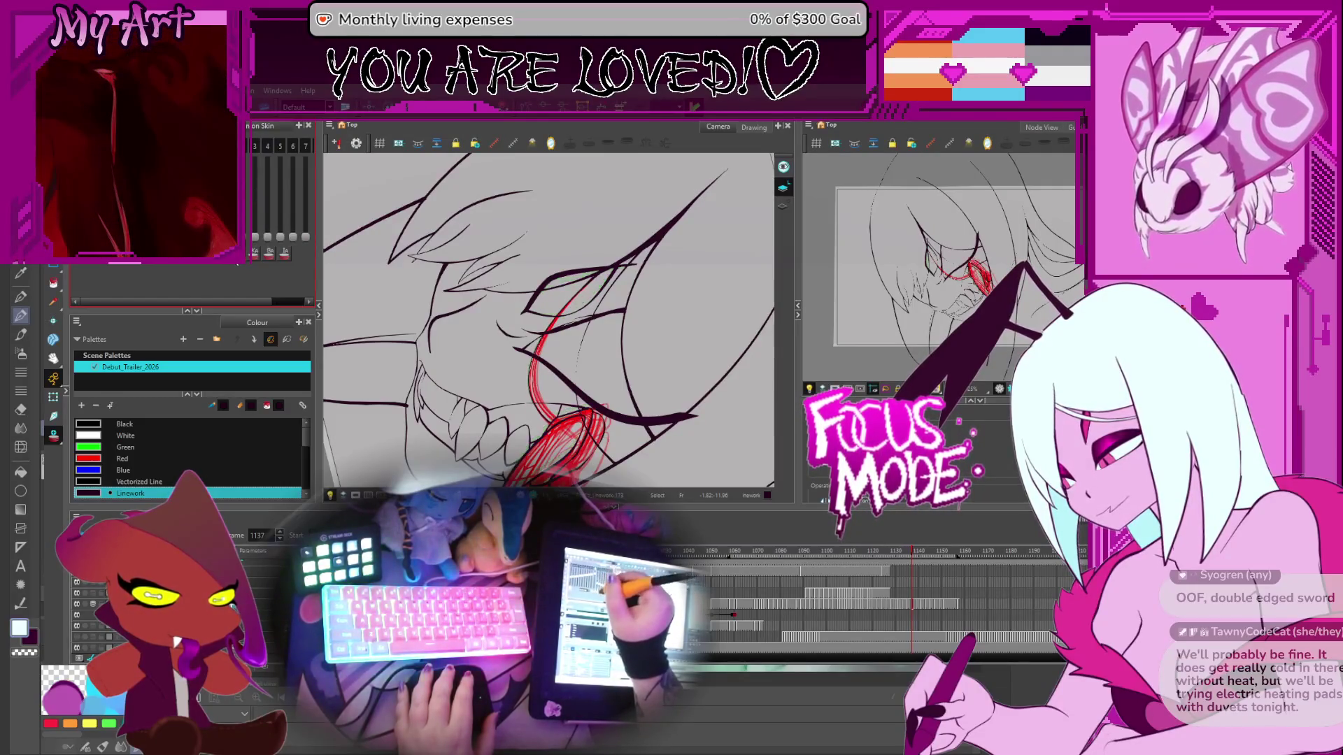
scroll(411, 288, "up", 2)
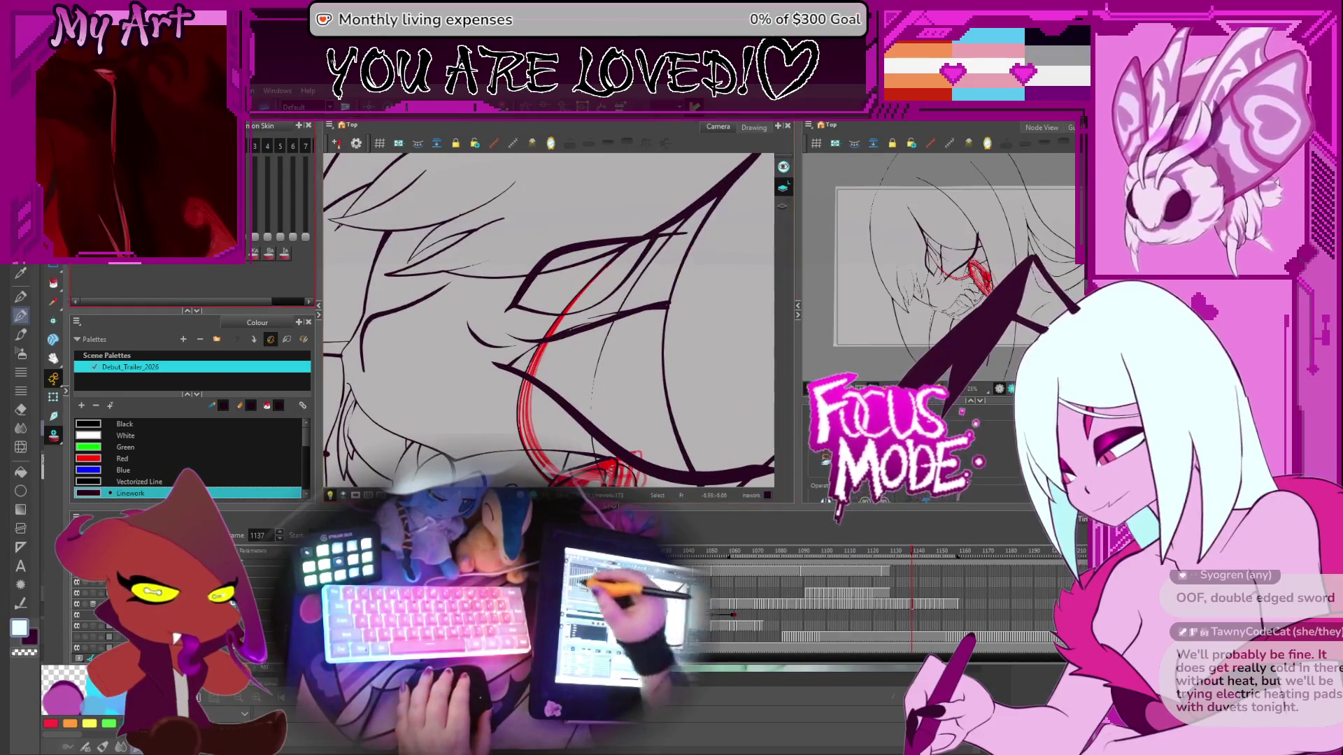
key("period")
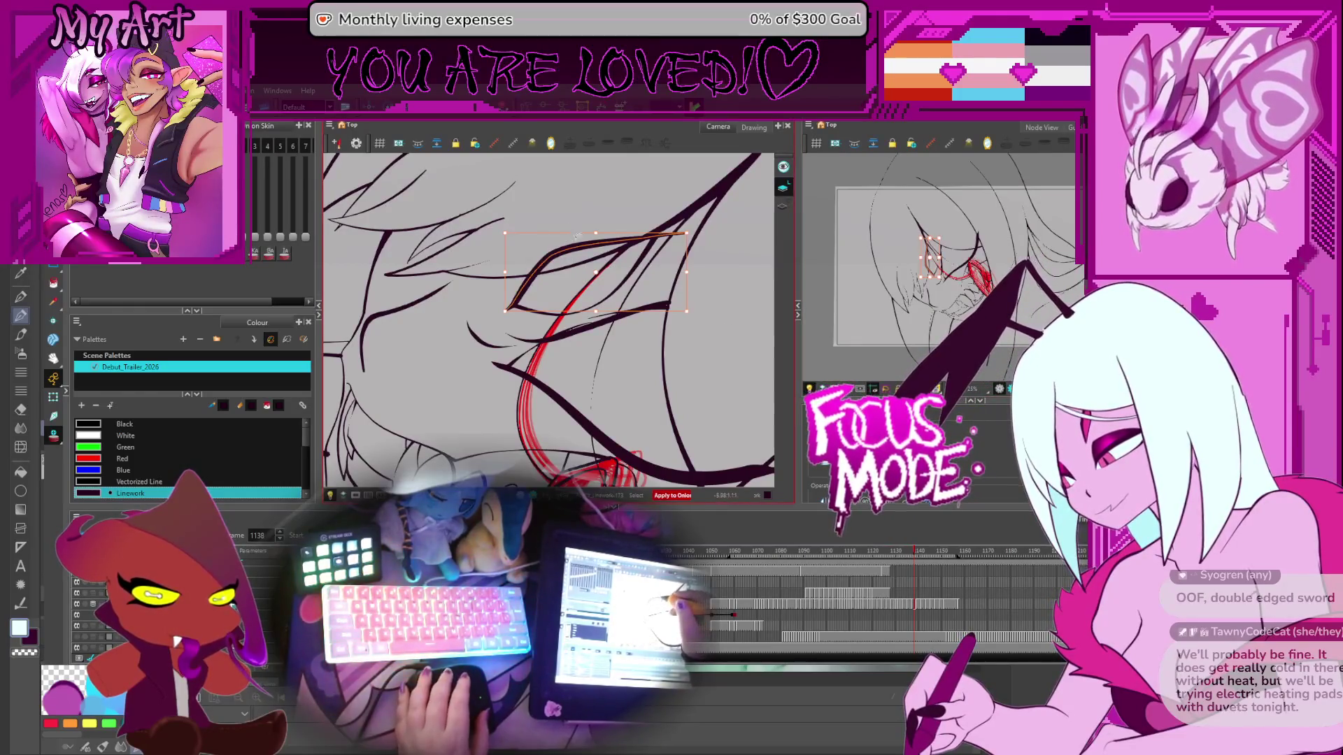
Step: Delete the stray stroke beside the eye and select another stroke near it
left_click(582, 262)
key("Delete")
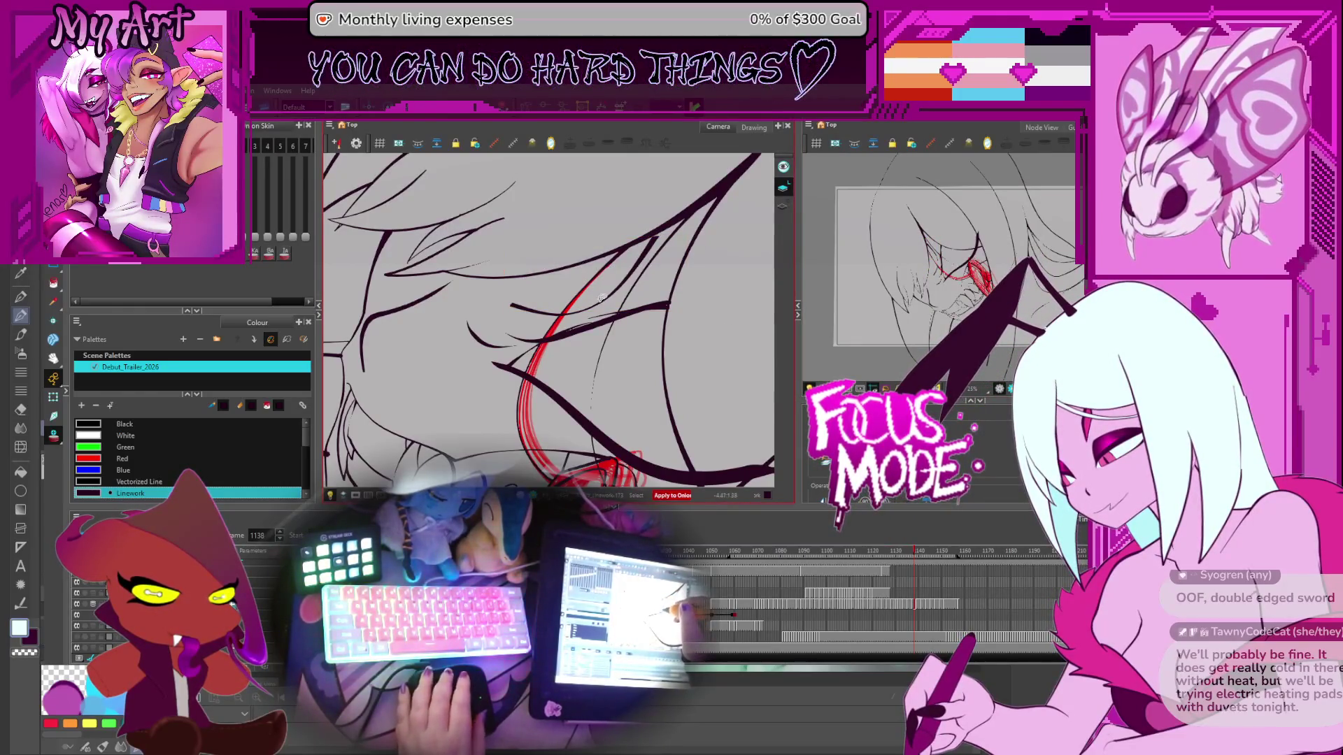
left_click(601, 298)
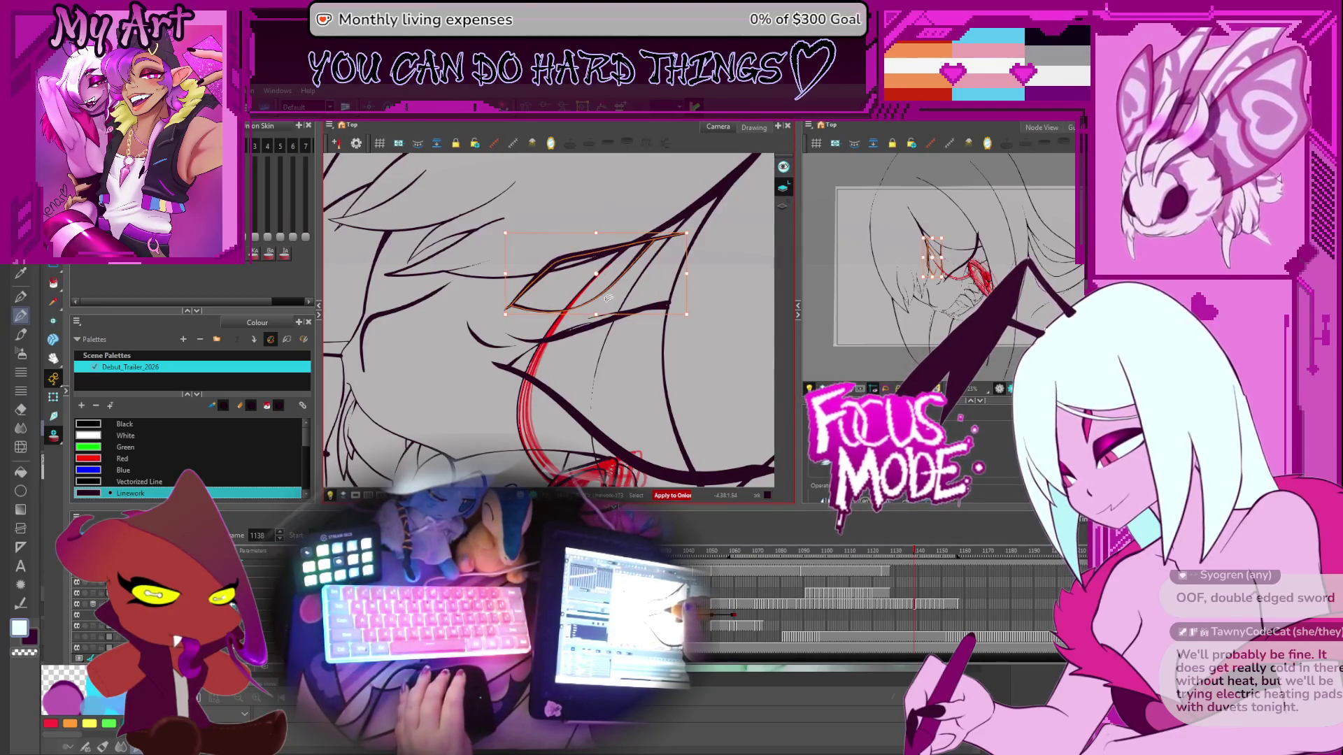
Step: Step back through the eye drawings from frame 1128 to frame 1105
key("comma")
key("comma")
key("comma")
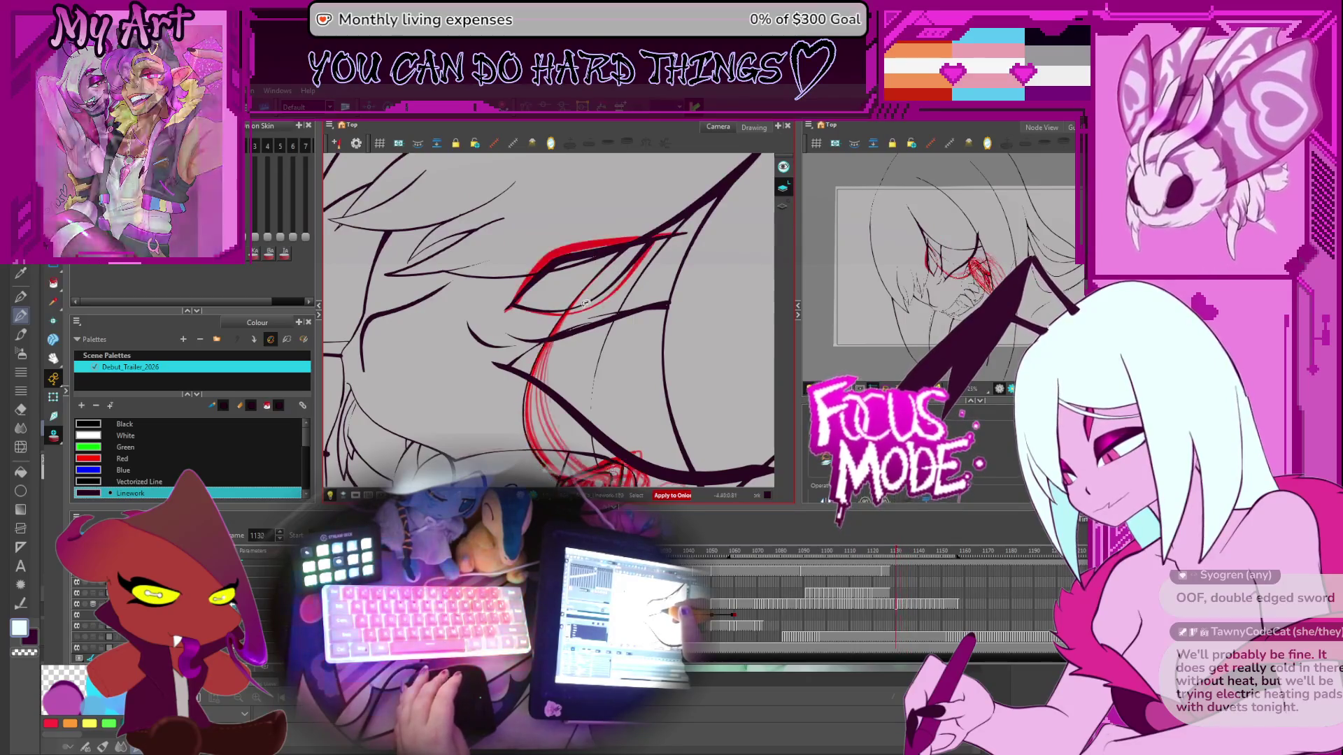
key("comma")
key("comma")
key("comma")
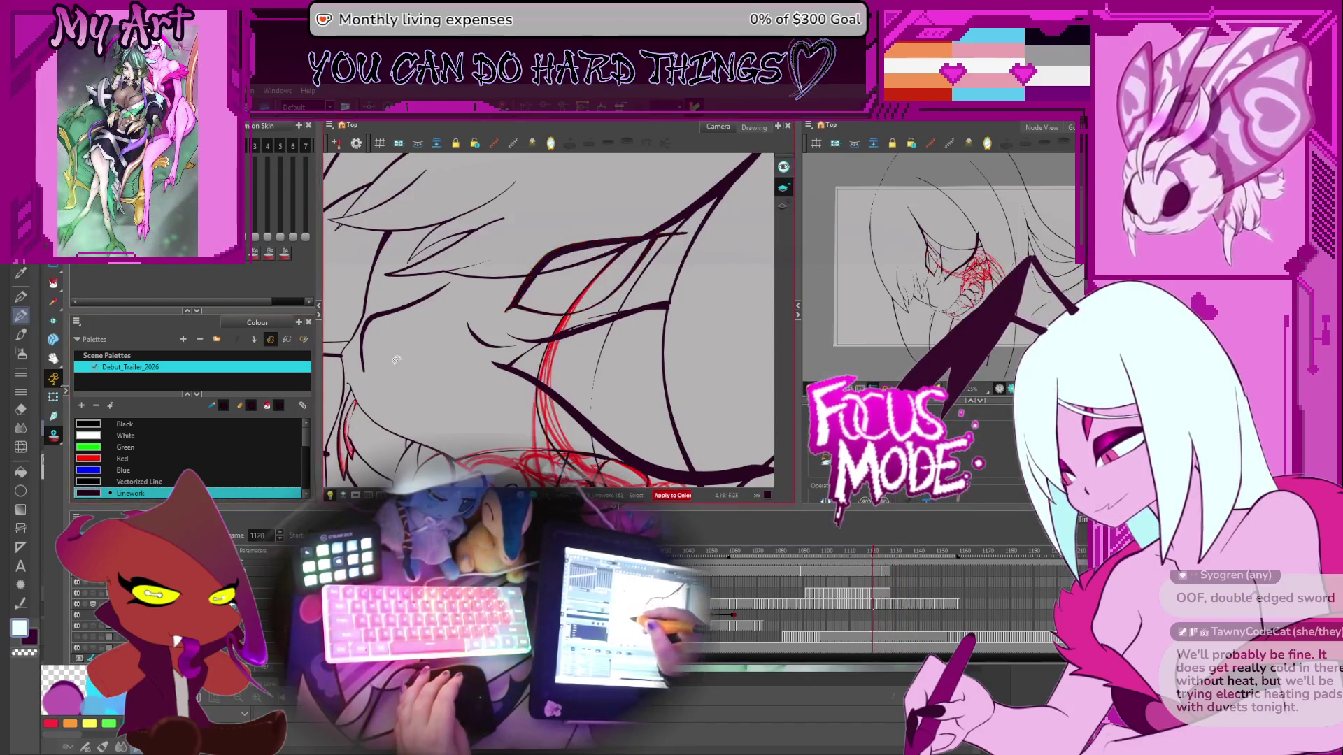
key("comma")
key("comma")
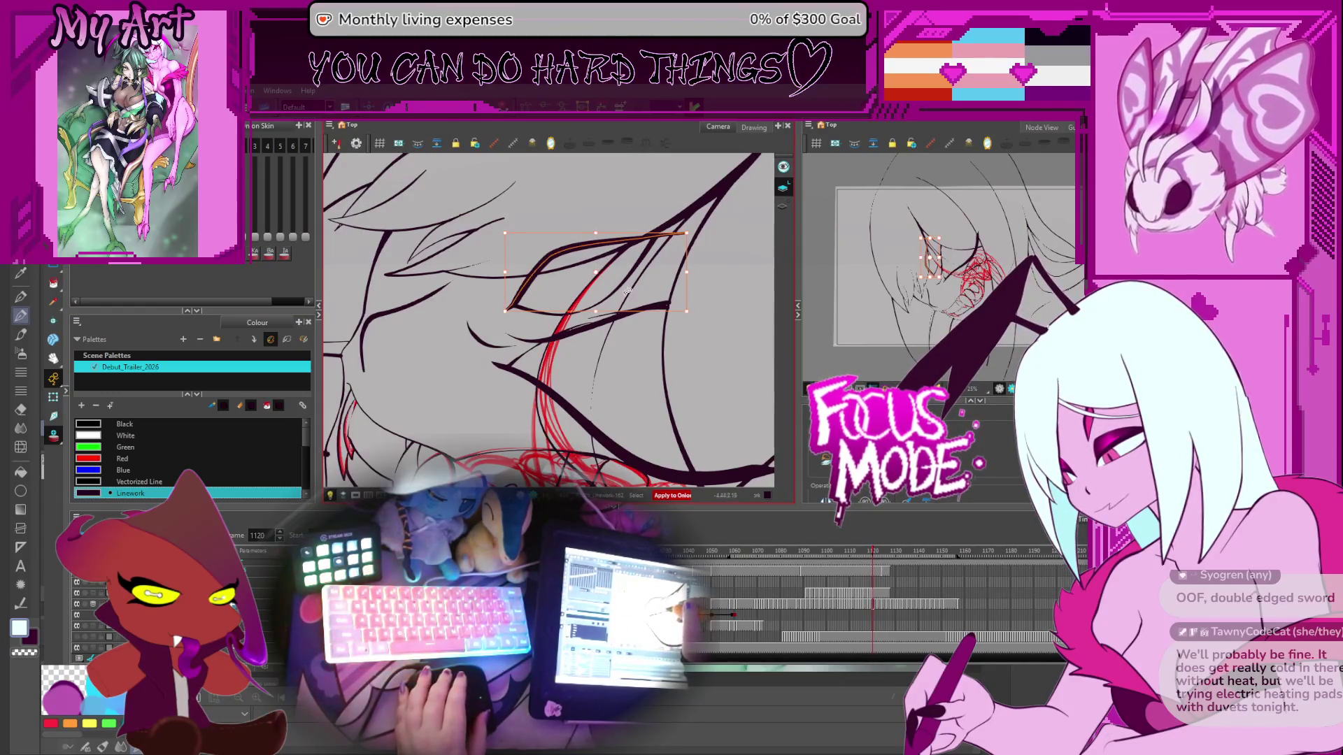
key("comma")
key("comma")
key("comma")
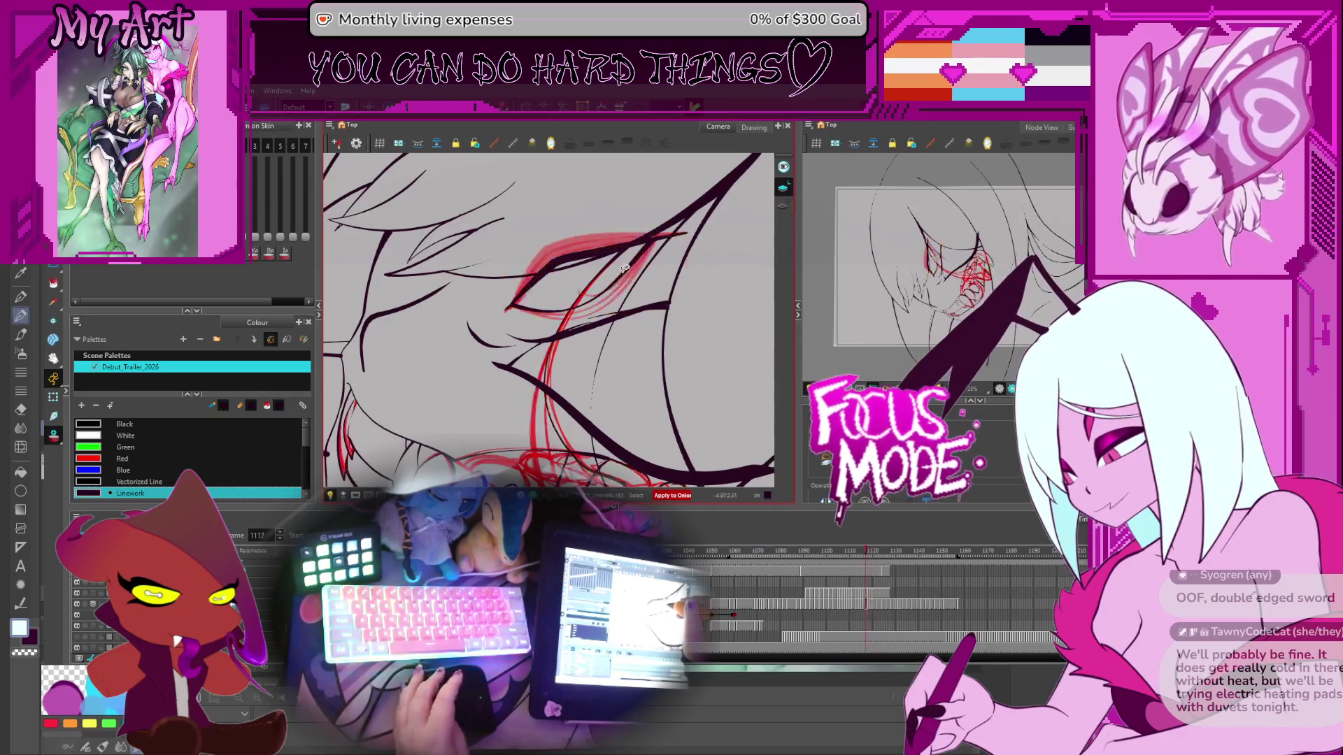
key("comma")
key("comma")
key("comma")
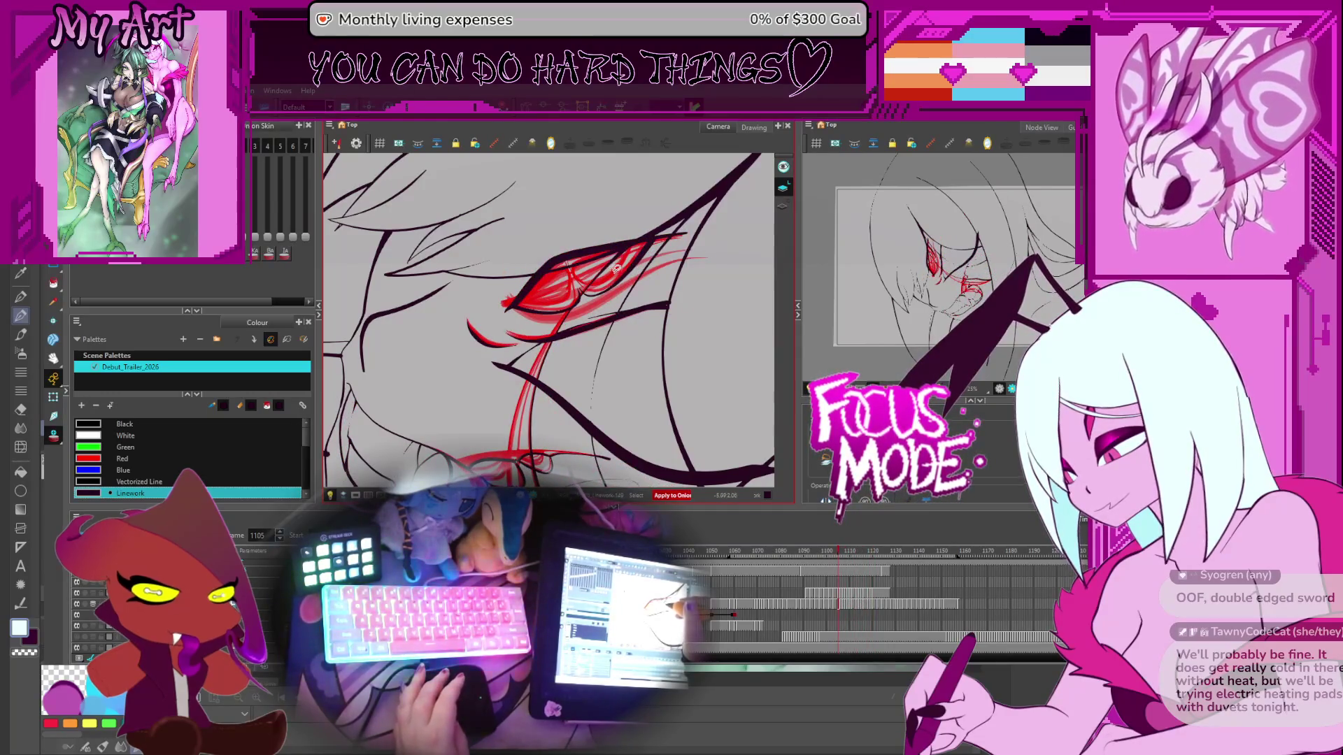
Step: Rotate the eye upright, reduce the onion-skin frames, undo the last change, and zoom out to the face
left_click_drag(628, 310, 574, 350)
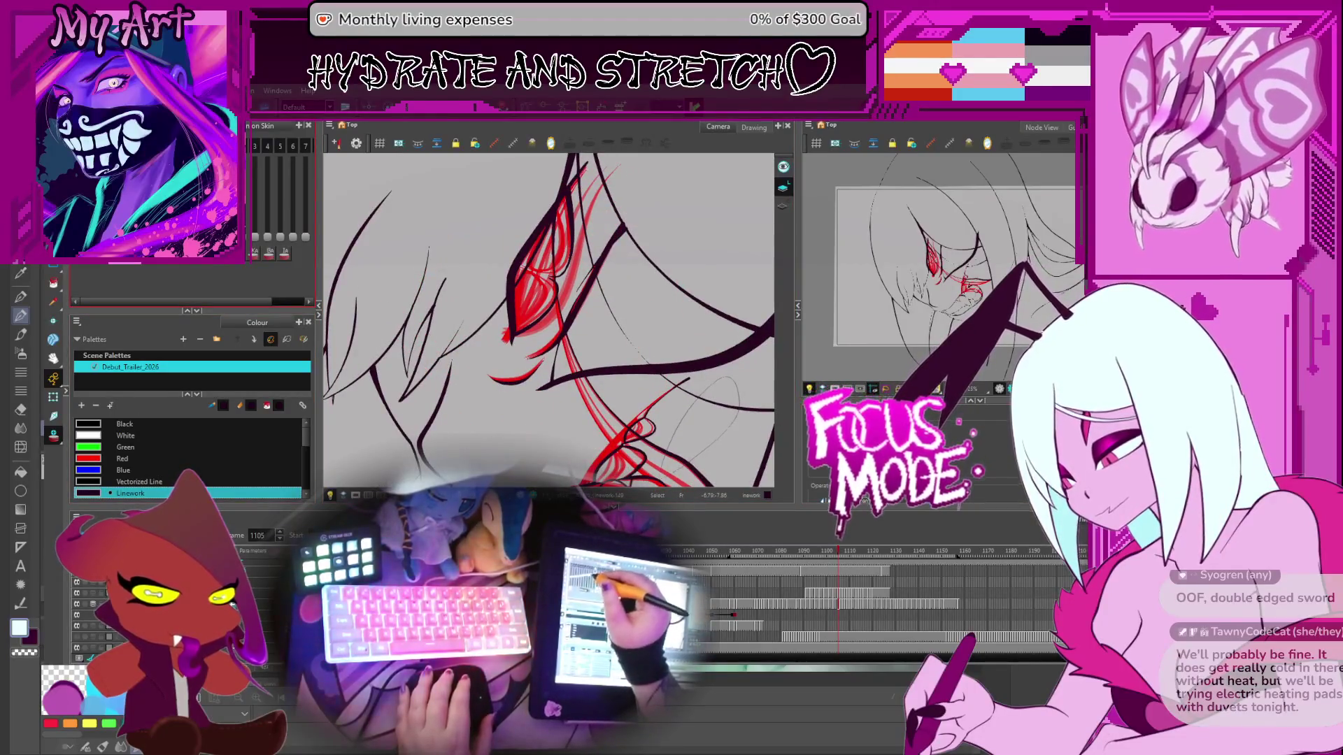
left_click(93, 265)
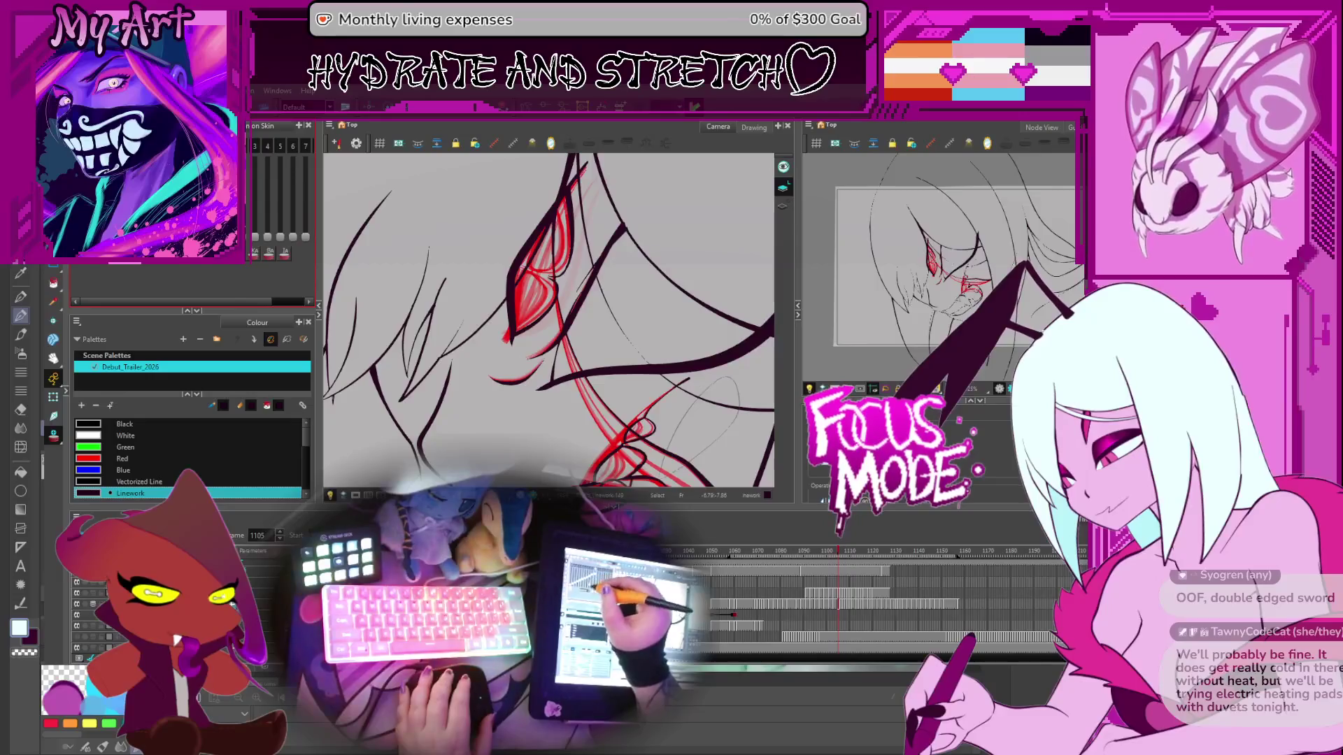
key("ctrl+z")
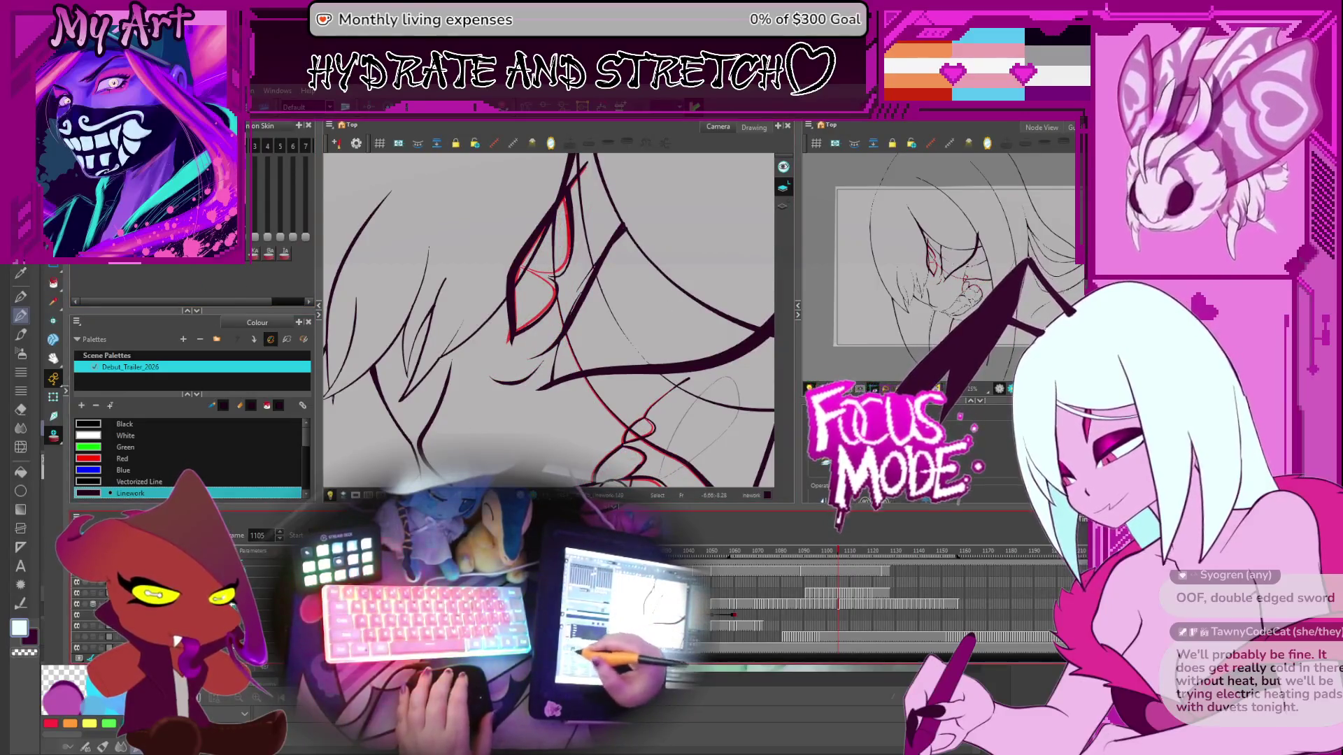
key("shift+z")
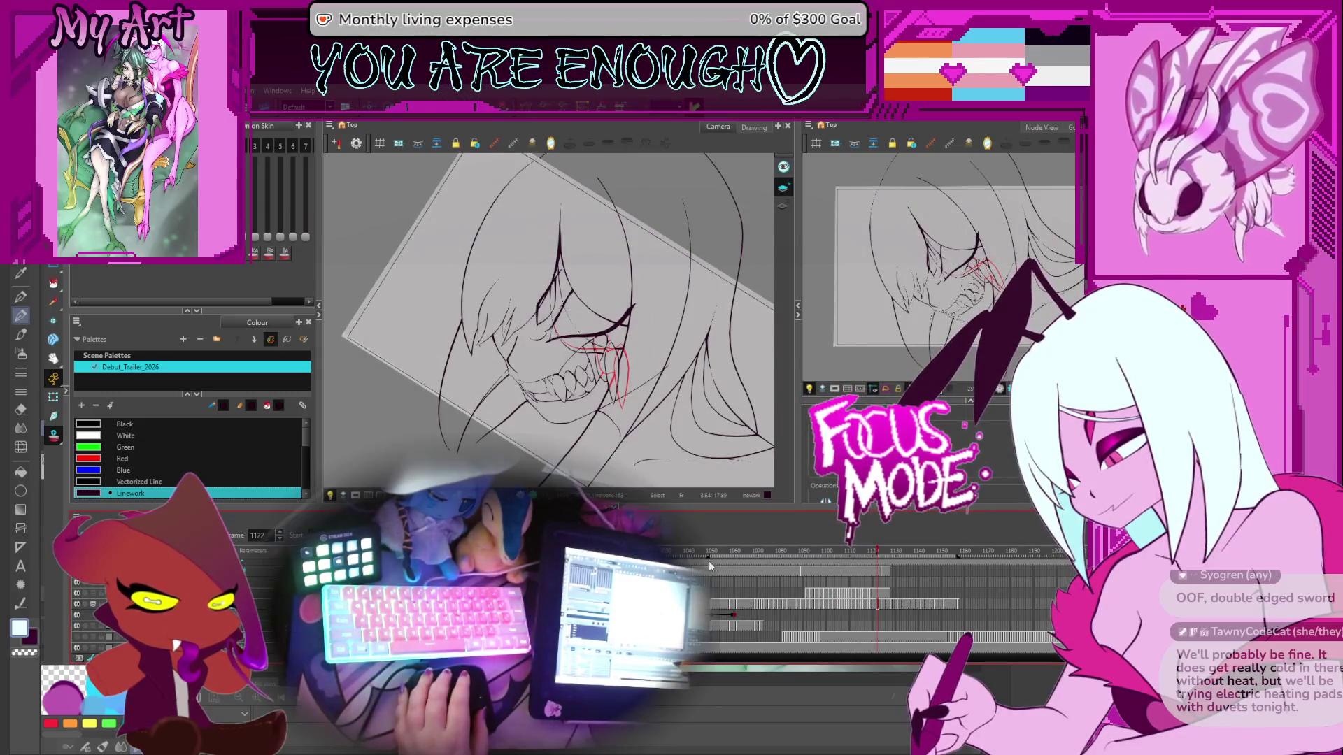
Step: Rotate the view back toward level and jump ahead to the drawing showing the fang
mouse_move(699, 448)
left_mouse_down()
mouse_move(710, 334)
mouse_move(672, 334)
left_mouse_up()
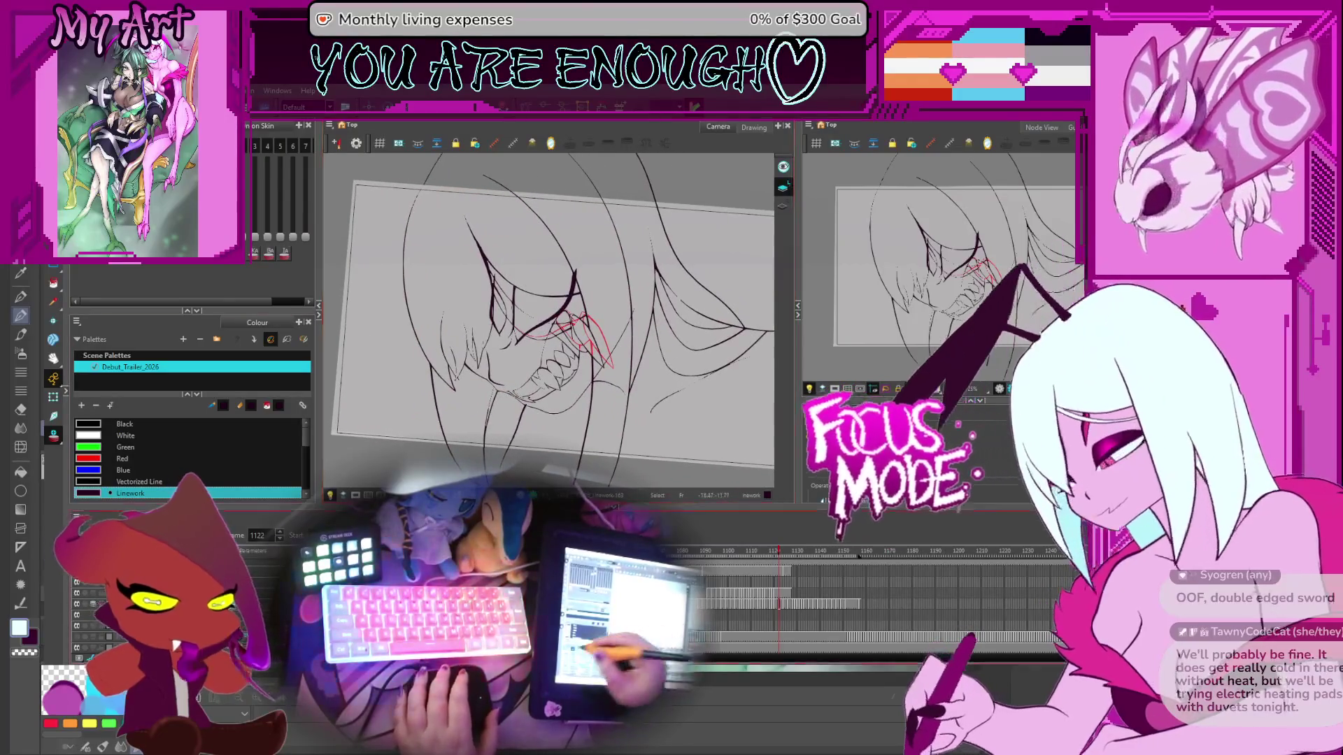
key("f")
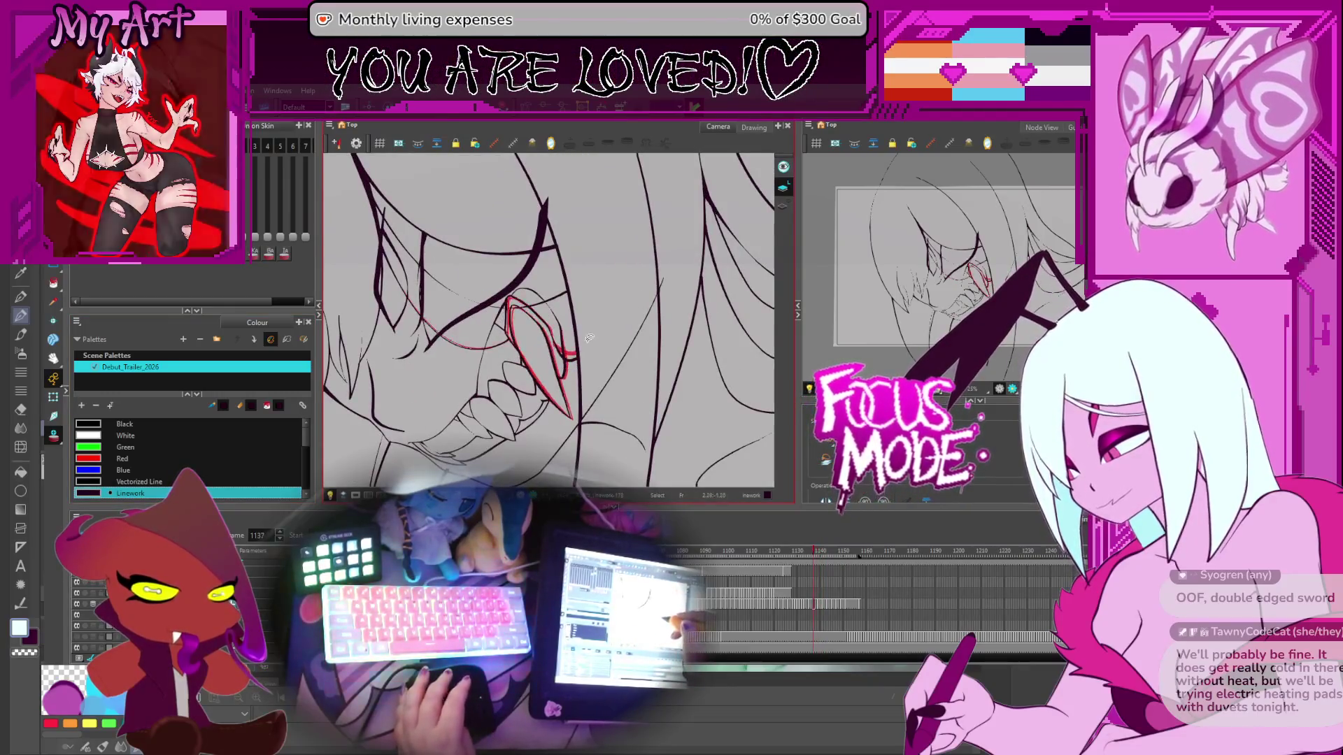
scroll(570, 350, "up", 5)
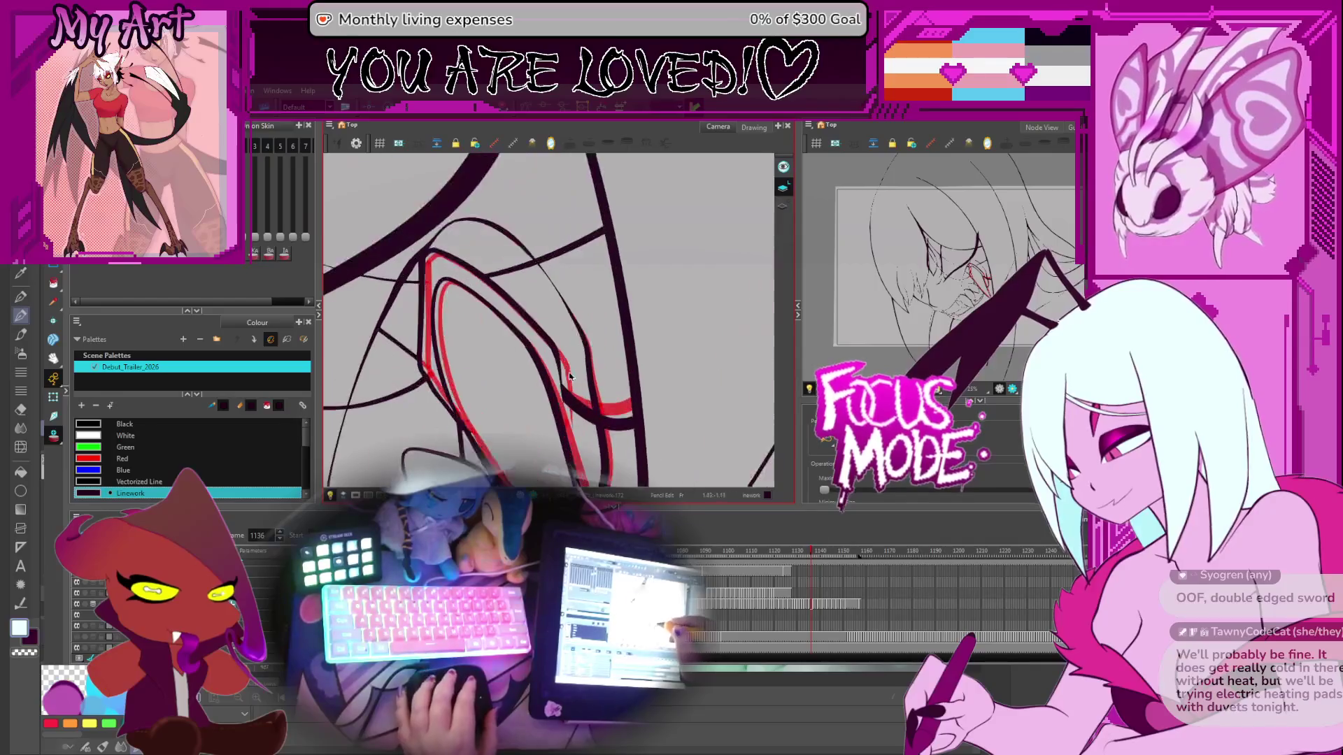
Step: Select the dark tooth outline and compare it on the next two frames
left_click(570, 386)
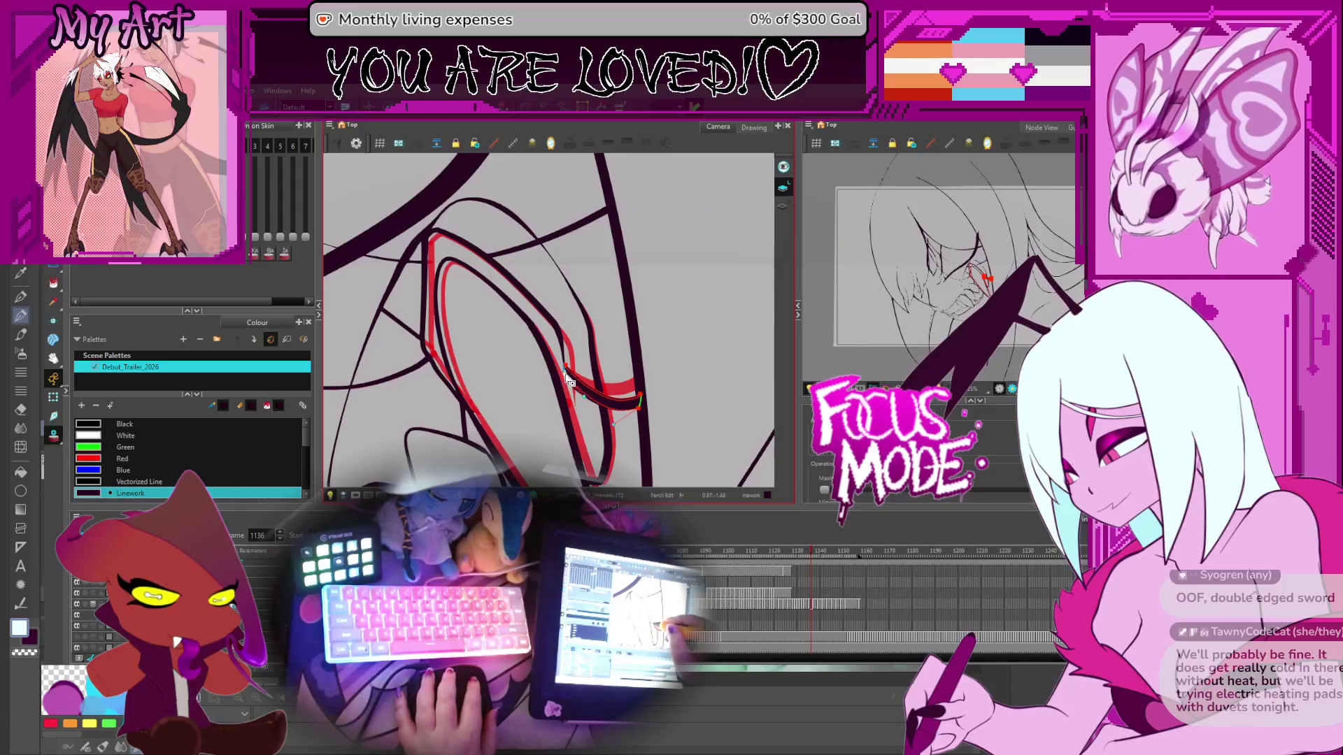
key("period")
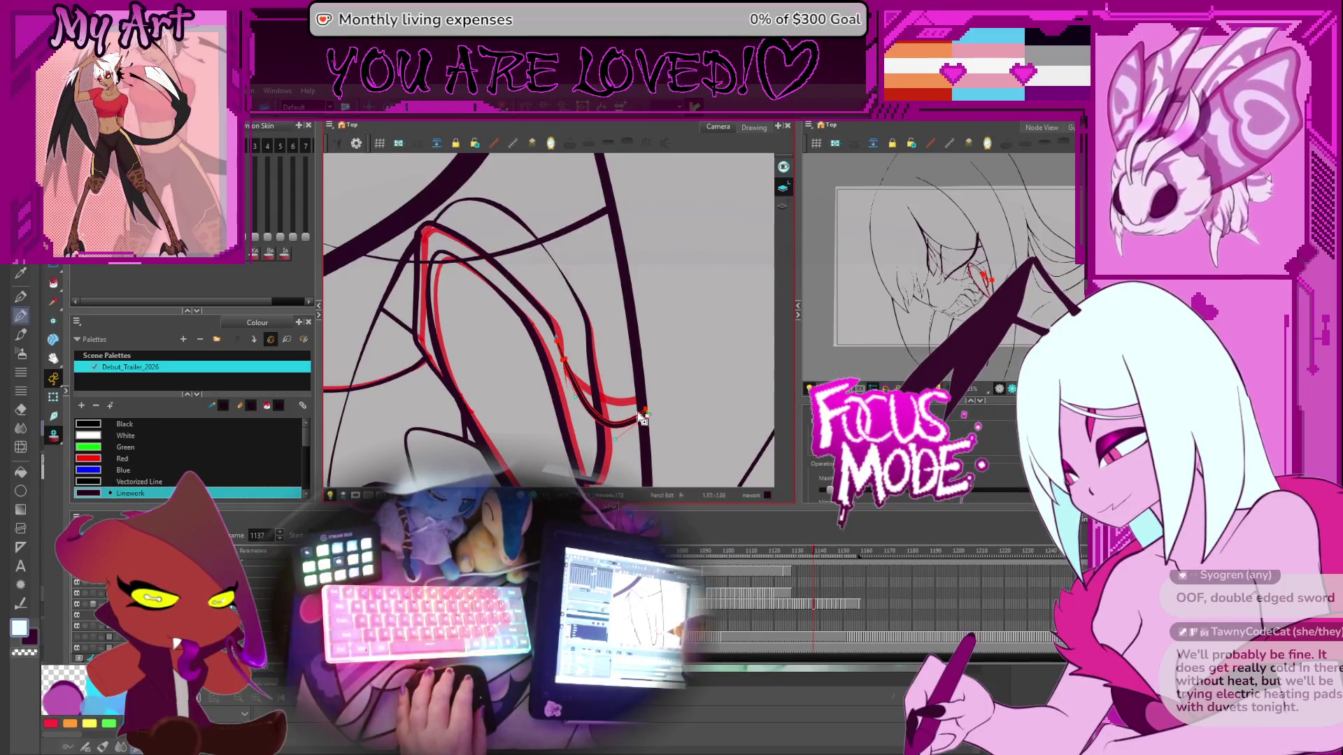
key("period")
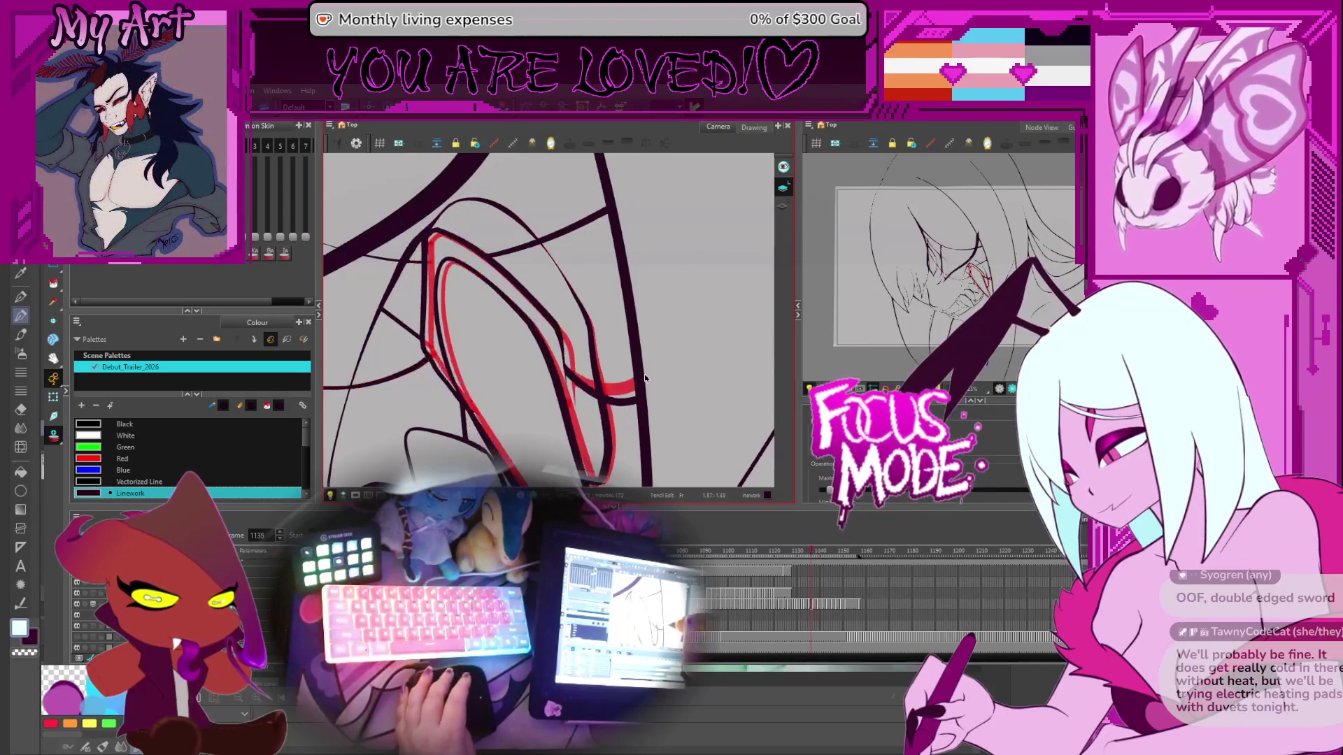
key("comma")
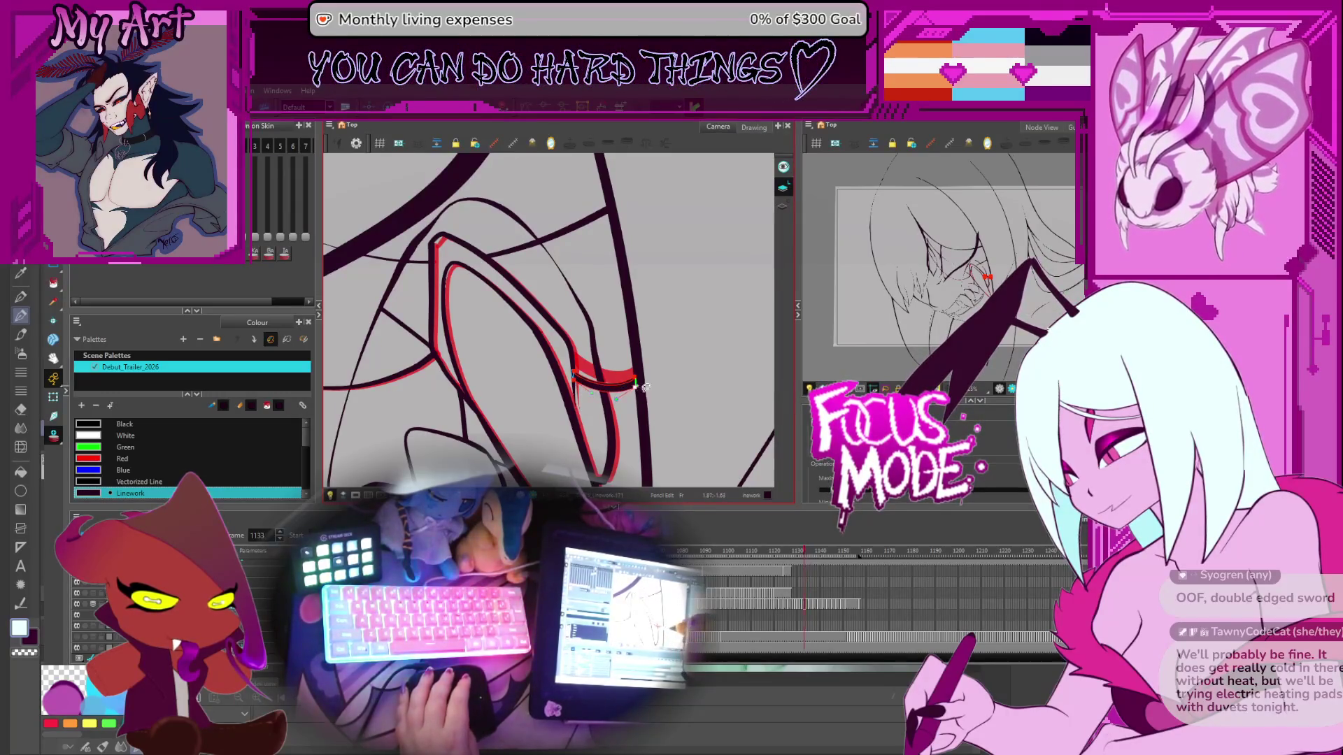
Step: Step back through the fang drawings from frame 1131 to 1125 and earlier
key("comma")
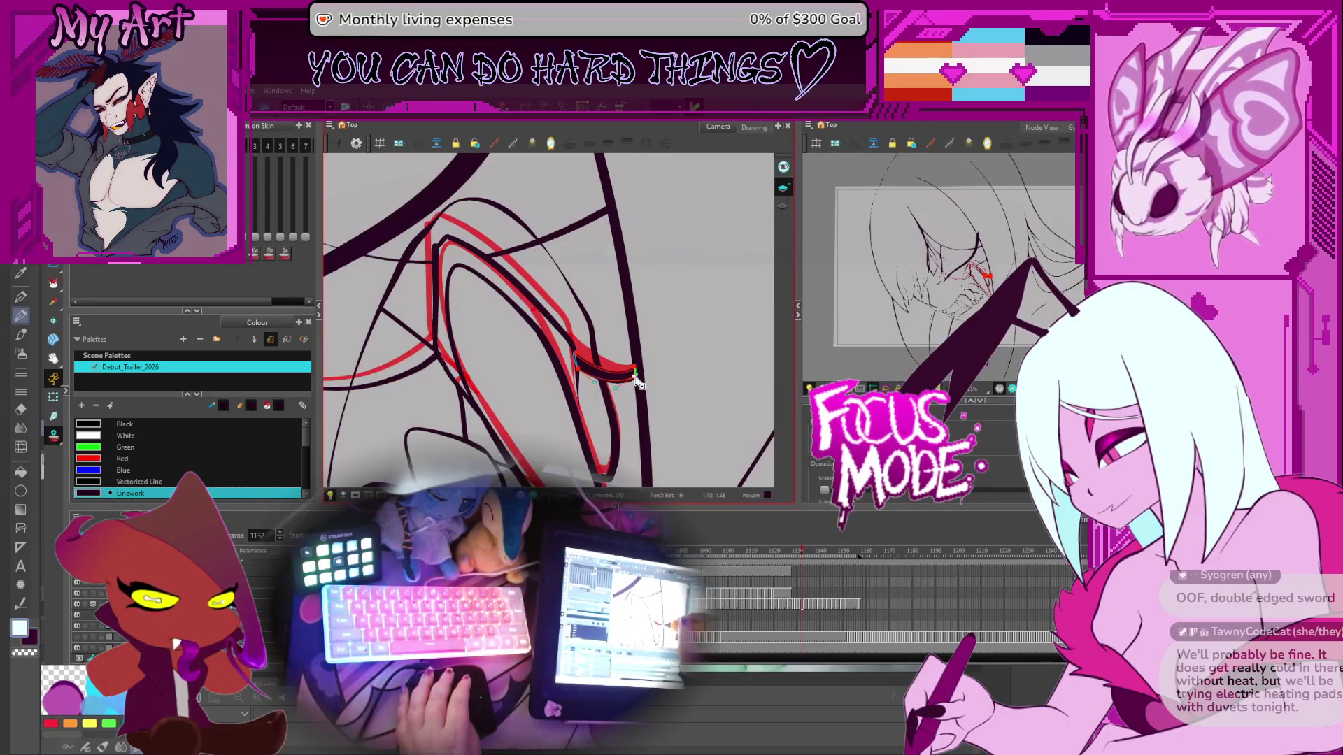
key("comma")
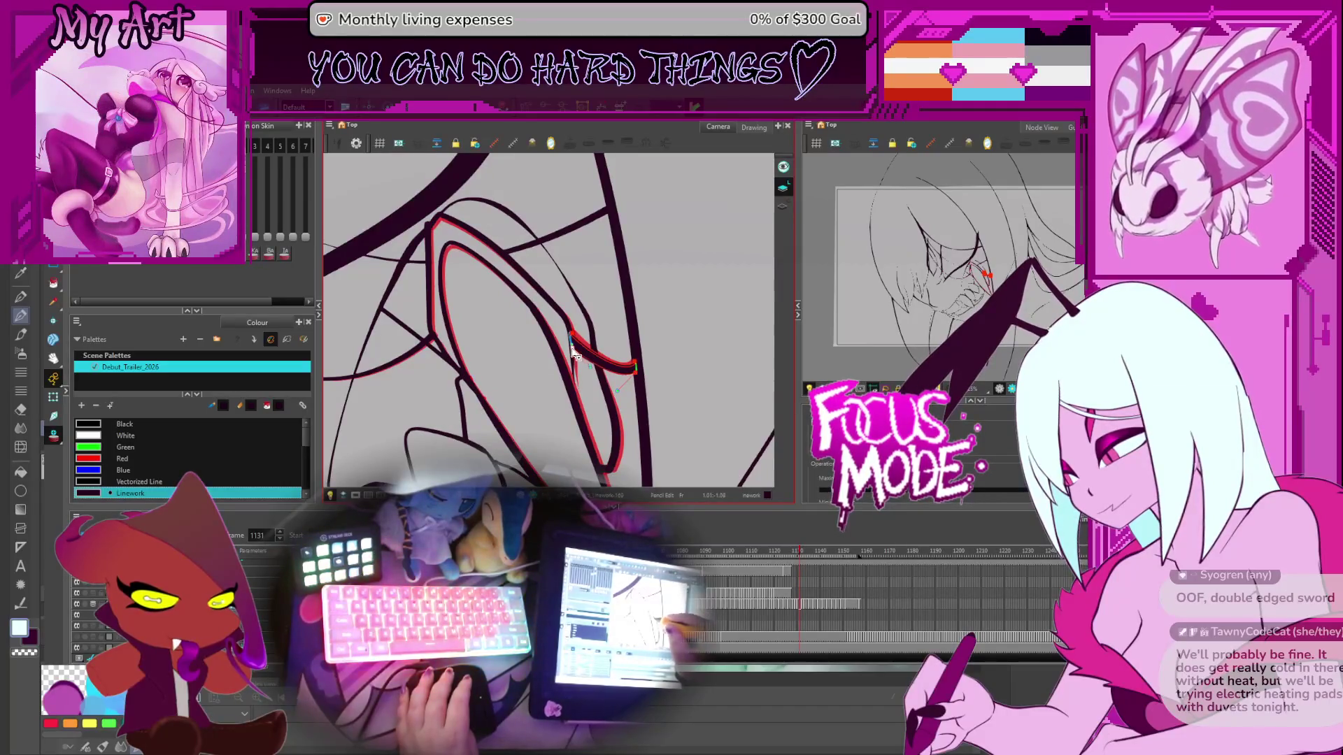
key("comma")
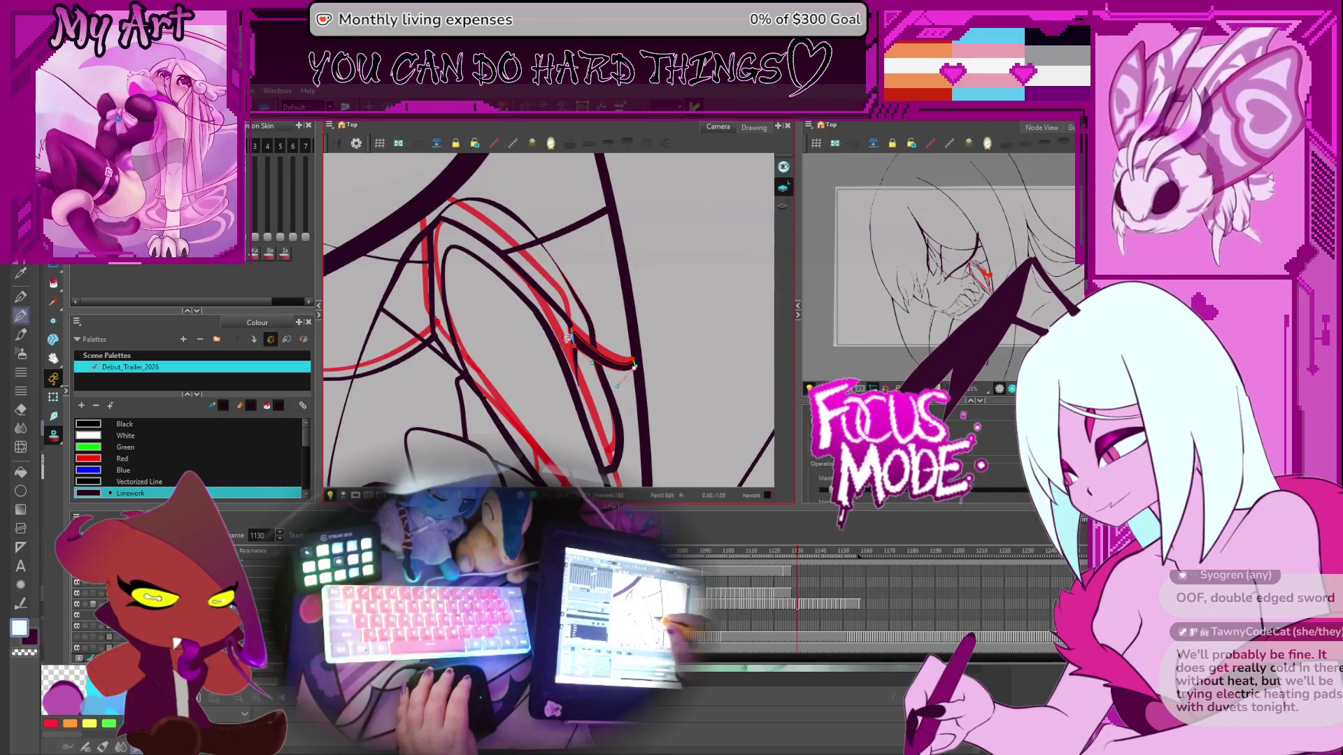
key("comma")
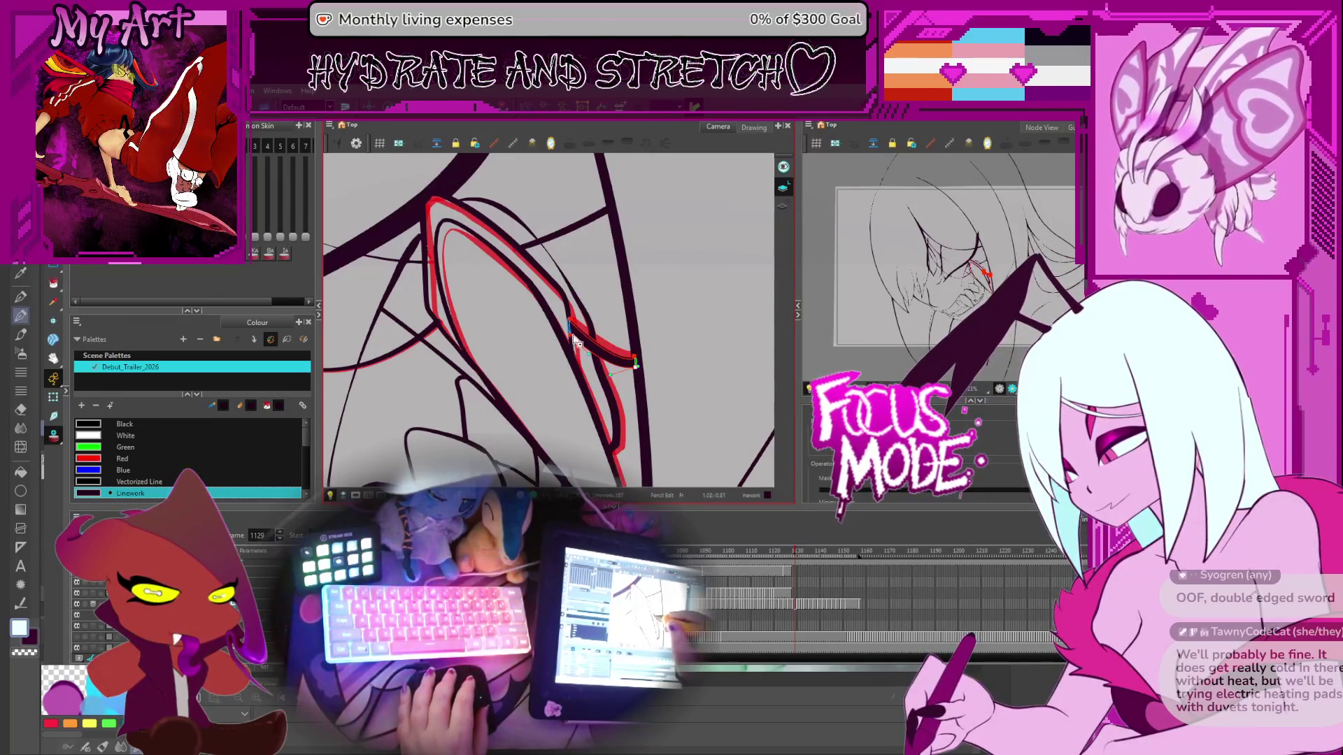
key("comma")
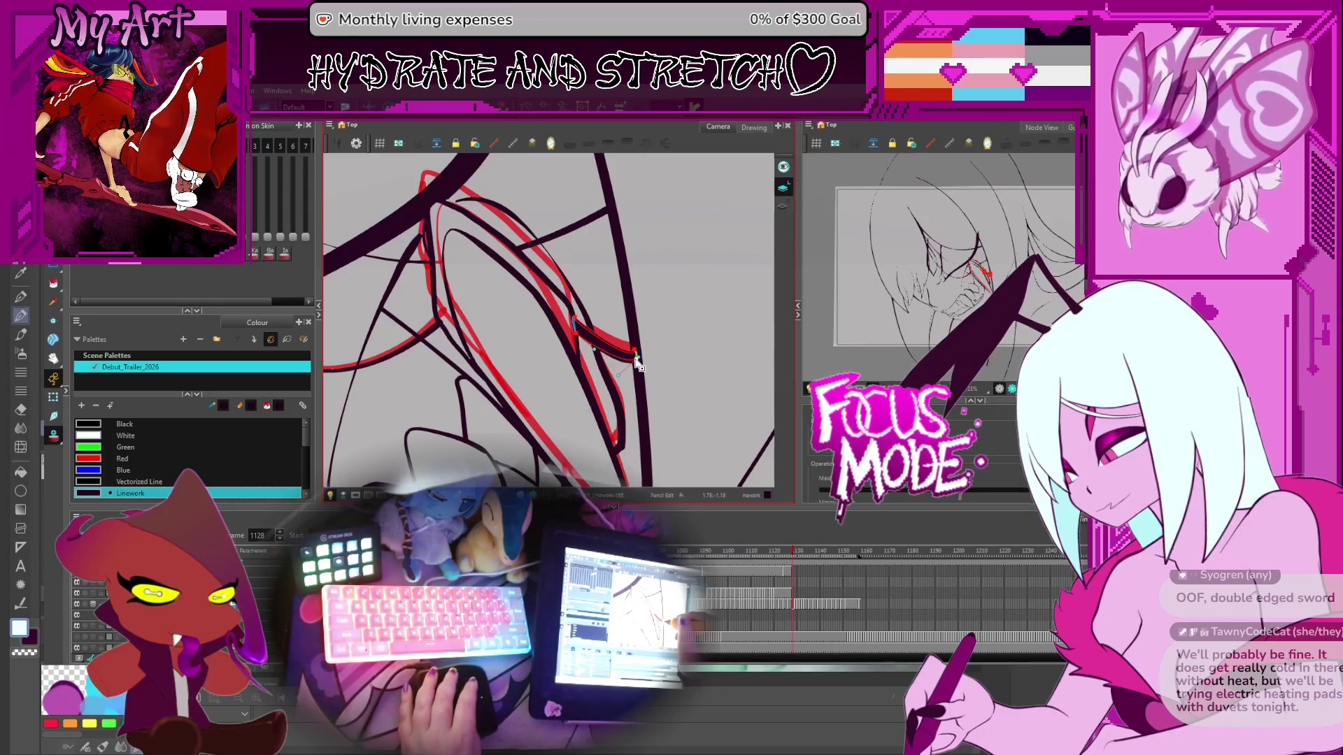
key("comma")
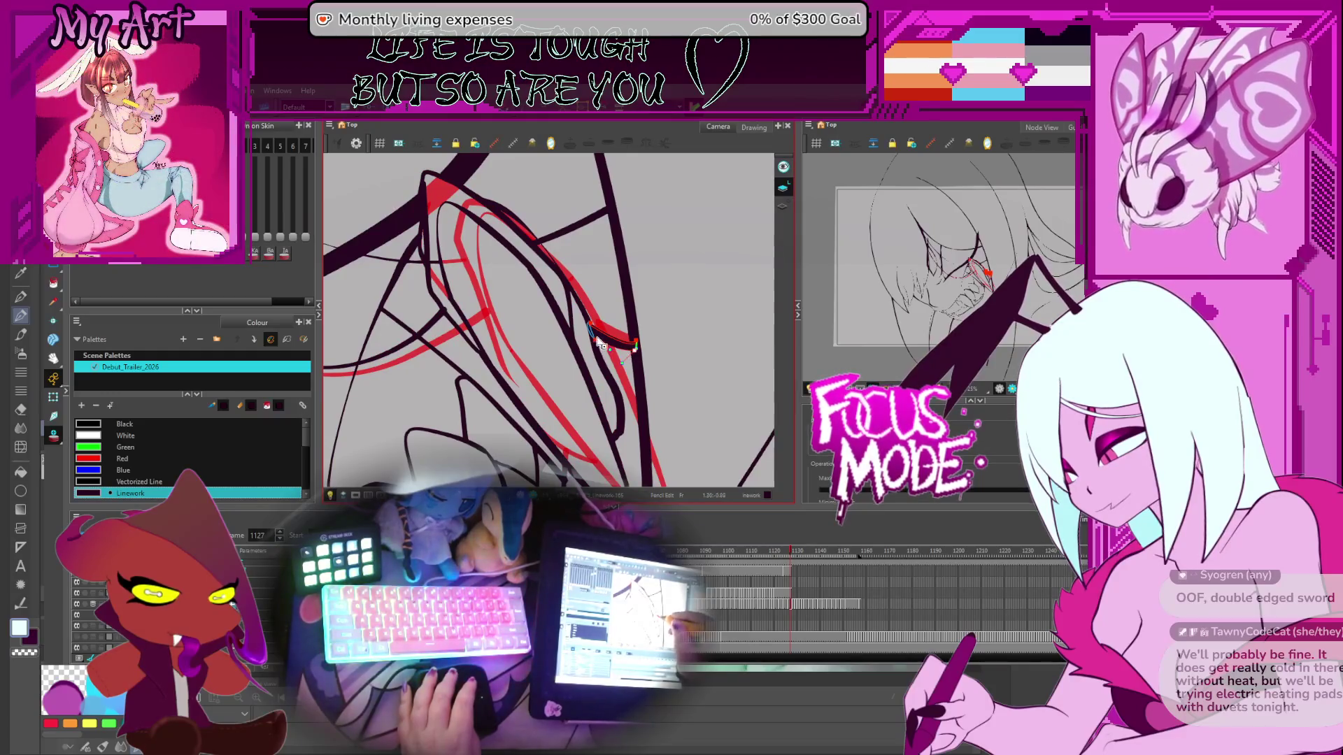
key("comma")
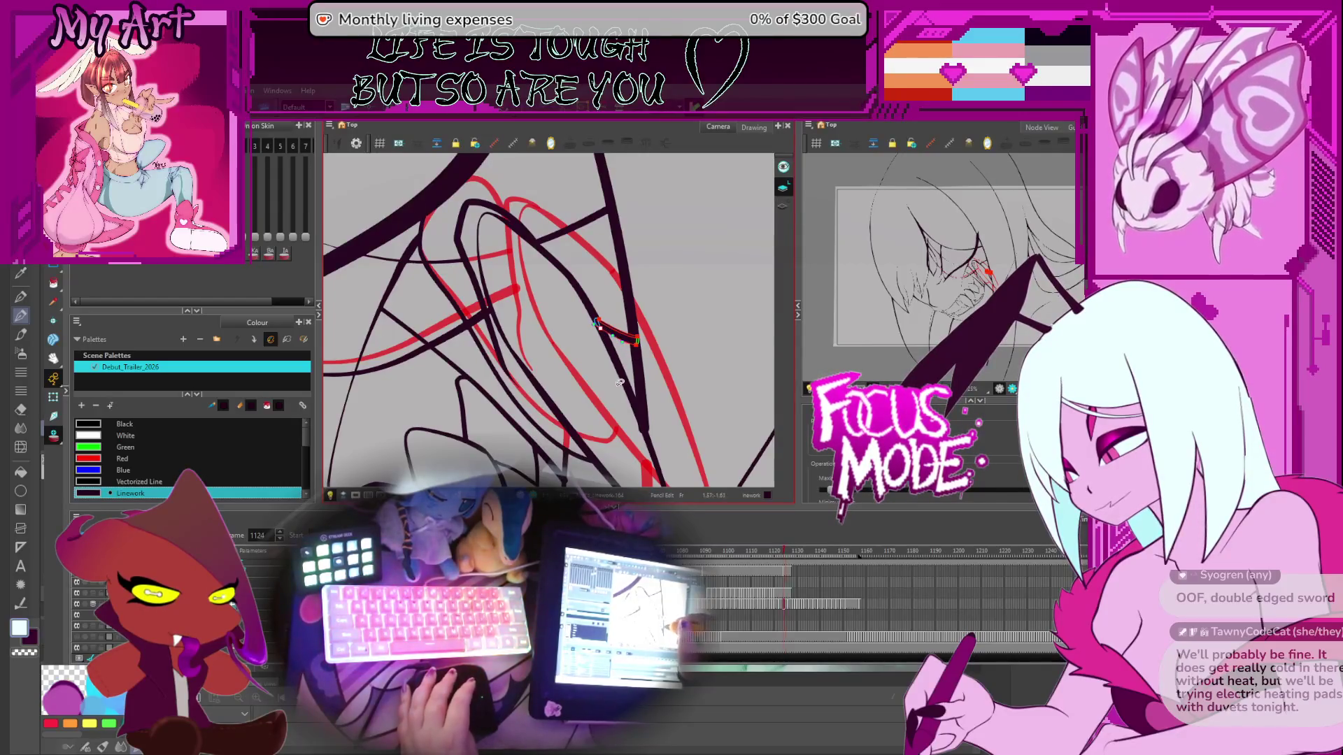
key("comma")
key("comma")
key("comma")
key("comma")
key("comma")
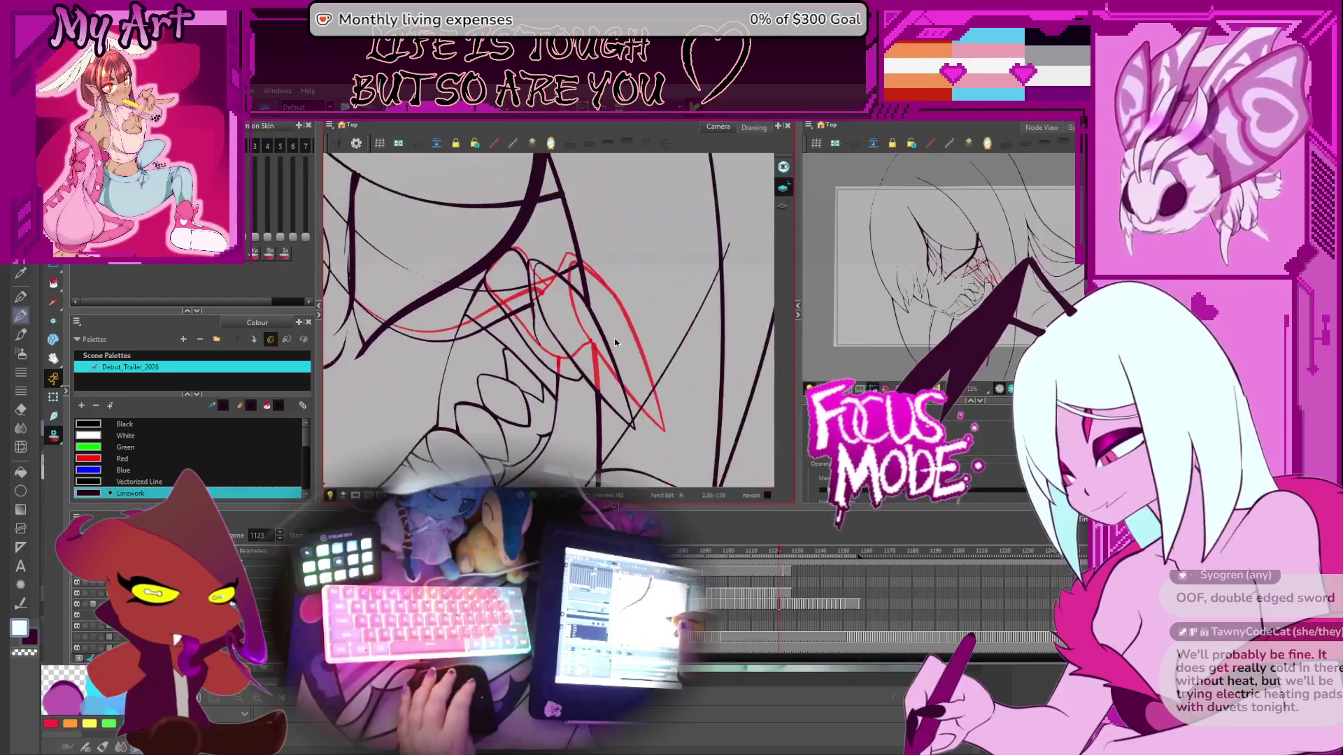
Step: Advance to later frames, tilt the view slightly, and play the loop, stopping on frame 1126
key("period")
key("period")
key("period")
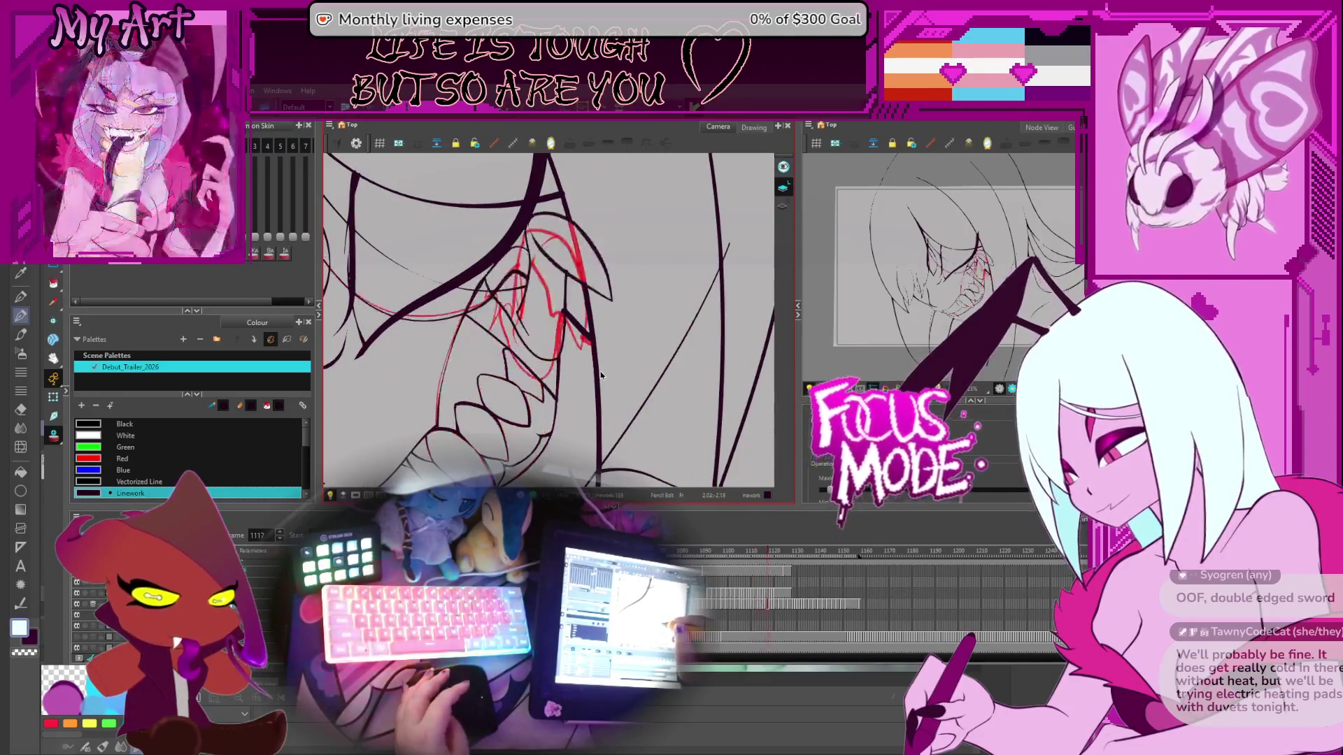
key("period")
key("period")
key("period")
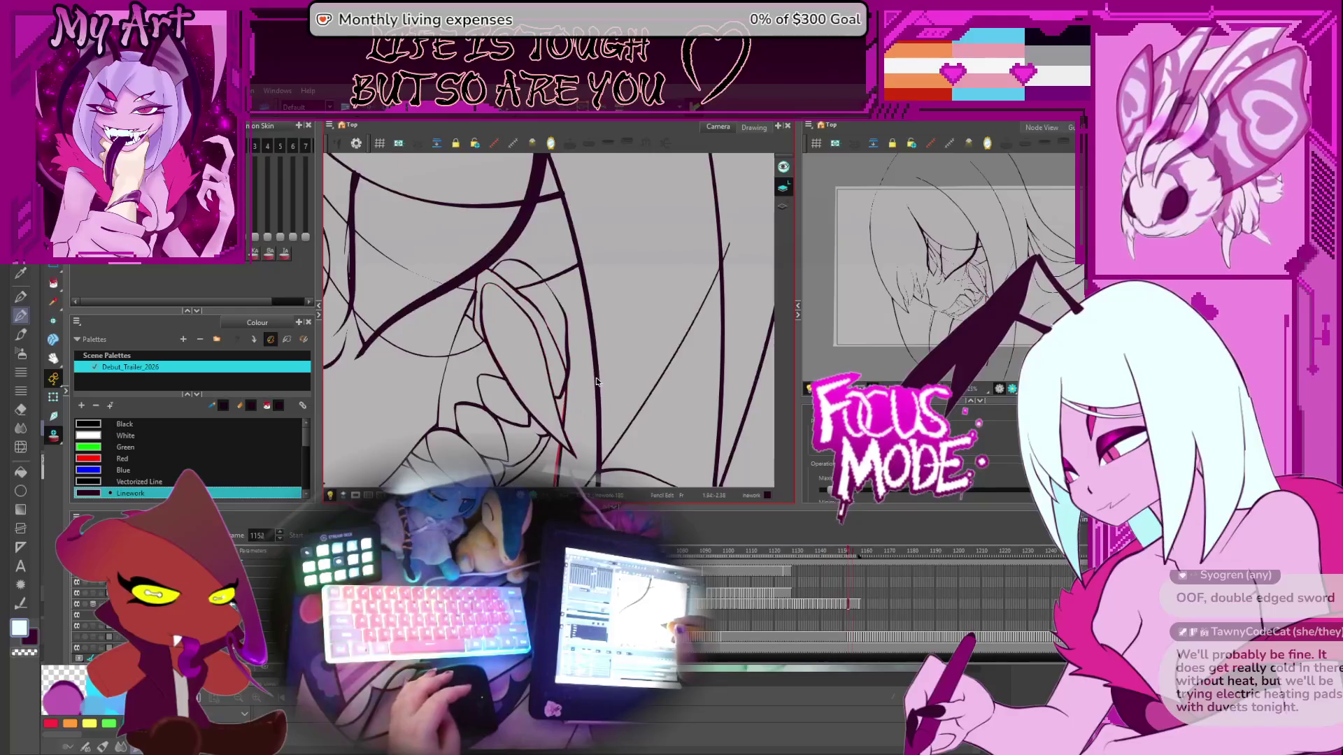
scroll(598, 373, "down", 3)
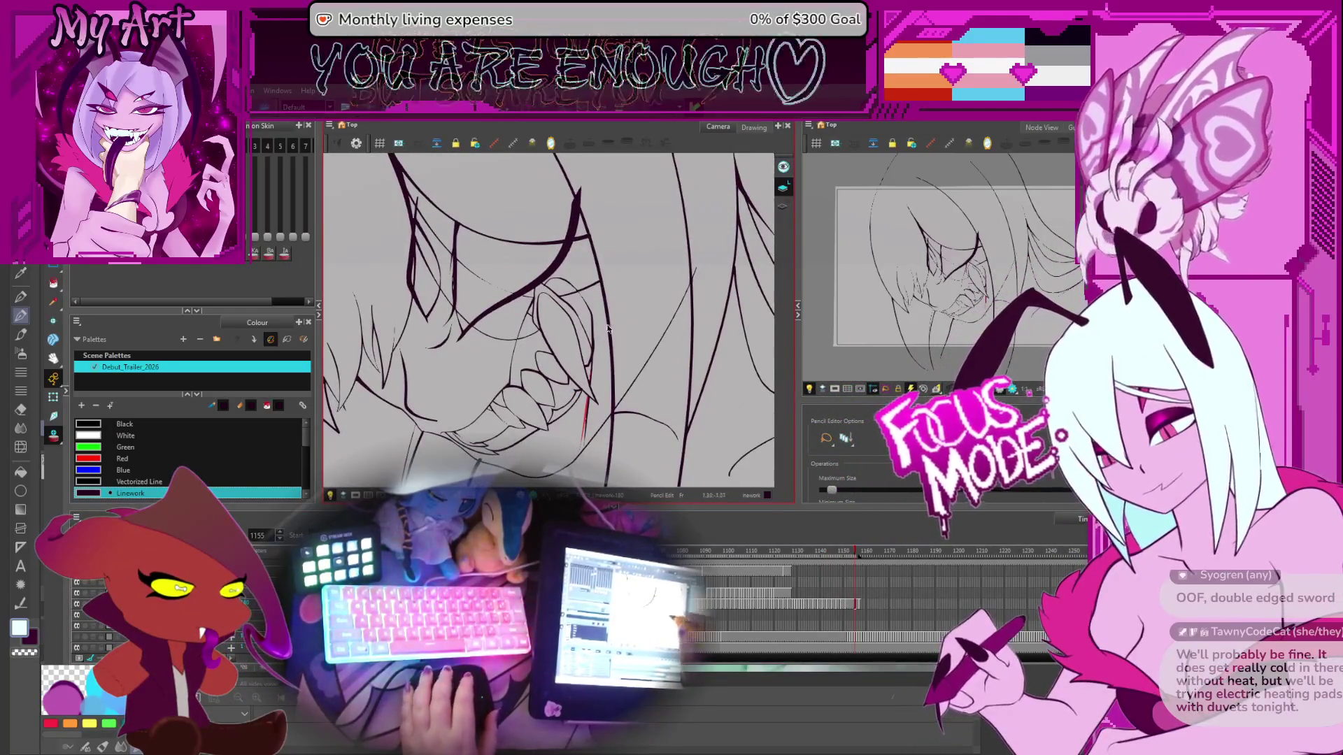
left_click_drag(558, 371, 552, 363)
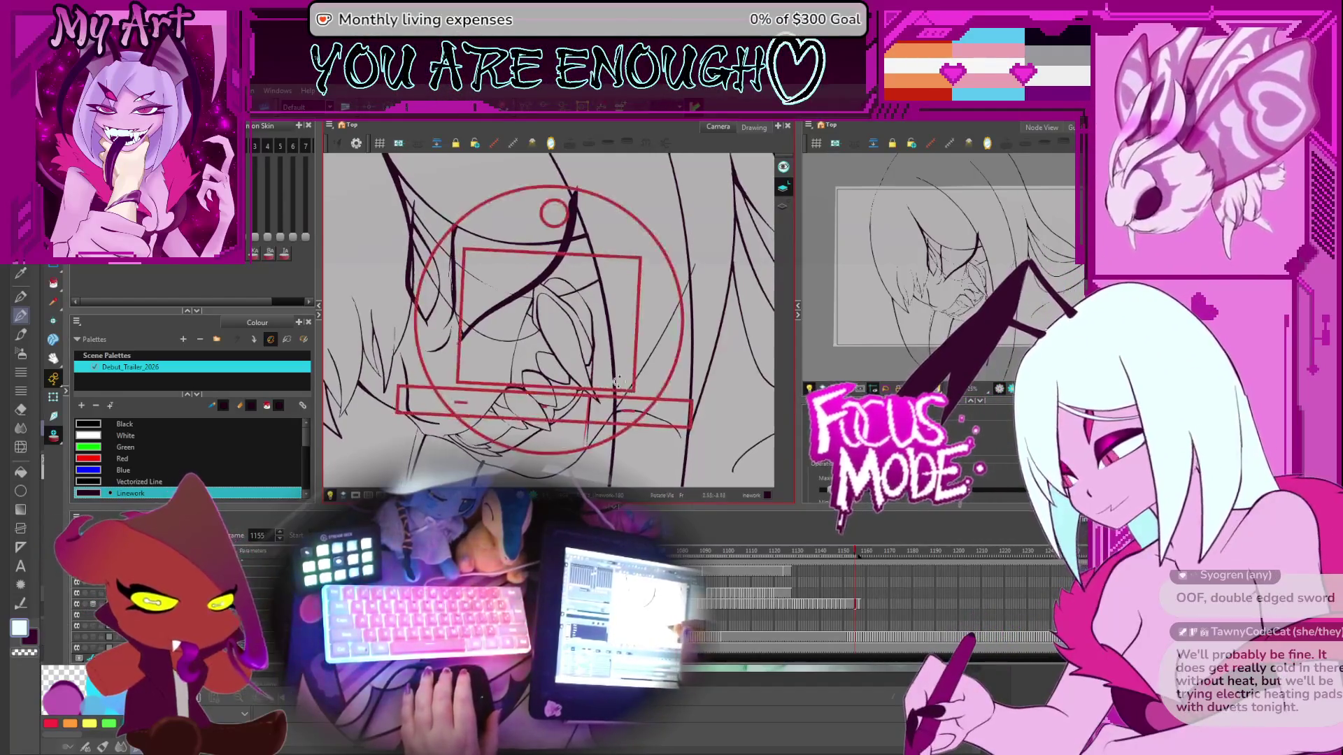
key("Return")
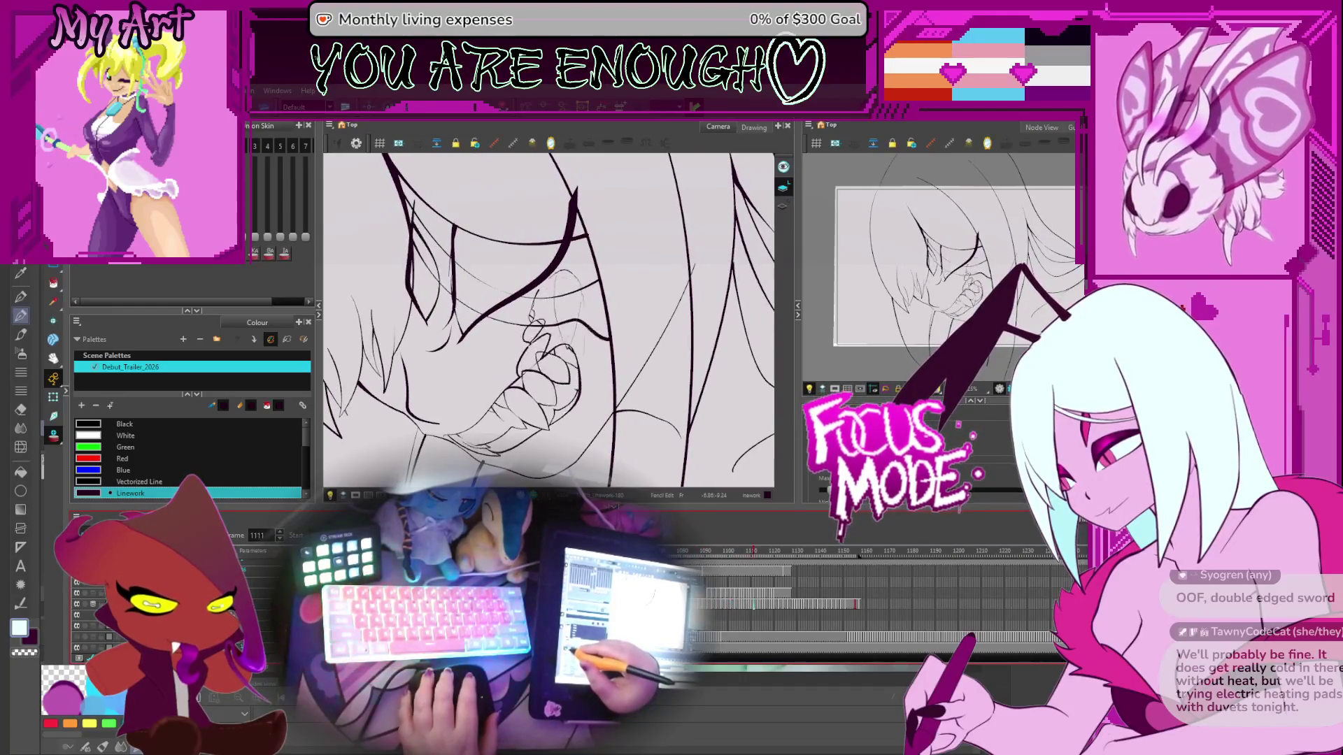
key("Return")
Step: Compare the fang across frames 1125 to 1128, zooming in on the teeth
key("period")
key("period")
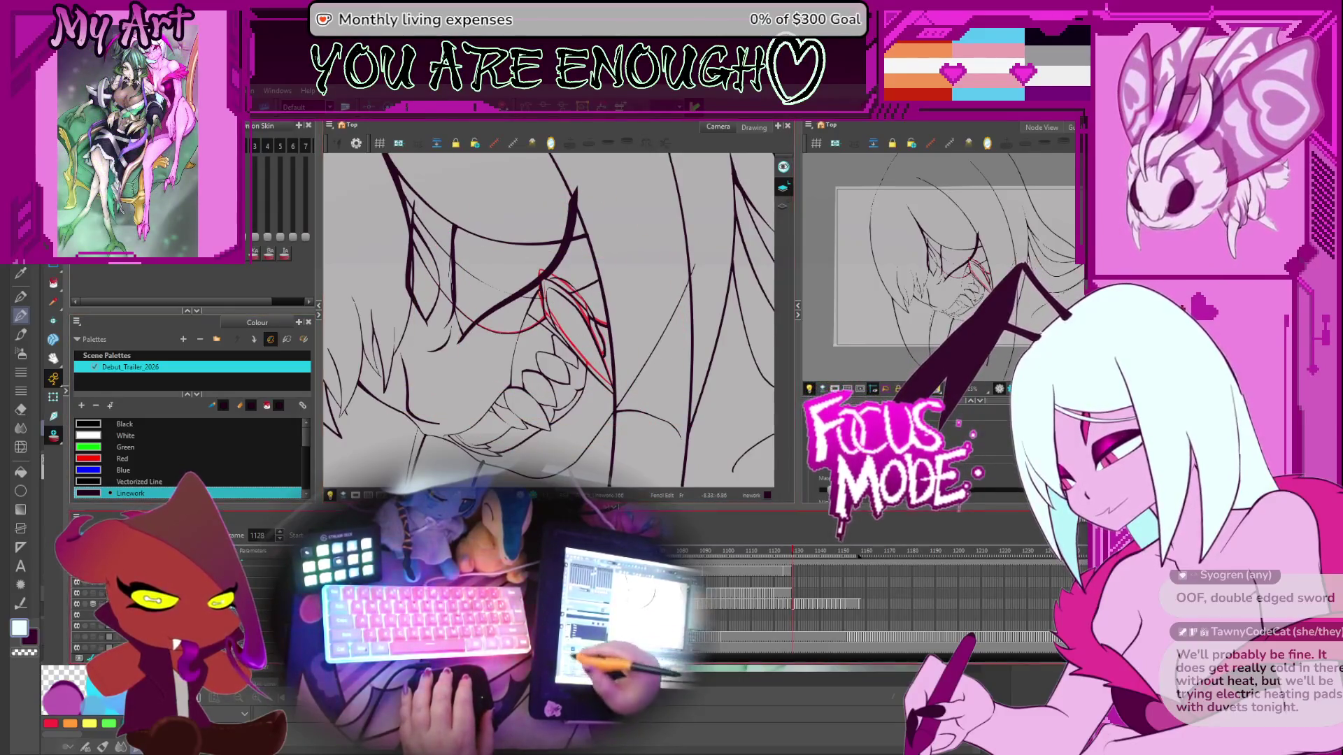
key("comma")
key("comma")
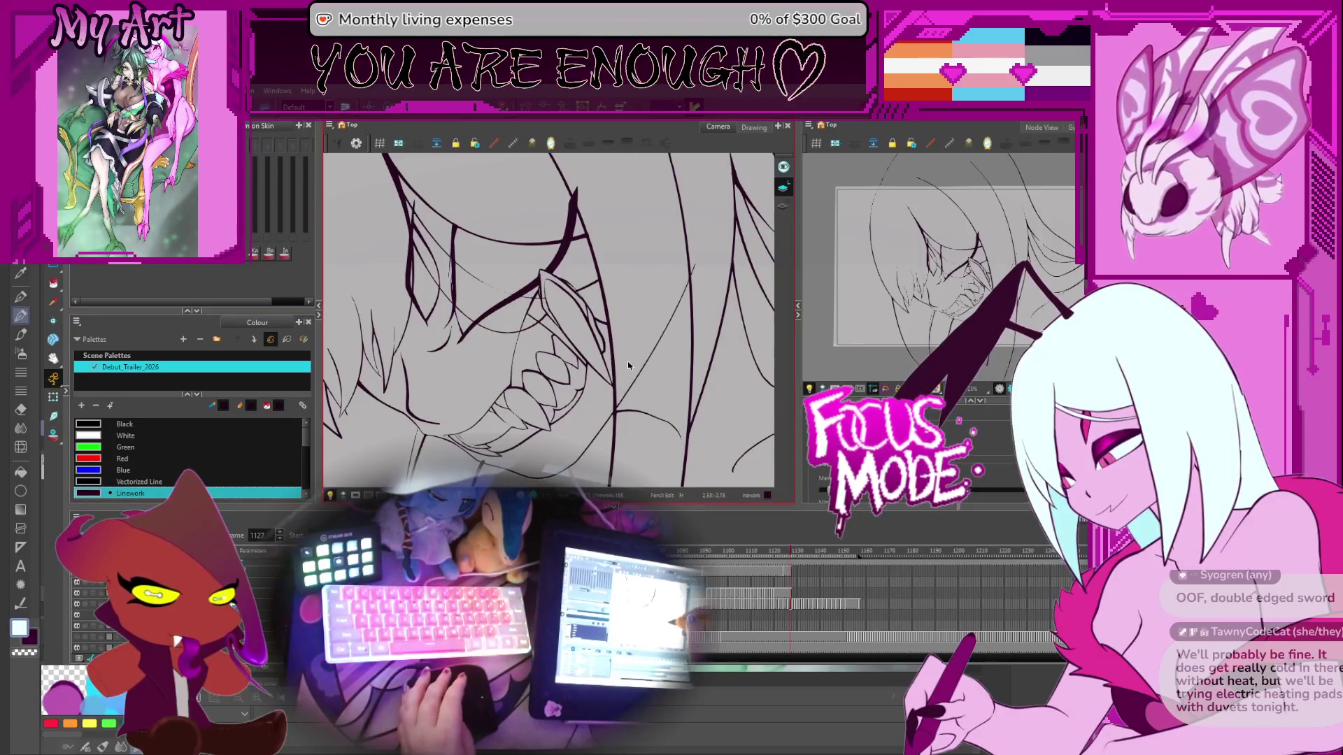
key("alt+t")
key("period")
scroll(557, 288, "up", 1)
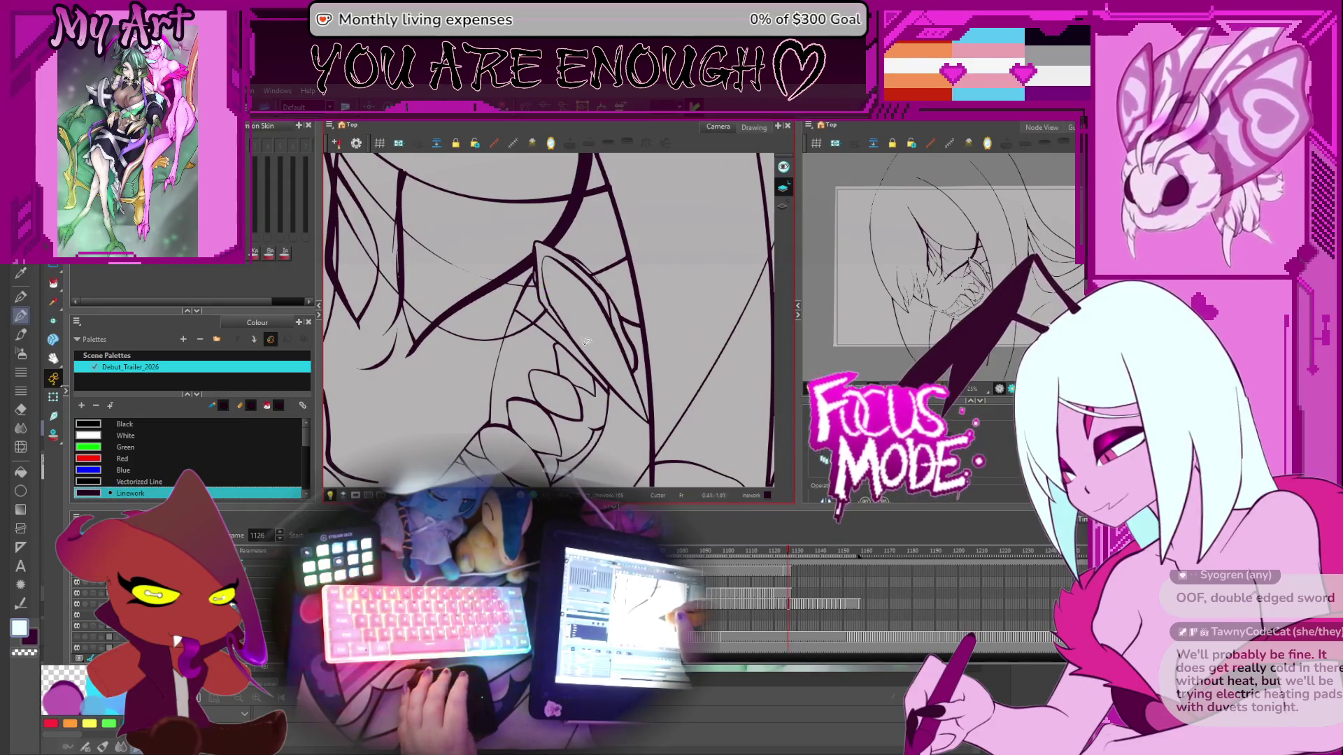
key("comma")
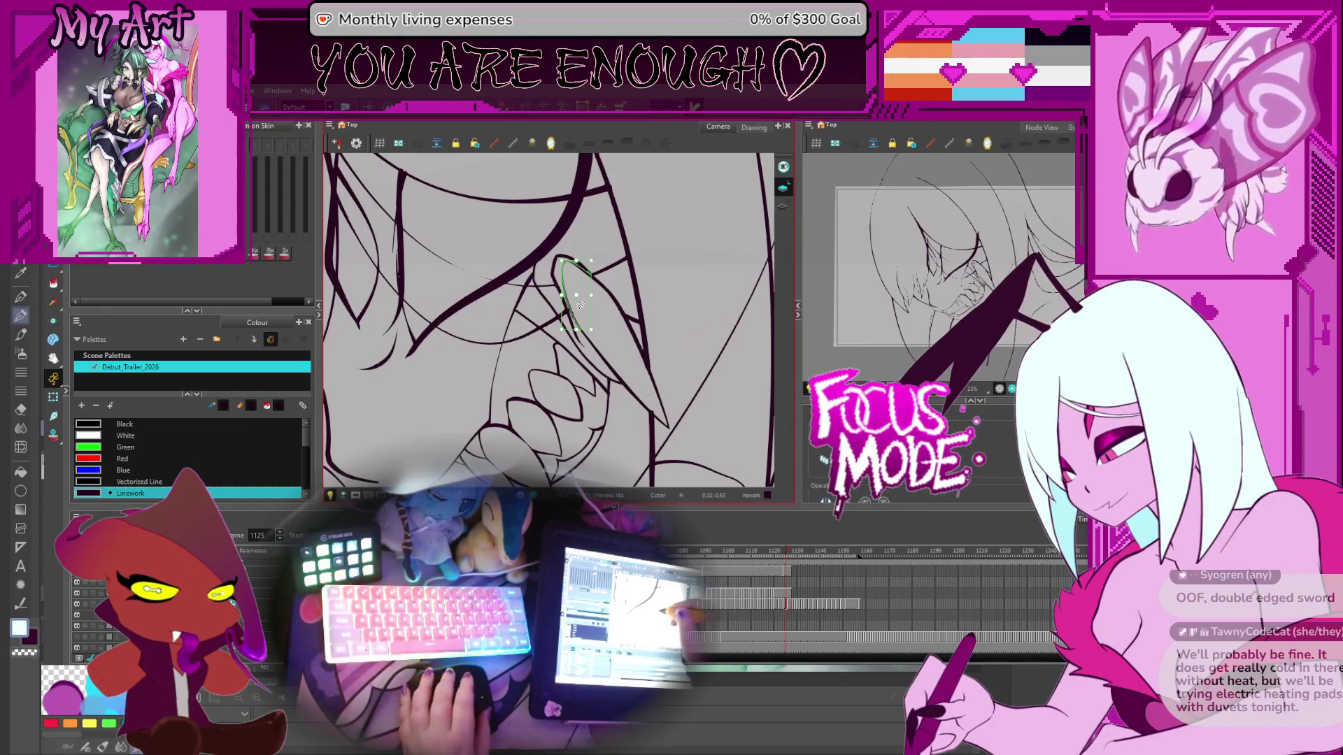
scroll(596, 319, "up", 2)
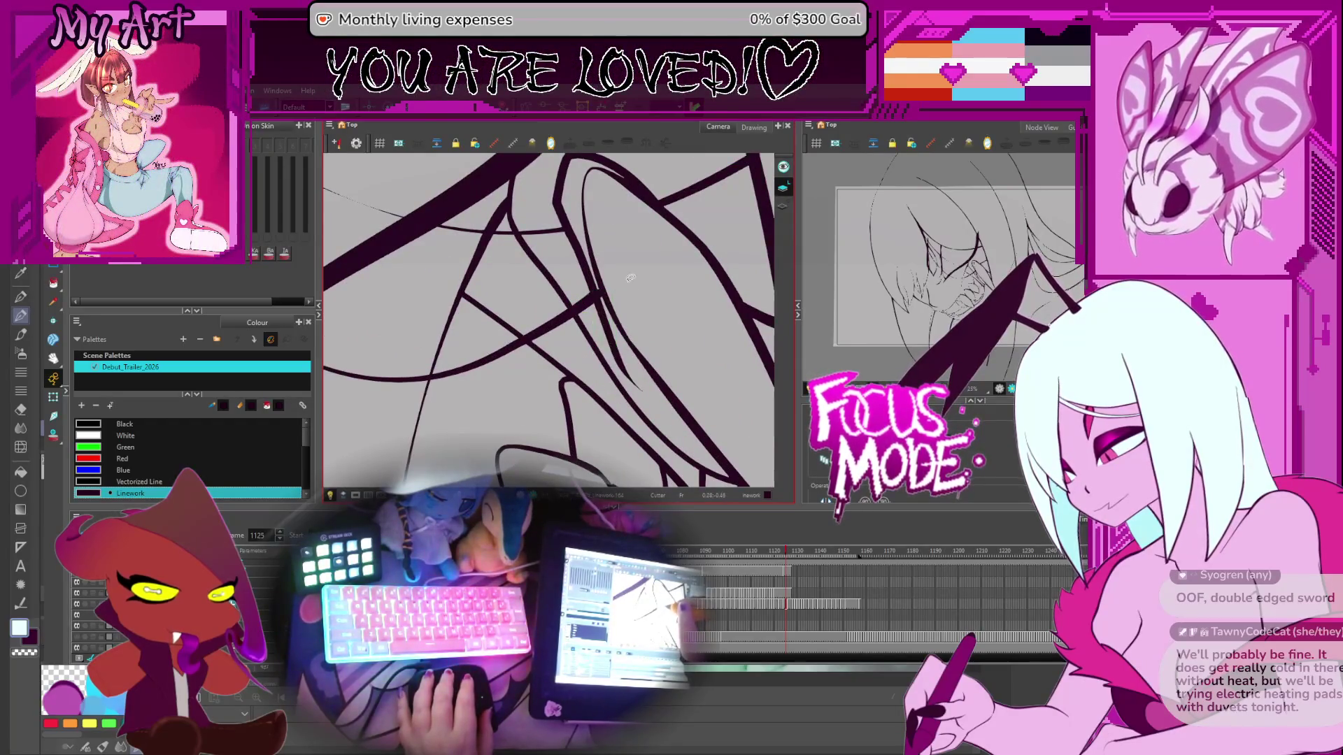
scroll(631, 278, "up", 2)
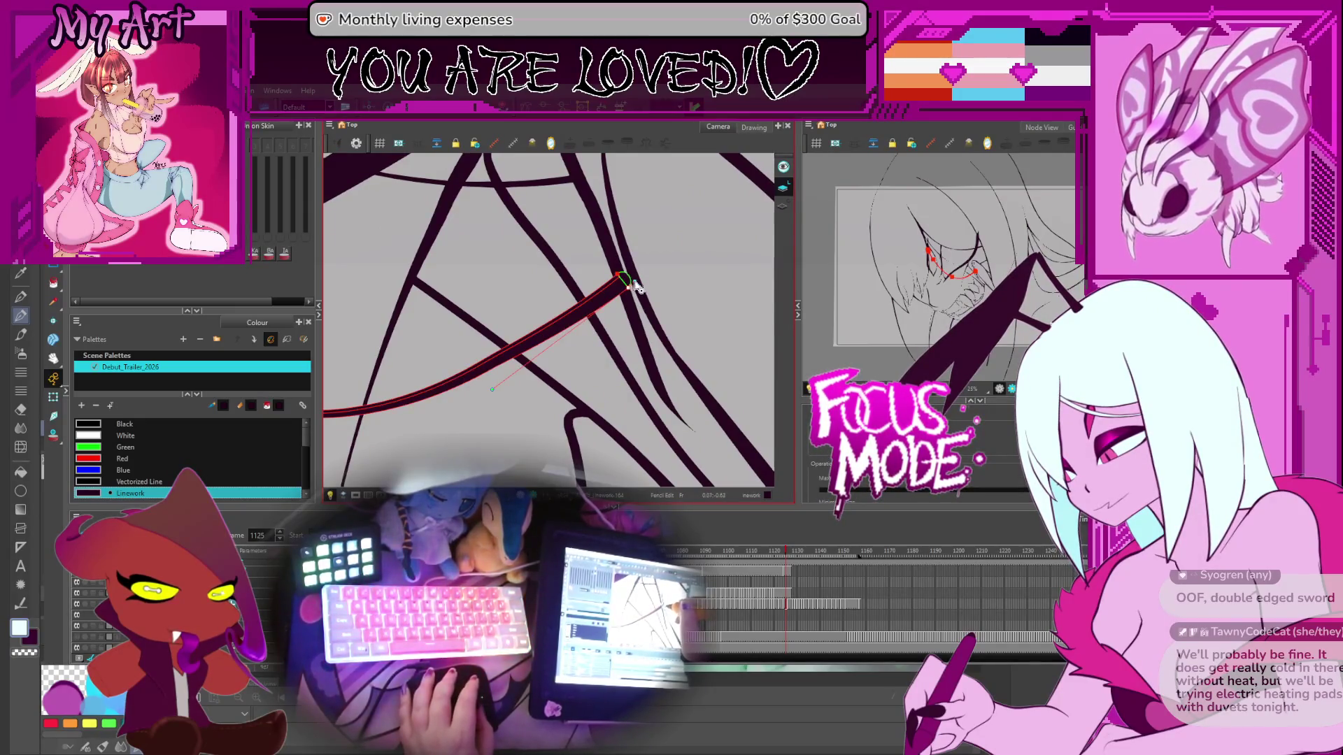
scroll(630, 298, "down", 5)
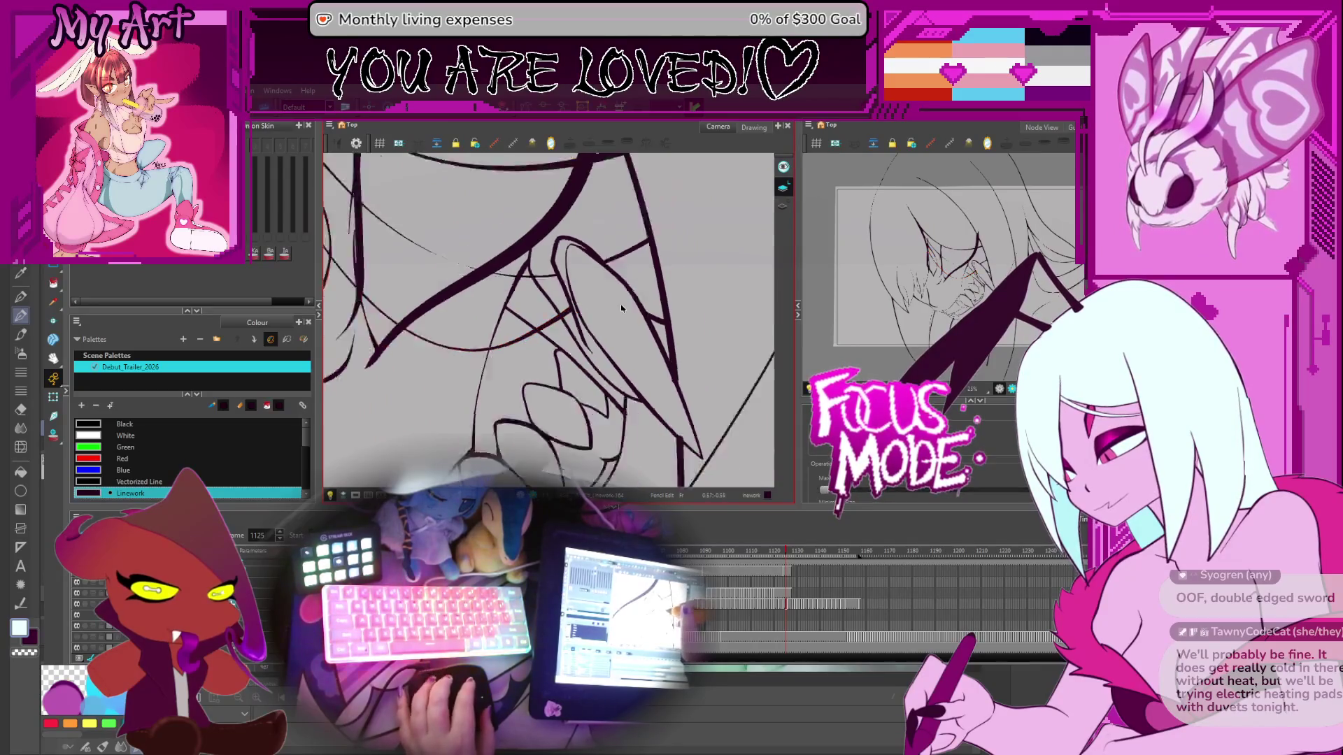
Step: Go back to the fang drawings at frames 1122 and 1115, then rotate the view on 1116
key("comma")
key("comma")
key("comma")
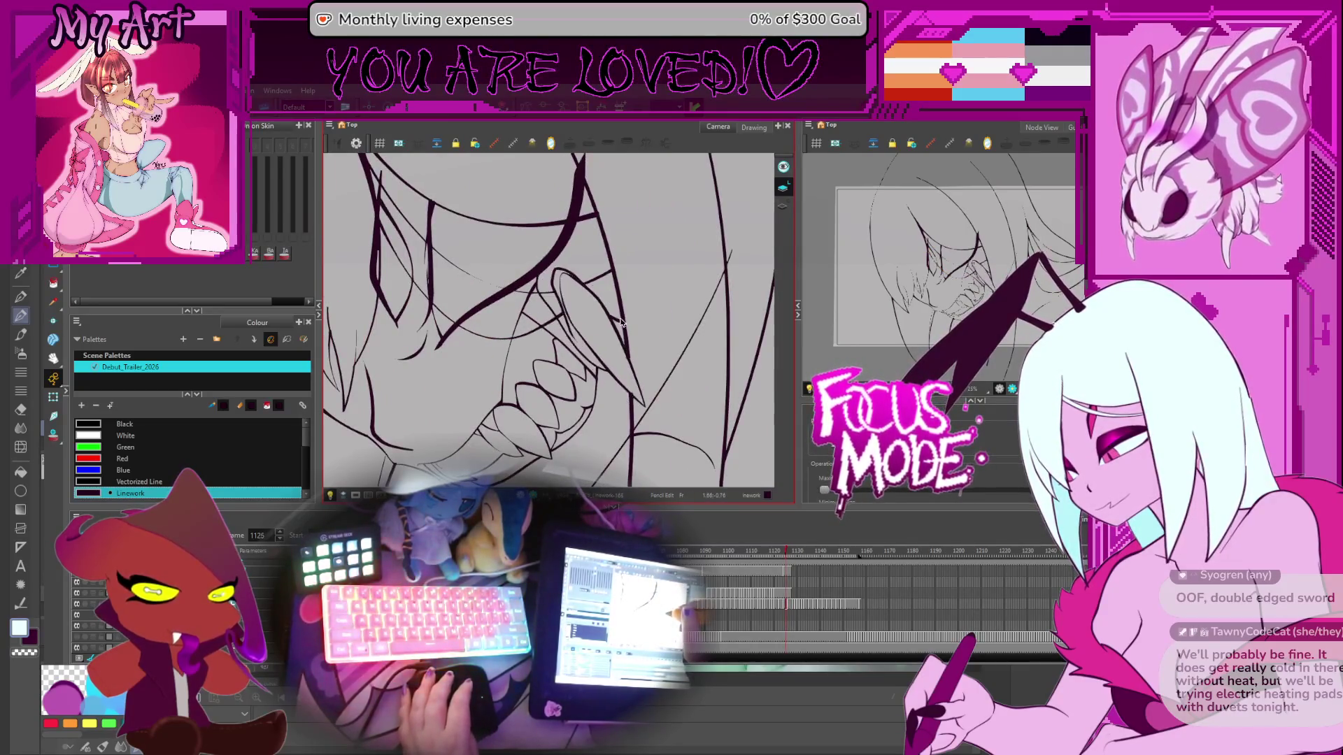
key("comma")
key("comma")
key("comma")
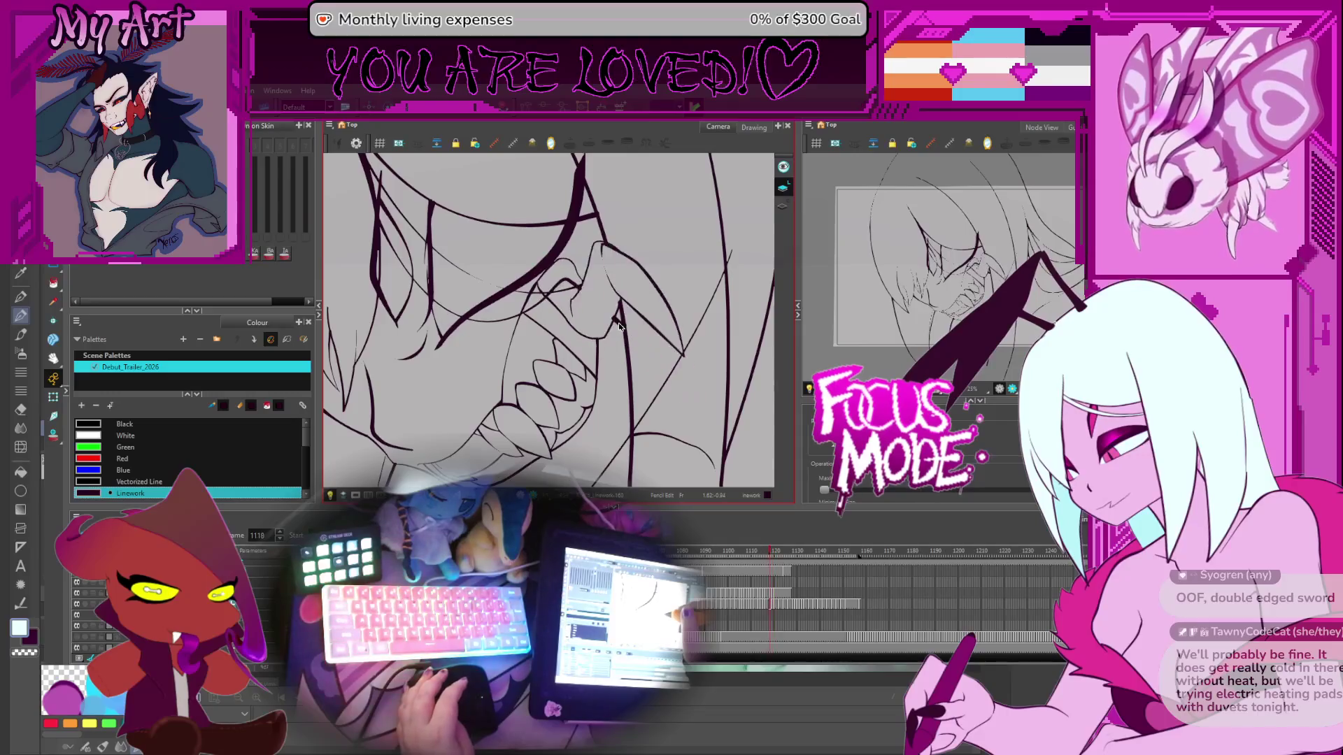
key("period")
left_click_drag(630, 350, 664, 374)
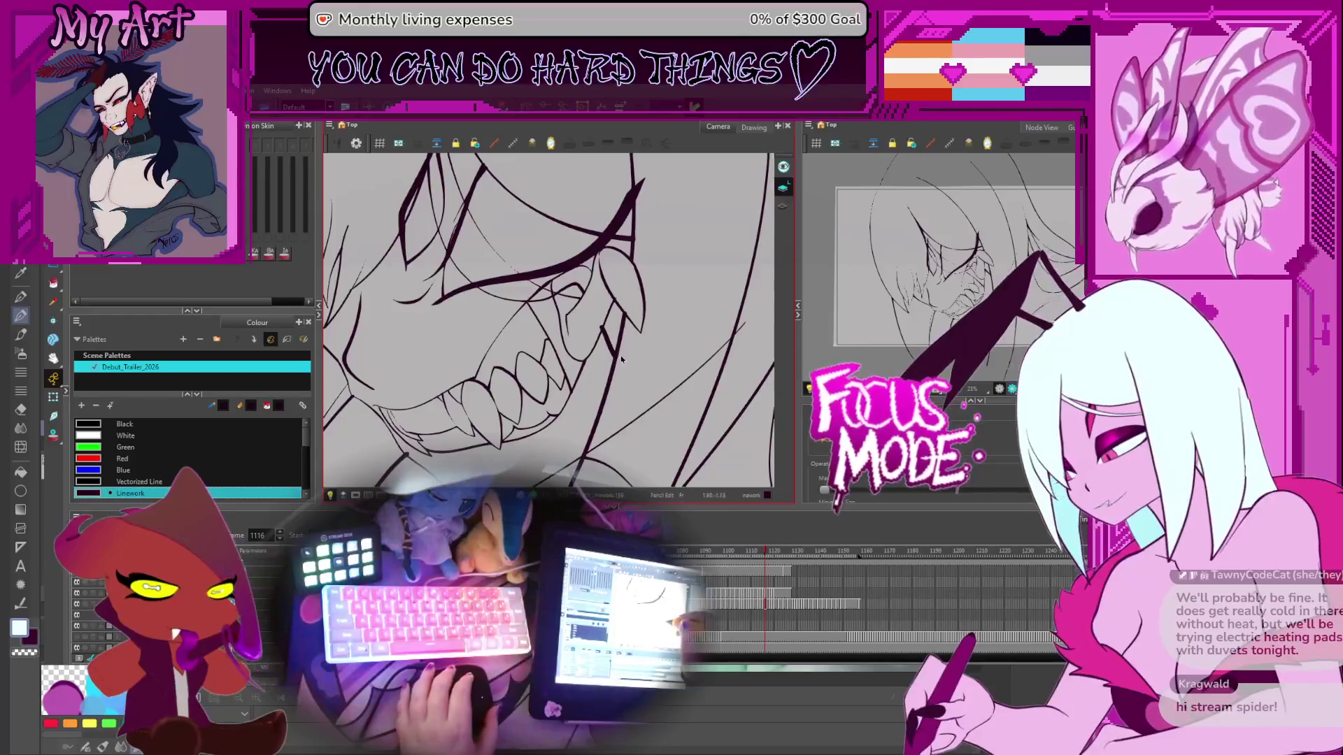
scroll(629, 324, "up", 2)
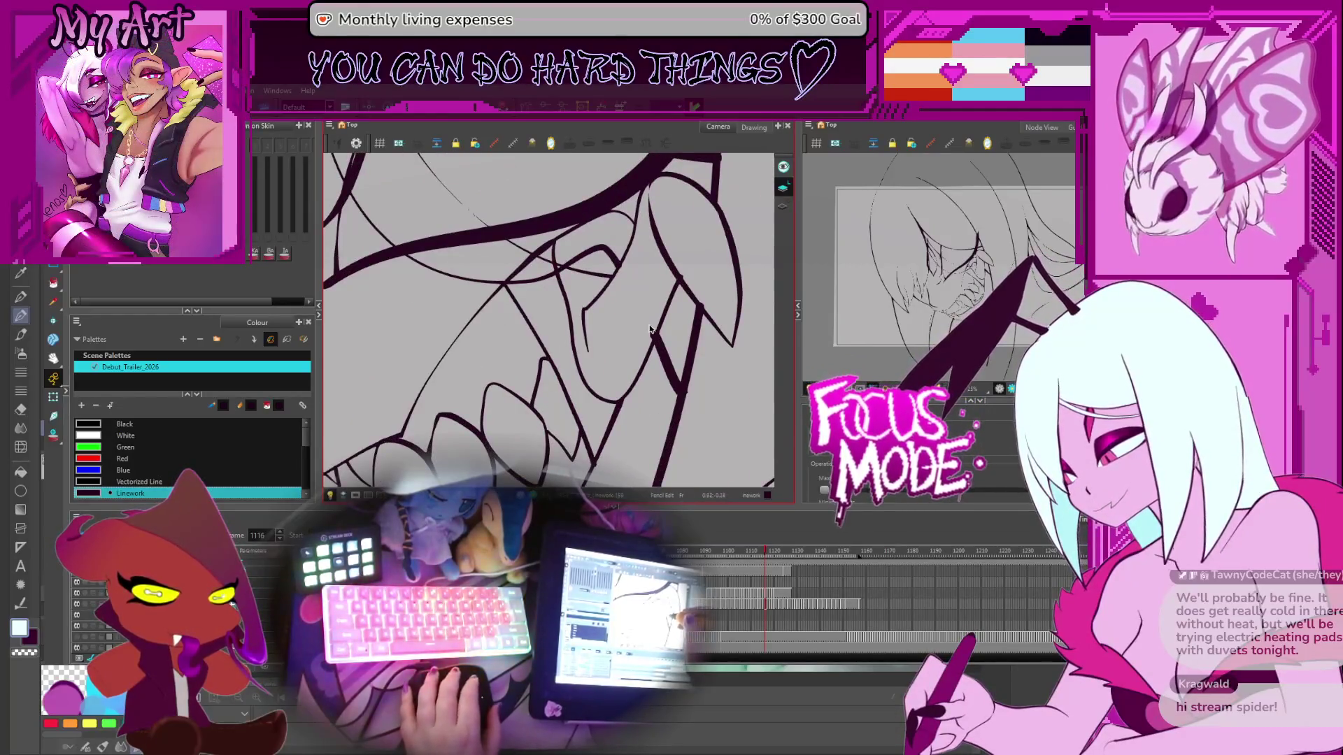
Step: Select the small stroke between the teeth and the long jaw stroke, then return to frame 1114
left_click(656, 334)
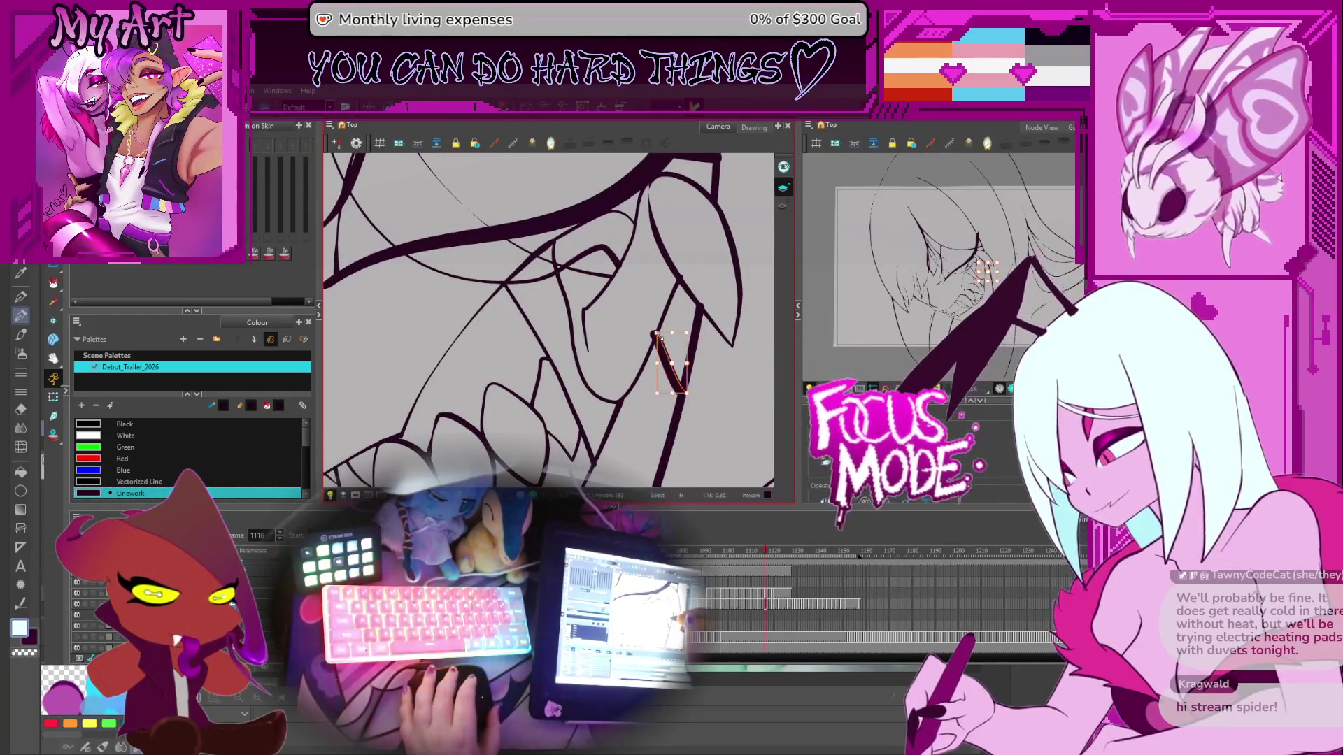
left_click(653, 328)
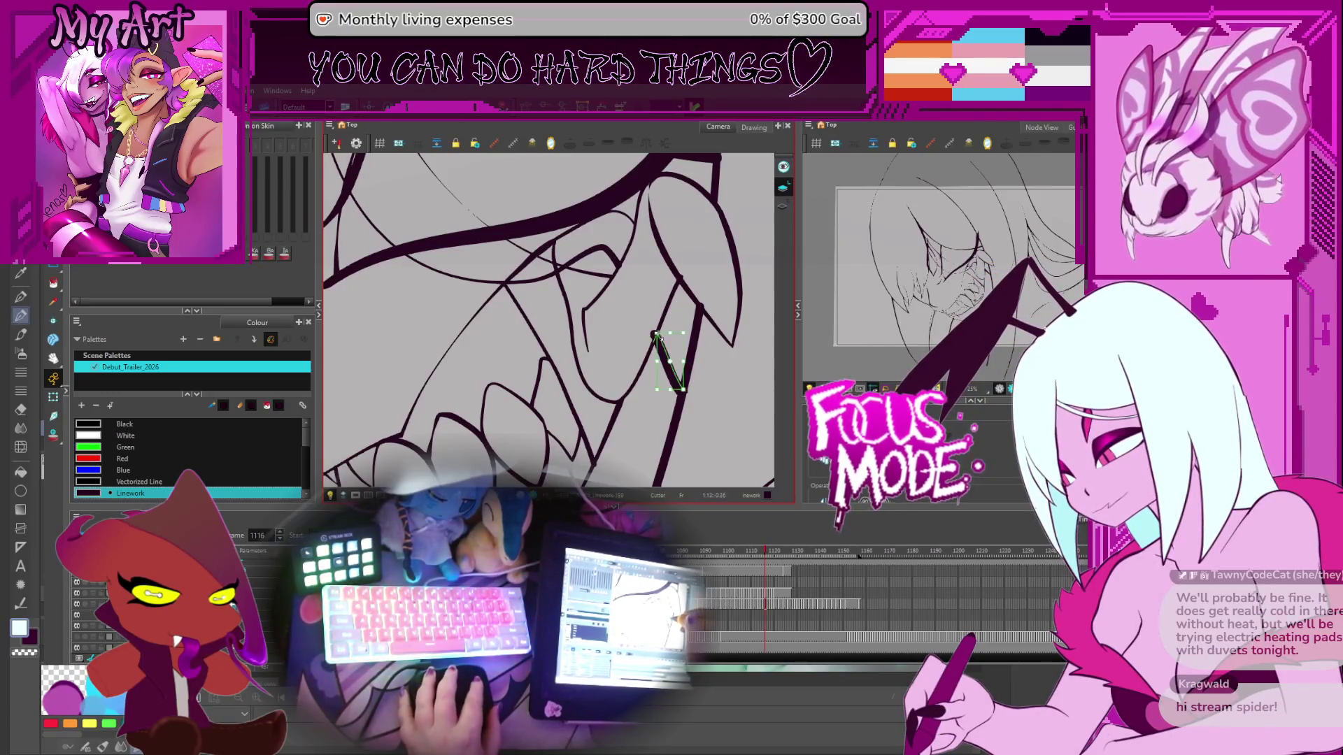
scroll(657, 347, "up", 3)
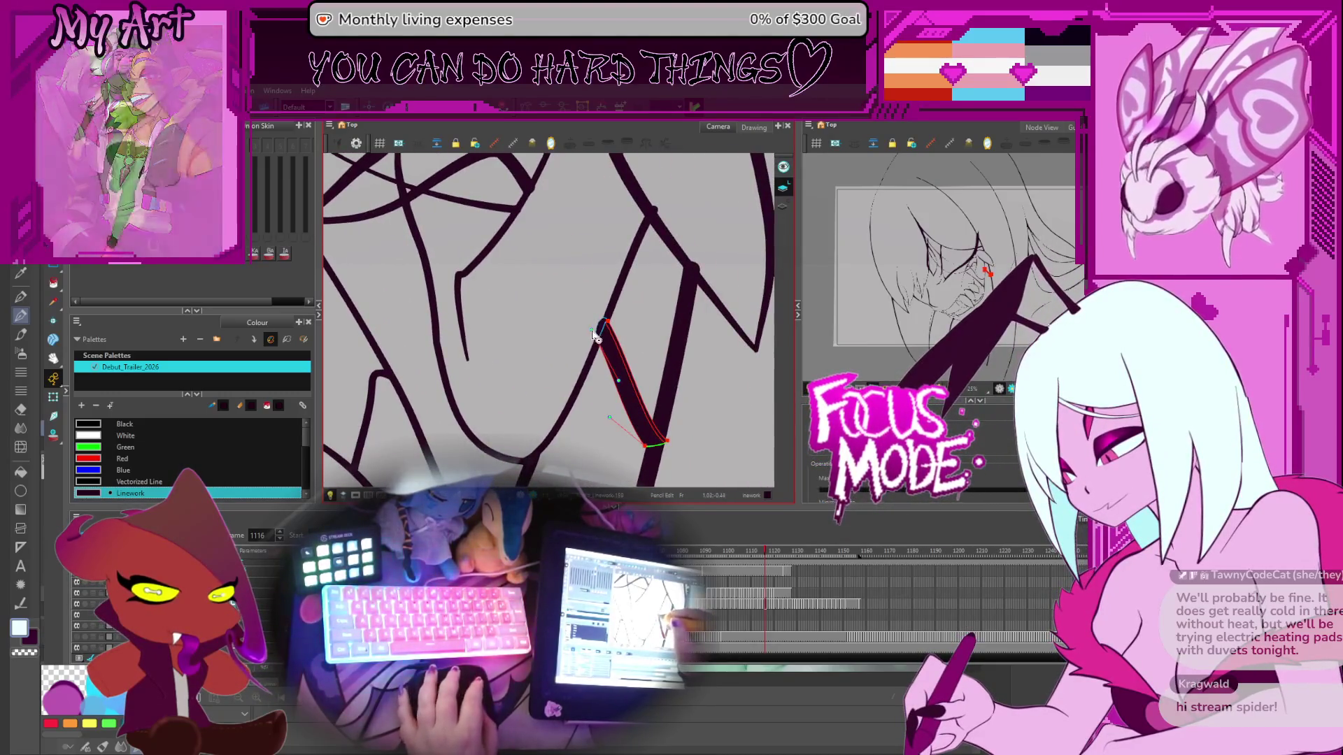
left_click_drag(689, 265, 679, 311)
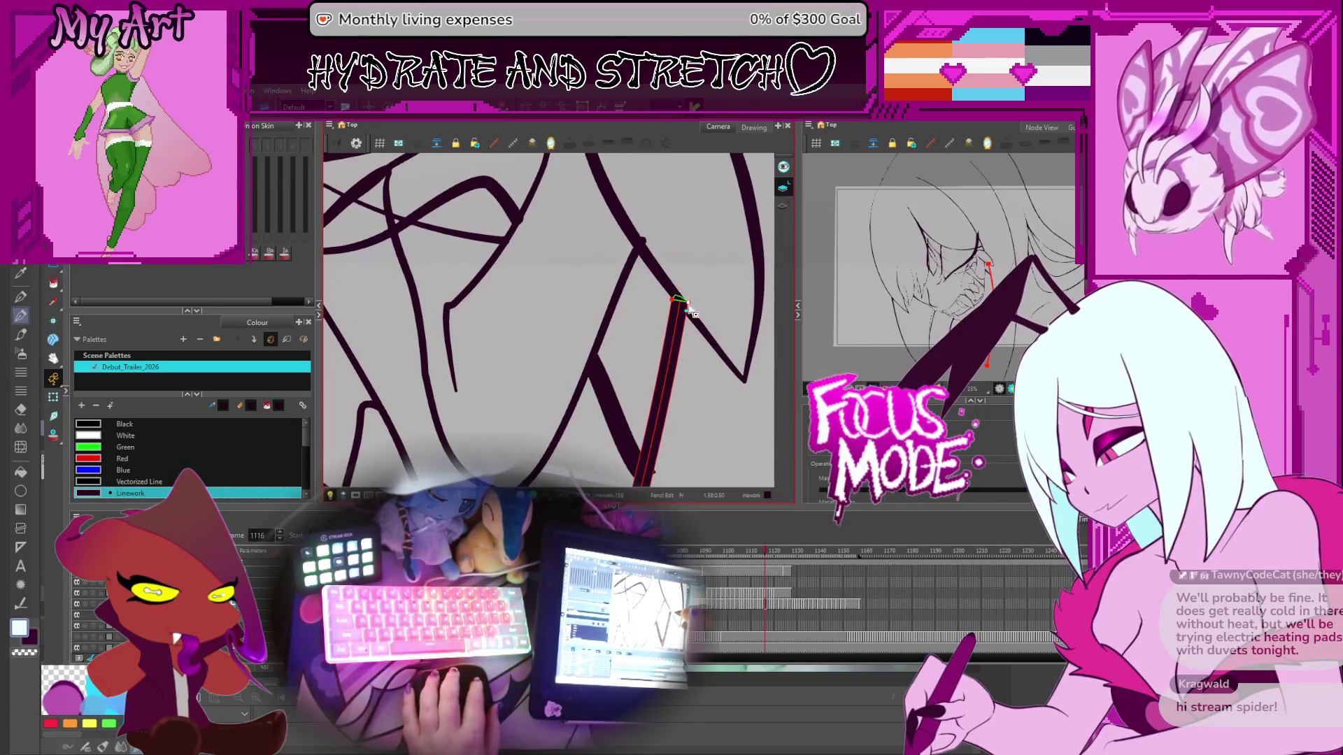
scroll(636, 266, "down", 2)
left_click(598, 282)
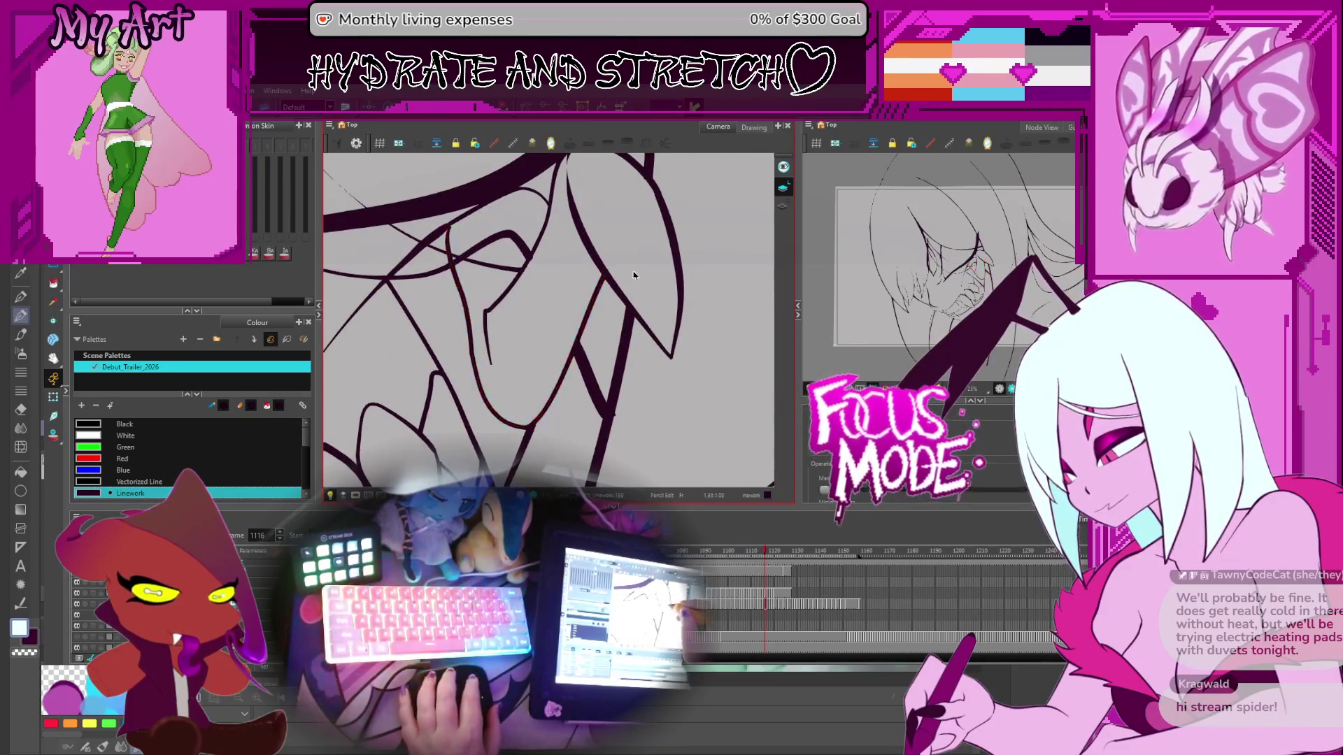
scroll(634, 275, "down", 2)
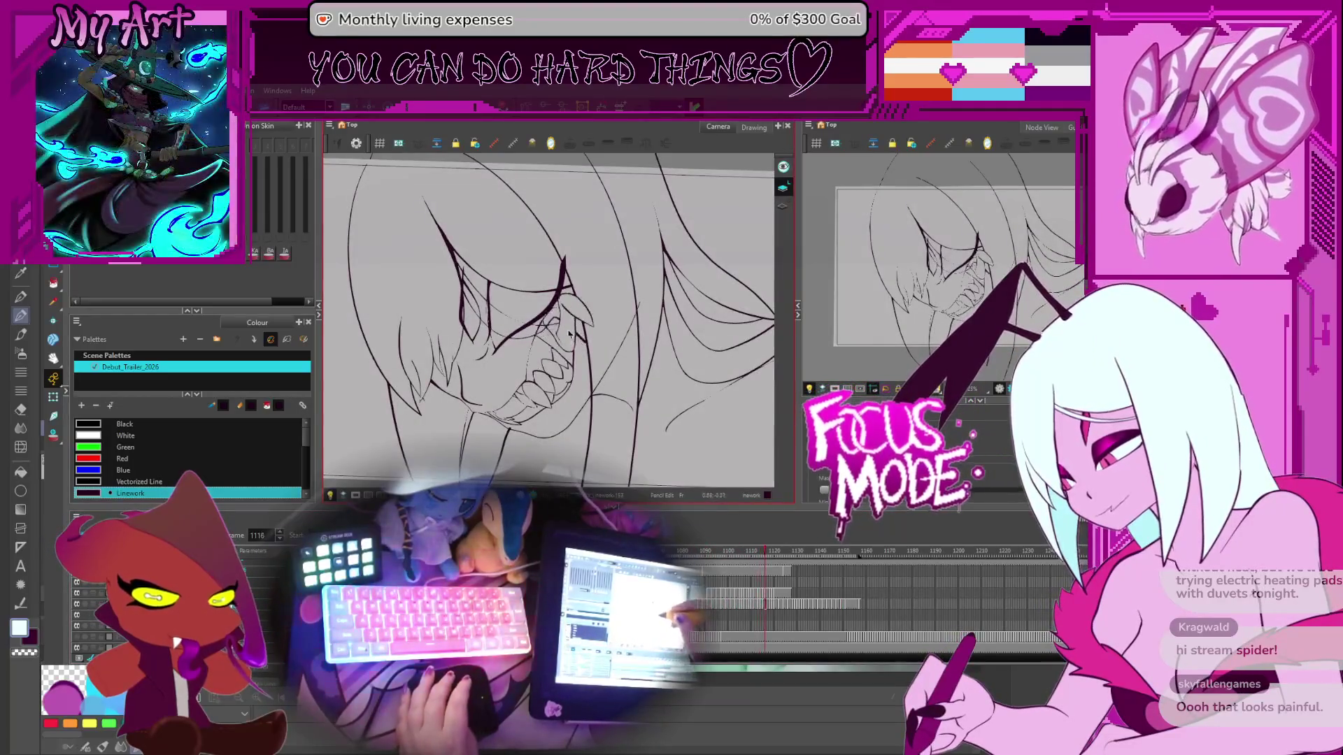
key("comma")
key("comma")
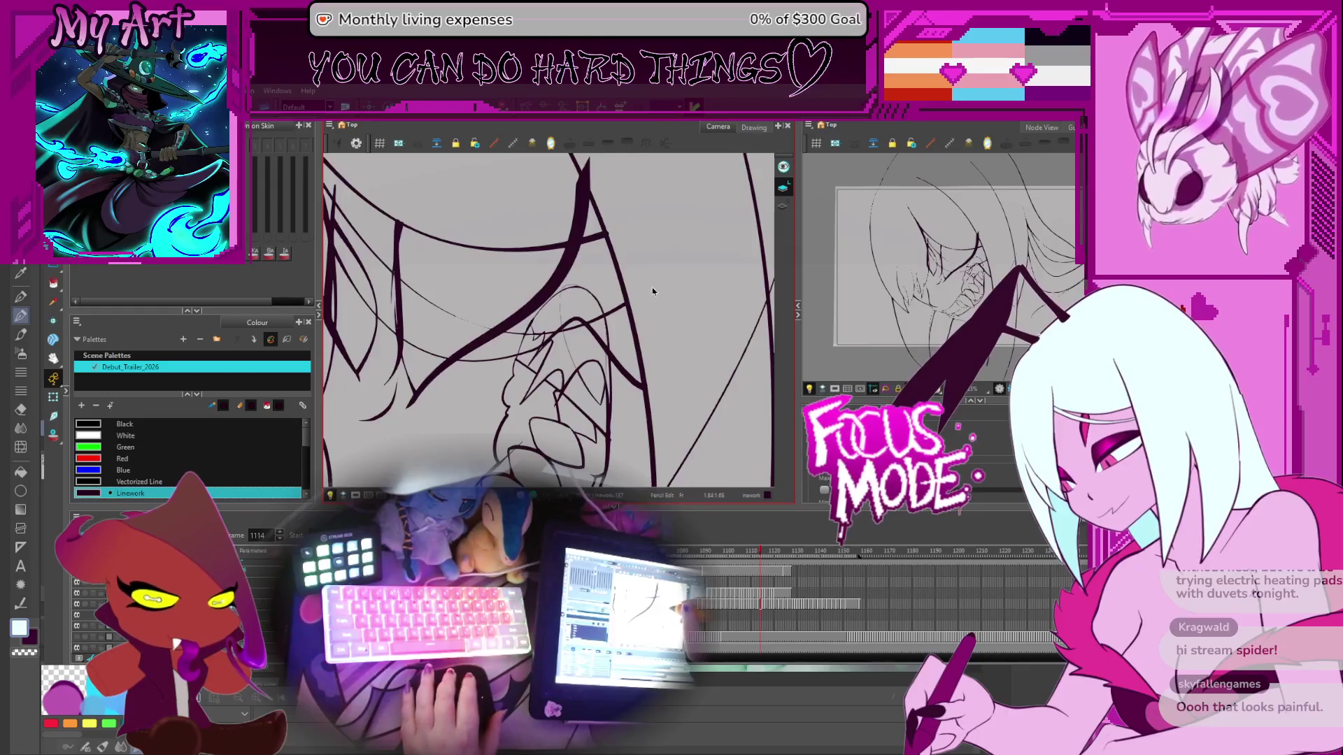
Step: On frame 1115, undo part of the ink loop and delete the stray ink stroke
key("period")
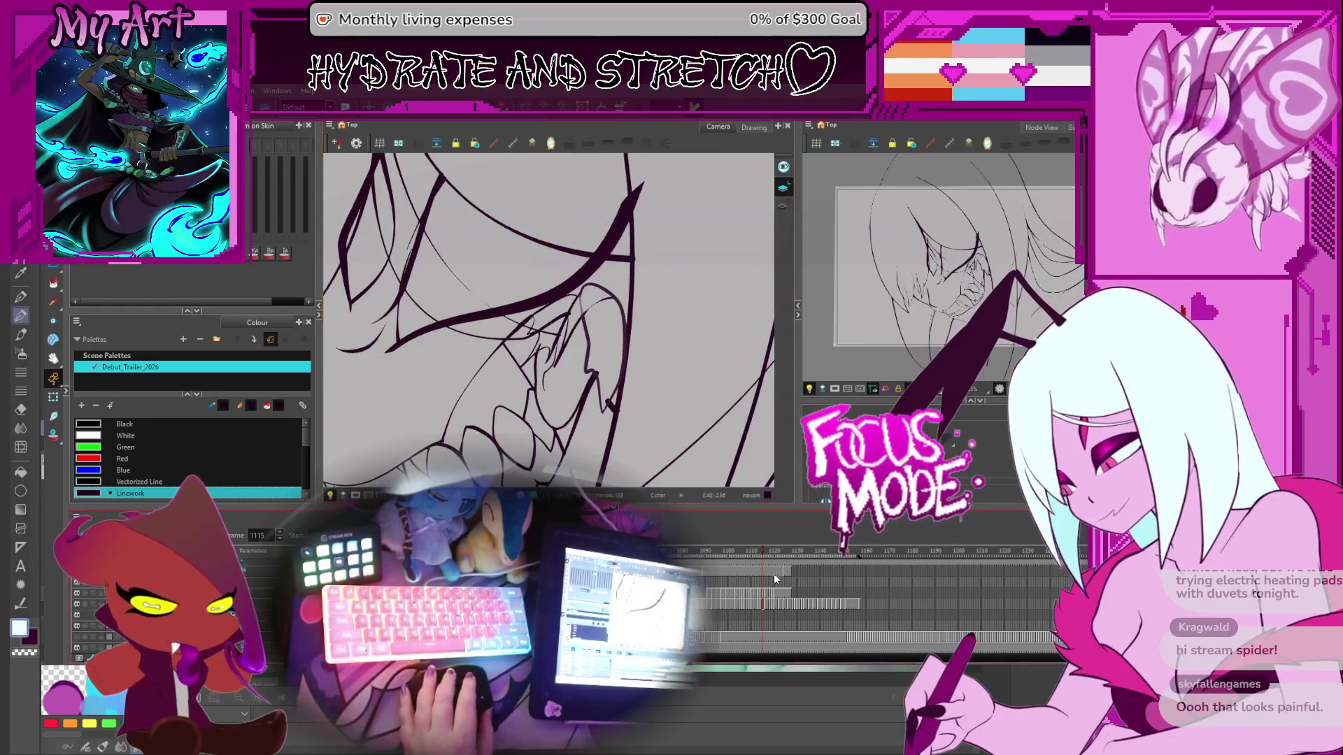
key("comma")
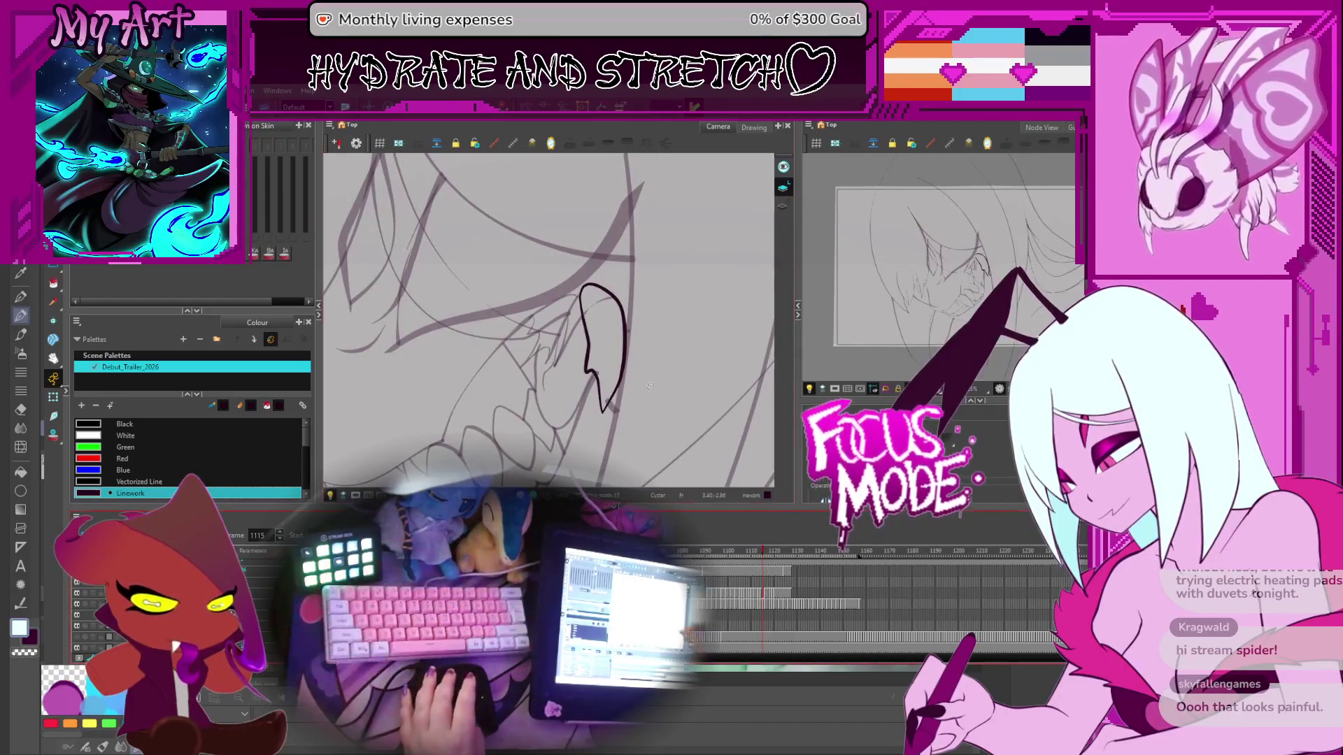
key("period")
key("ctrl+z")
key("ctrl+z")
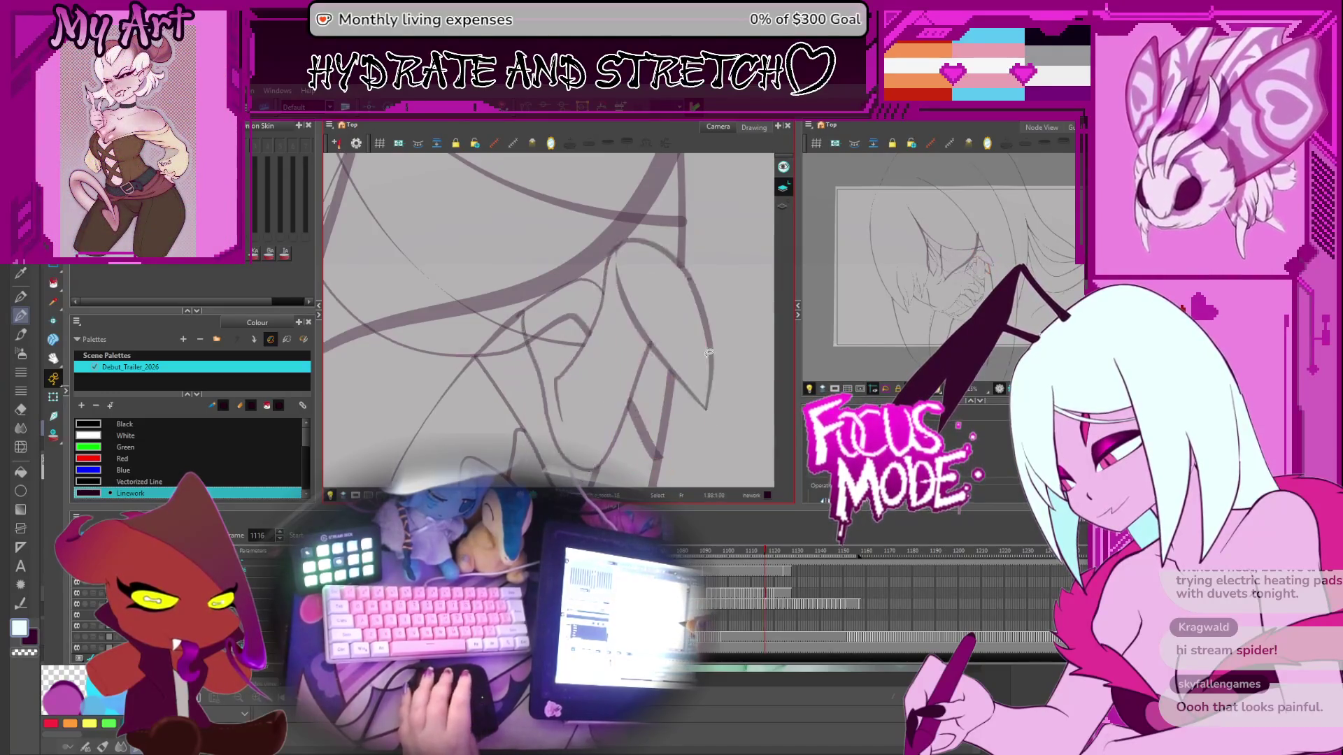
key("Delete")
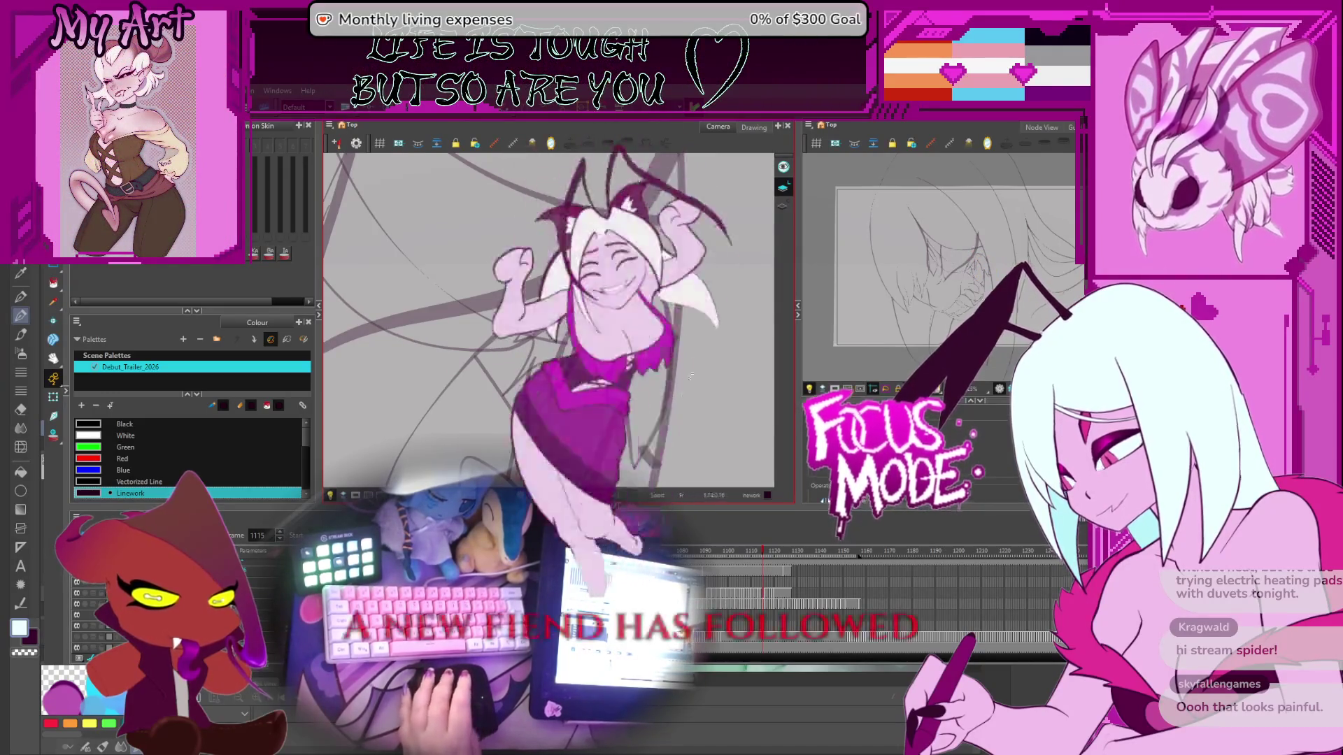
key("comma")
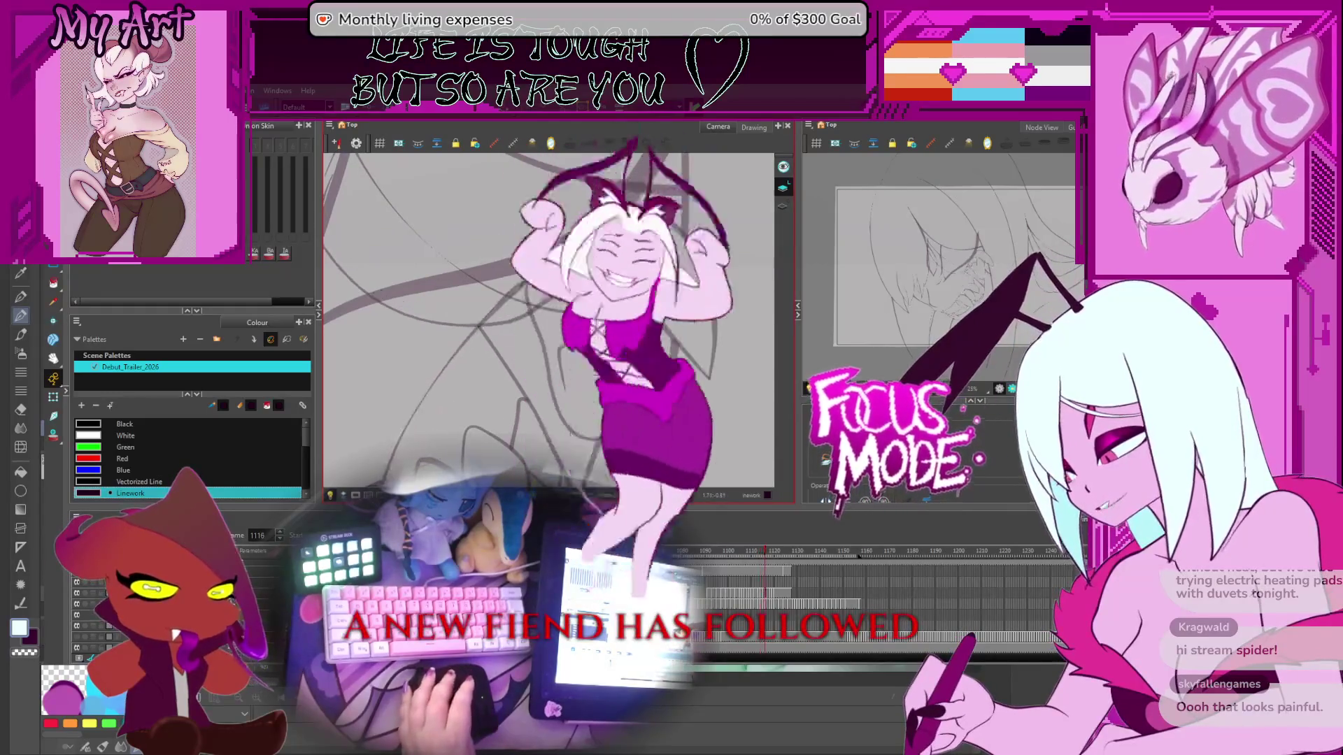
Step: Select the ink stroke near the fang on frame 1118 and pan across the teeth row
left_click(765, 603)
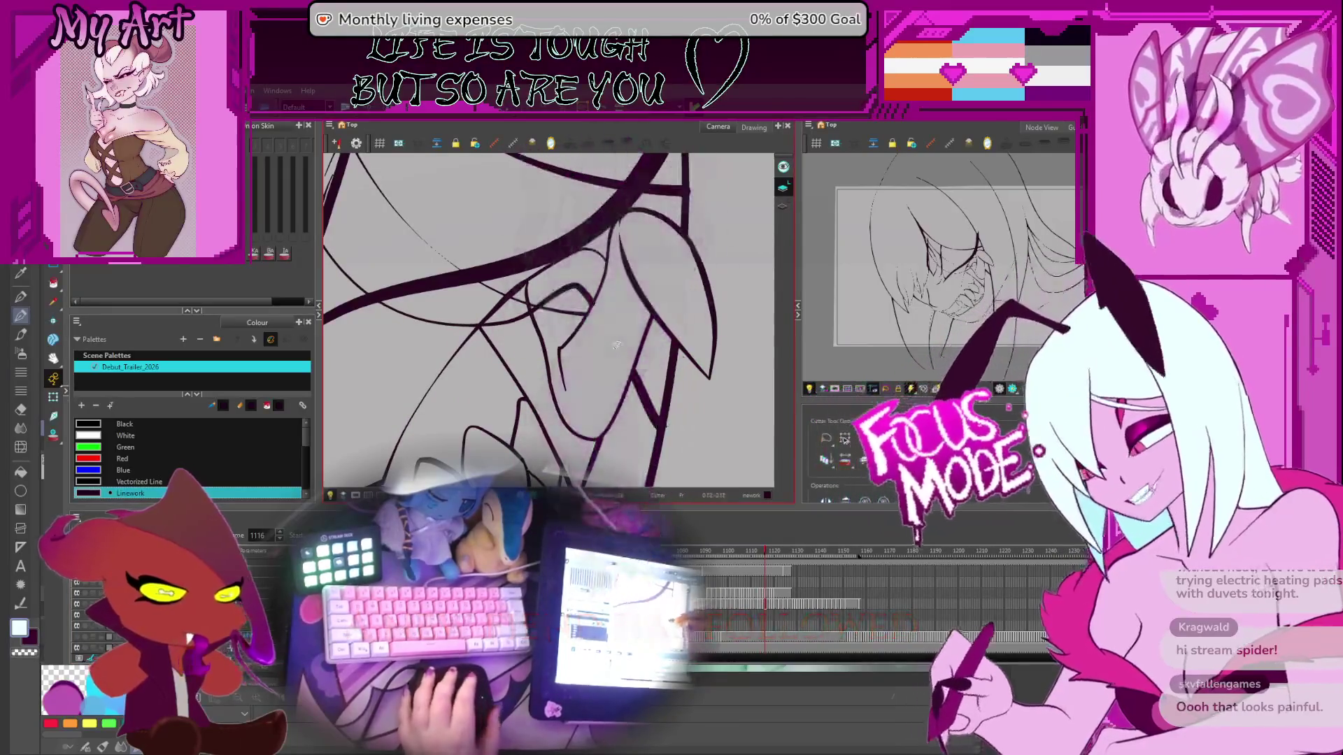
key("period")
key("period")
key("period")
key("period")
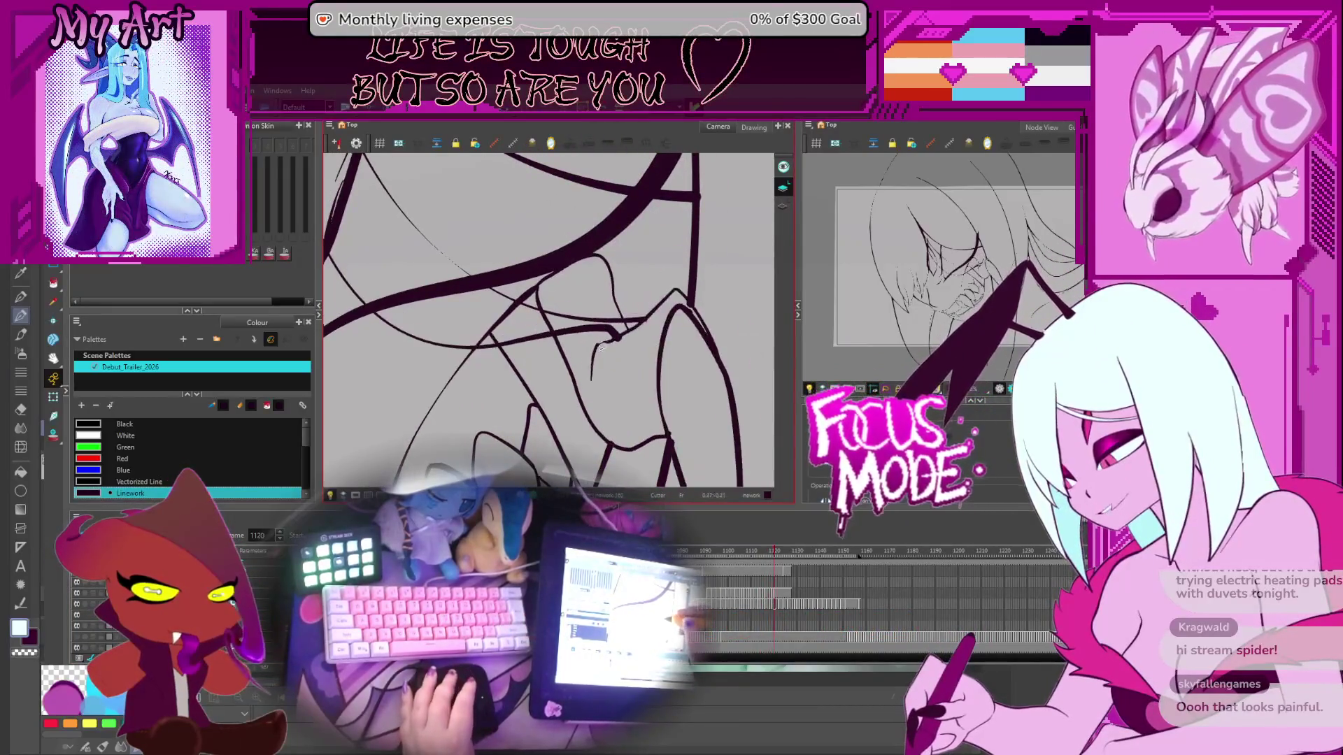
left_click(689, 307)
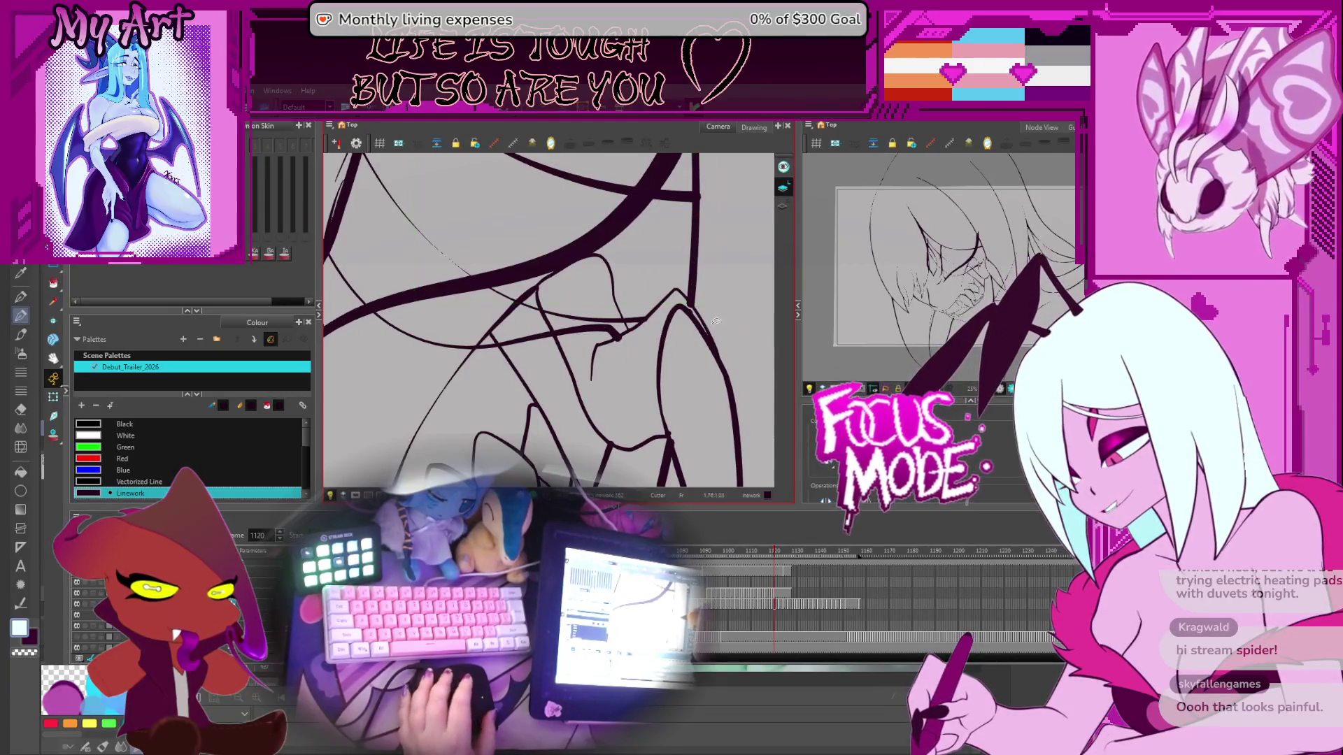
scroll(690, 283, "down", 2)
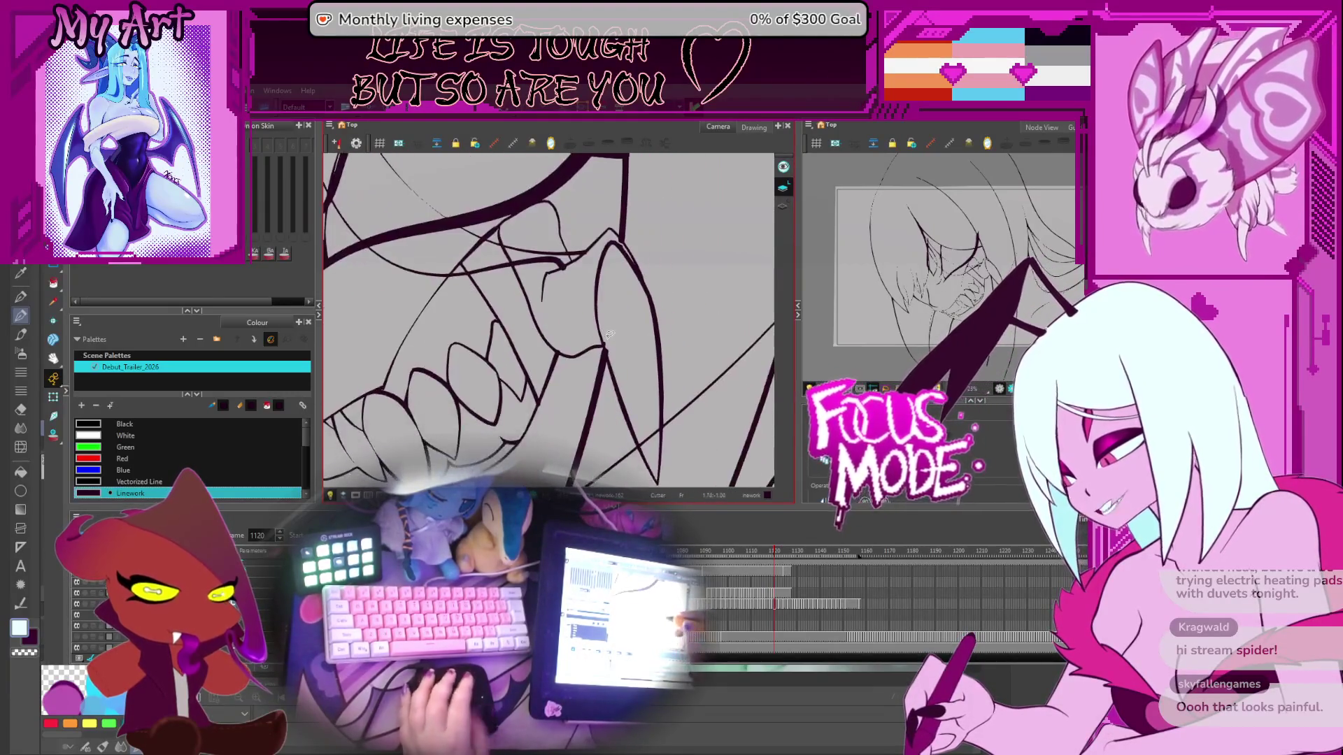
left_click_drag(563, 291, 590, 317)
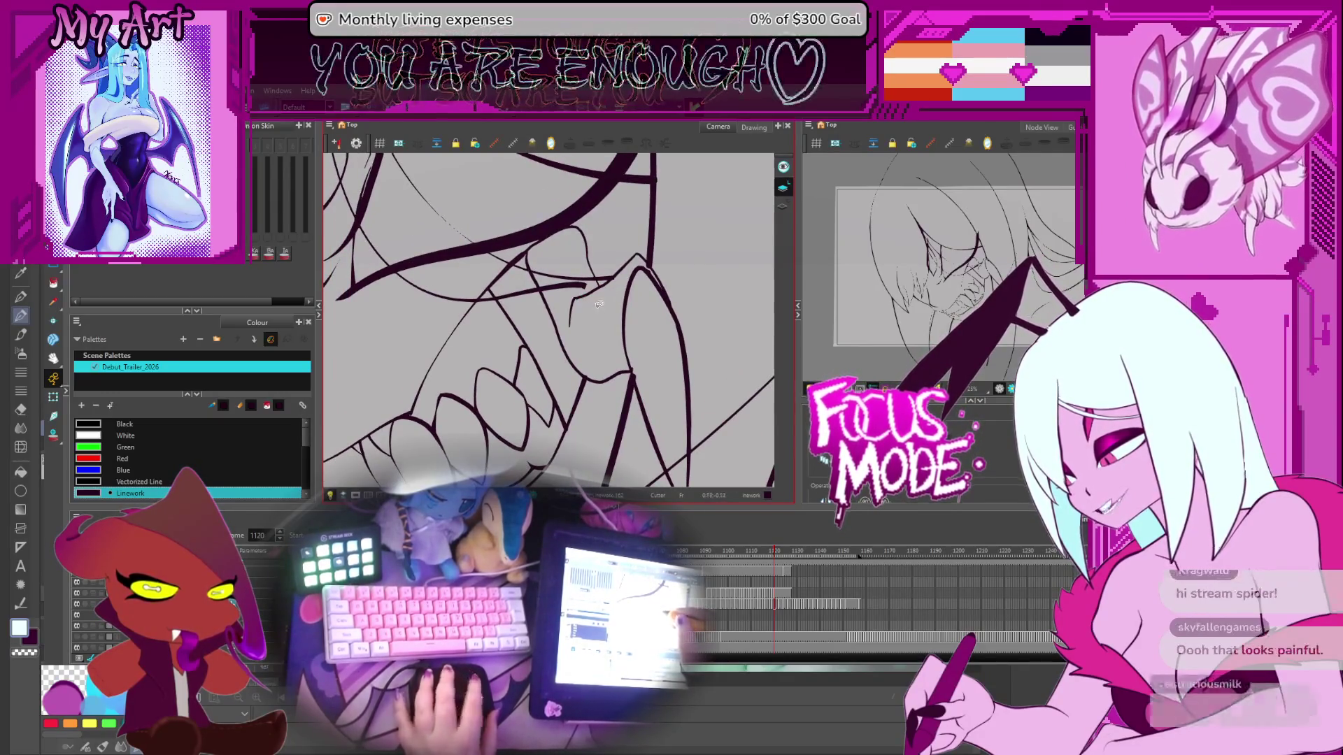
left_click_drag(605, 307, 581, 294)
Step: Flip around frame 1116, then step forward to frame 1138 and show the whole shot
key("comma")
key("comma")
key("comma")
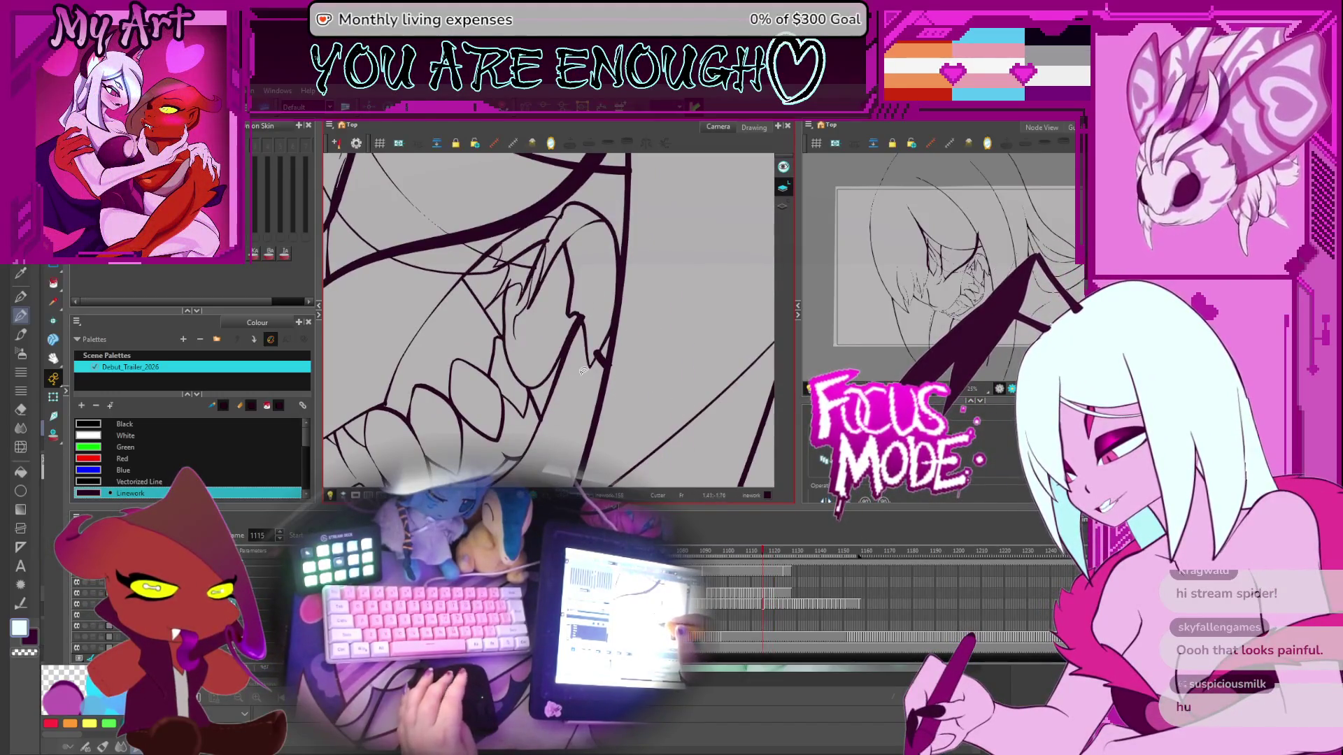
key("period")
key("comma")
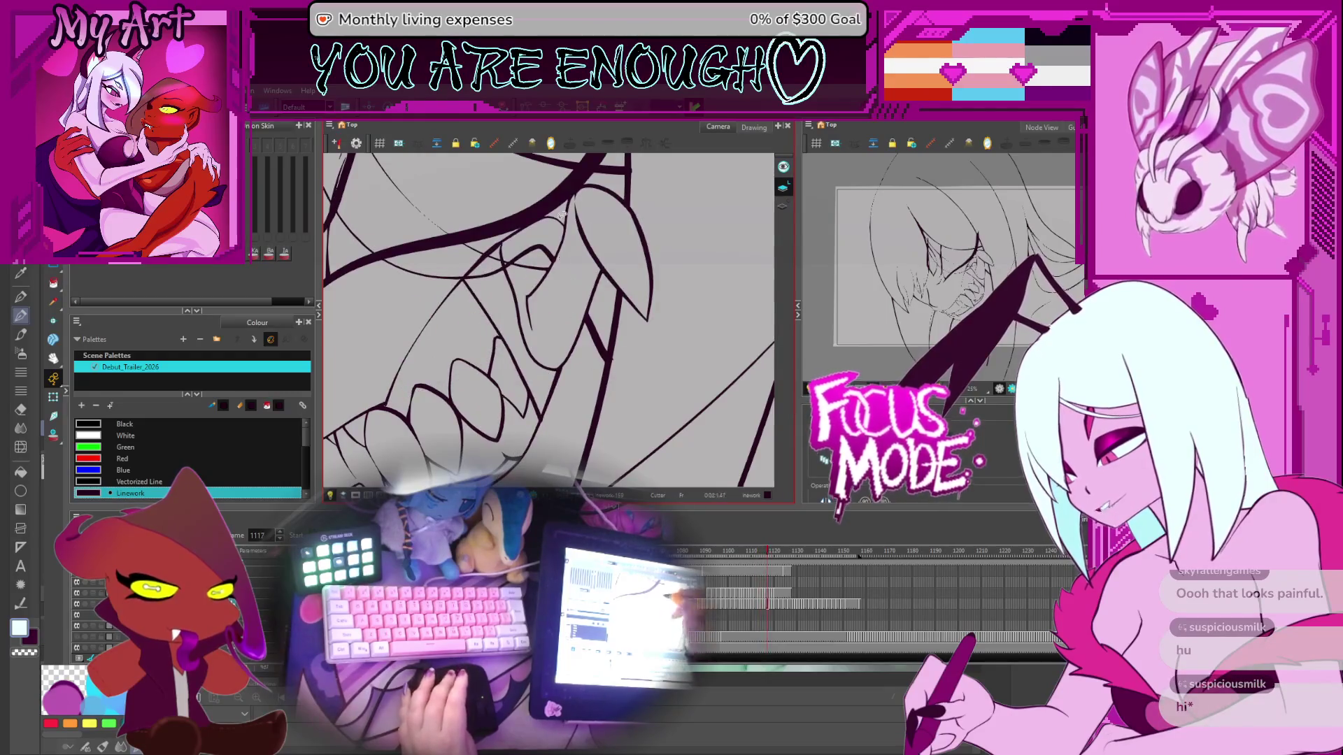
key("period")
key("period")
key("period")
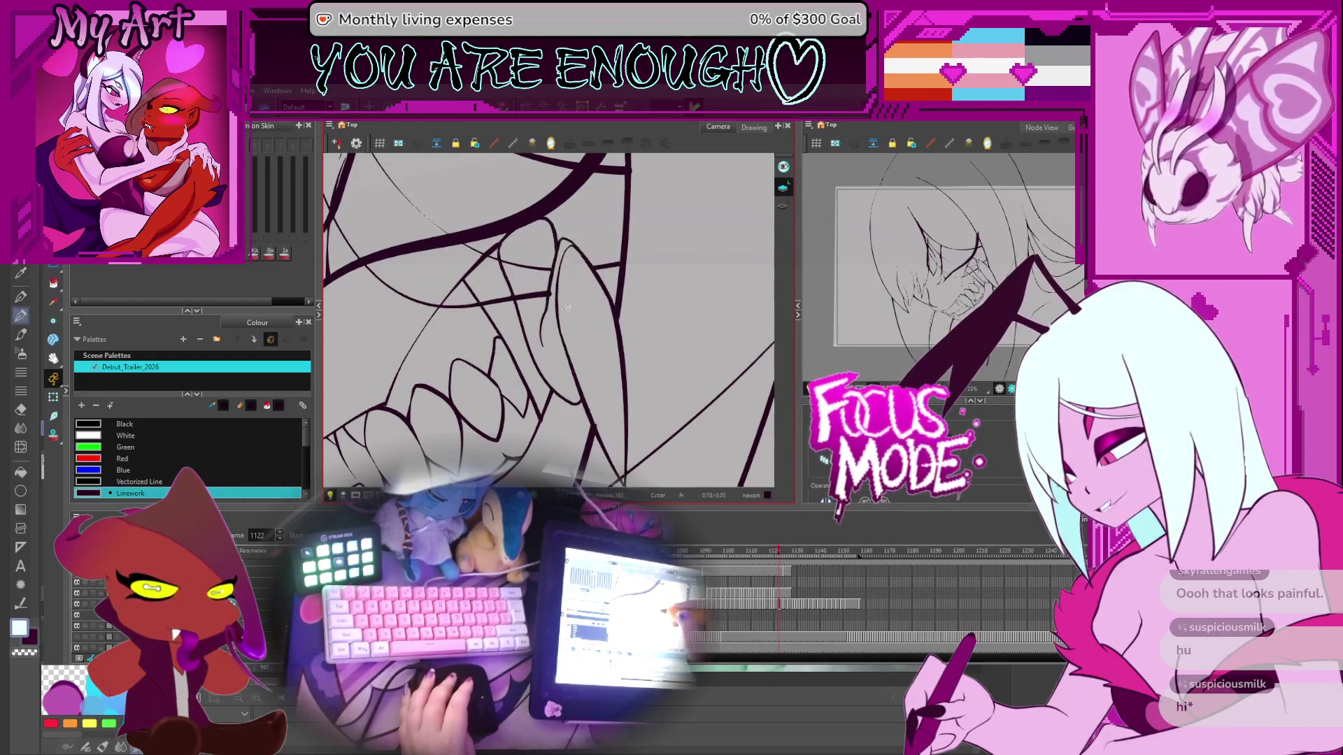
key("period")
key("period")
key("period")
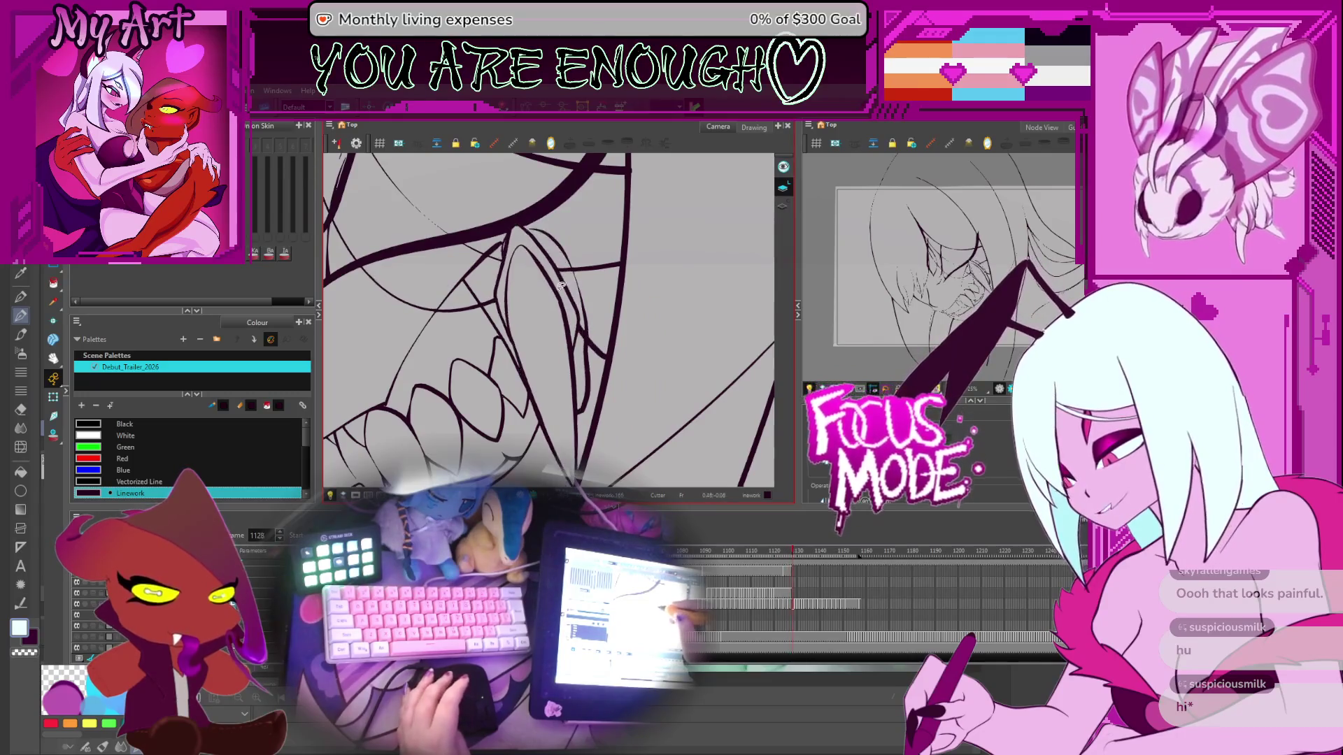
key("period")
key("period")
key("period")
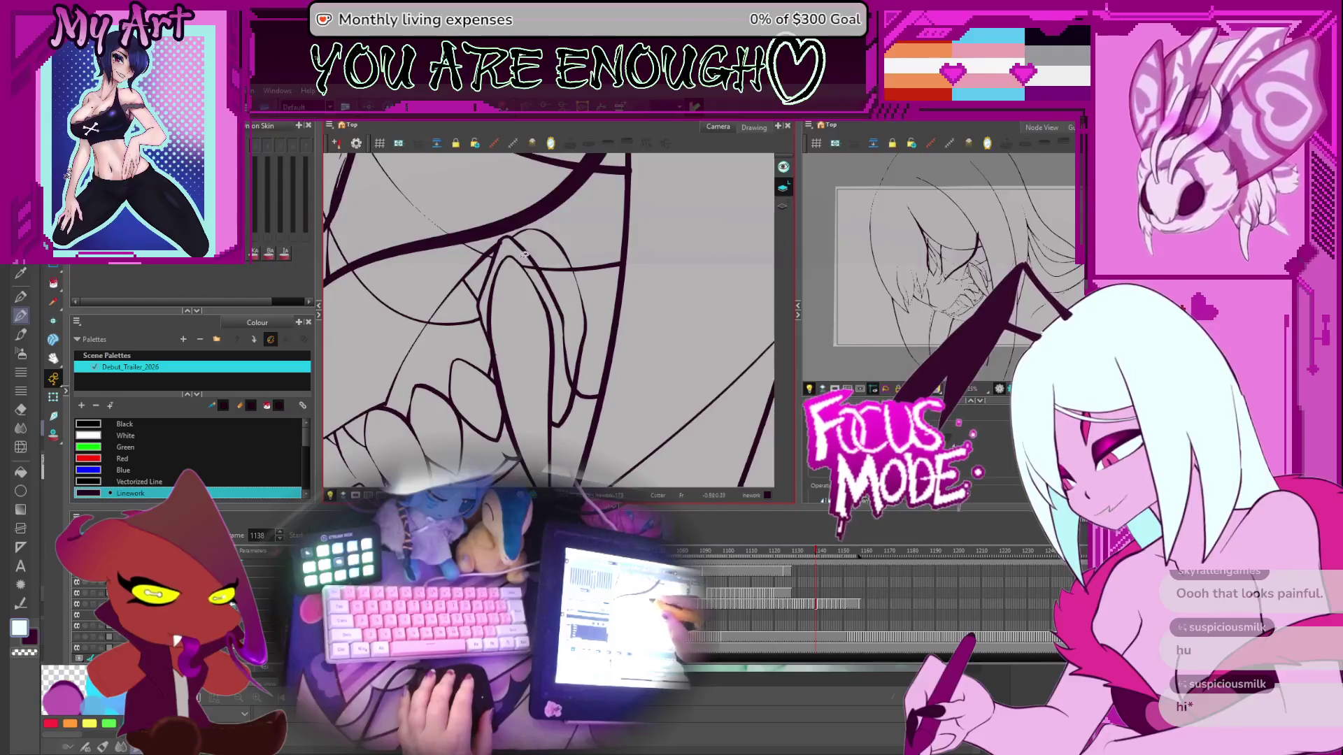
scroll(516, 249, "down", 5)
key("ctrl+alt")
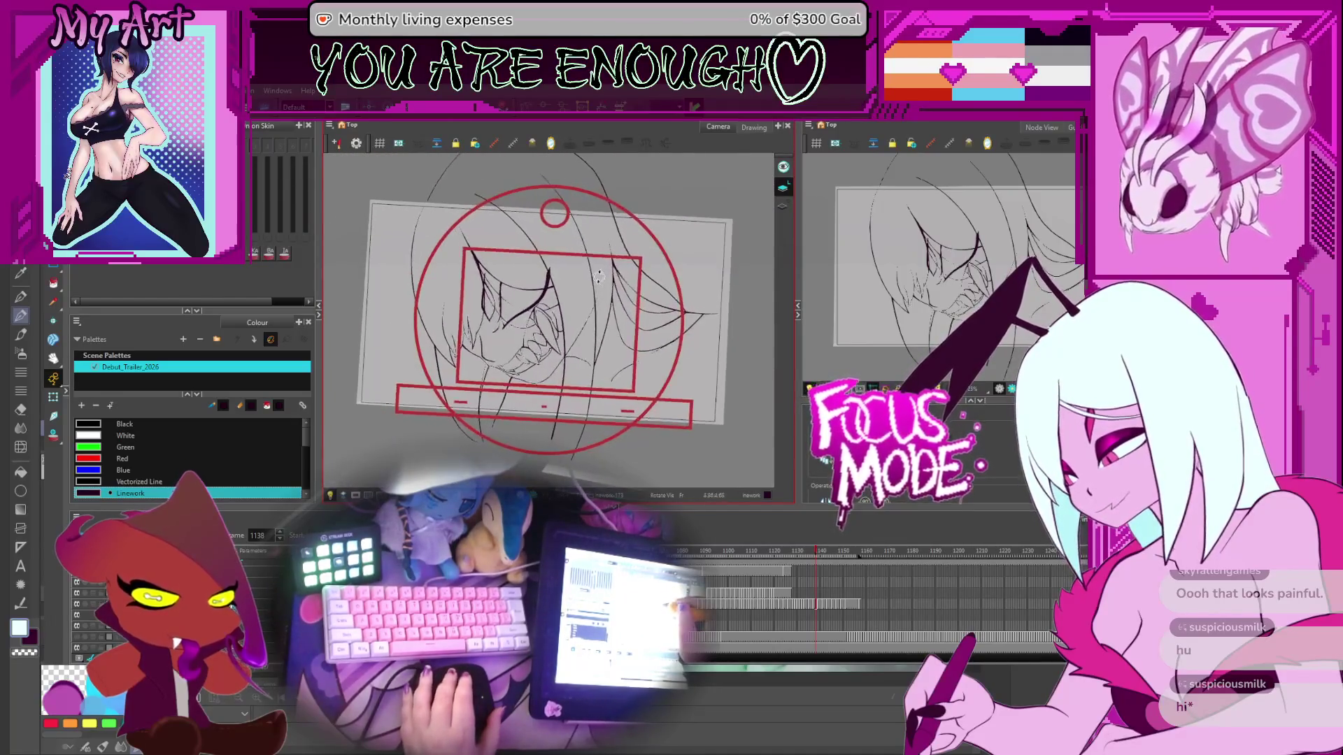
Step: Tilt the canvas in several rotations, ending about 30 degrees off level
scroll(614, 295, "up", 2)
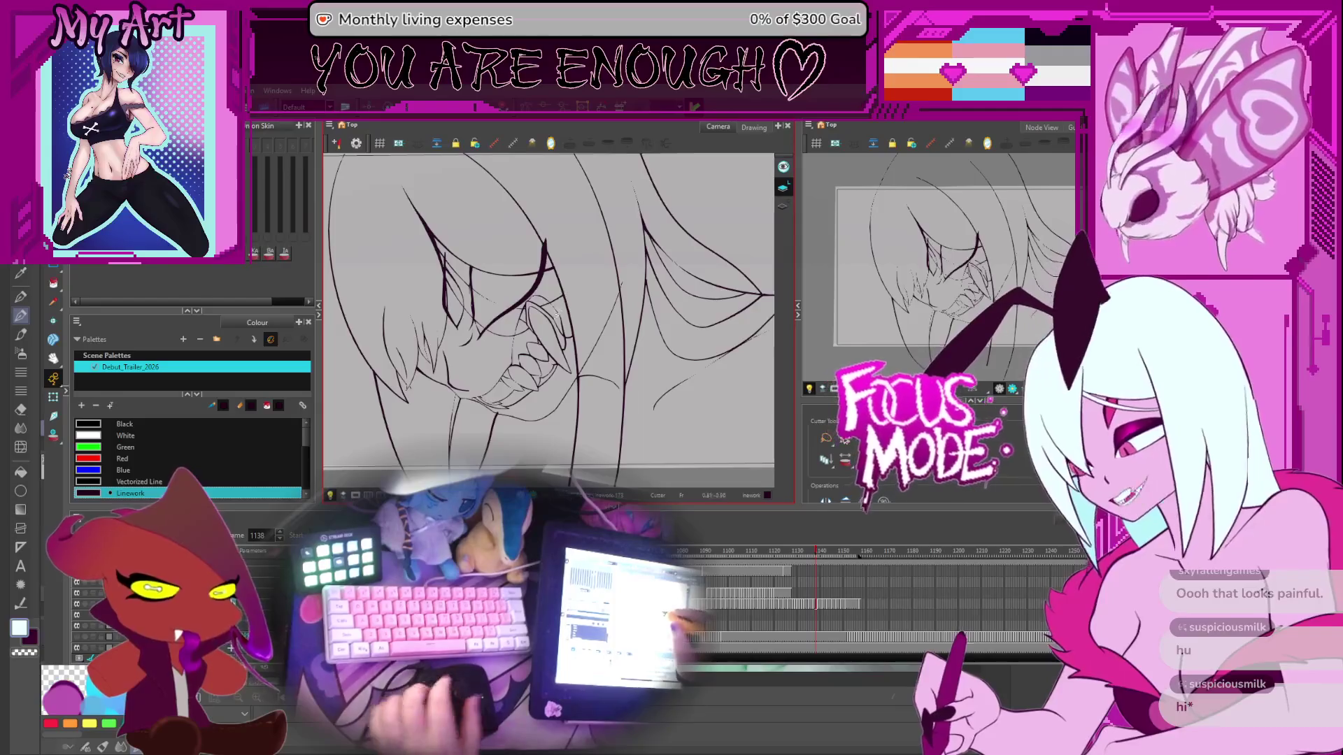
left_click_drag(622, 288, 652, 304)
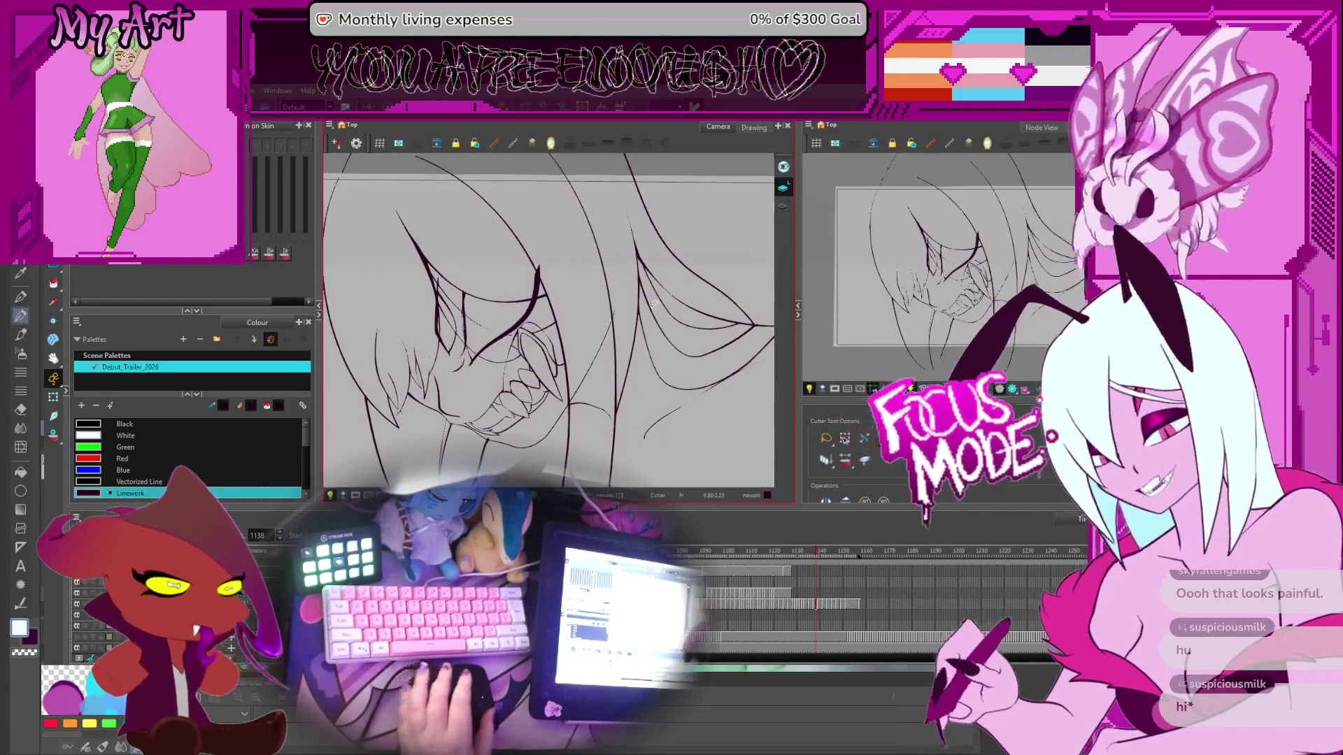
left_click_drag(652, 304, 606, 302)
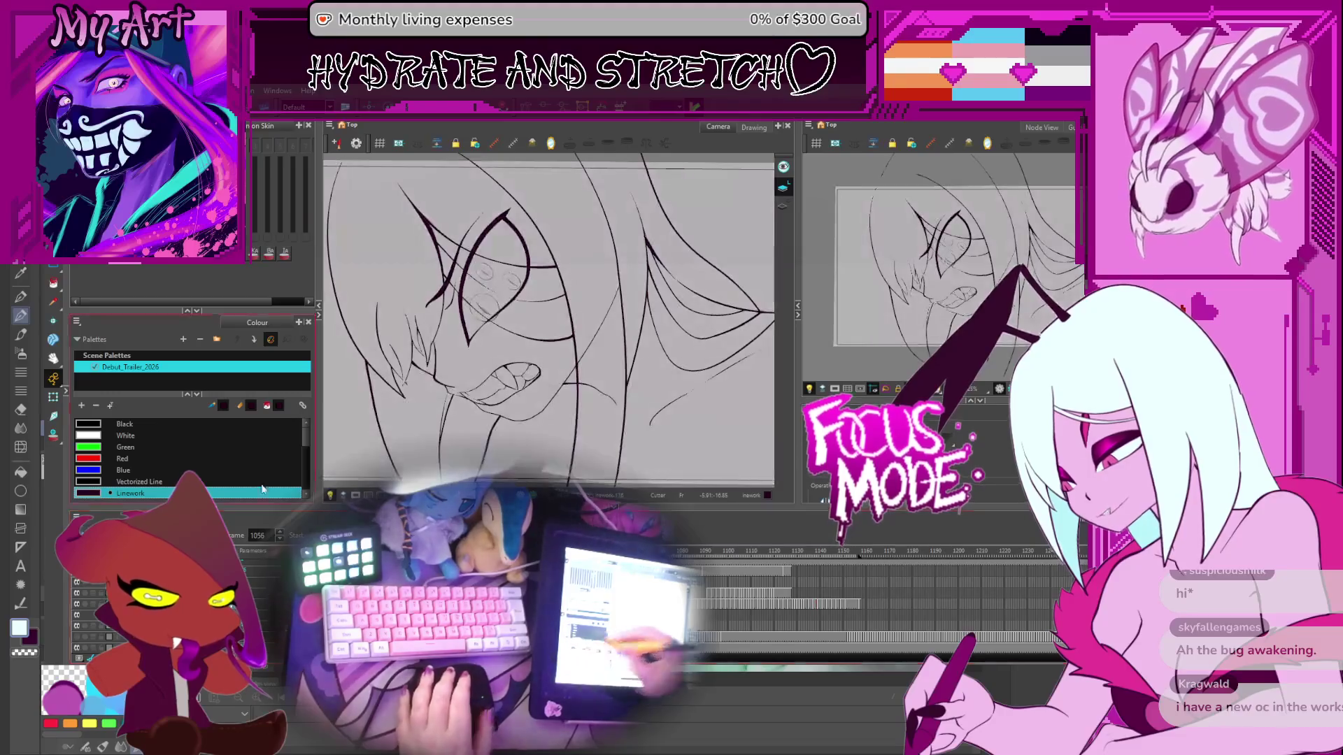
mouse_move(633, 364)
left_mouse_down()
mouse_move(600, 414)
mouse_move(515, 309)
left_mouse_up()
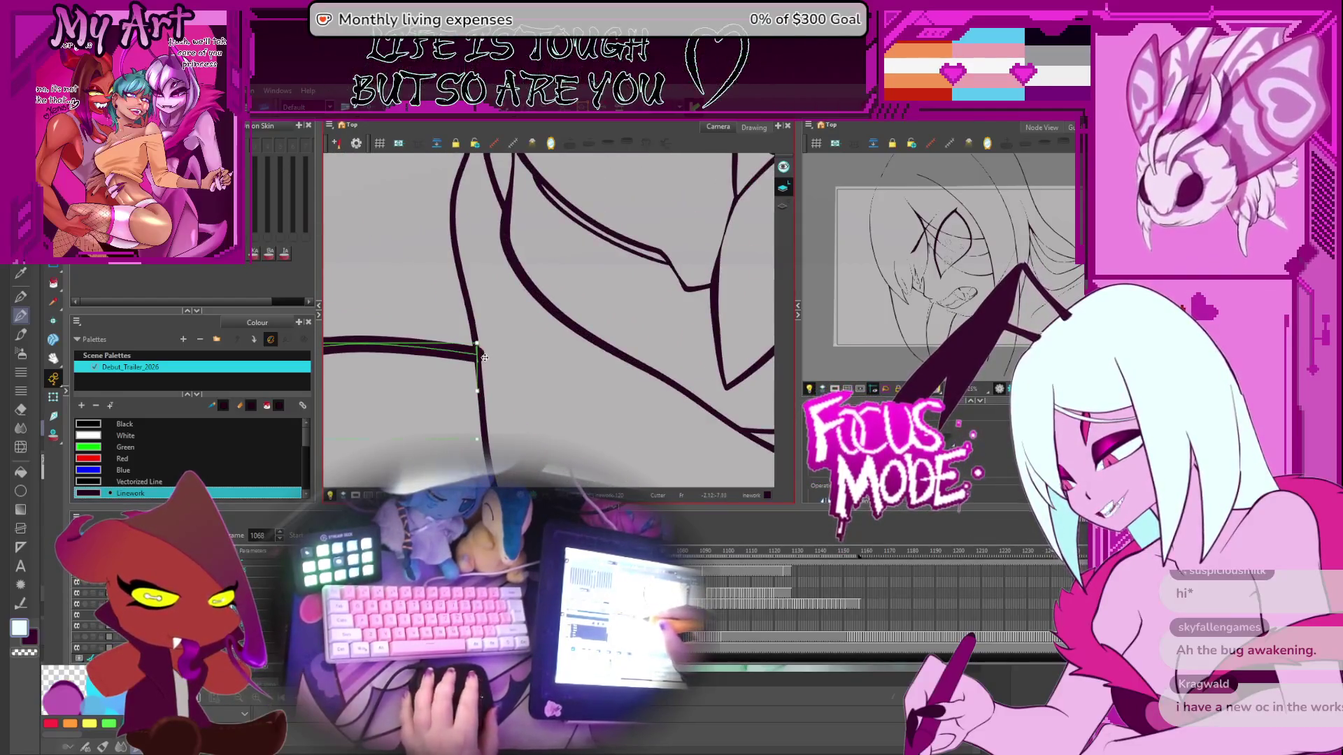
Step: Inspect the horizontal jaw stroke up close, reset the rotation upright, and select the vertical stroke below
left_click(497, 342)
left_click(499, 342)
key("2")
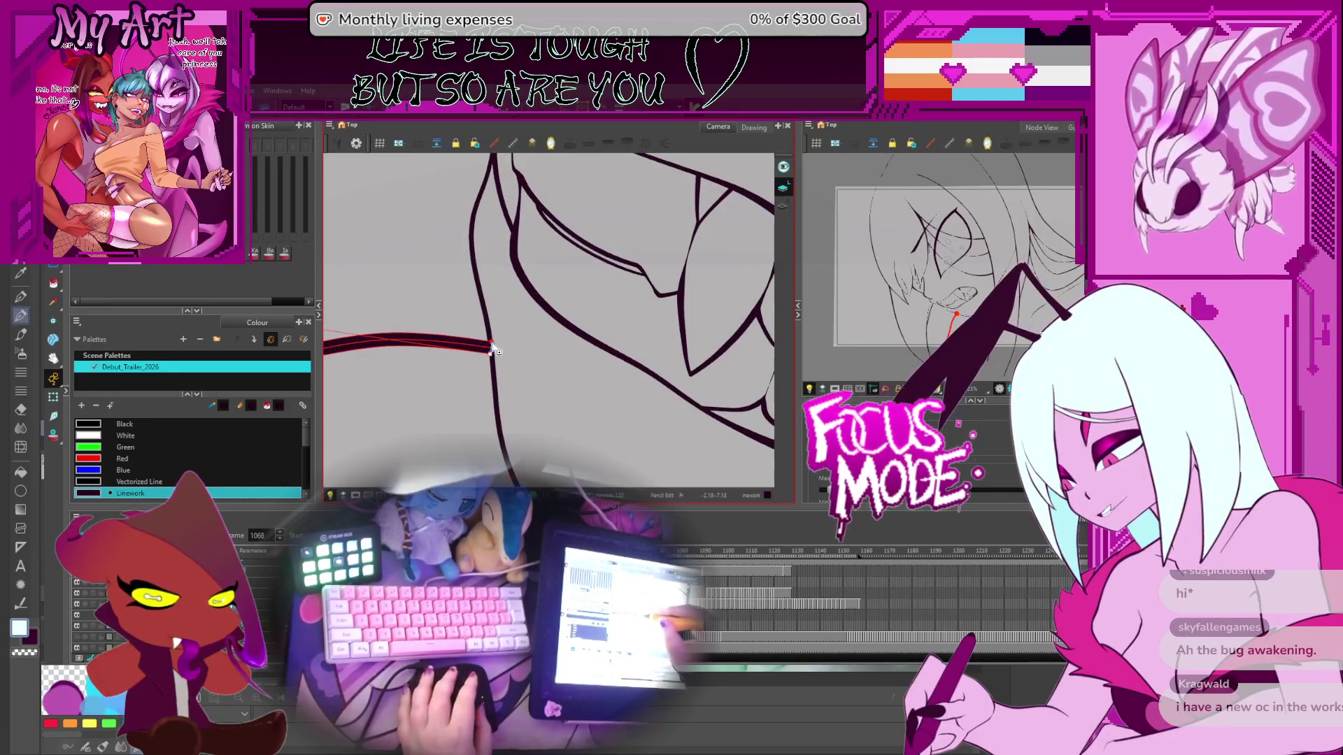
key("1")
left_click_drag(501, 370, 518, 423)
key("shift+x")
left_click(529, 413)
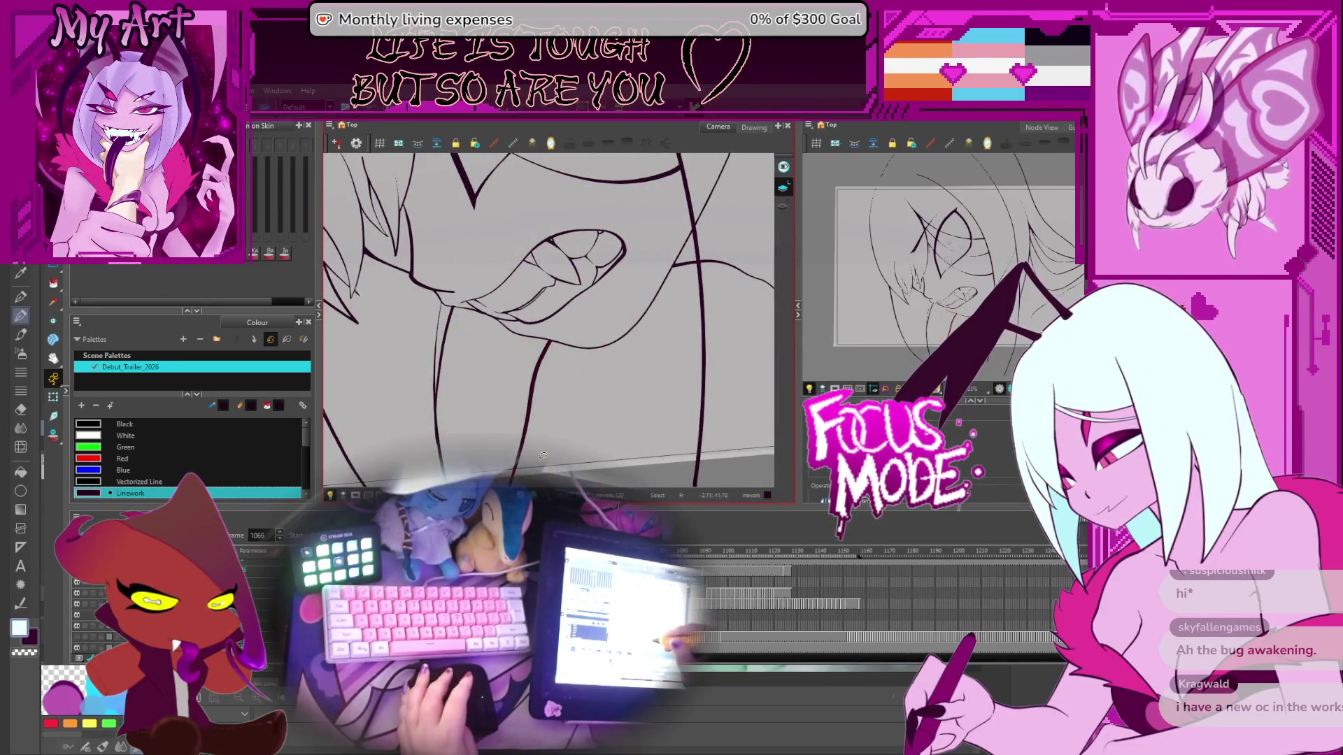
Step: Play the mouth animation, then pull the junction stroke's top end onto the line junction
key("Return")
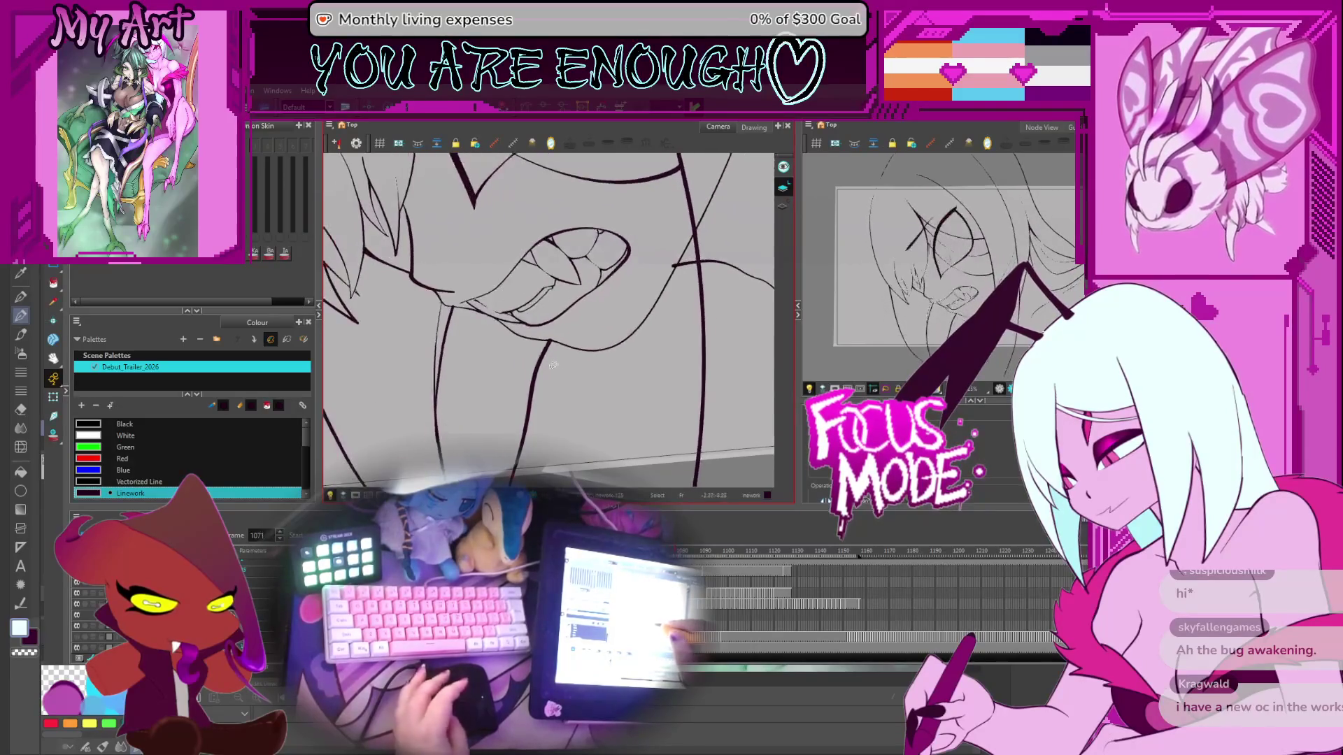
scroll(529, 410, "up", 5)
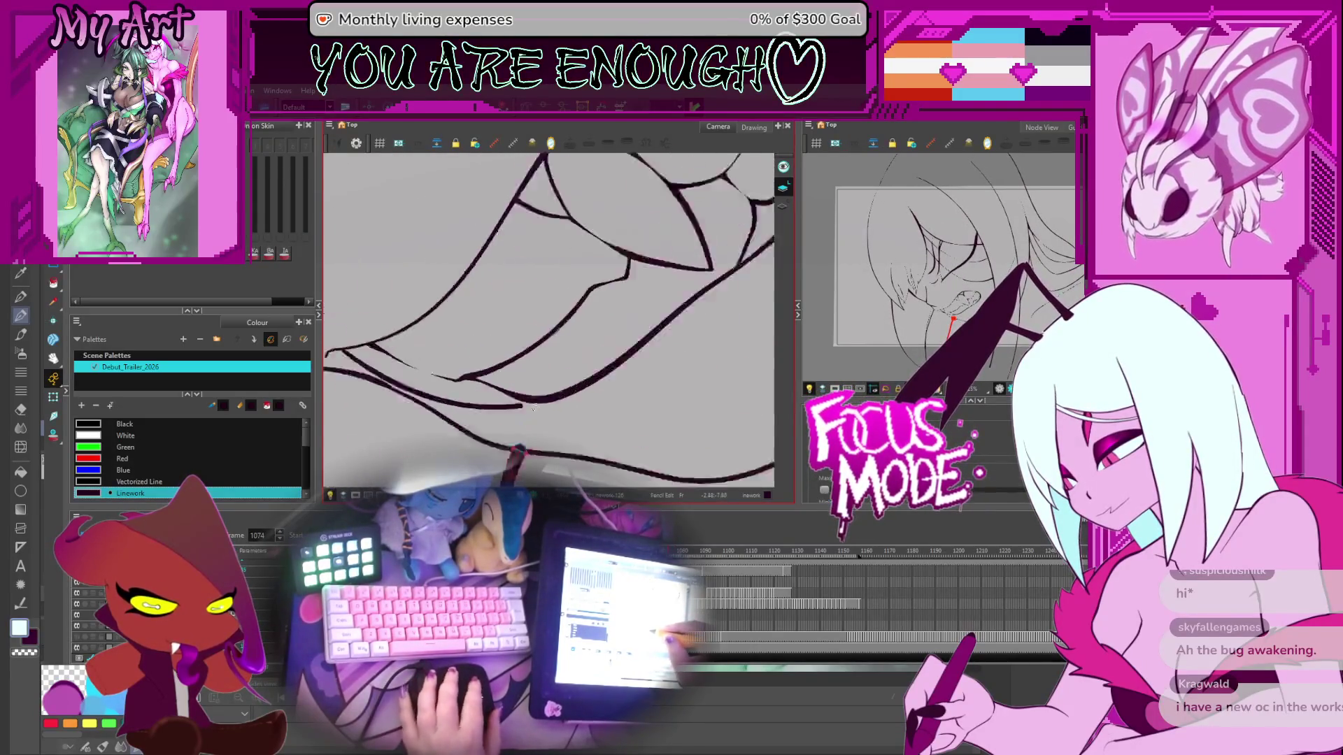
left_click(558, 345)
left_click_drag(557, 355, 574, 353)
Step: Check the junction by stepping back to frame 1067 and forward again to 1073
key("comma")
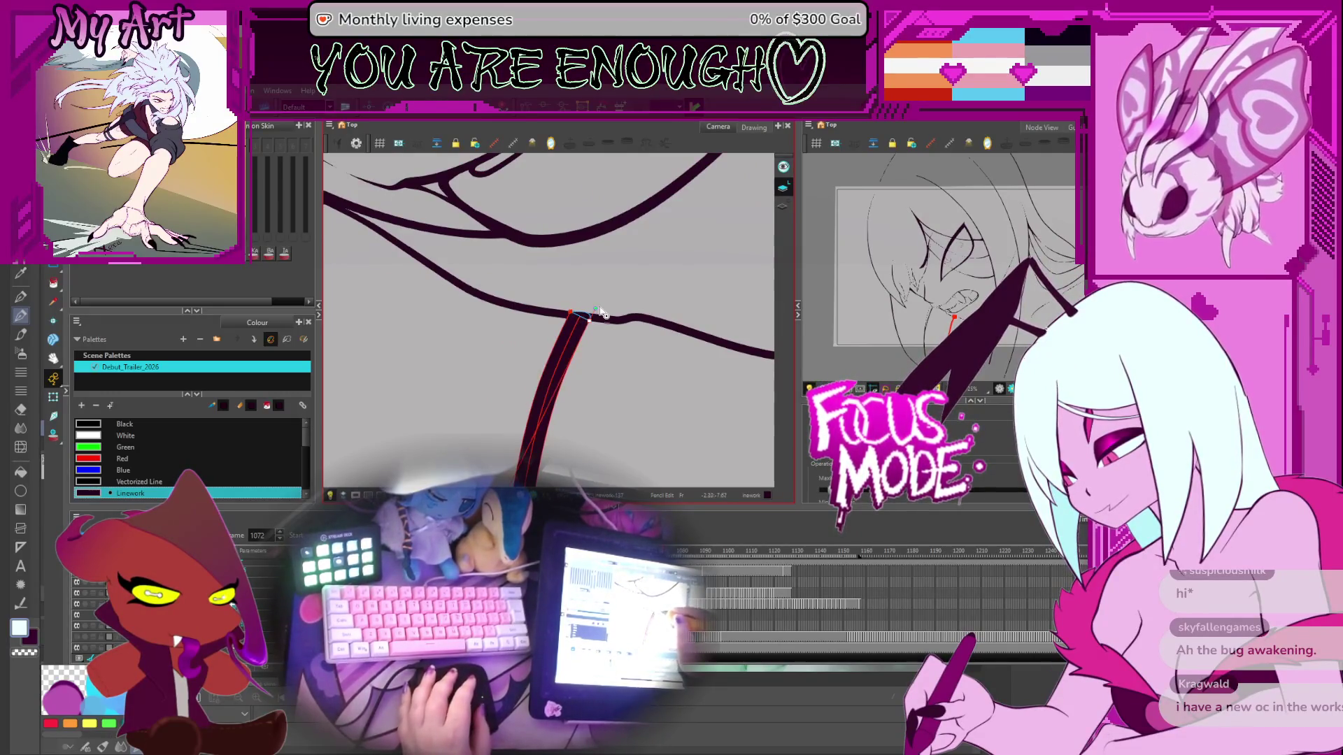
key("comma")
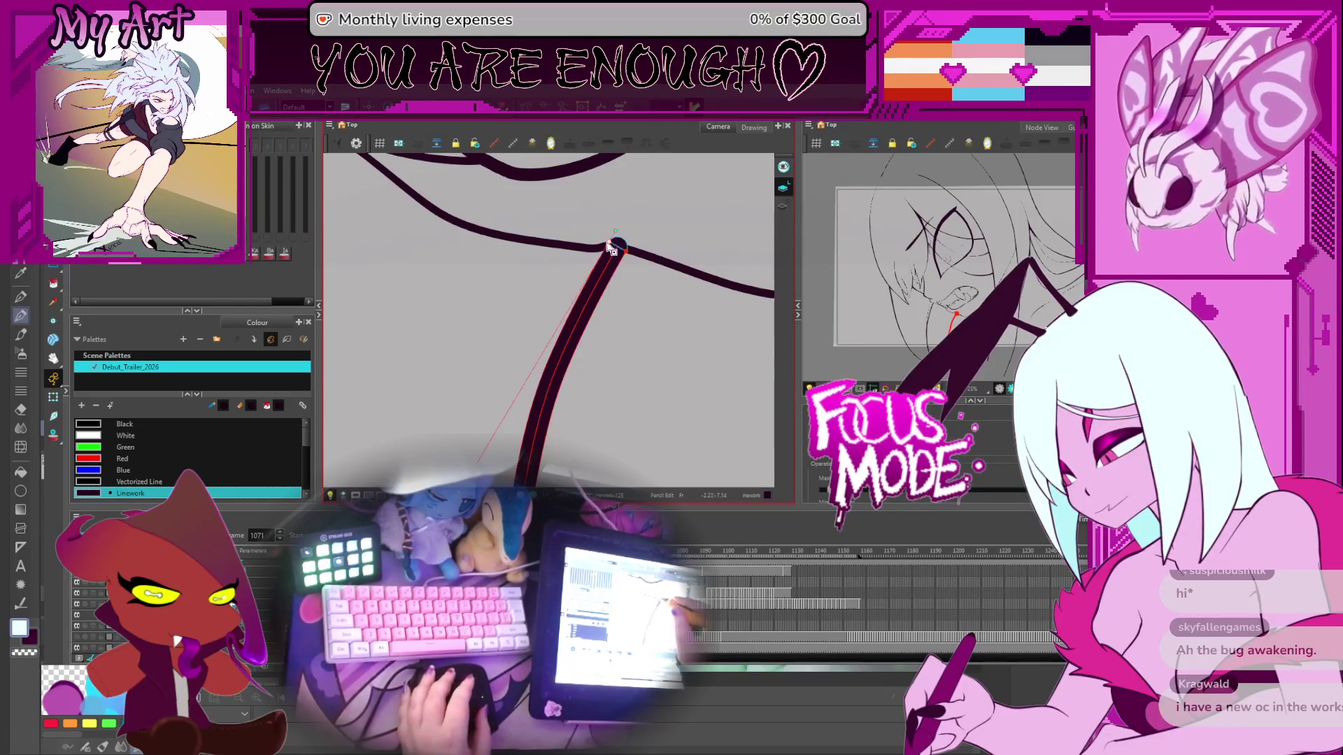
key("comma")
key("comma")
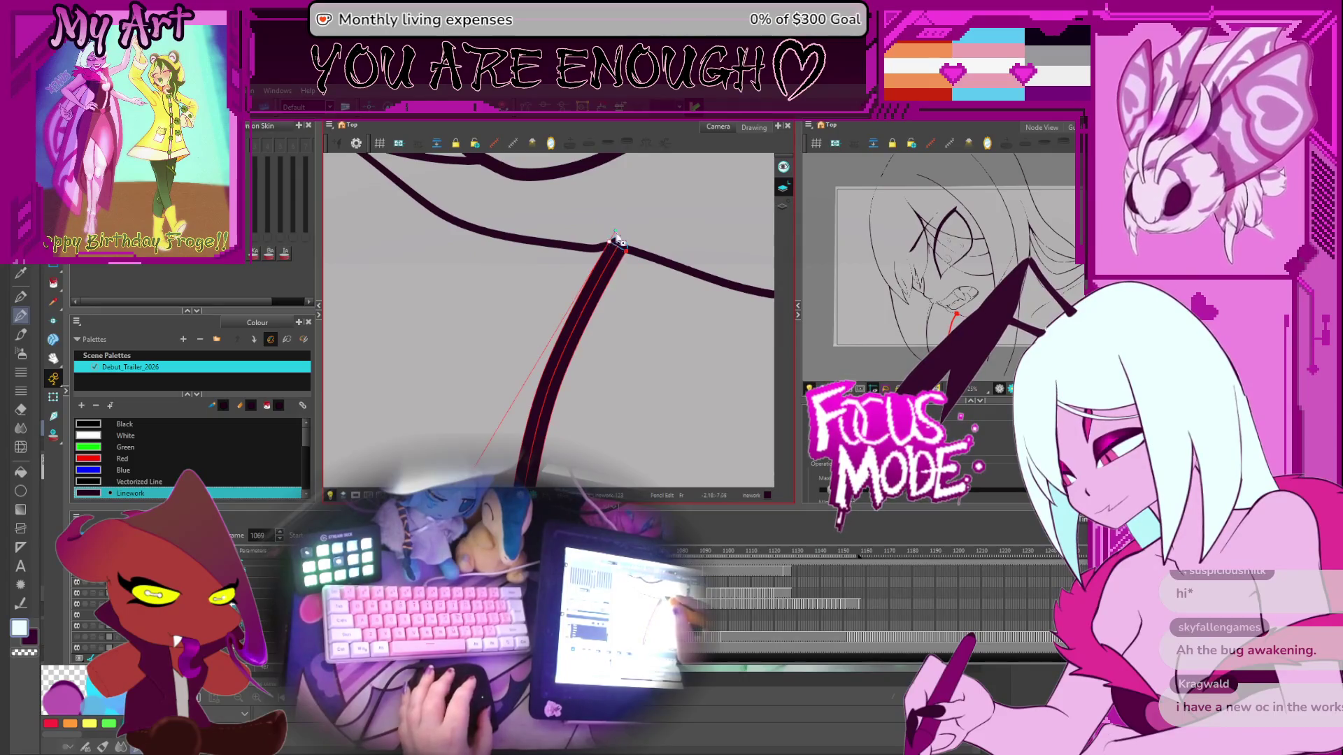
key("comma")
key("comma")
key("period")
key("period")
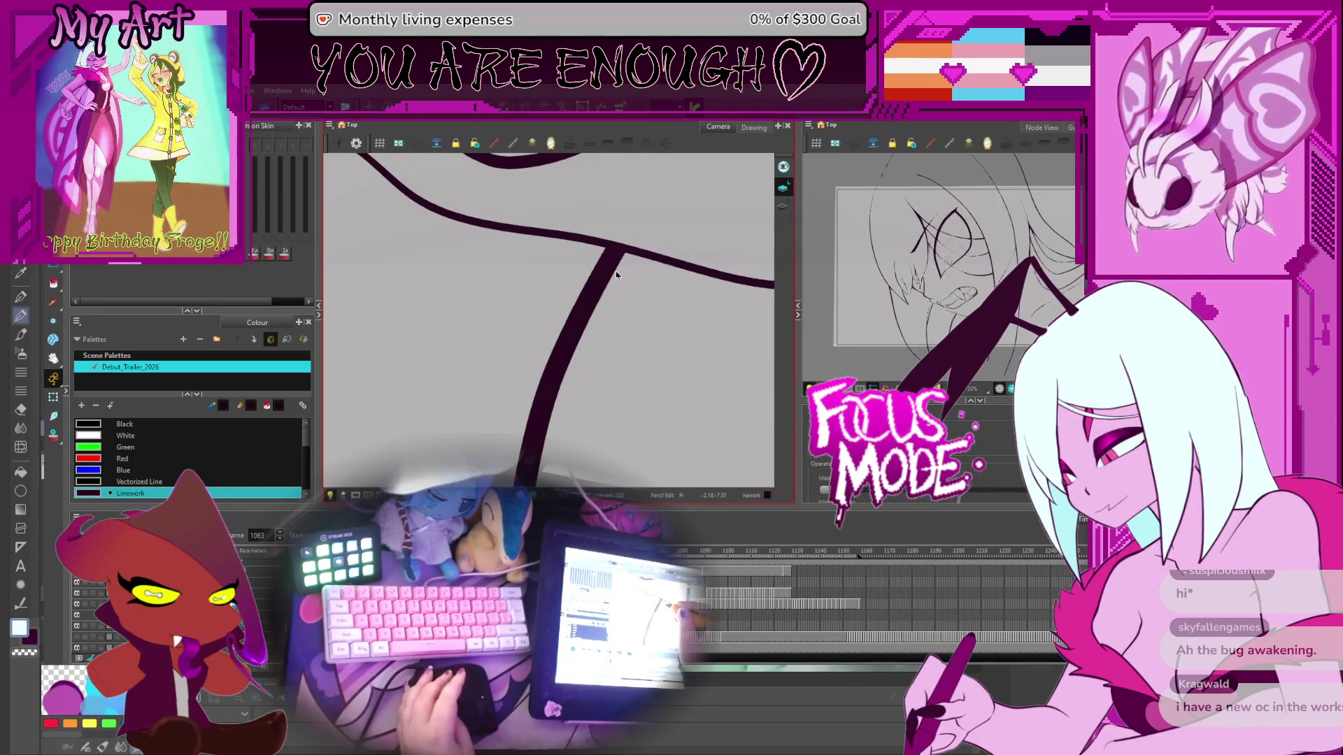
key("period")
key("period")
key("period")
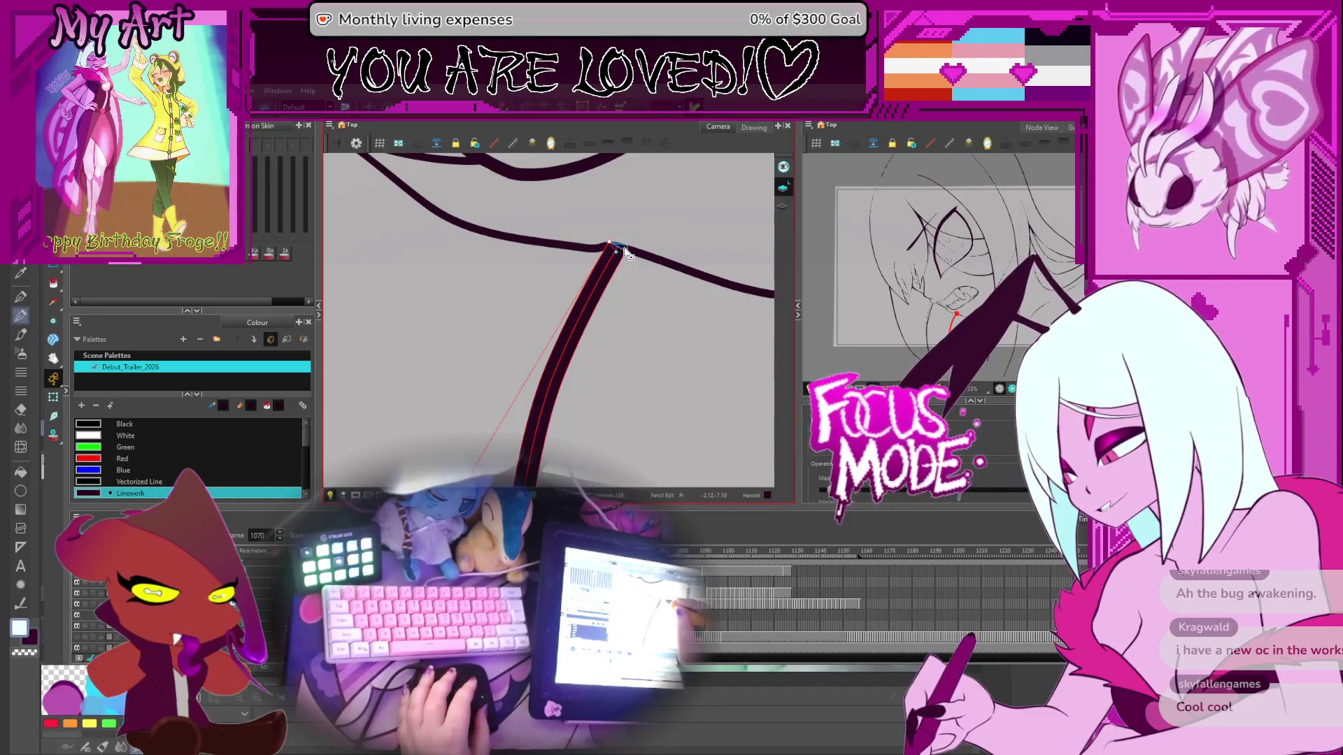
left_click_drag(598, 302, 584, 326)
key("period")
key("period")
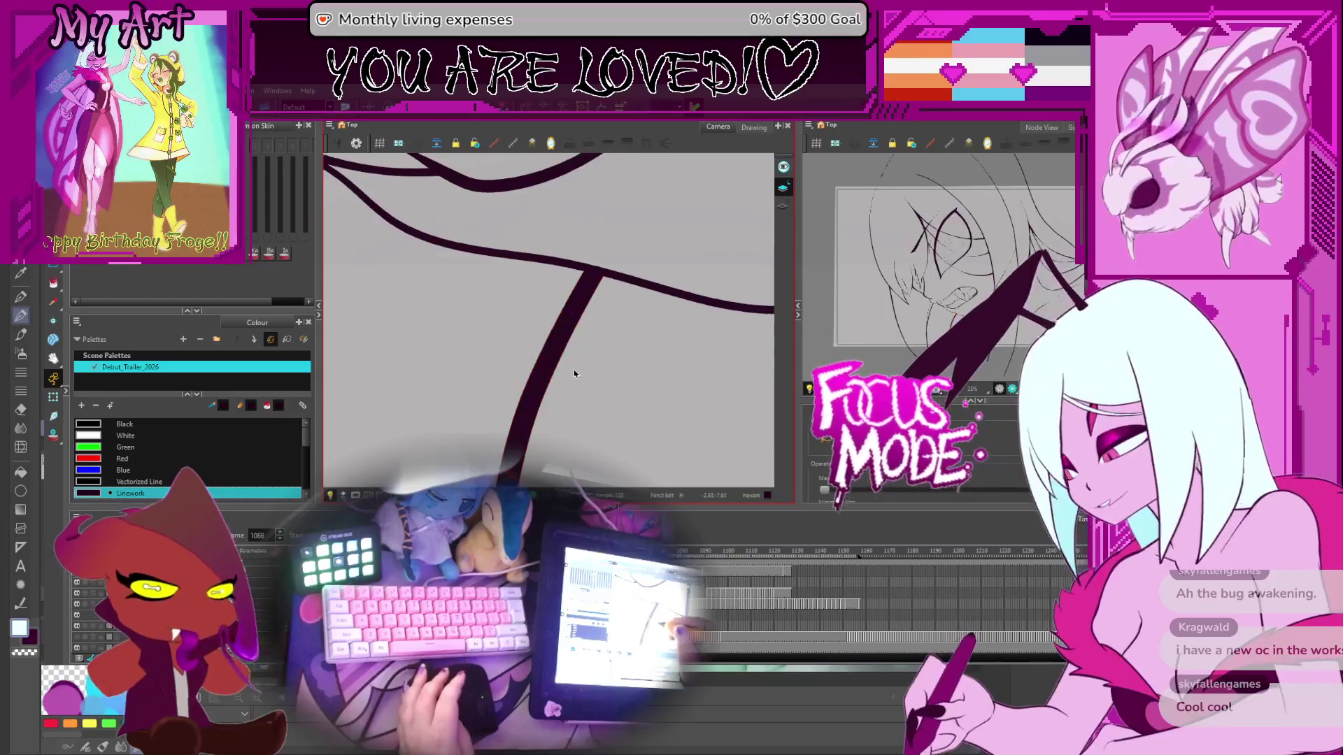
key("period")
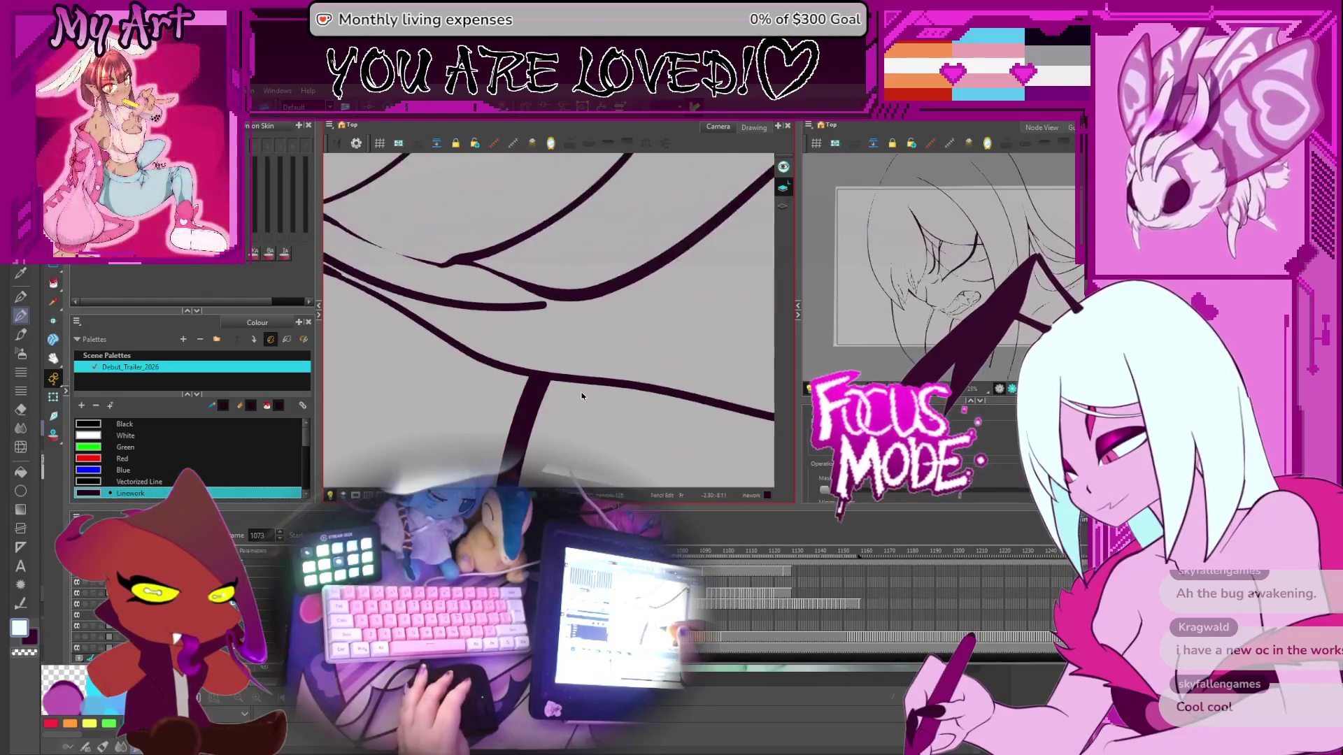
Step: Step forward from frame 1075 through the neck and jaw drawings toward frame 1115
scroll(549, 320, "up", 2)
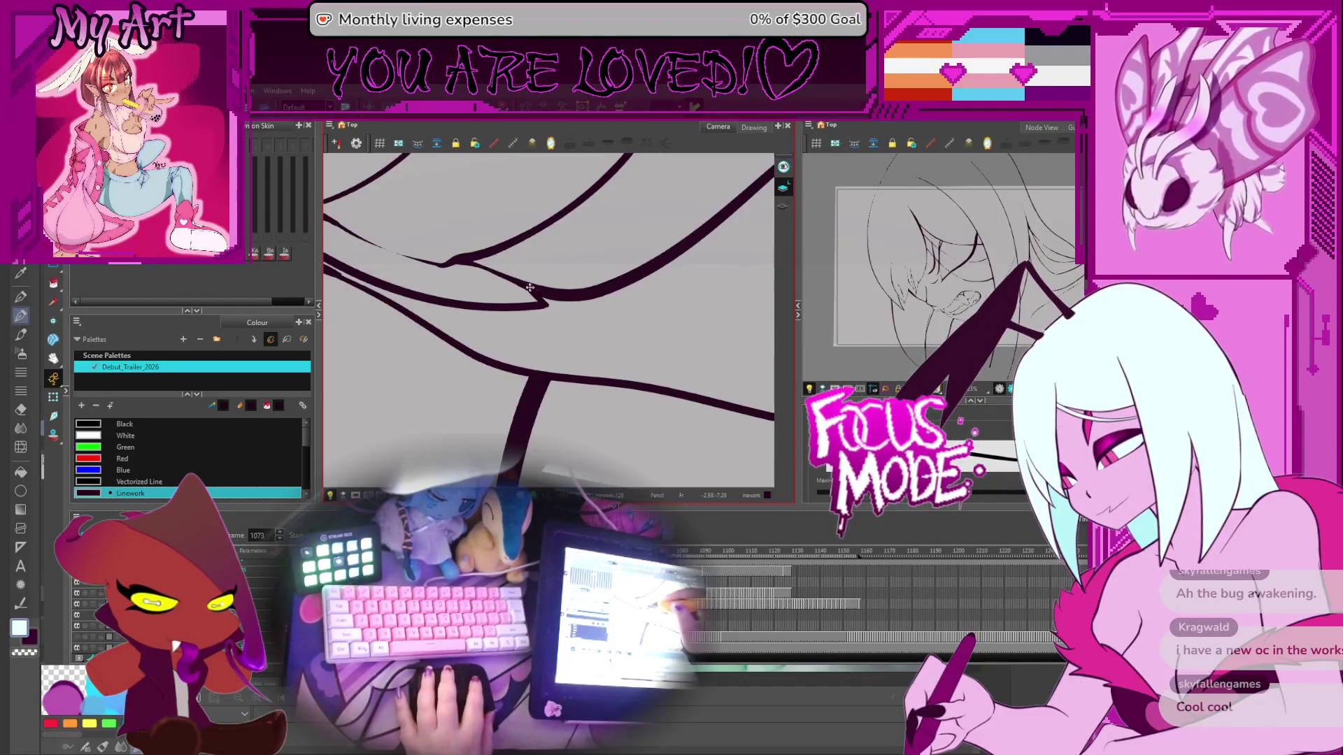
key("period")
key("period")
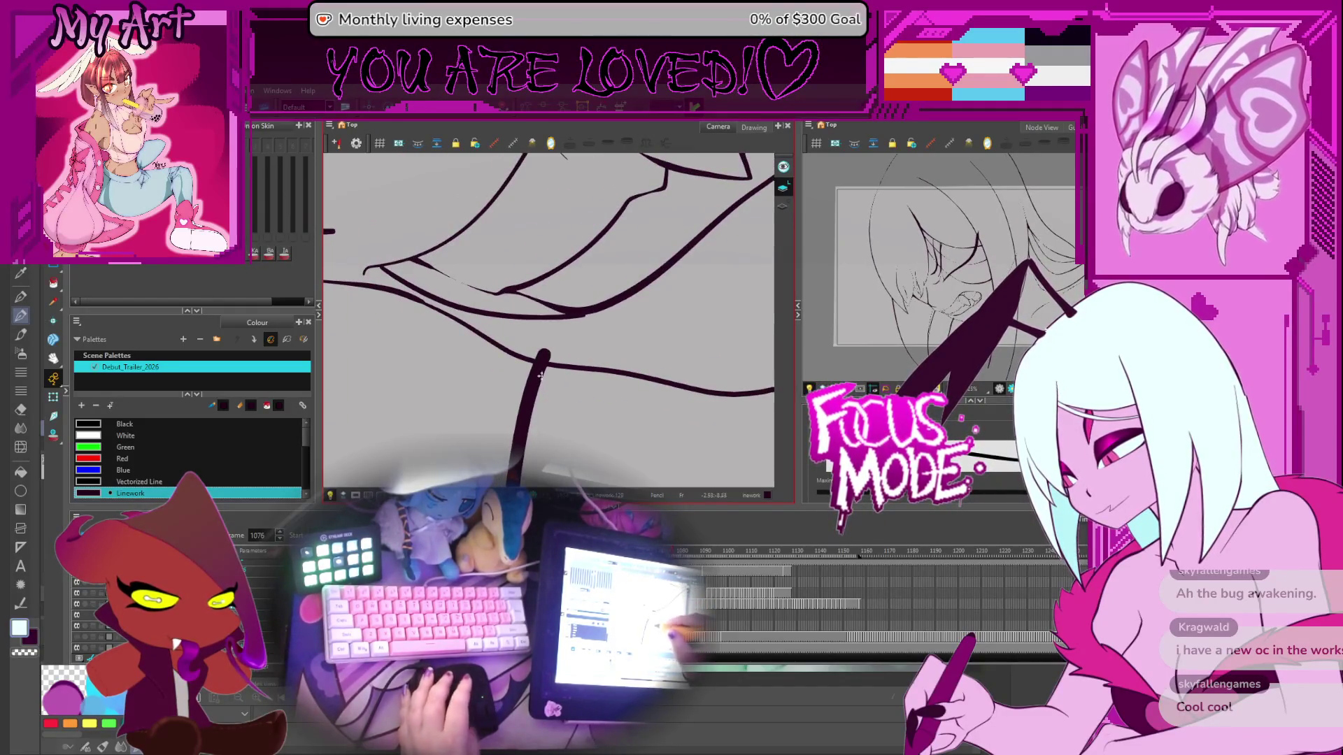
key("period")
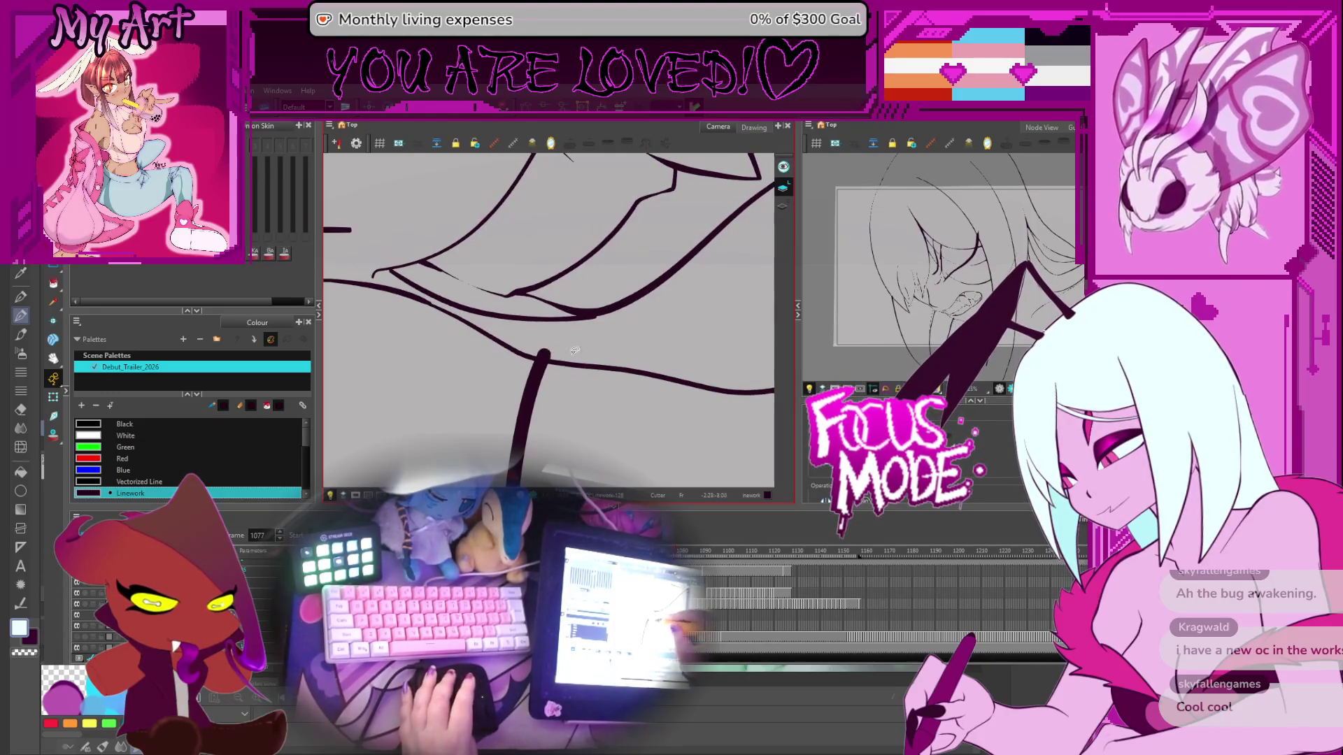
key("period")
key("period")
scroll(641, 344, "down", 3)
scroll(519, 311, "up", 3)
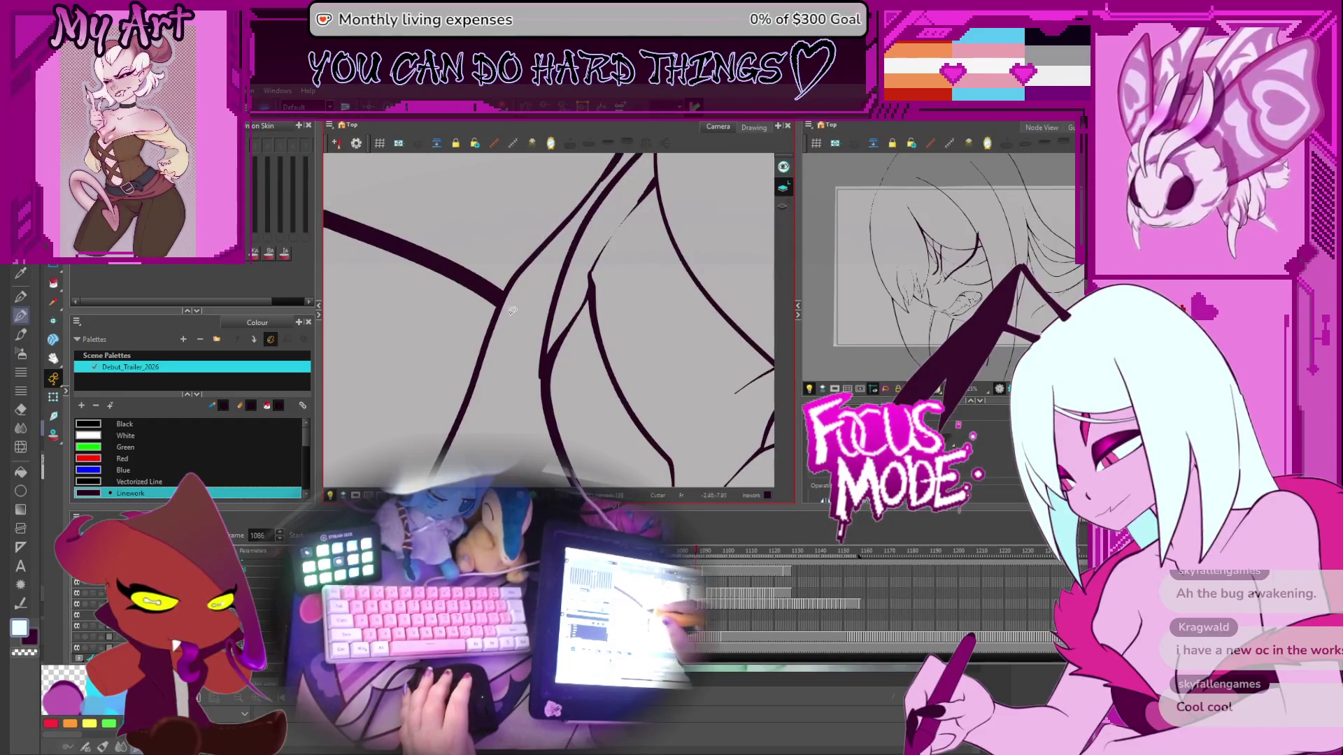
key("period")
key("period")
key("period")
key("period")
key("period")
key("period")
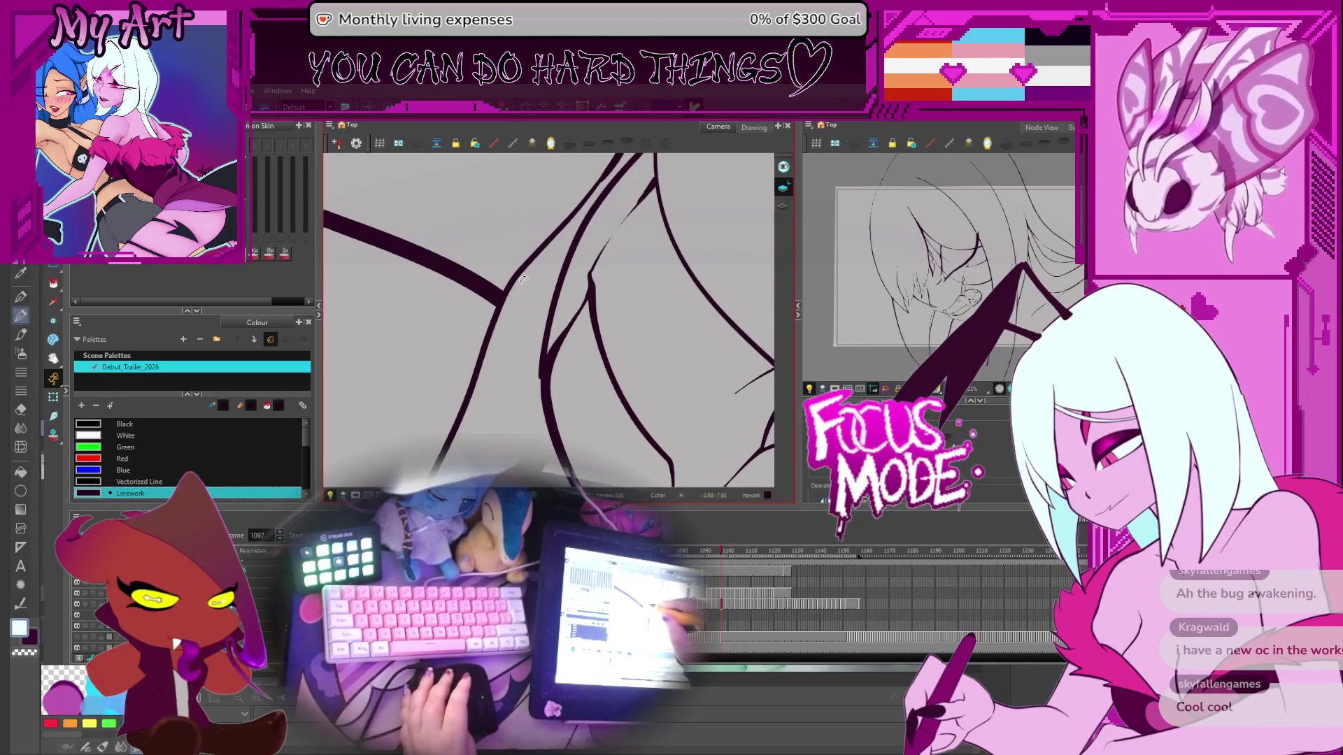
key("period")
key("period")
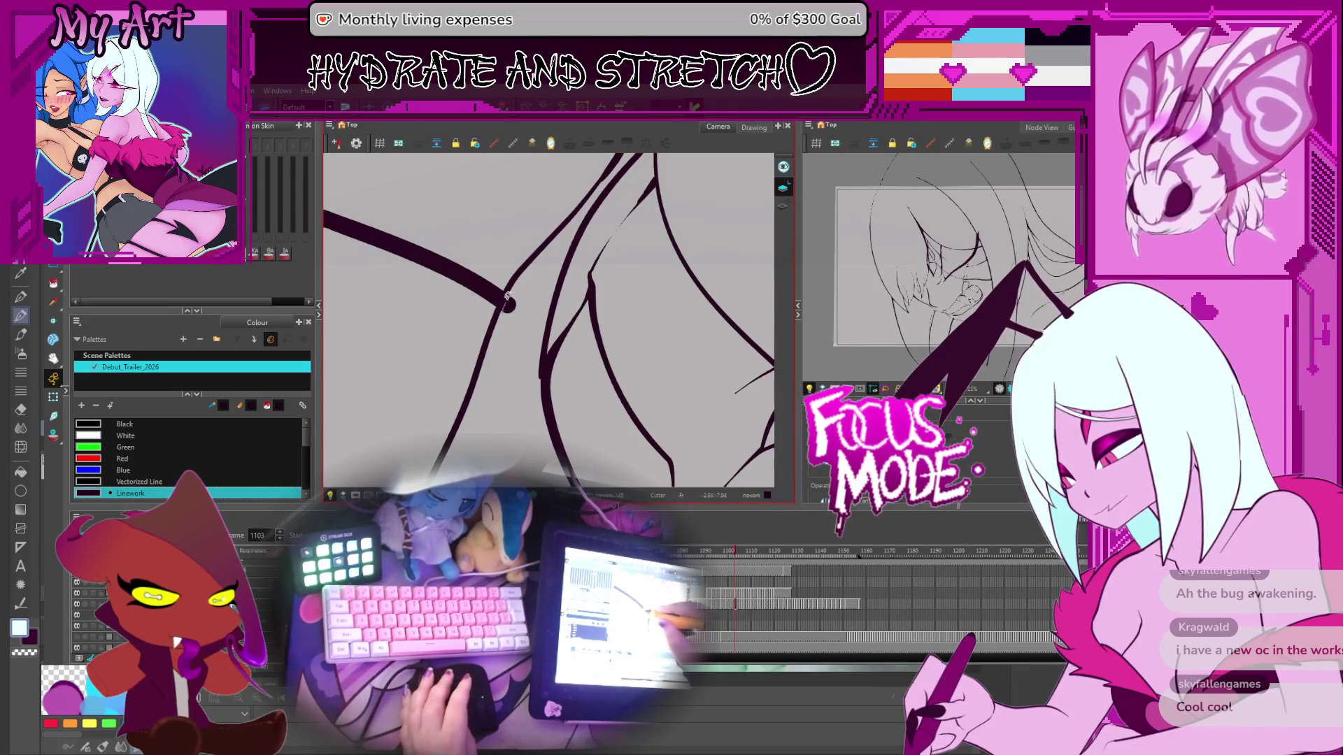
key("period")
key("period")
key("period")
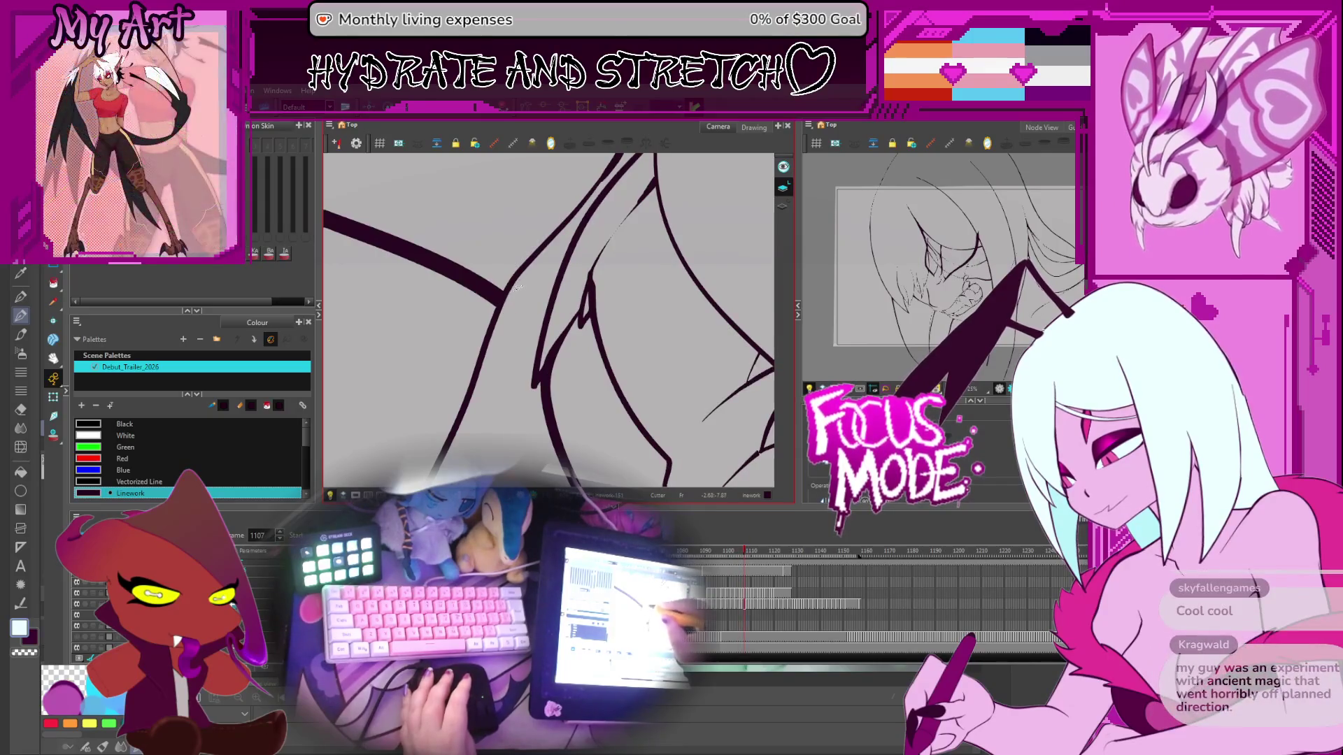
key("period")
key("period")
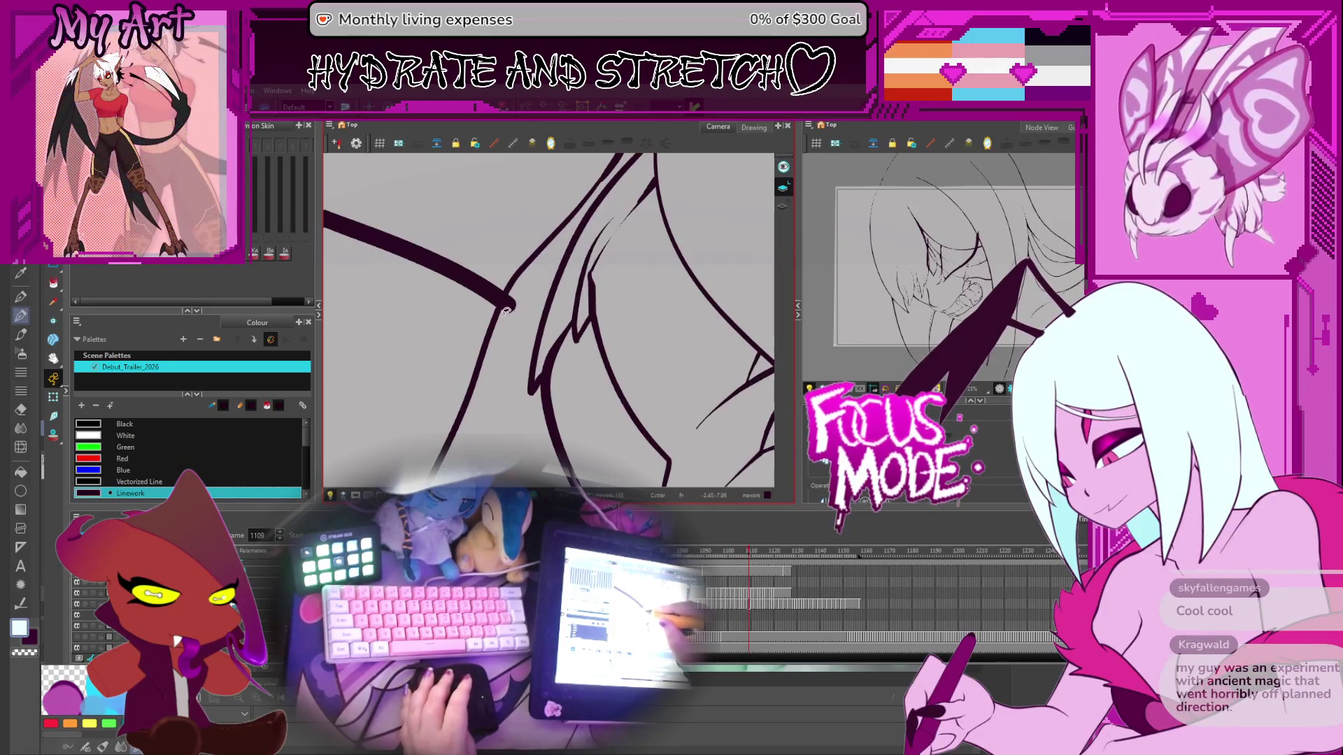
key("period")
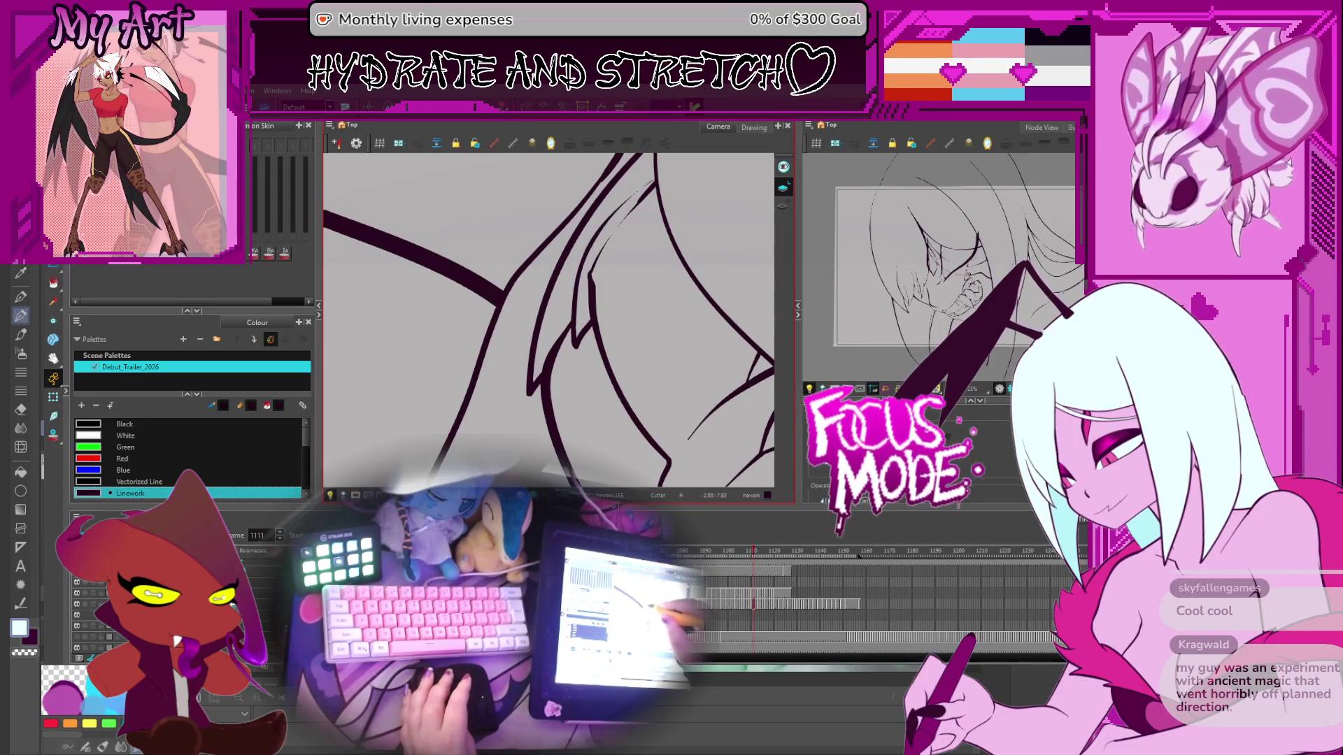
key("period")
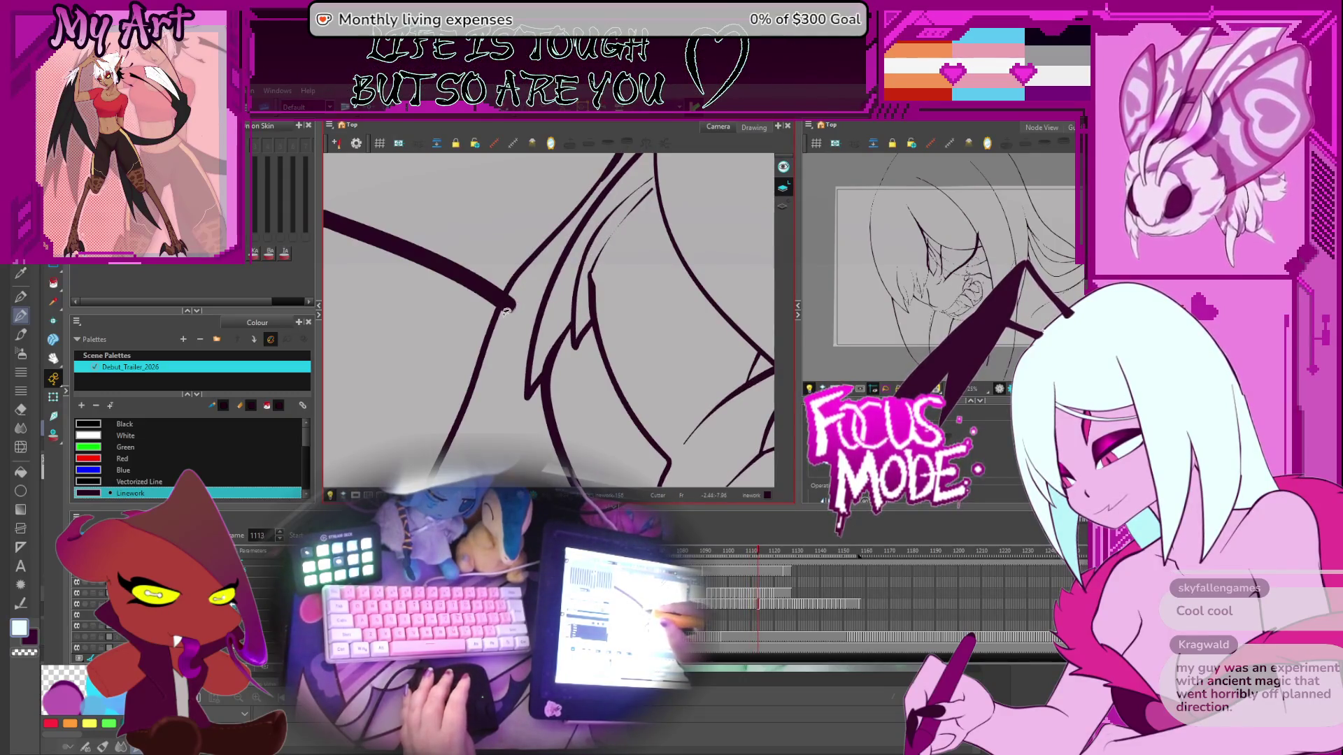
key("period")
key("period")
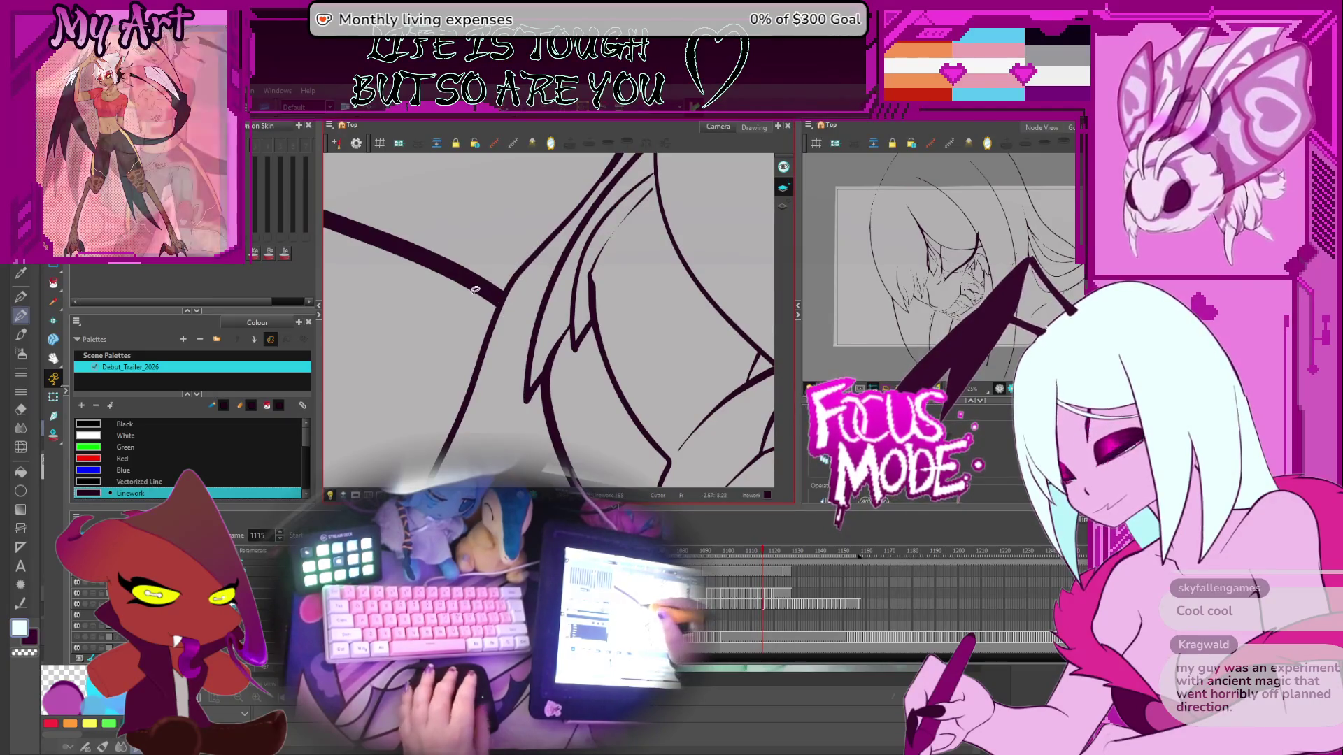
left_click_drag(578, 343, 493, 401)
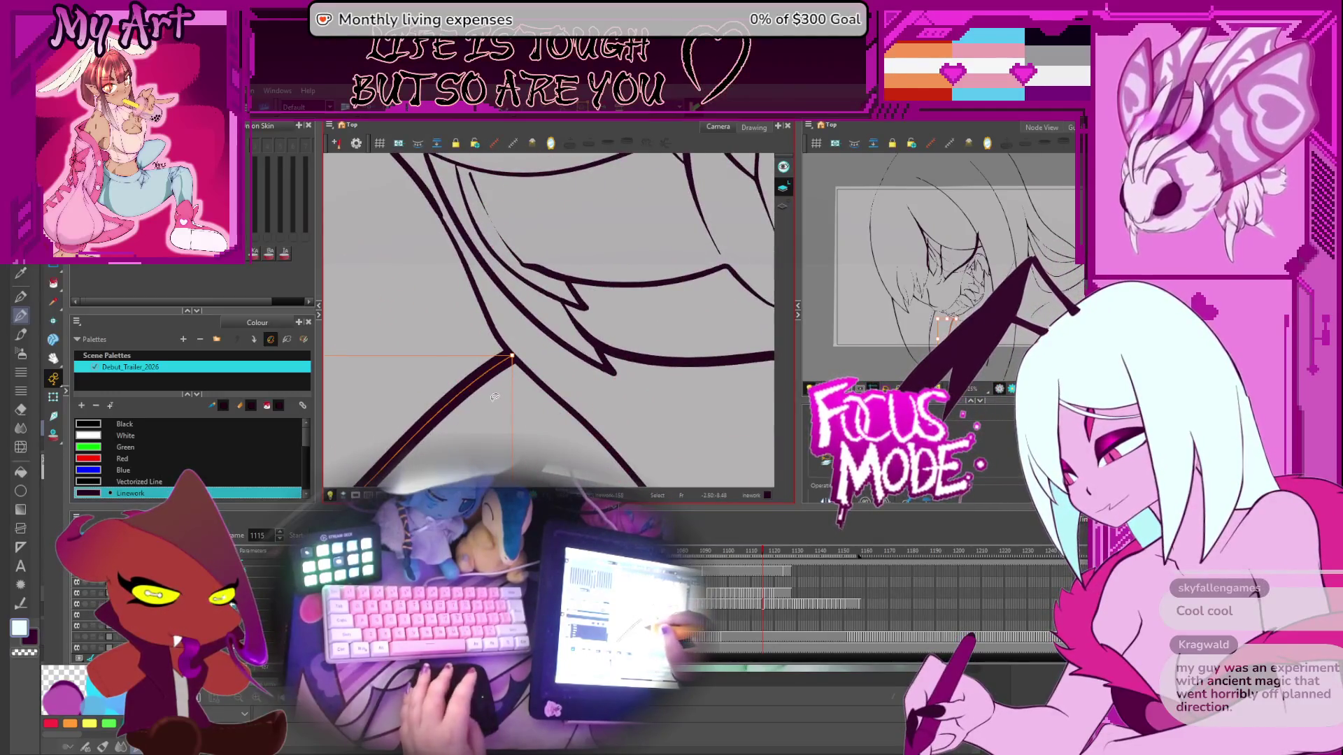
Step: Select the thick neck stroke below the fangs on frame 1116 and rotate the view level
key("period")
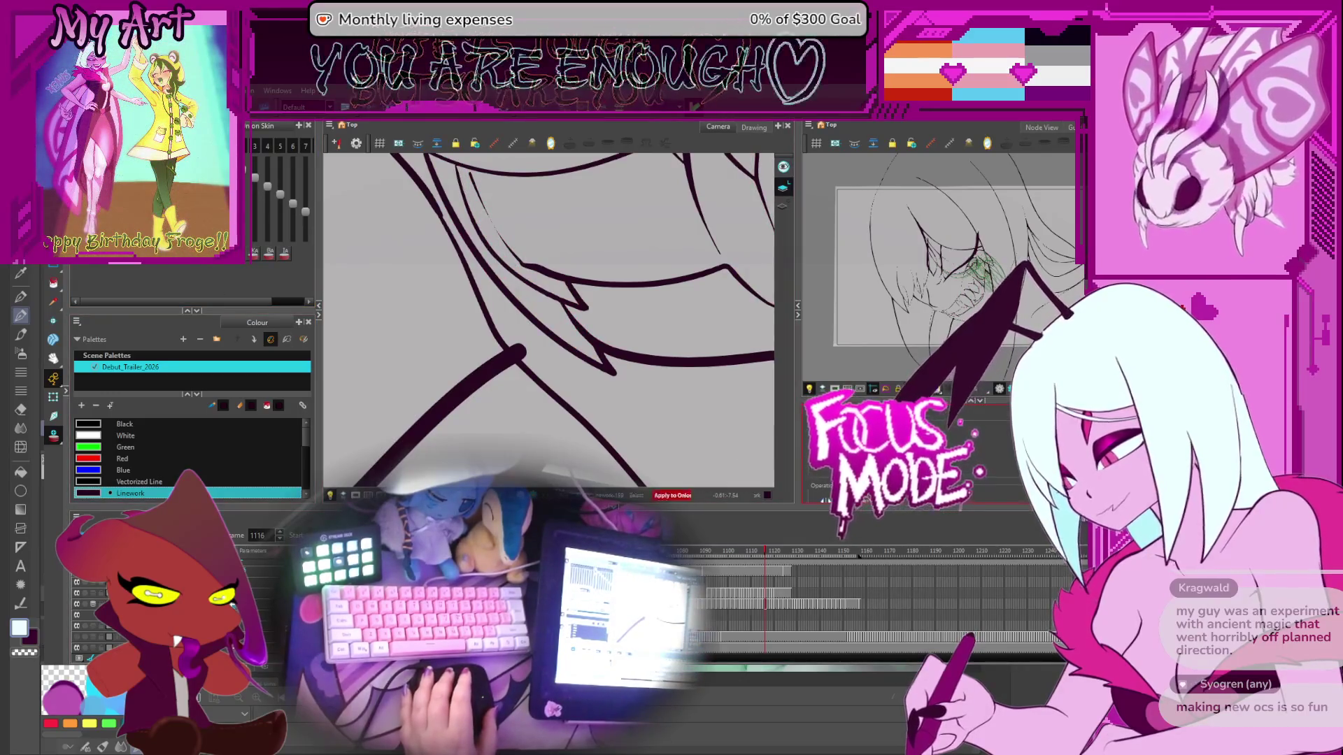
left_click(467, 395)
scroll(500, 435, "down", 5)
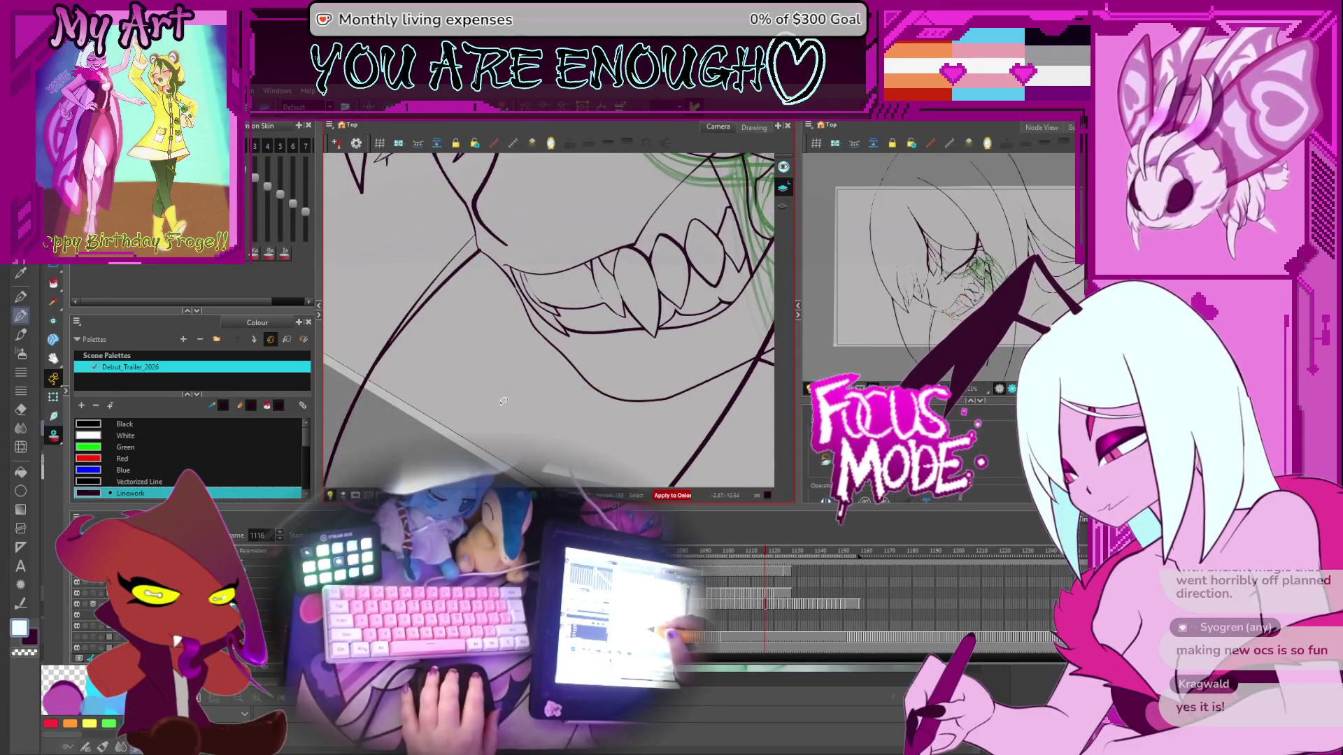
left_click_drag(579, 399, 597, 357)
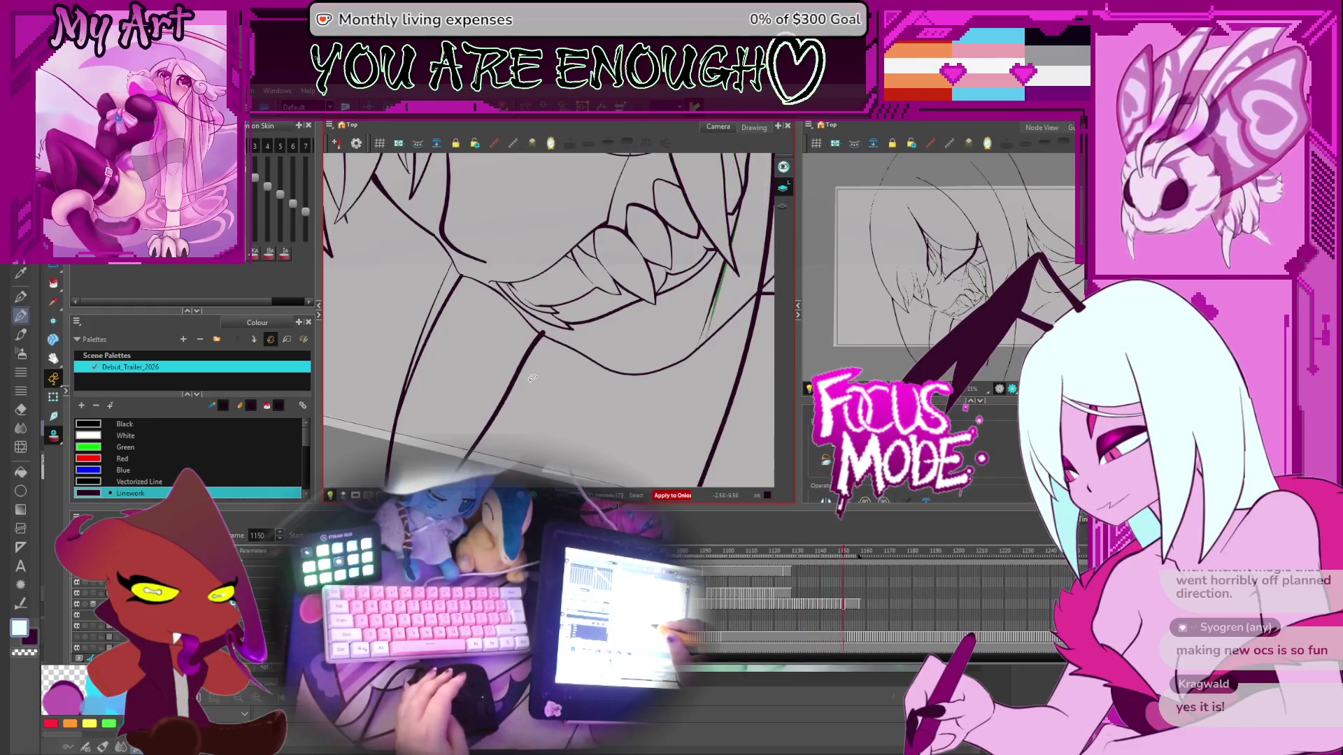
key("comma")
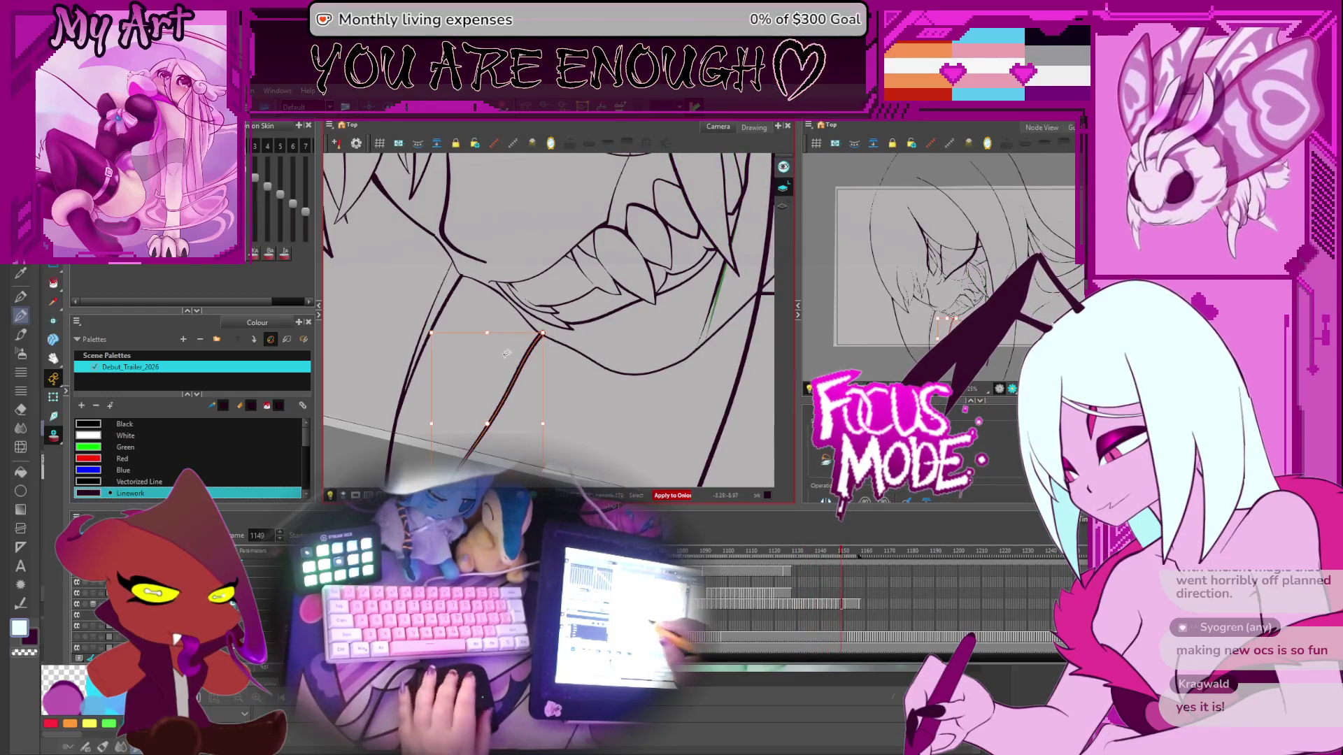
left_click_drag(535, 371, 603, 376)
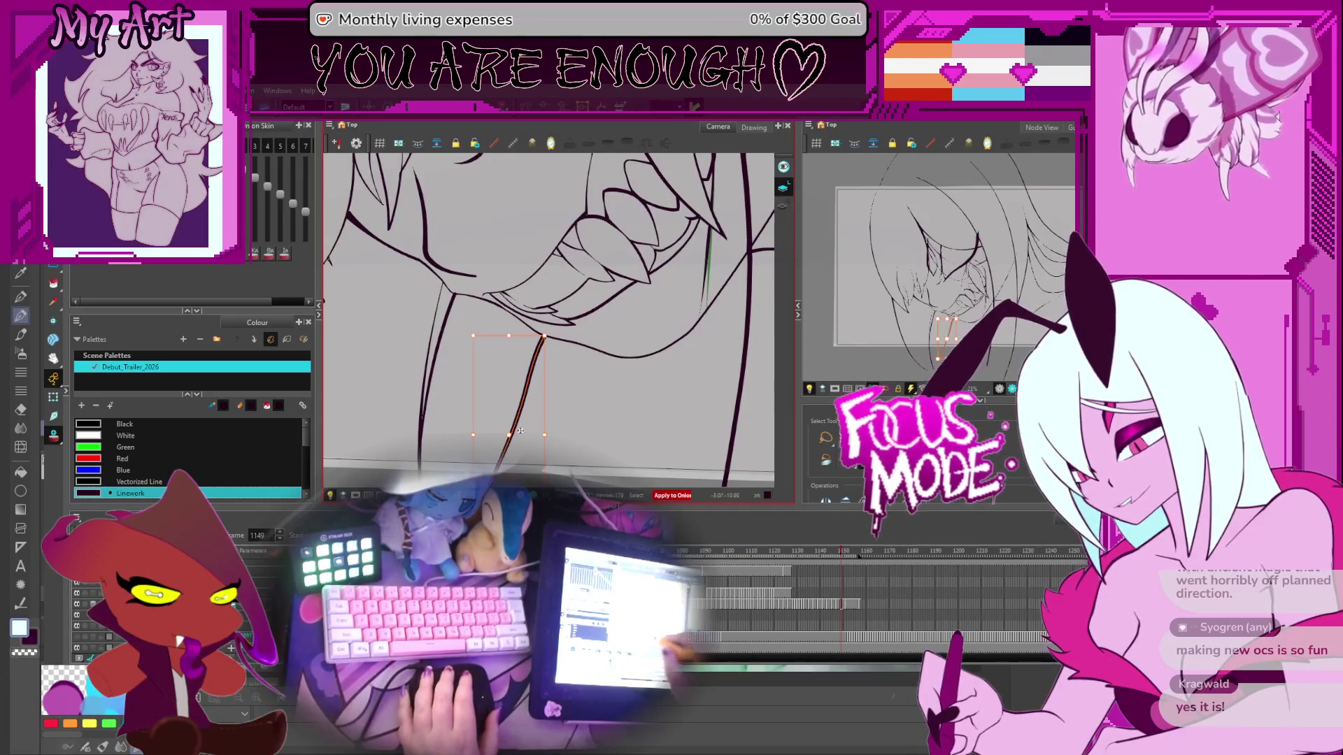
Step: Review the neck stroke on frames 1155 to 1158, zoom out, then jump back to frame 1144
key("period")
key("period")
key("period")
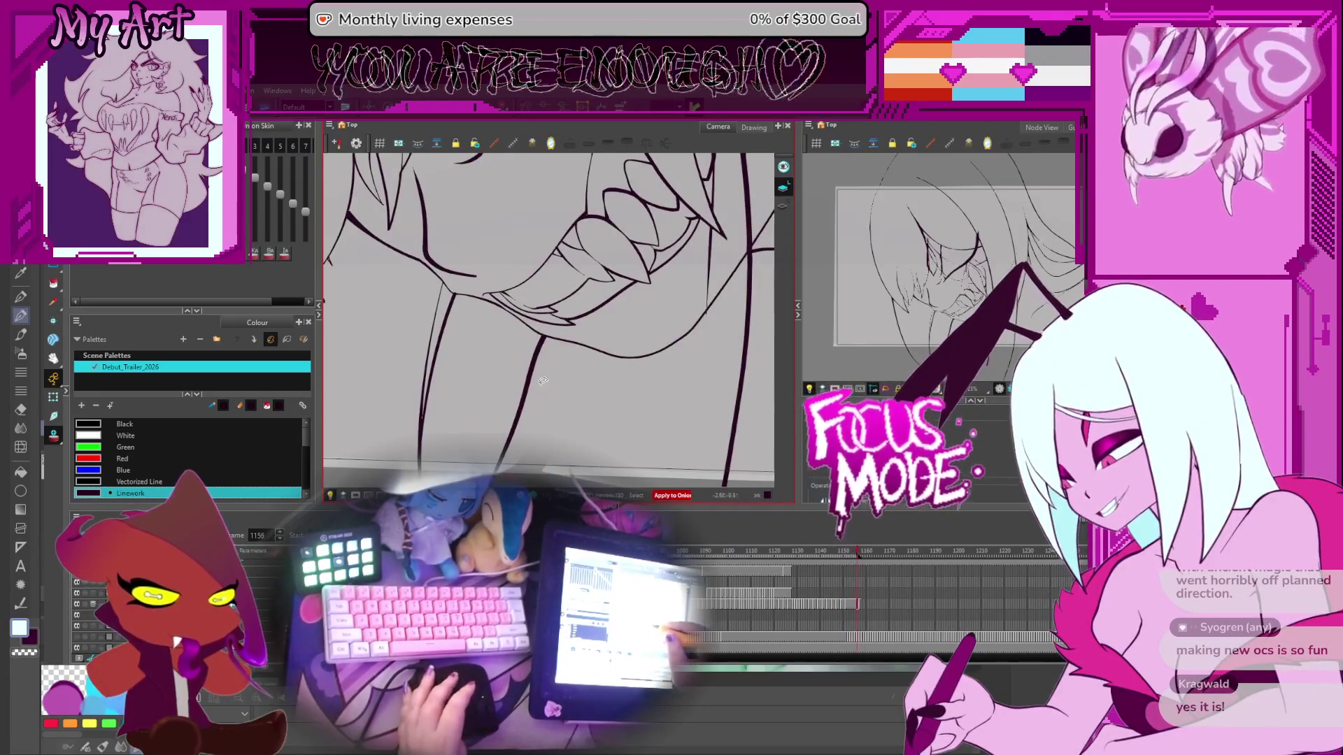
key("period")
key("period")
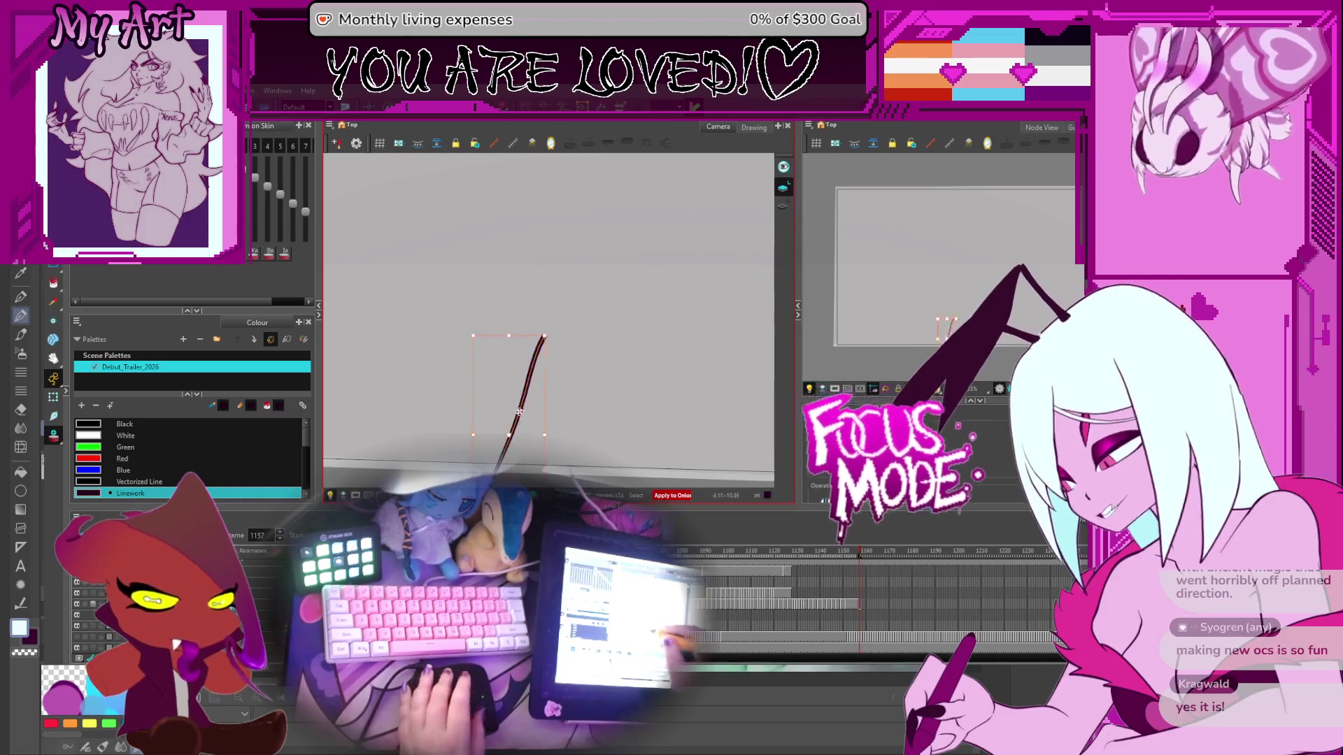
key("comma")
key("comma")
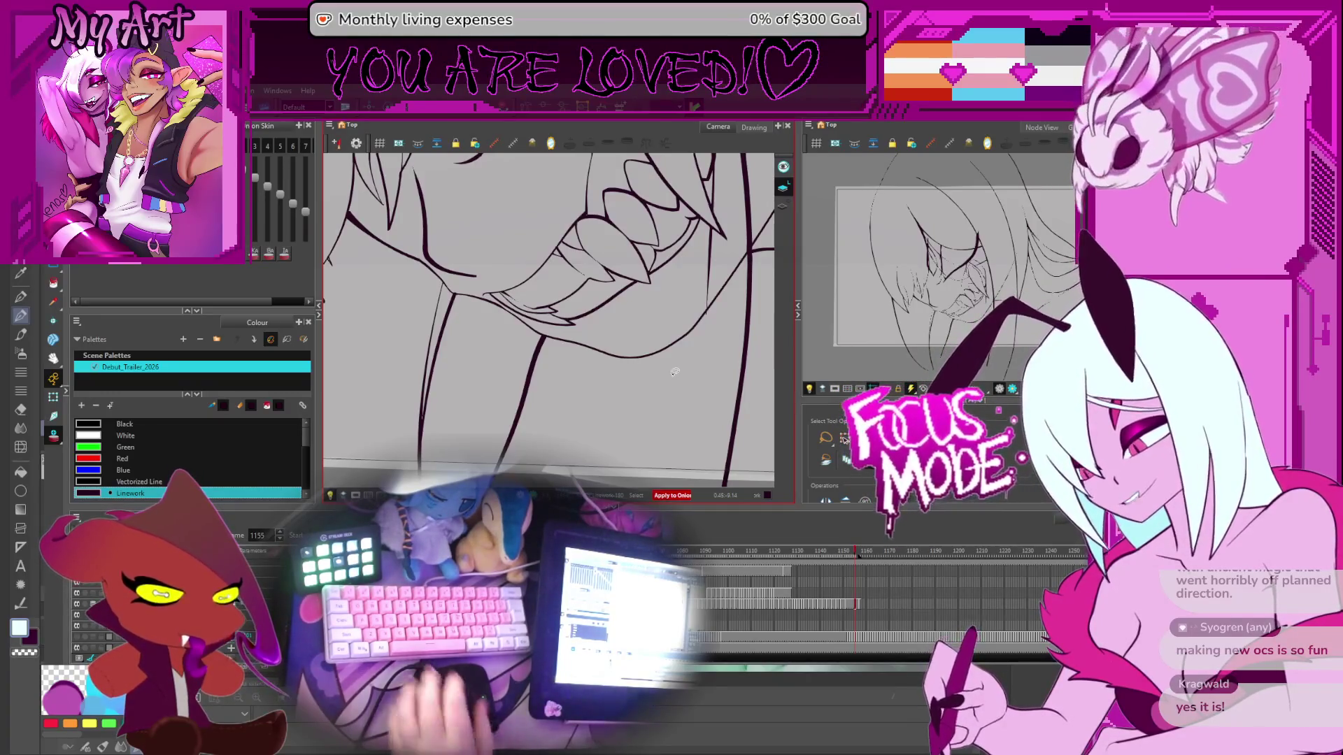
scroll(579, 403, "up", 2)
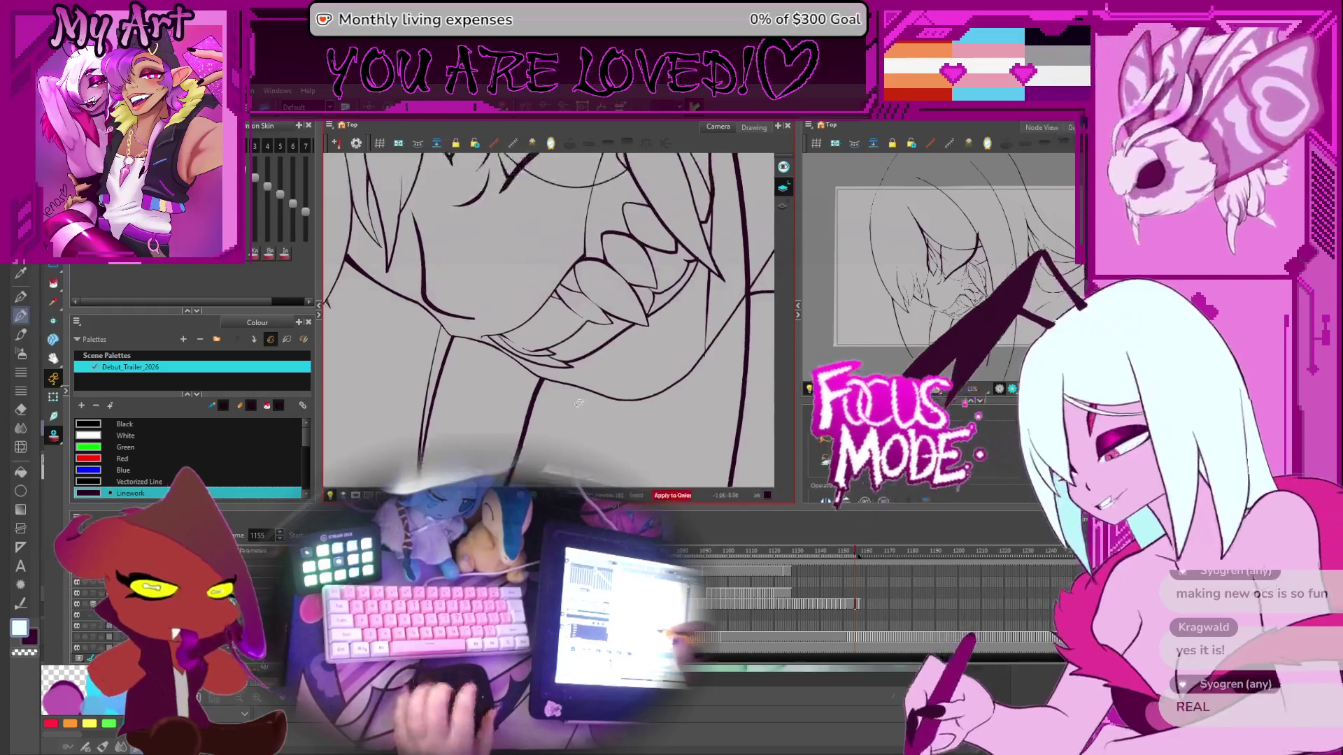
scroll(579, 403, "down", 2)
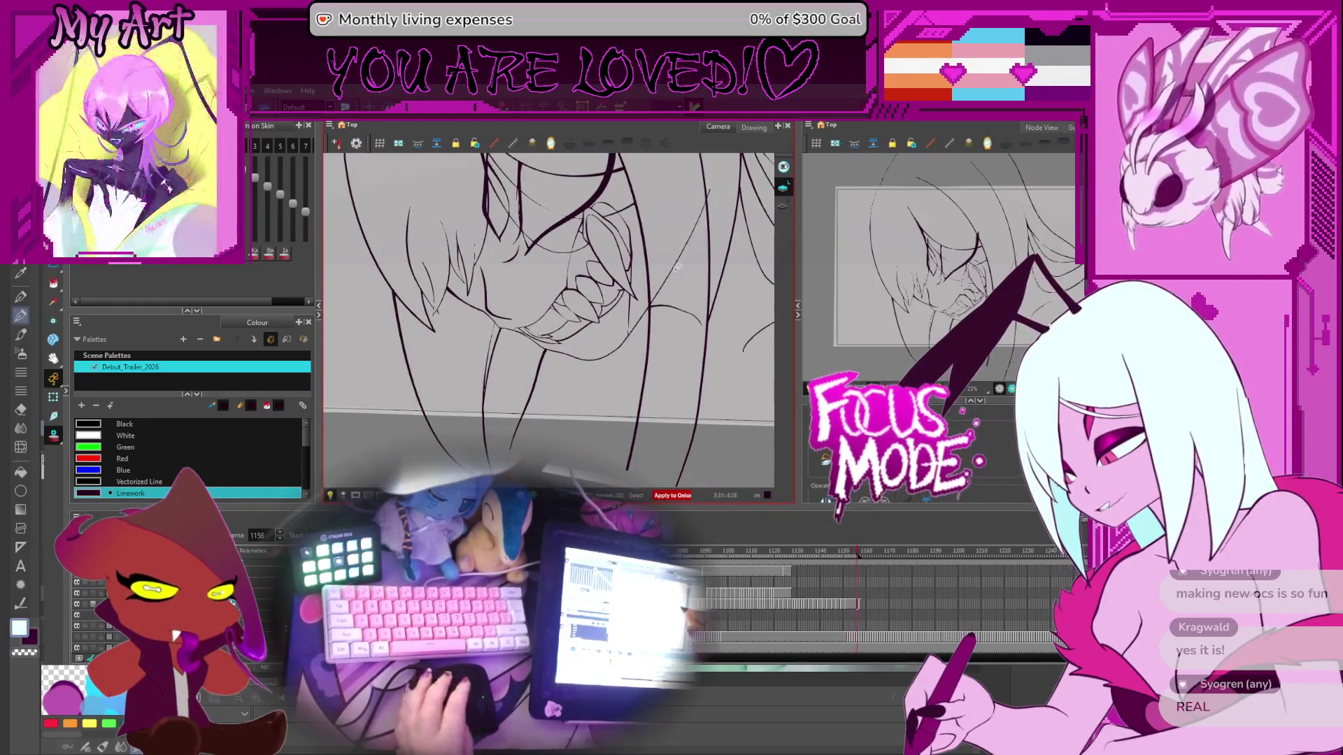
scroll(677, 268, "down", 5)
key("semicolon")
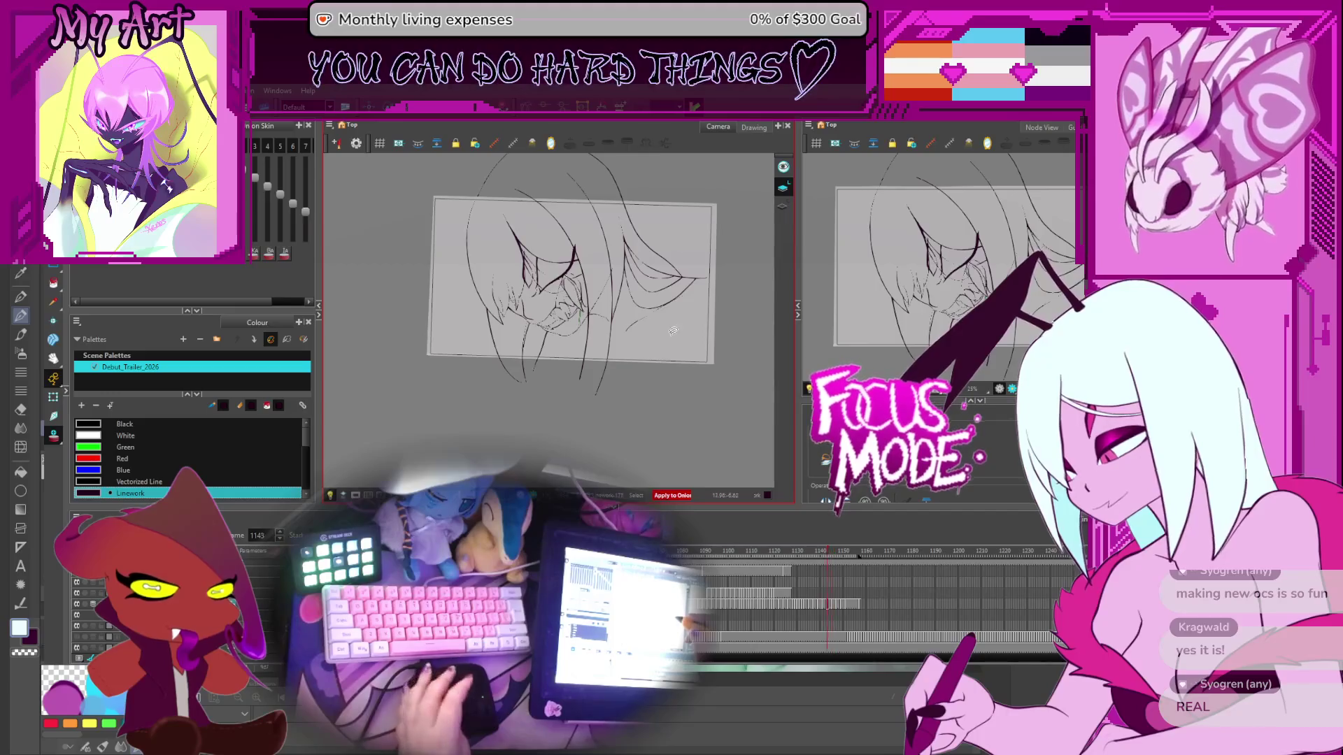
Step: Recentre the face and step back through the frames from about 1109 to 1052
scroll(548, 327, "up", 3)
left_click_drag(670, 303, 647, 319)
key("comma")
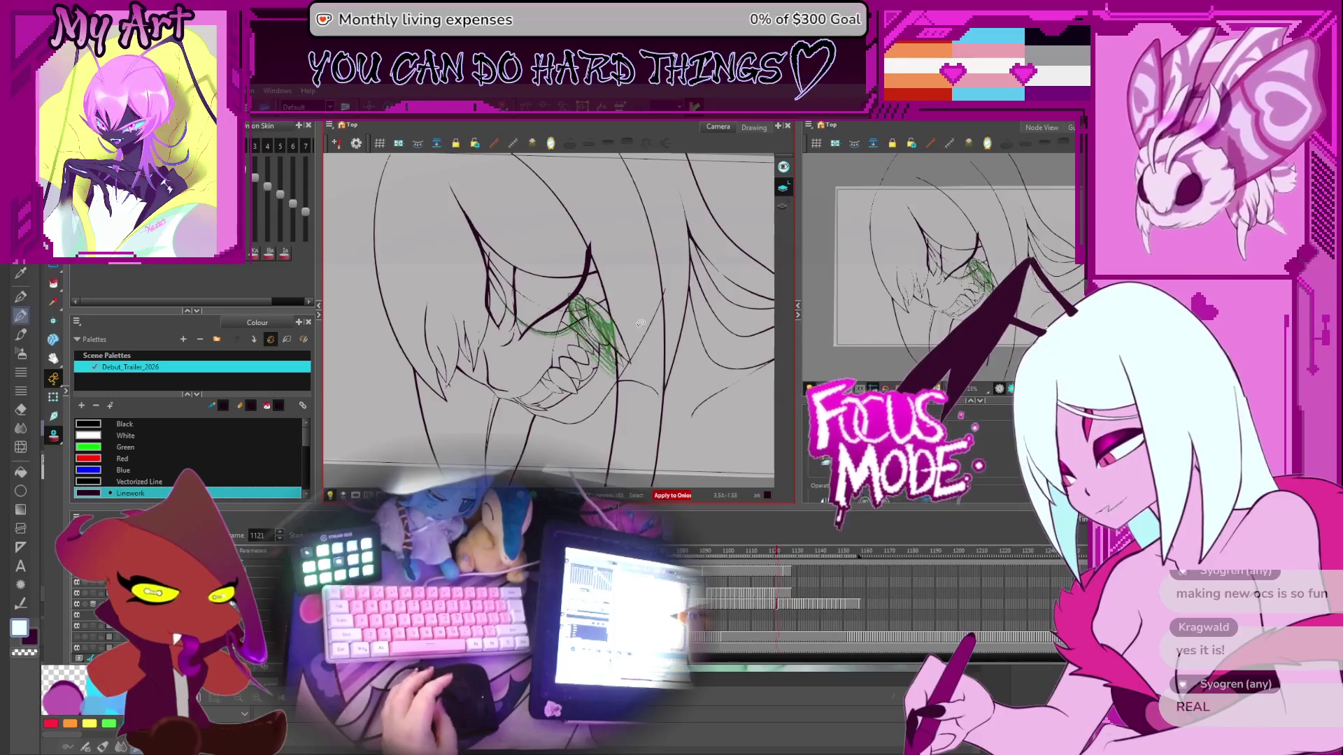
key("comma")
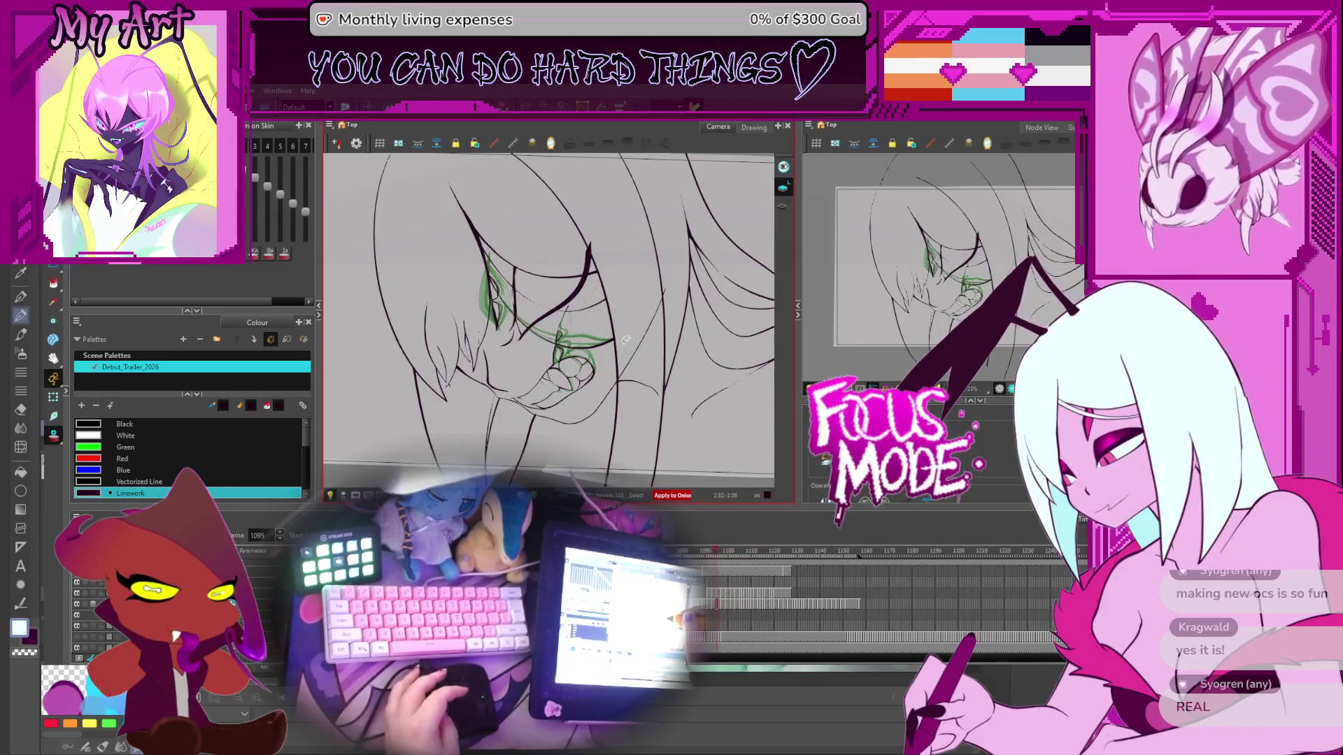
key("comma")
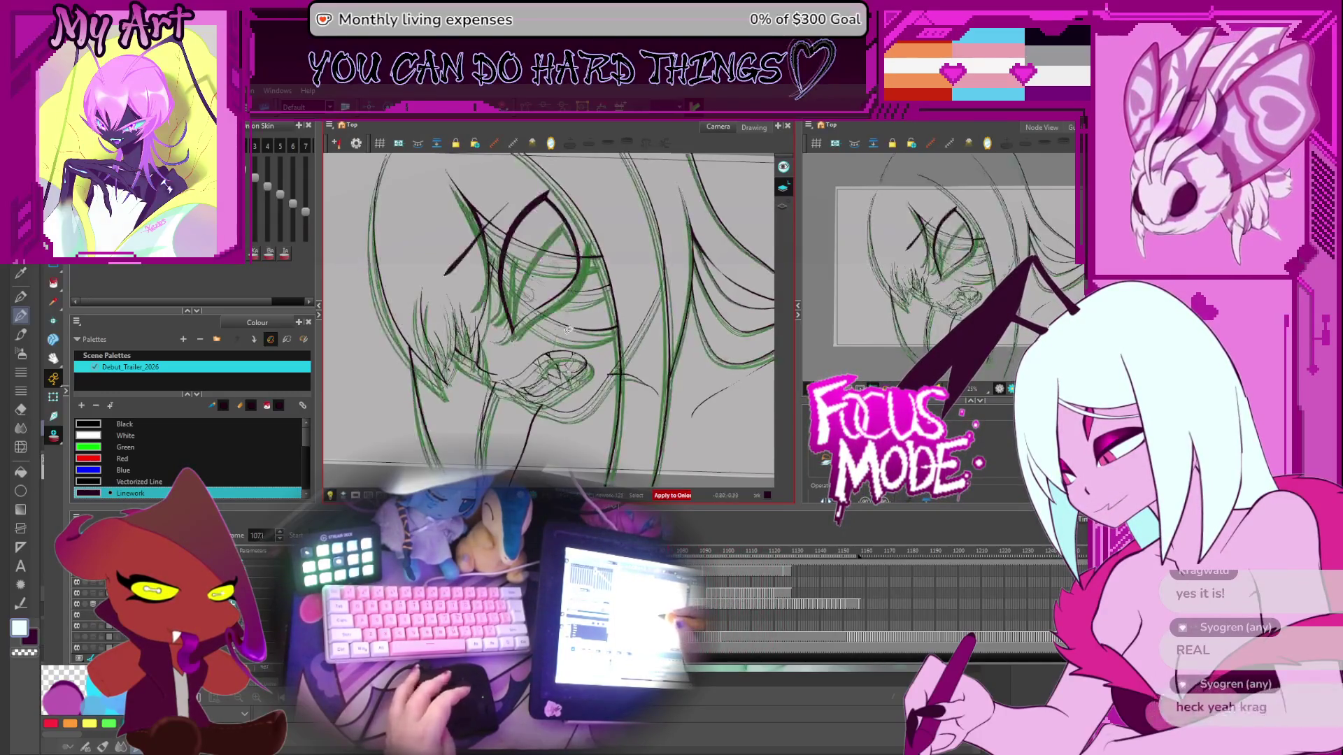
key("comma")
key("period")
key("period")
key("period")
key("period")
key("period")
key("period")
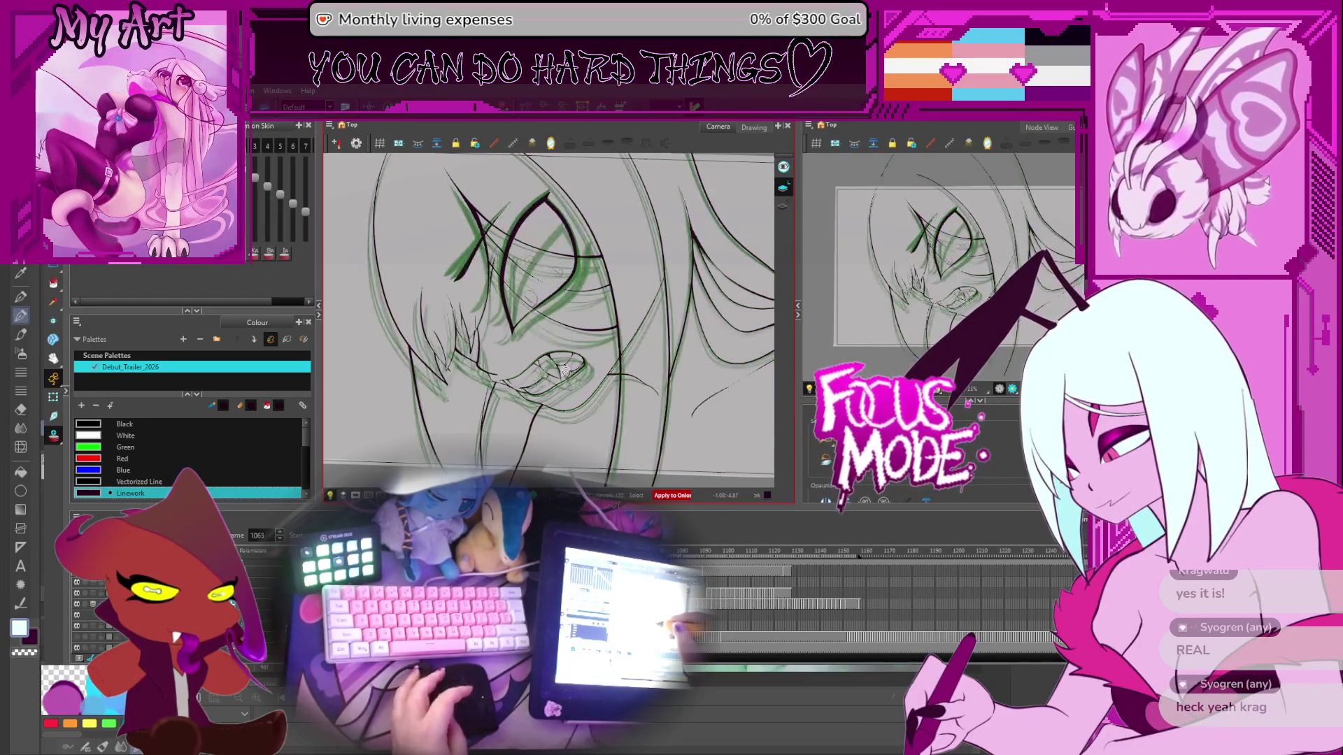
Step: Rotate the view about 30 degrees and flip between frames 1089 and 1068, ending on 1072
left_click_drag(619, 260, 619, 308)
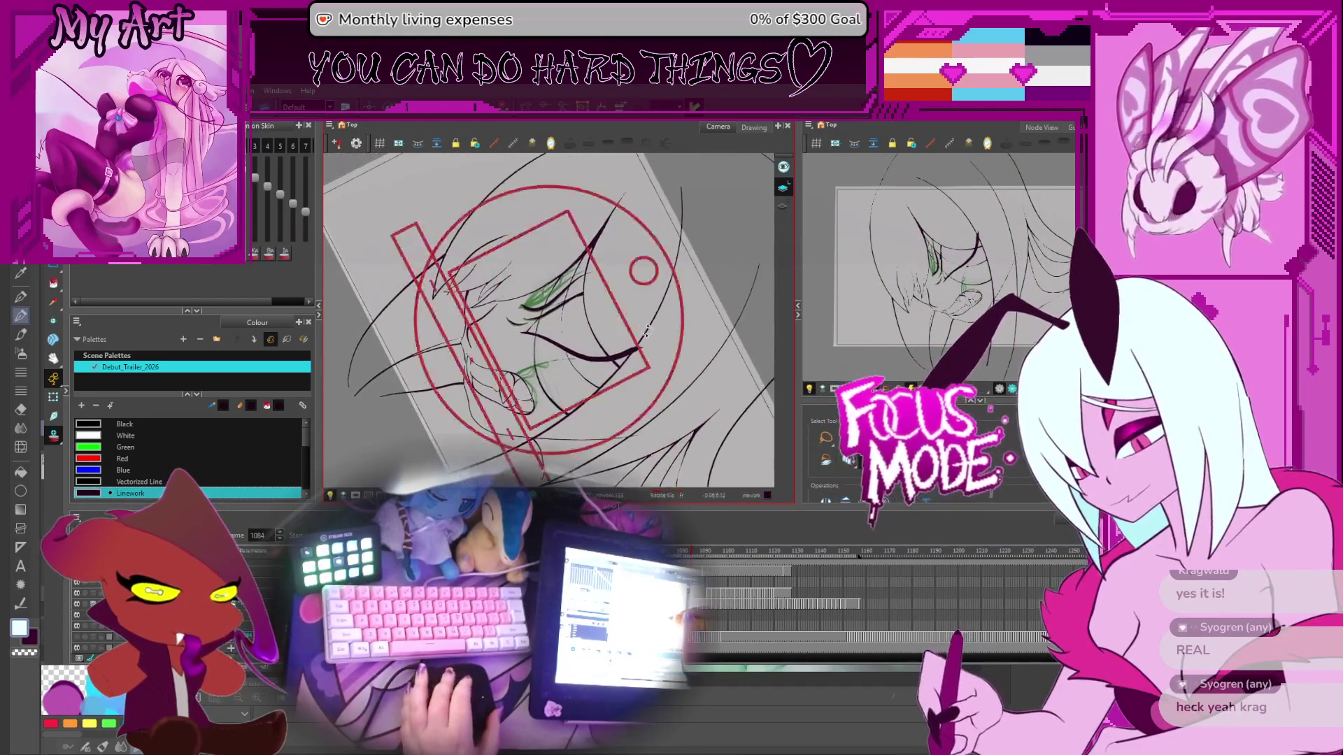
key("period")
key("period")
key("period")
key("comma")
key("comma")
key("comma")
key("comma")
key("comma")
key("comma")
key("period")
key("period")
key("period")
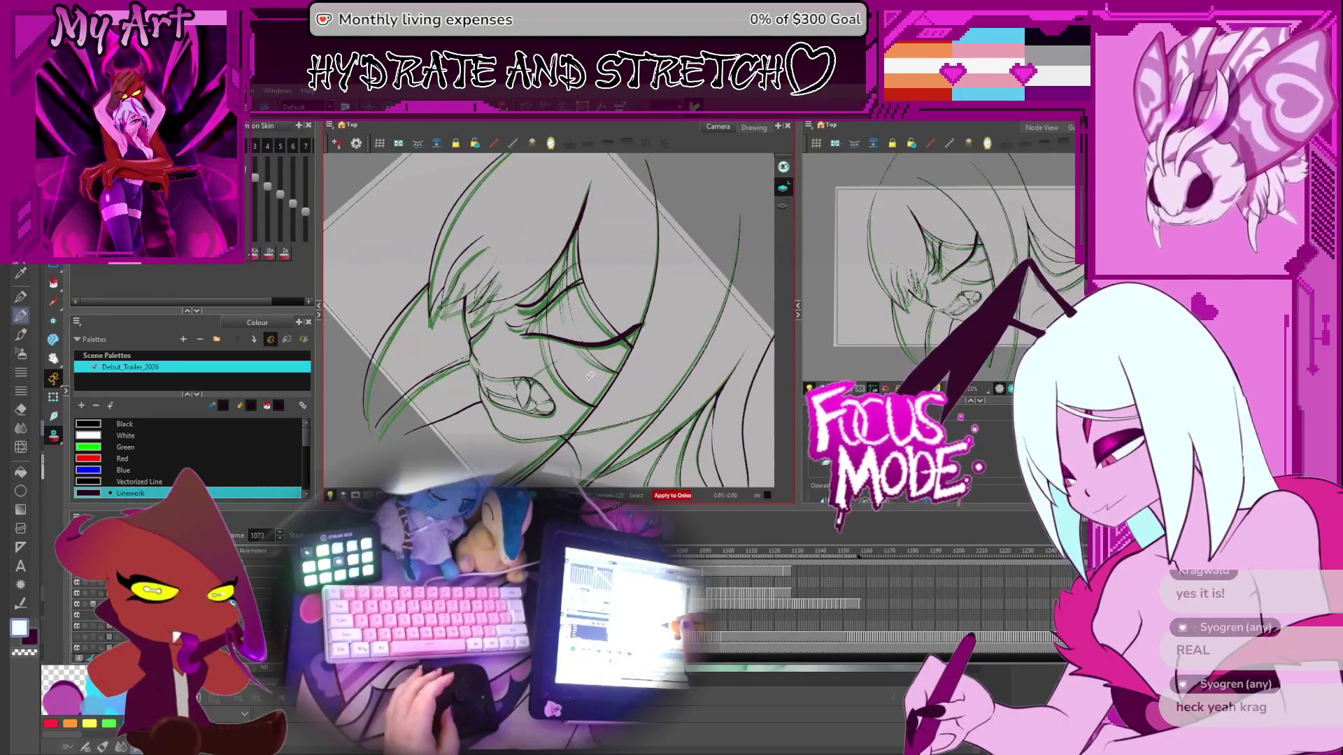
key("comma")
key("comma")
key("comma")
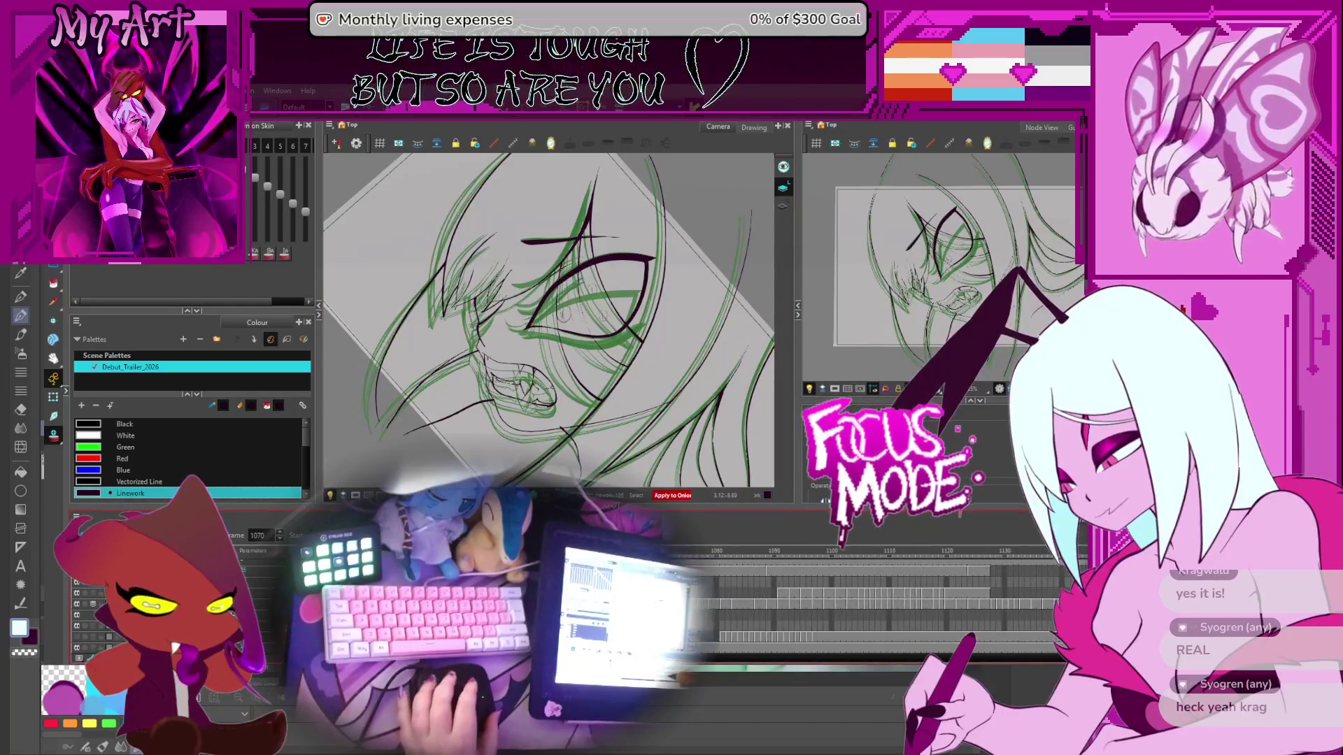
key("period")
key("comma")
key("period")
key("comma")
key("comma")
key("period")
key("period")
key("period")
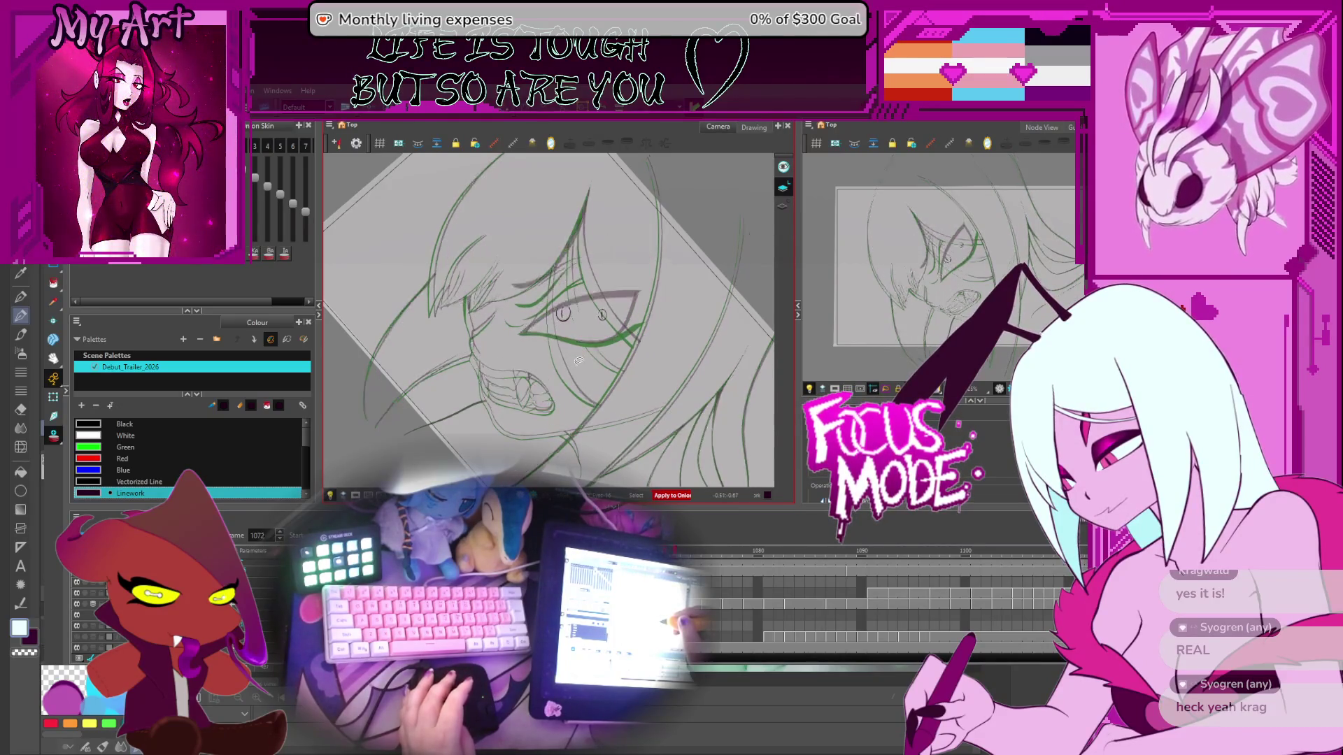
Step: Lasso both pupils of the eye and reselect them on frame 1070
left_click_drag(551, 297, 614, 327)
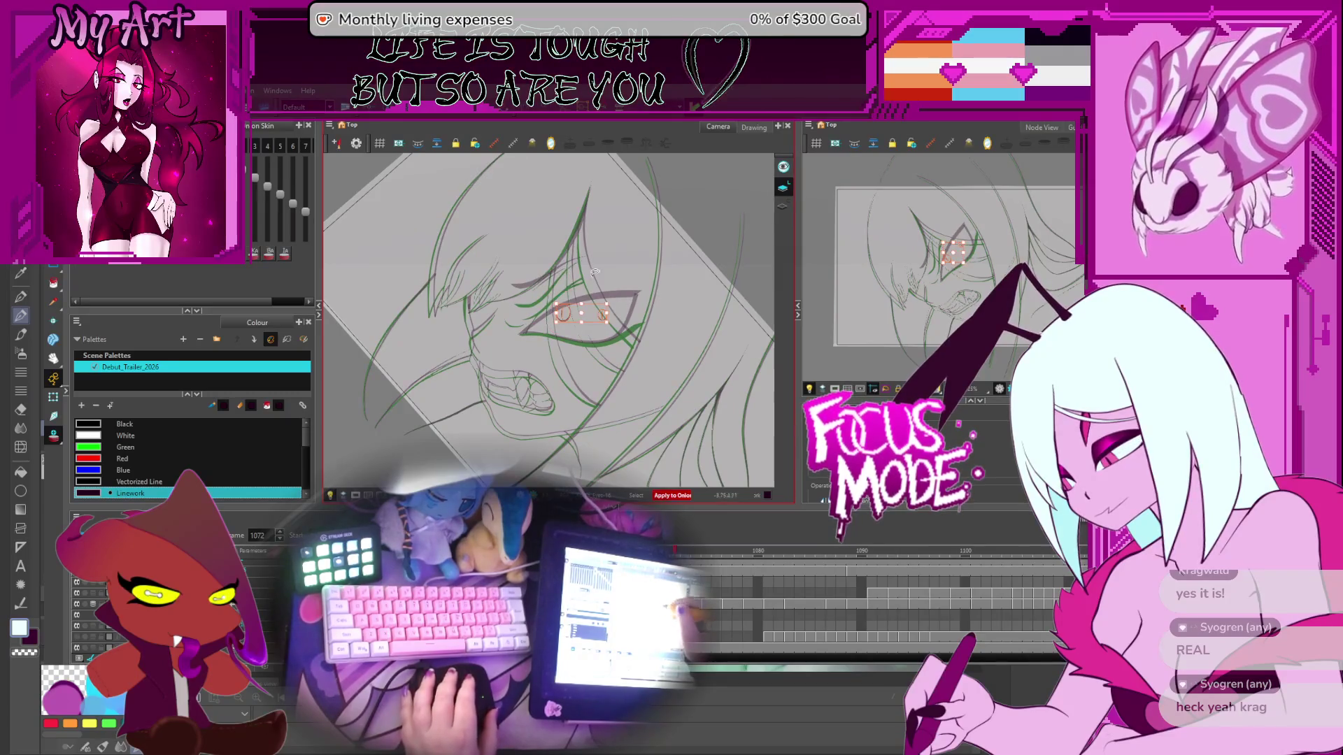
key("2")
key("2")
left_click_drag(648, 289, 581, 334)
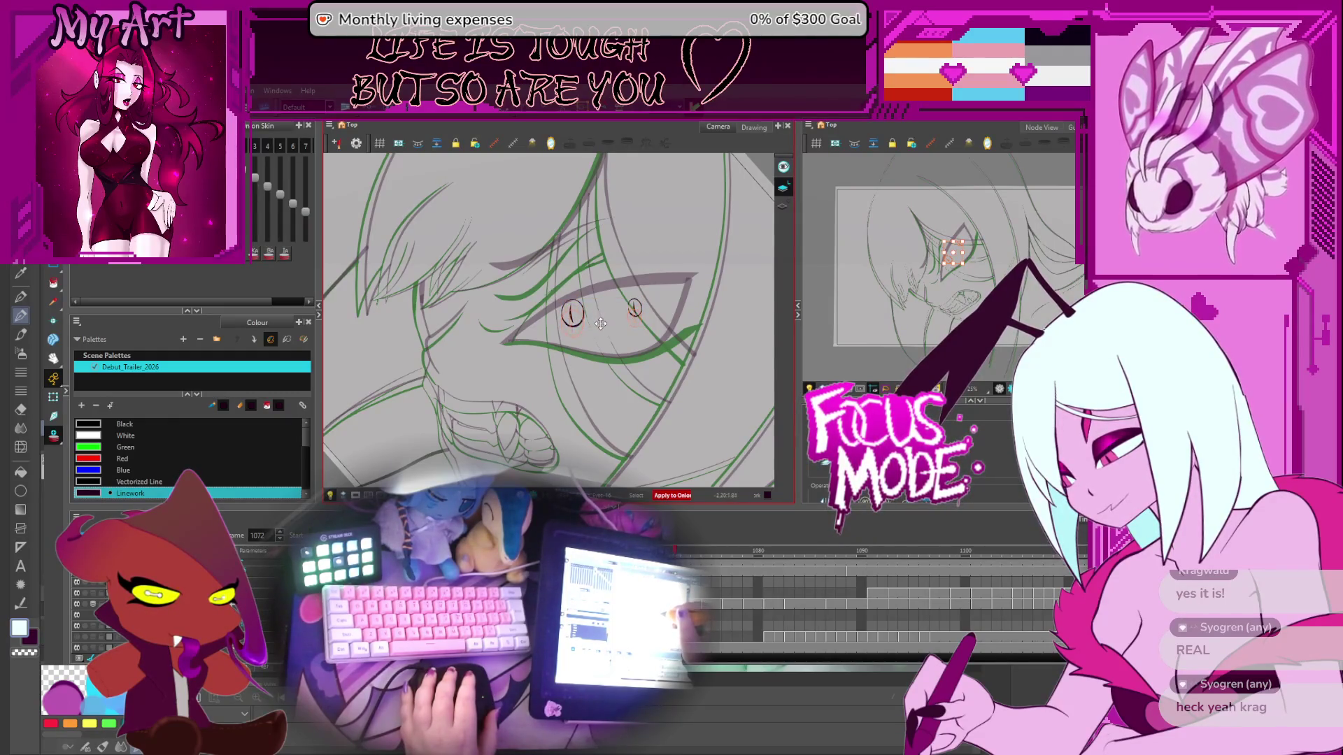
key("comma")
key("comma")
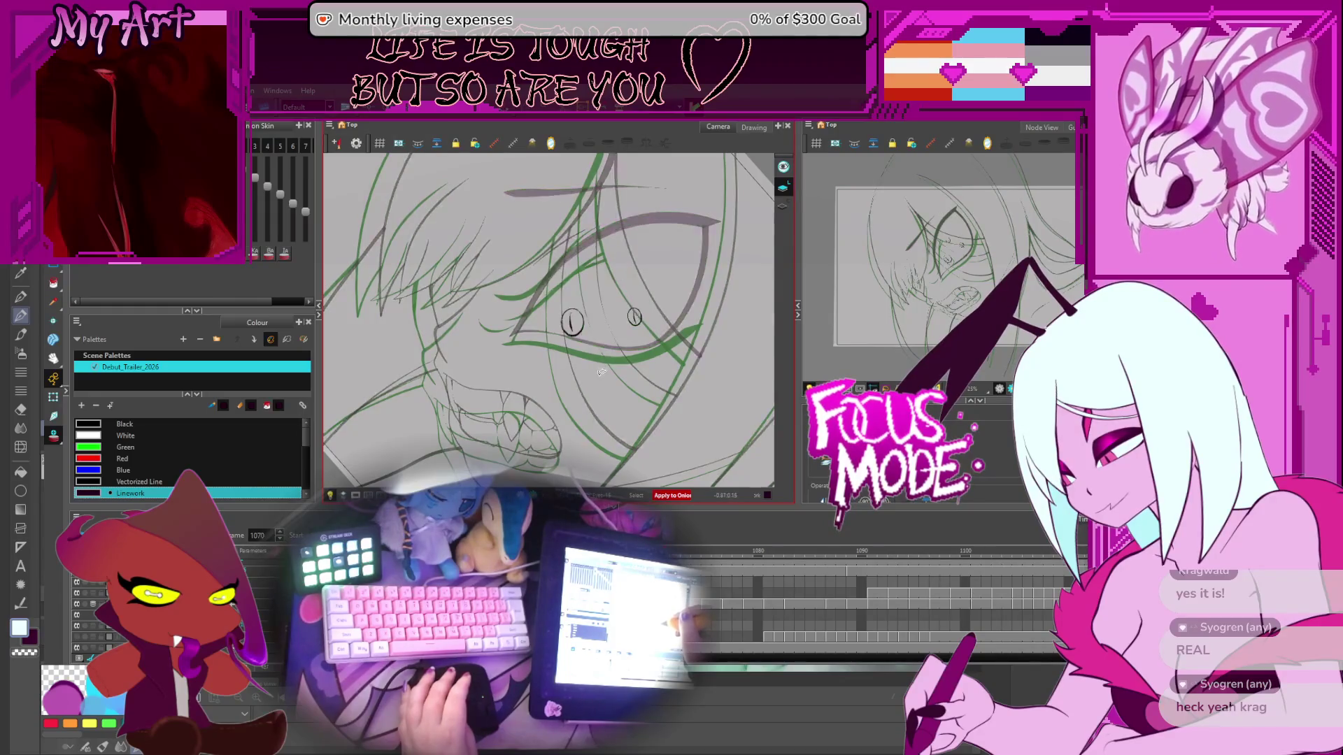
key("ctrl+a")
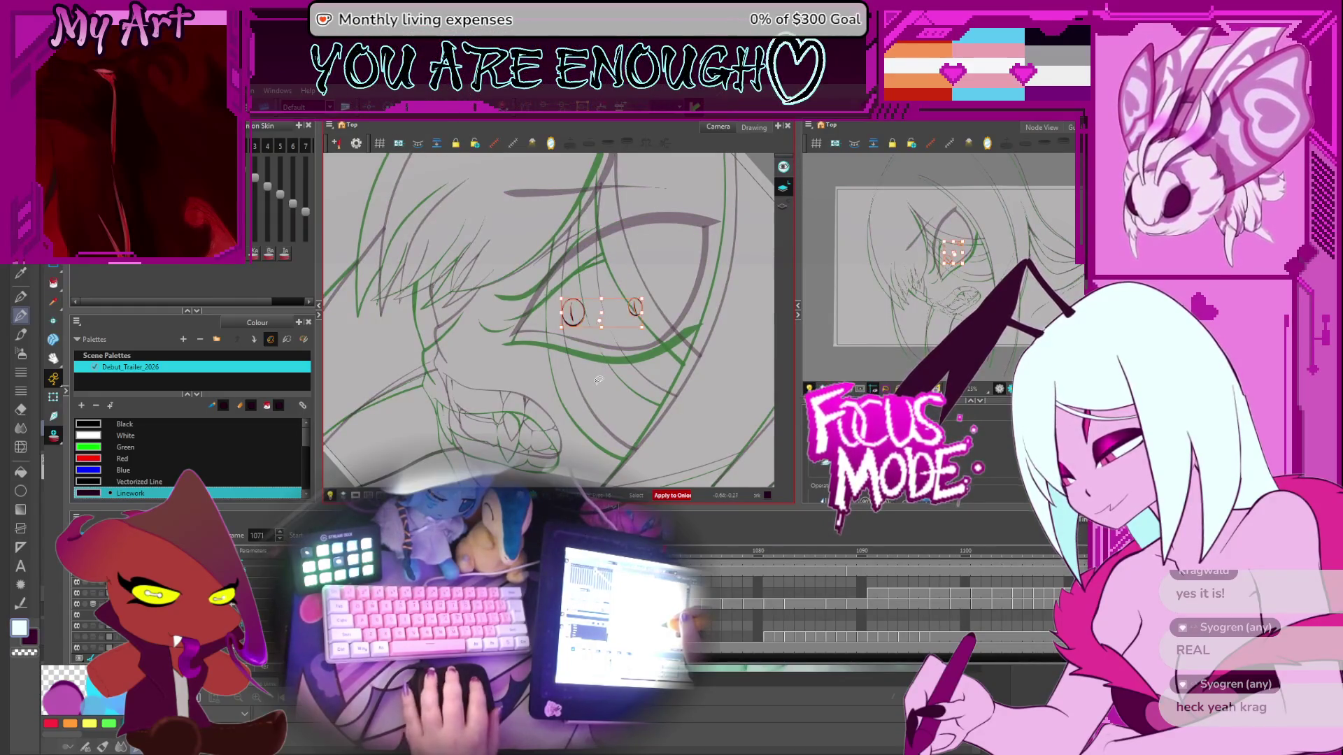
Step: Flip between neighbouring frames 1070 and 1071 to compare the pupil positions
key("comma")
key("period")
key("comma")
key("period")
key("comma")
key("period")
key("comma")
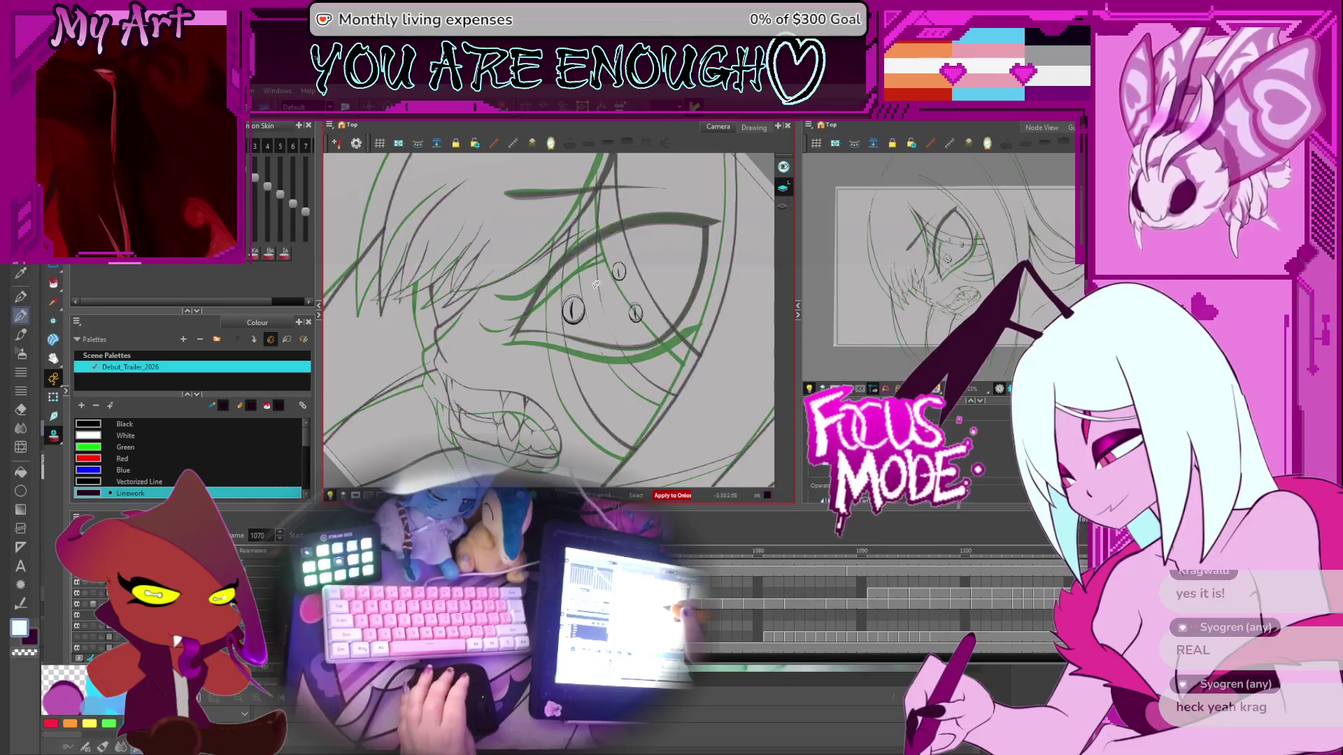
Step: Select both pupil strokes on frame 1071, deselect them, and return to frame 1072
key("ctrl+a")
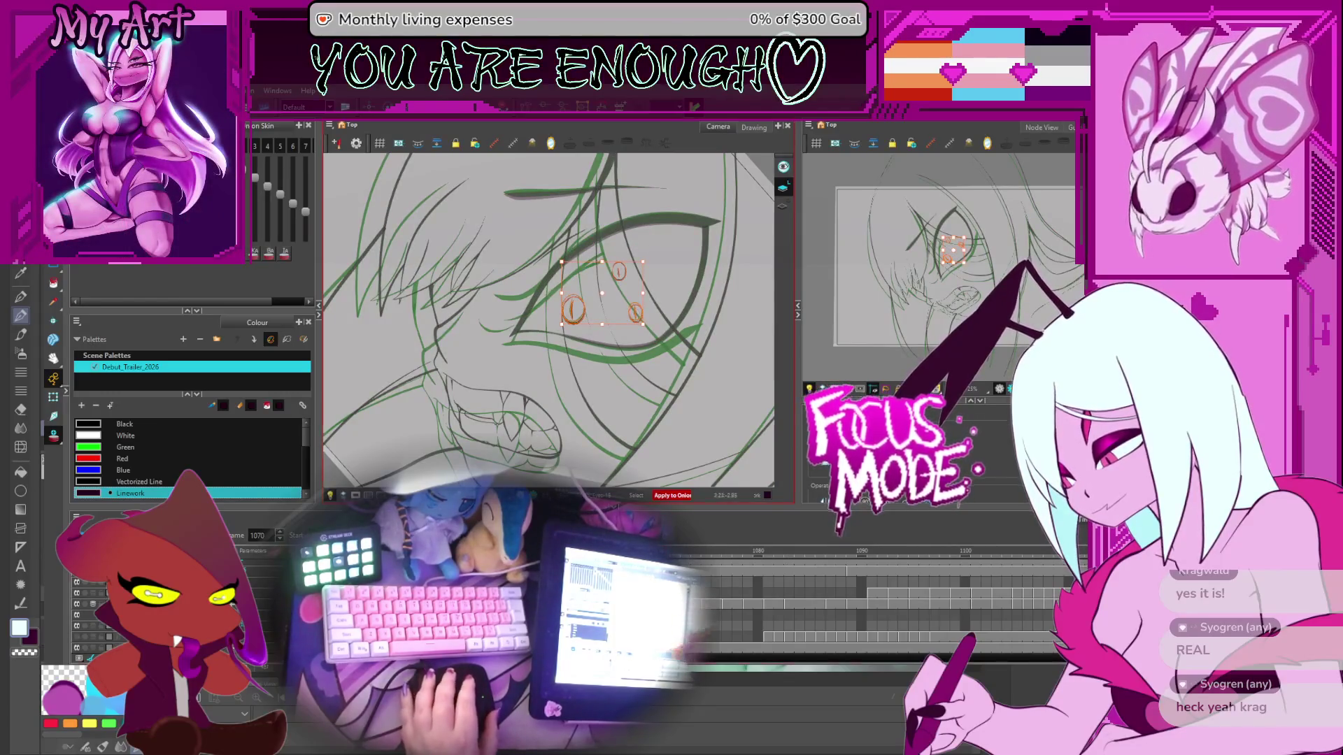
scroll(874, 602, "up", 3)
key("period")
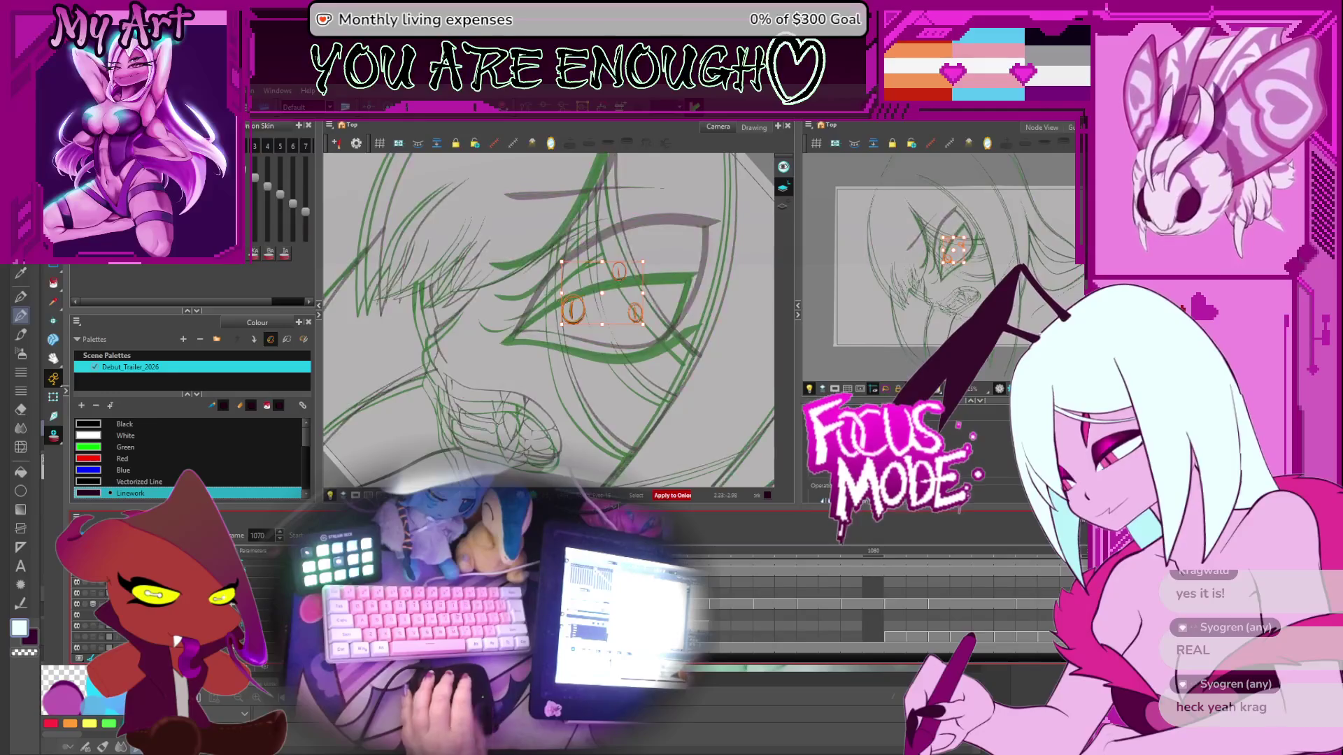
key("period")
key("period")
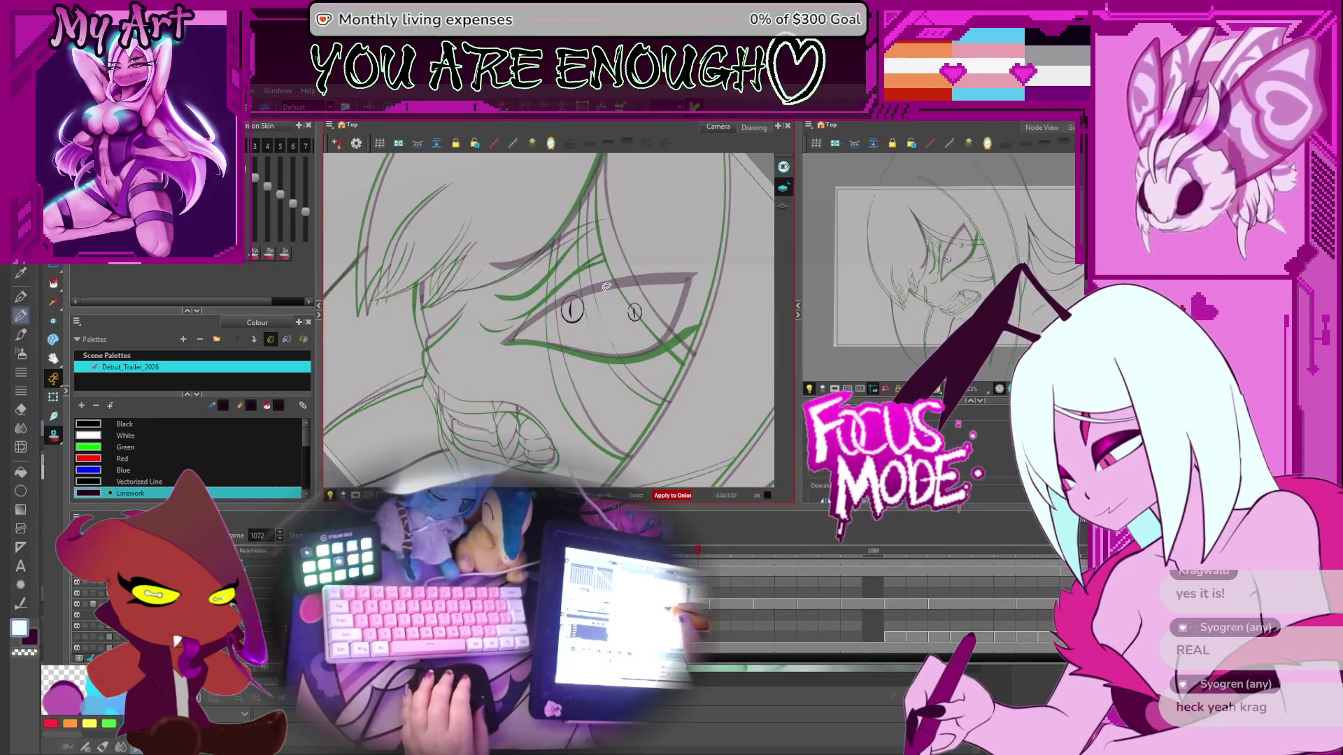
left_click_drag(588, 355, 609, 303)
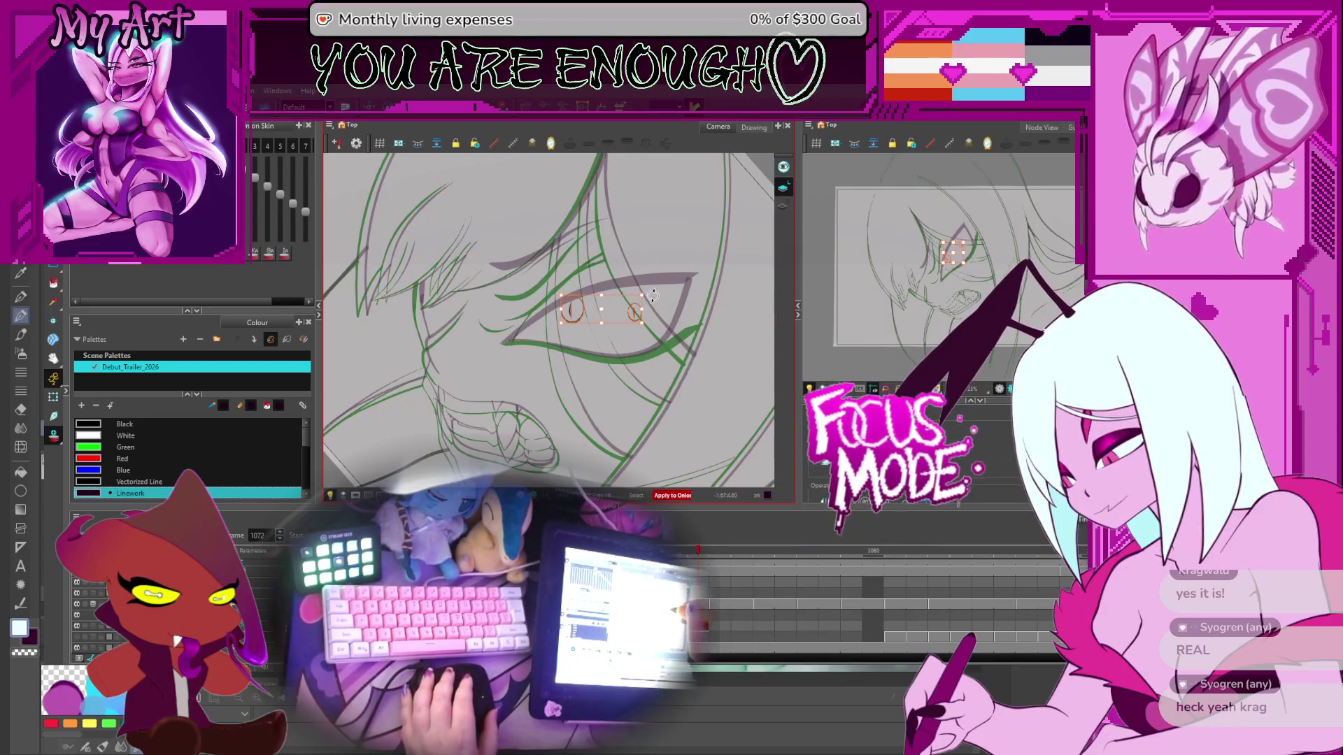
left_click(598, 326)
key("period")
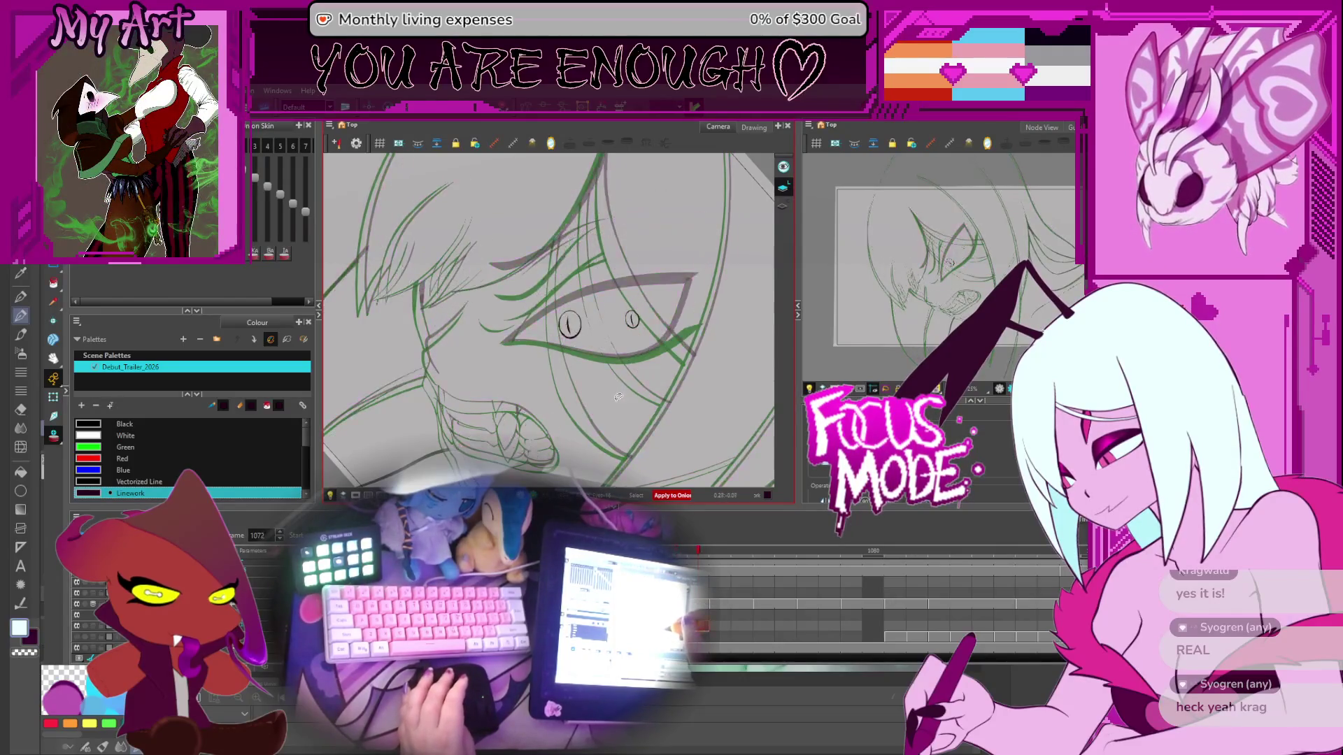
key("comma")
key("comma")
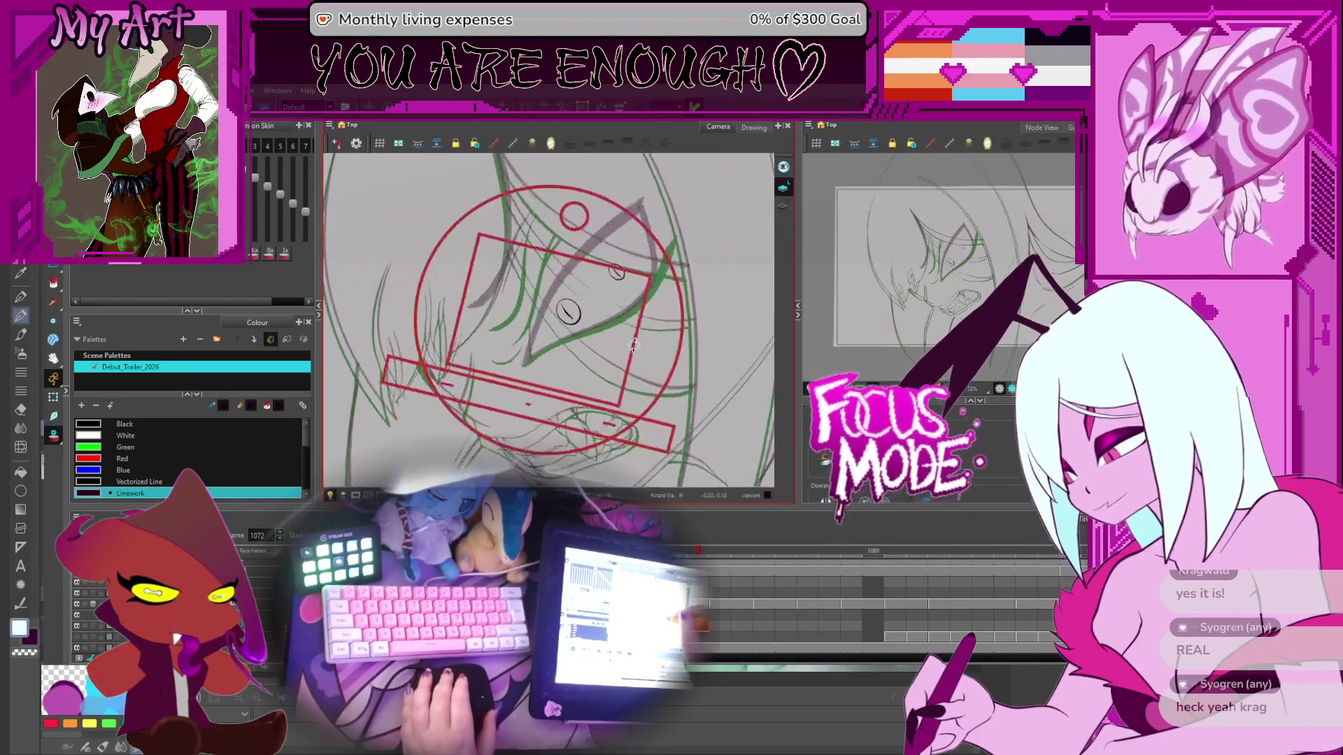
Step: Jump ahead to frame 1103, level and zoom out the view, then step to frame 1126
key("Return")
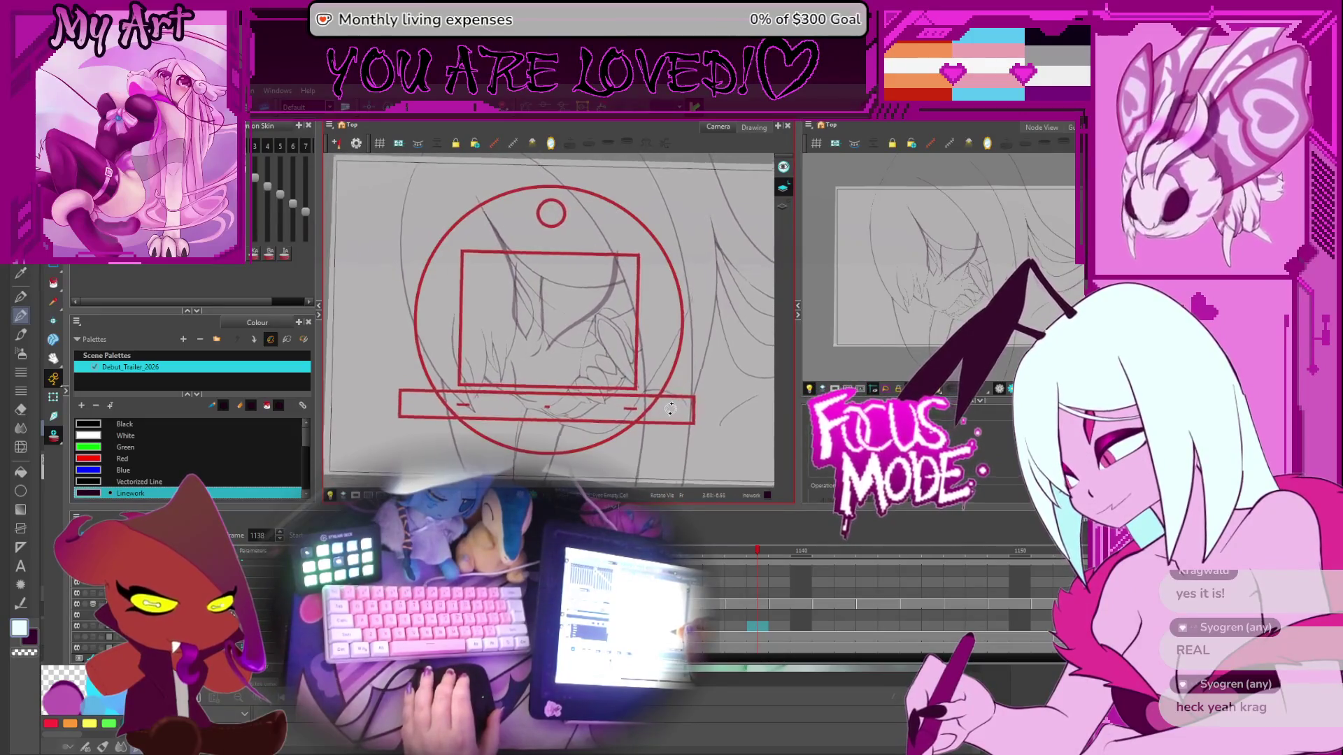
left_click_drag(671, 404, 657, 399)
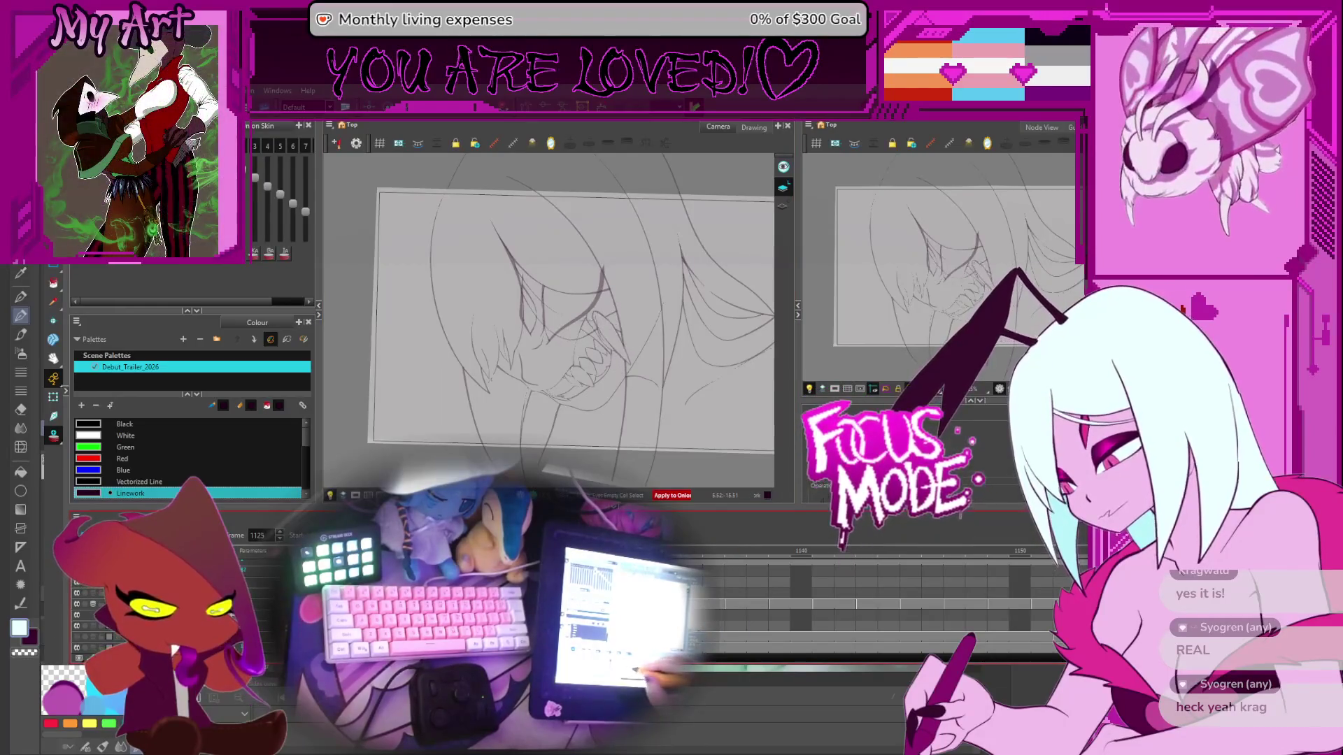
key("period")
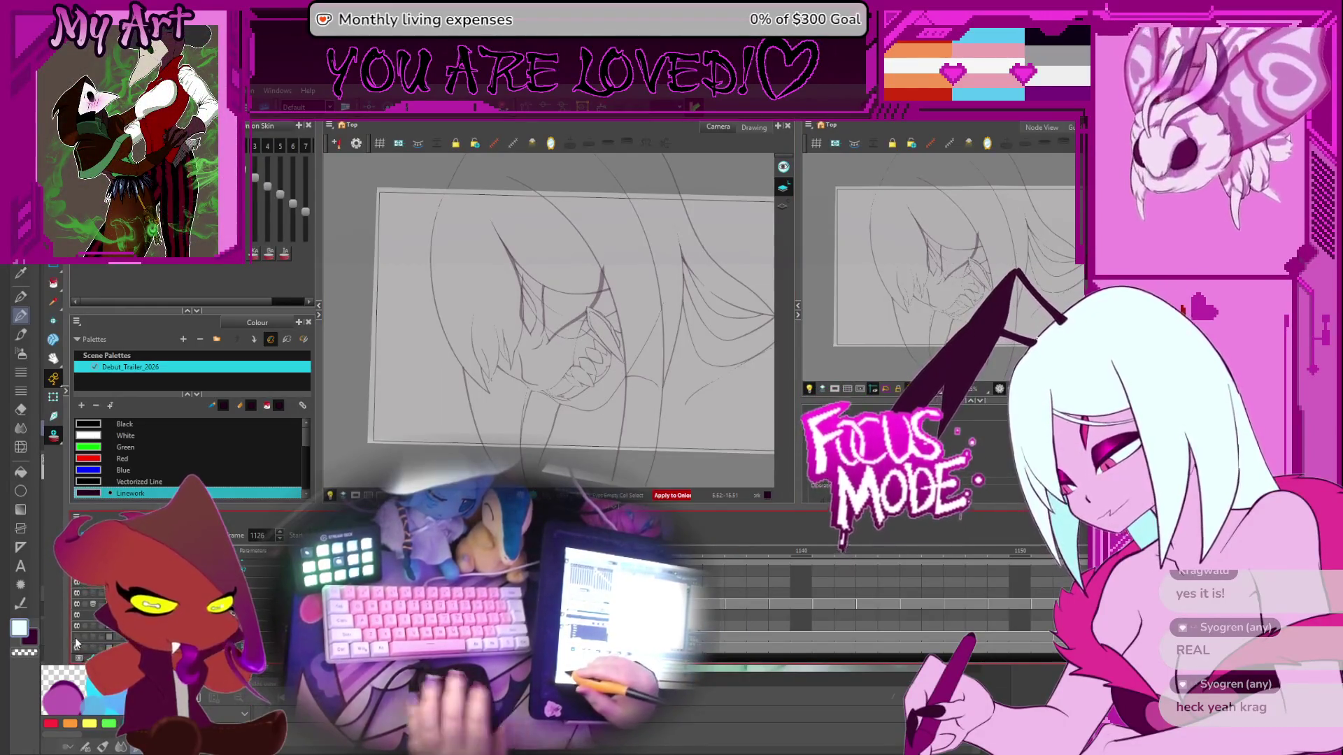
Step: Zoom and rotate onto the teeth, checking drawings between frames 1100 and 1087
scroll(77, 644, "down", 2)
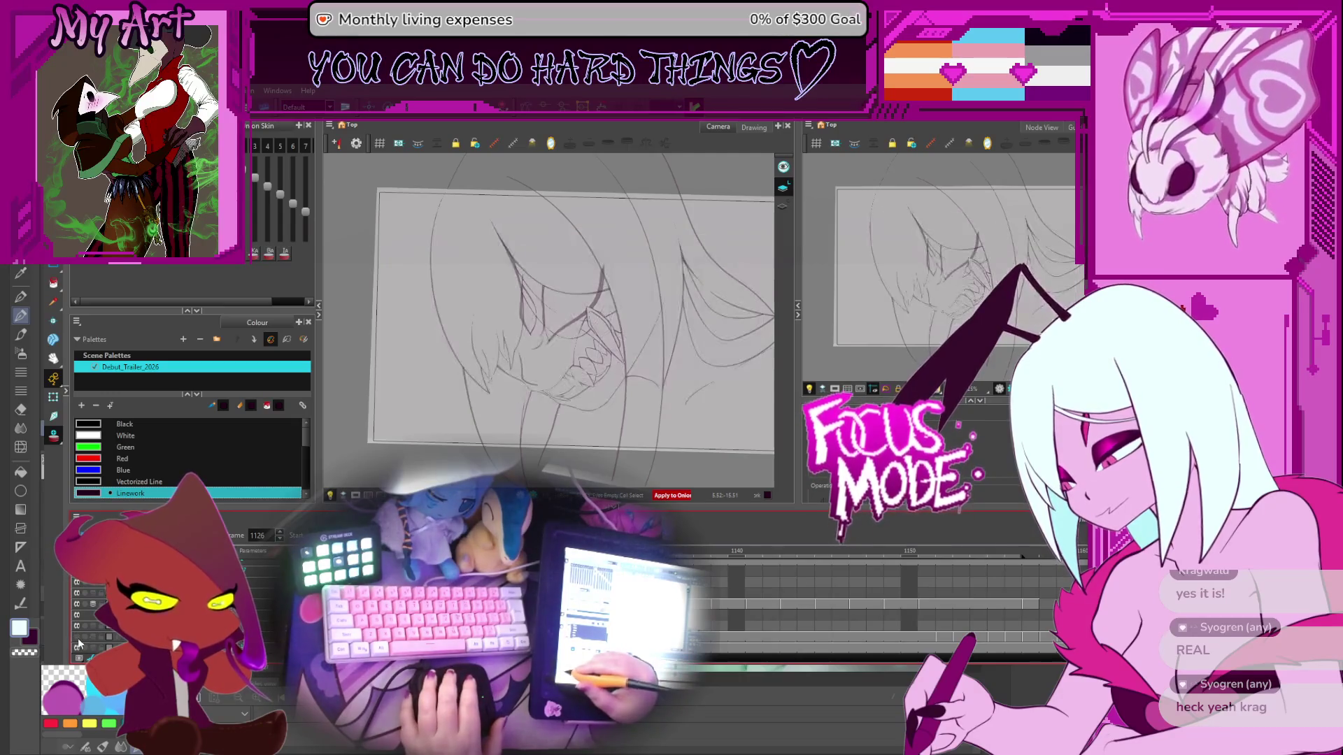
left_click_drag(532, 315, 626, 406)
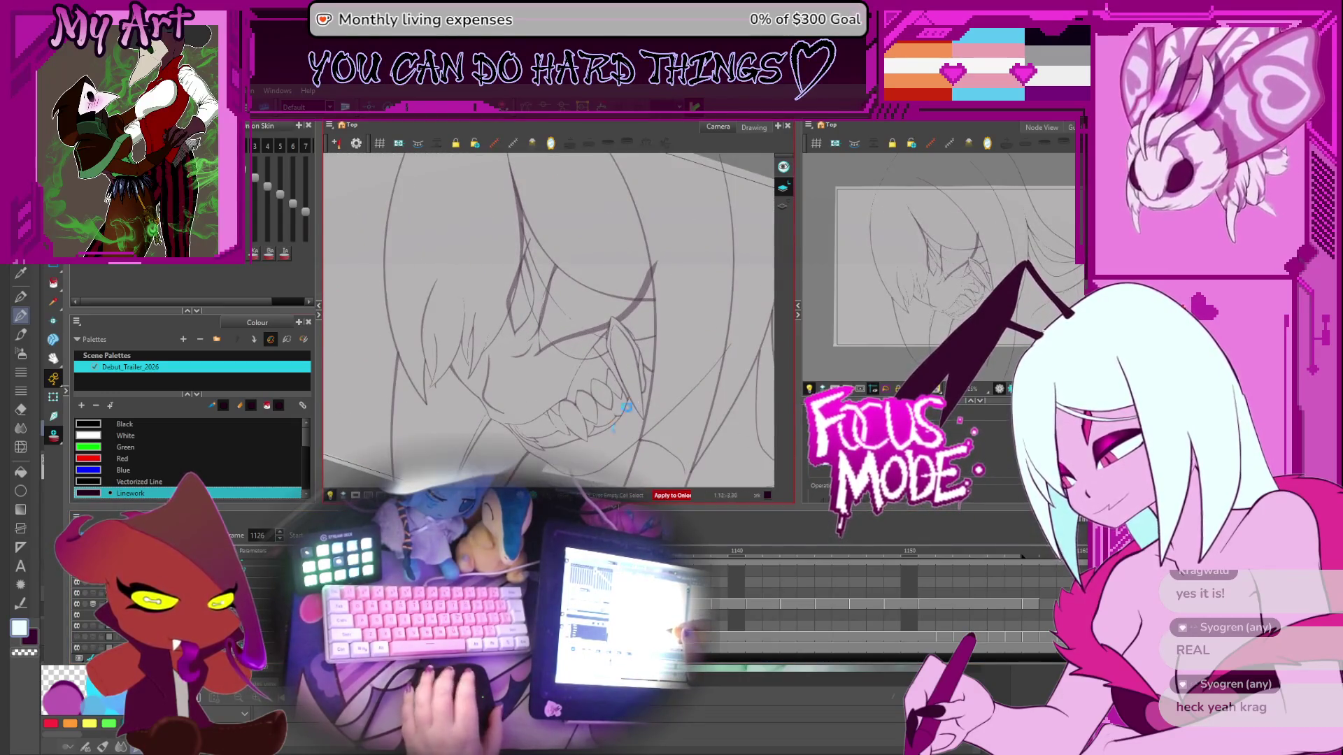
scroll(868, 601, "down", 3)
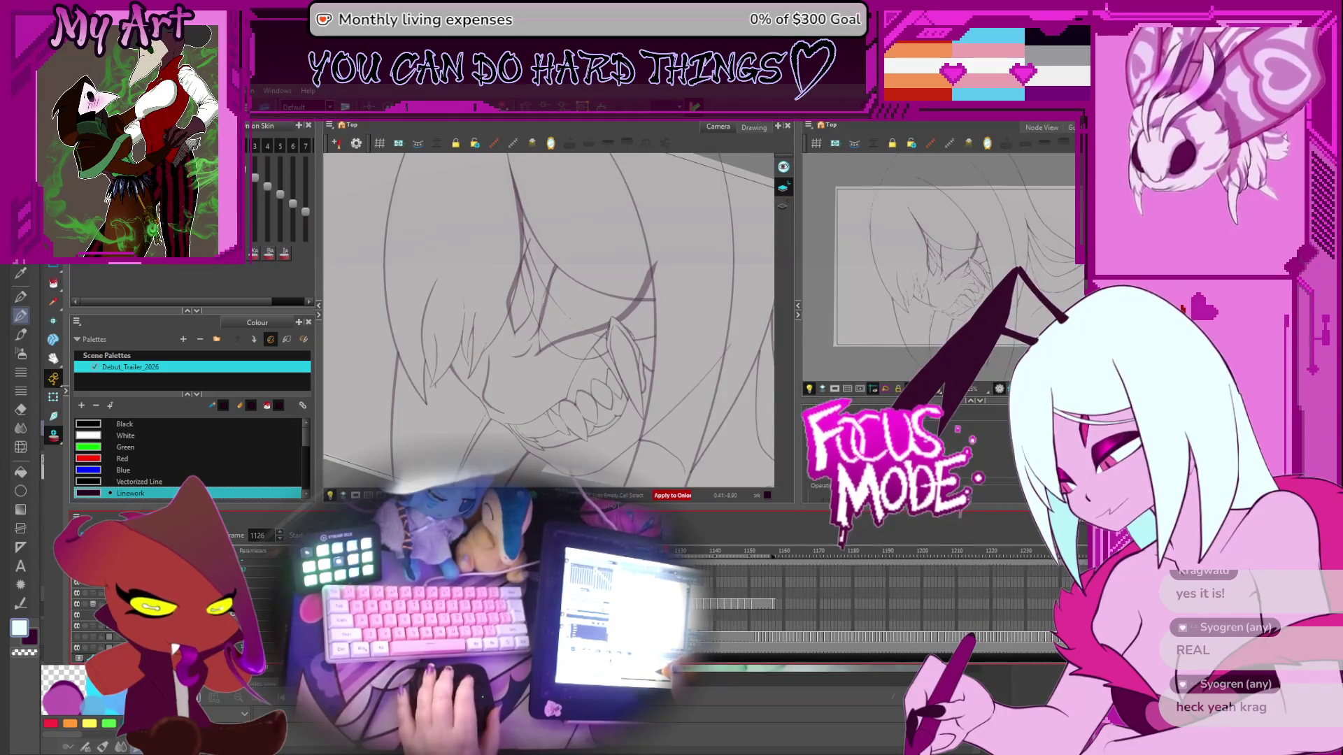
key("f")
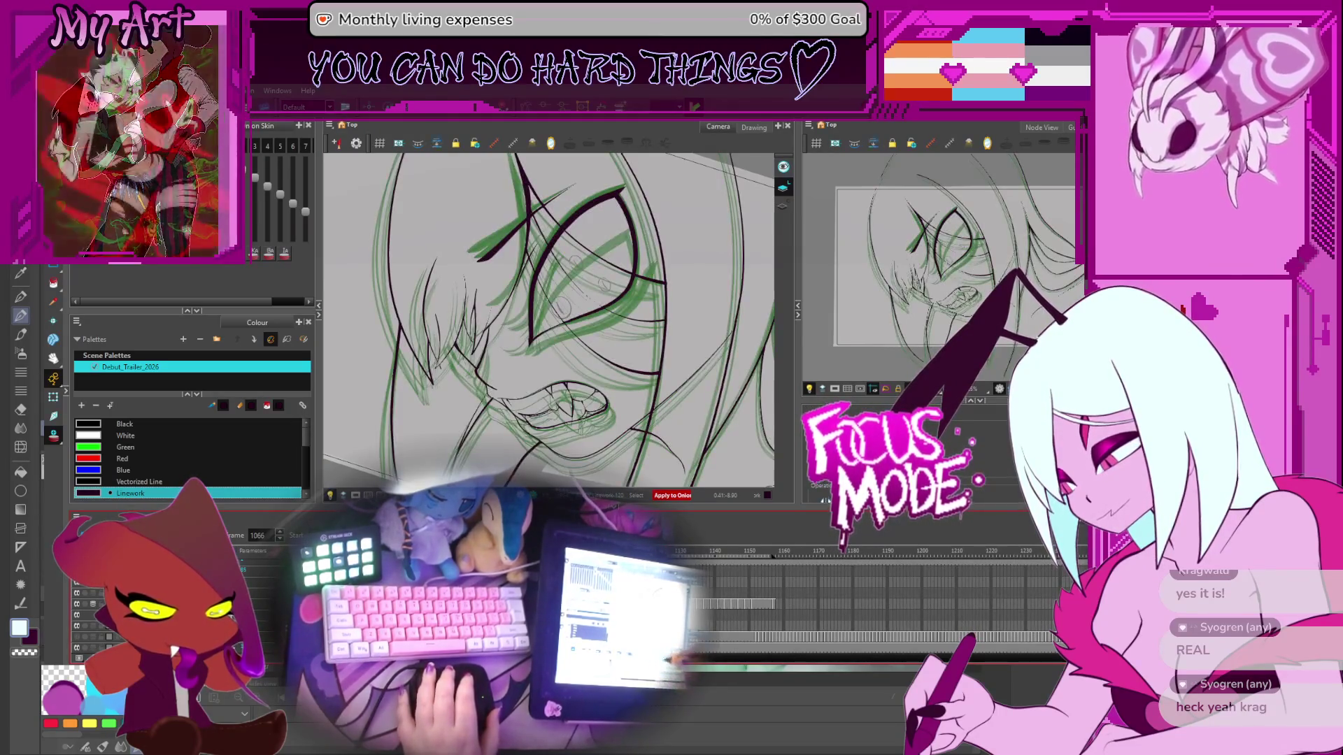
key("f")
key("f")
key("f")
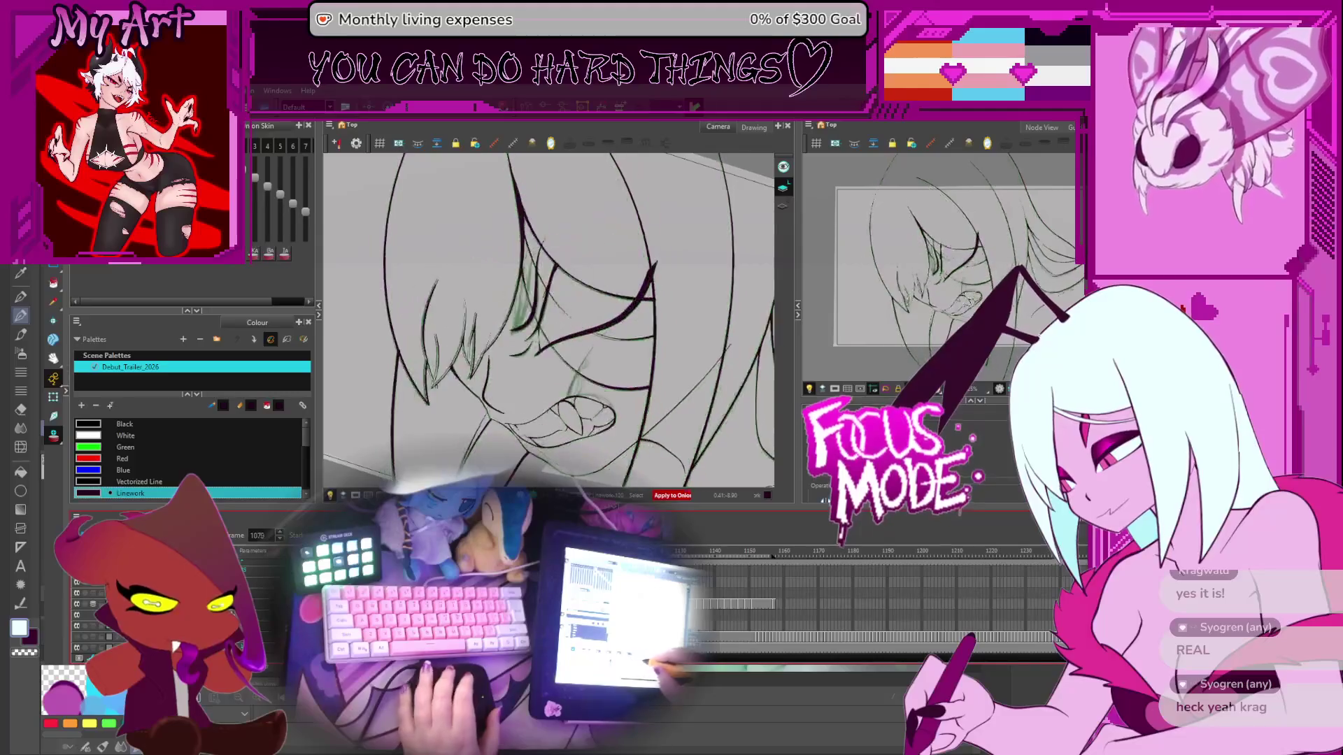
key("f")
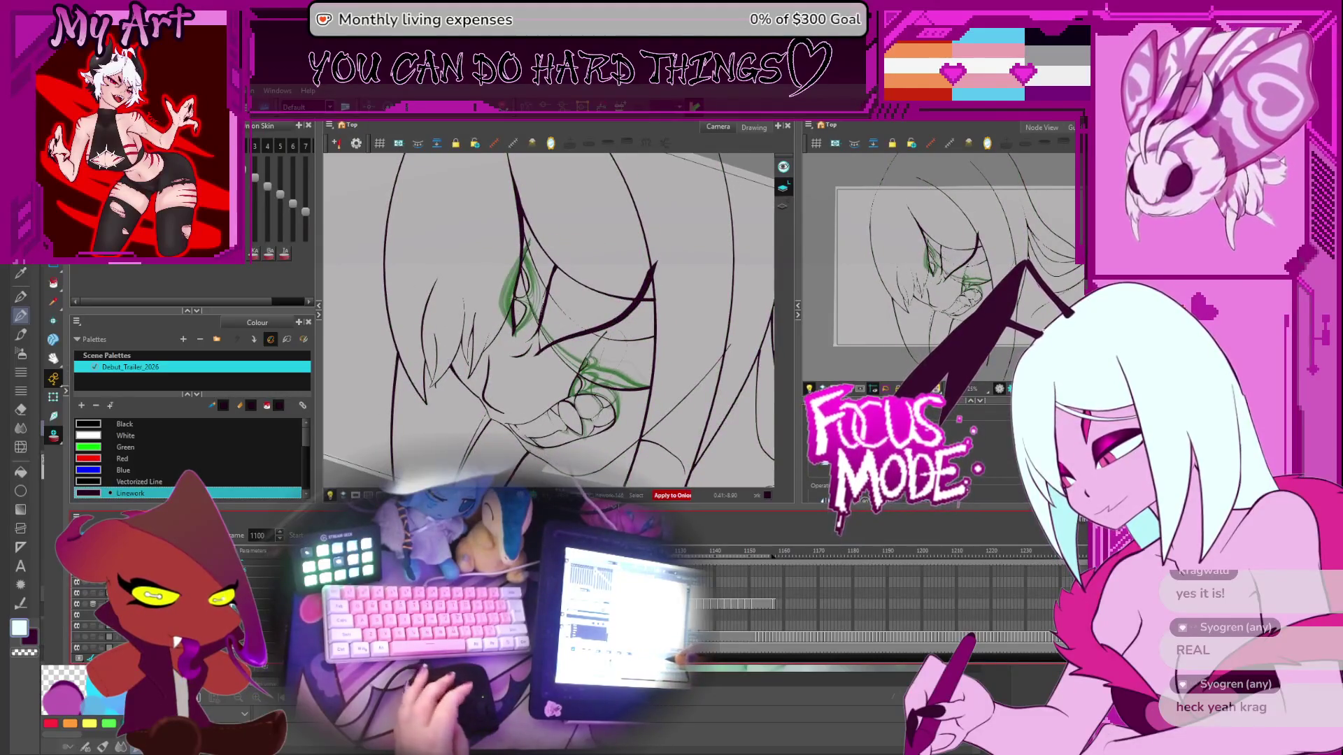
Step: Straighten and pan the view left, then go back to frames 1061 and 1051
left_click_drag(689, 378, 679, 412)
left_click_drag(658, 389, 614, 414)
left_click_drag(720, 317, 655, 314)
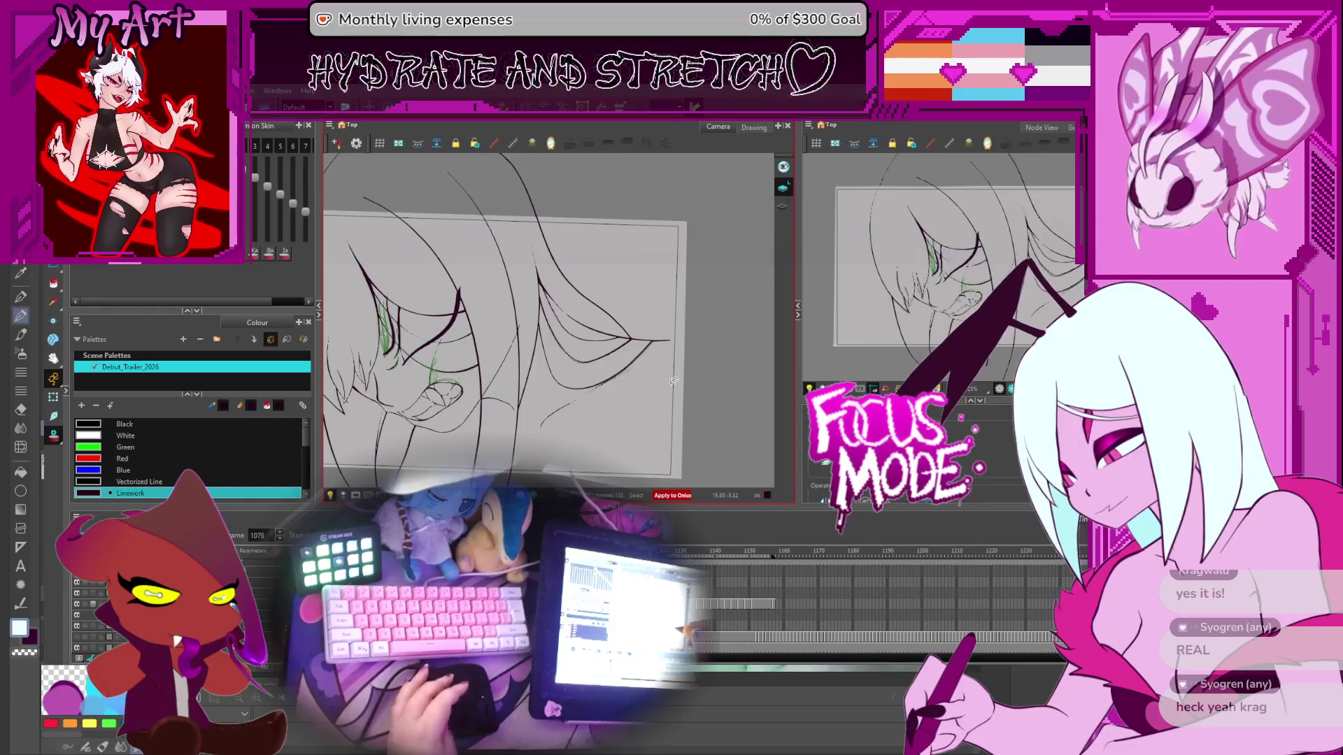
key("f")
key("f")
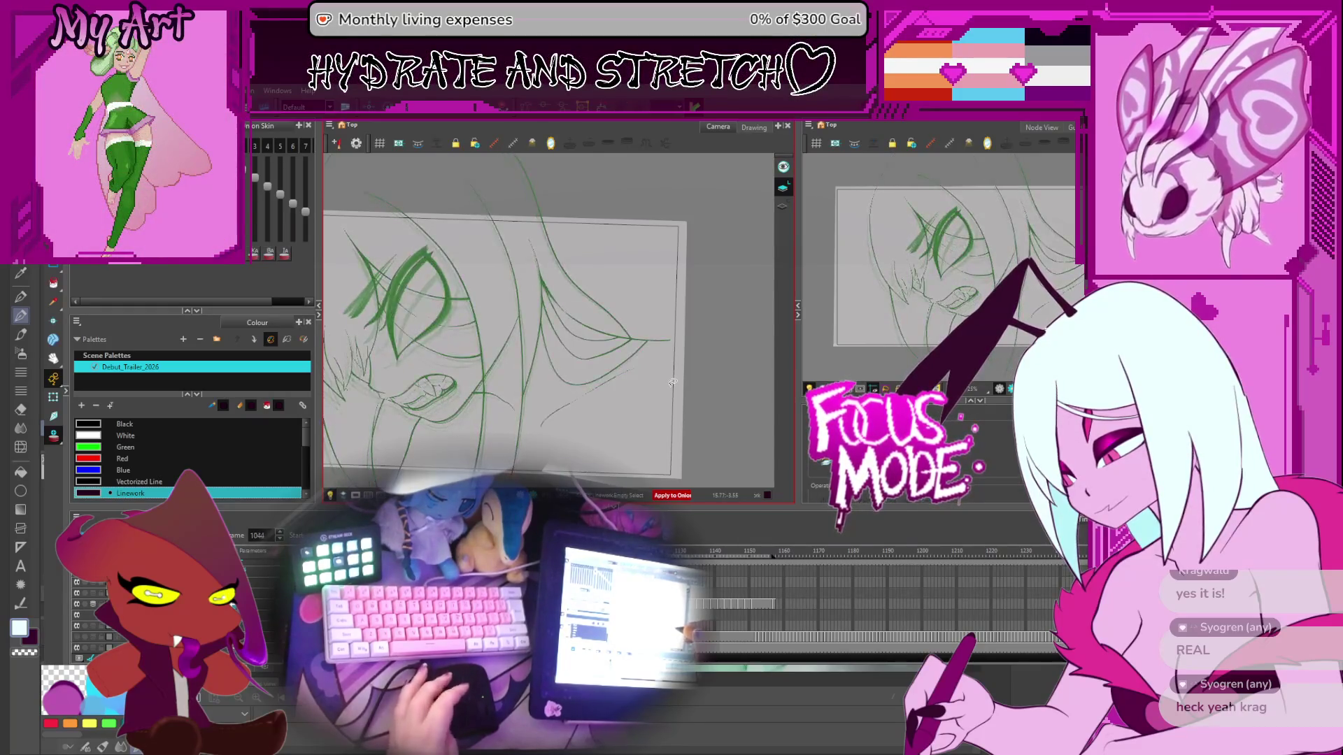
key("g")
mouse_move(689, 344)
left_mouse_down()
mouse_move(721, 363)
mouse_move(695, 382)
left_mouse_up()
Step: Tilt the view along the hair strands, undo the first extension and select the new stroke
scroll(695, 382, "up", 6)
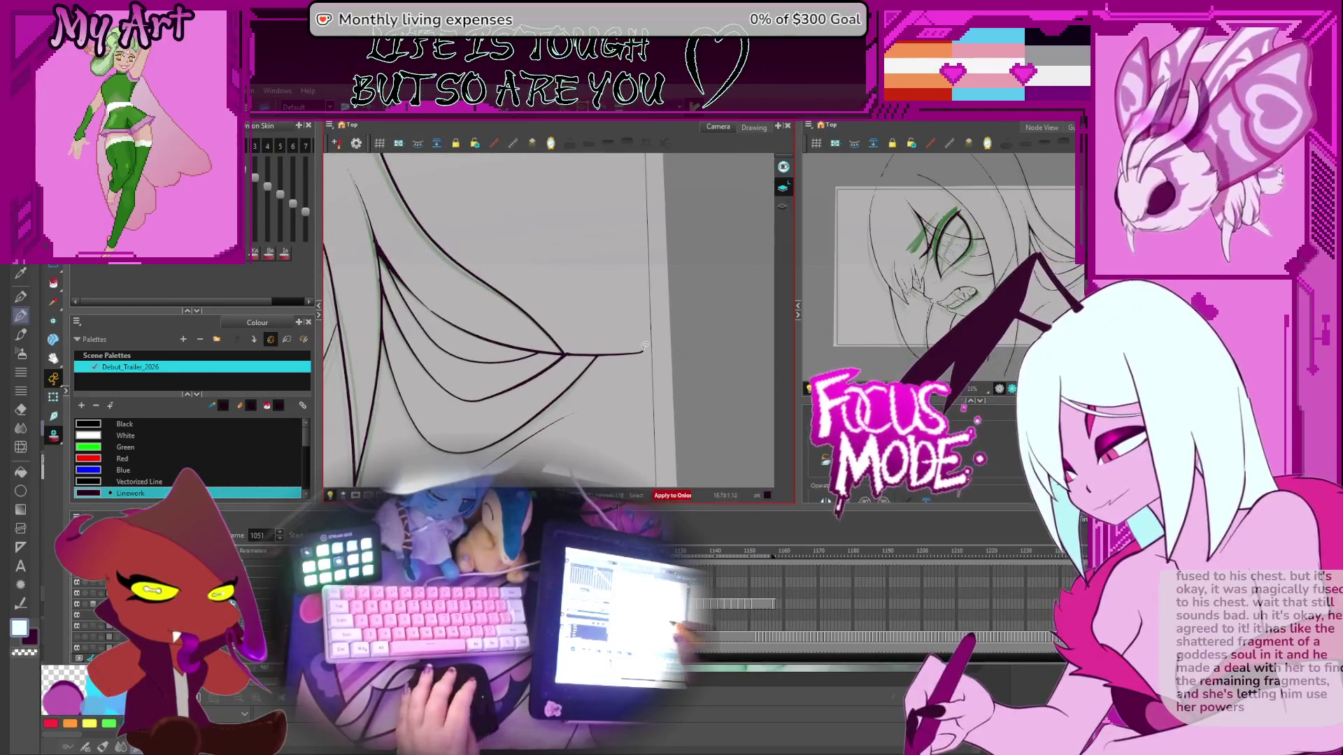
left_click_drag(657, 352, 714, 320)
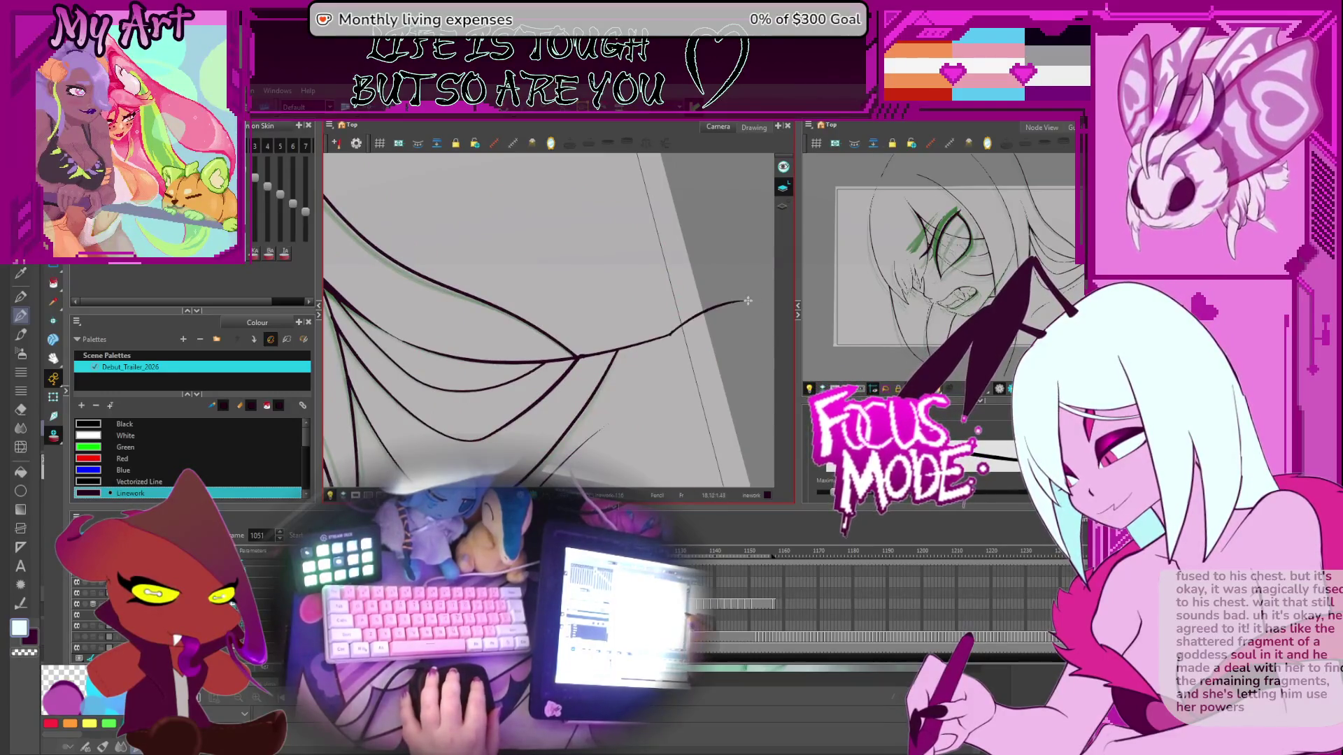
key("ctrl+z")
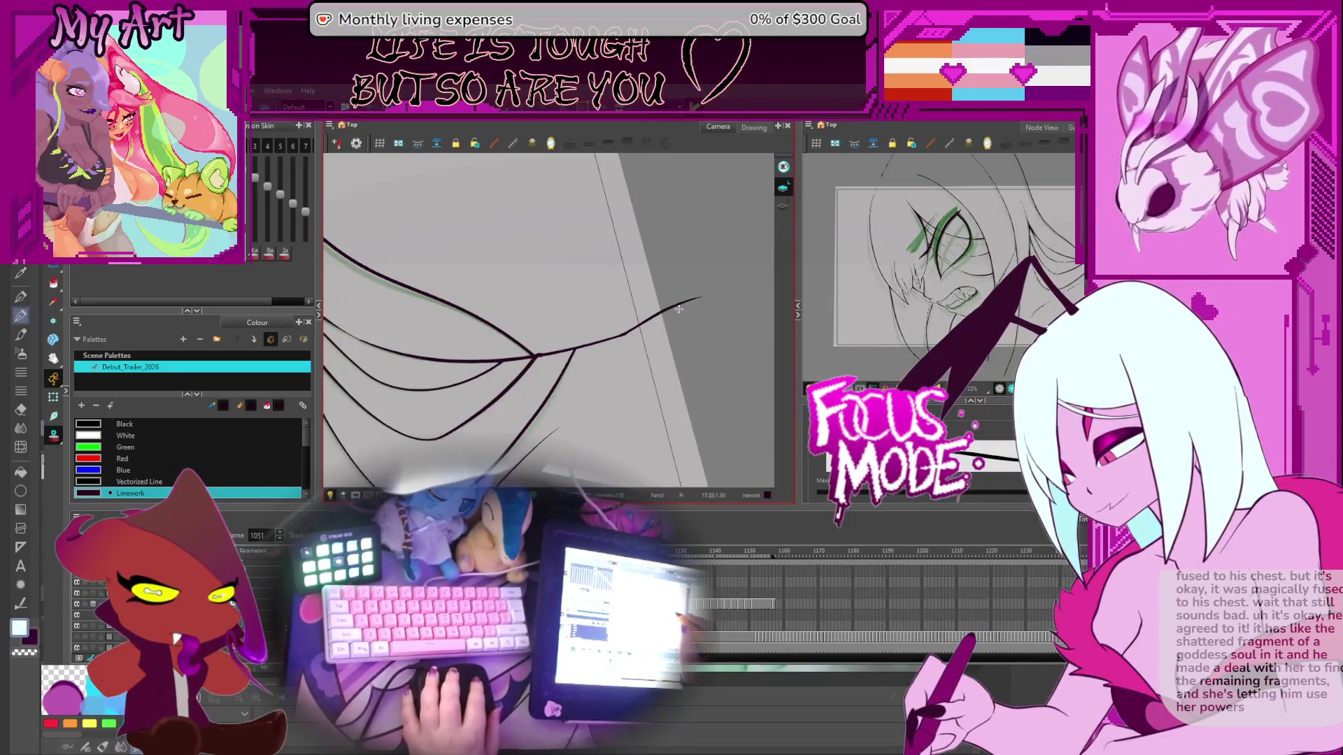
key("alt+s")
left_click(664, 305)
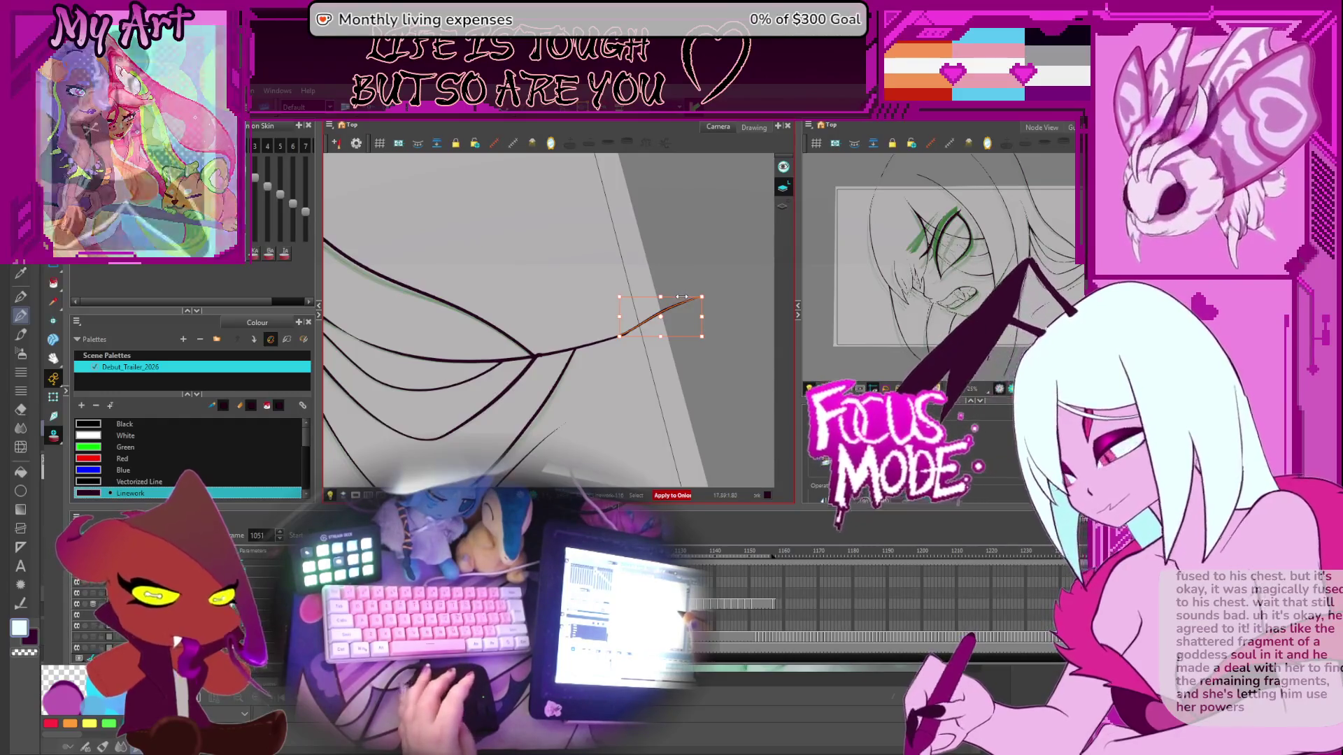
key("comma")
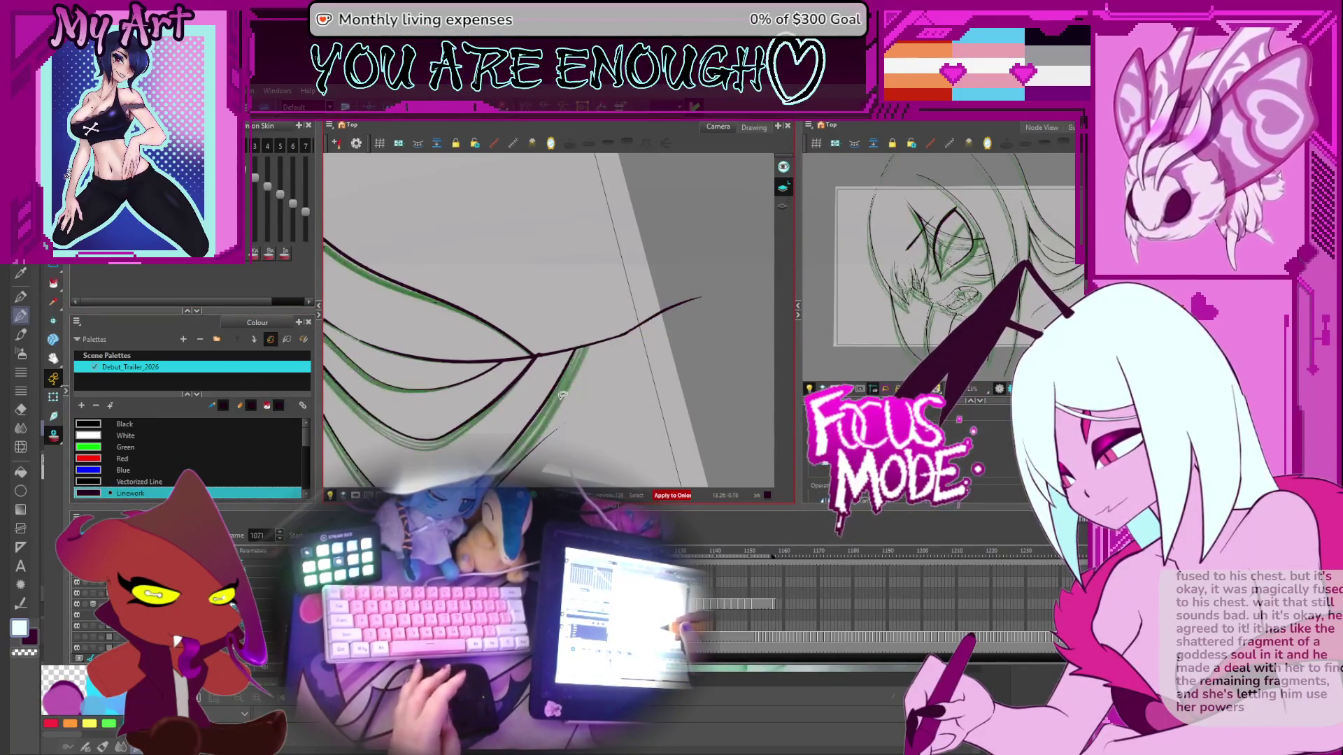
Step: On frame 1079, draw the hair strand extension up to the right and step ahead to check it
key("comma")
key("comma")
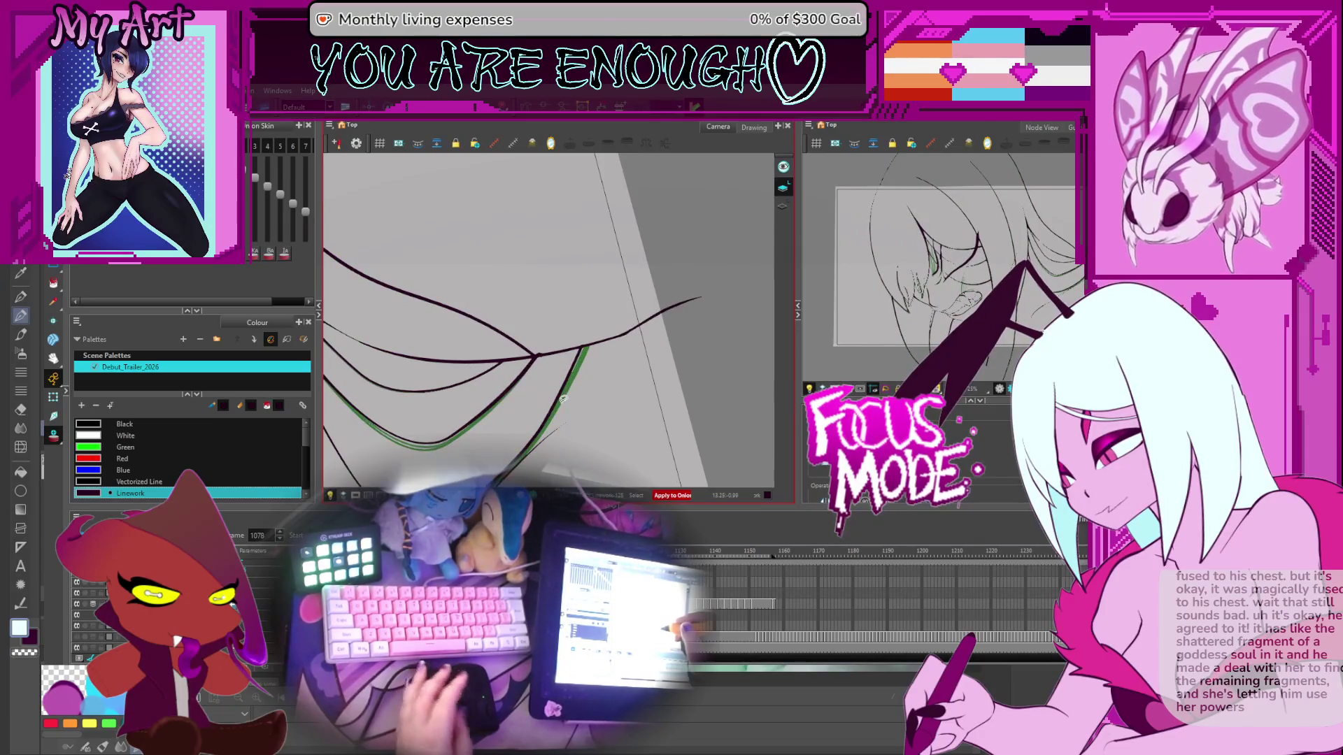
key("period")
key("period")
key("period")
key("period")
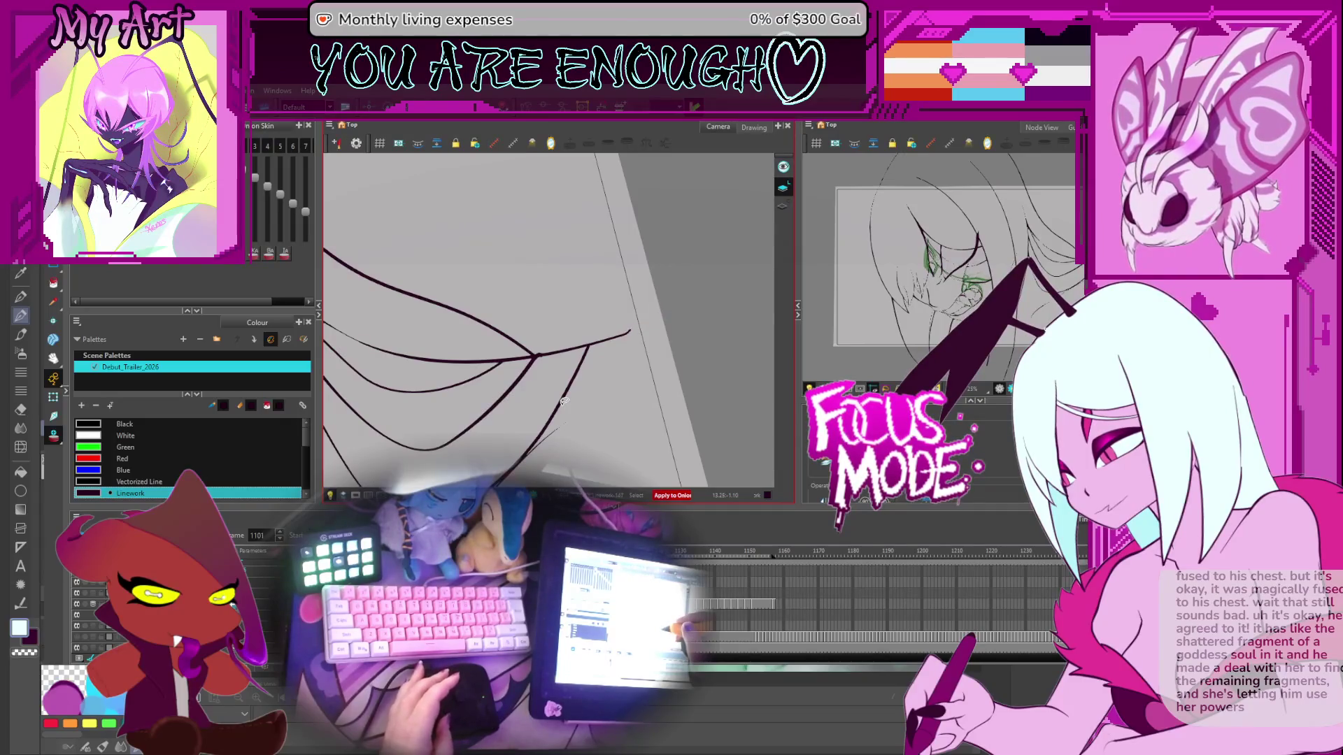
left_click_drag(628, 333, 699, 298)
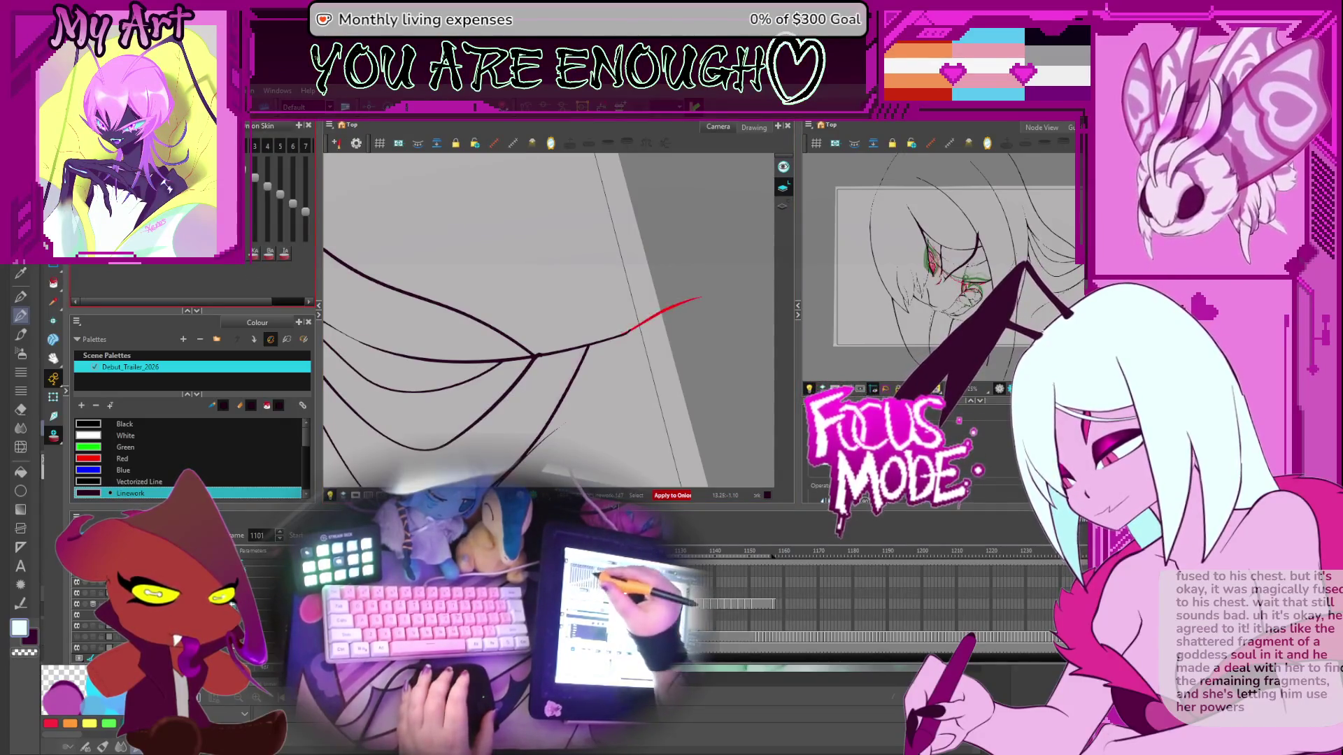
key("period")
key("period")
key("period")
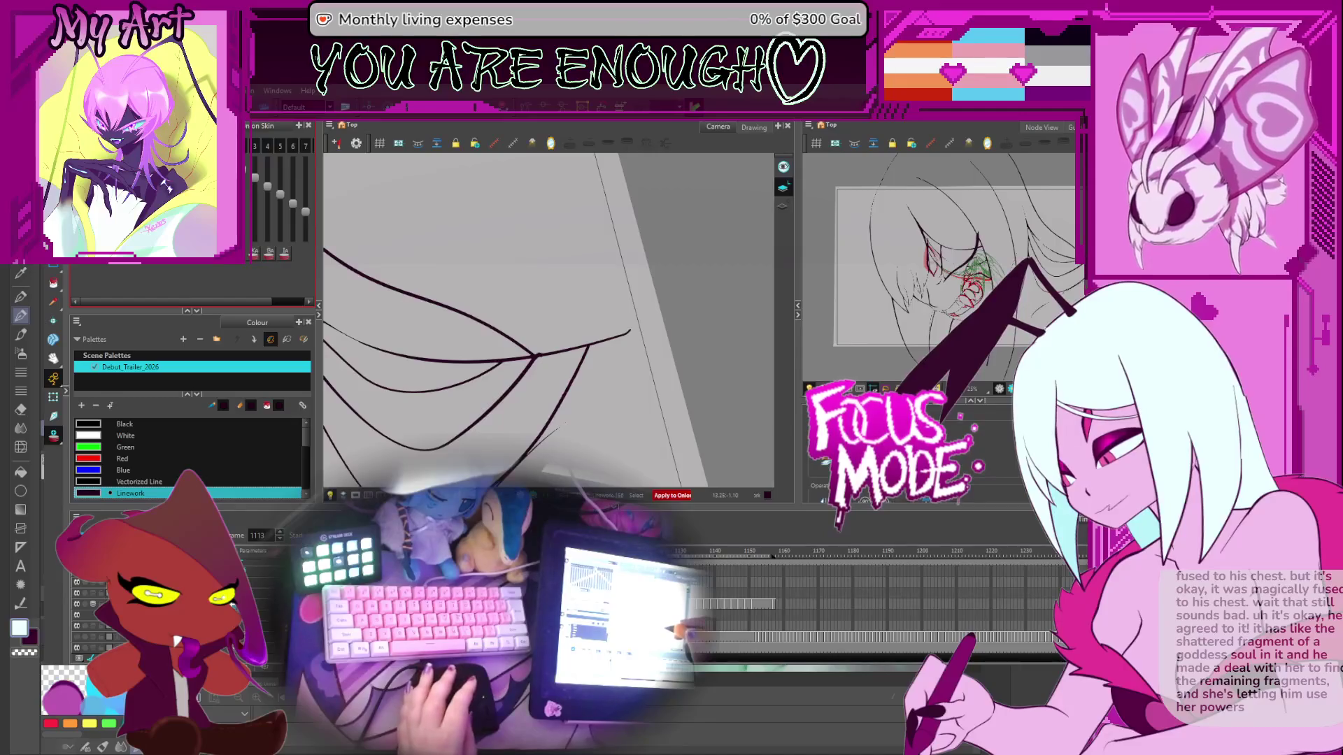
left_click_drag(627, 333, 699, 298)
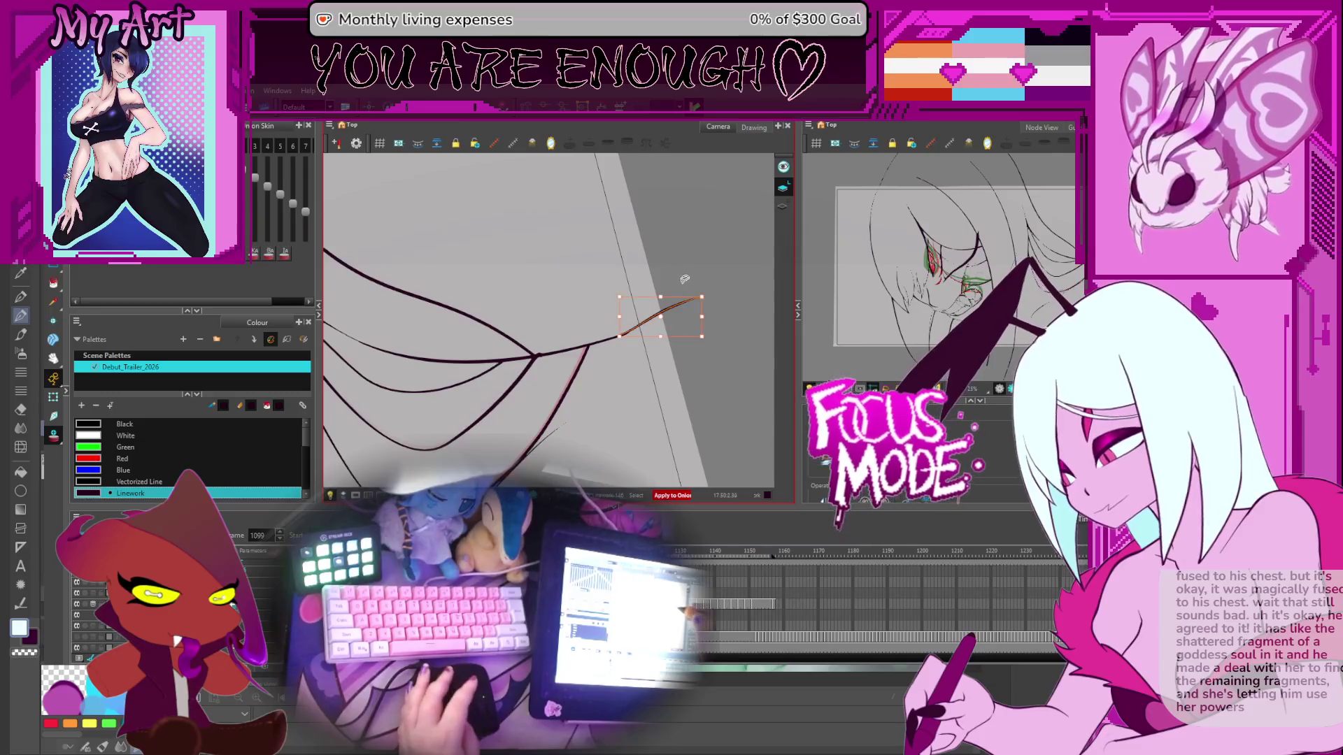
key("g")
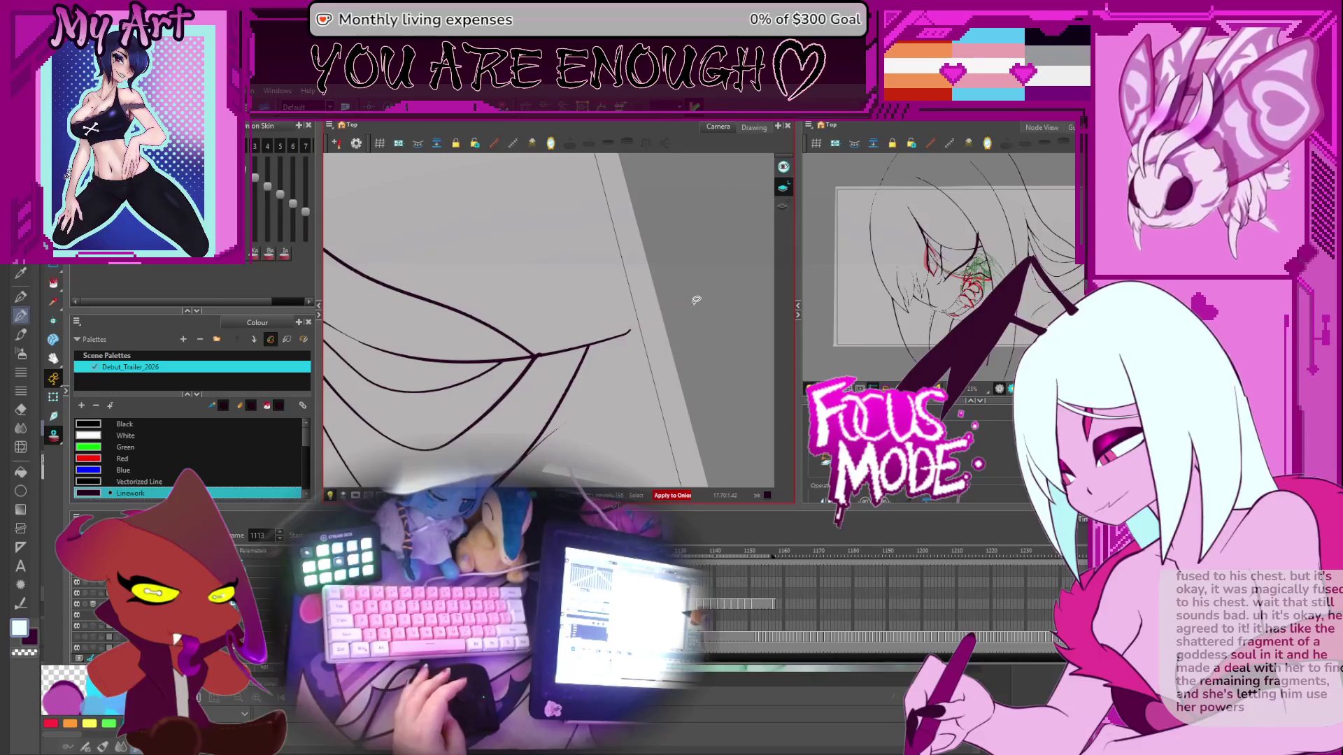
Step: Step through the following frames, undo the overlong strand stroke, and rotate to show the whole face
key("g")
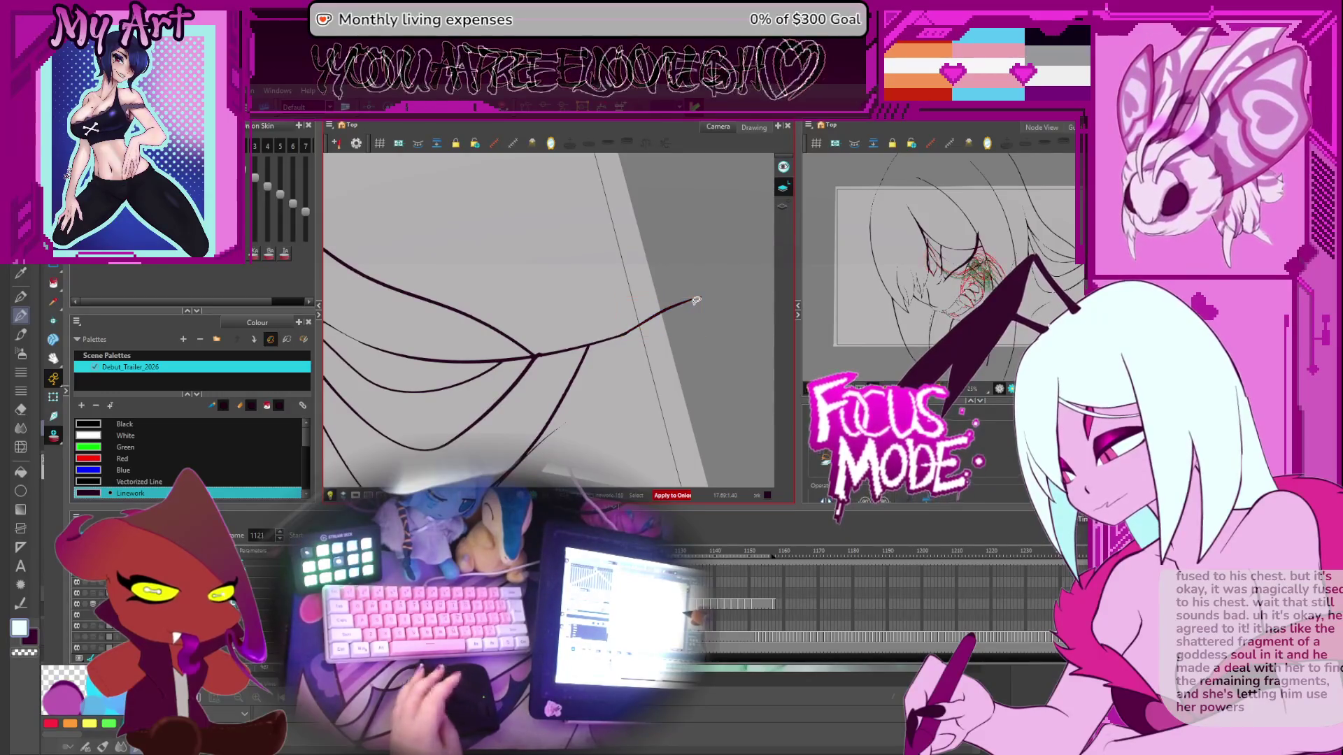
key(".")
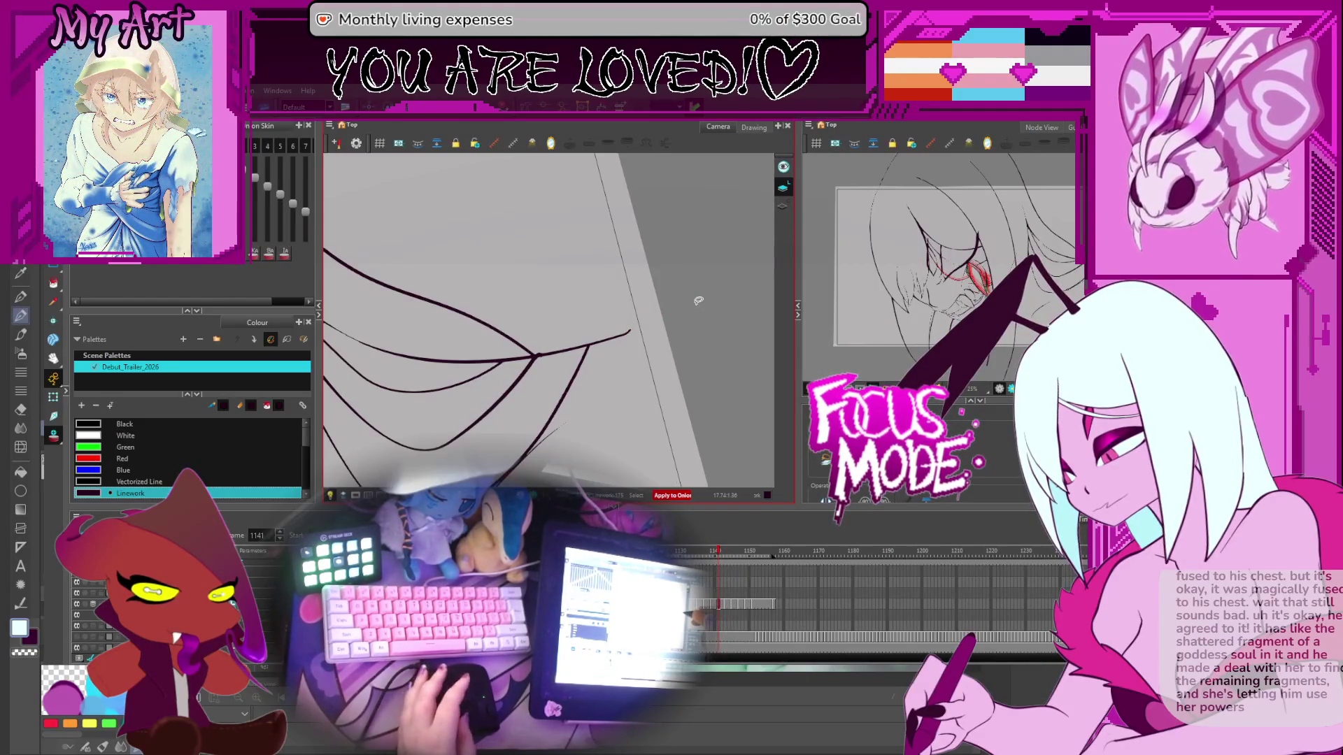
key("period")
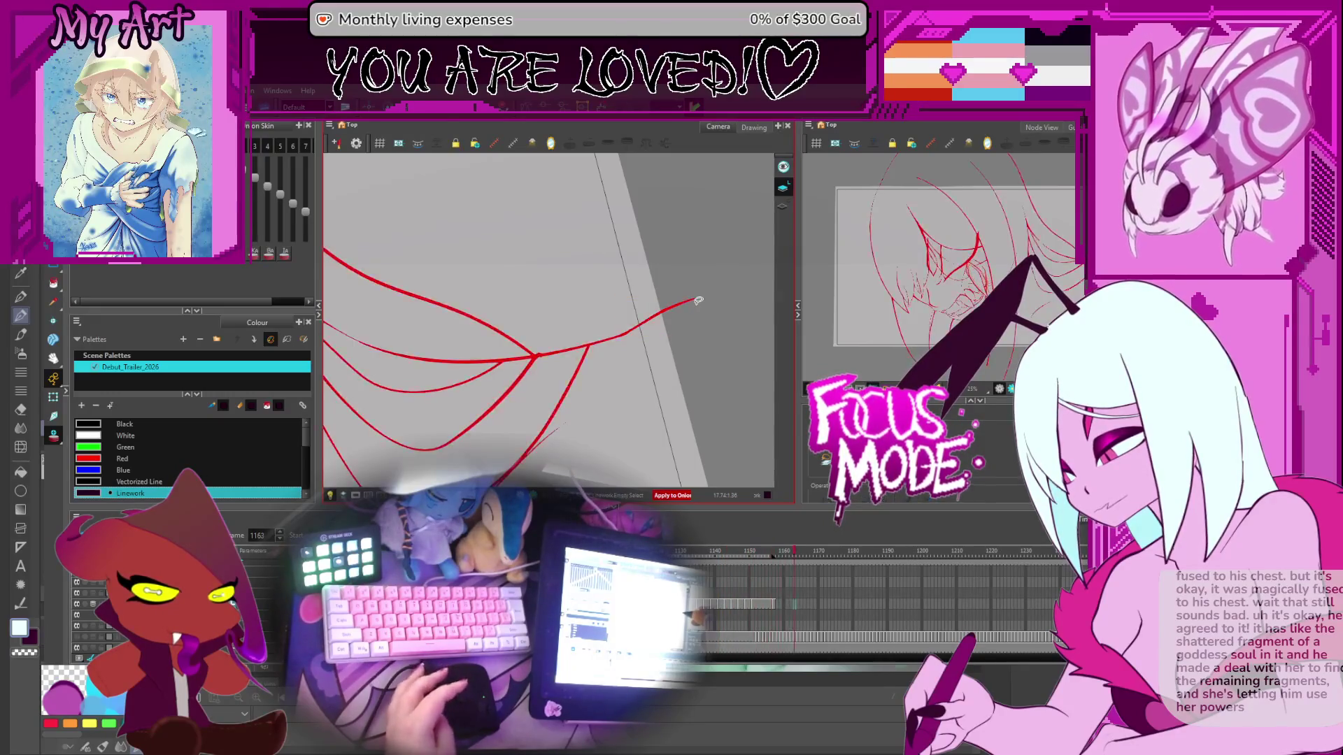
key("period")
key("period")
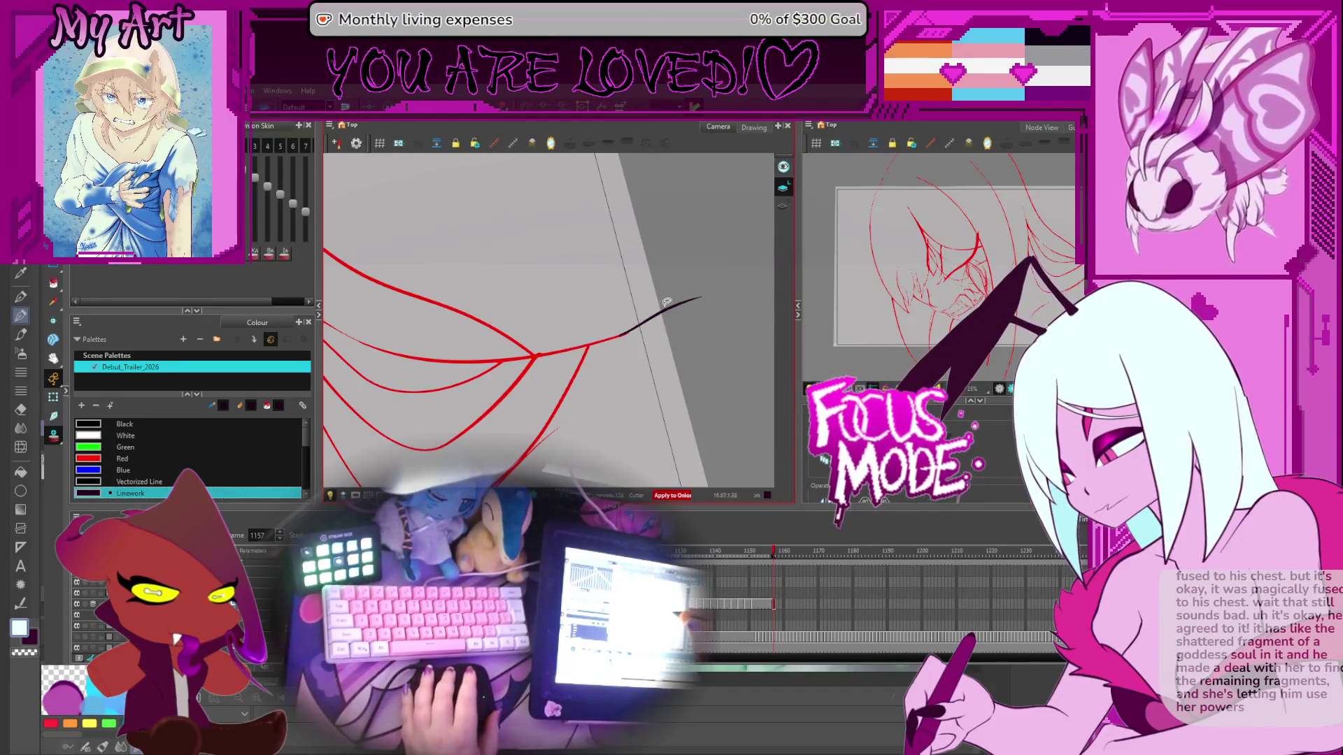
key("ctrl+z")
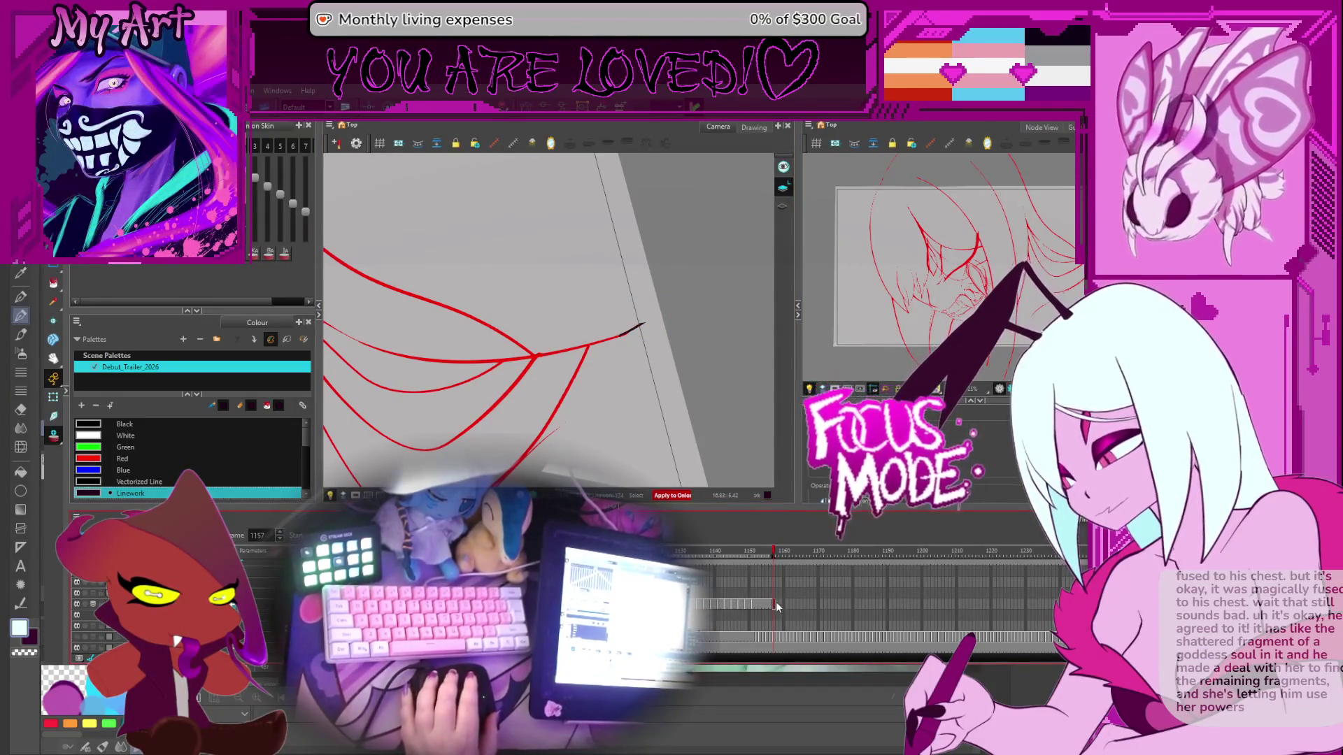
scroll(775, 602, "up", 3)
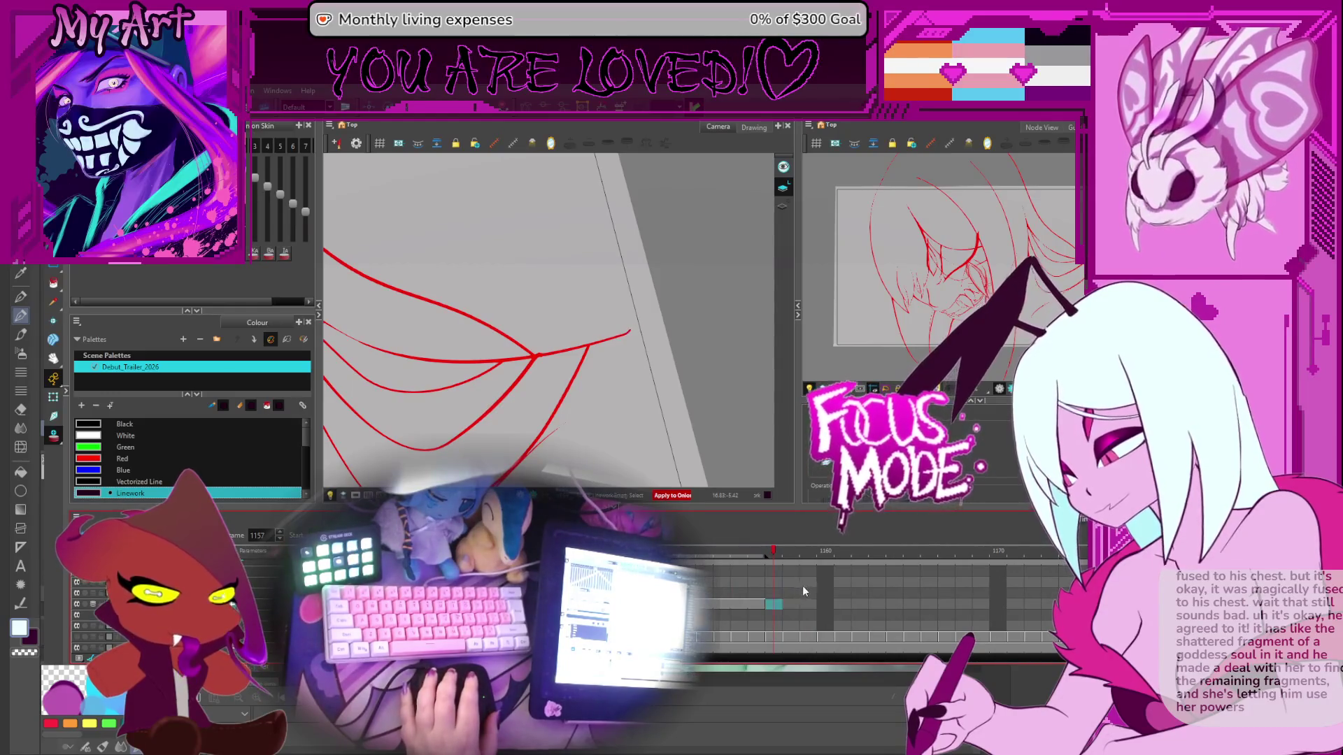
scroll(620, 342, "down", 5)
left_click_drag(619, 343, 675, 398)
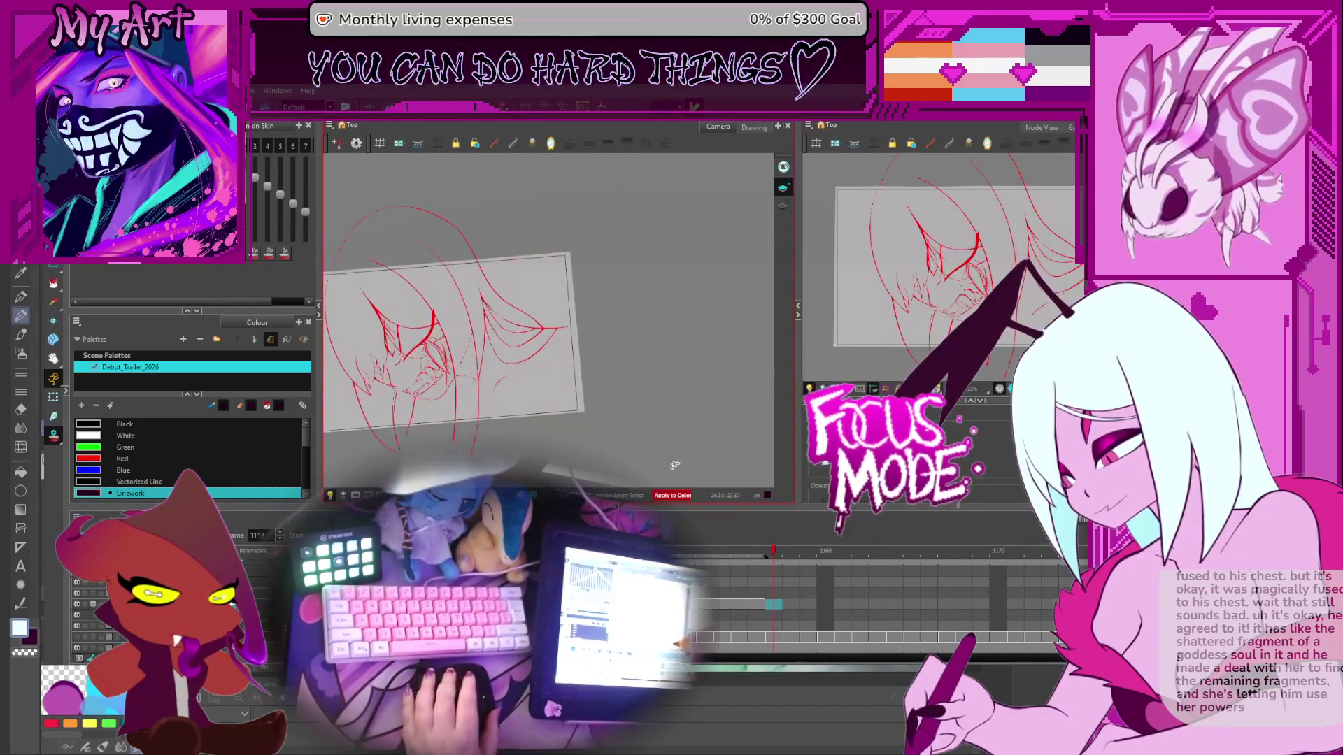
Step: Step back one frame, rotate the view nearly level and reposition it toward the face
key("comma")
key("comma")
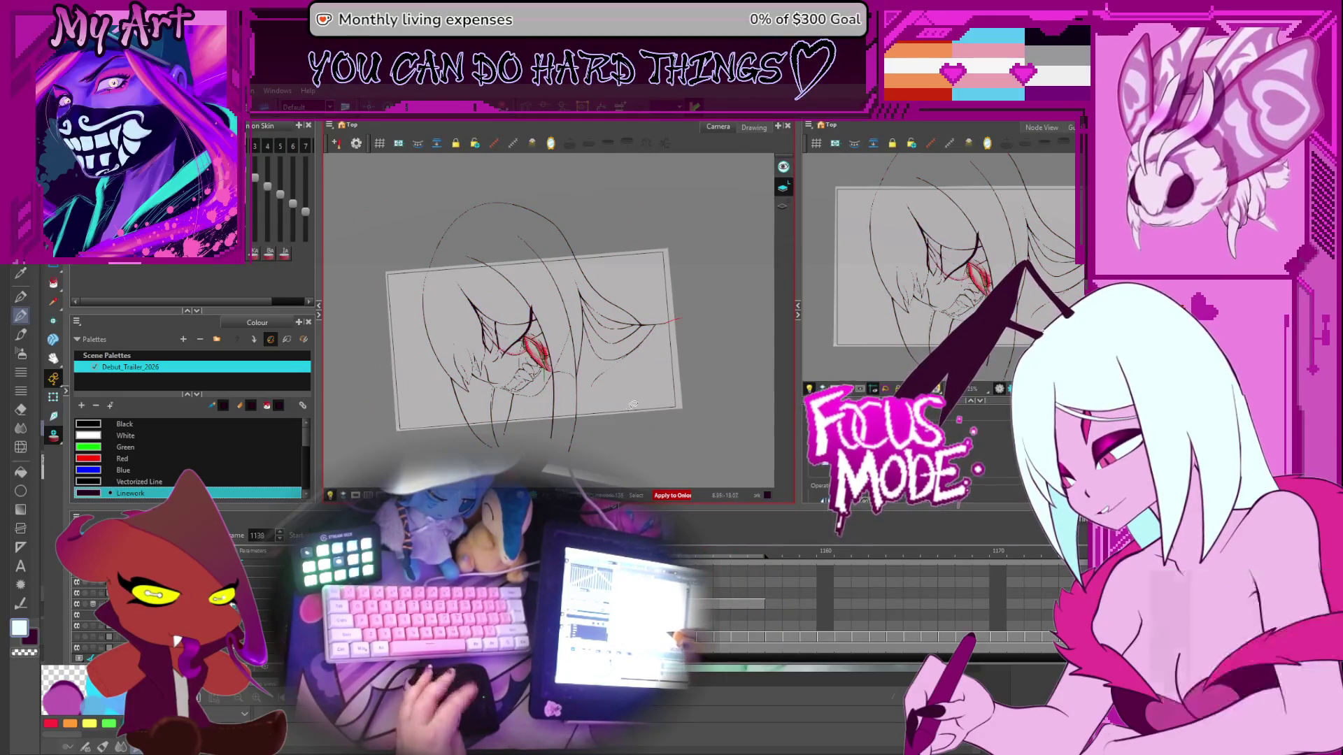
left_click_drag(647, 432, 425, 470)
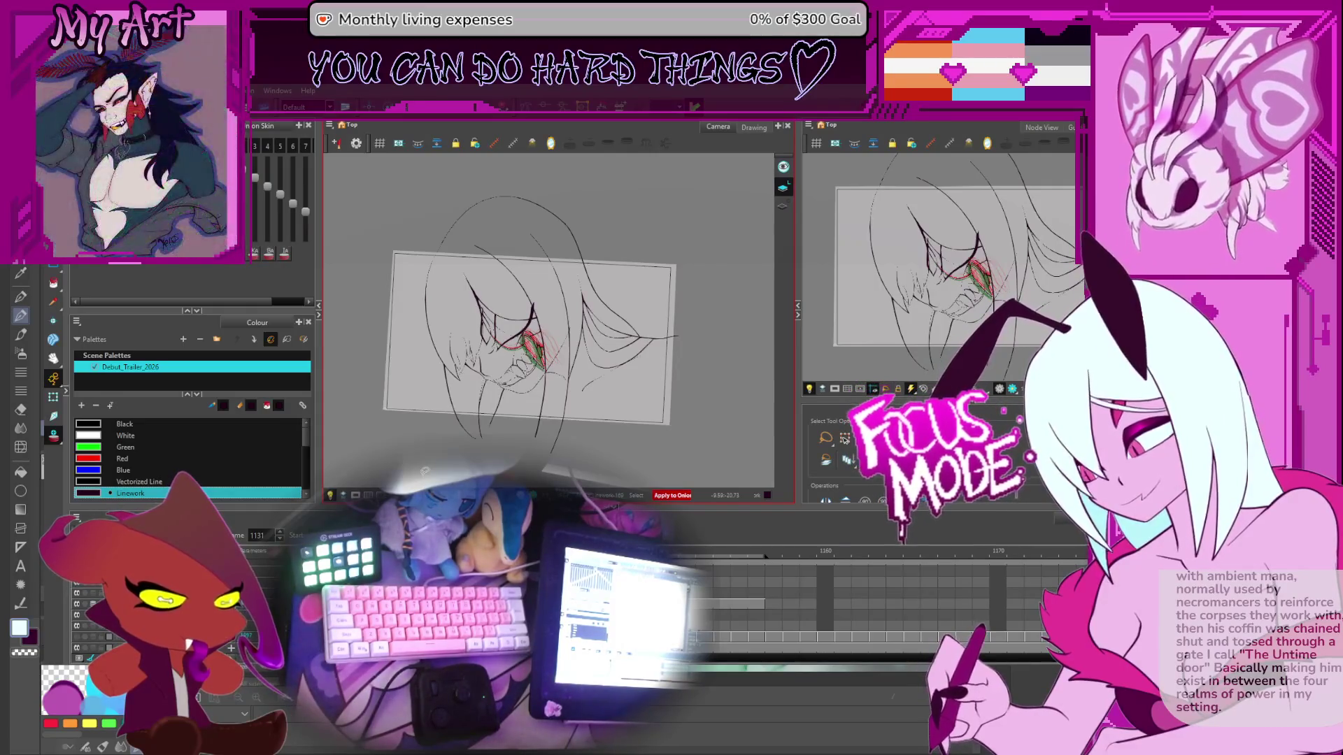
key("space")
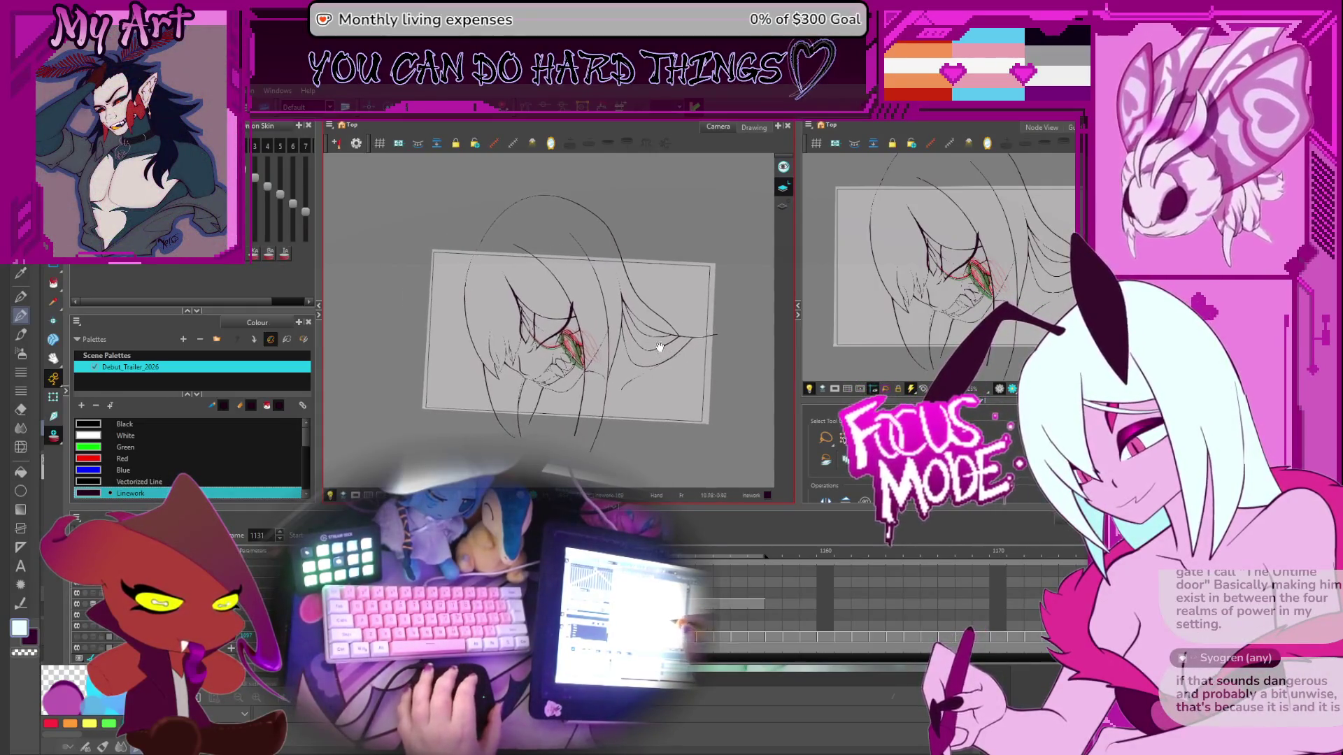
scroll(657, 354, "up", 2)
left_click_drag(672, 356, 691, 358)
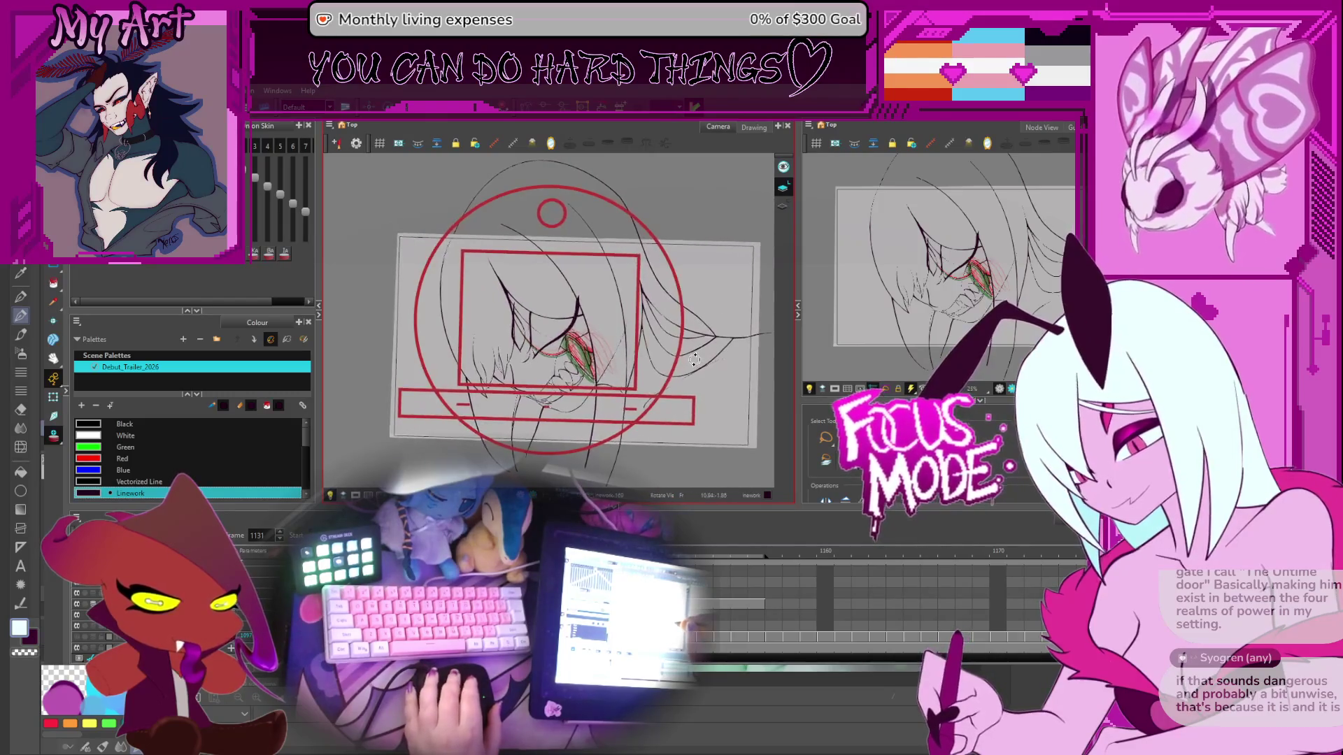
Step: Zoom in and centre on the eye and teeth, then jump ahead to a later frame near 1152
scroll(690, 358, "up", 2)
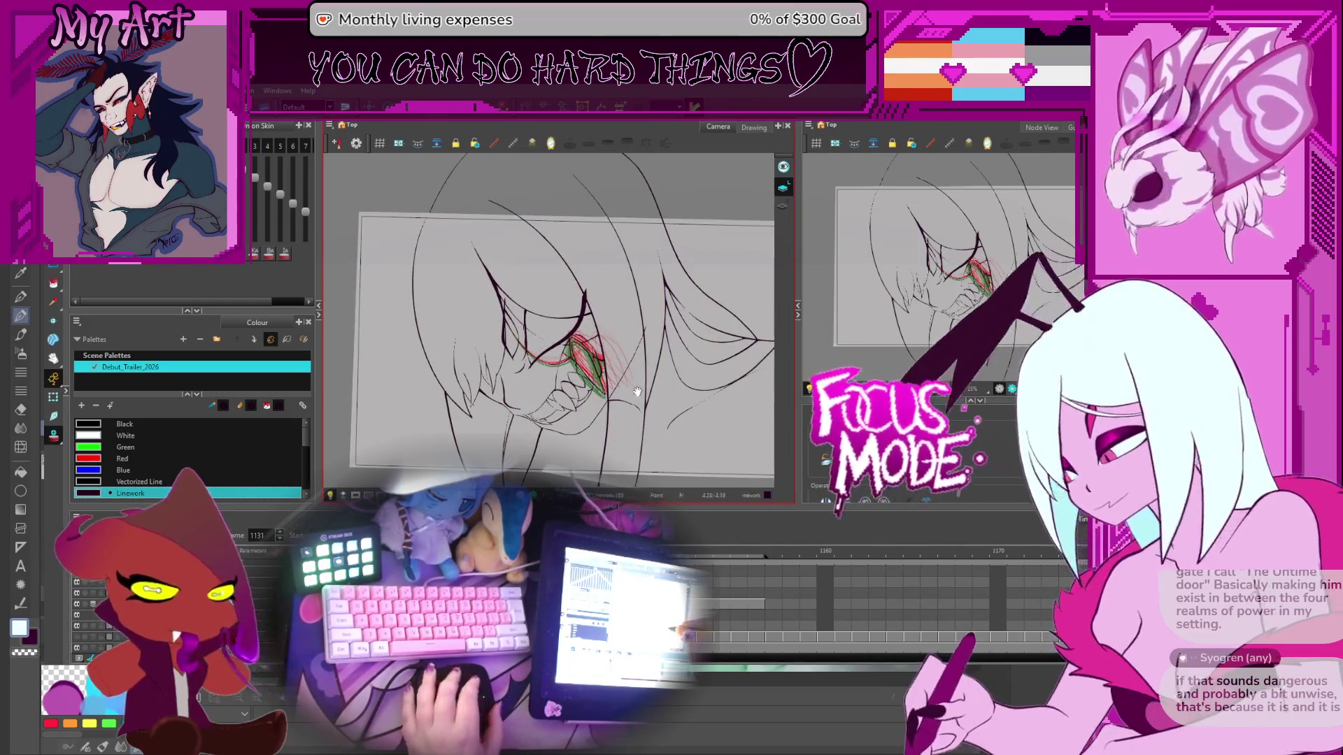
key("space")
scroll(578, 385, "up", 2)
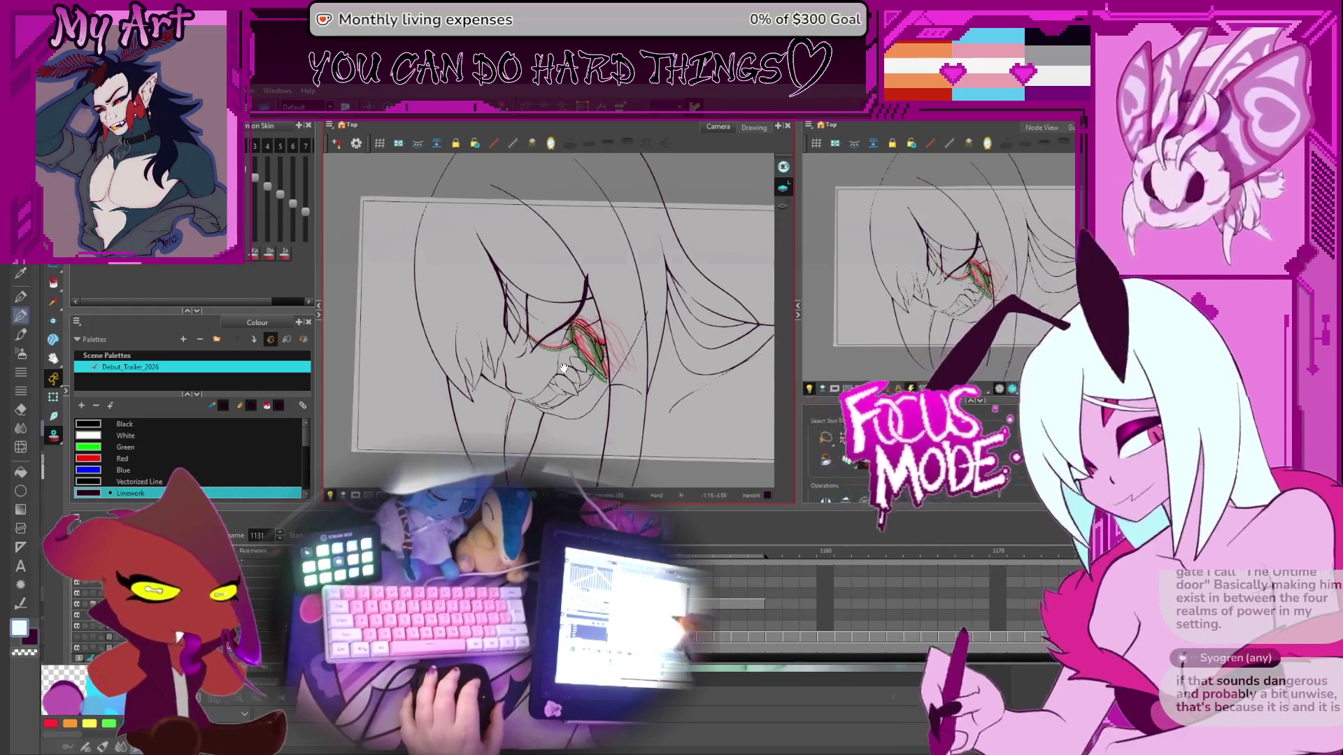
left_click_drag(588, 386, 623, 367)
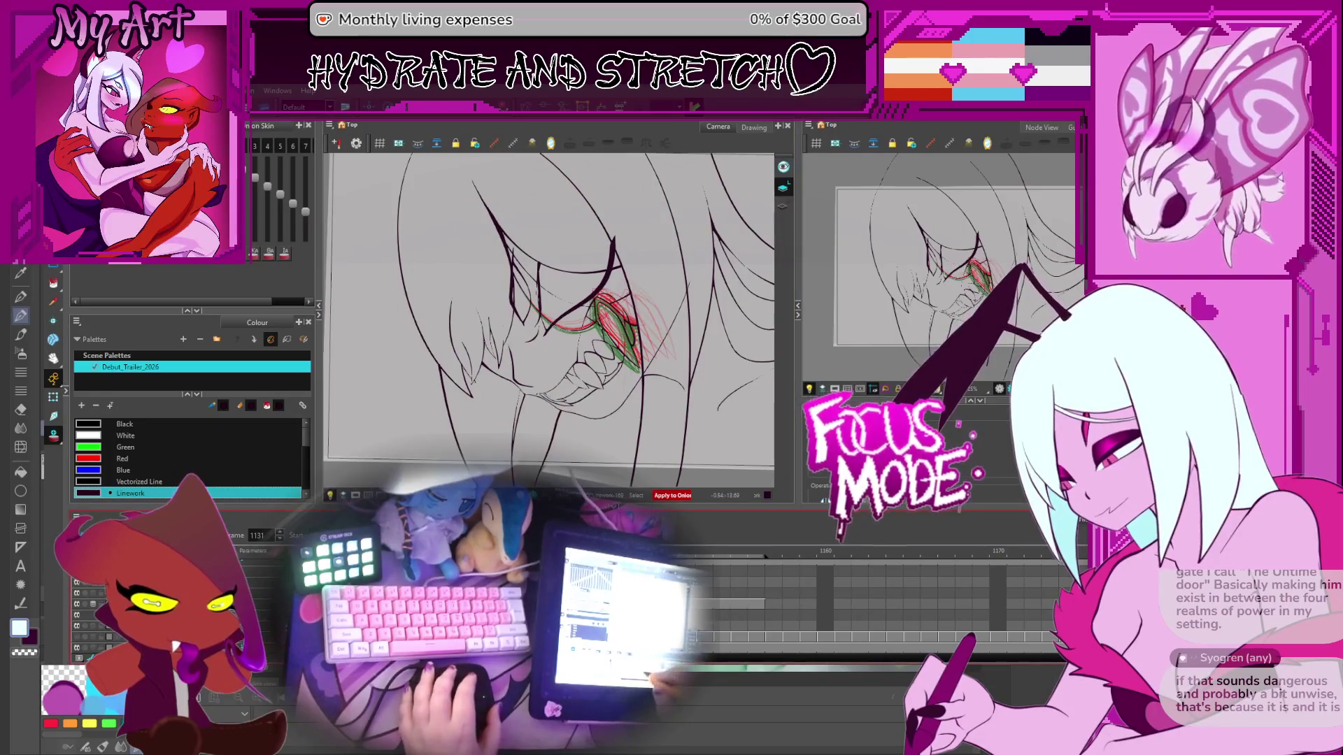
scroll(868, 602, "down", 5)
scroll(715, 564, "up", 5)
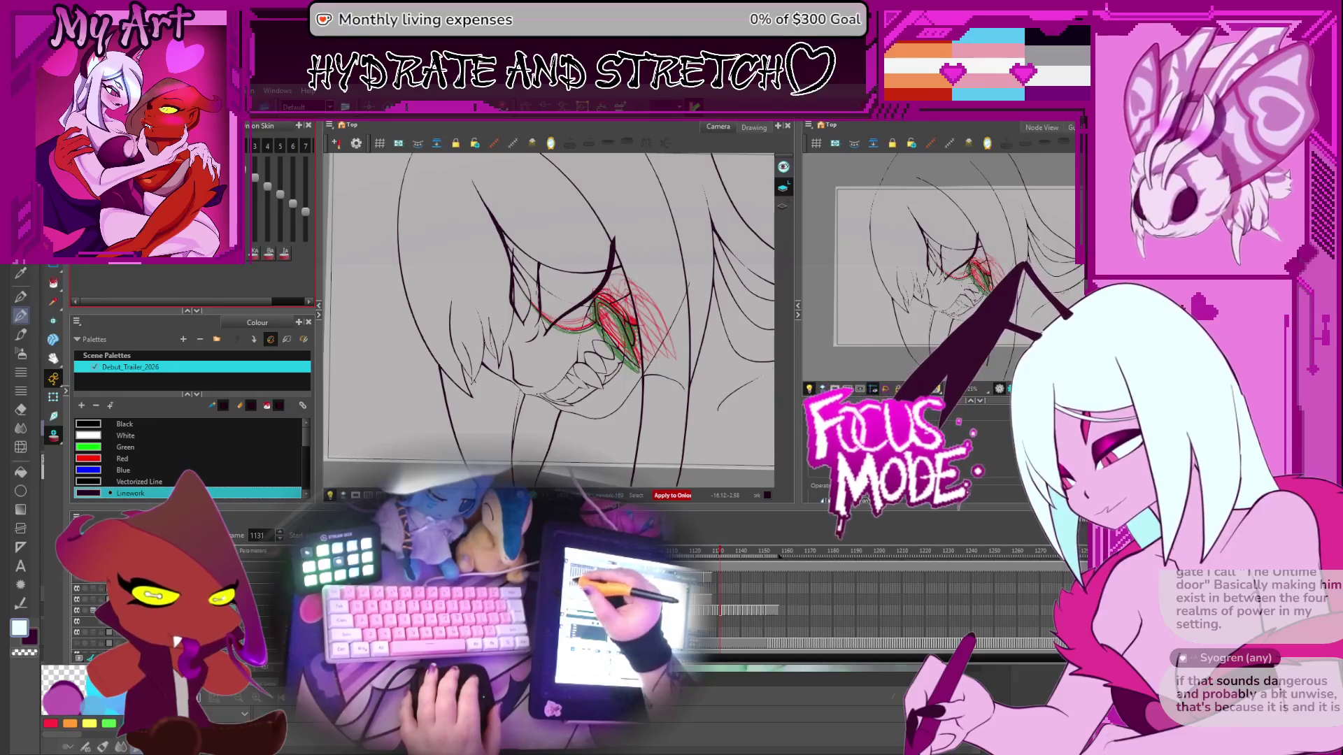
key("Return")
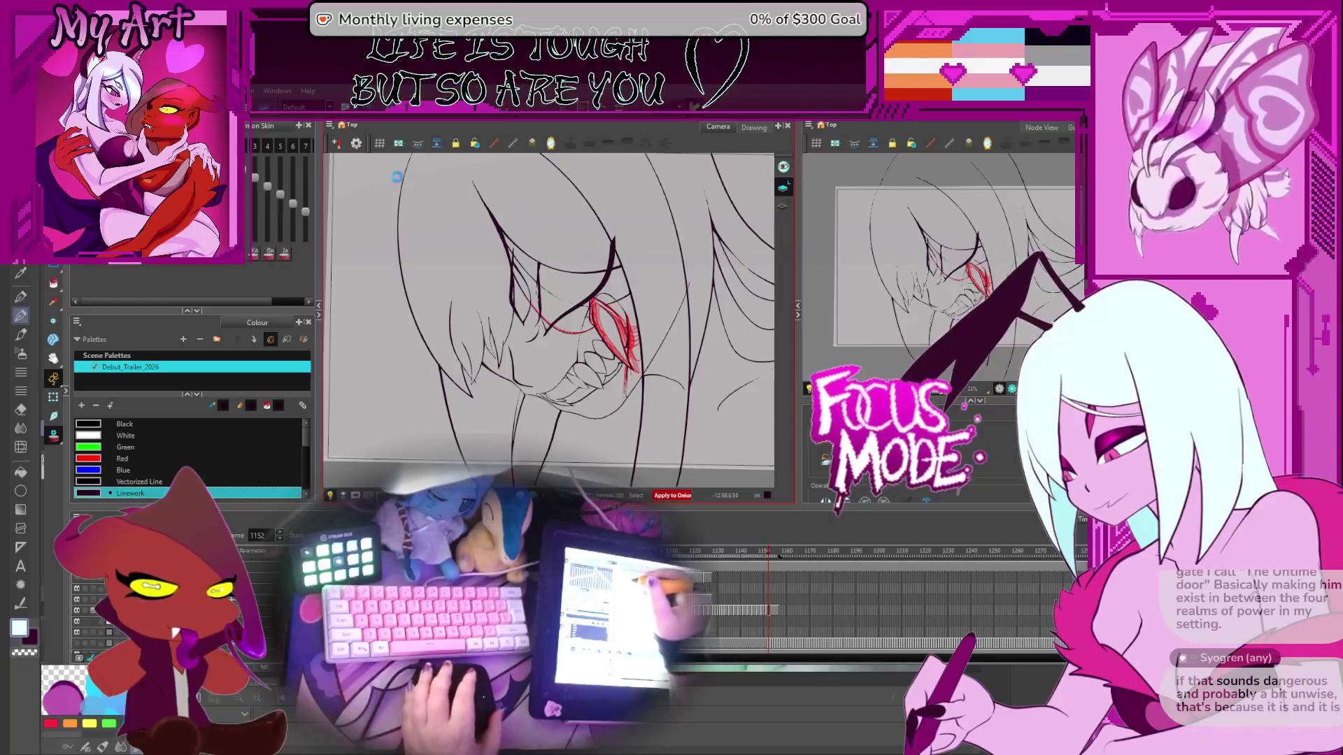
Step: Step back through earlier frames to 1070 and play back the animation to review the linework
key("comma")
key("comma")
key("comma")
key("comma")
key("comma")
key("comma")
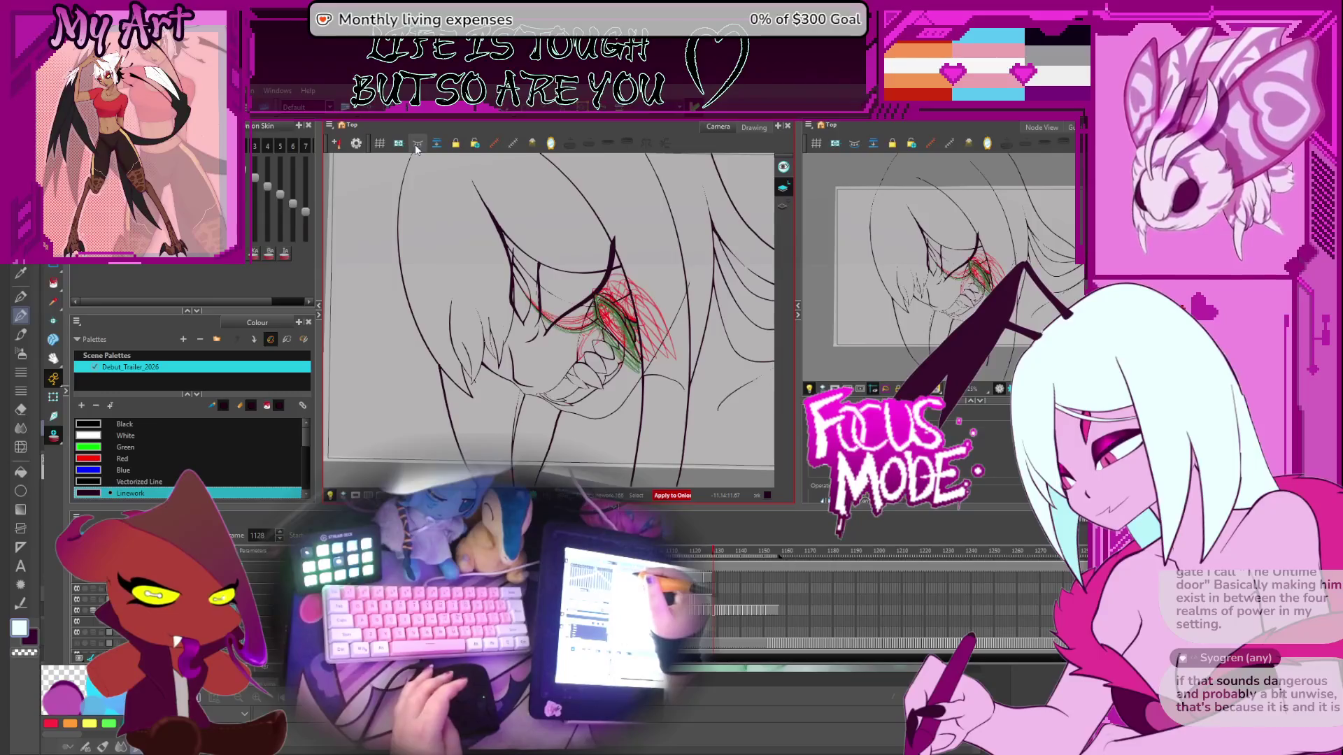
key("comma")
key("comma")
key("comma")
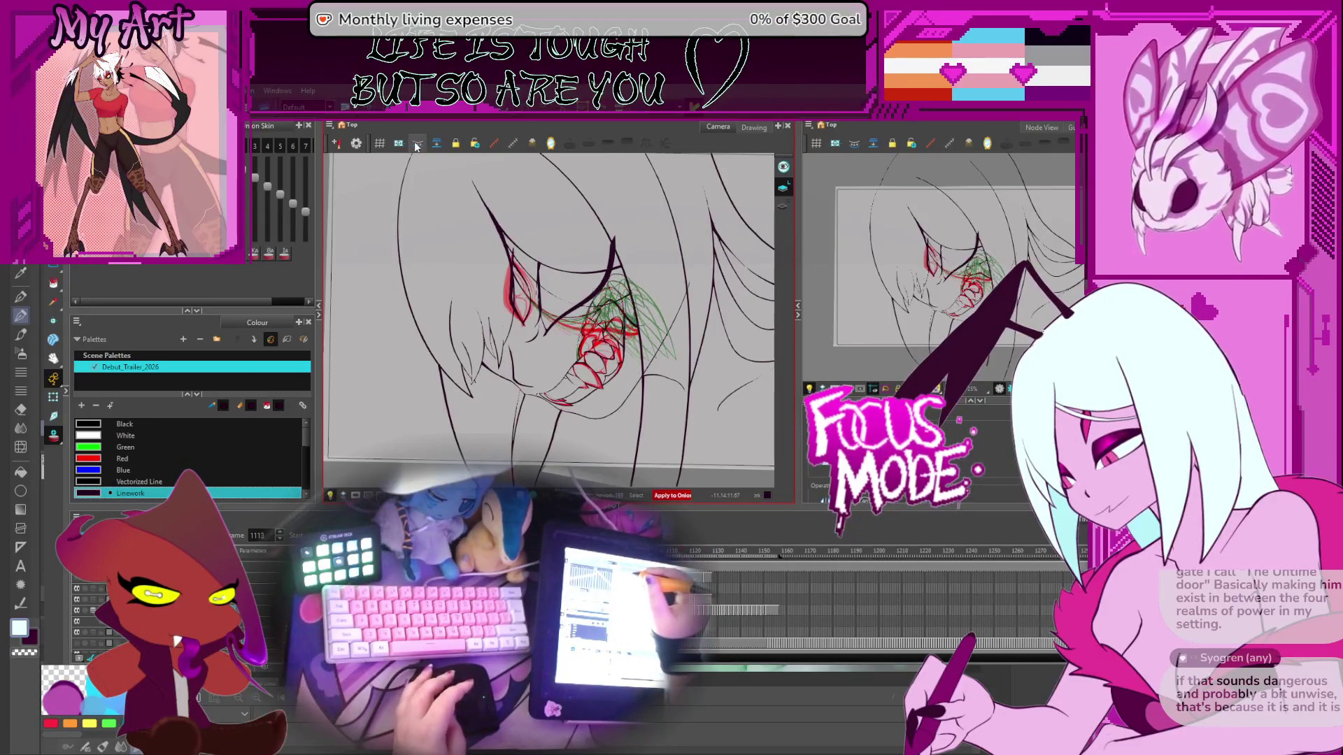
key("comma")
key("comma")
key("comma")
key("comma")
key("comma")
key("comma")
key("comma")
key("comma")
key("comma")
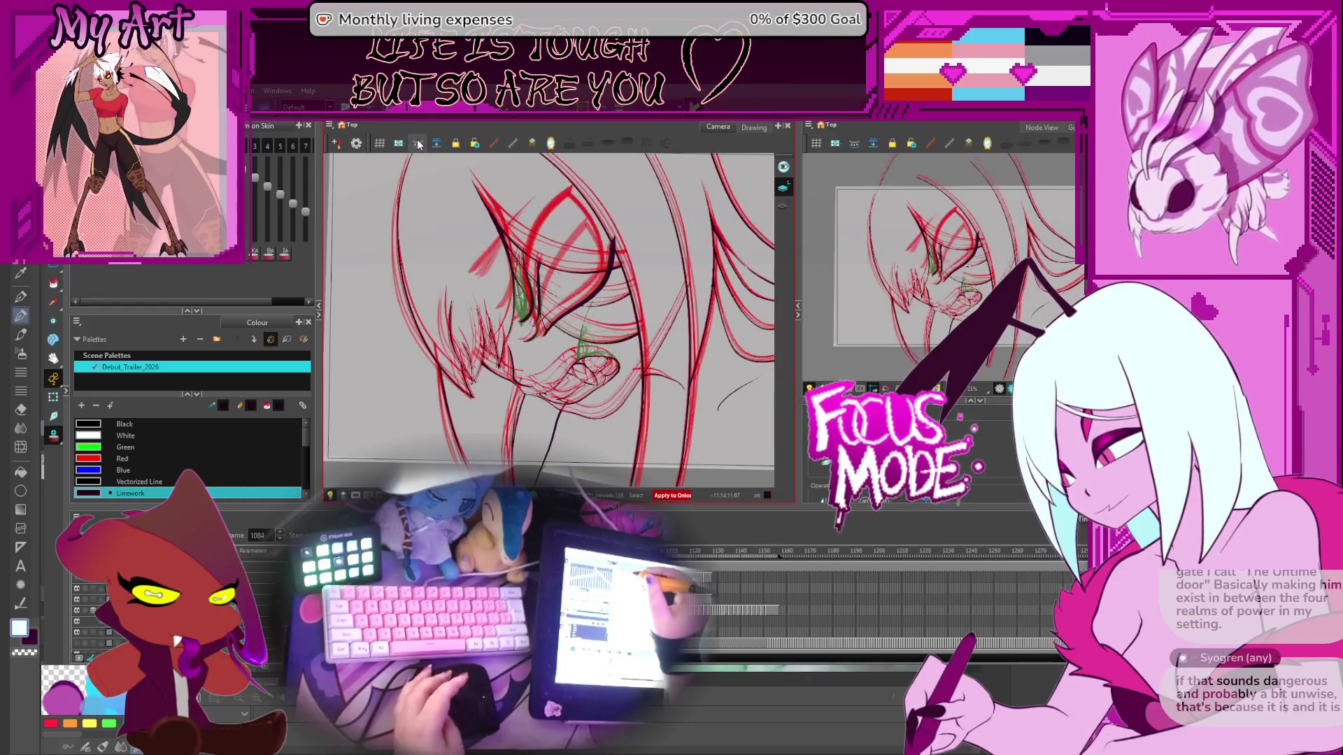
key("comma")
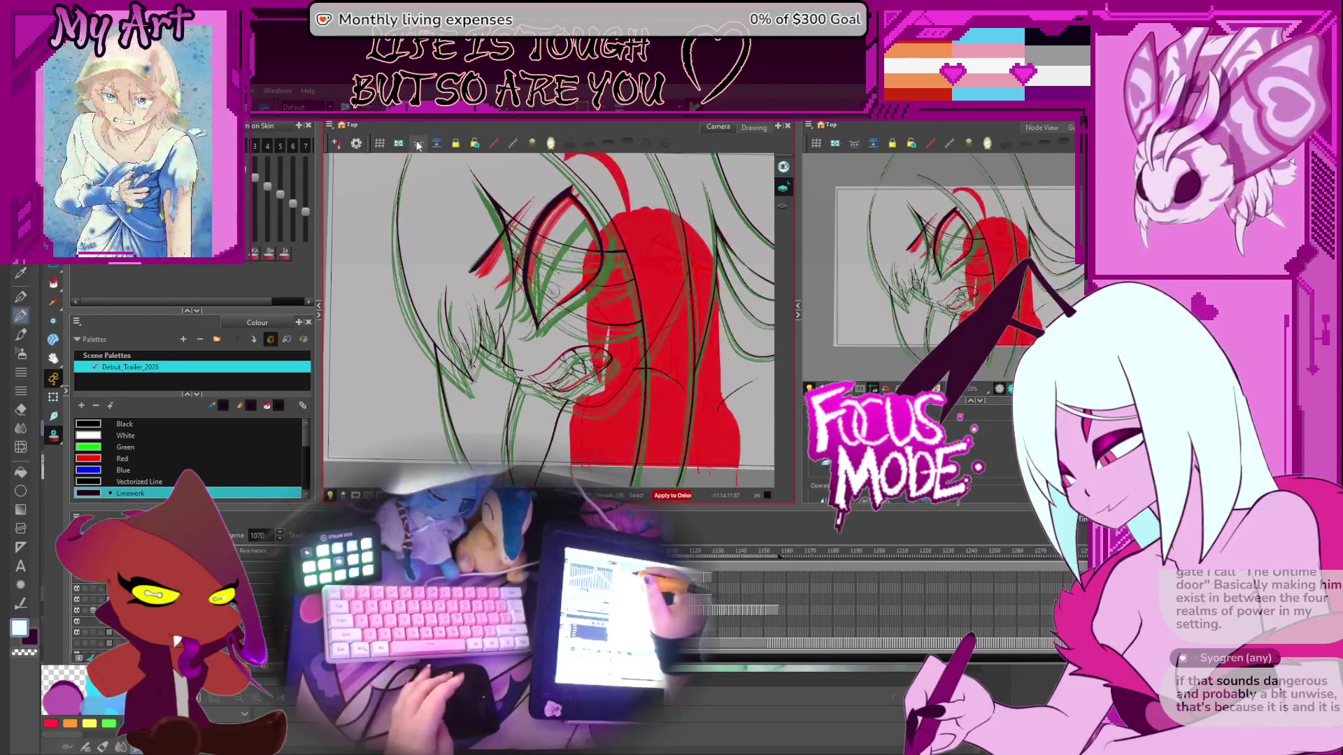
key("comma")
key("comma")
key("comma")
key("comma")
key("comma")
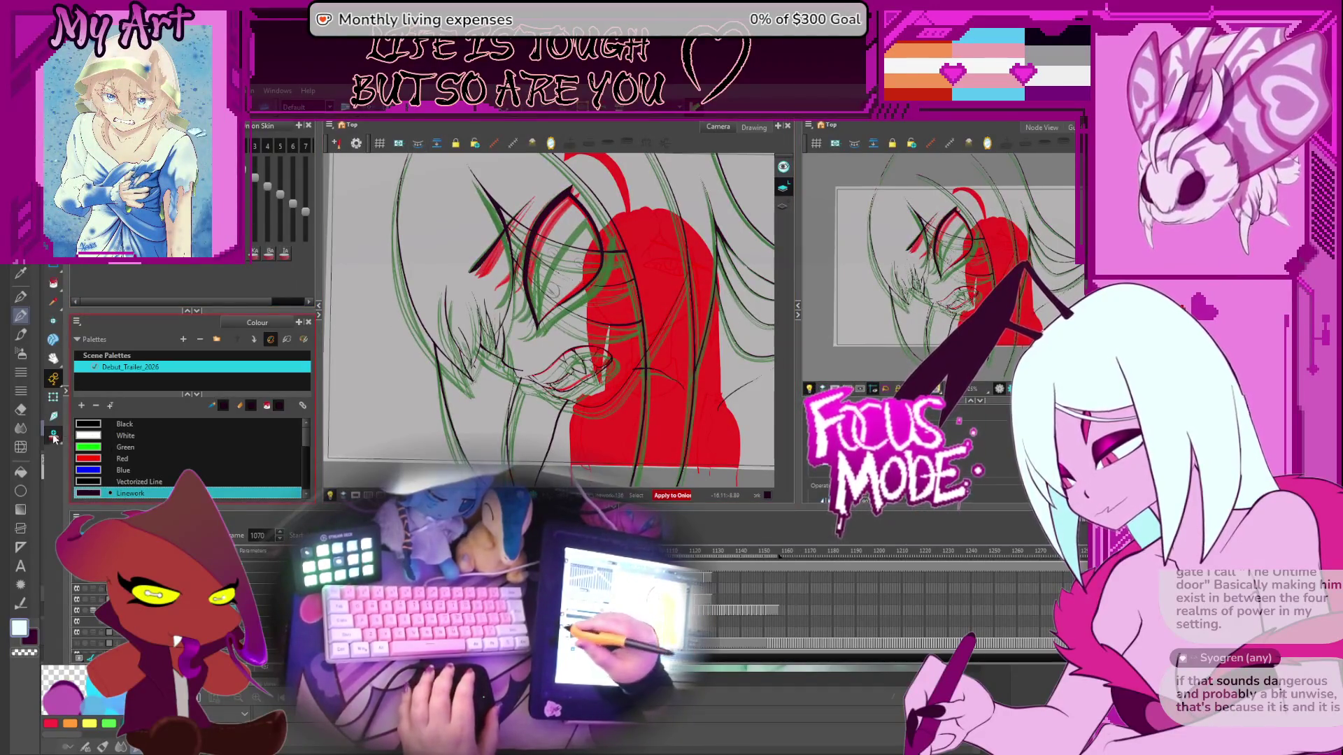
key("Return")
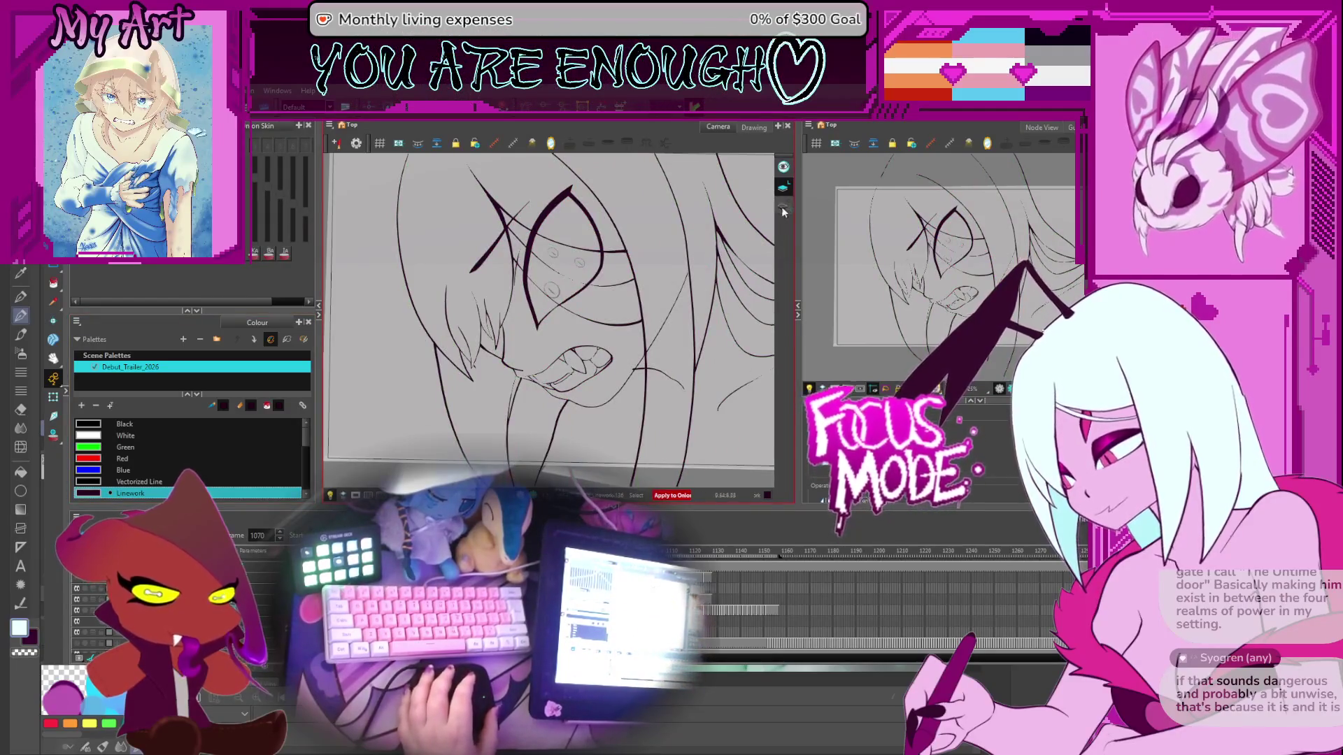